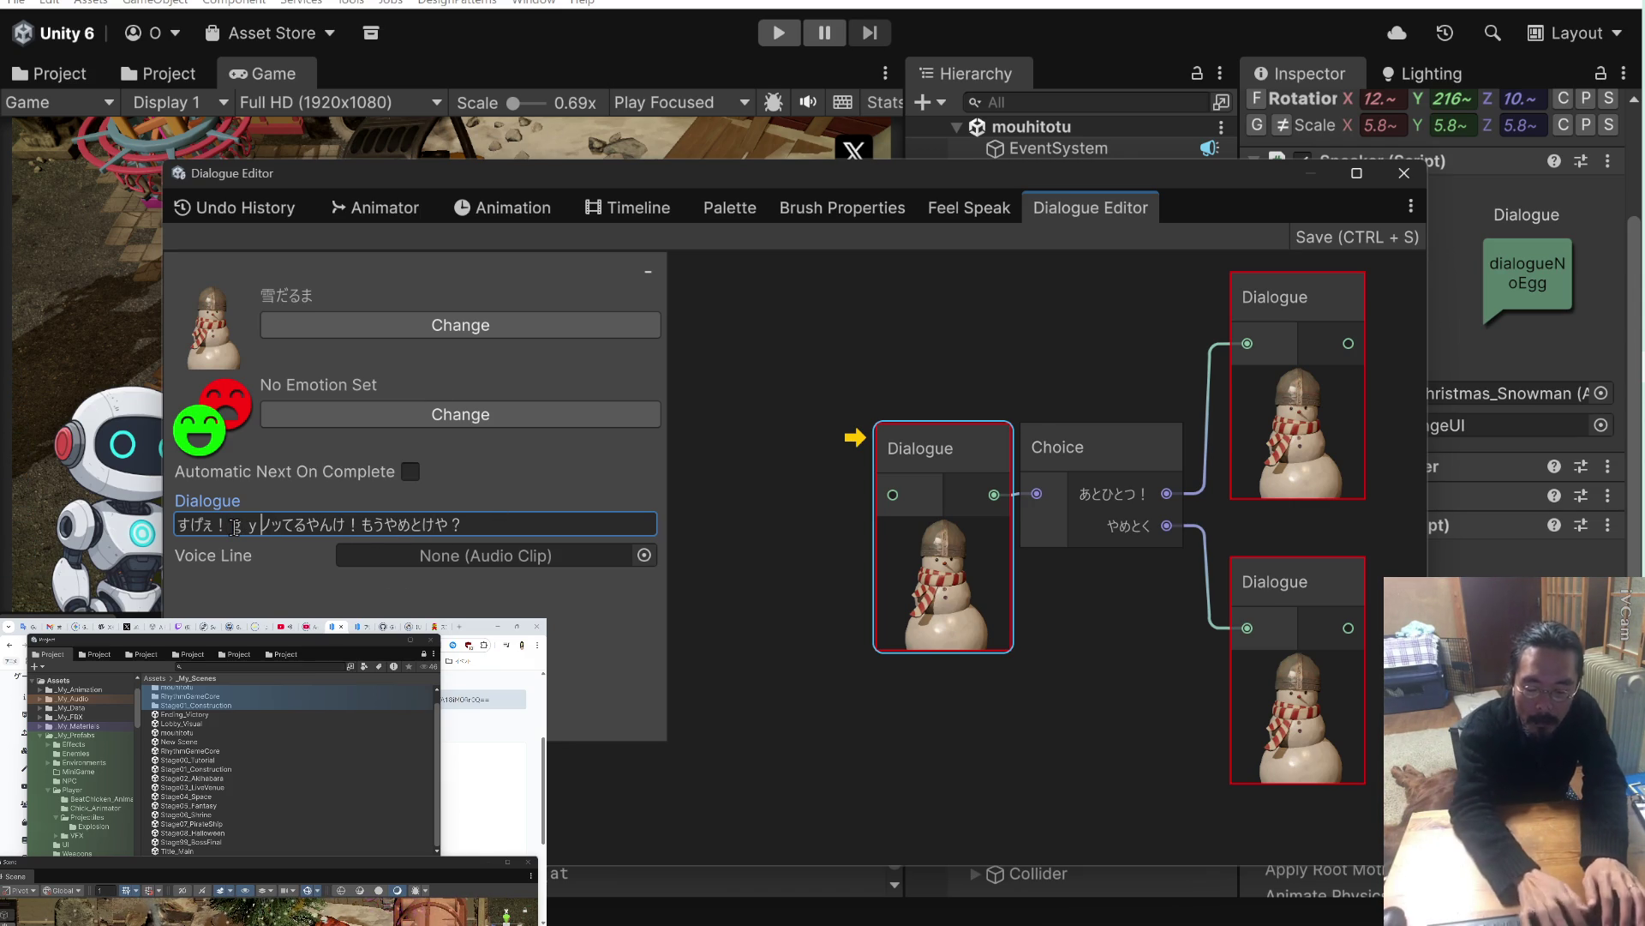
Change the first snowman line to ぎょうーさんノッてるやんけ, ending もうやめとくか？ instead of もうやめとけや？.
key("space")
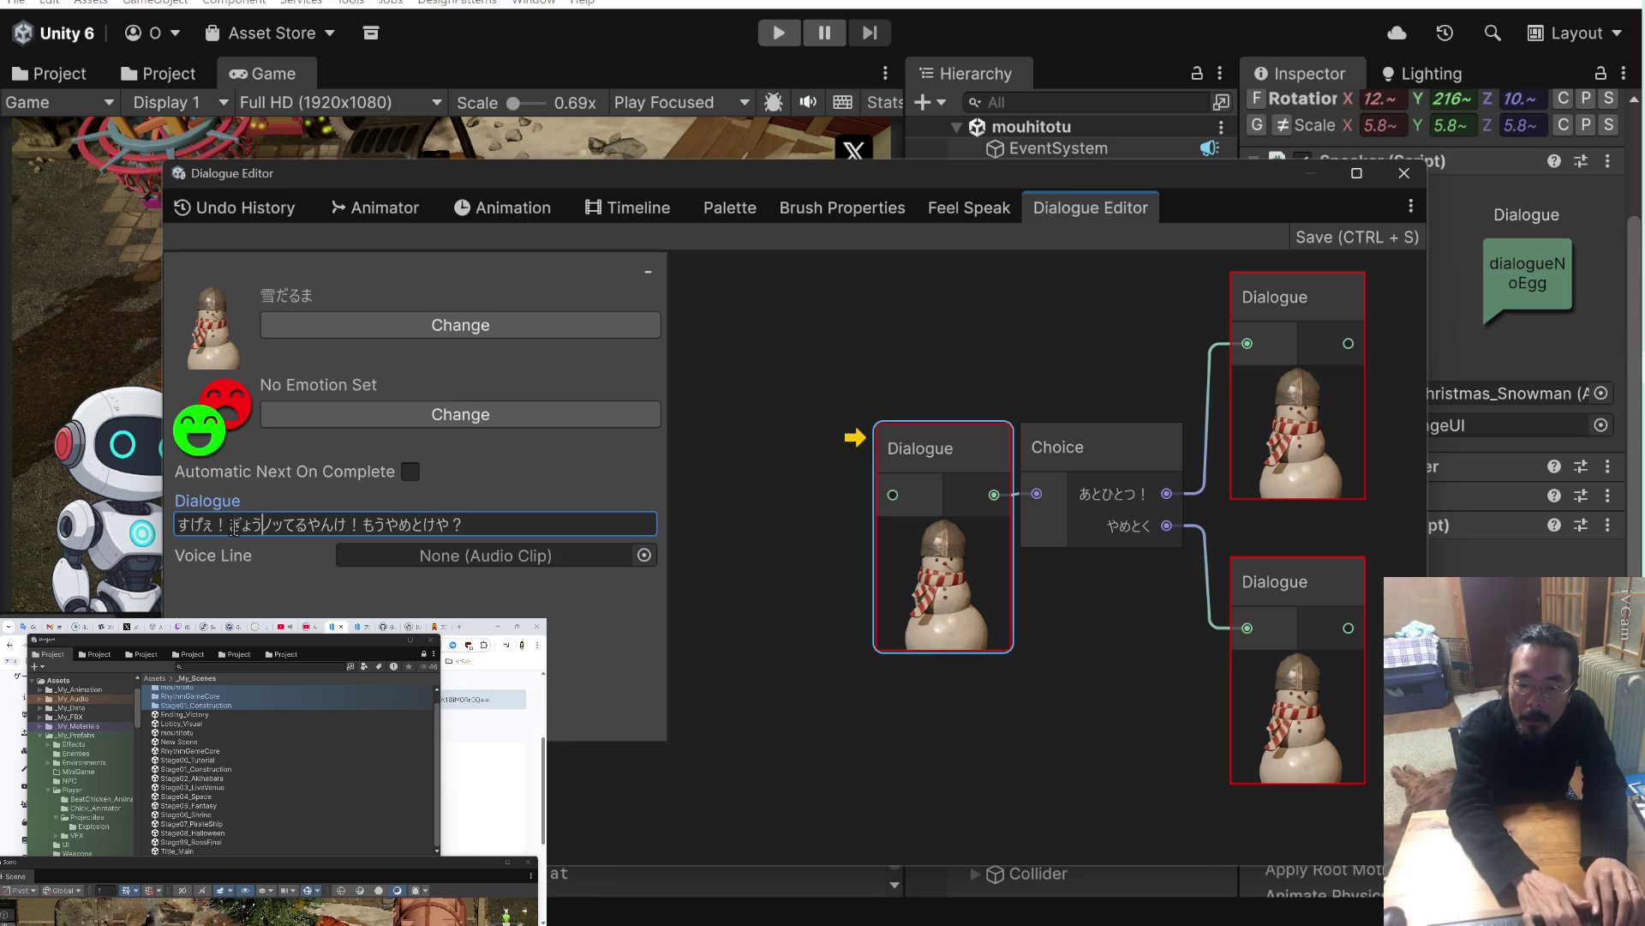
type("ーさん")
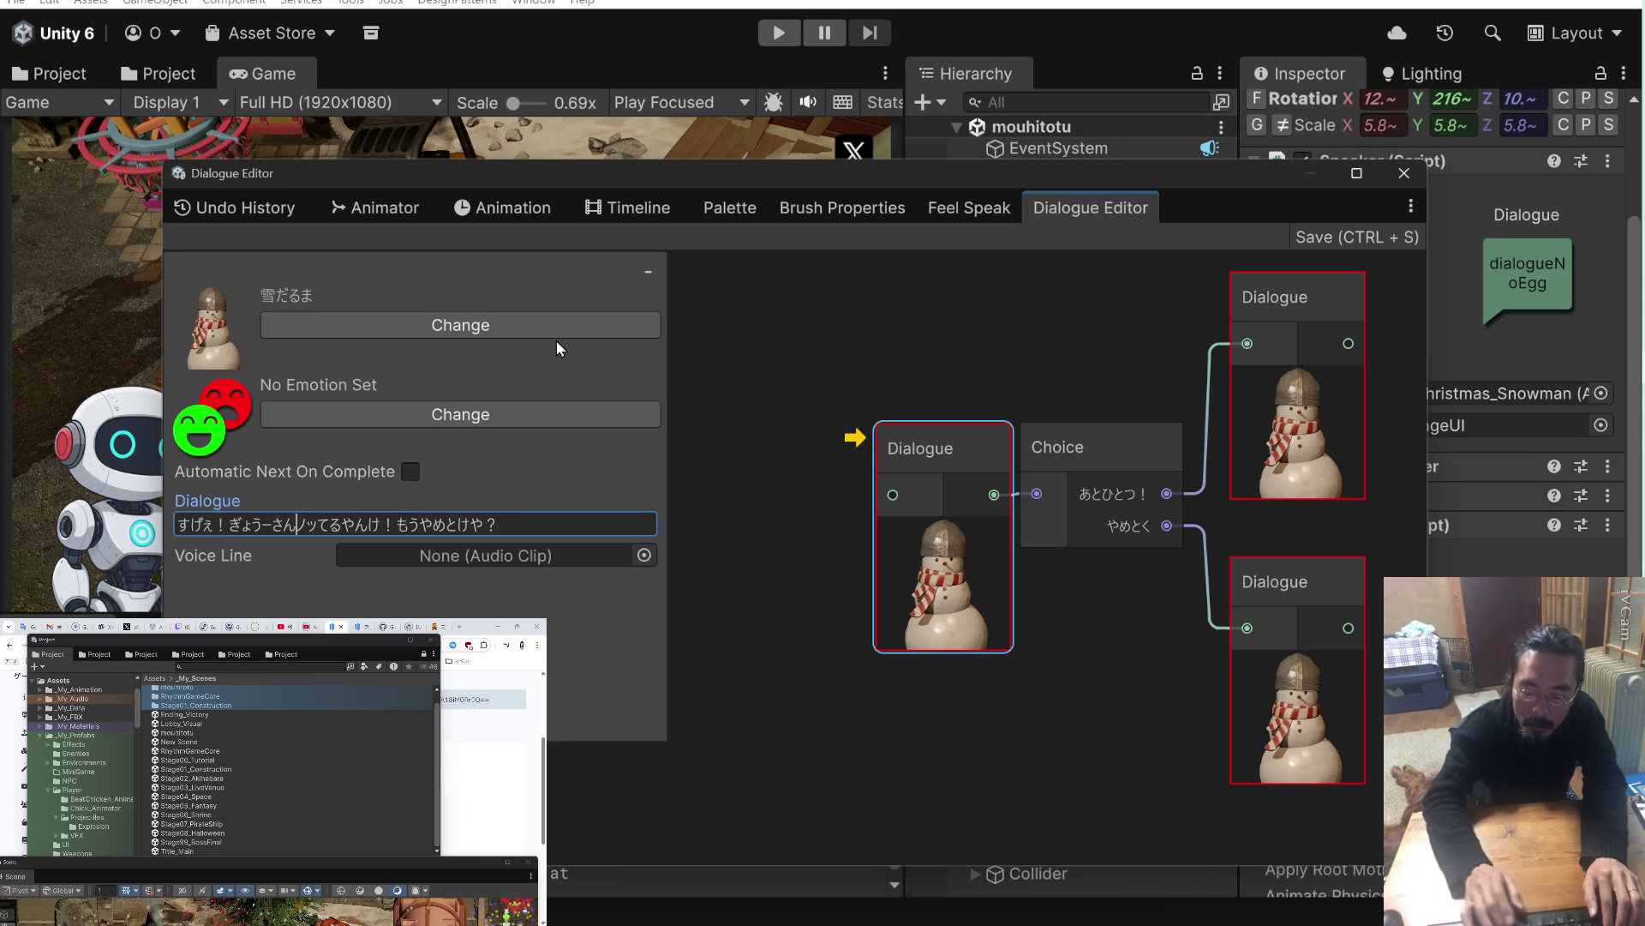
key("Right")
key("Right")
key("Right")
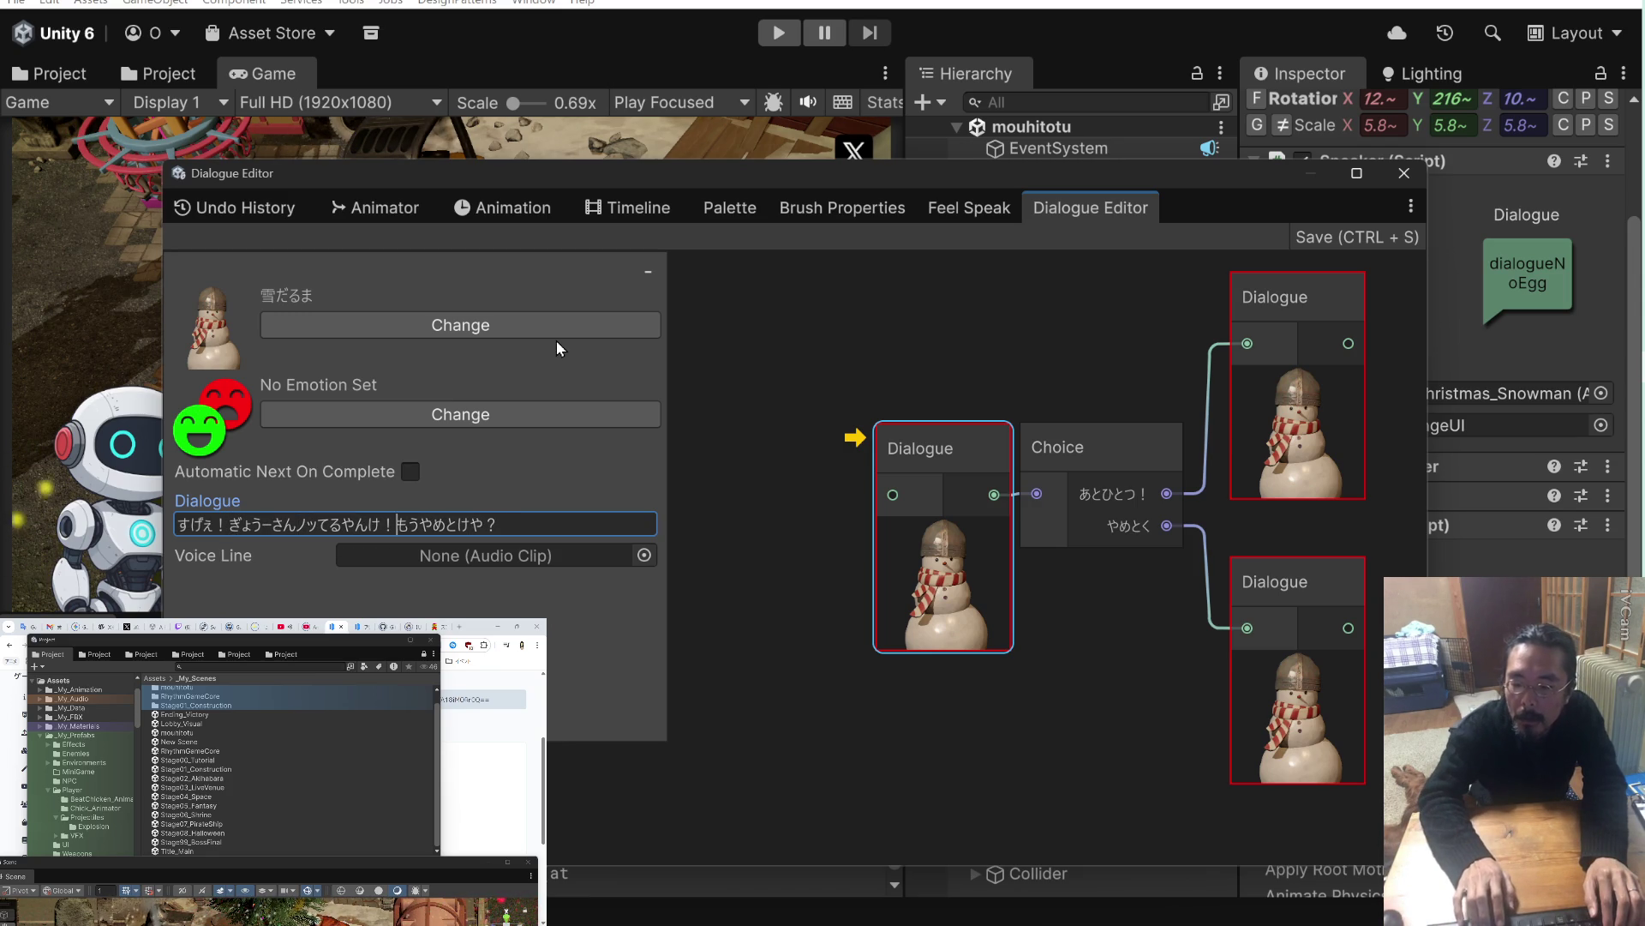
key("Right")
key("Right")
key("Right")
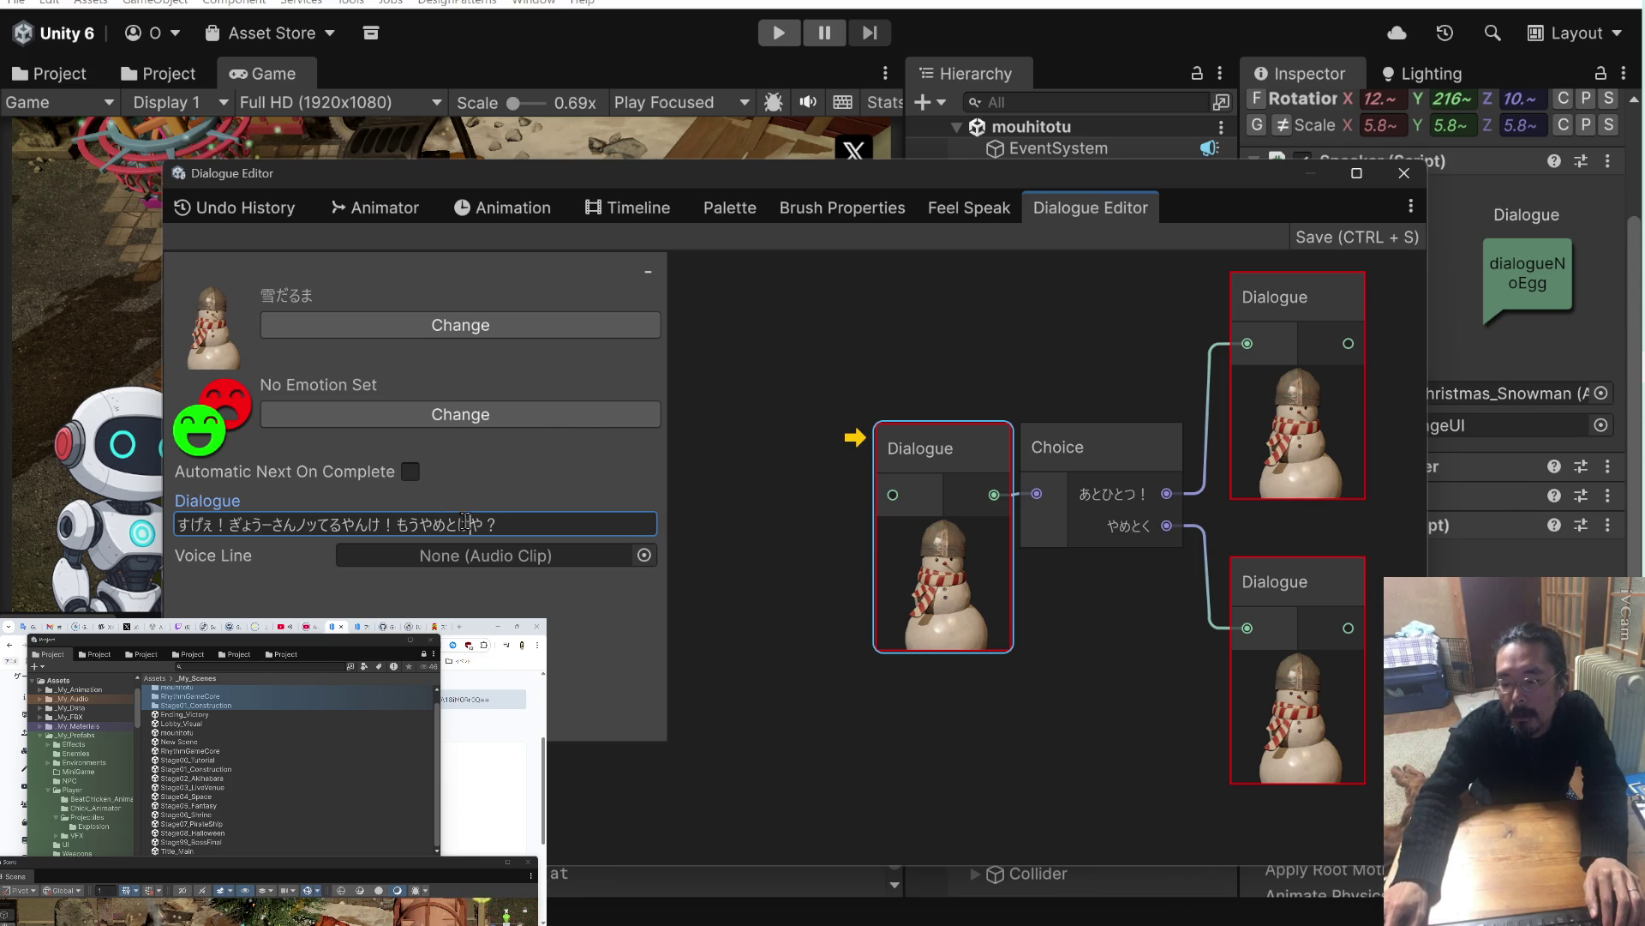
key("Delete")
type("く")
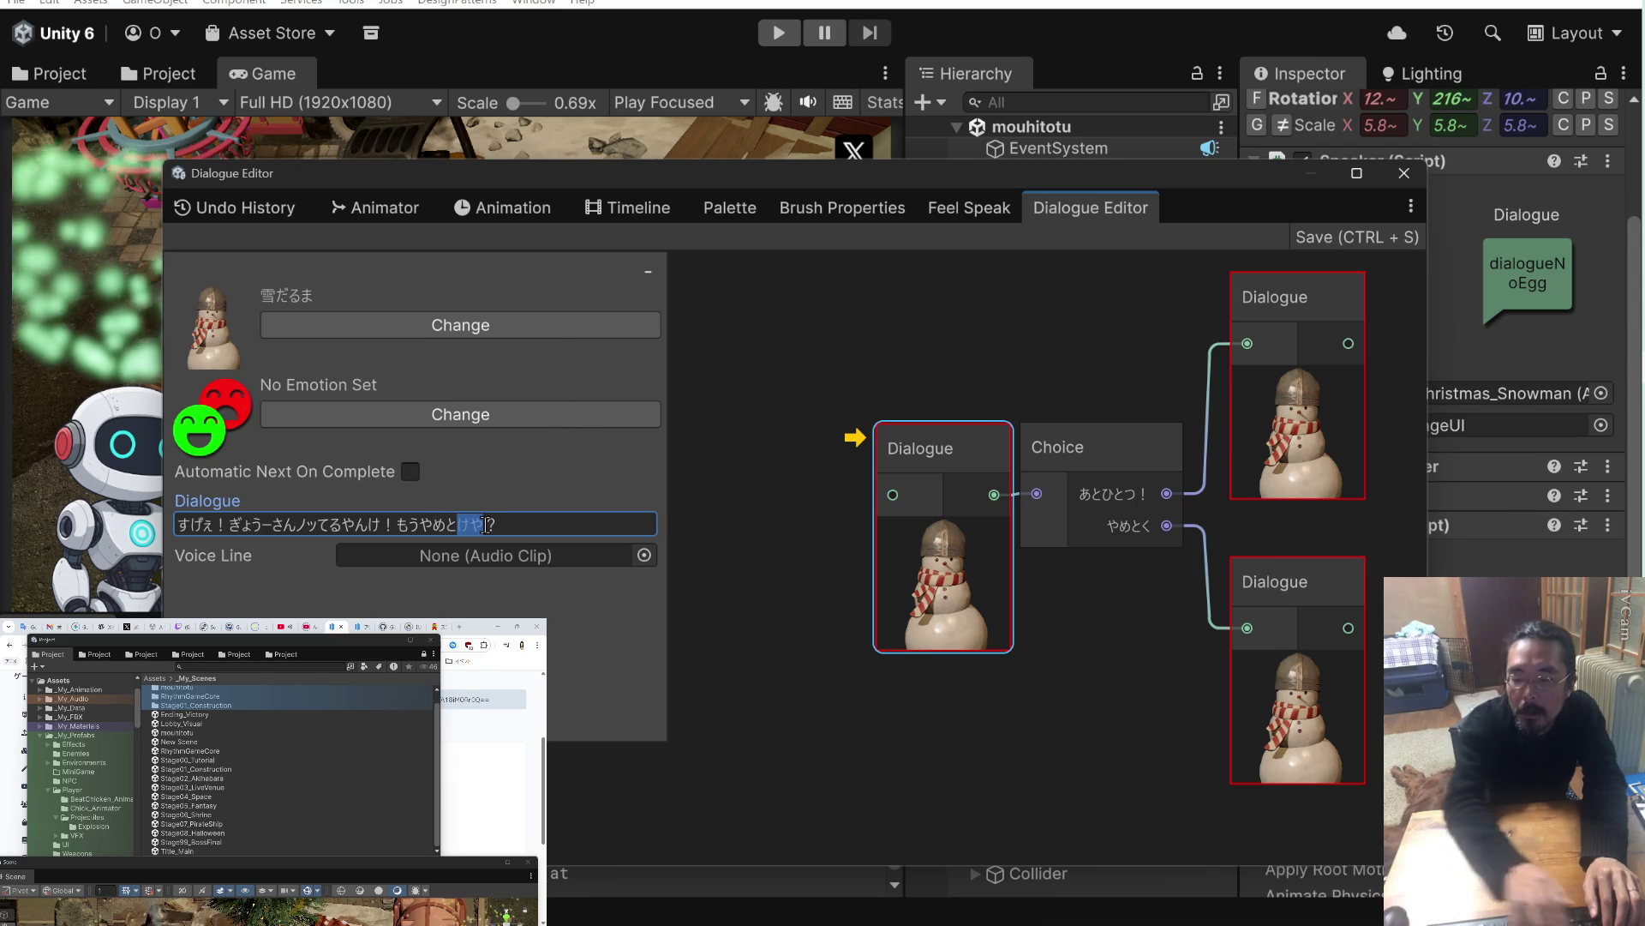
type("か")
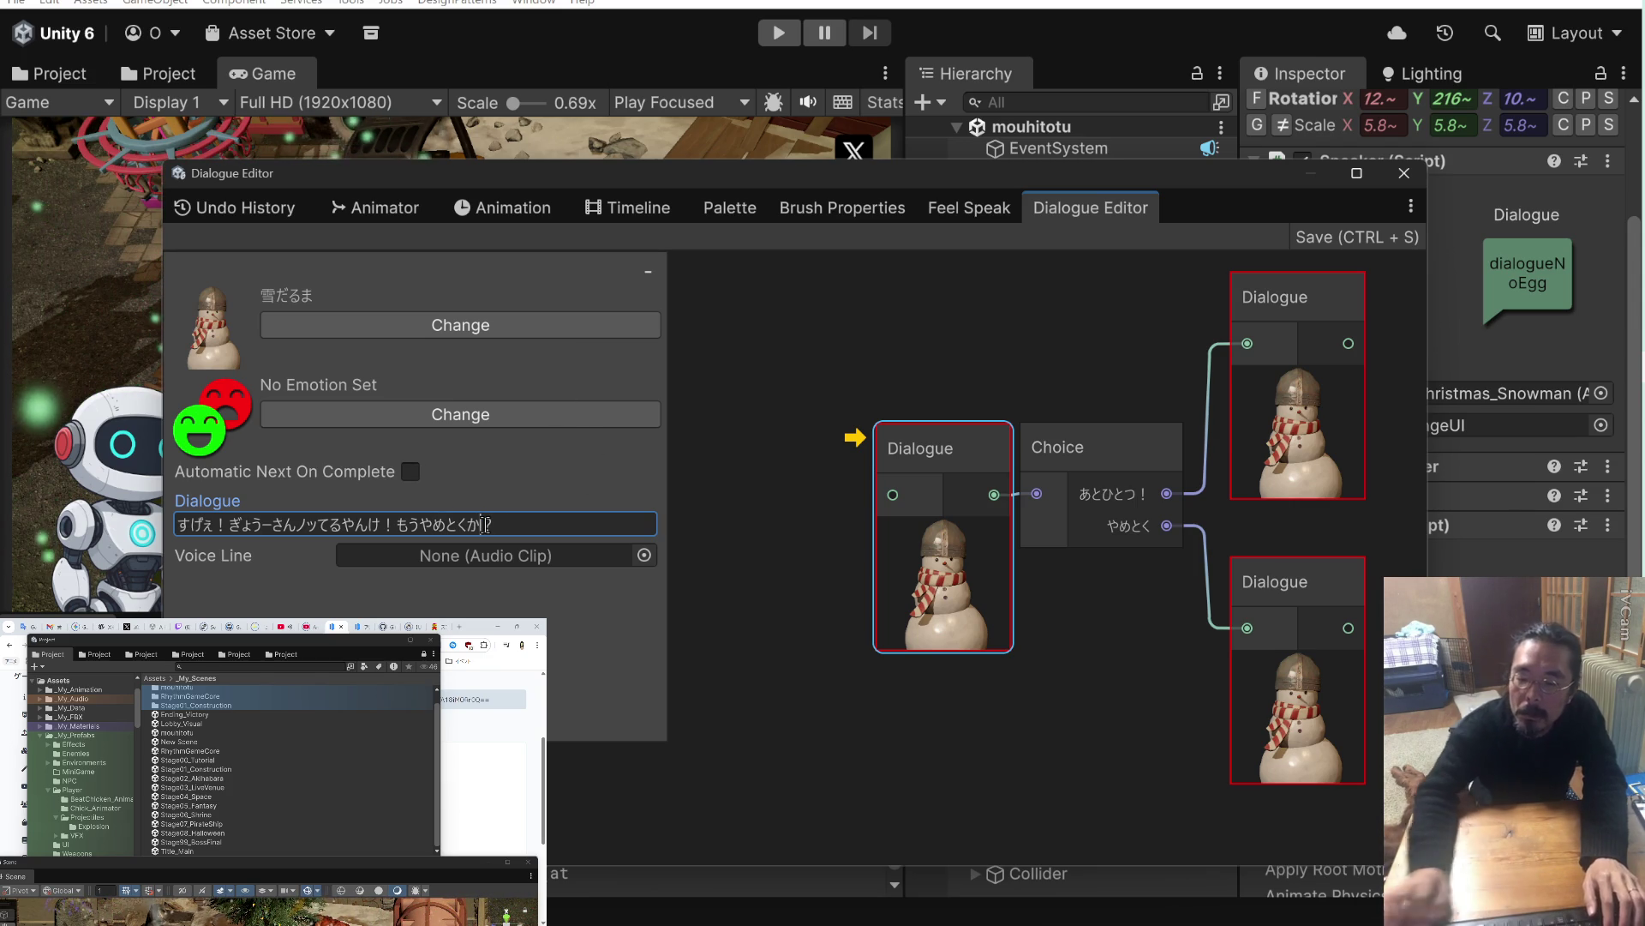
left_click(767, 513)
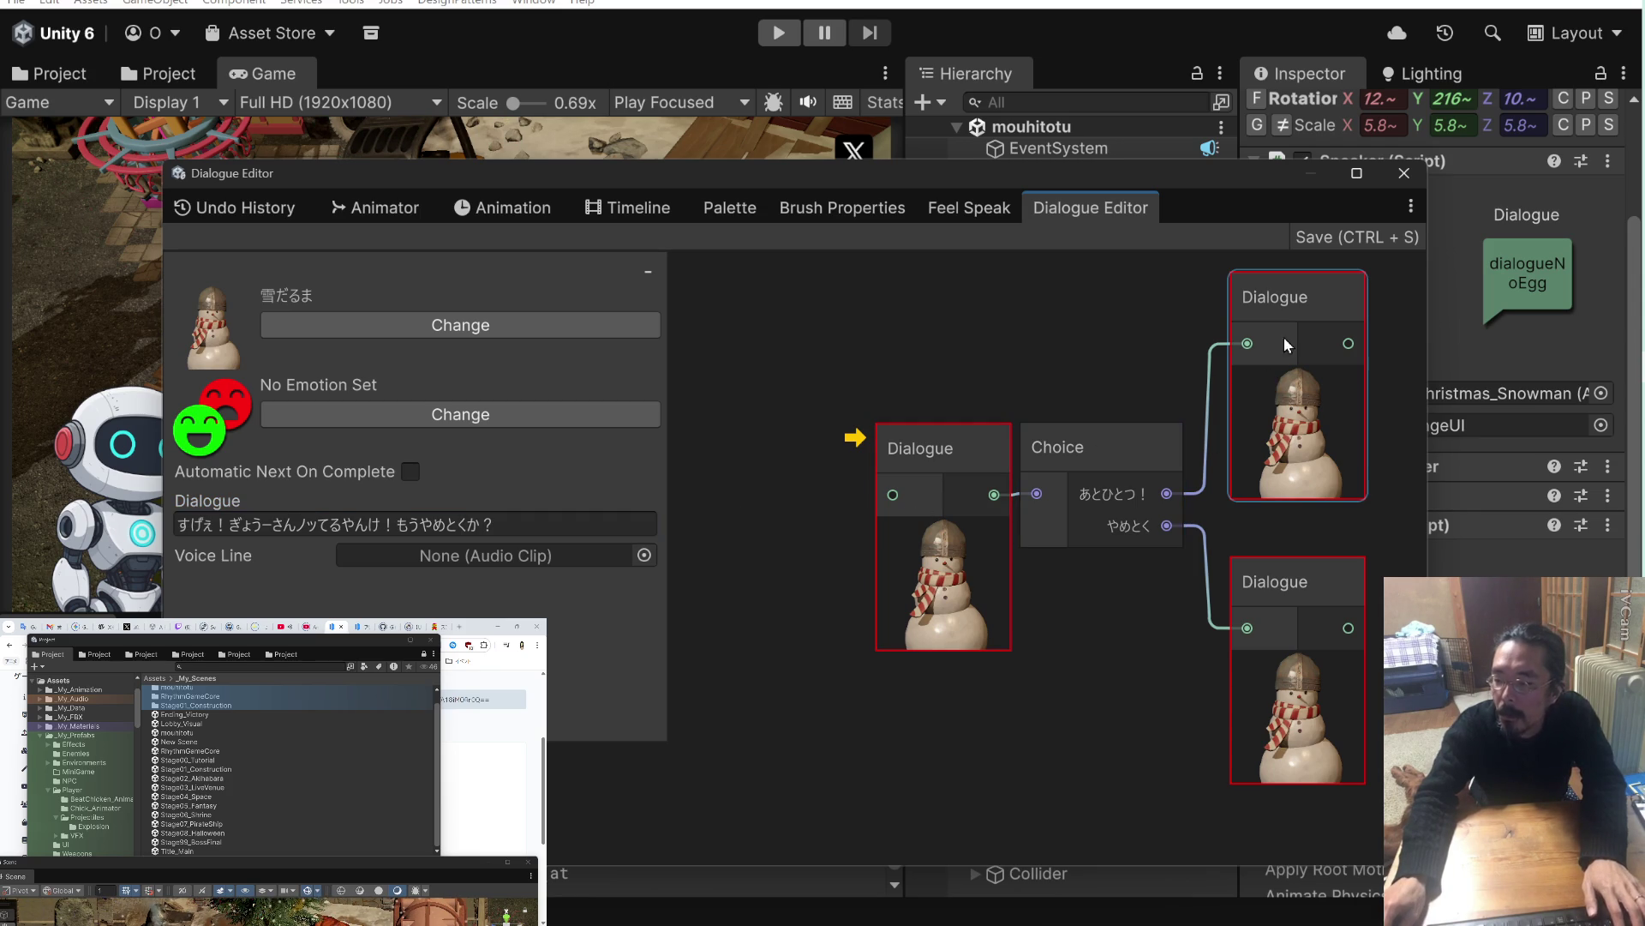
left_click(1278, 298)
In the upper-right node, make the line end 気ーつけや！無理せんときや！！ instead of をつけてね.
left_click(341, 525)
left_click(341, 524)
key("shift+Left")
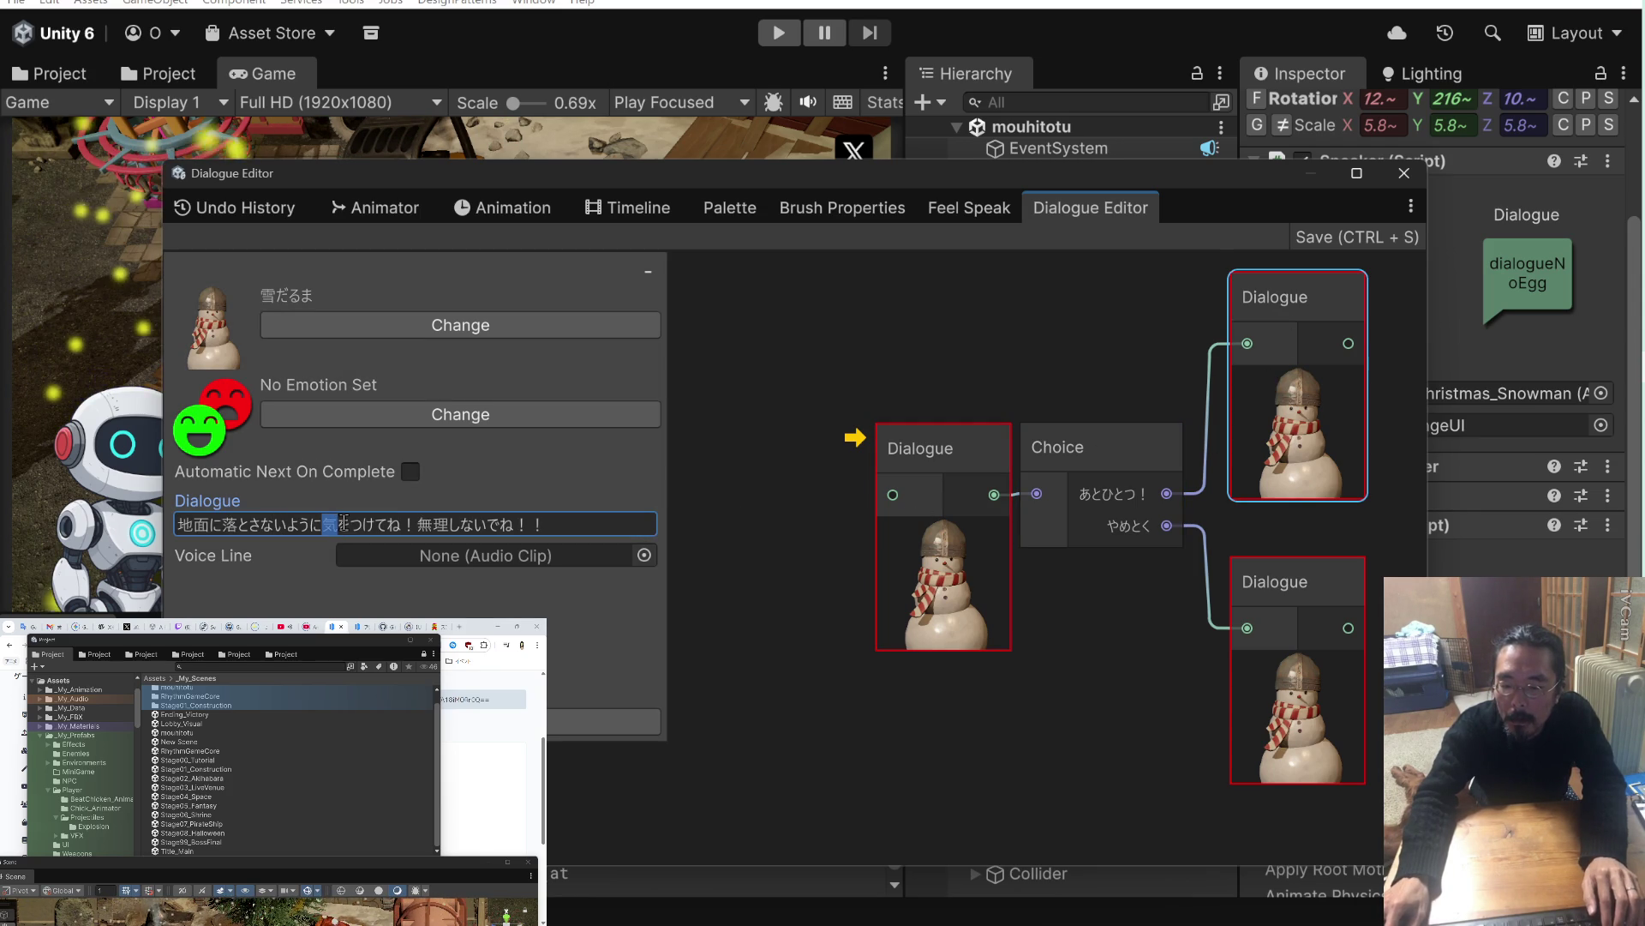
key("Right")
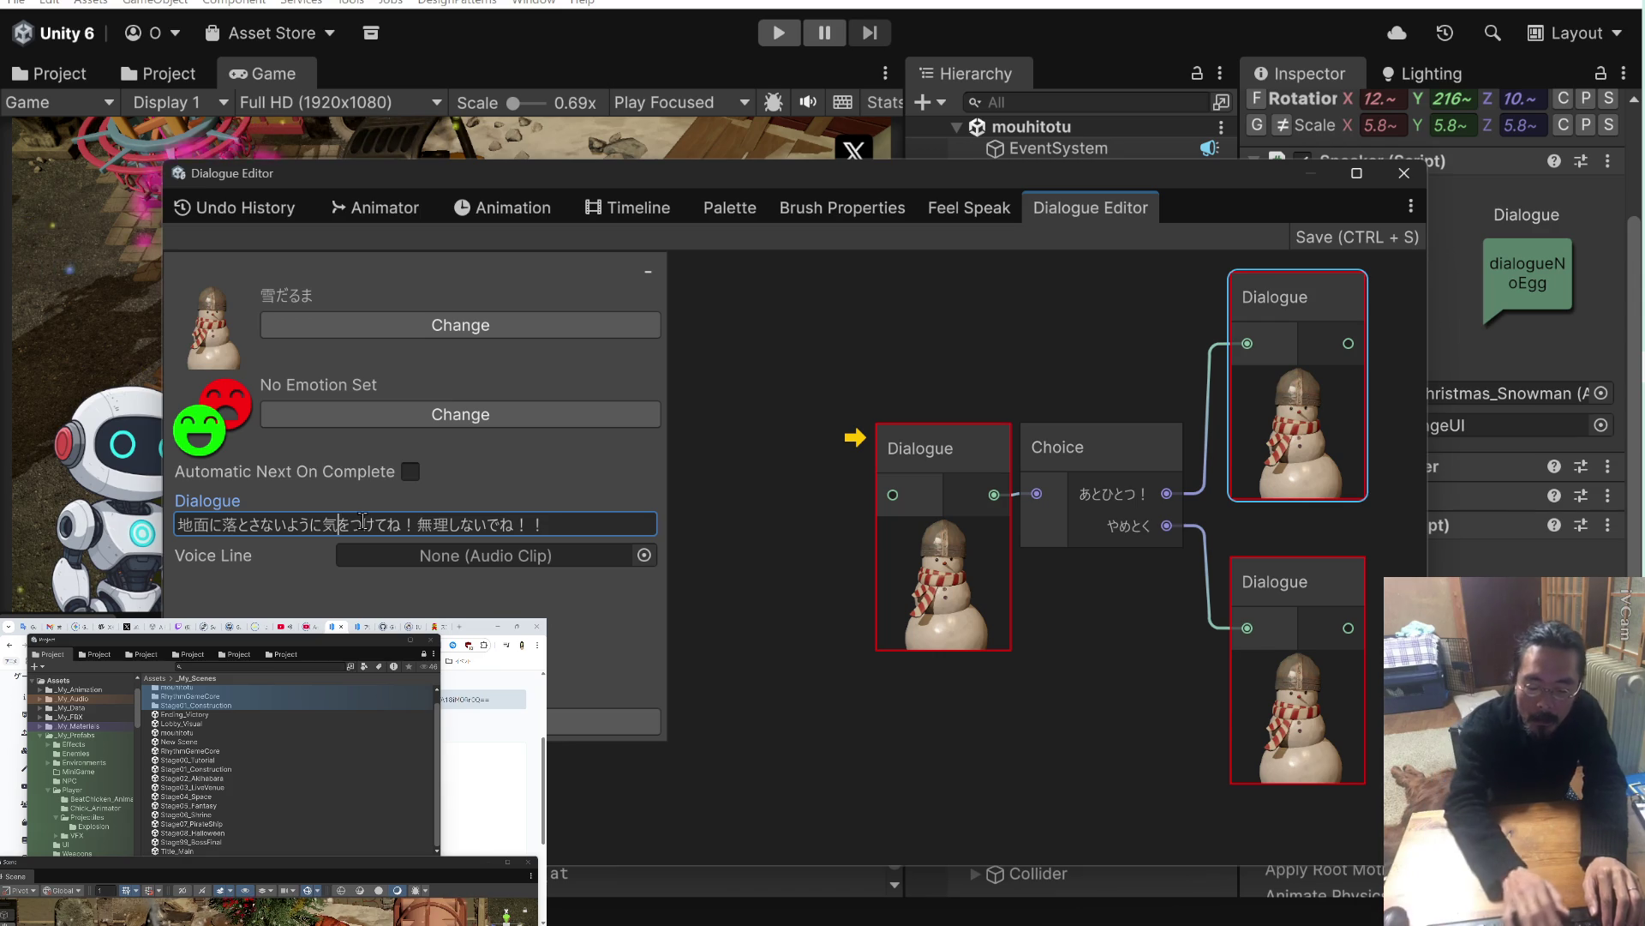
type("ー")
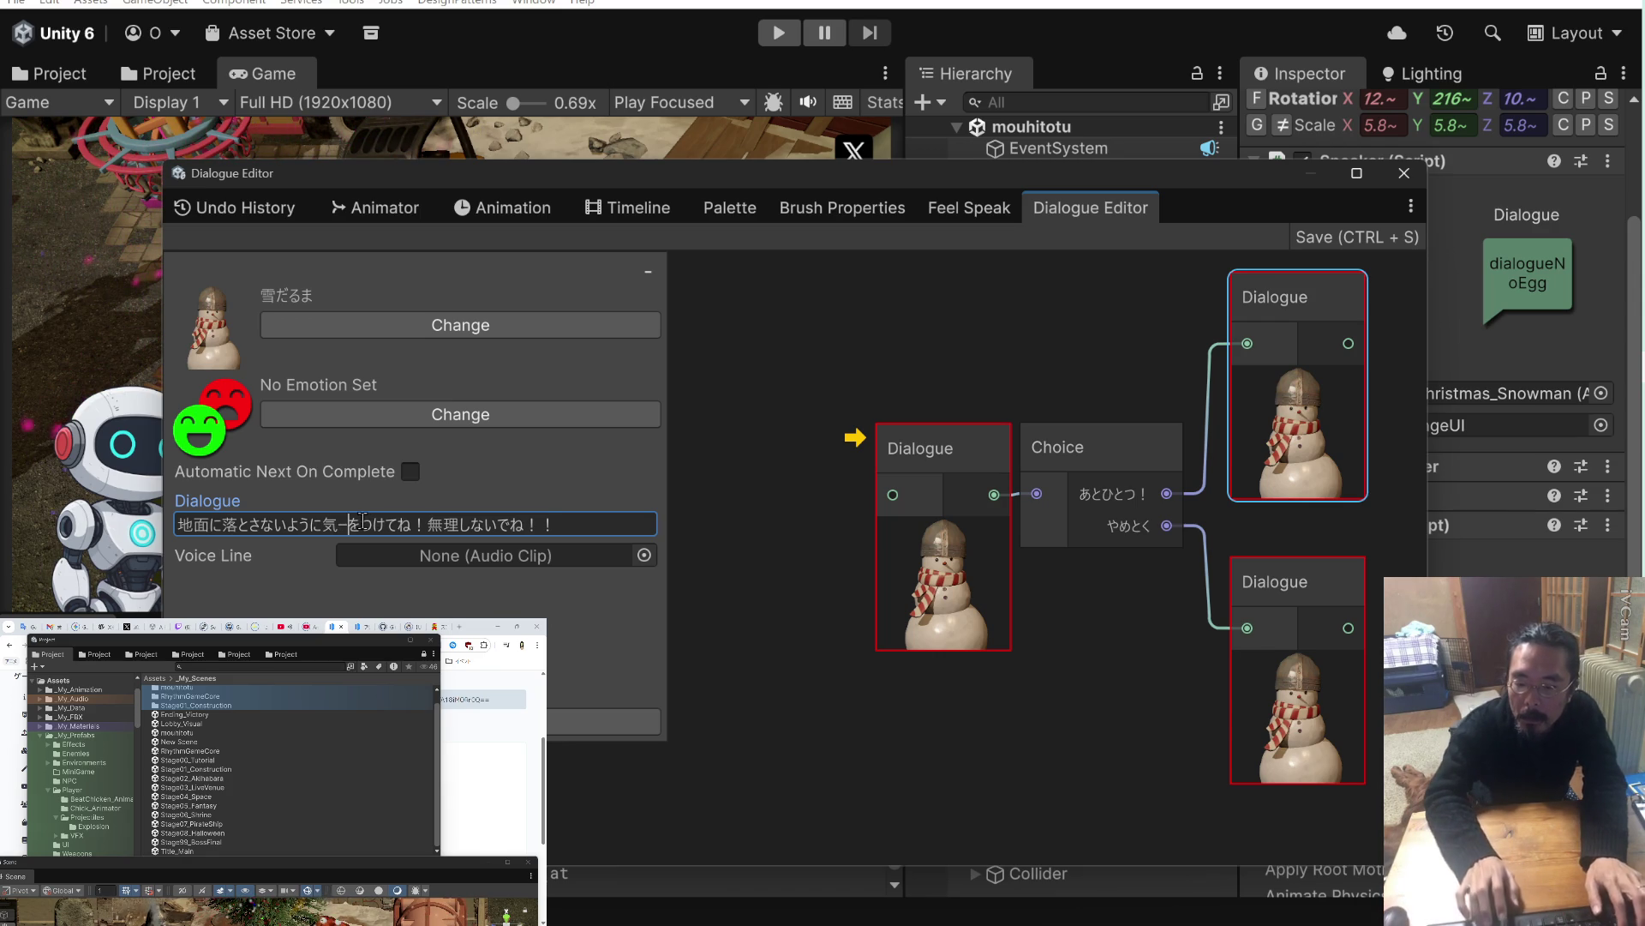
key("Return")
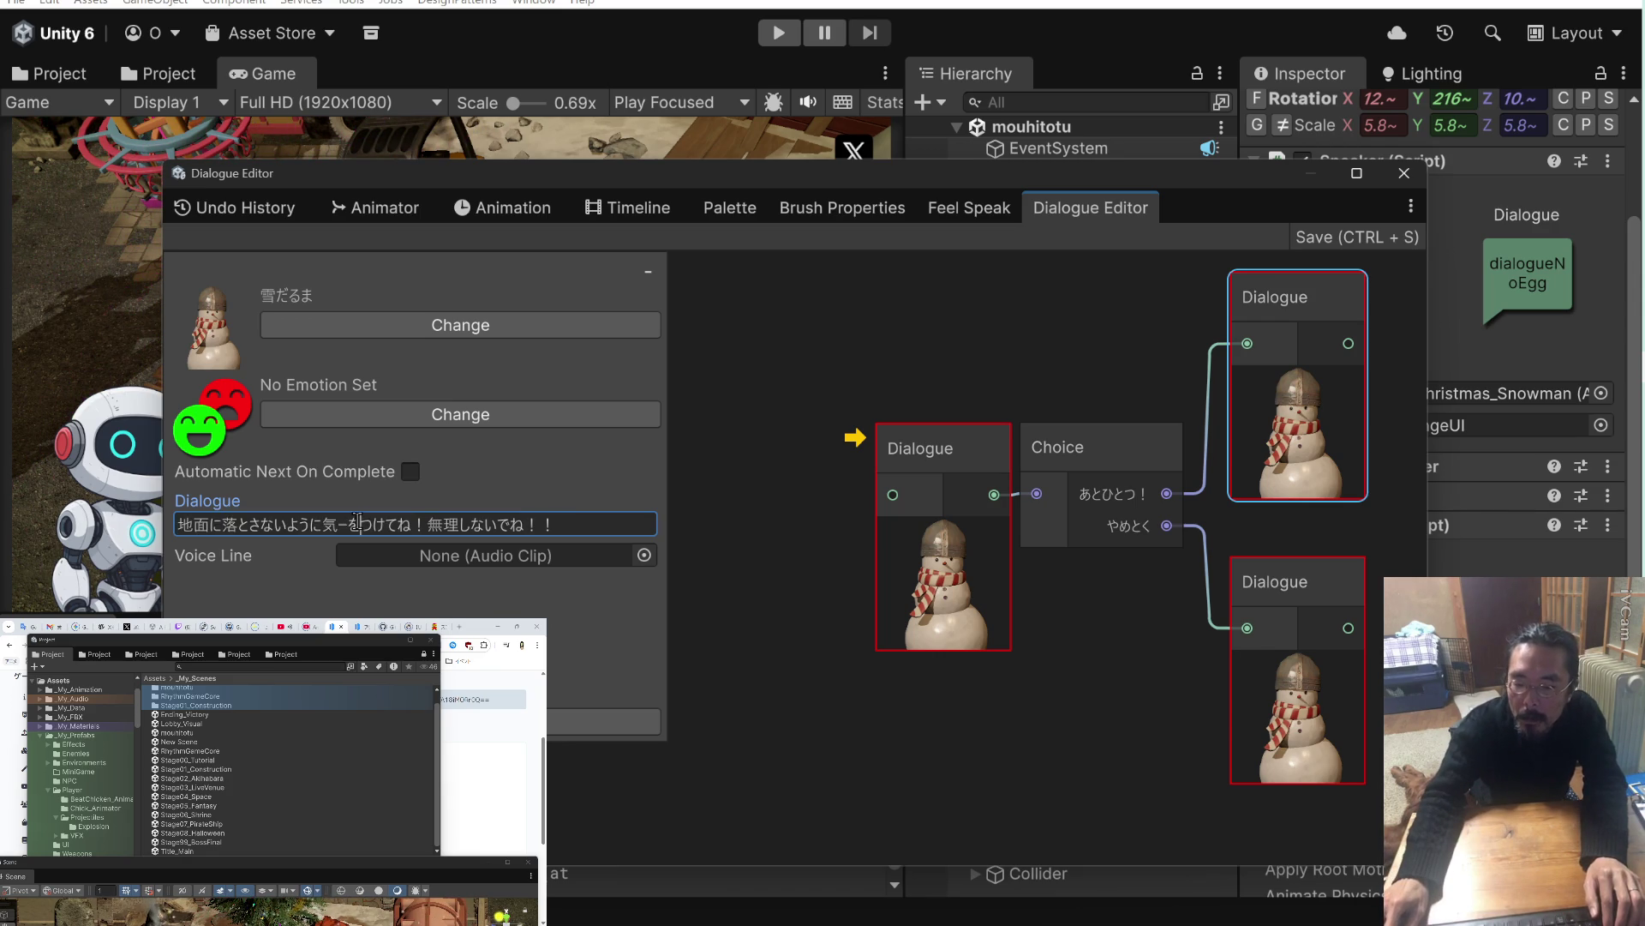
left_click(351, 524)
type("ひけや")
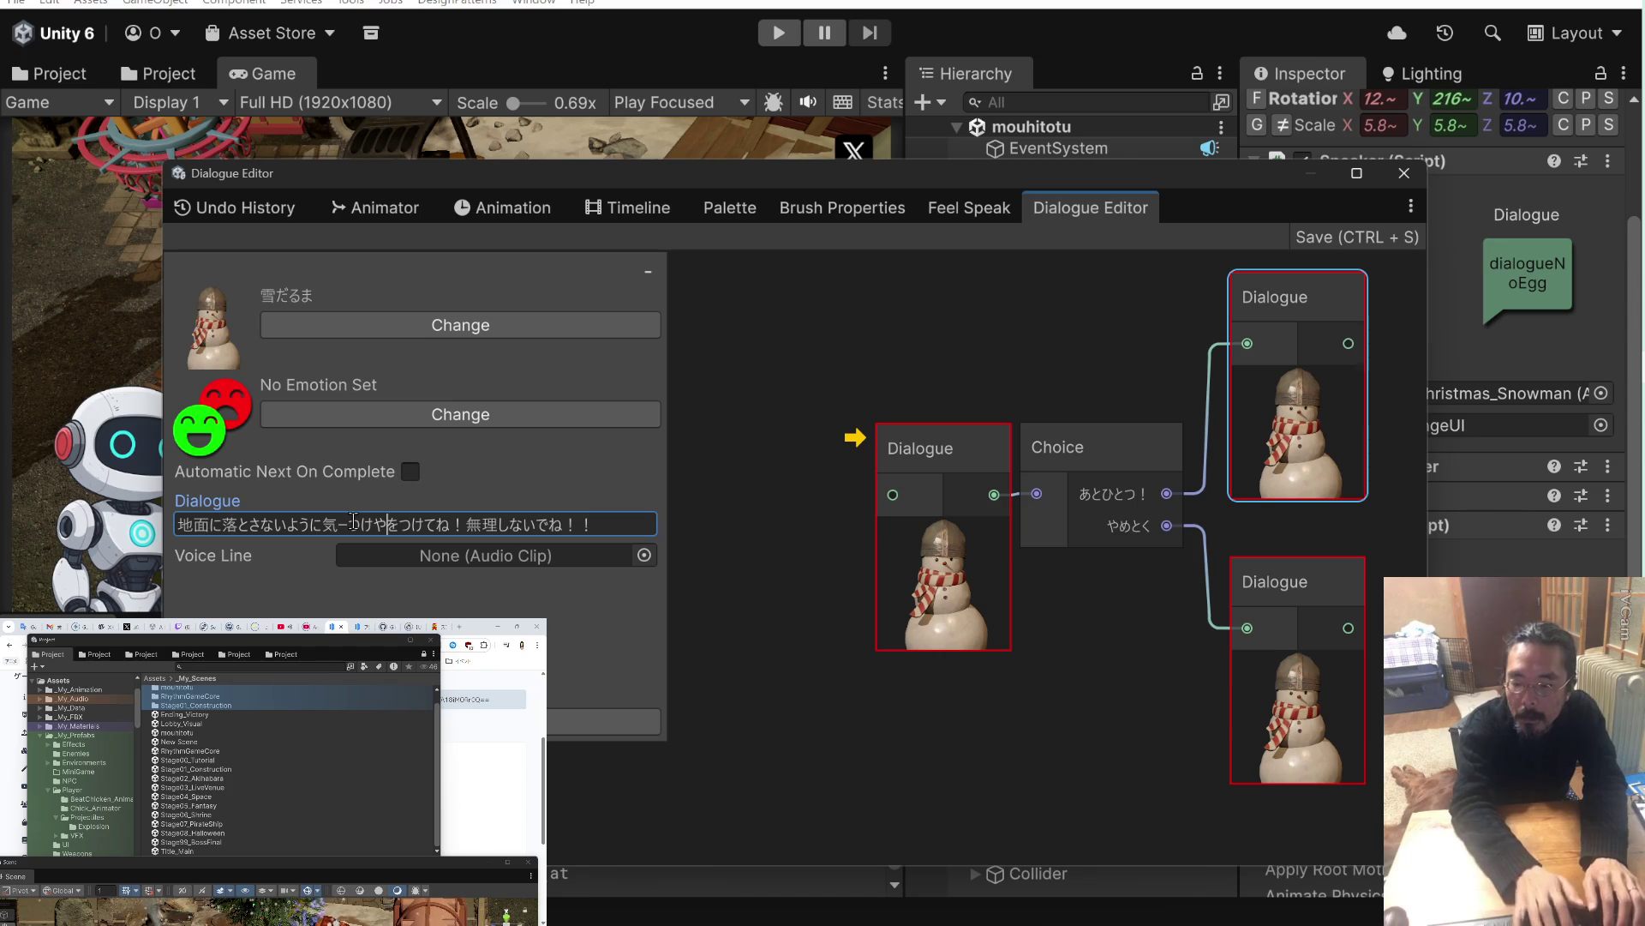
key("Delete")
key("Delete")
key("Delete")
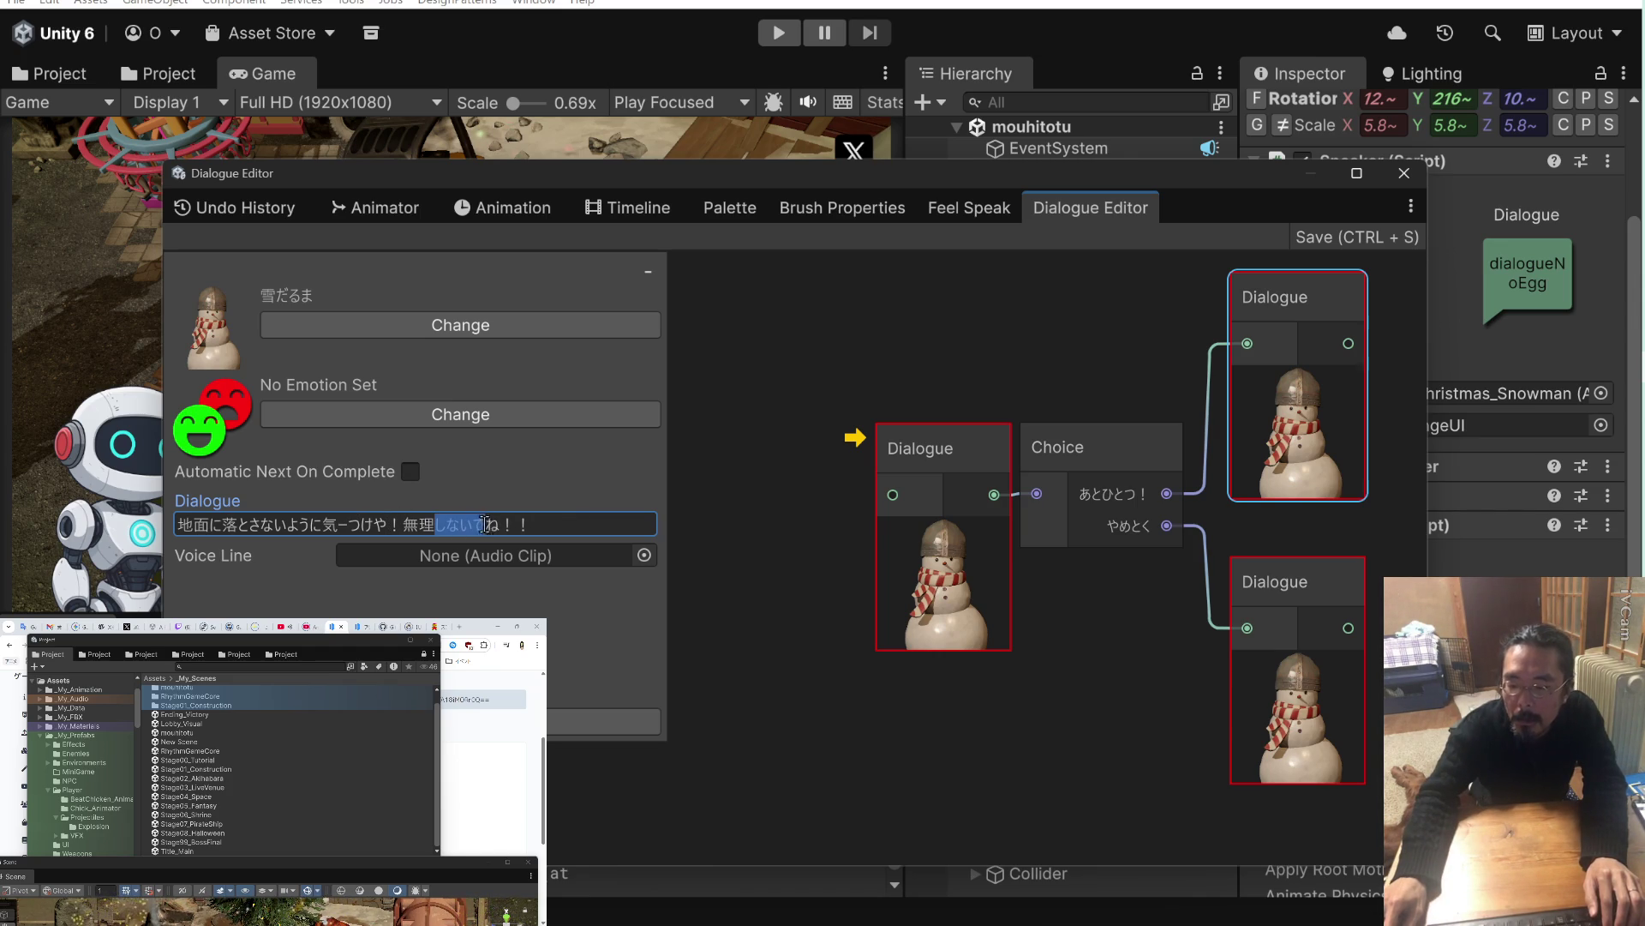
type("せんとき")
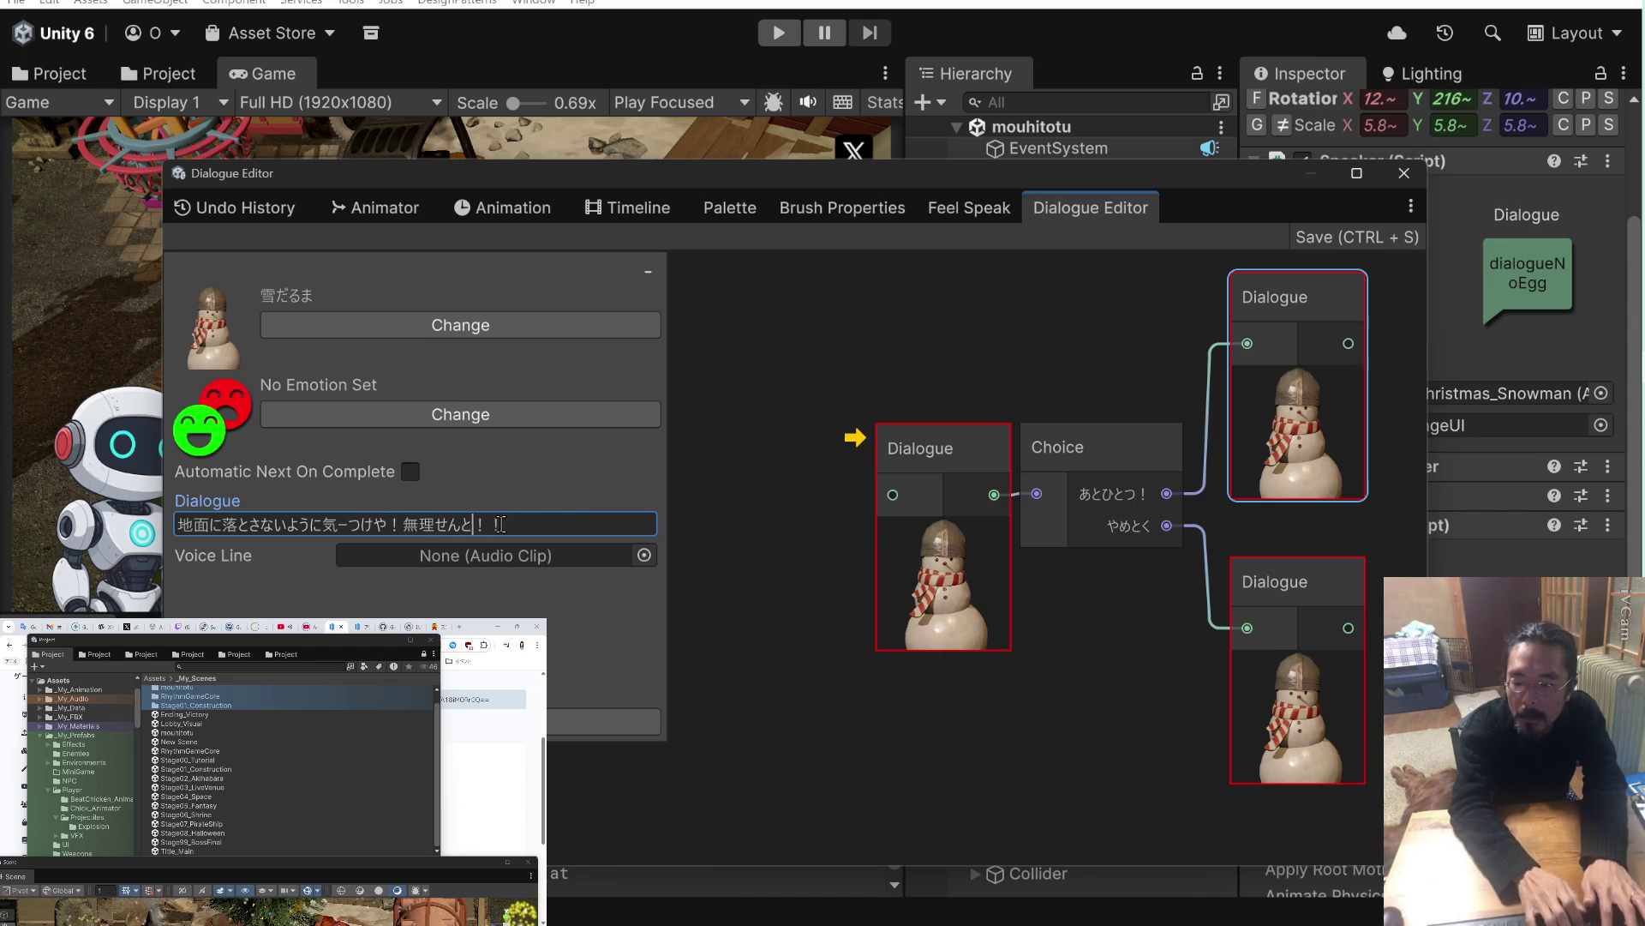
type("や")
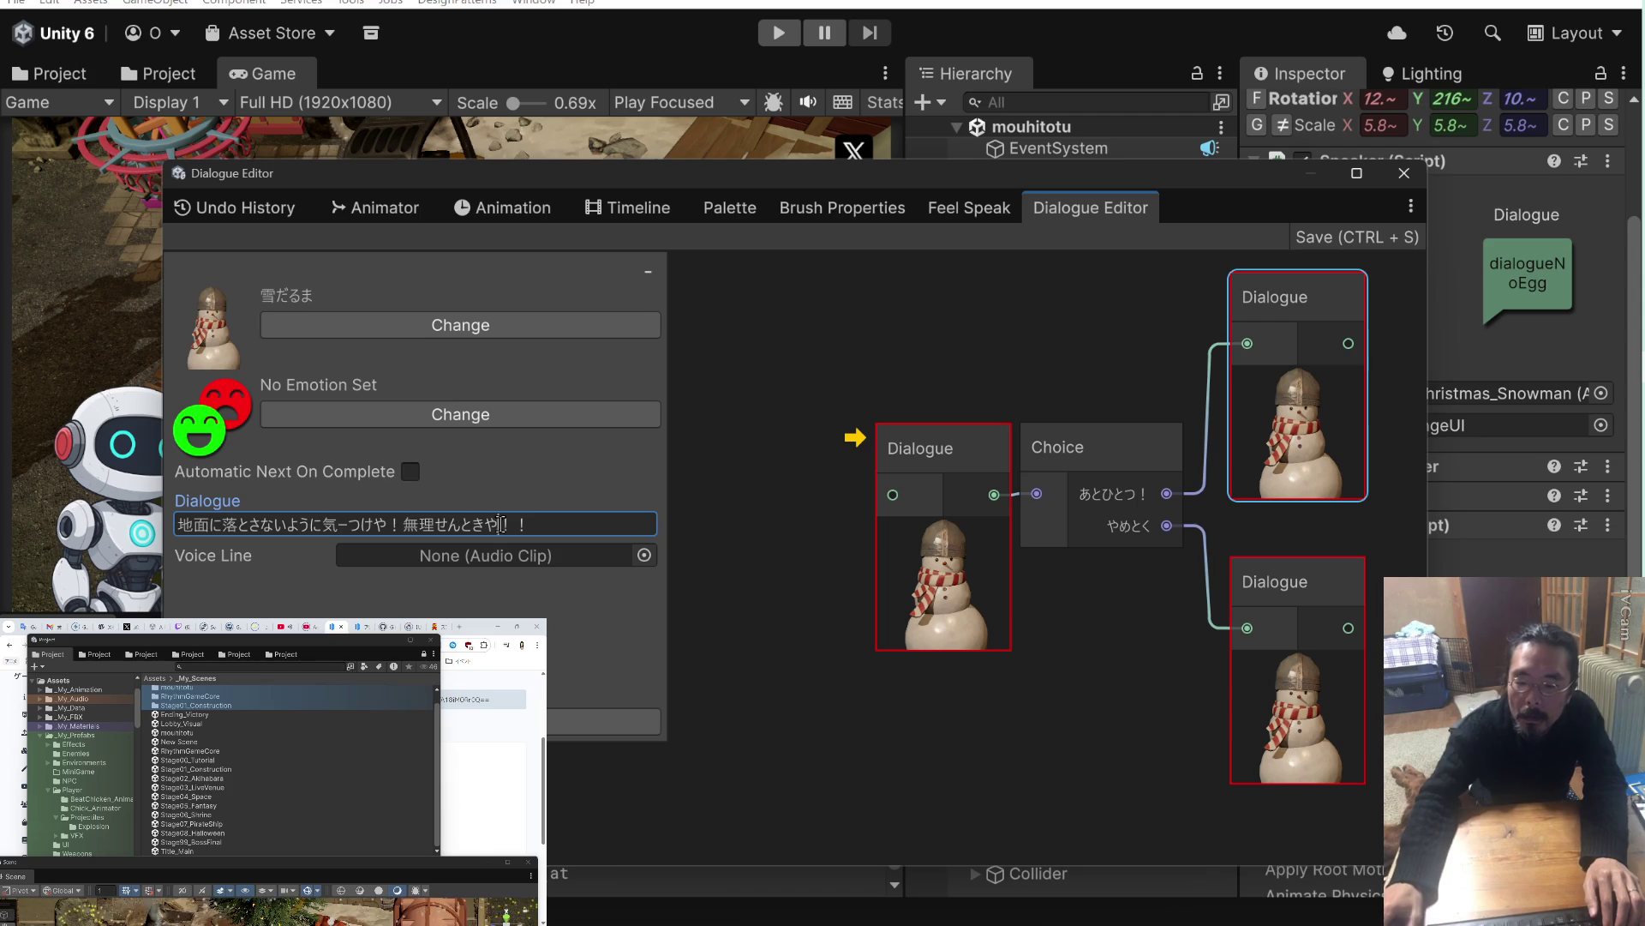
Change 地面に落とさないように to 床に落とさんように at the start of the line.
left_click_drag(275, 524, 312, 525)
left_click(287, 524)
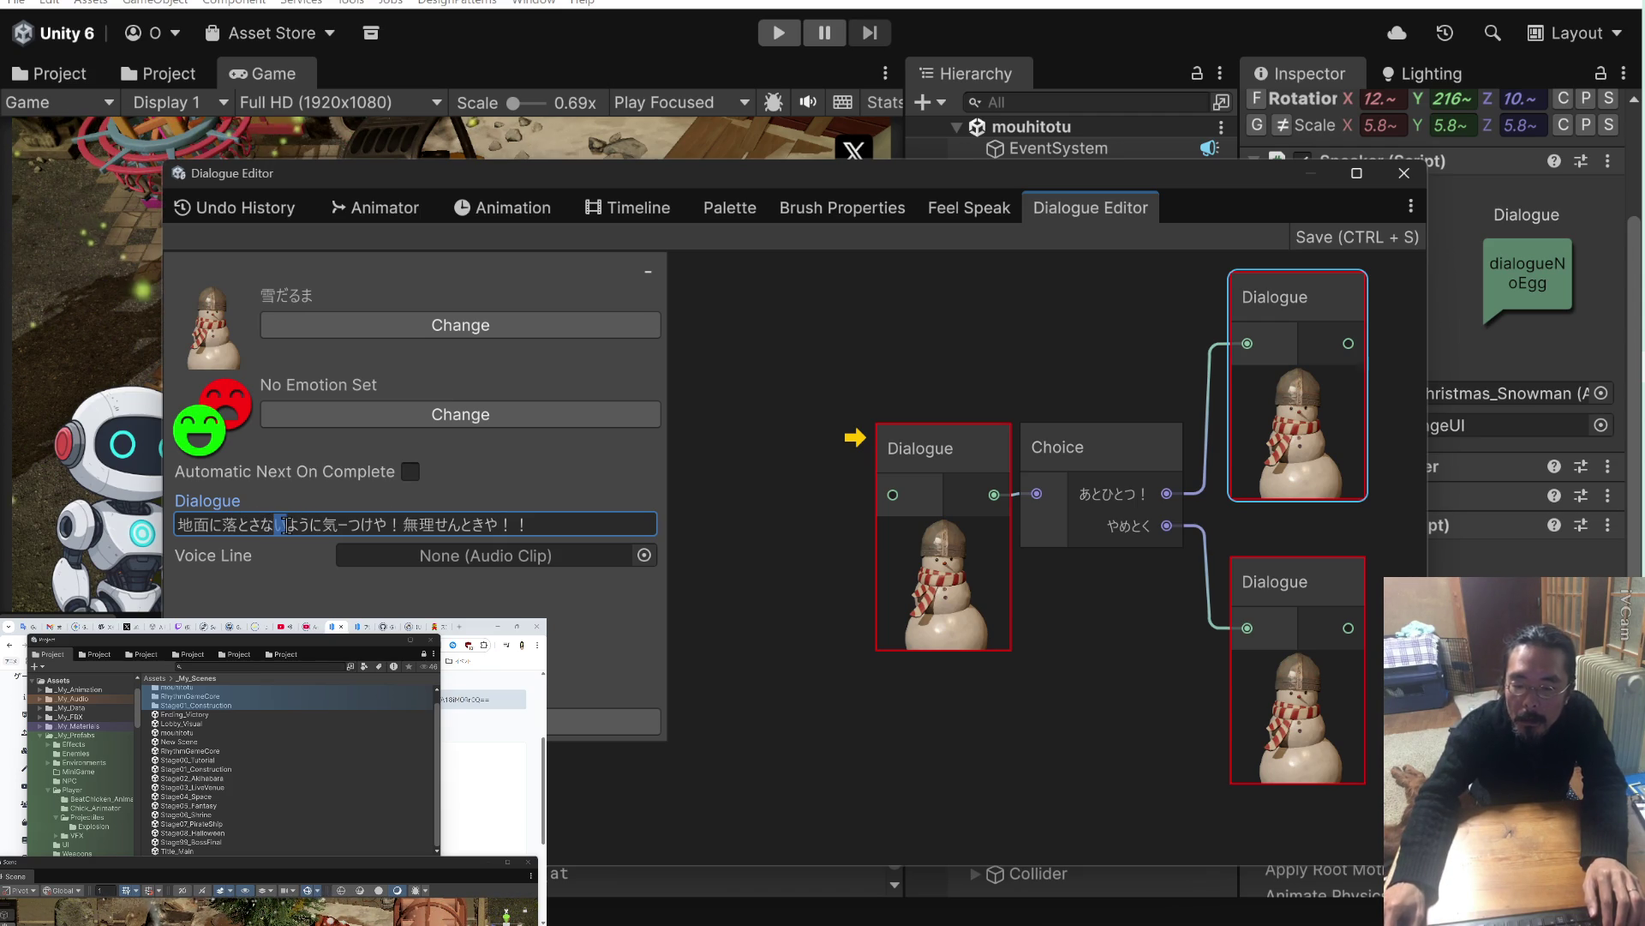
key("BackSpace")
key("BackSpace")
type("ん")
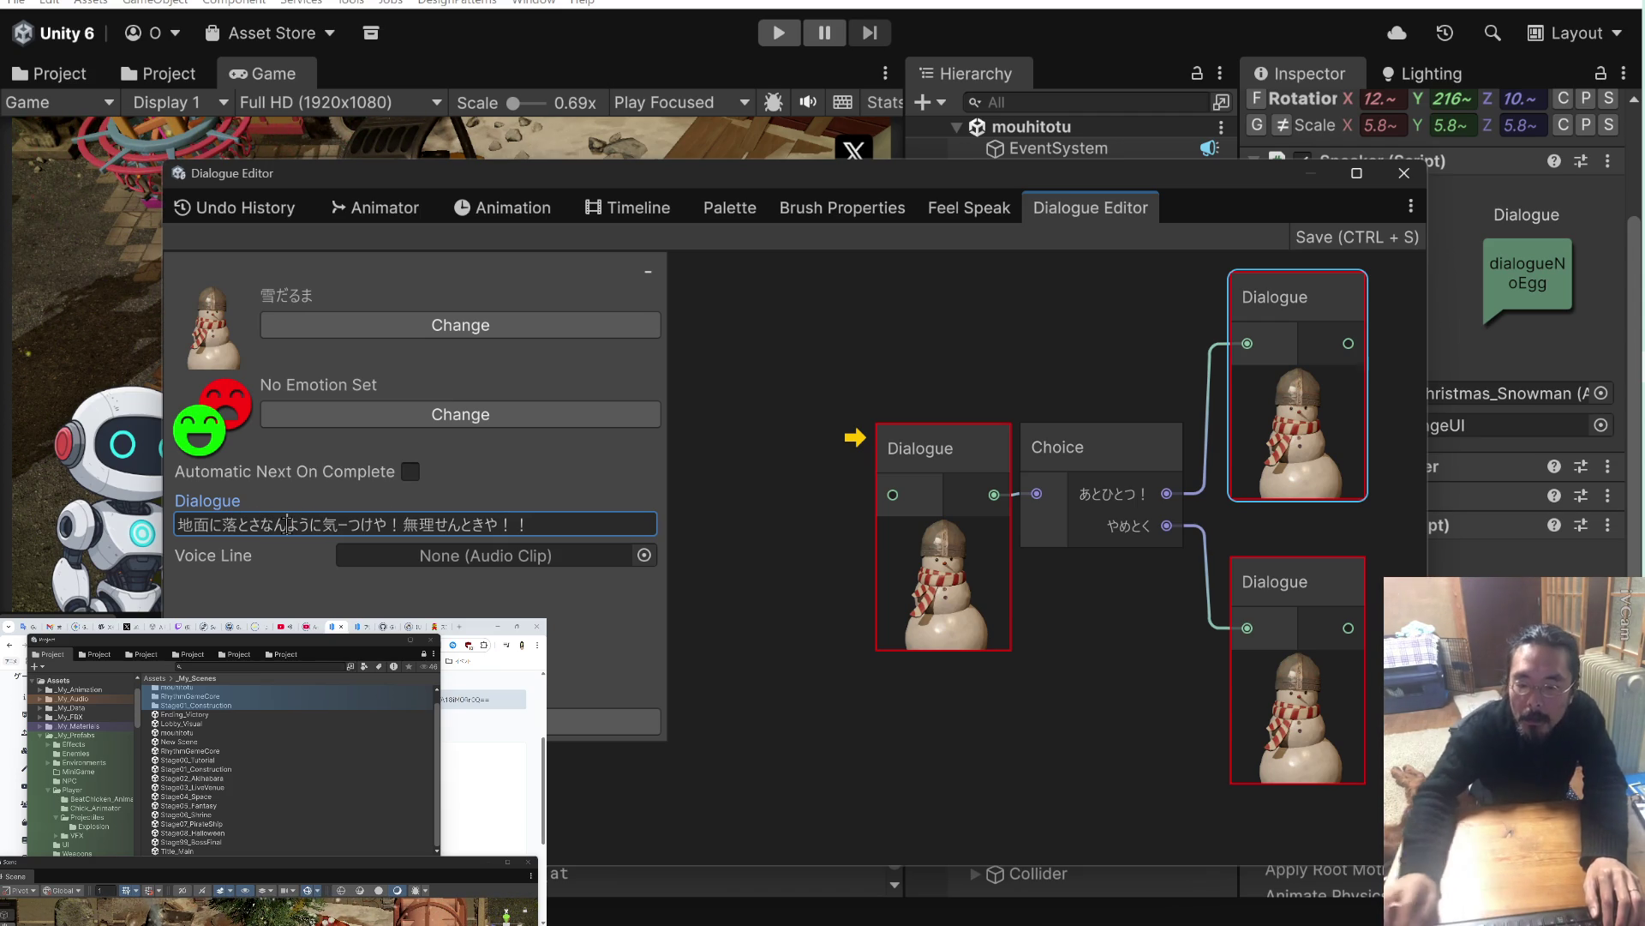
left_click(272, 524)
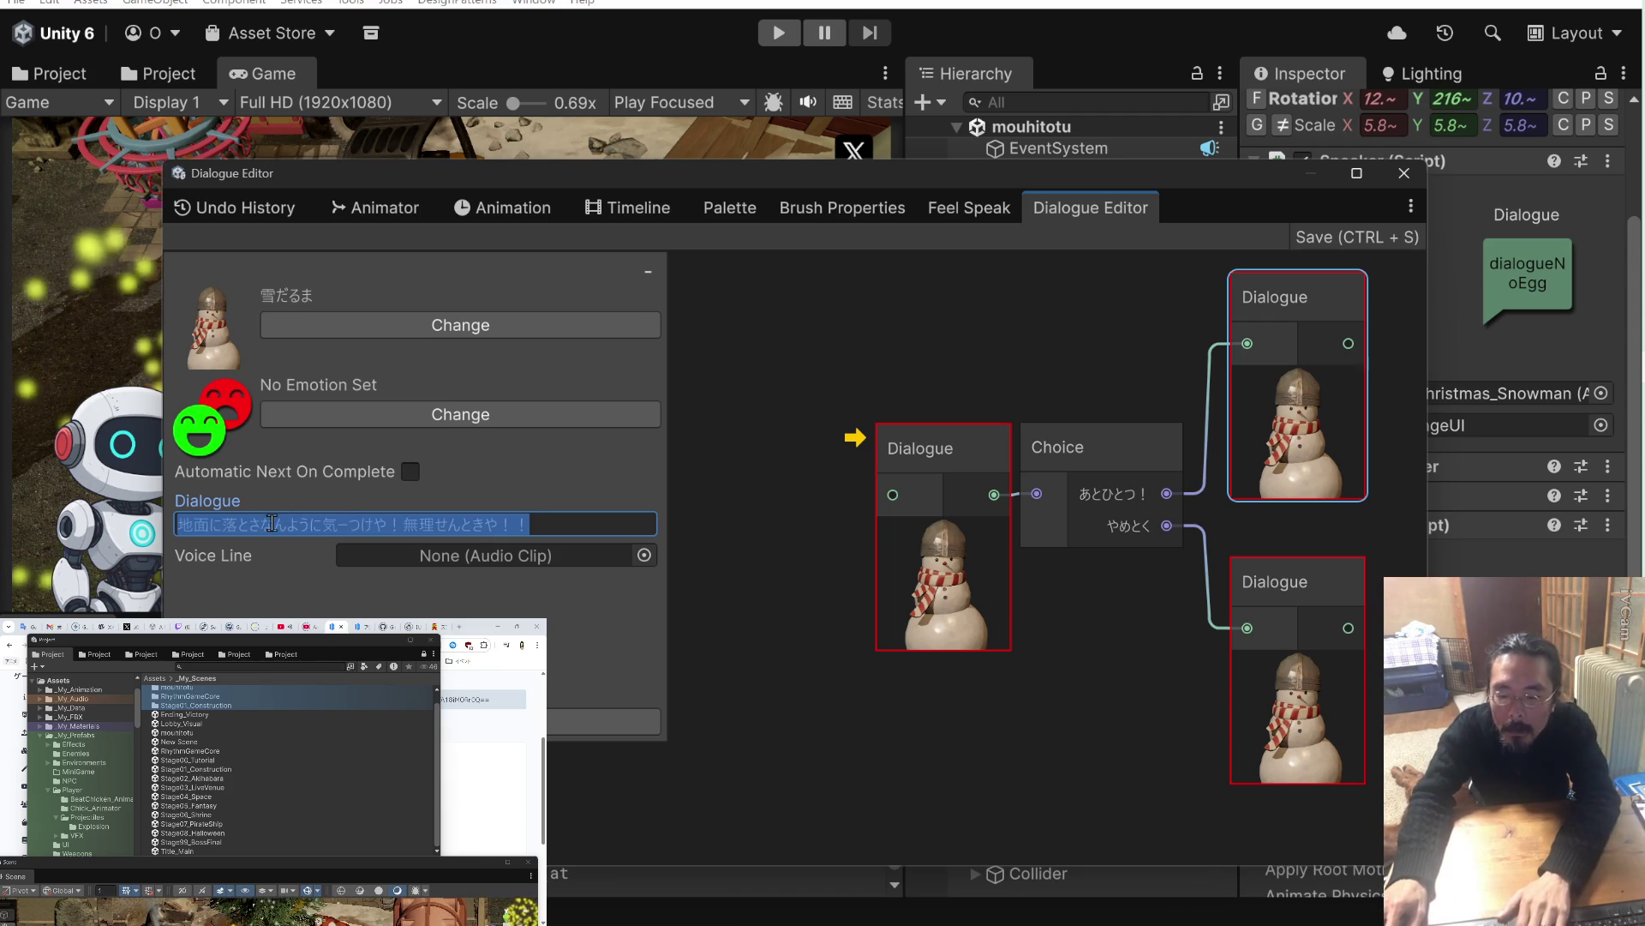
type("な￥")
key("BackSpace")
key("BackSpace")
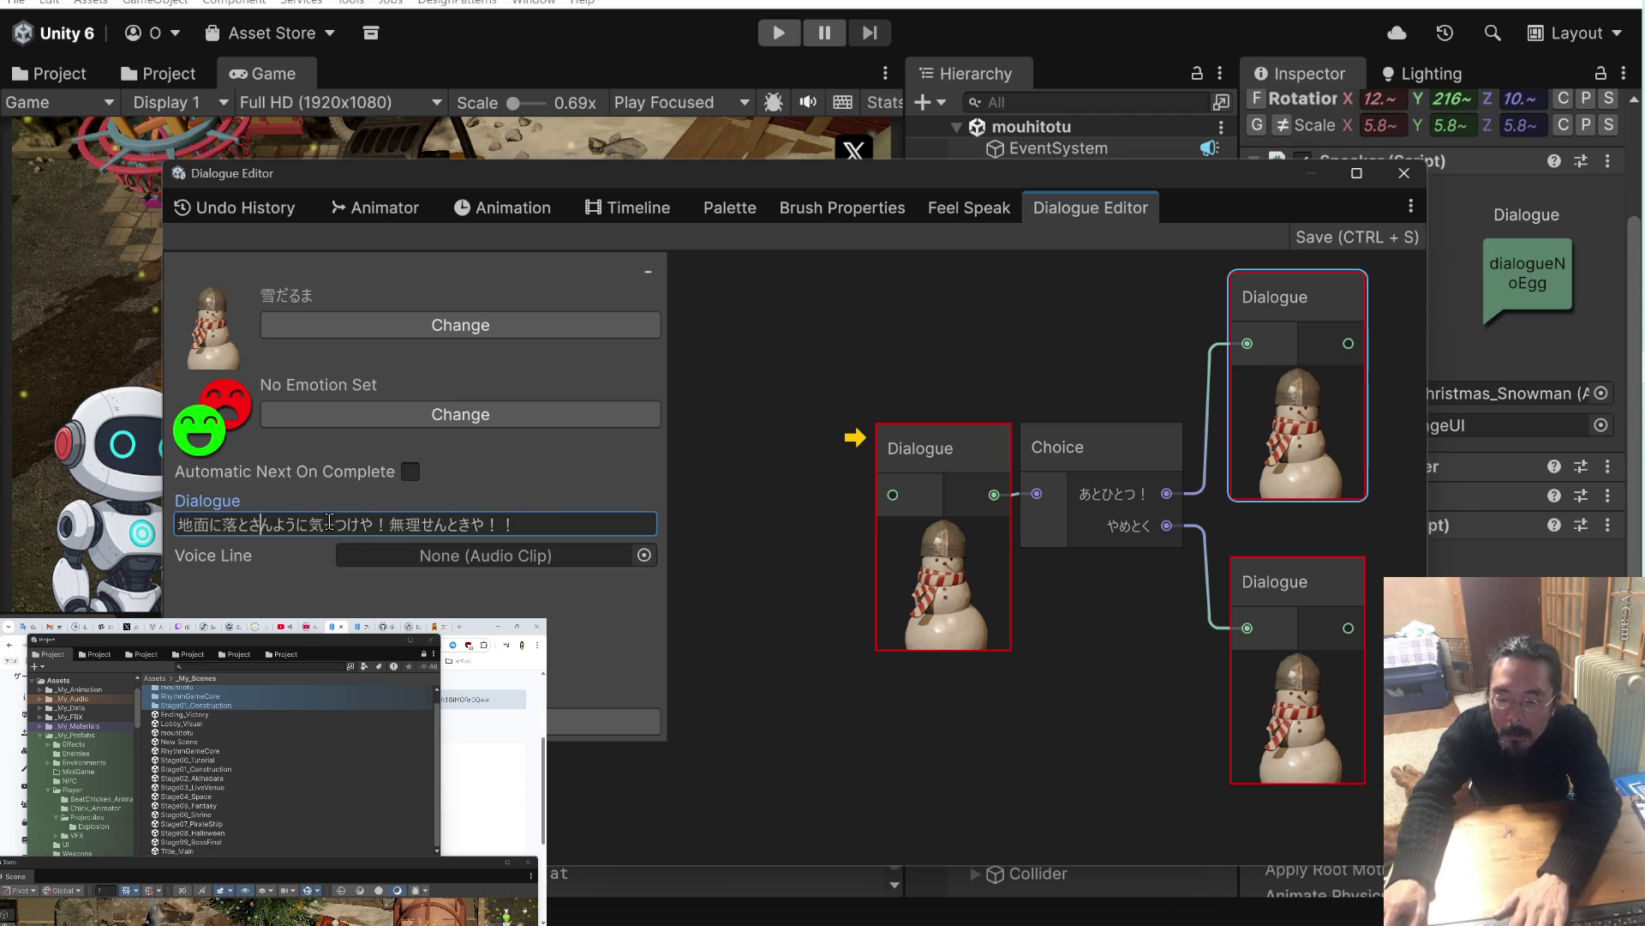
left_click_drag(208, 523, 219, 524)
key("BackSpace")
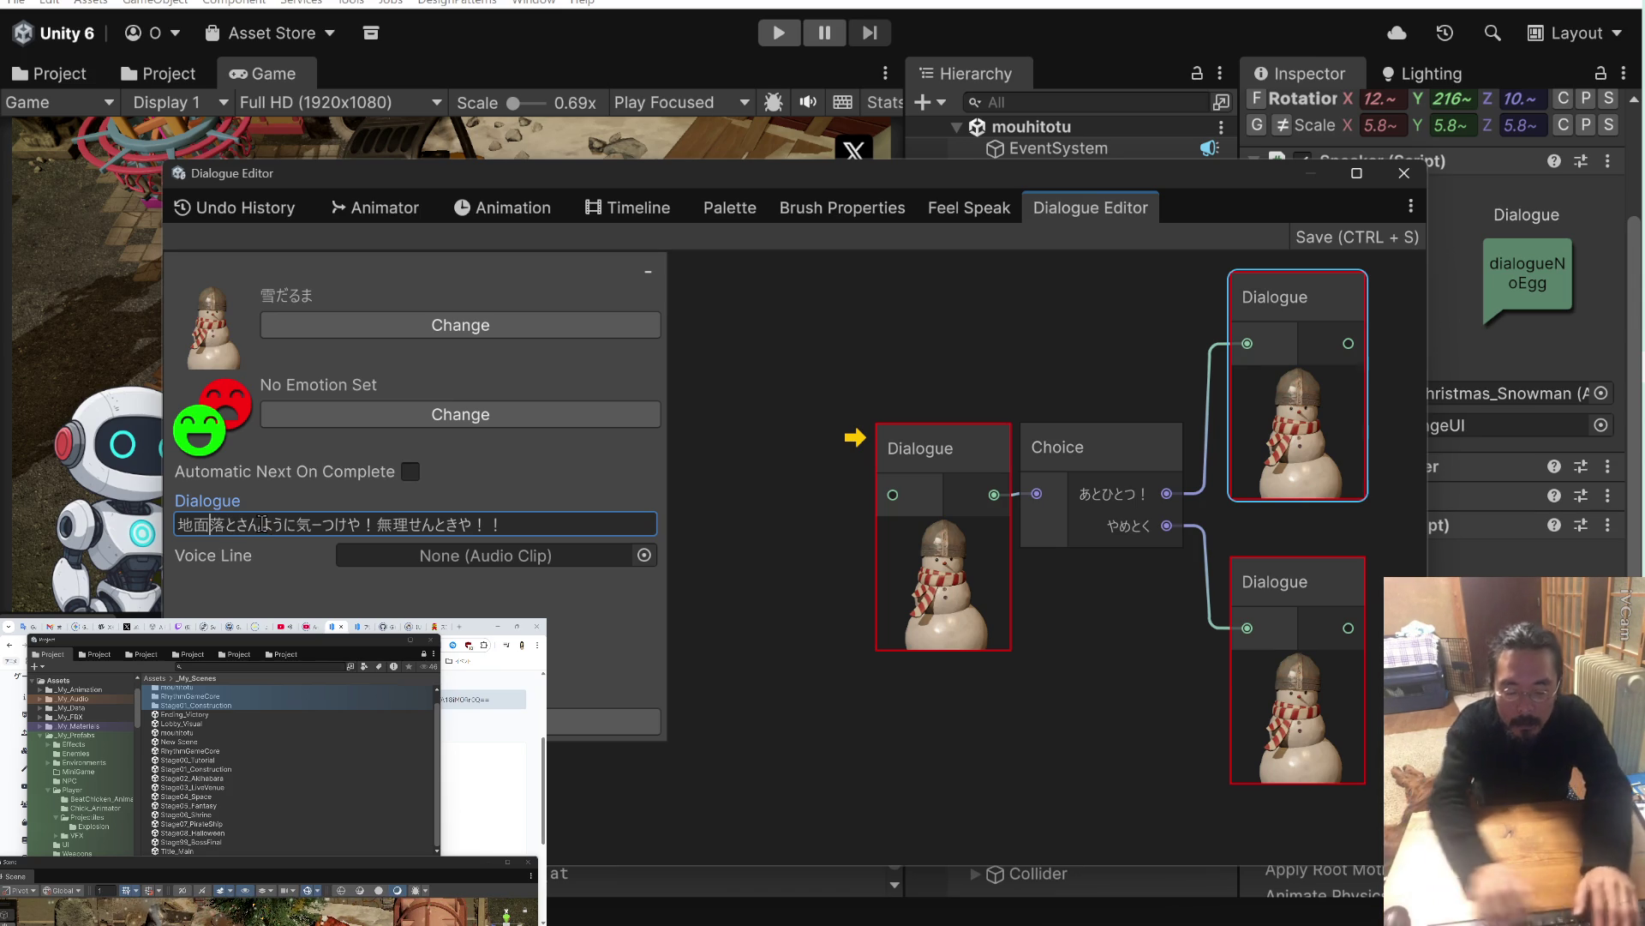
type("に")
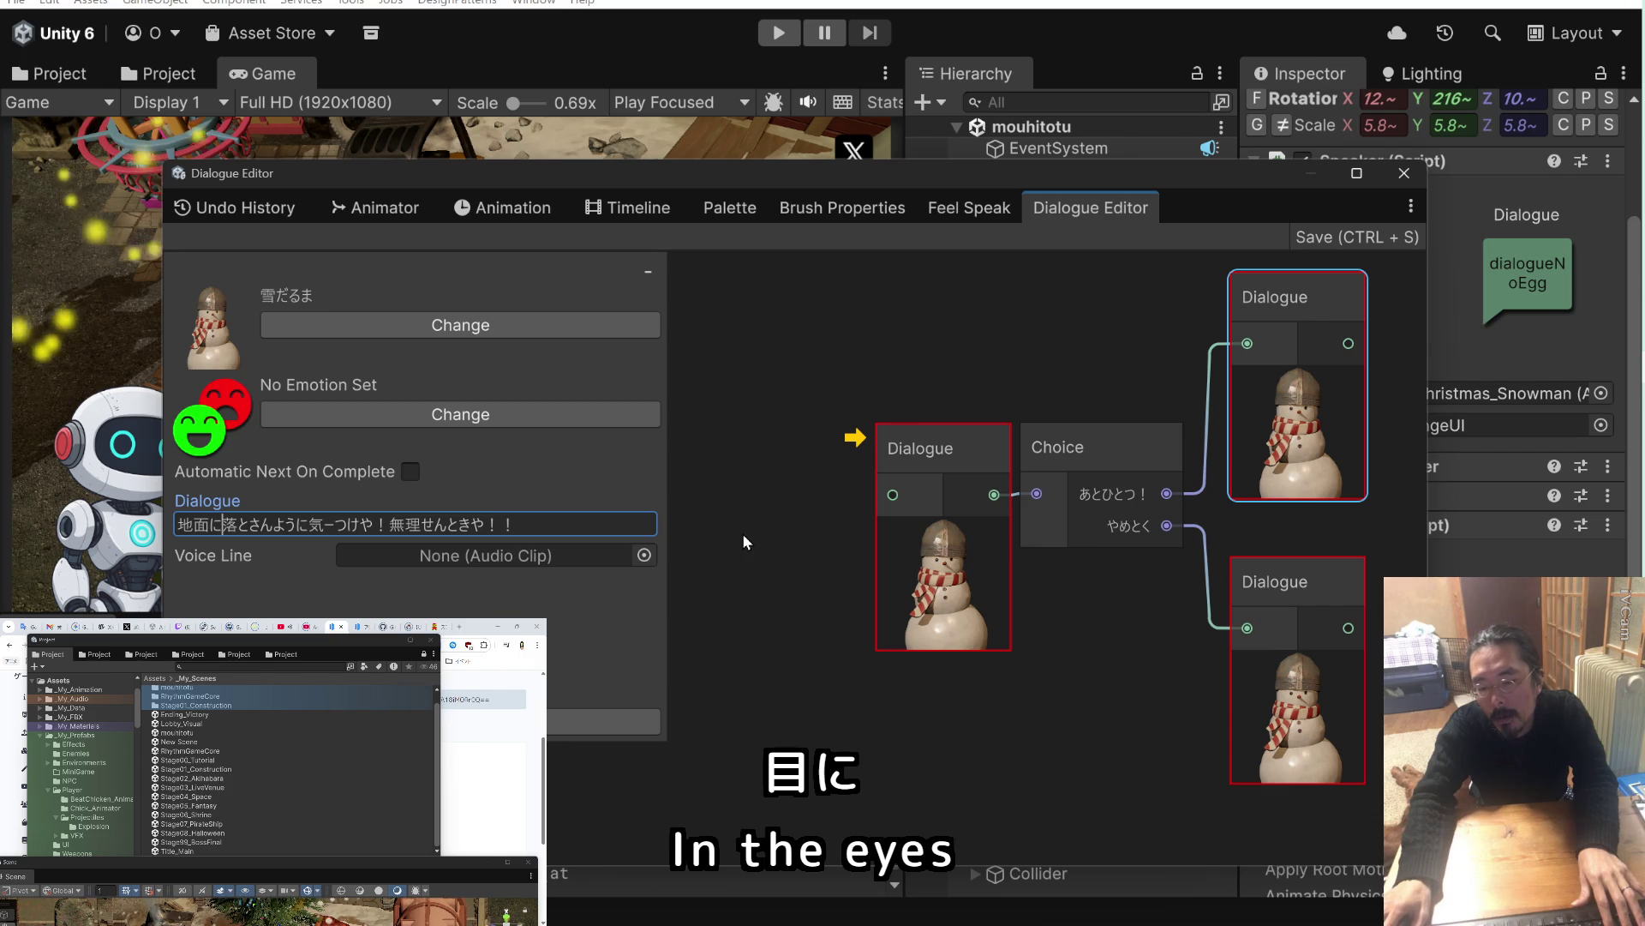
double_click(192, 524)
type("床に")
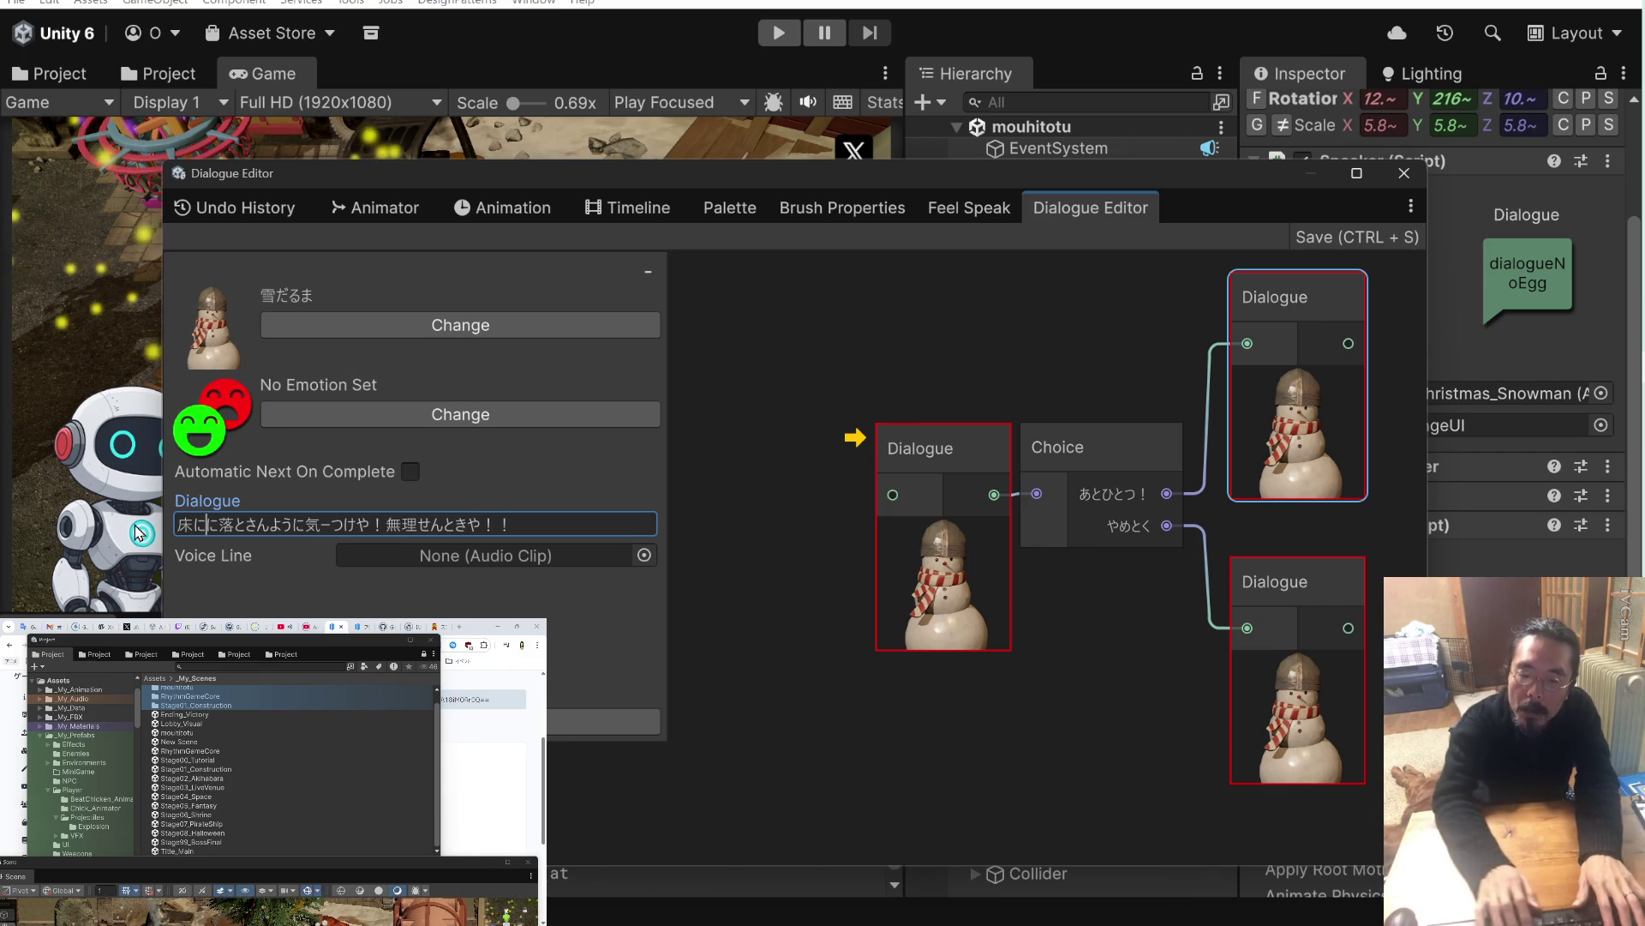
key("Delete")
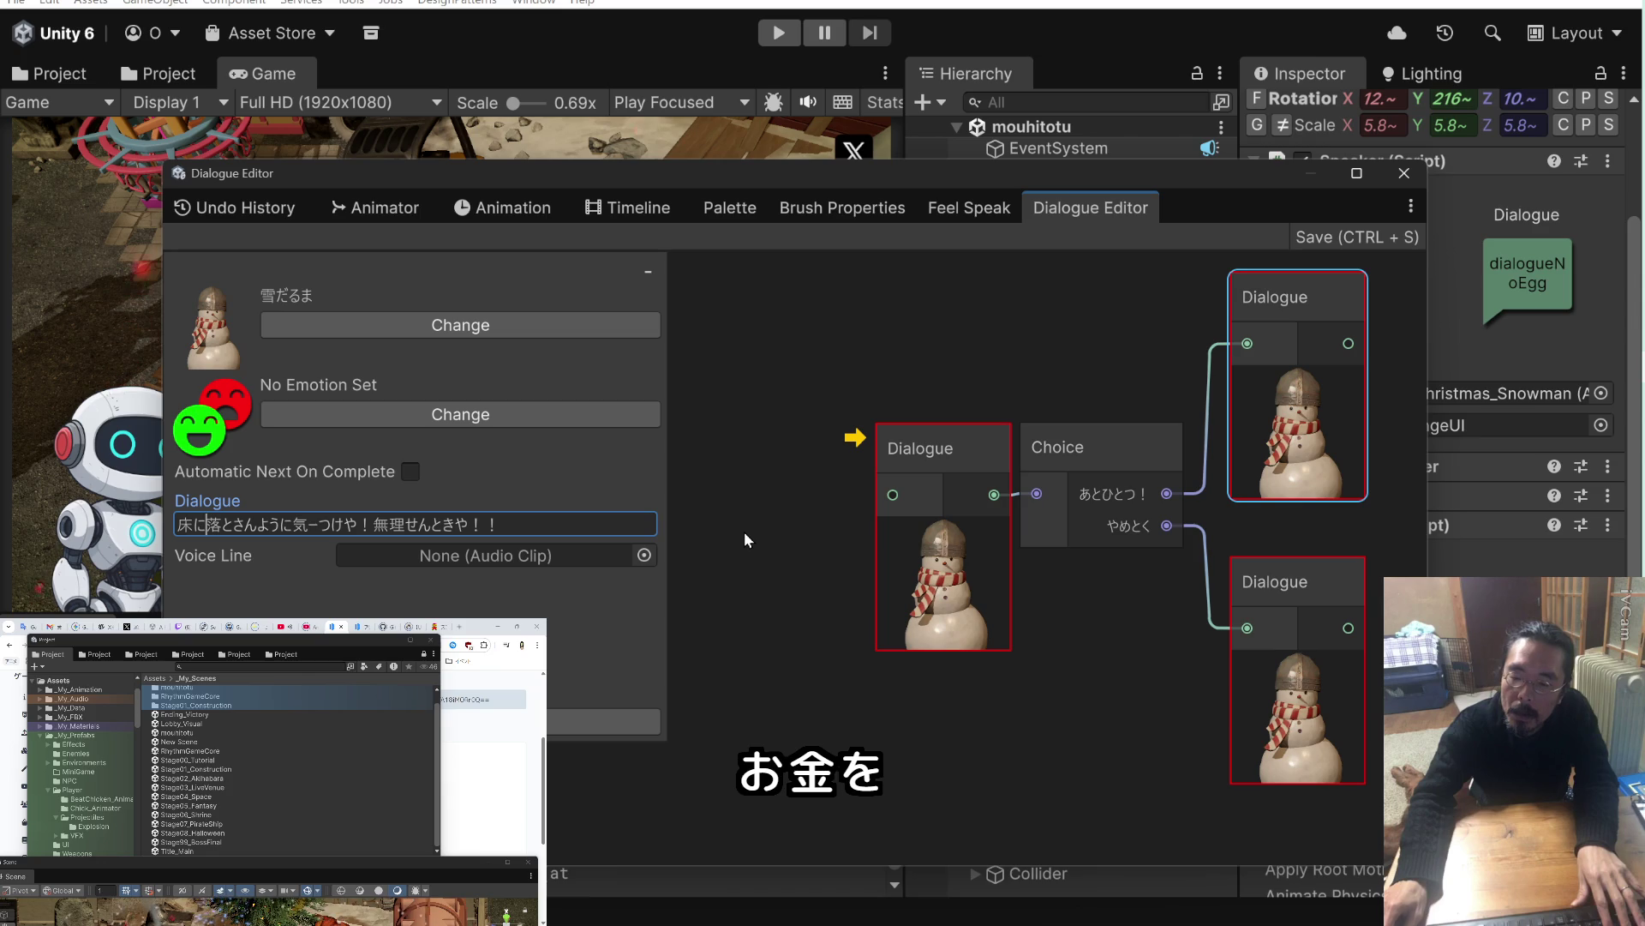
left_click(745, 538)
In the lower-right node's line, replace the leading 君 with にいちゃん.
left_click(1312, 617)
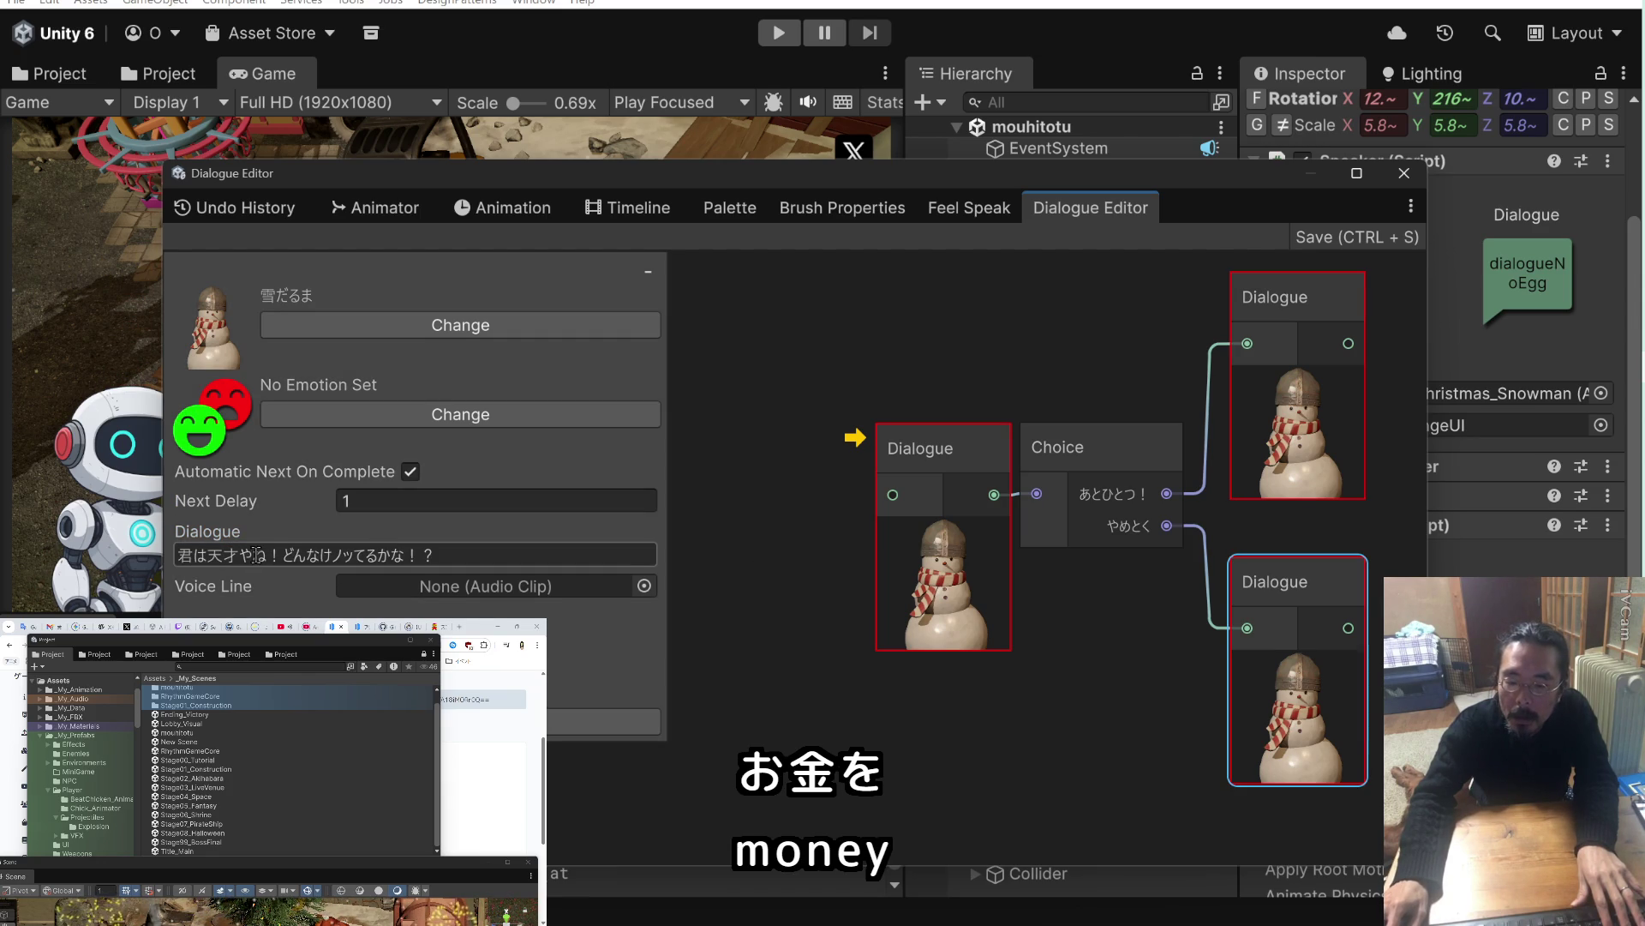
type("か")
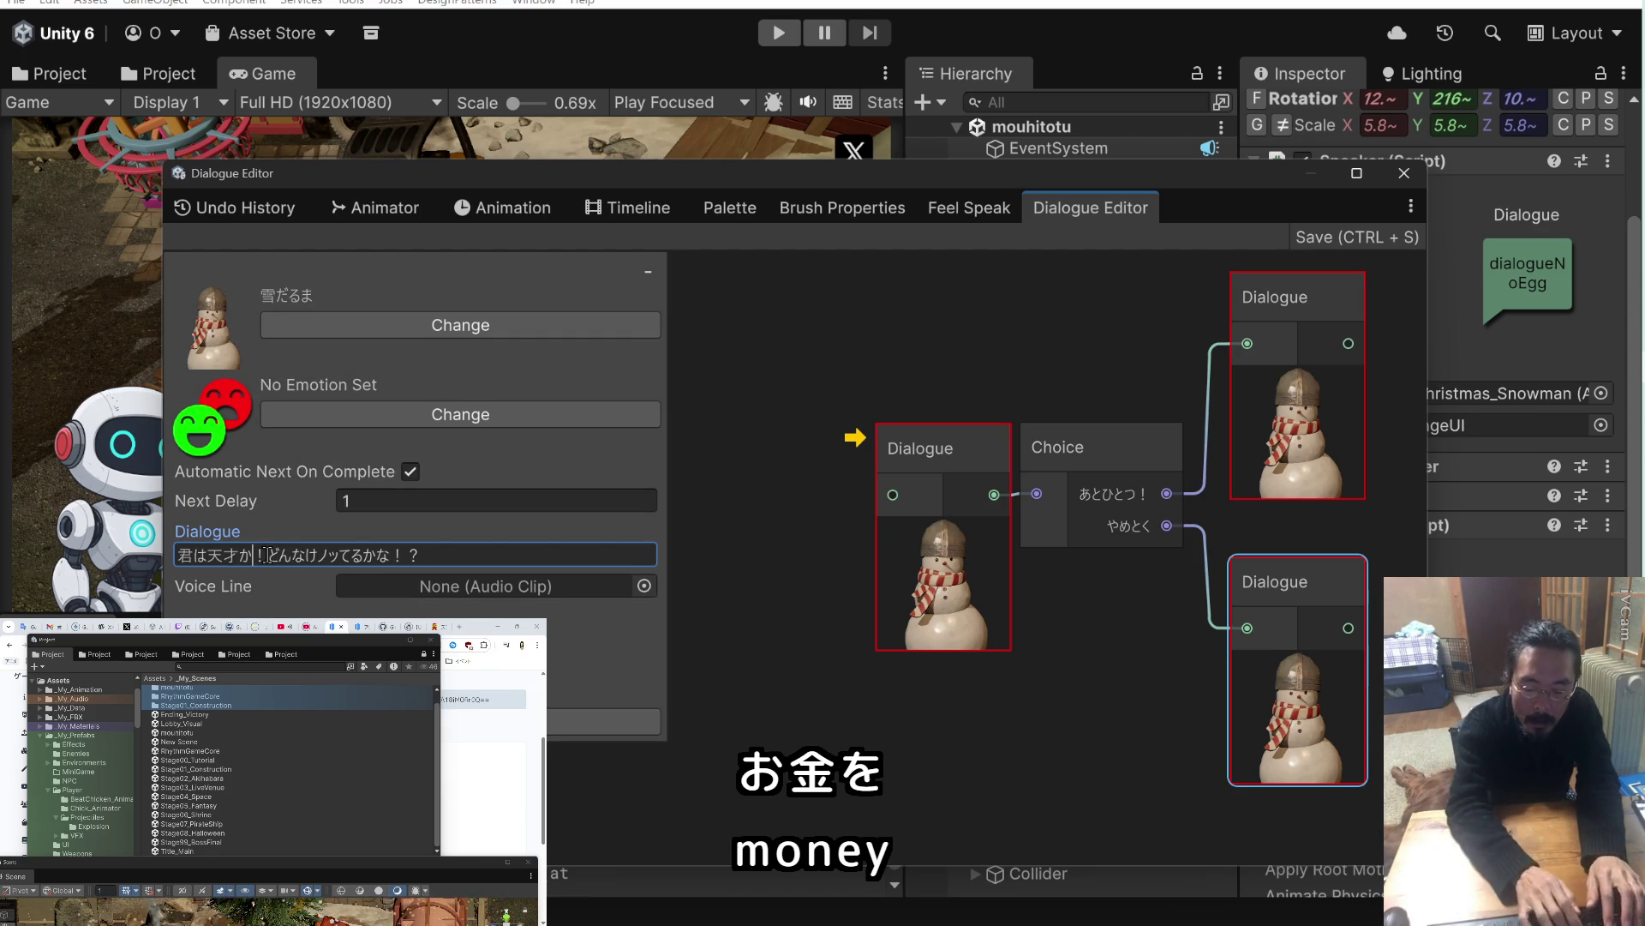
key("Return")
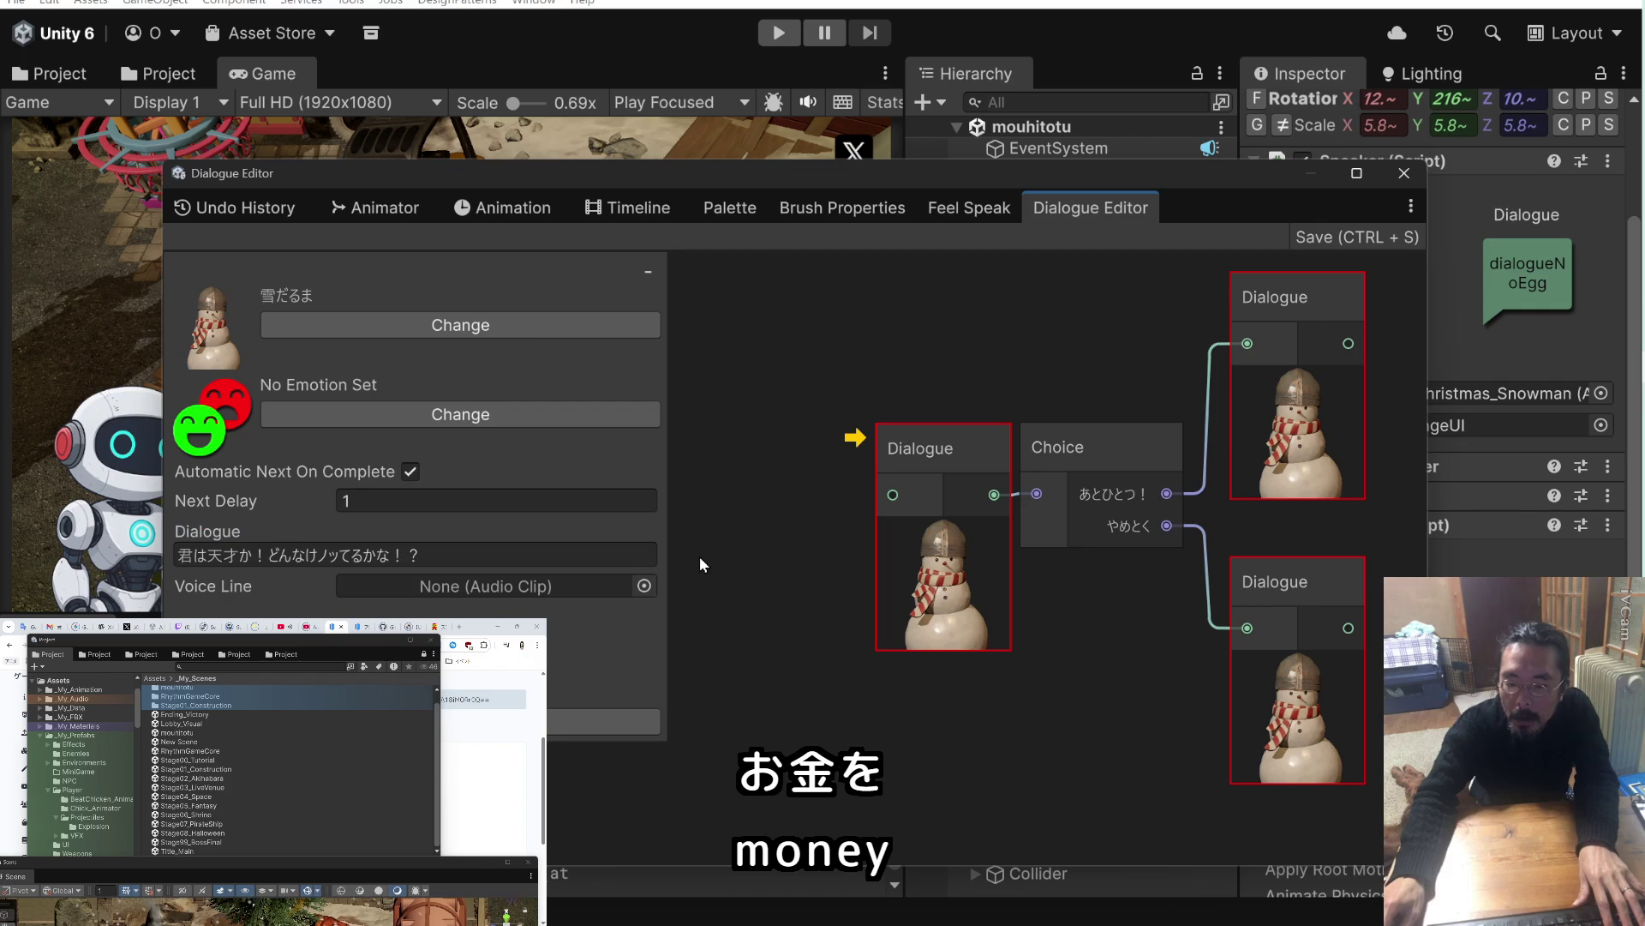
left_click(194, 555)
key("BackSpace")
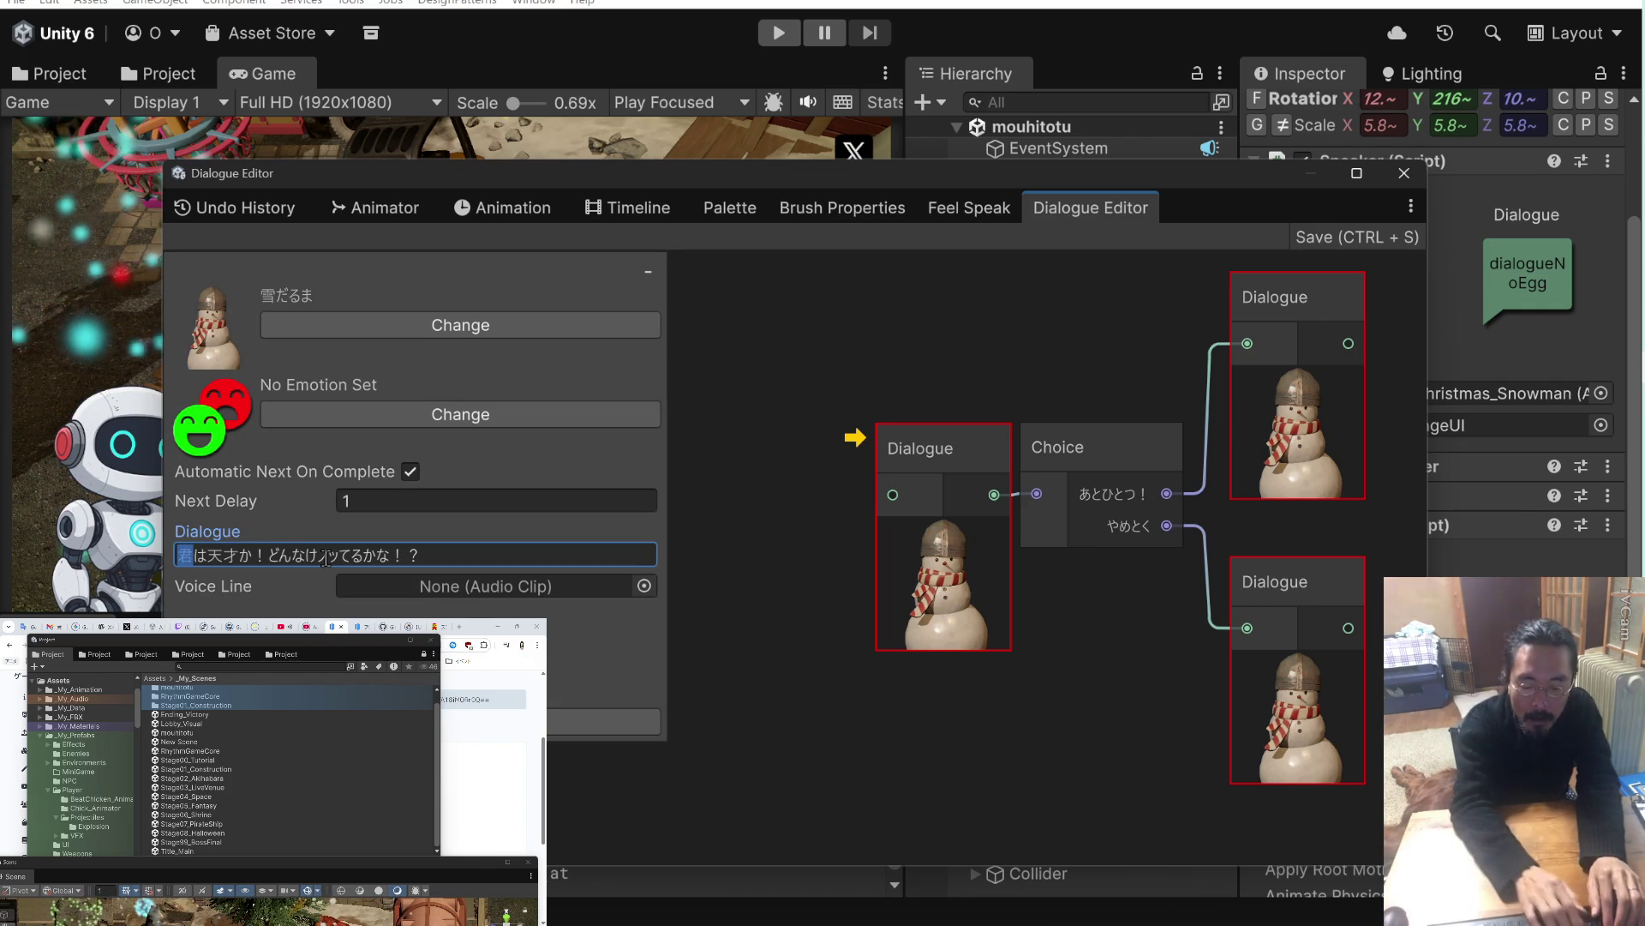
type("にいちゃん")
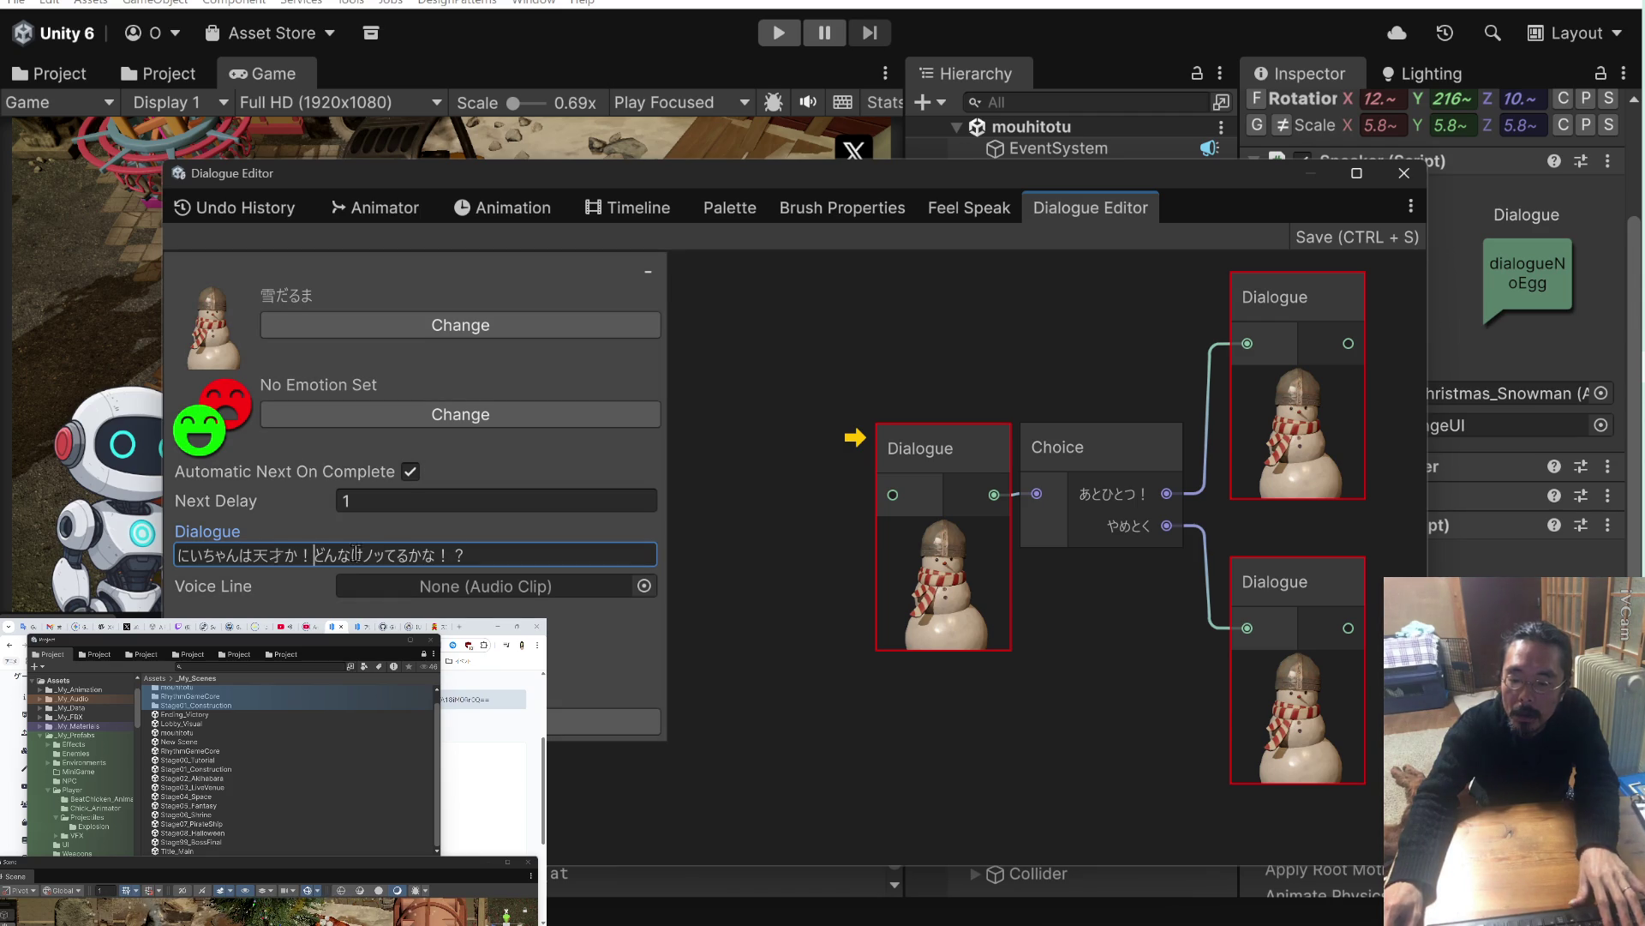
Make the line end ノッてるんや！？ and save the dialogue with Ctrl+S.
type("さて")
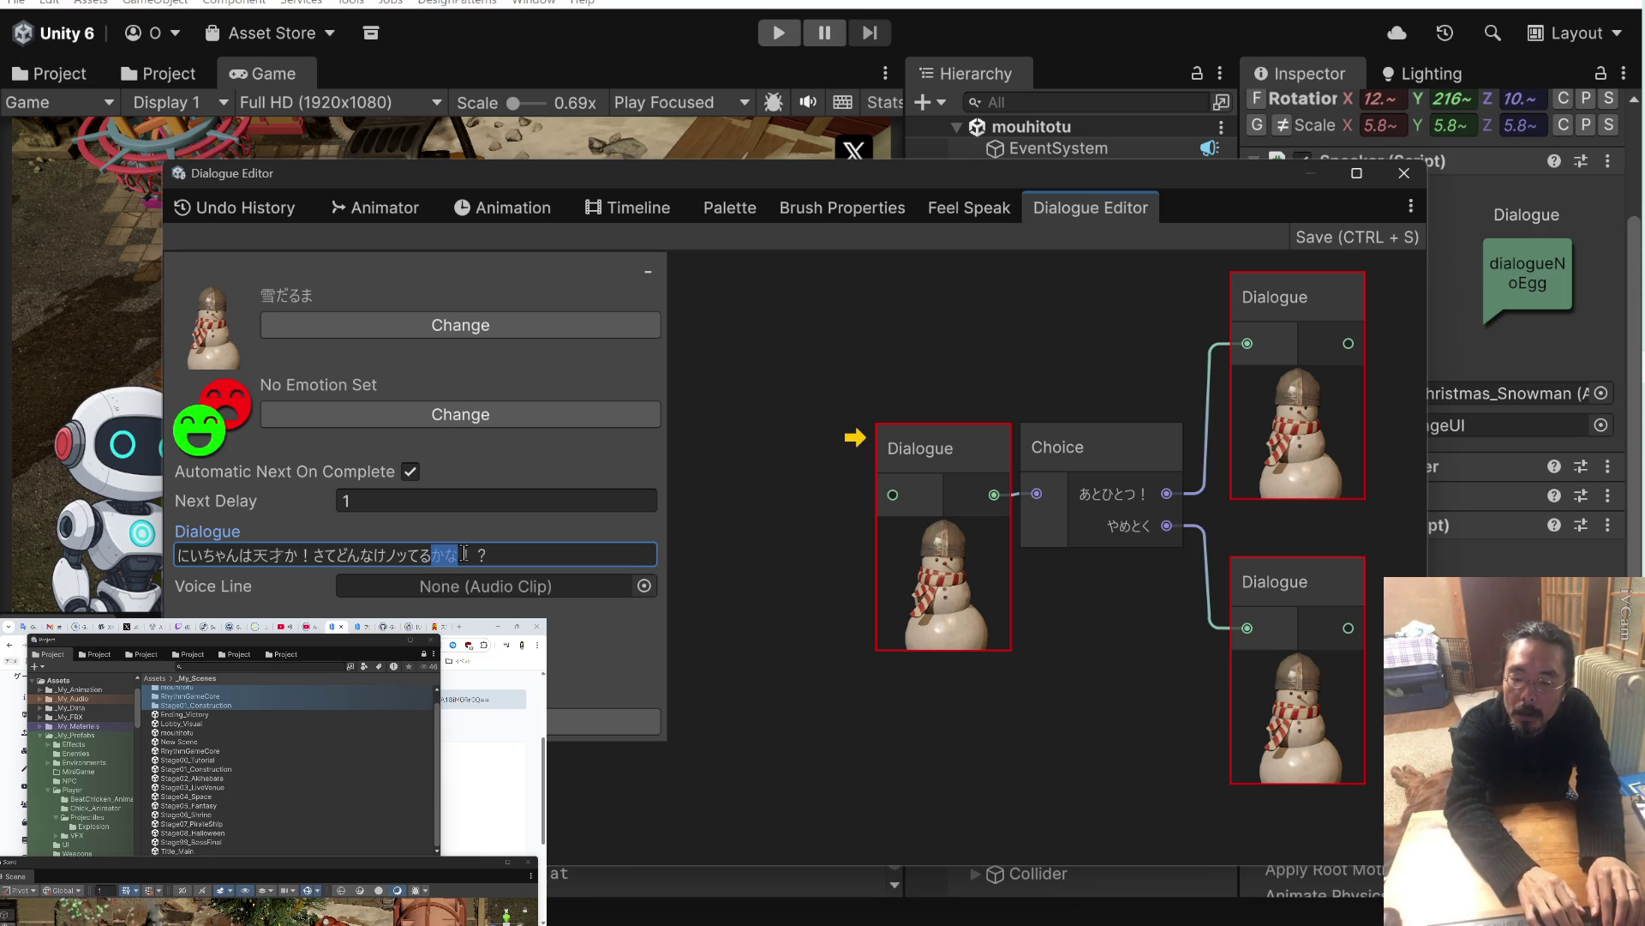
type("んや")
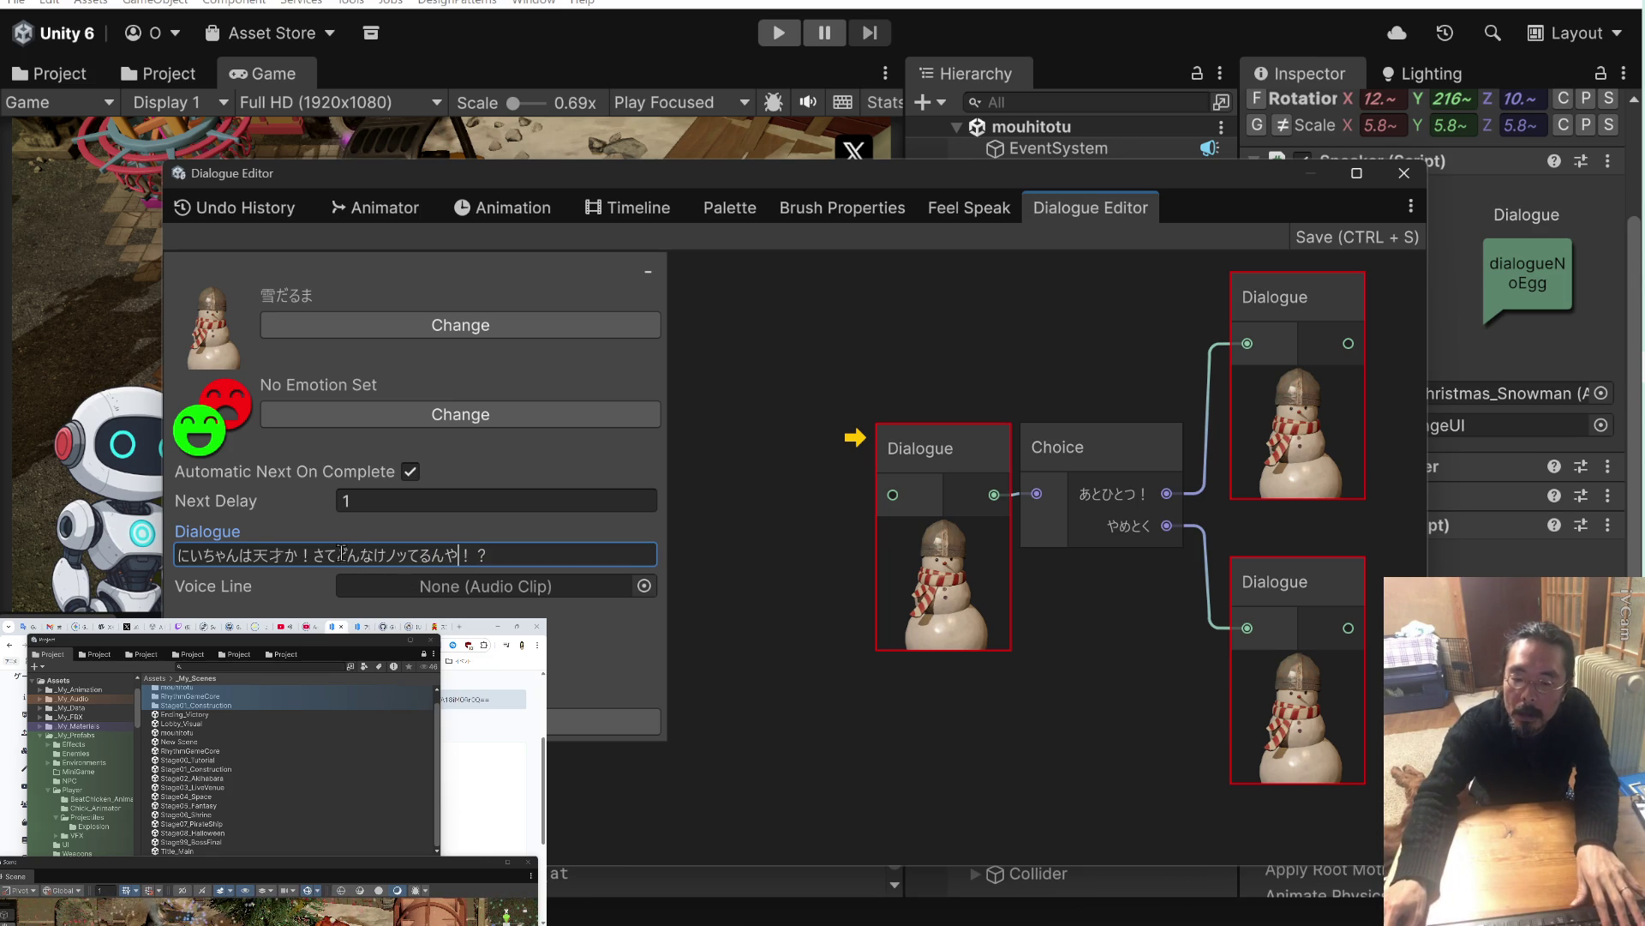
left_click(717, 561)
key("ctrl+s")
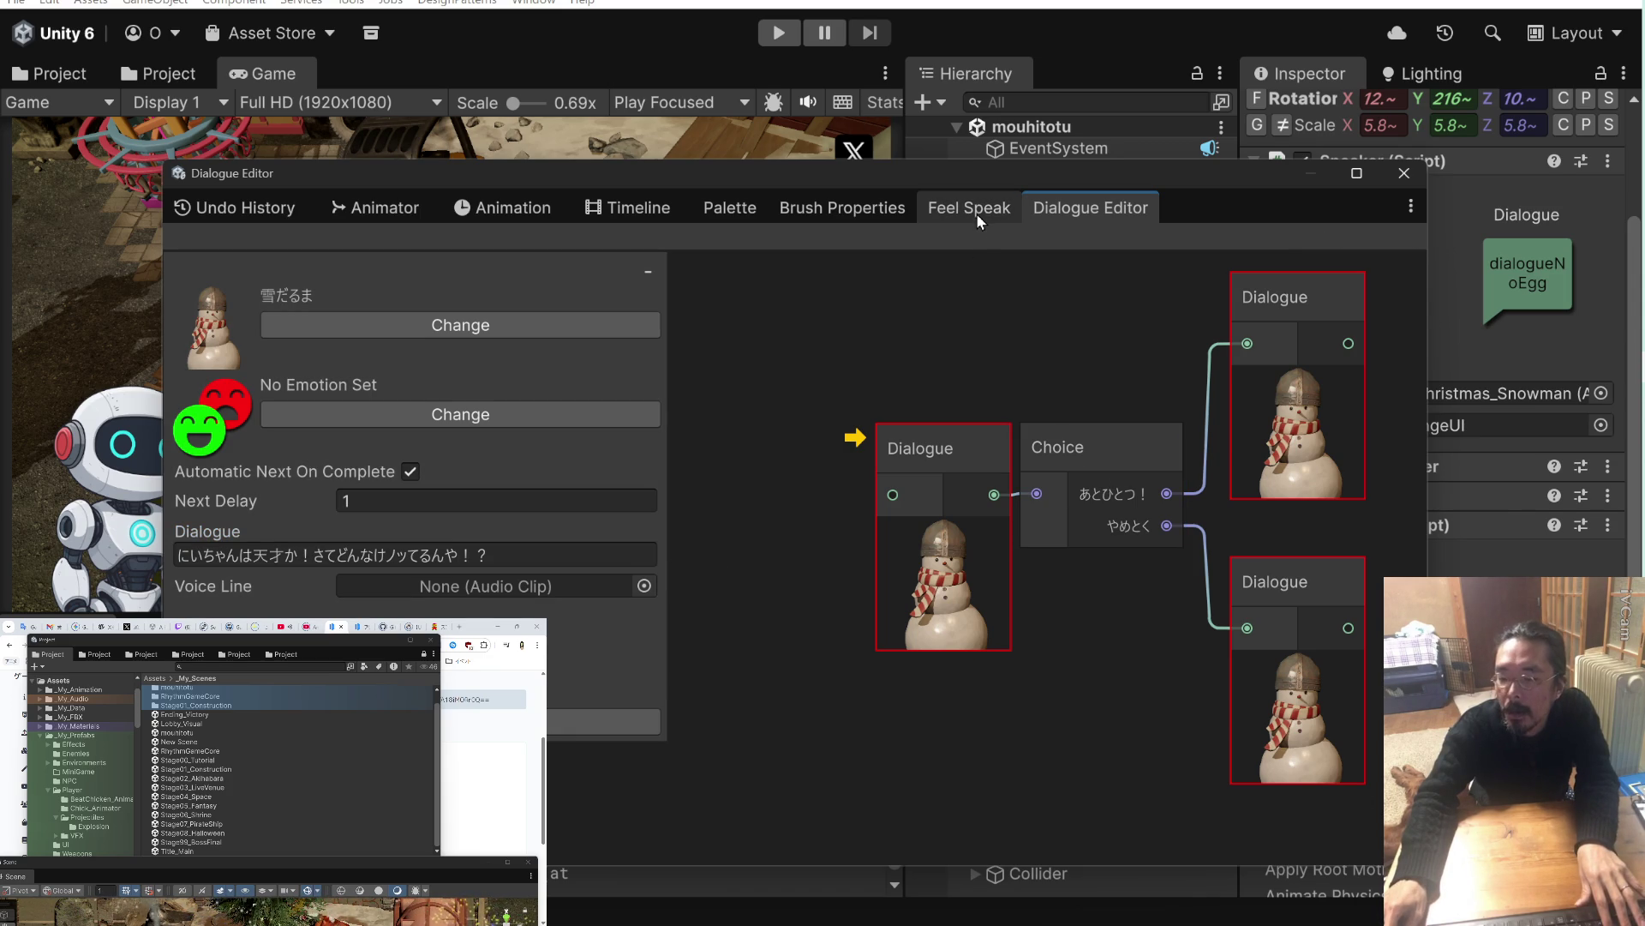
left_click(952, 221)
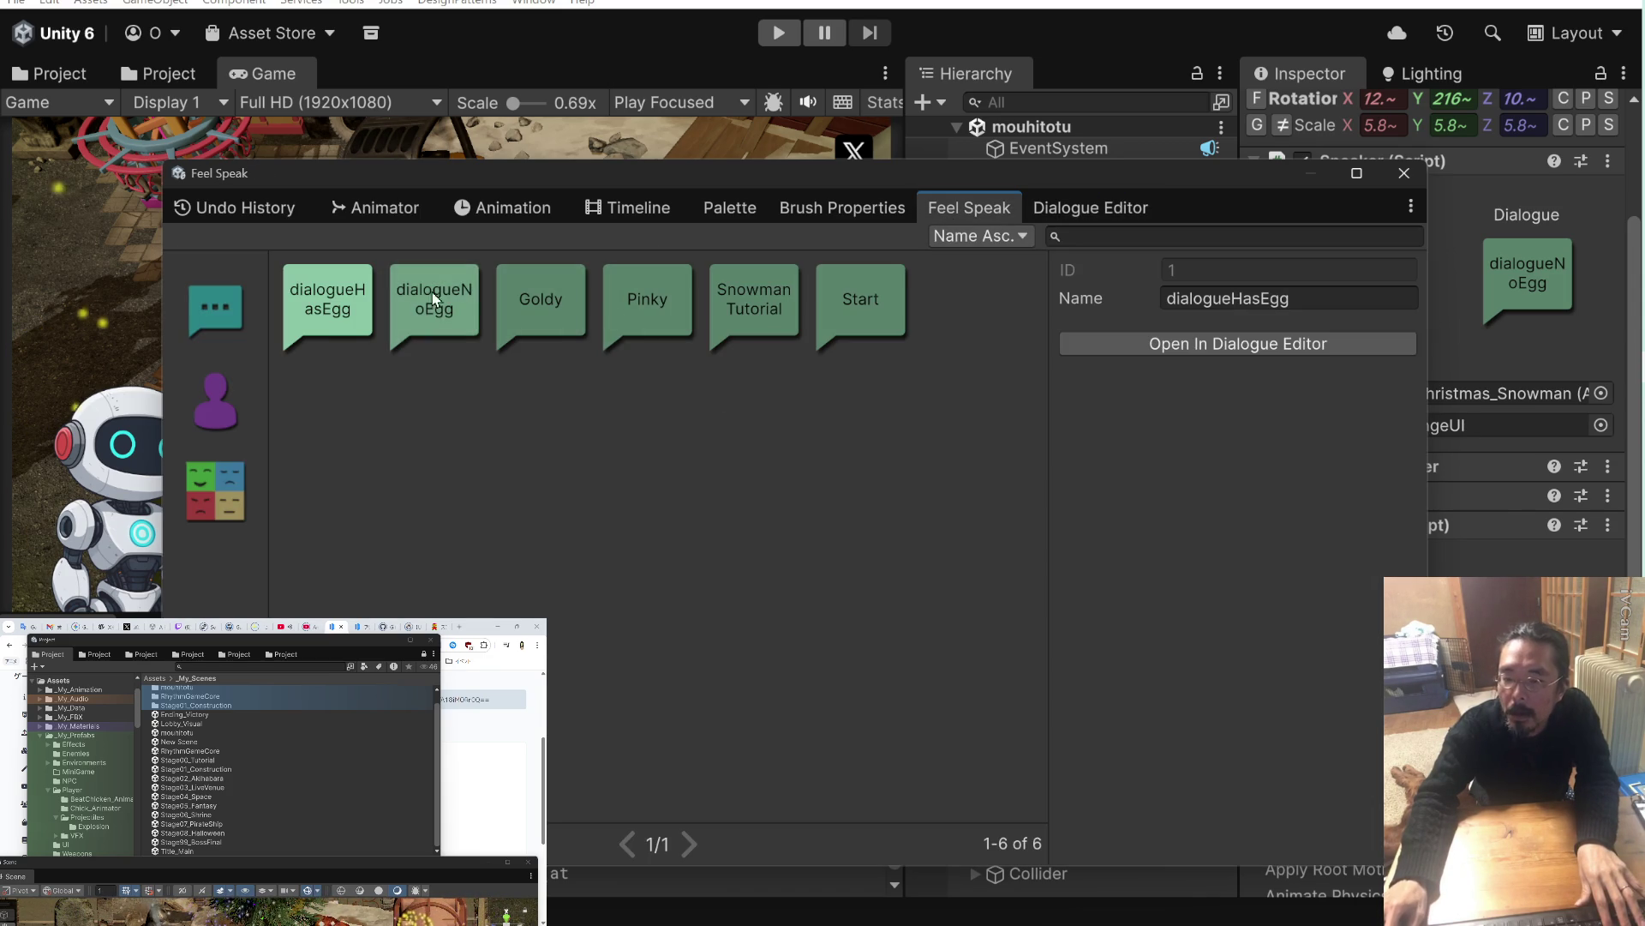
Open dialogueNoEgg and, in the first node, change 僕 to わし and あげるよ to あげよか.
double_click(439, 294)
left_click(1000, 454)
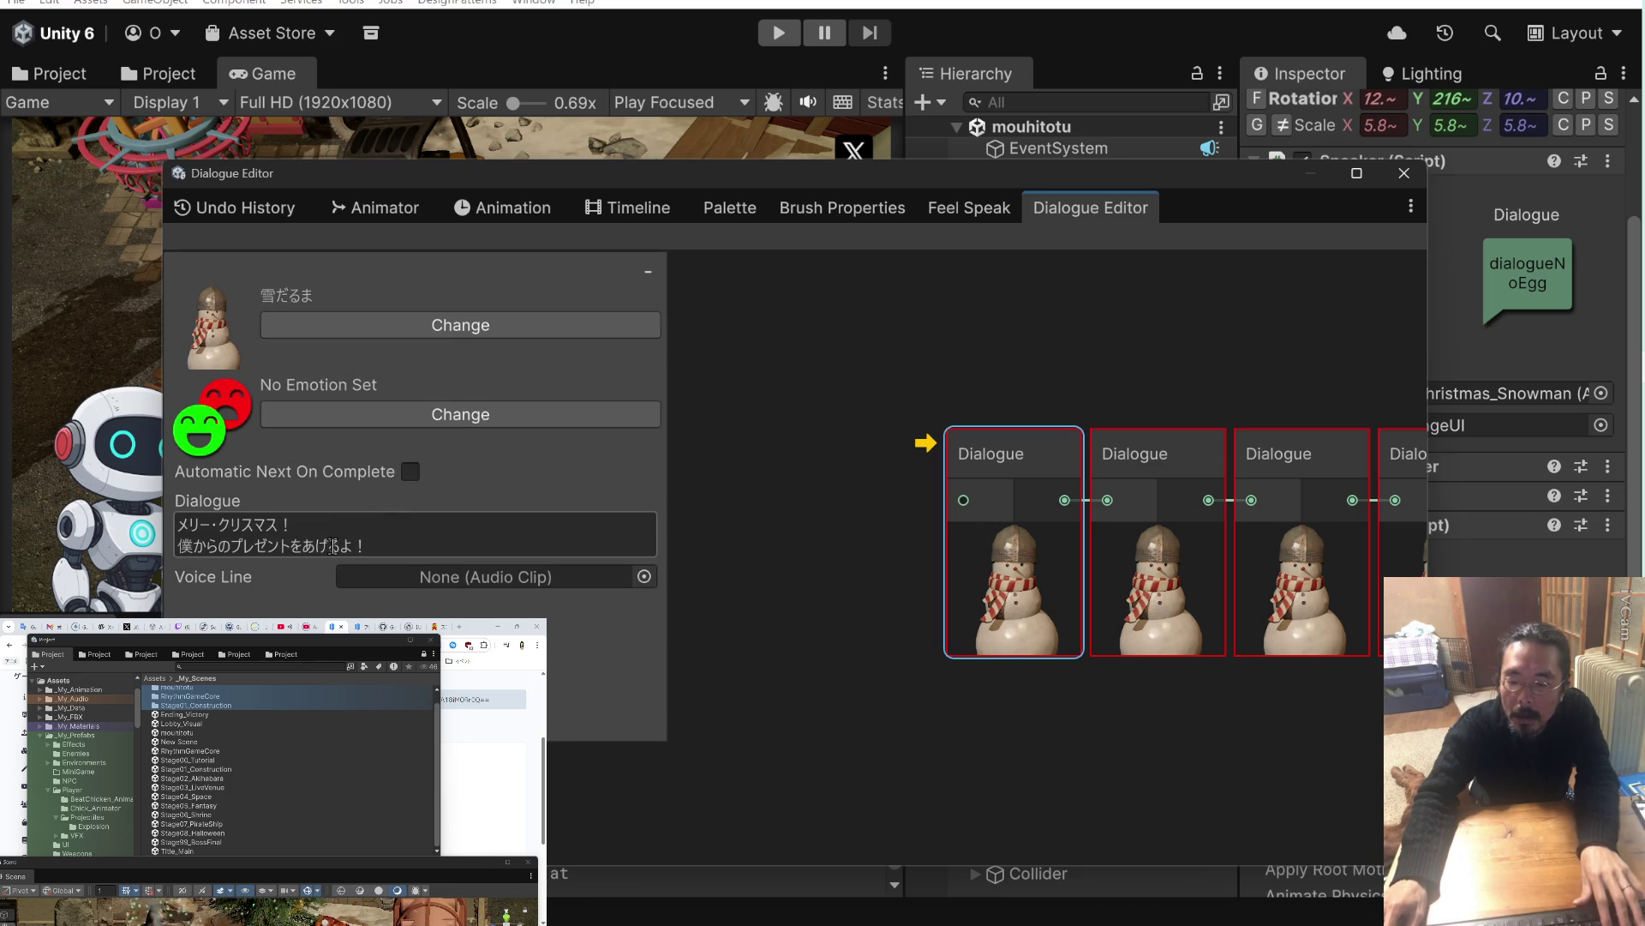
type("よか")
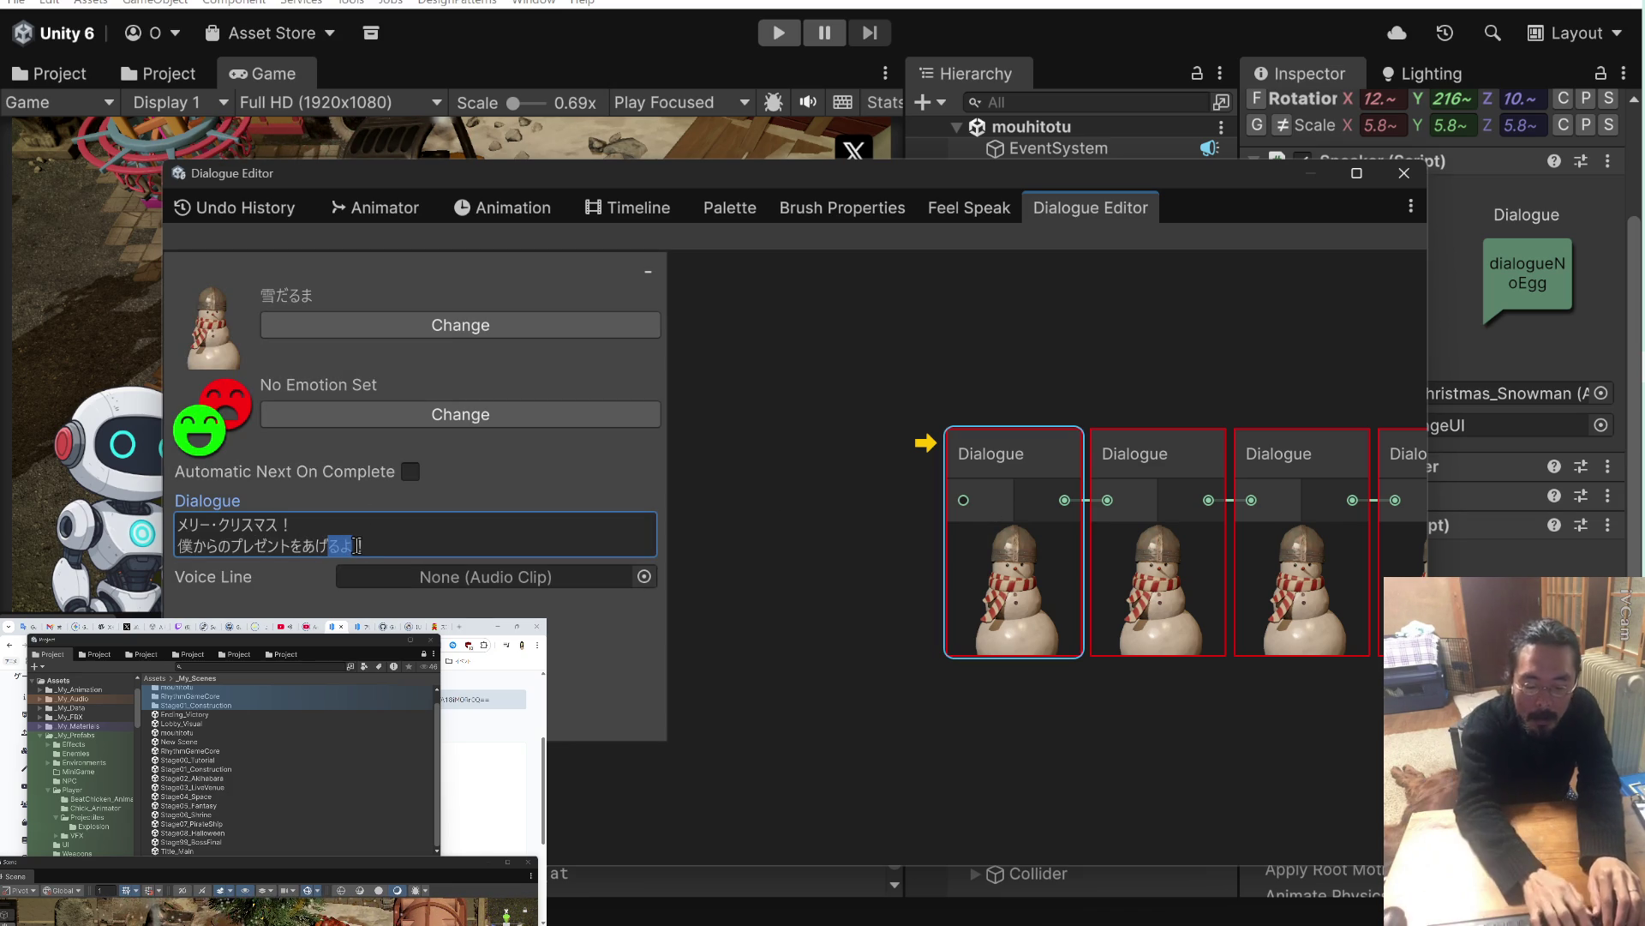
key("Left")
key("BackSpace")
type("わし")
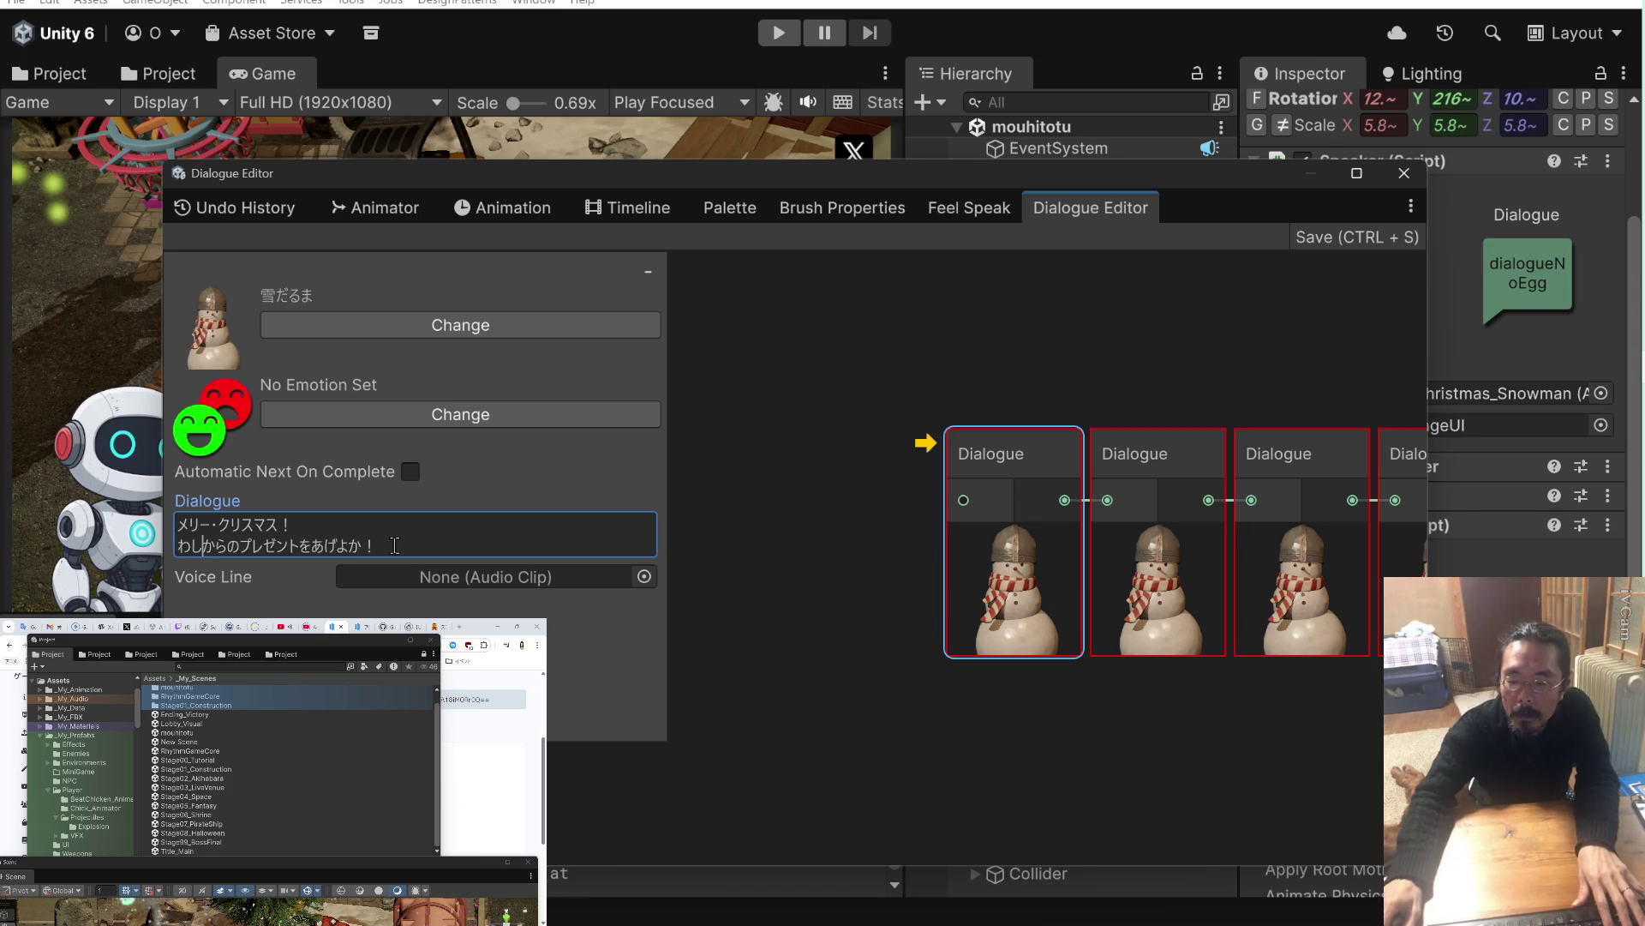
key("ctrl+a")
left_click(455, 543)
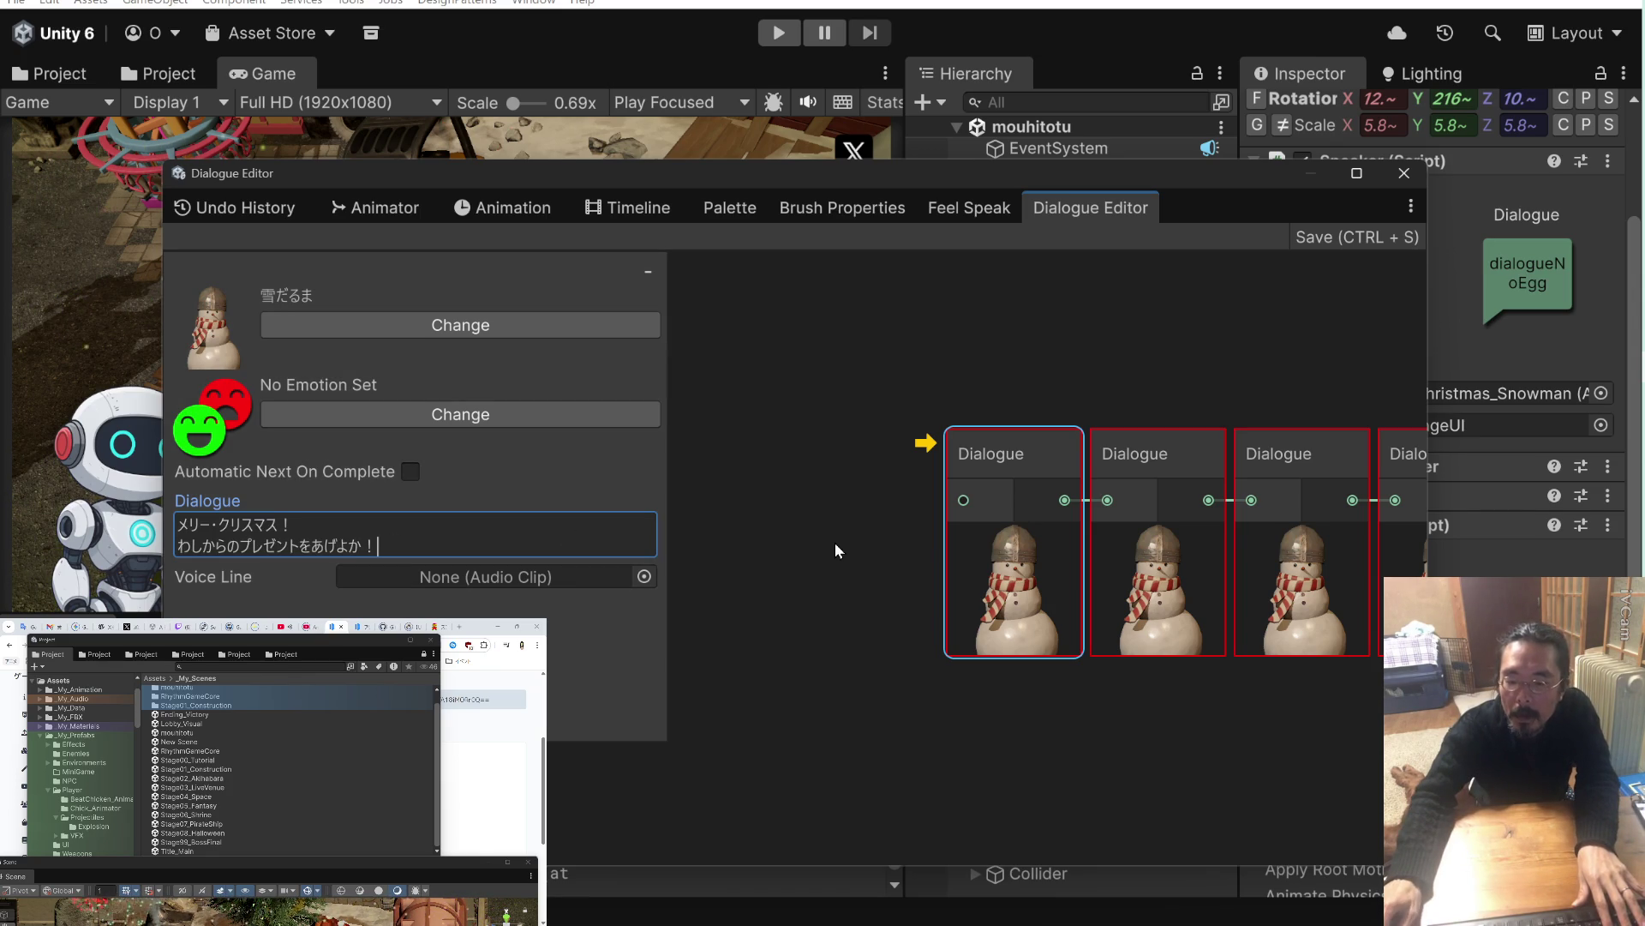
left_click(1118, 499)
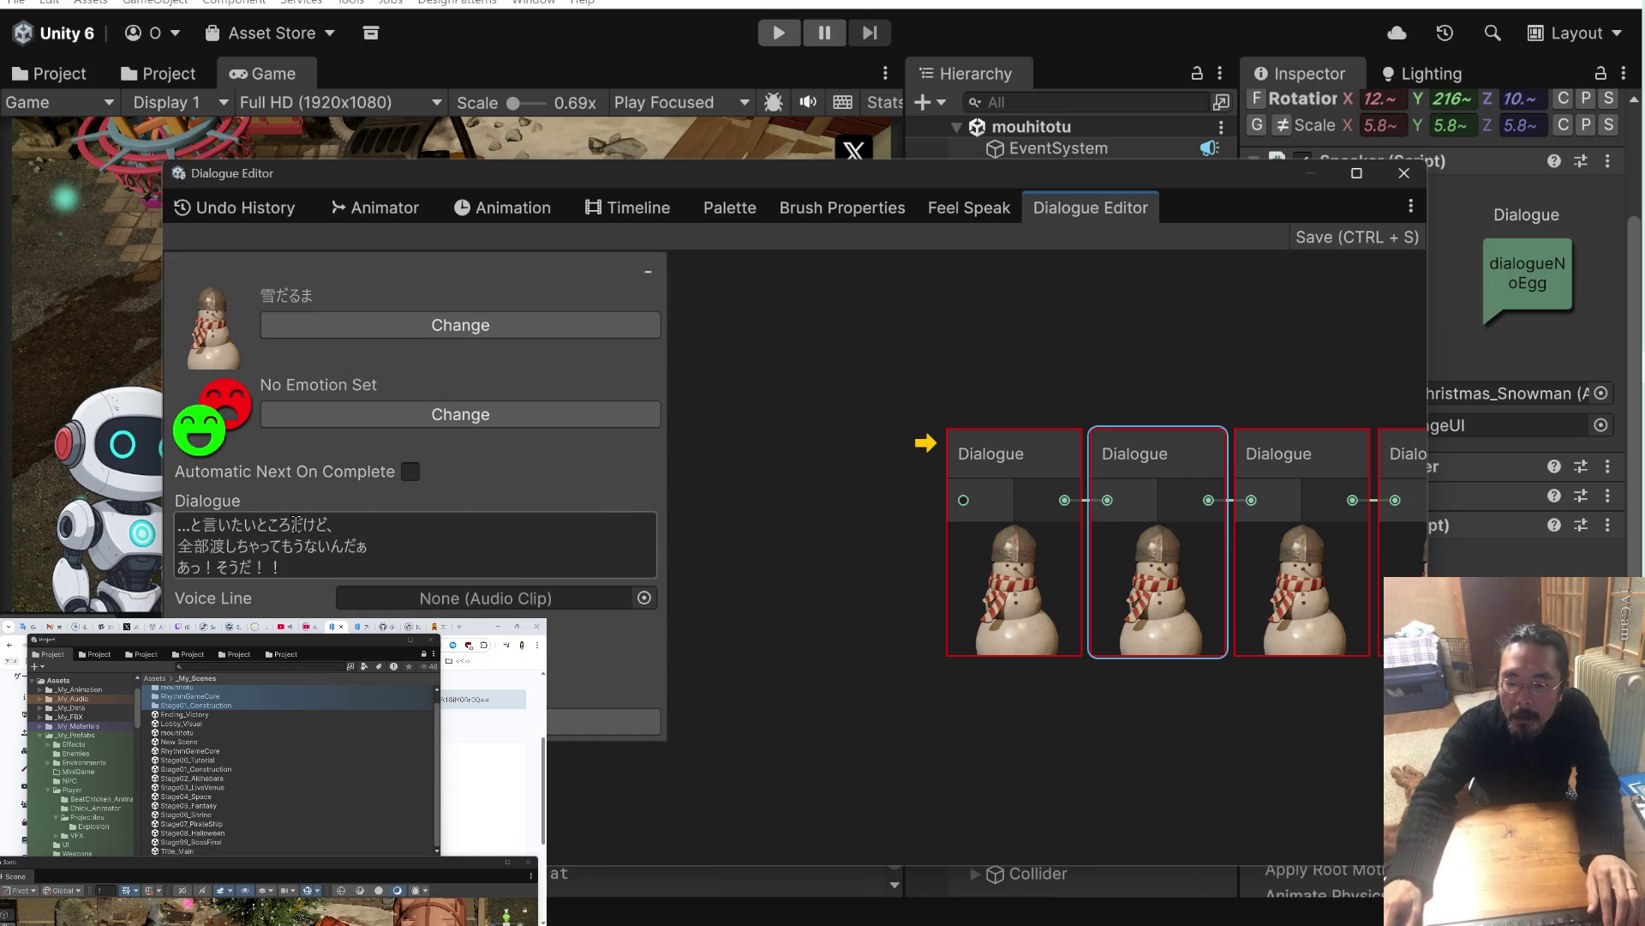
In the second node, change だ to や, だぁ to やった〜, and そうだ to そうや.
type("や")
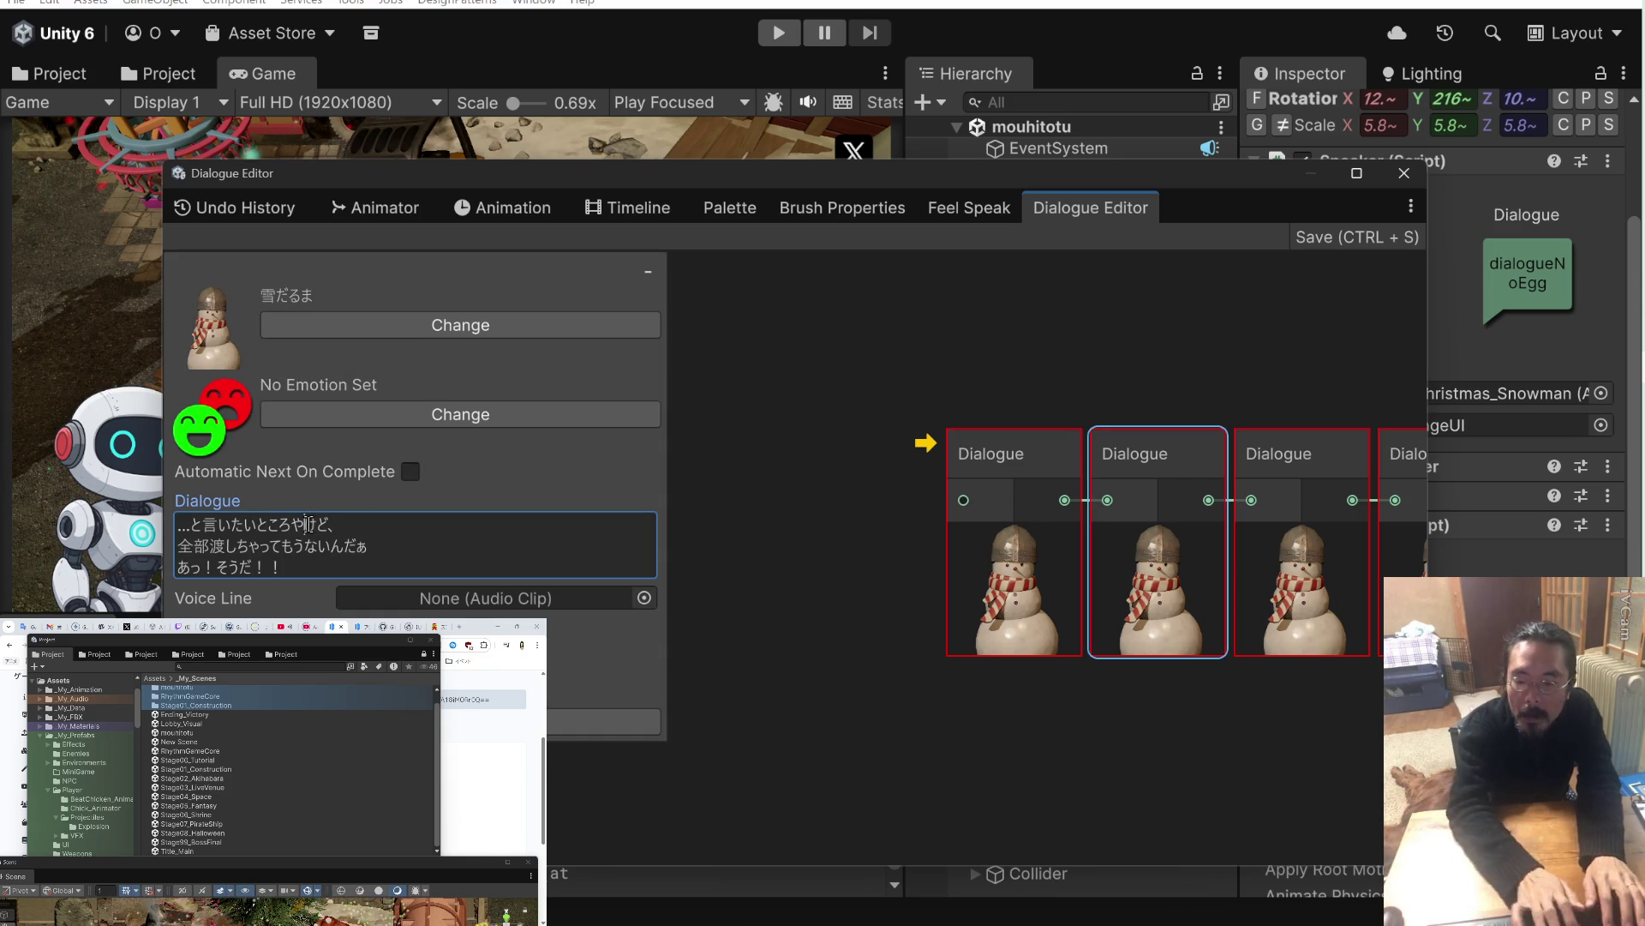
left_click(306, 546)
double_click(306, 546)
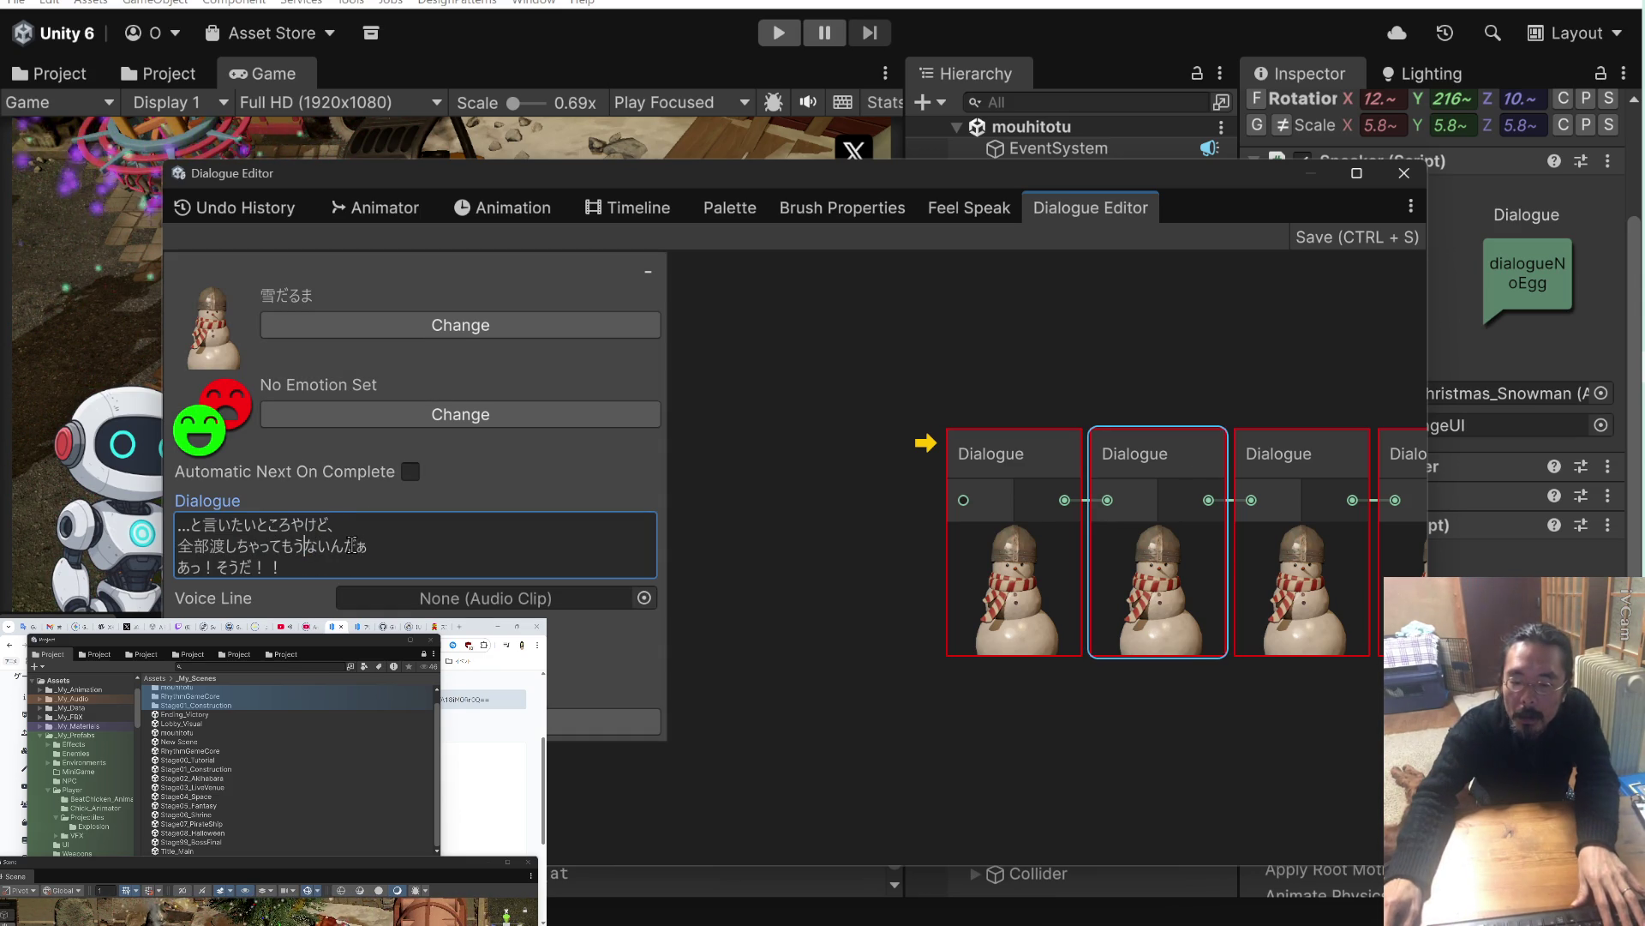
left_click_drag(344, 546, 392, 546)
type("やった")
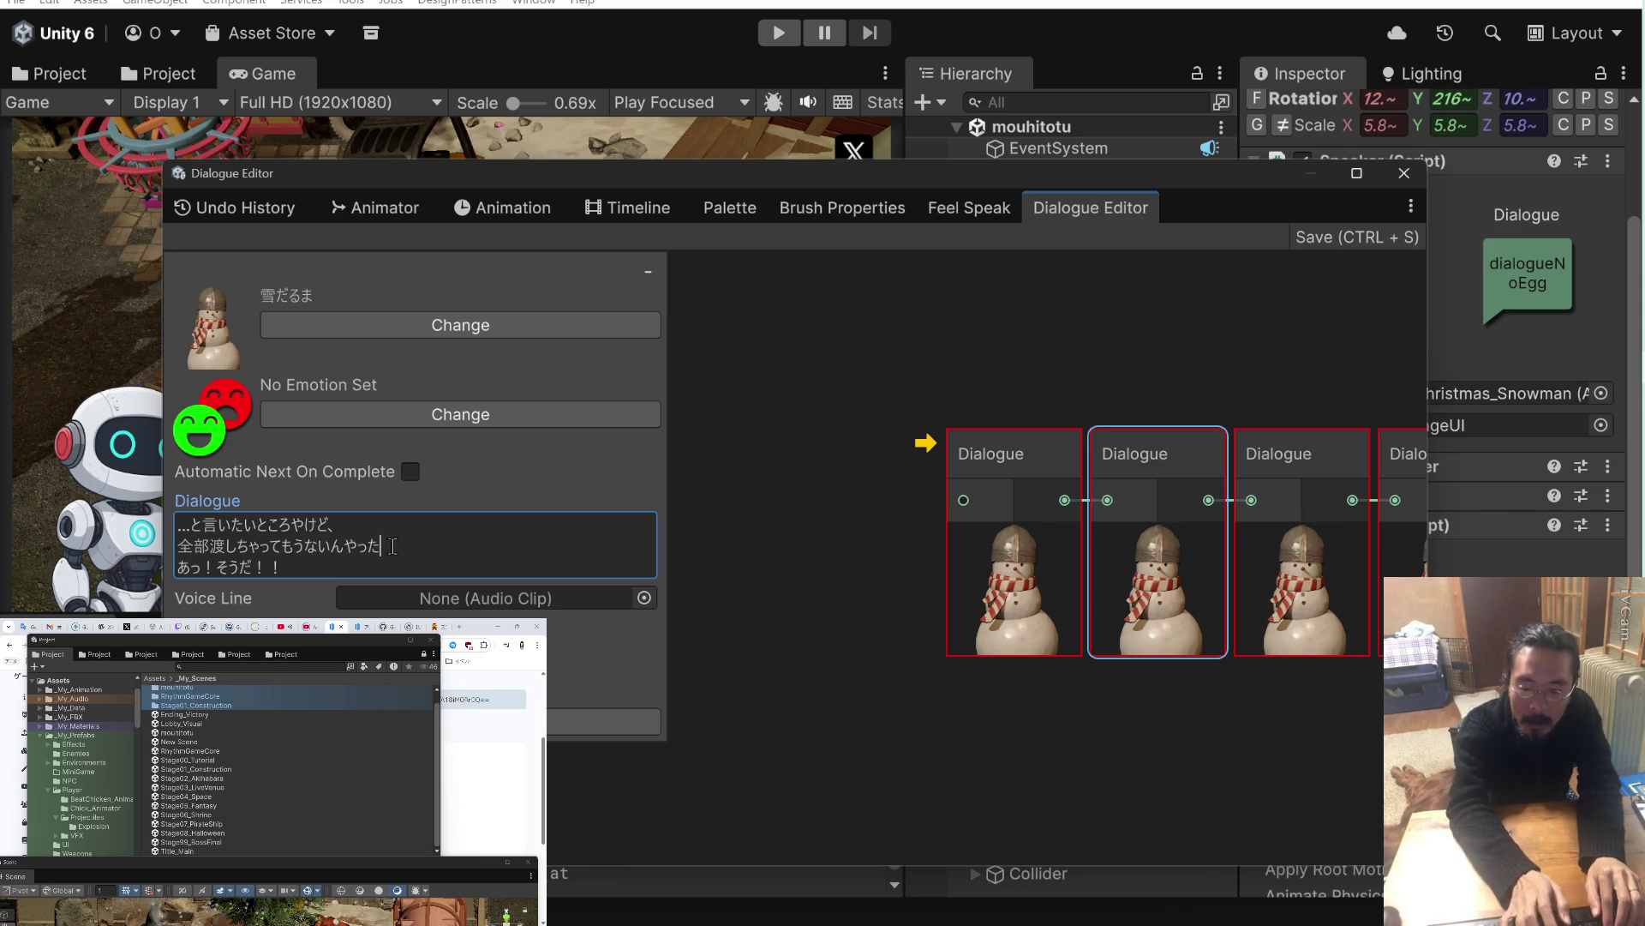
type("から")
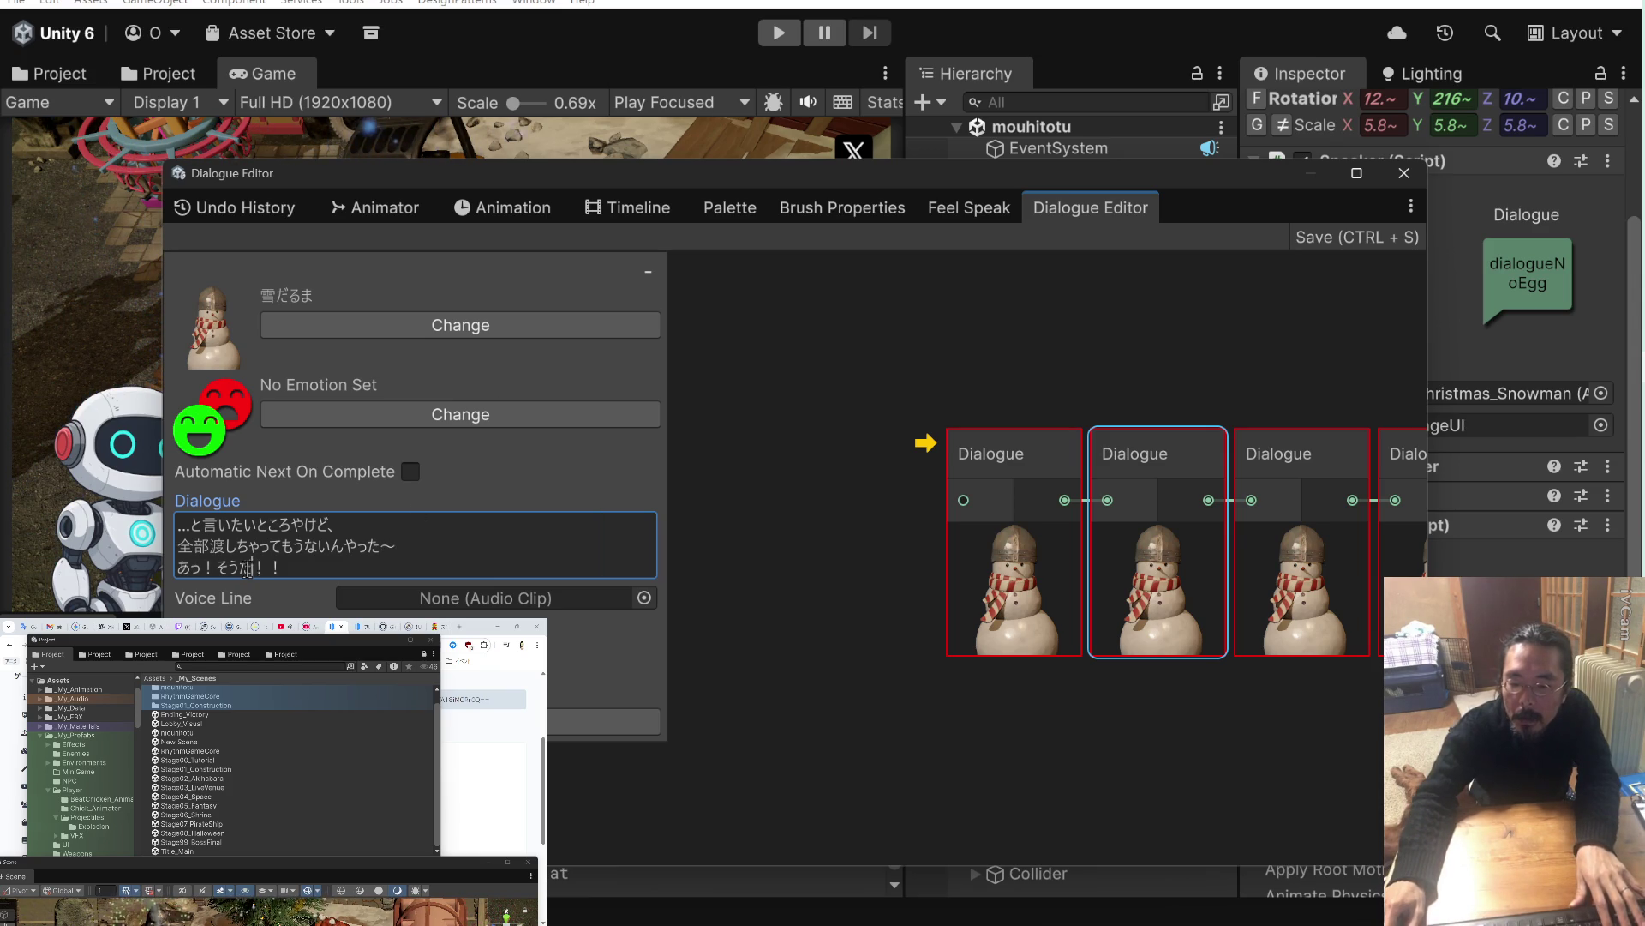
type("や")
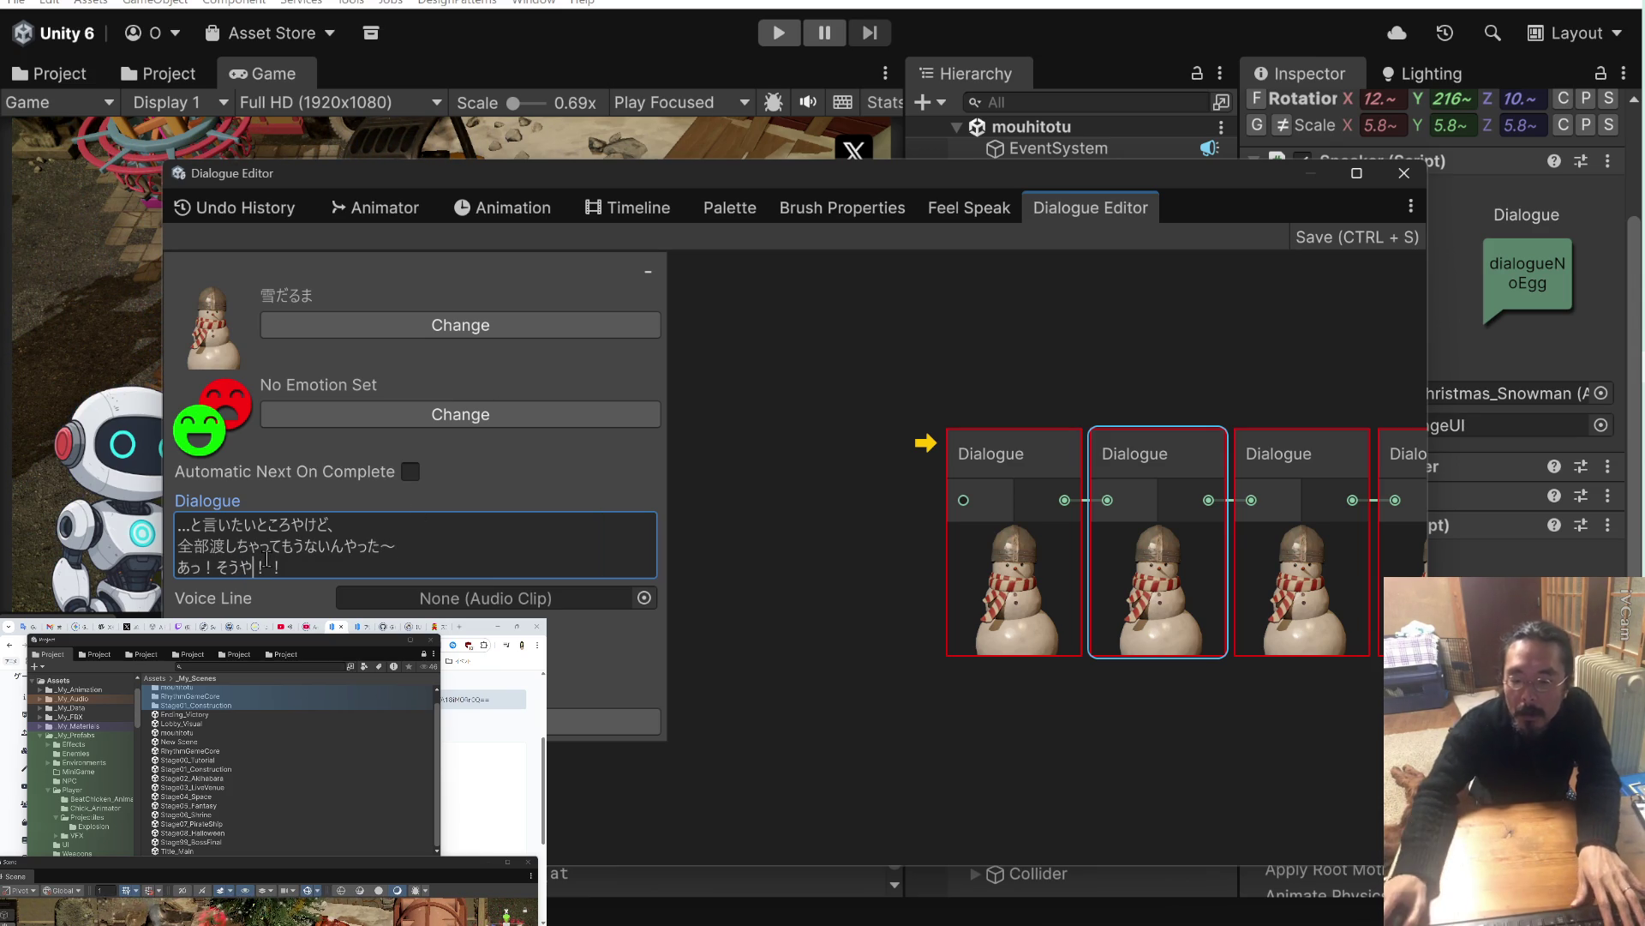
left_click(1296, 468)
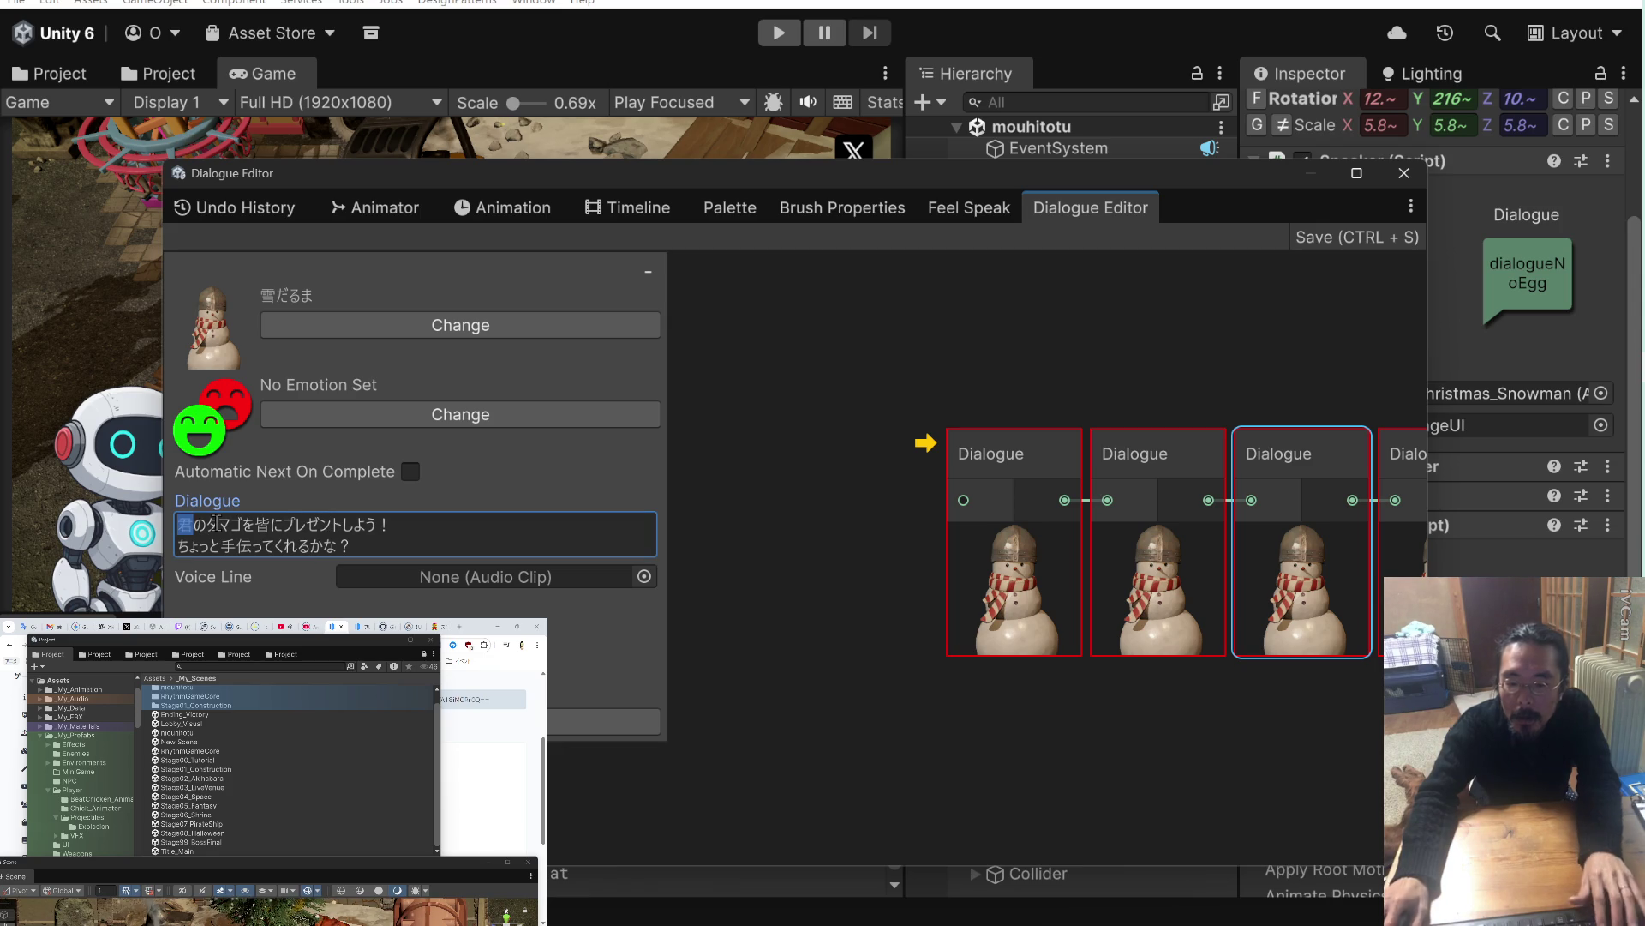
In the third node, replace 君→にいちゃん, しよう→したらどないや, くれるかな→くれへんか.
type("にいちゃん")
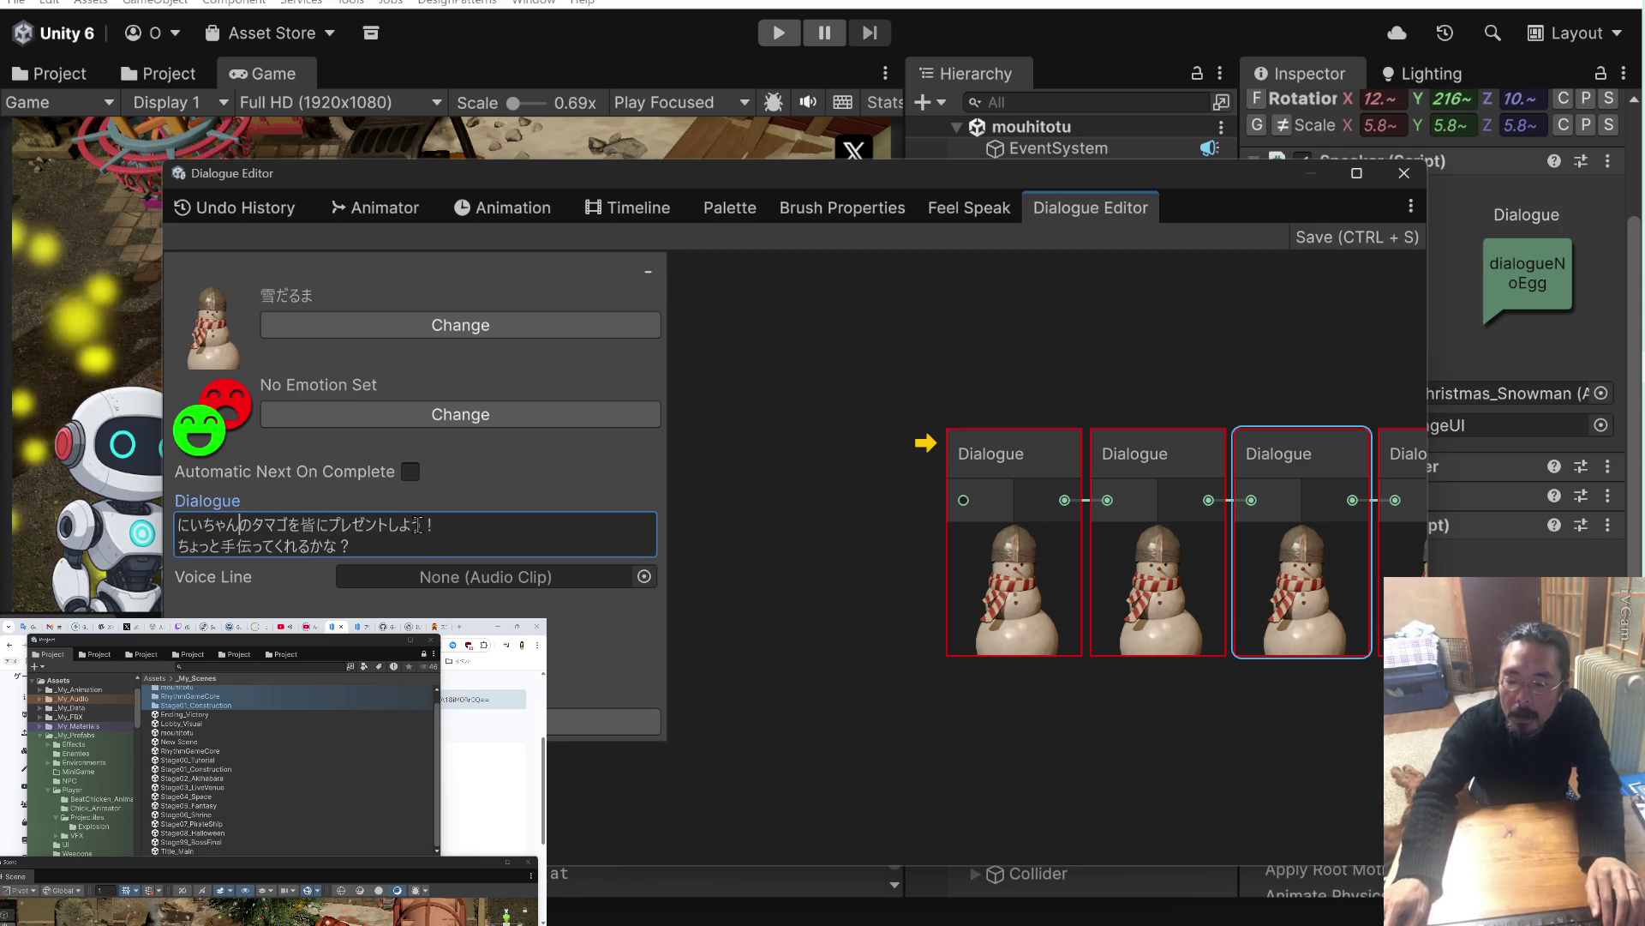
left_click_drag(418, 524, 392, 523)
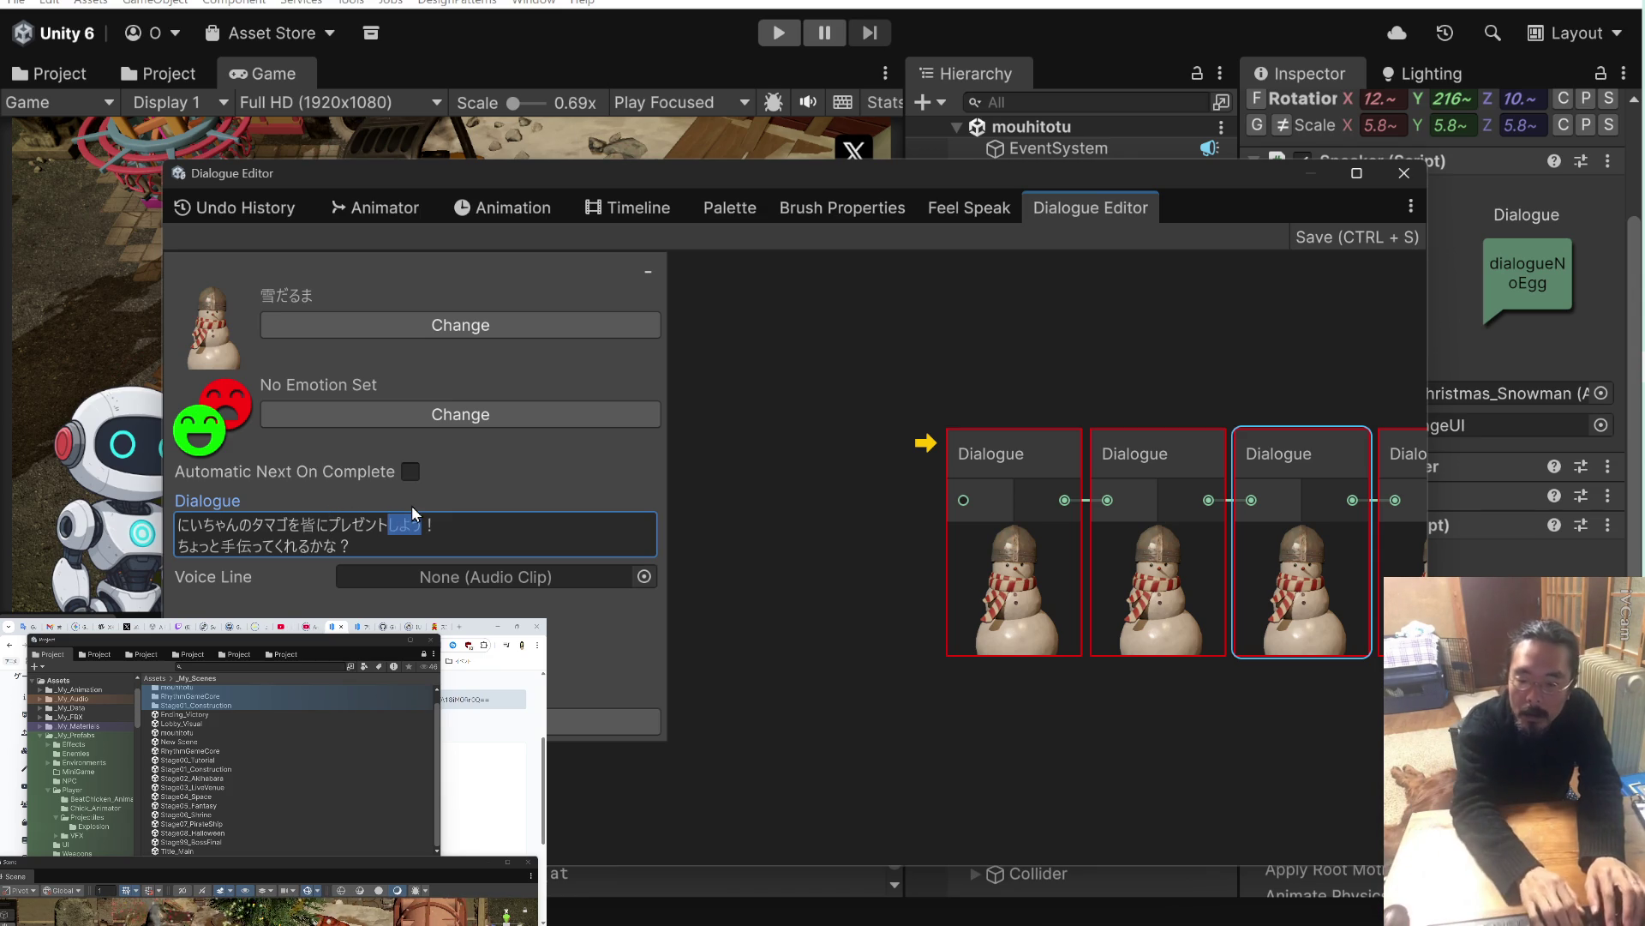
type("たらどないや")
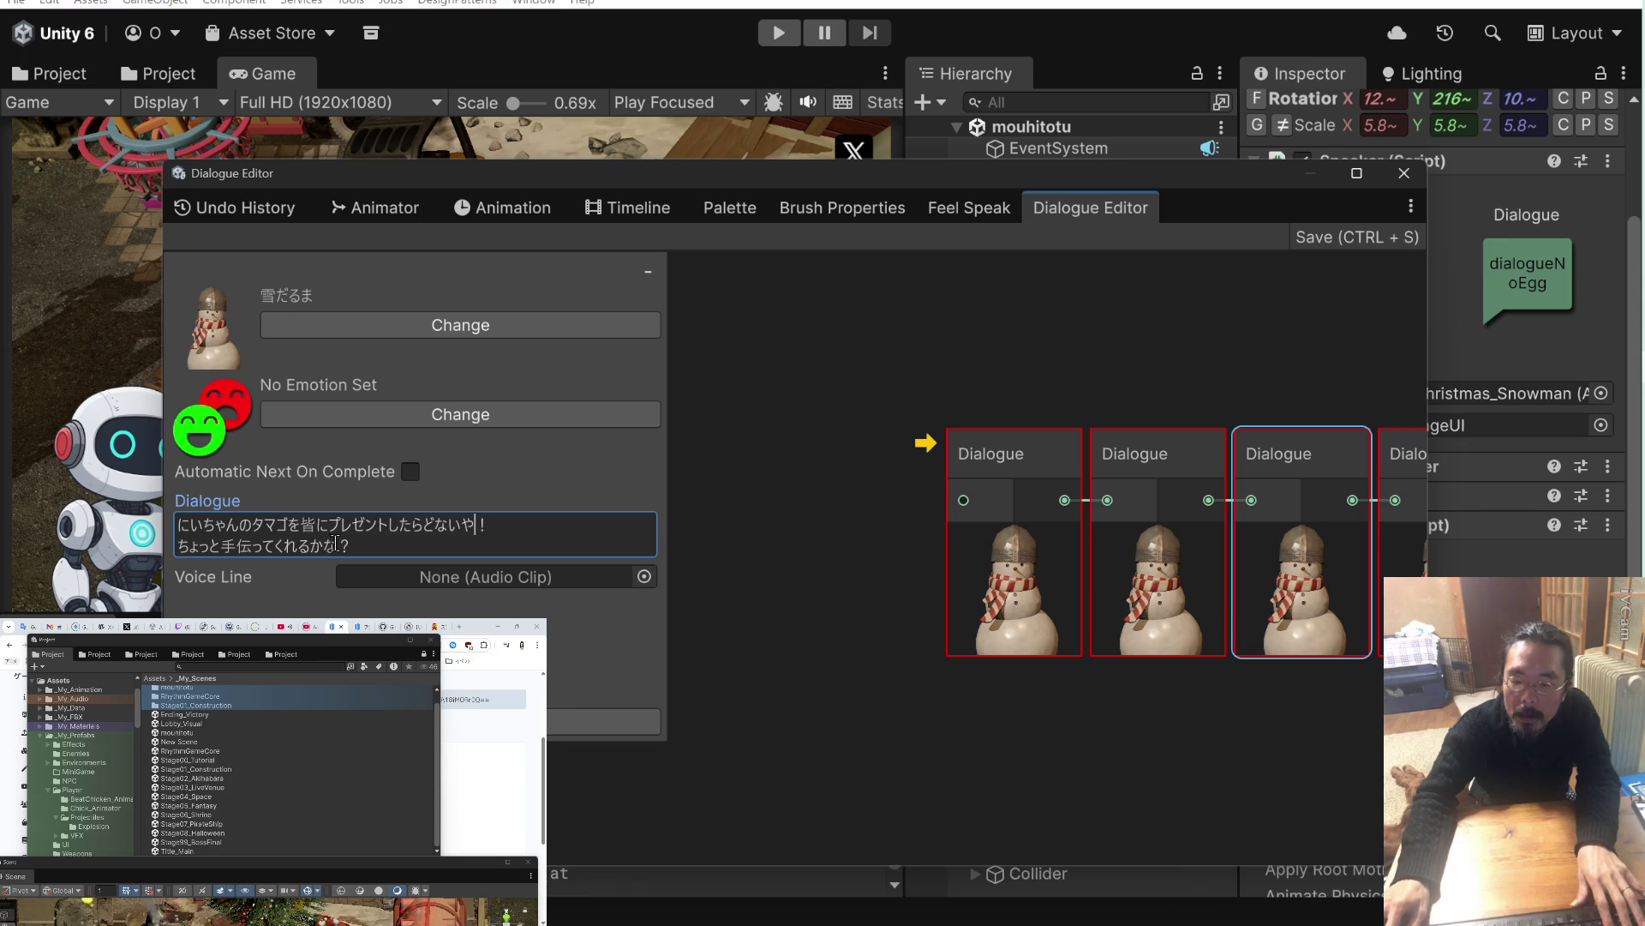
left_click_drag(326, 542, 284, 545)
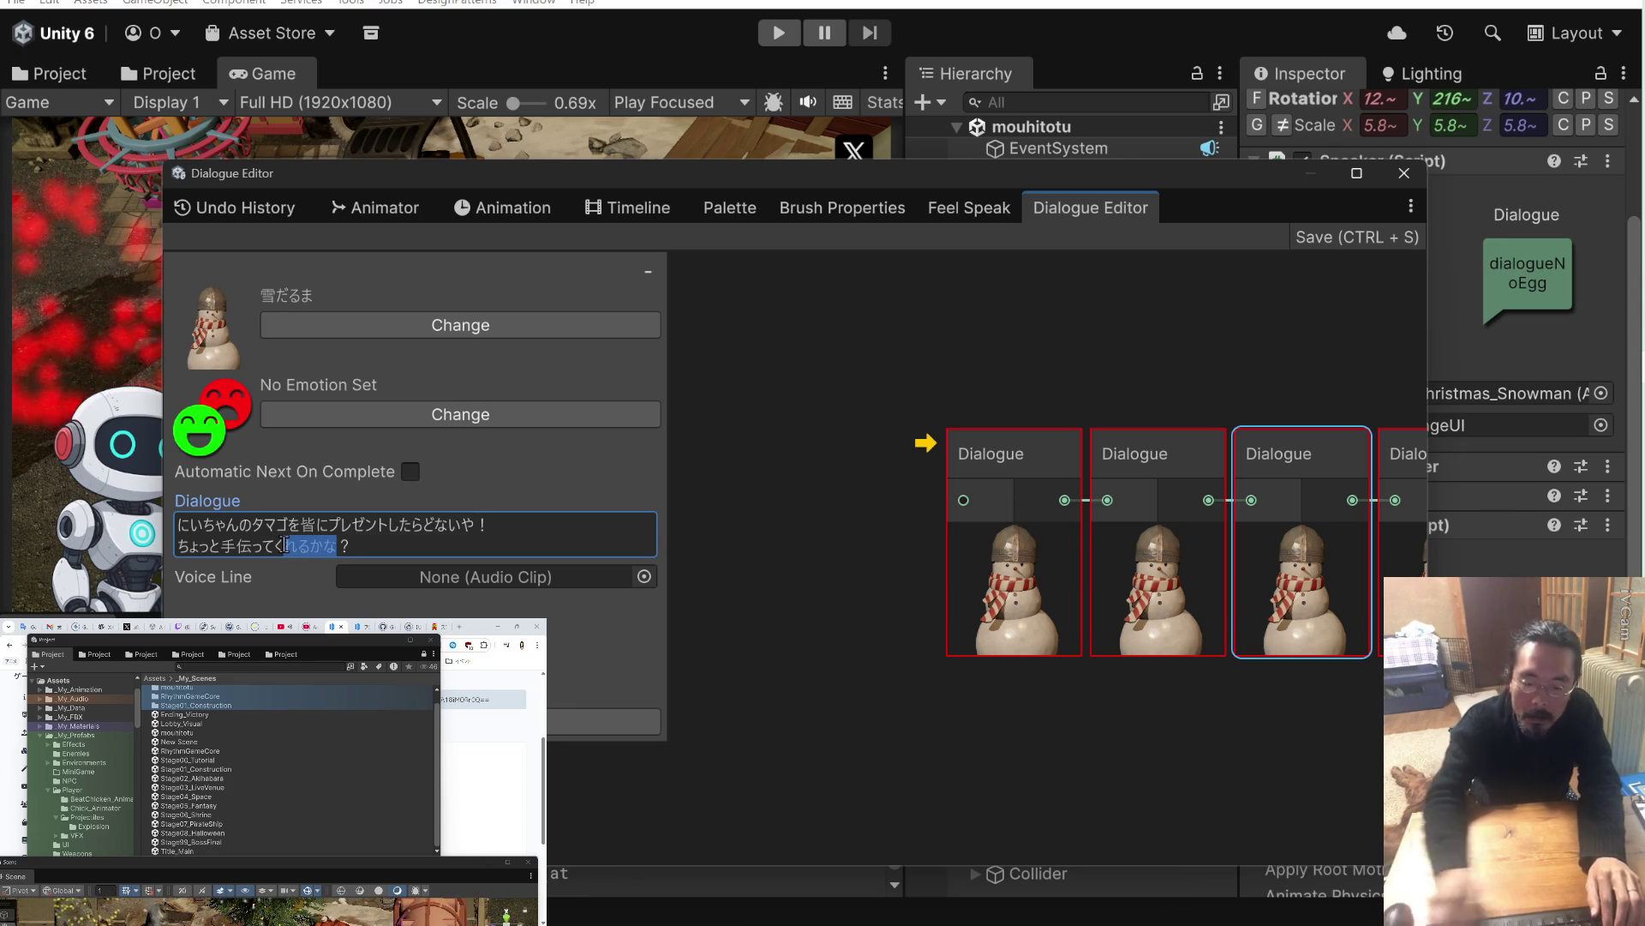
type("れへんか")
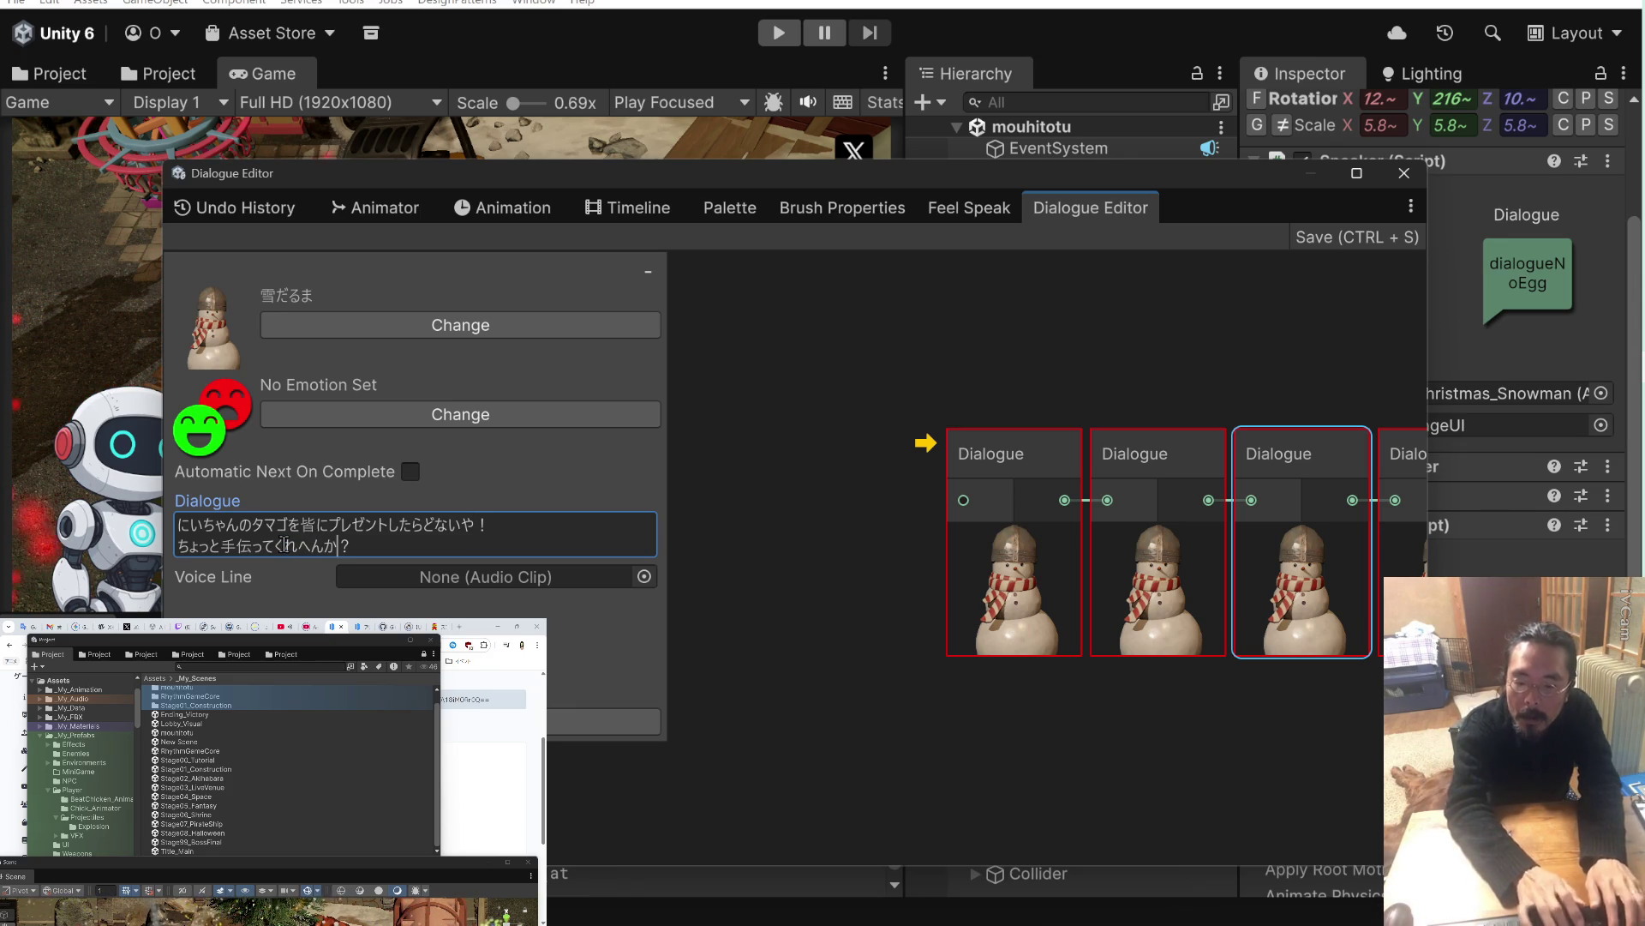
left_click(788, 491)
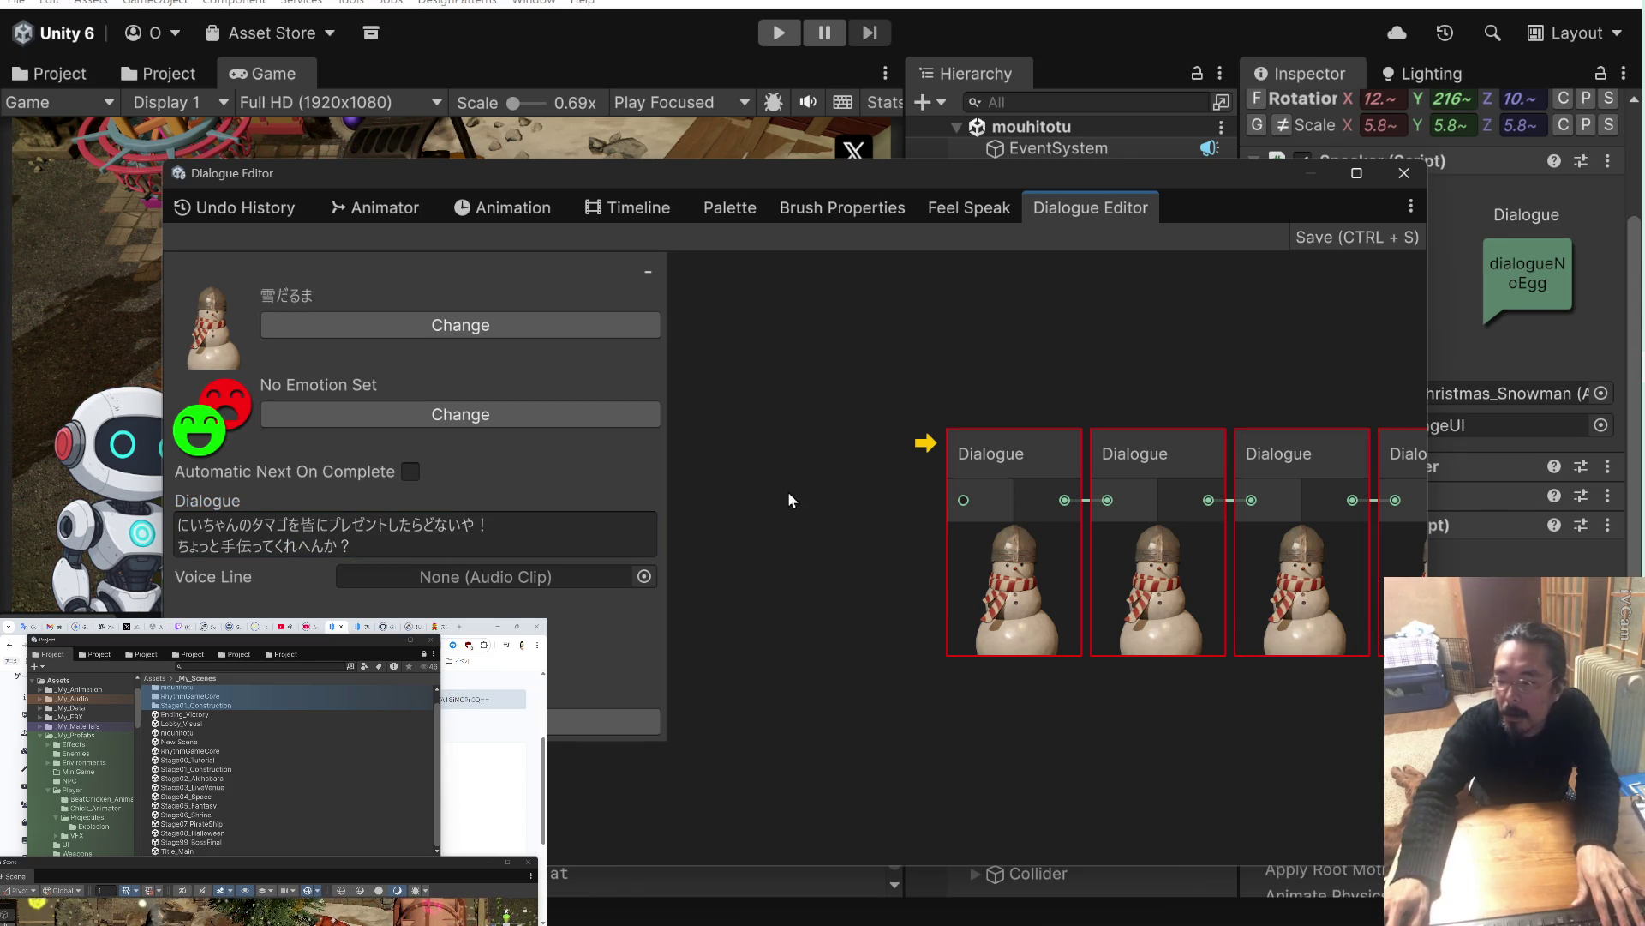
Select the fourth snowman node and delete みて so line 1 says 産んで.
mouse_move(1124, 357)
left_mouse_down()
mouse_move(946, 358)
mouse_move(958, 399)
left_mouse_up()
left_click(989, 451)
left_click(1078, 452)
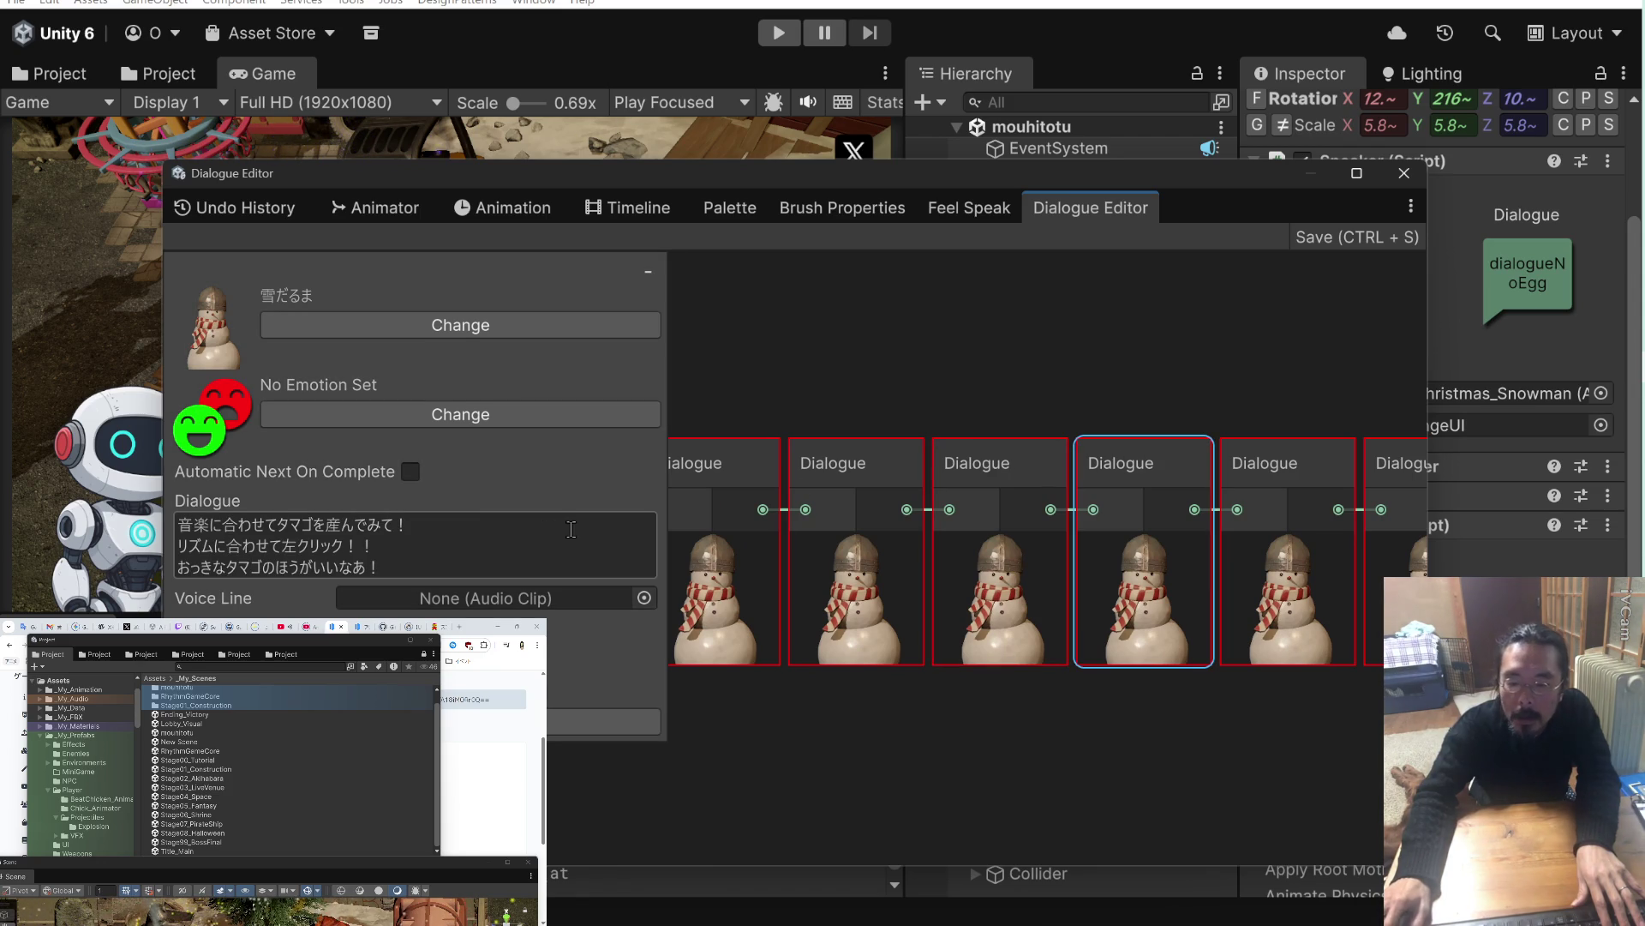
left_click(394, 526)
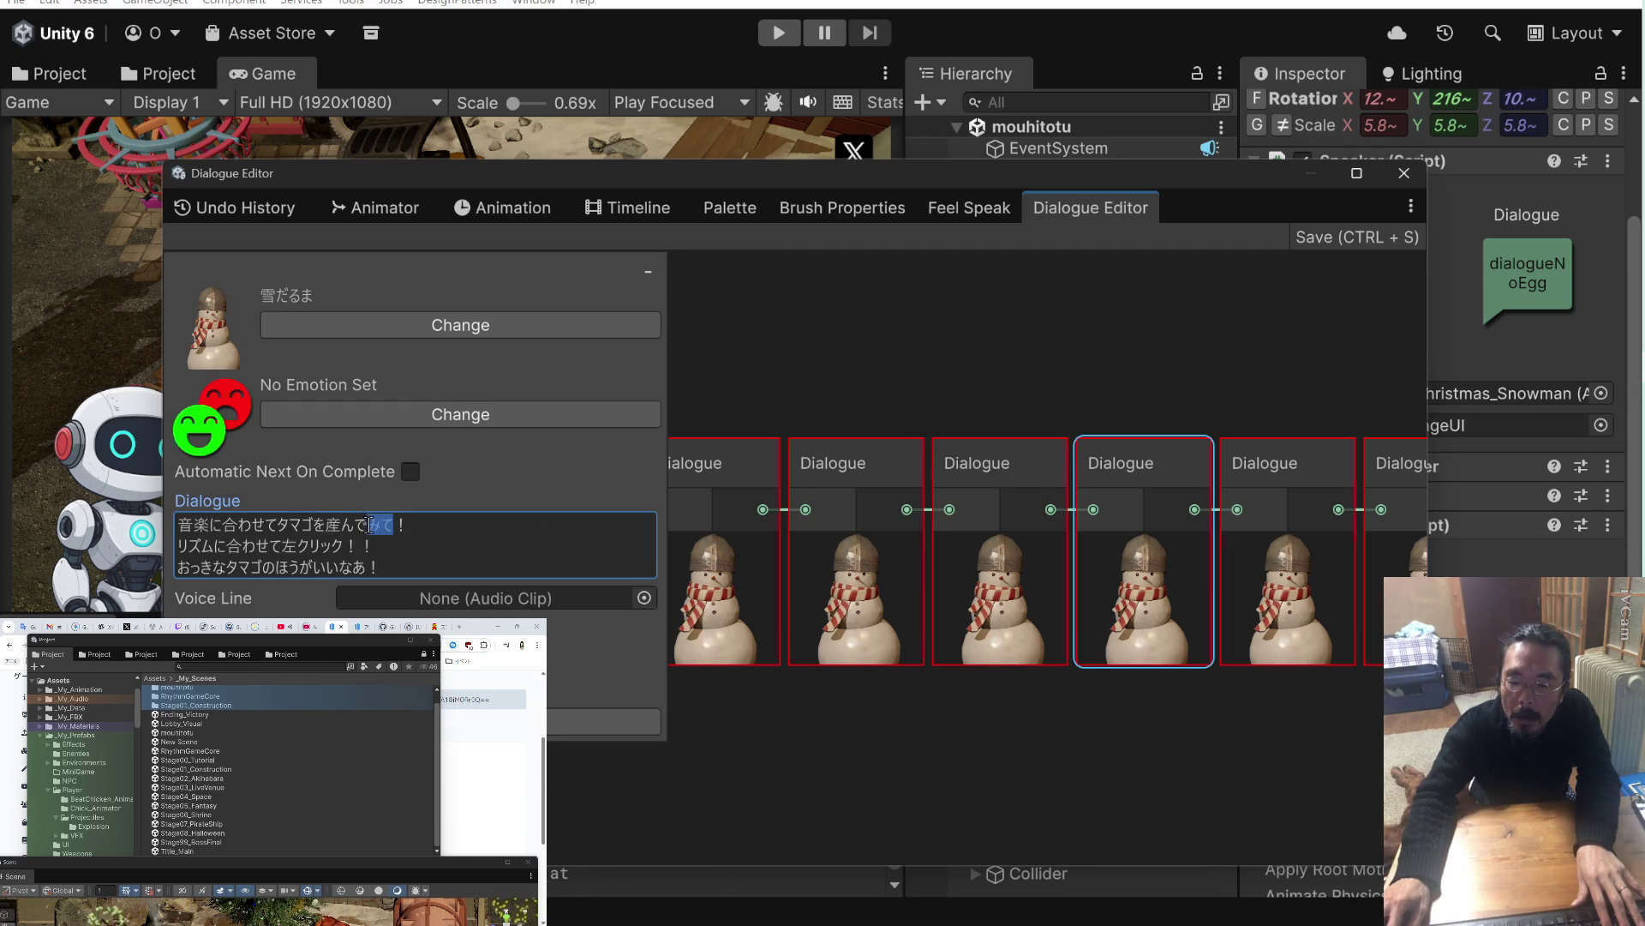
left_click(278, 523)
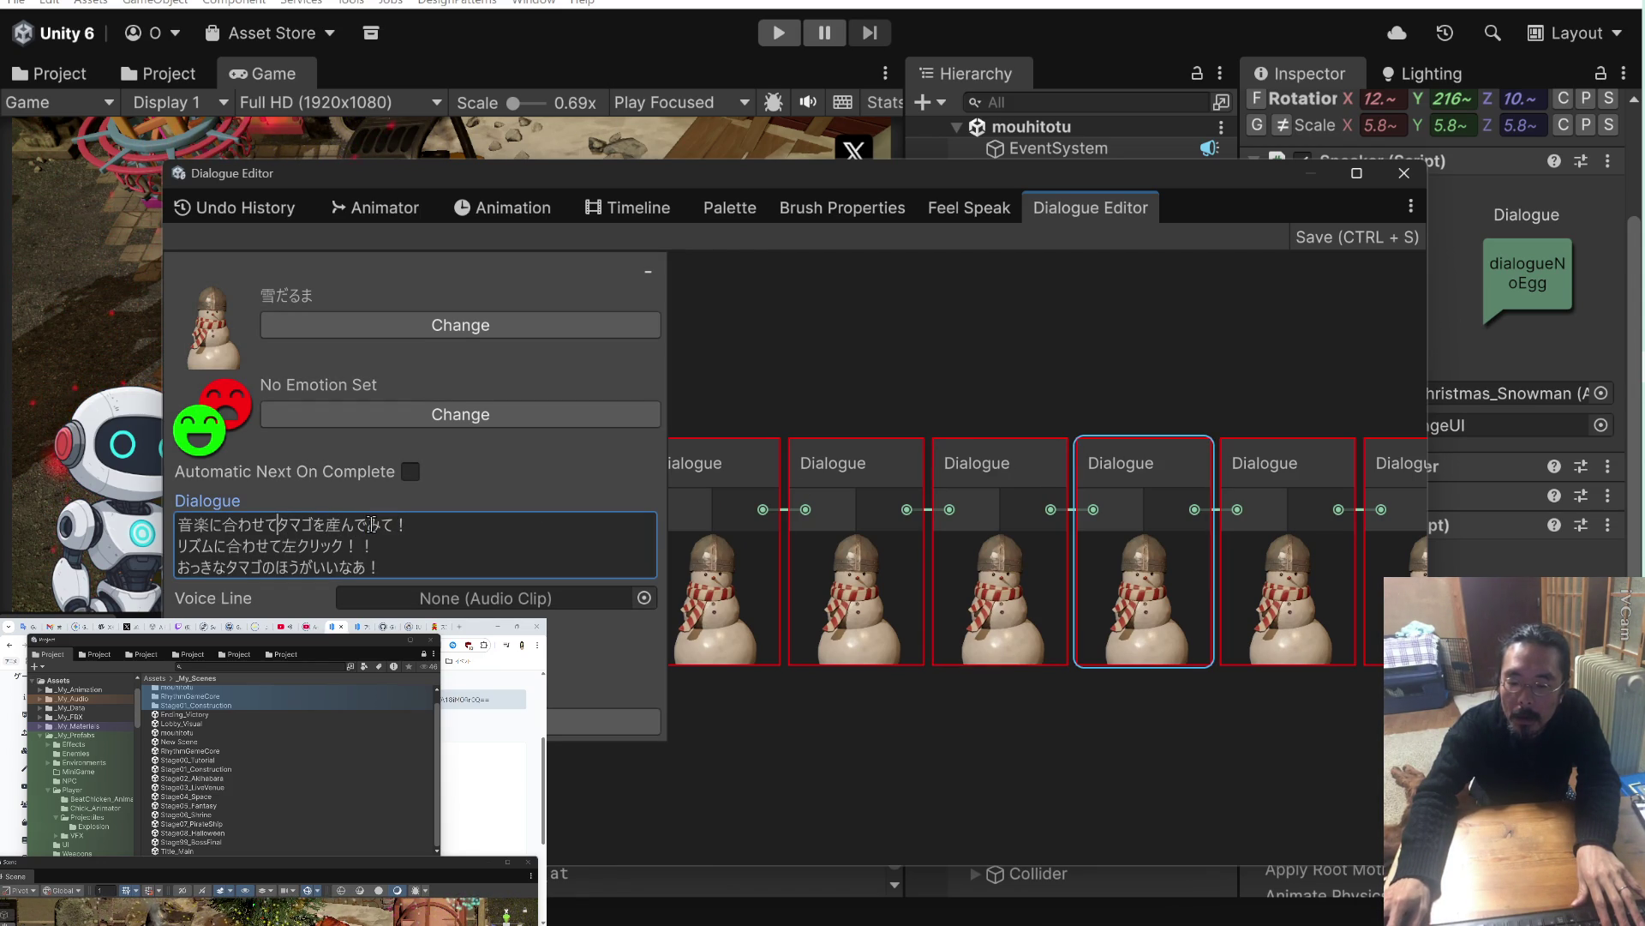
left_click_drag(368, 524, 405, 524)
key("BackSpace")
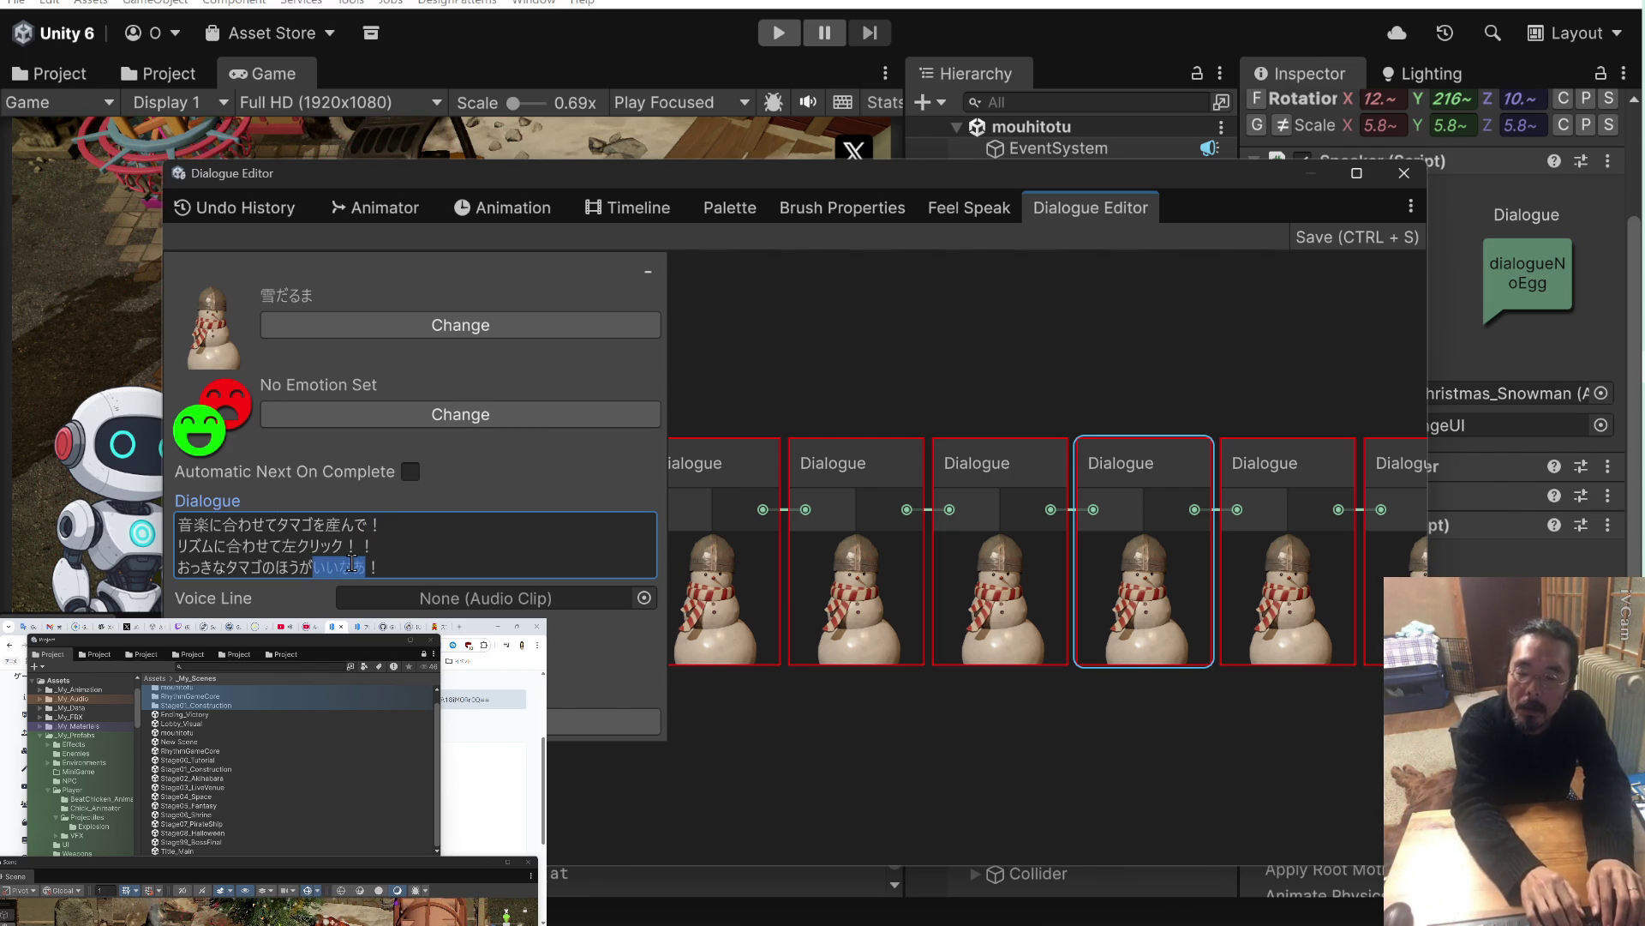
Change いいなあ to ええよ at the end of the fourth line.
type("よ")
type("ええy")
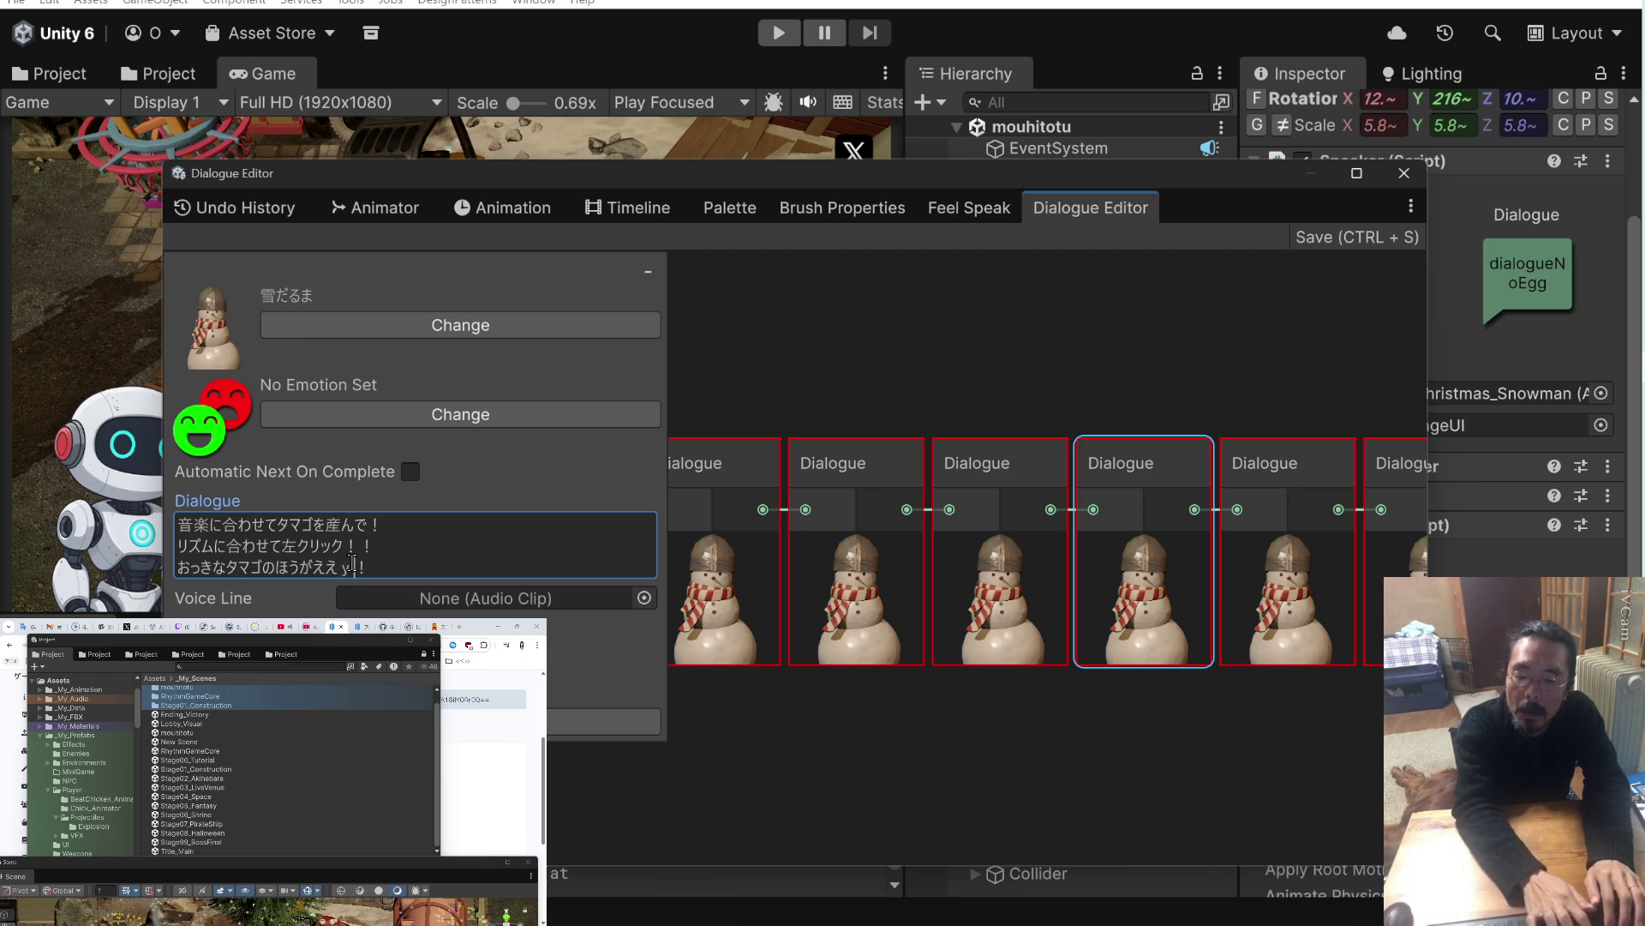
left_click(949, 355)
type("よ")
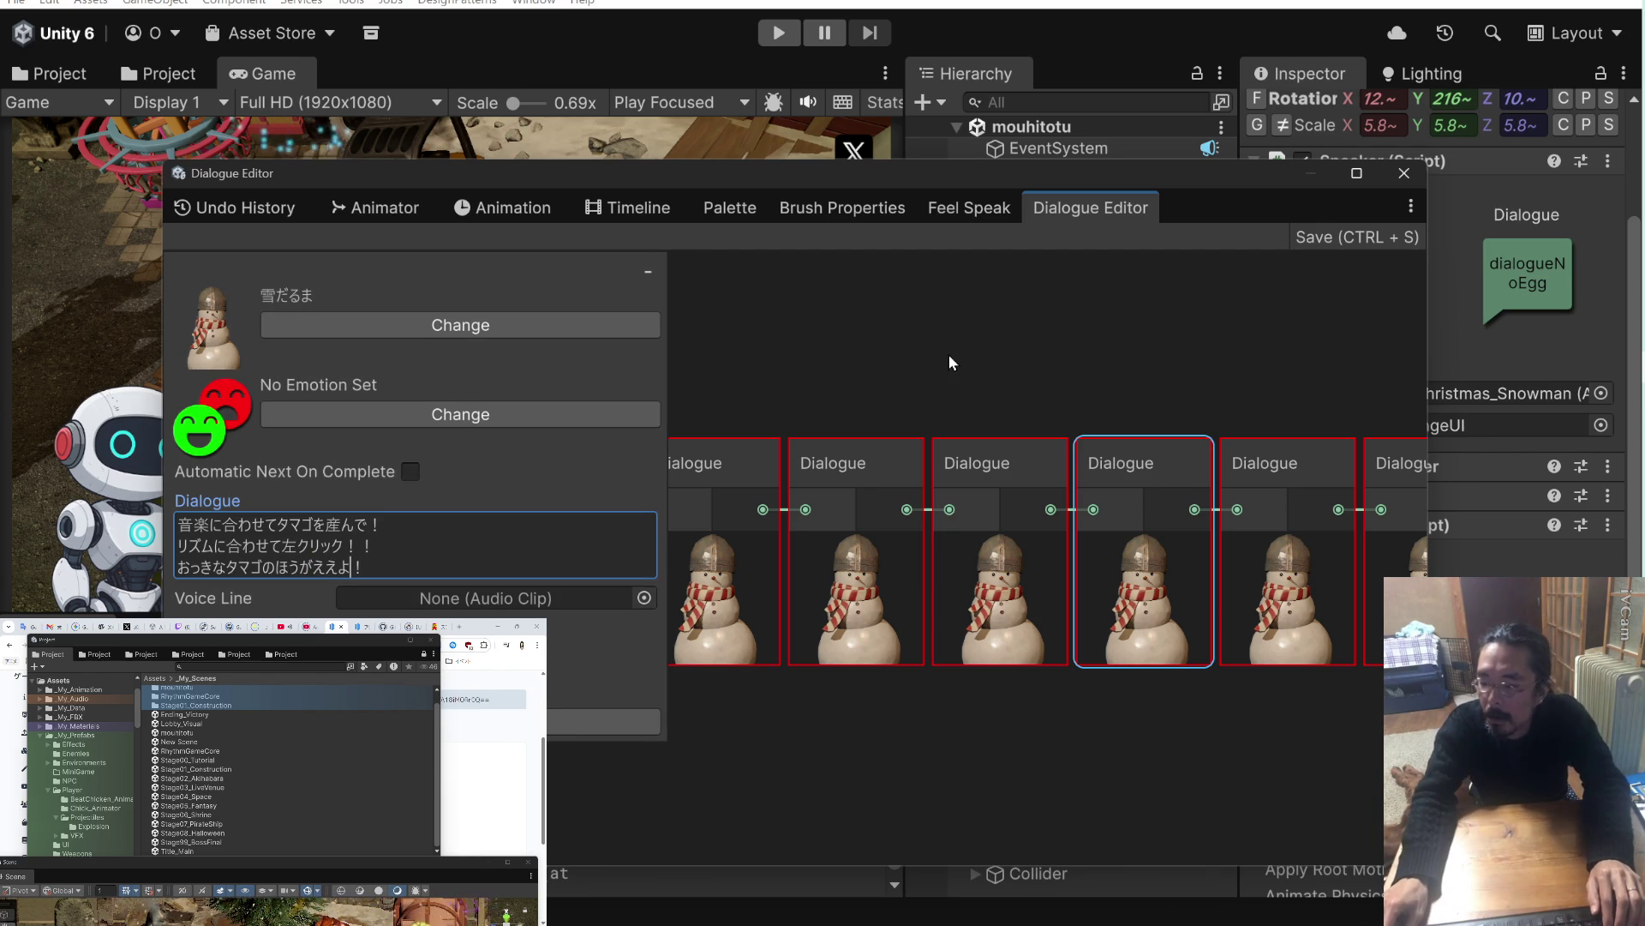
left_click(1271, 468)
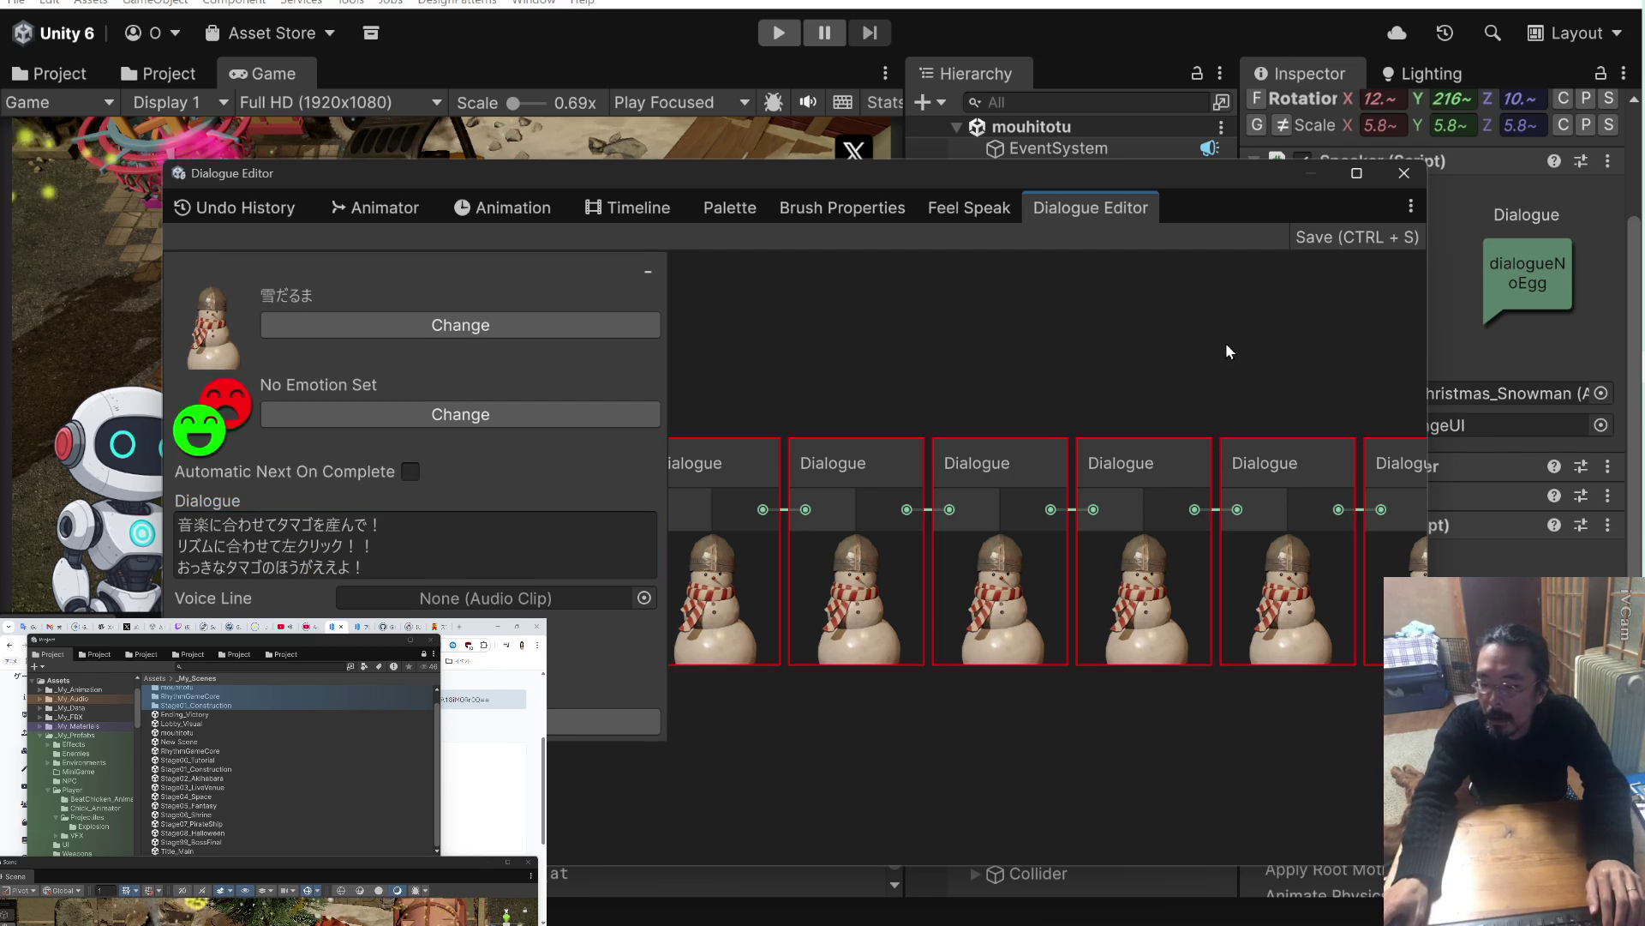
left_click_drag(1227, 343, 980, 348)
left_click(923, 462)
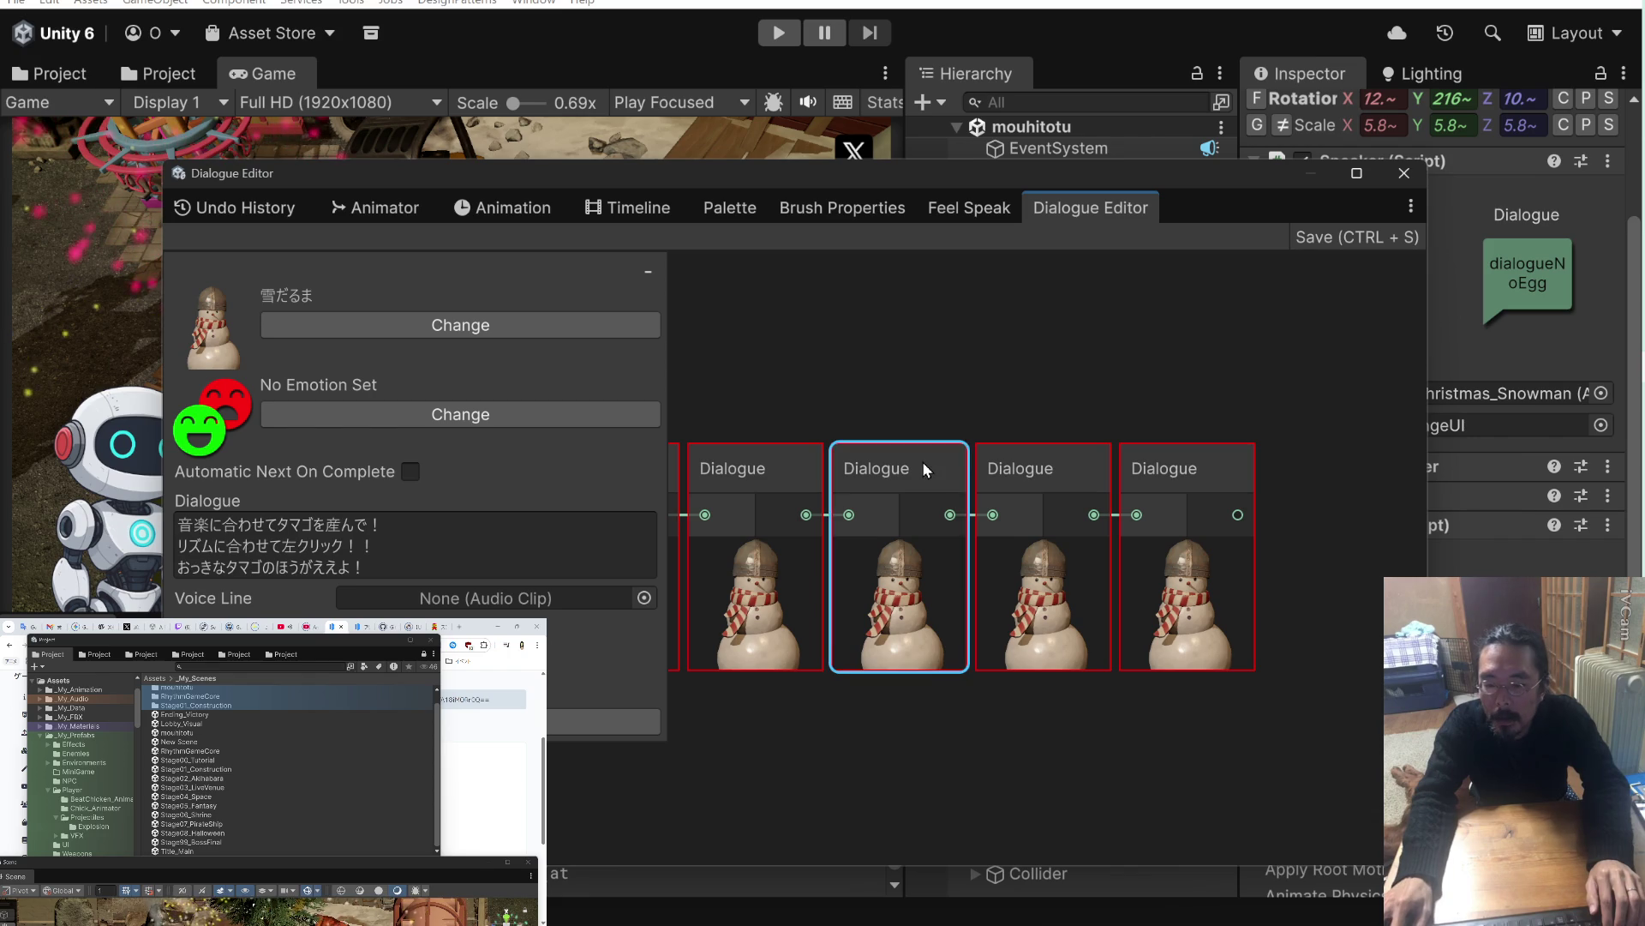
In the fifth snowman node, revise the pallet-loading wording in line 2 with 乗.
left_click(1025, 470)
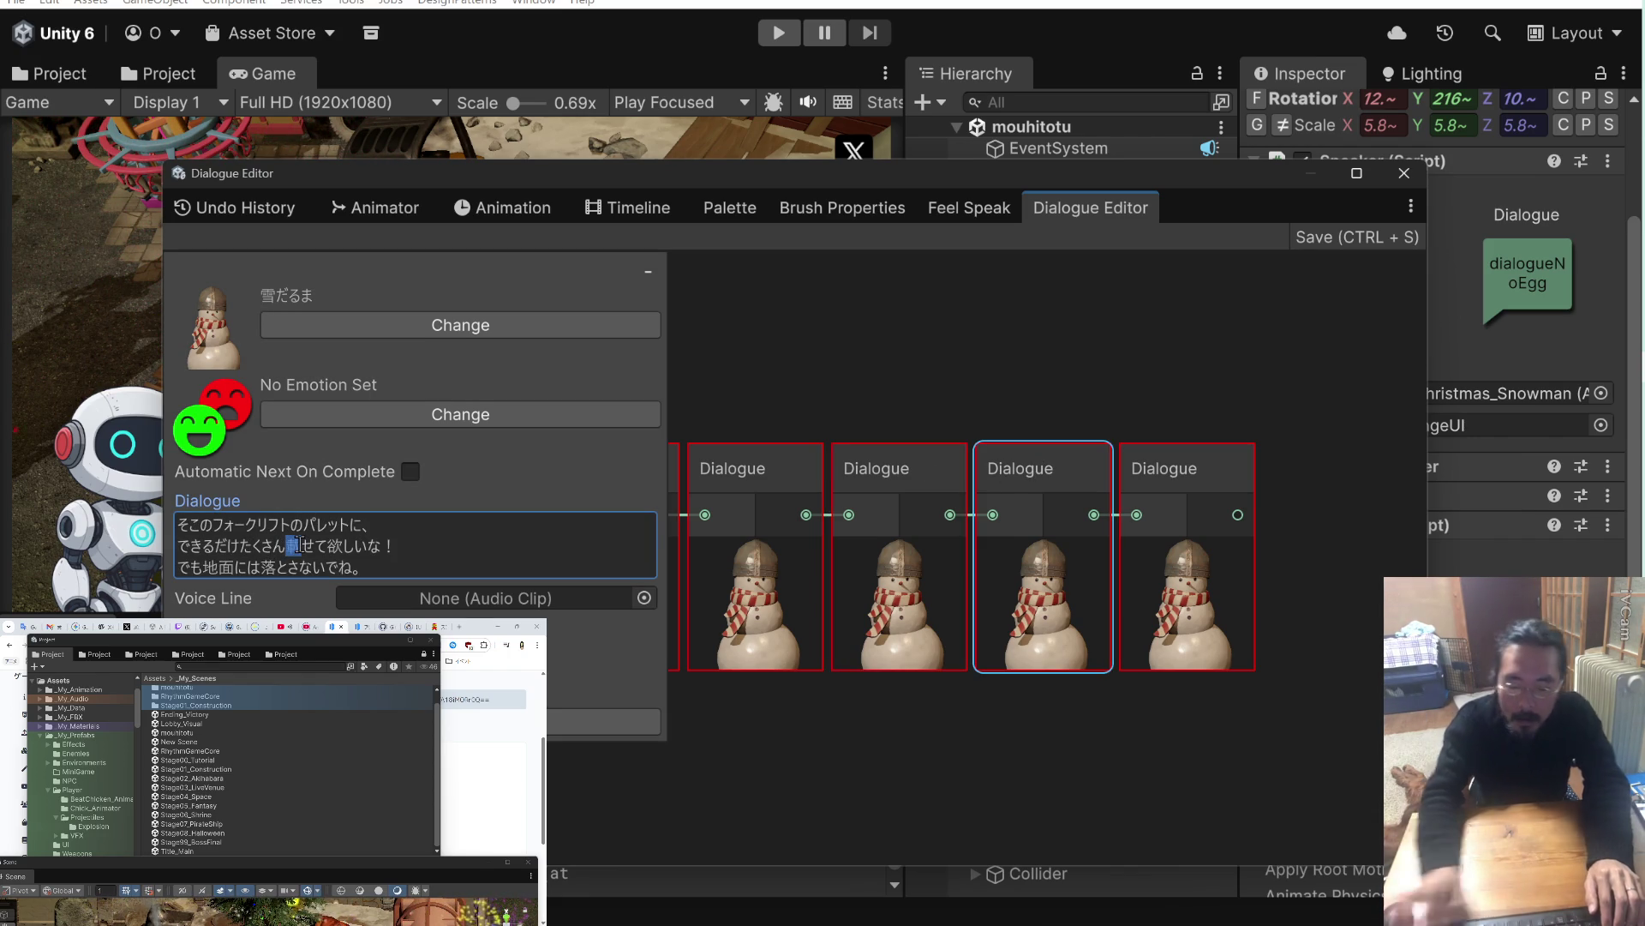
type("乗")
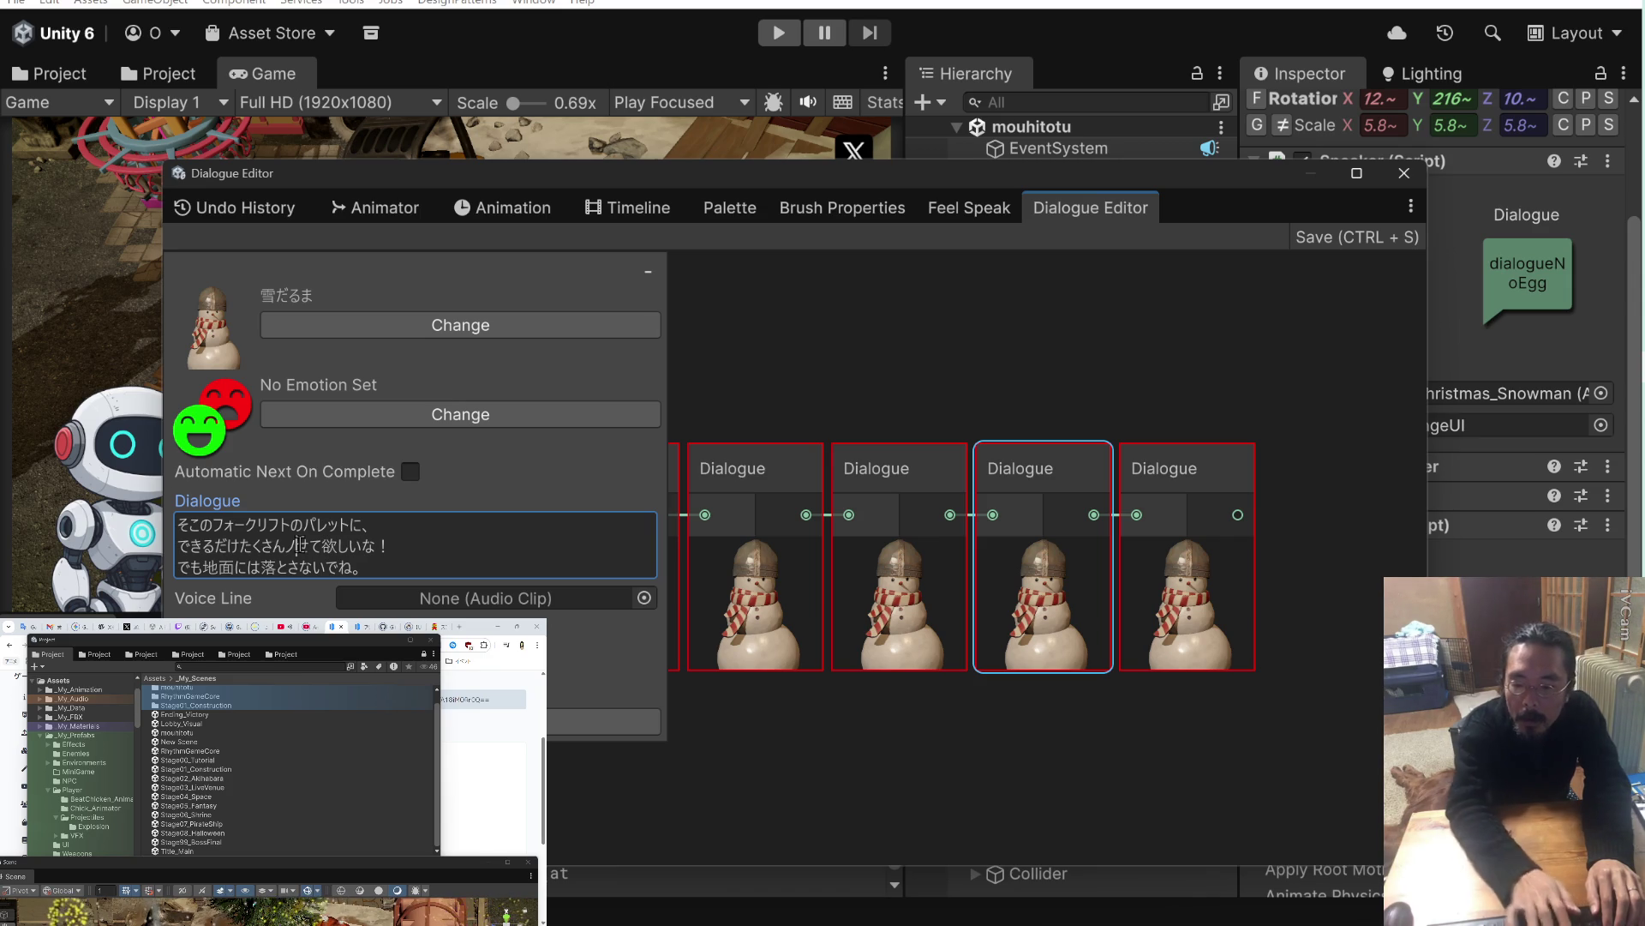
left_click(385, 546)
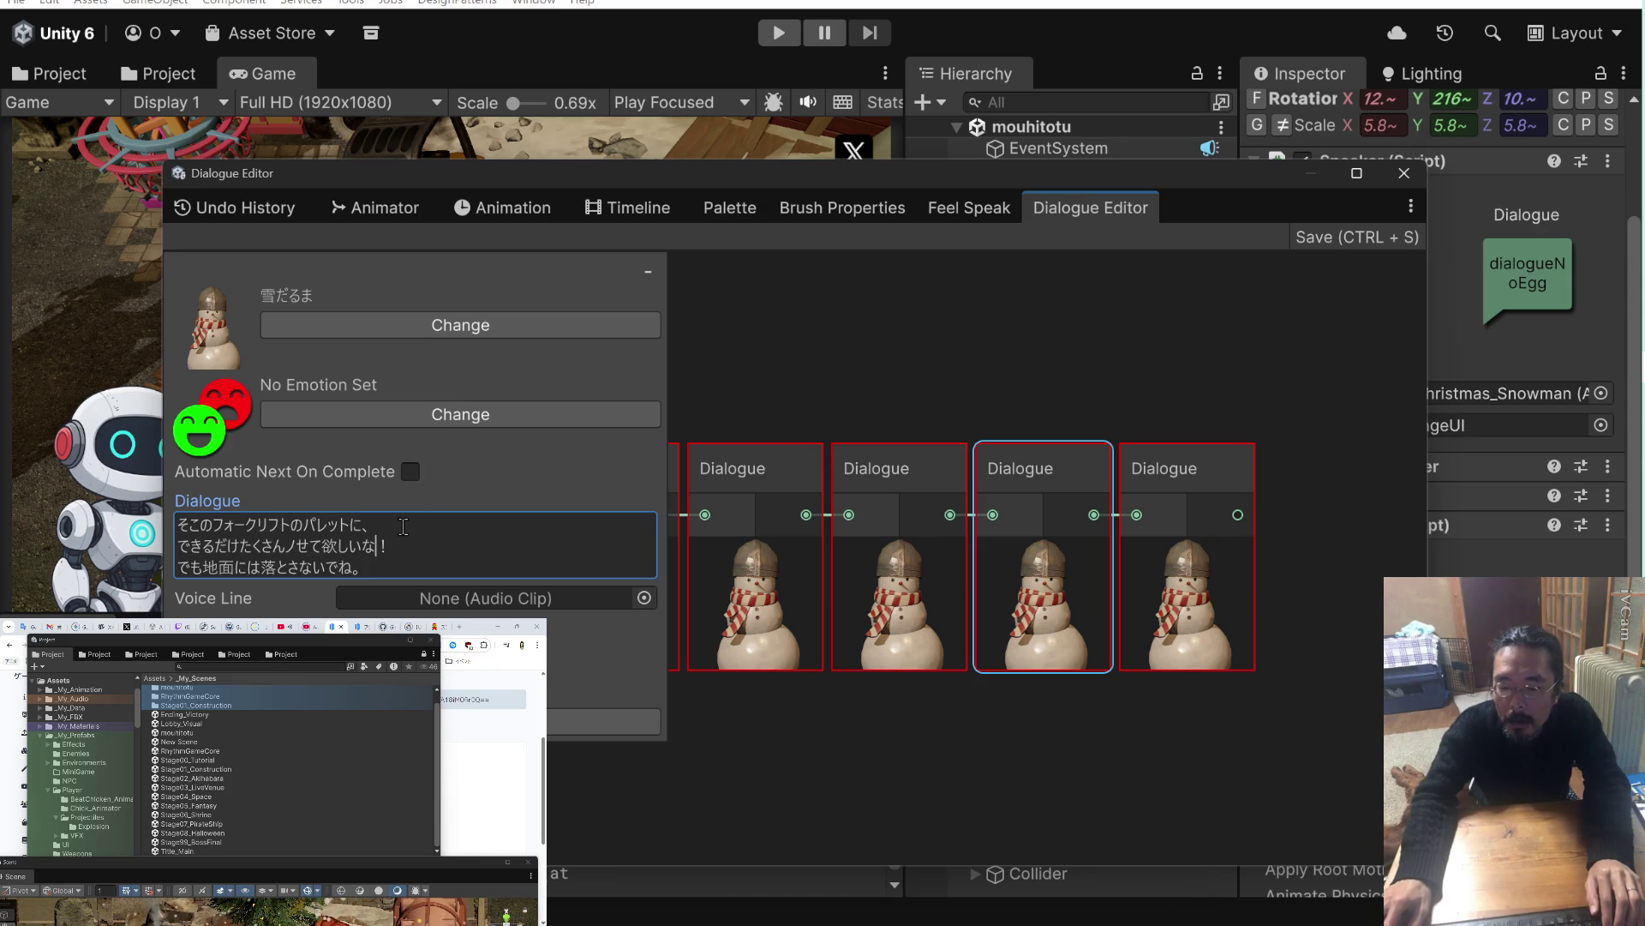
type("x")
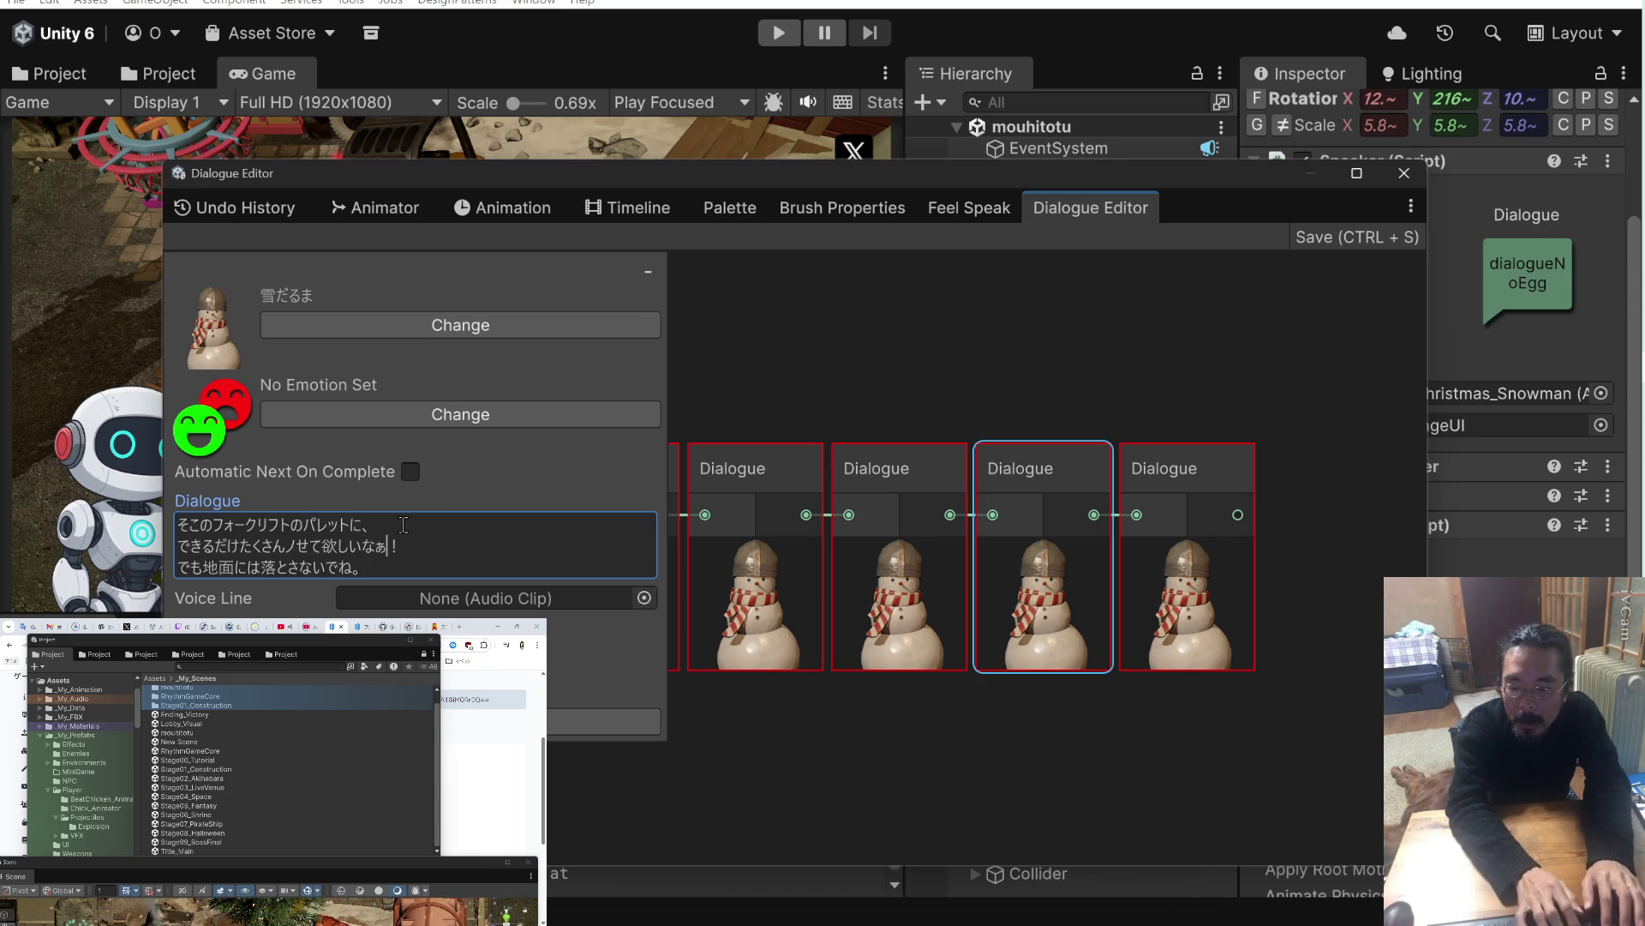
Reword the third line to でも床には落とさんといてな。.
key("ctrl+a")
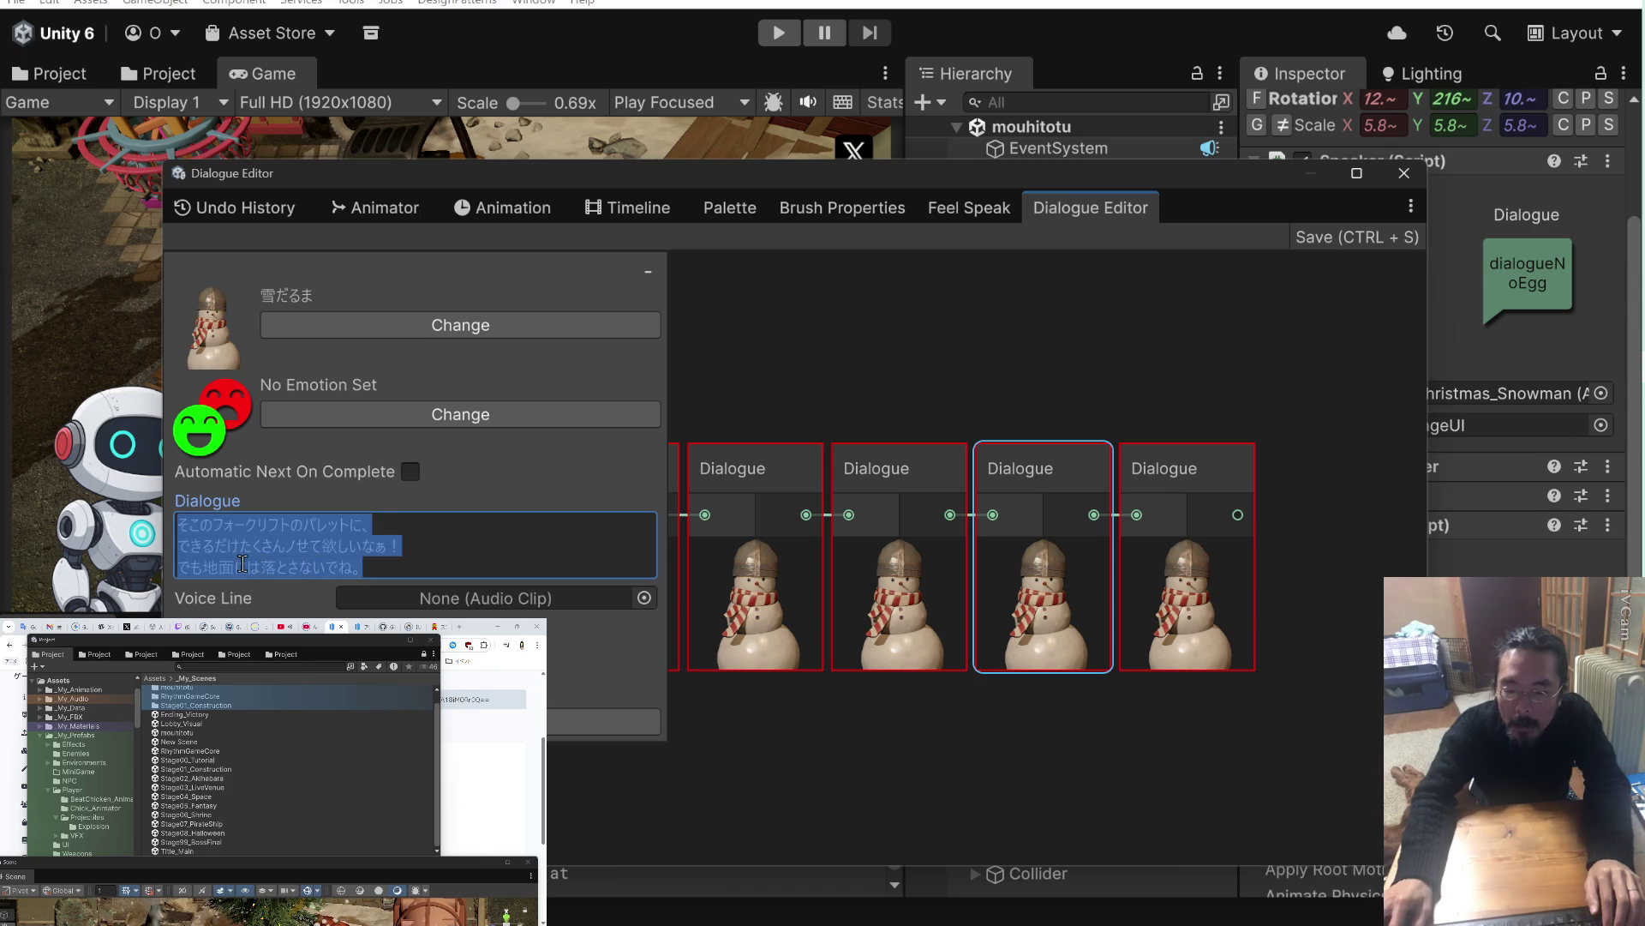
double_click(213, 565)
double_click(210, 567)
left_click(233, 566)
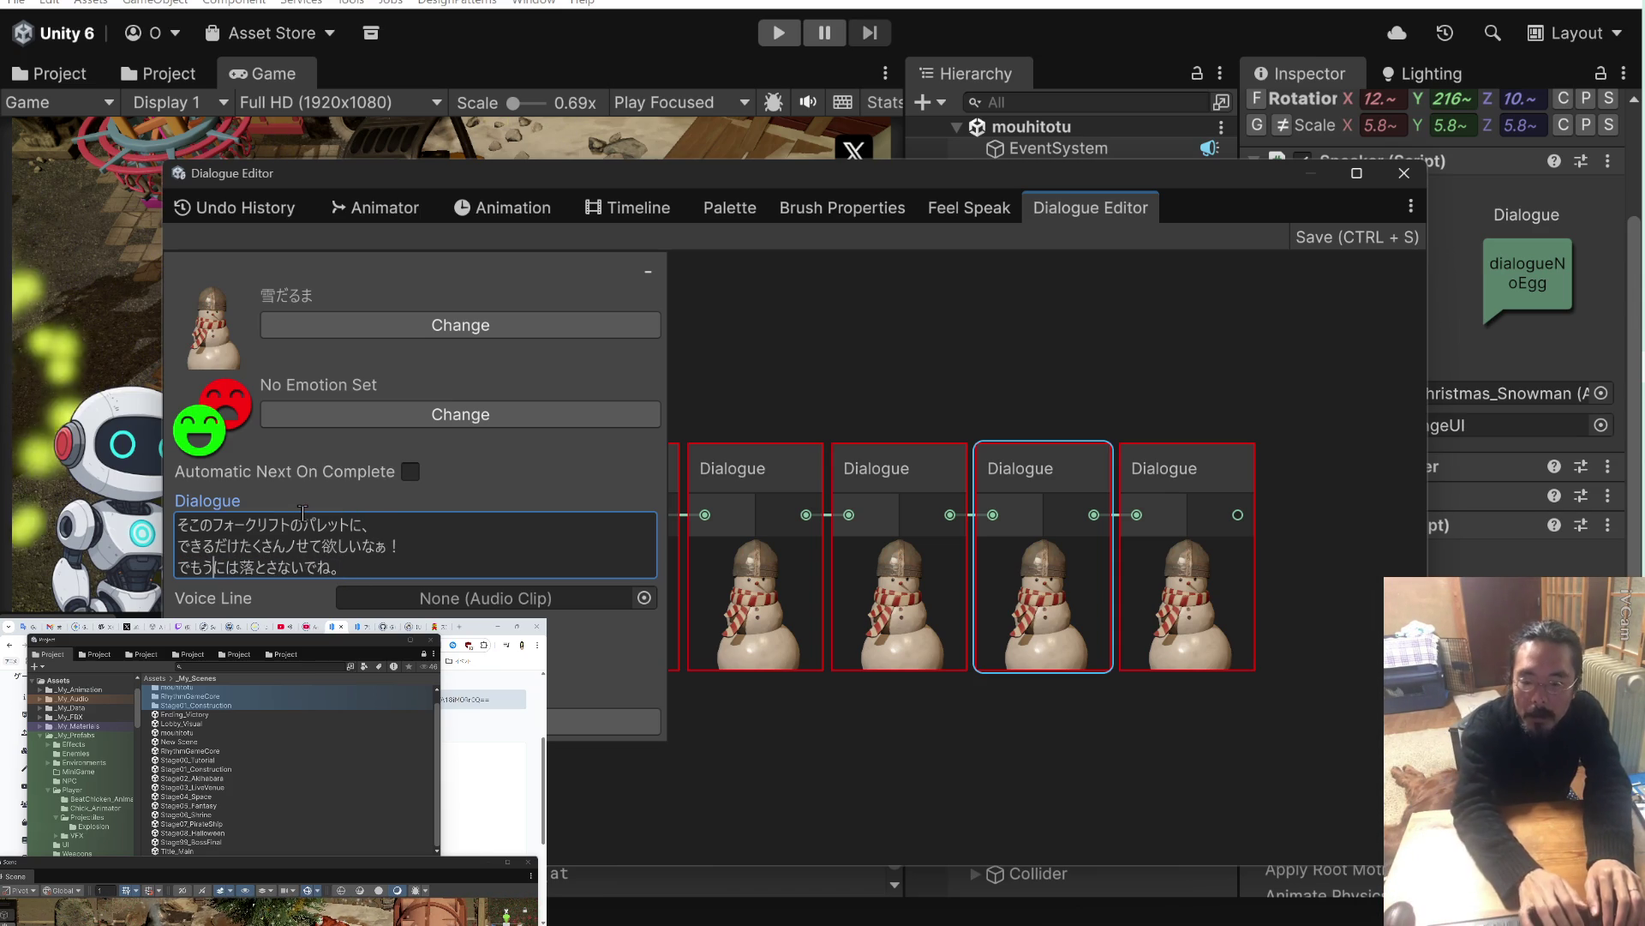
type("yuka")
key("space")
key("Return")
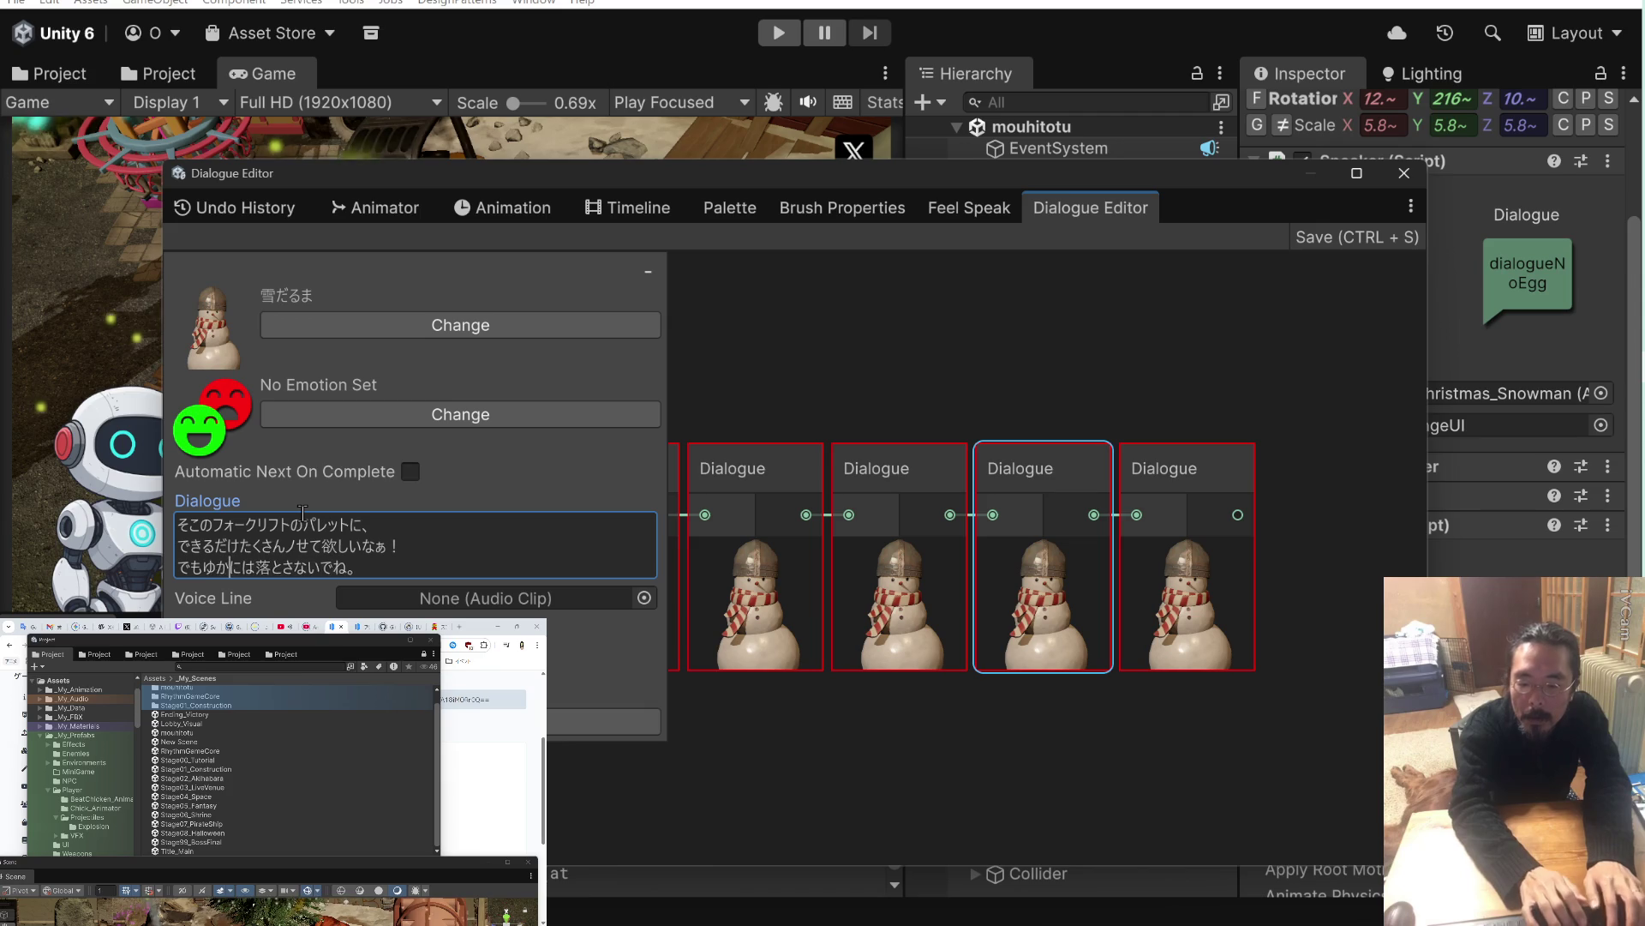
key("Right")
key("Right")
key("Right")
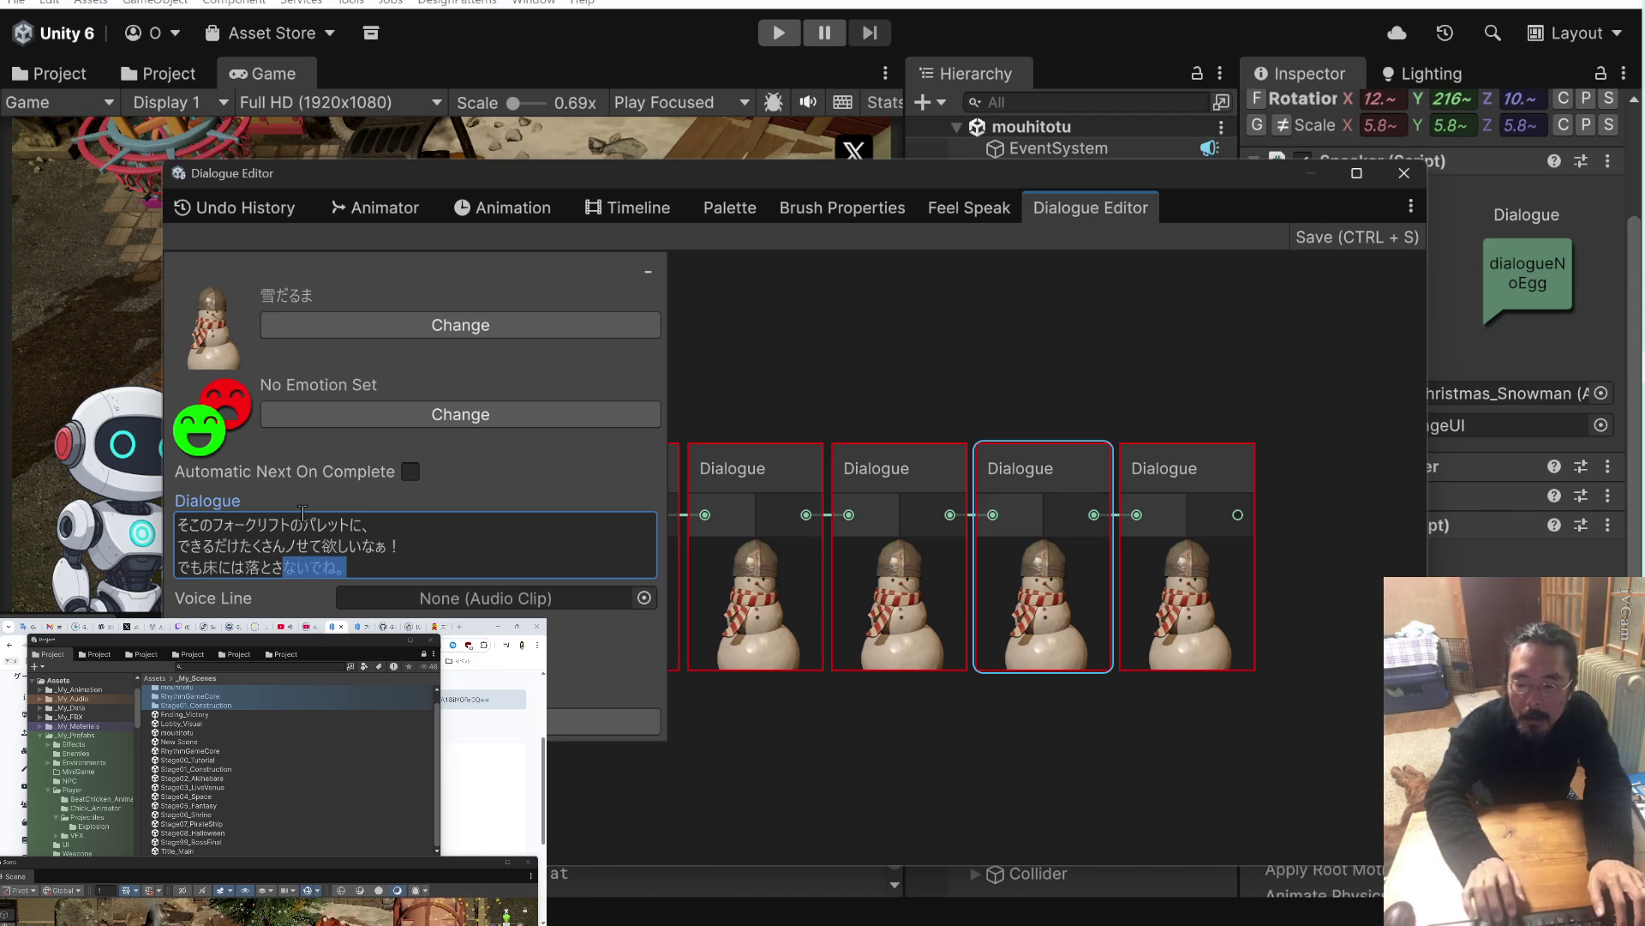
type("a.")
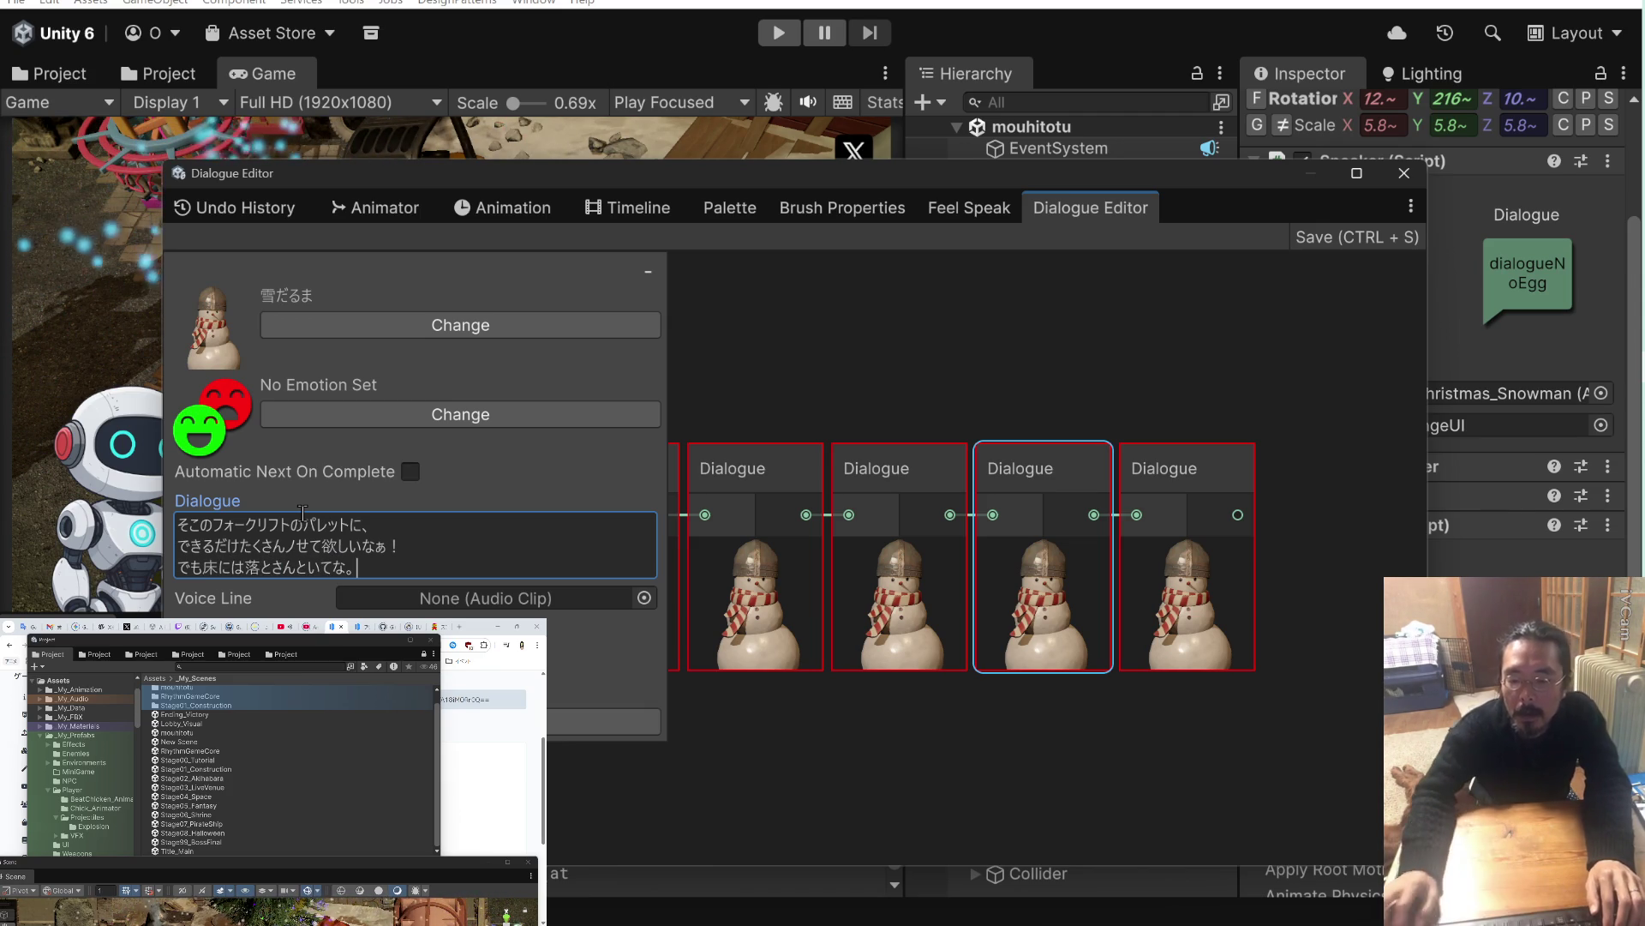
left_click(1168, 468)
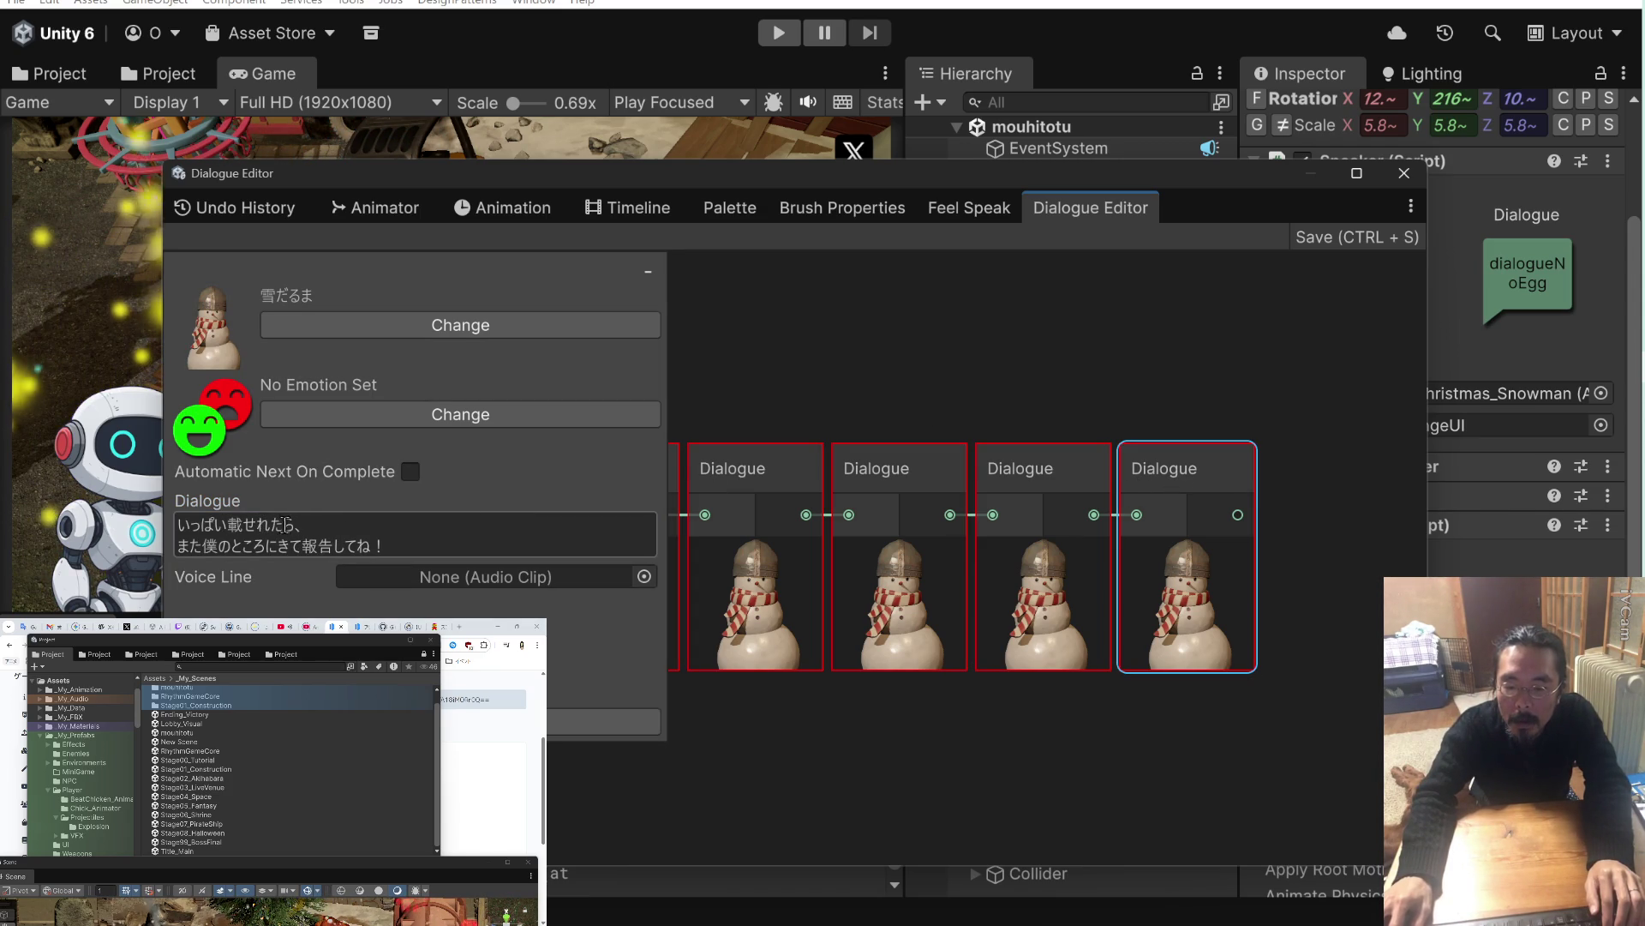
Rewrite the final line's opening as ようけノッたら、またわしのとこ.
left_click_drag(300, 525, 171, 524)
type("よう")
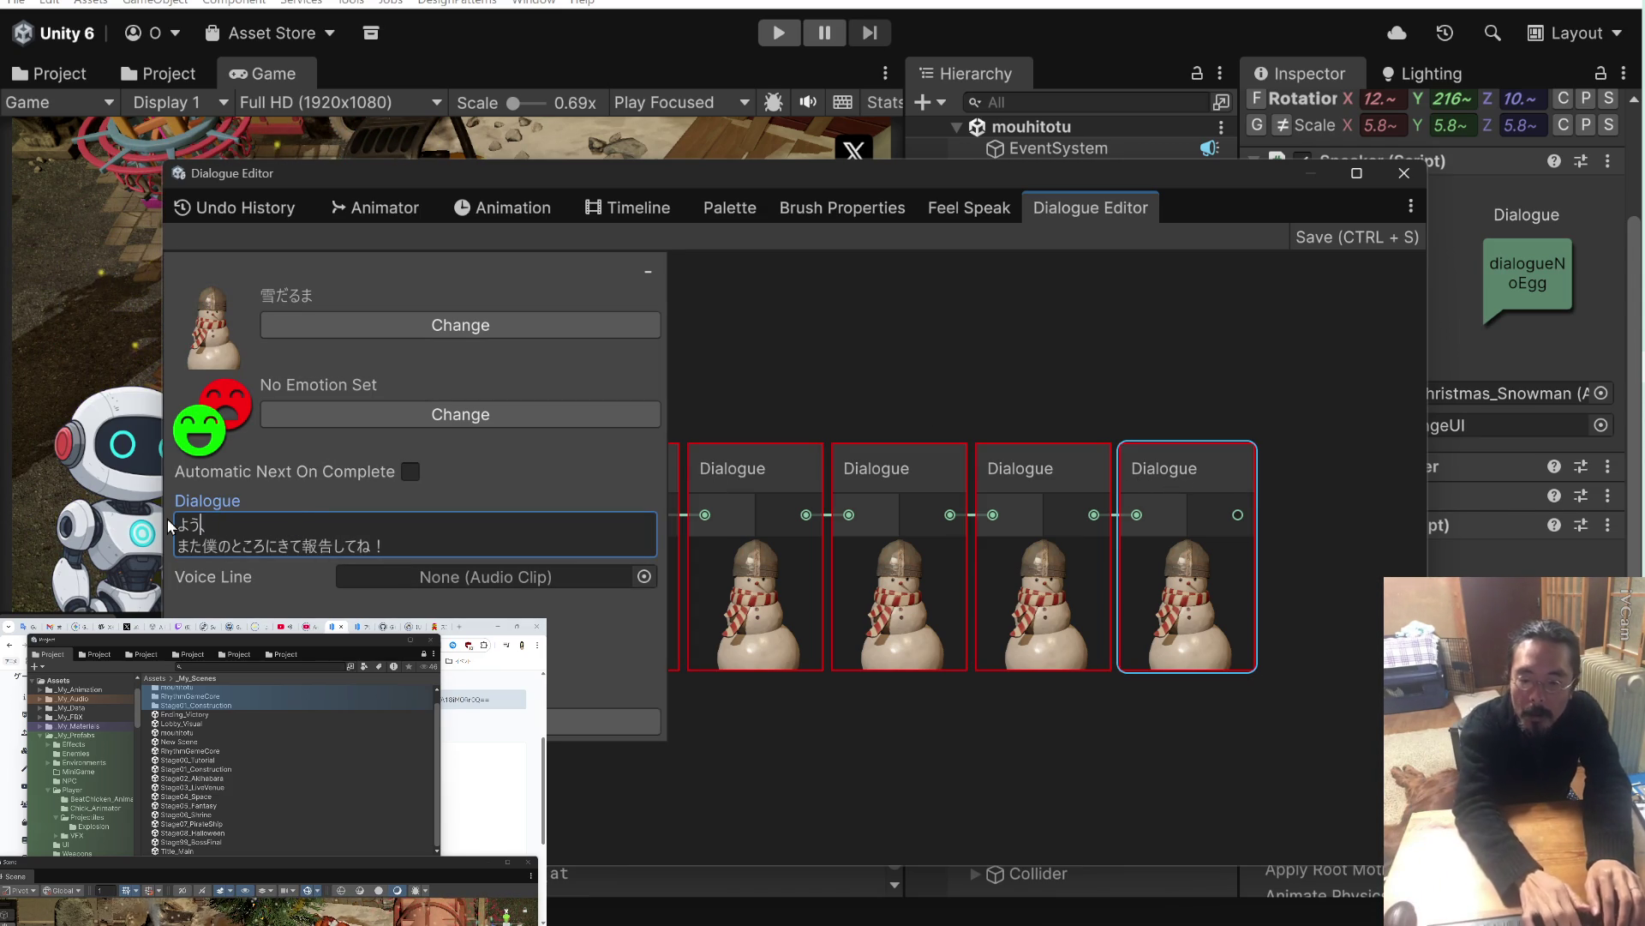
type("けの")
type("ったら")
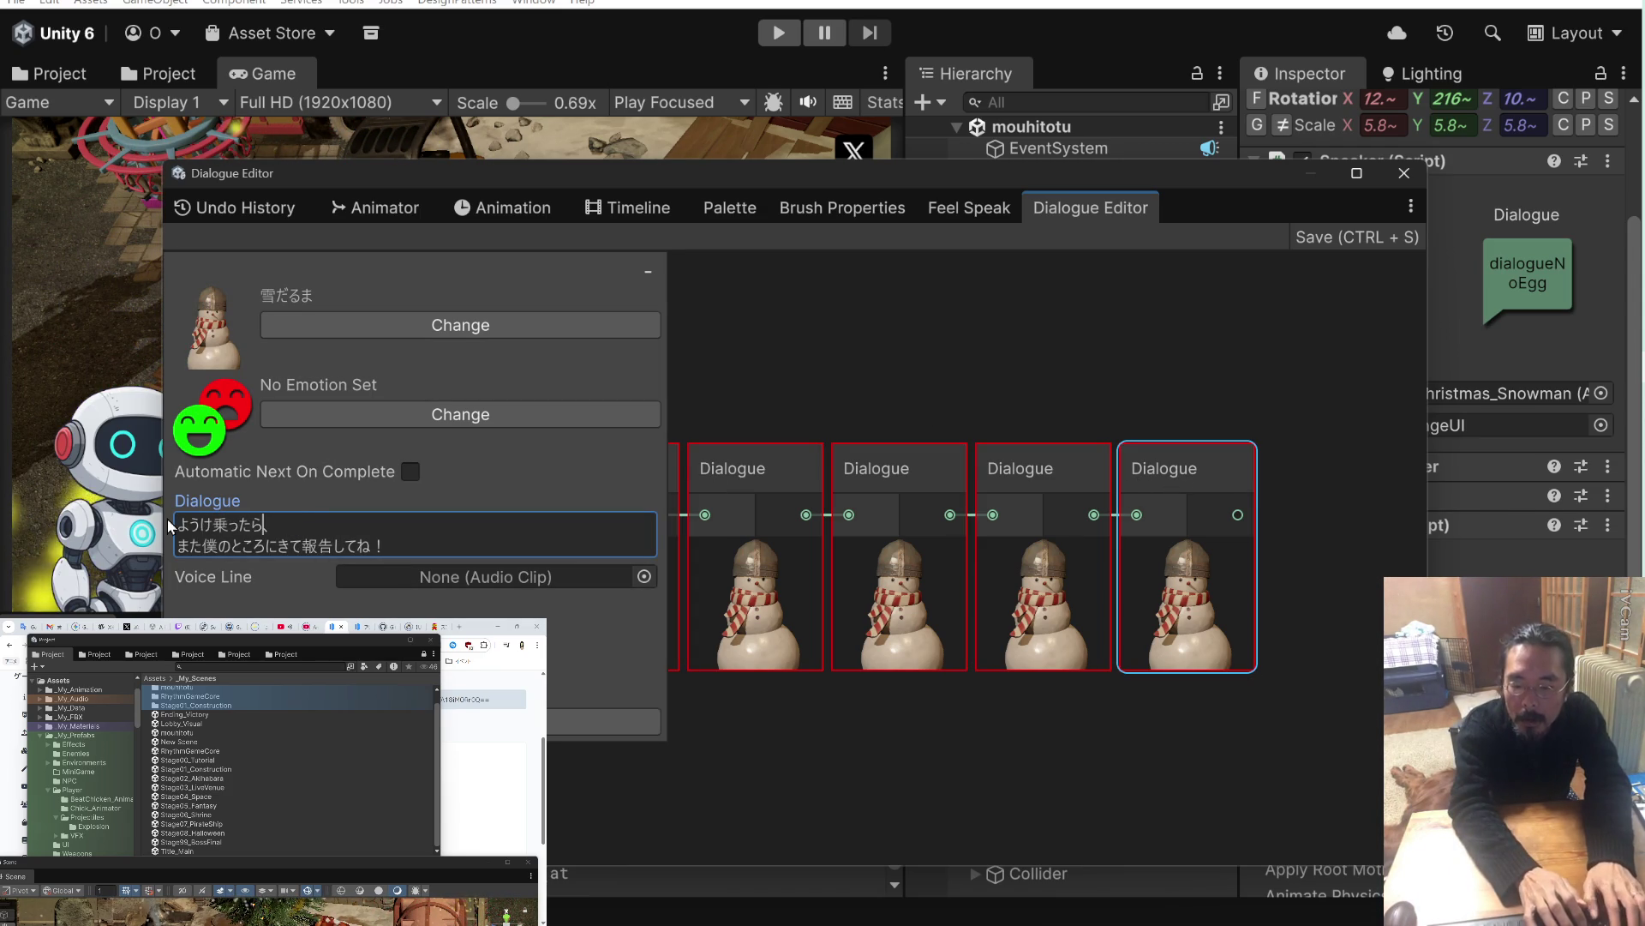
key("space")
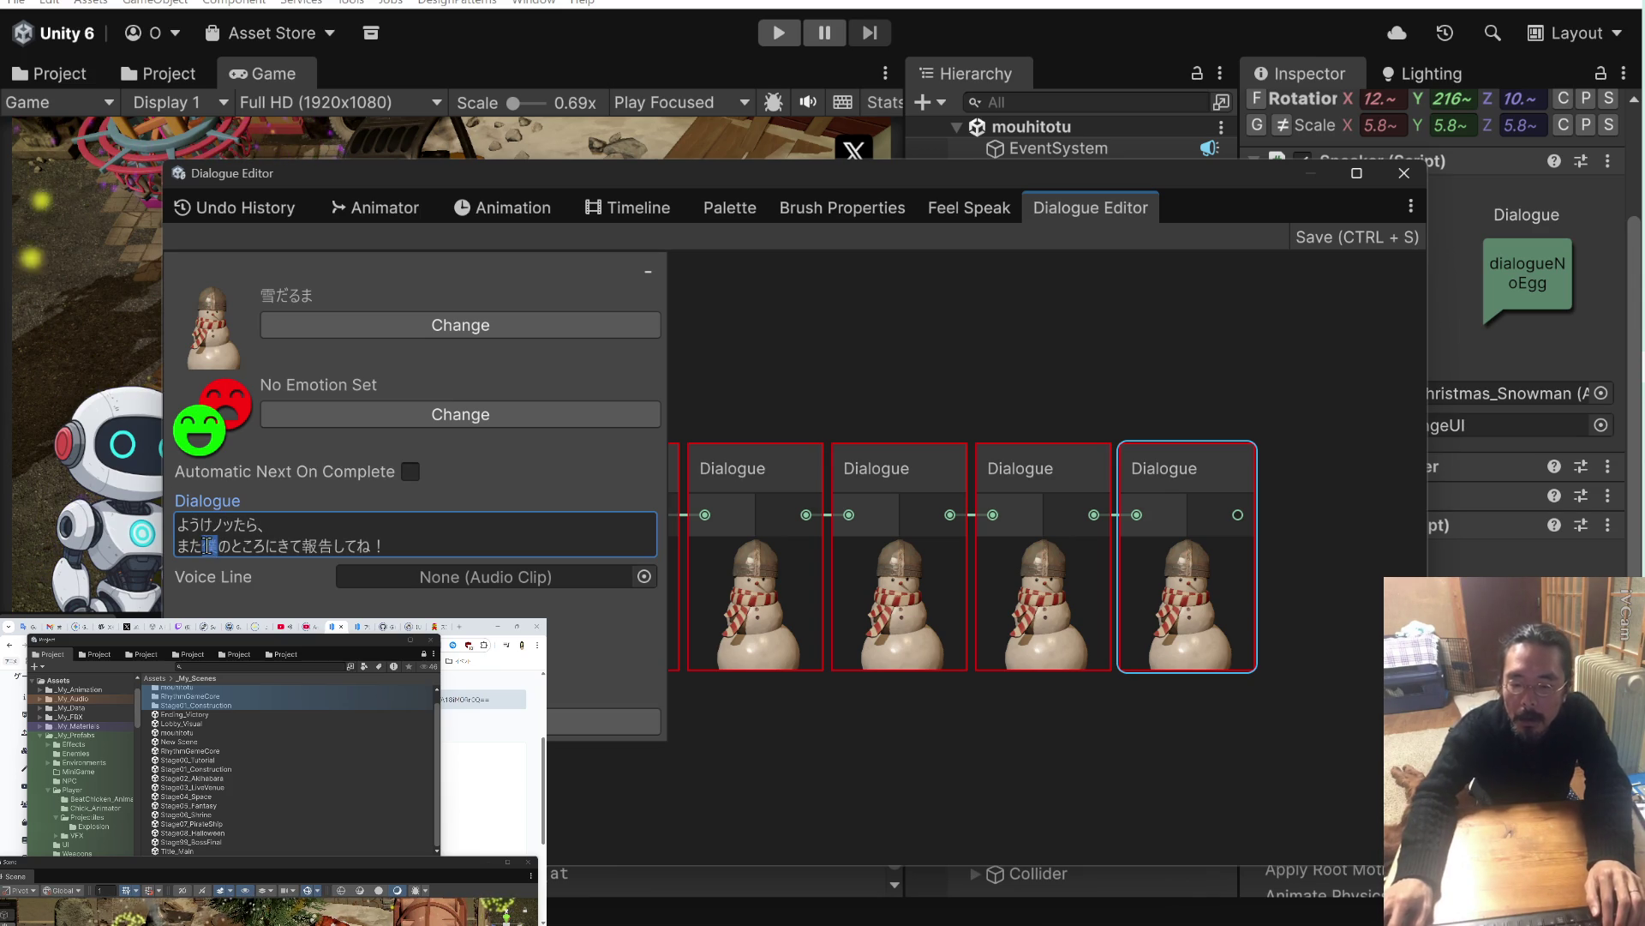
type("わし")
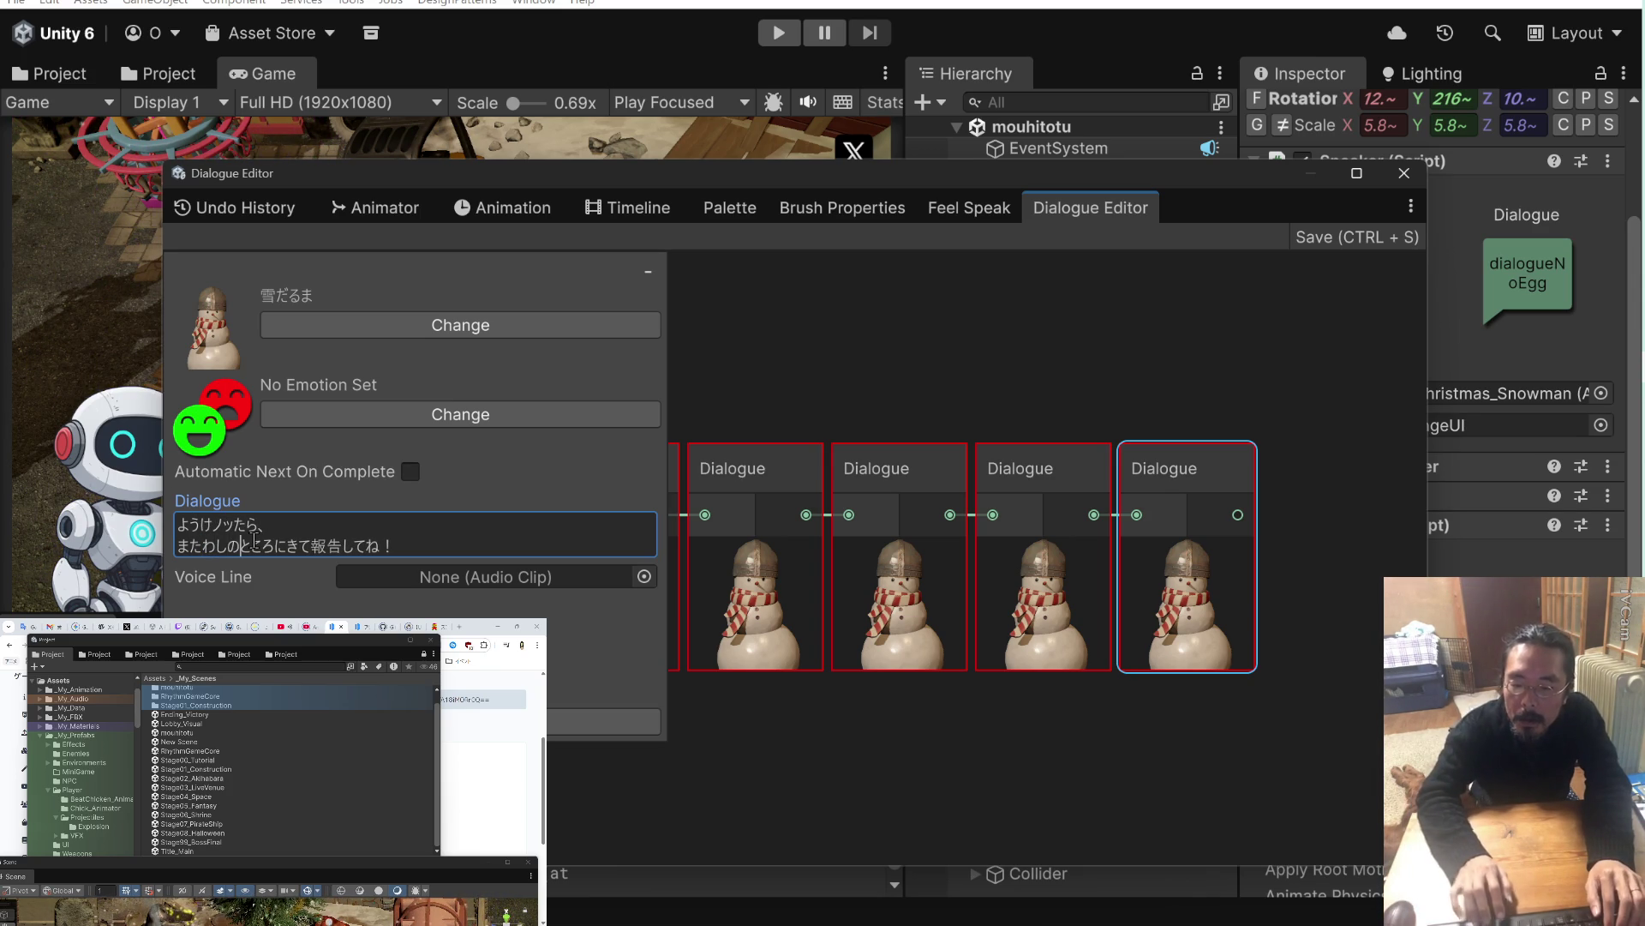
key("Right")
key("Right")
key("Left")
key("Left")
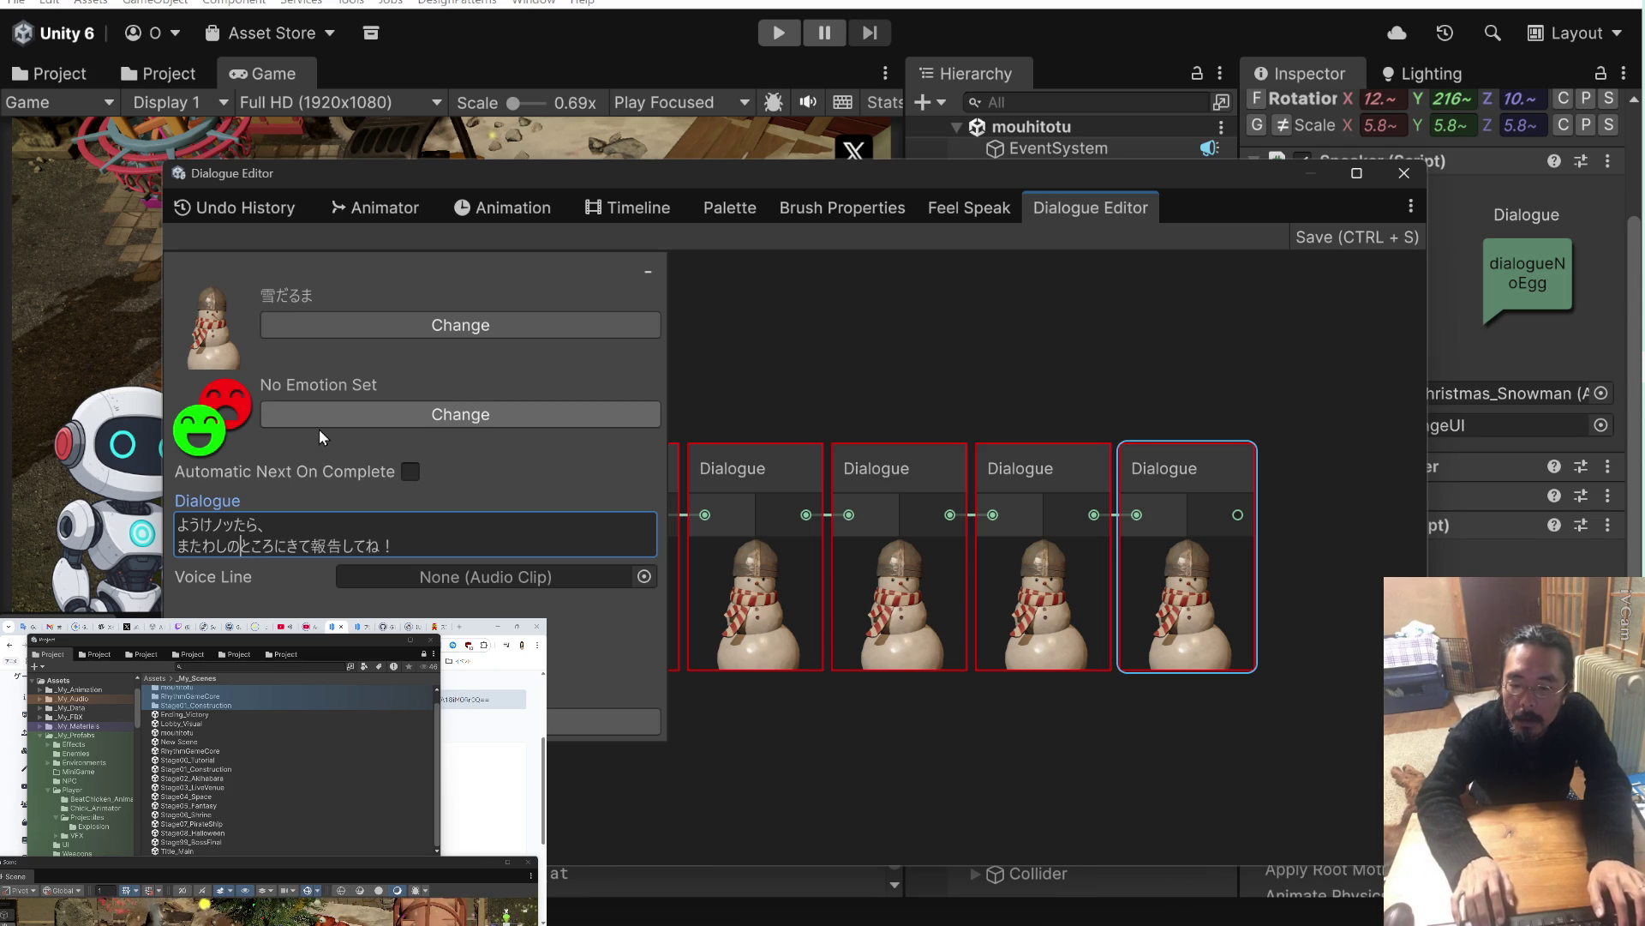
key("Right")
key("Right")
key("shift+Right")
key("BackSpace")
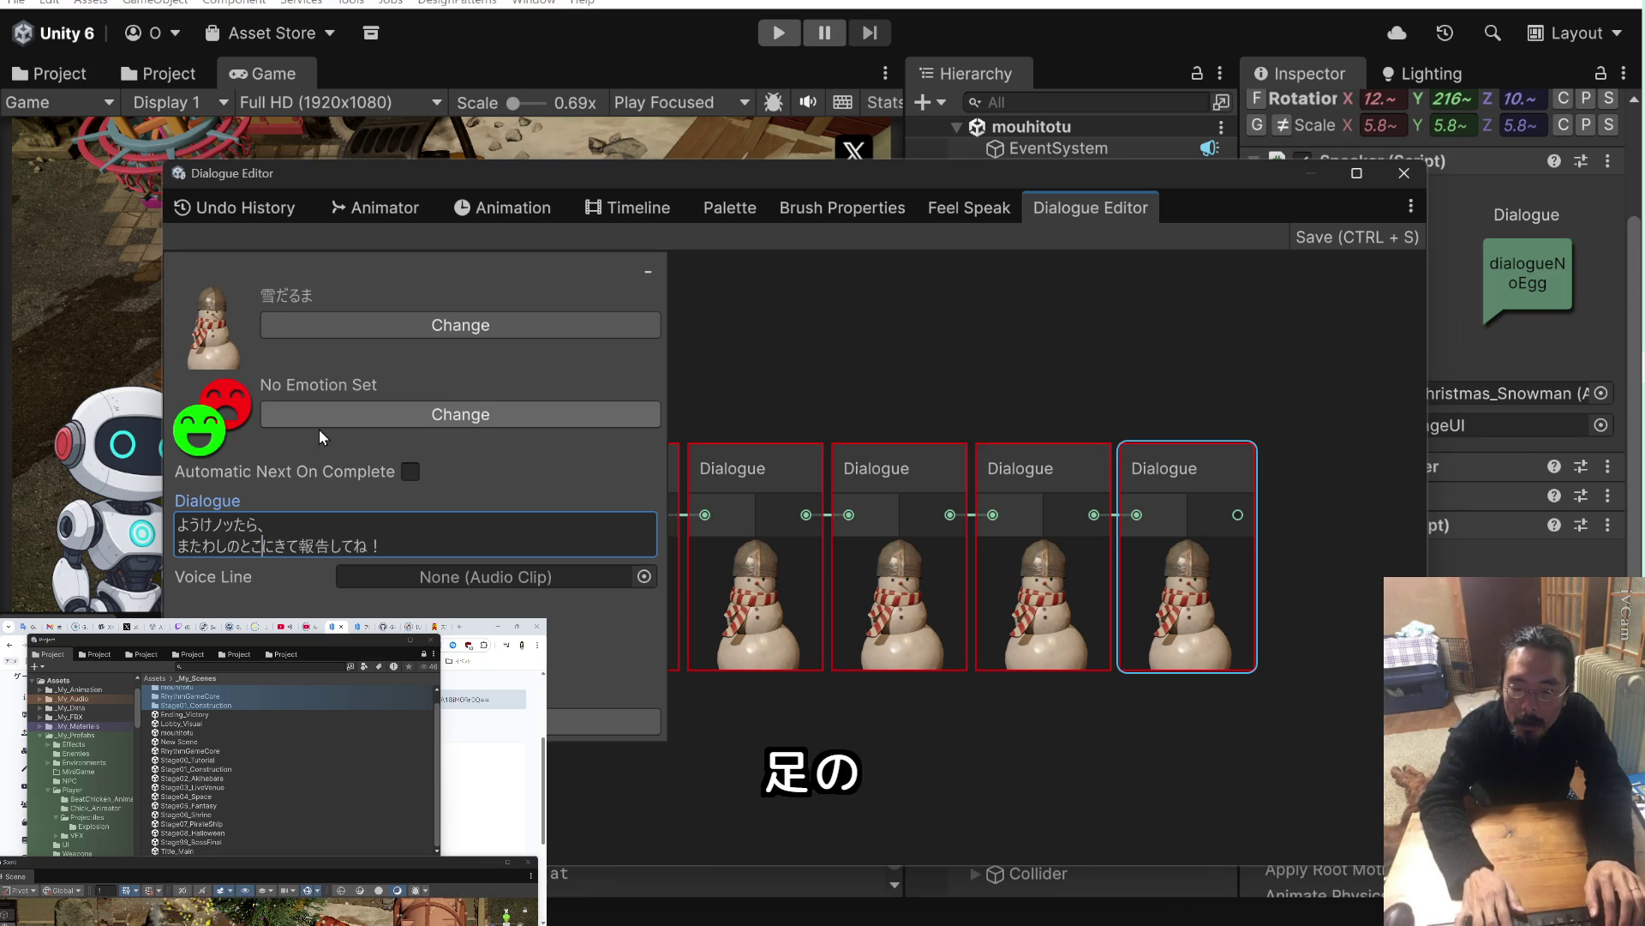
Replace 報告してね with 話しかけてーや, save the dialogue graph and close the editor.
key("Right")
key("Right")
key("Right")
key("shift+Right")
key("shift+Right")
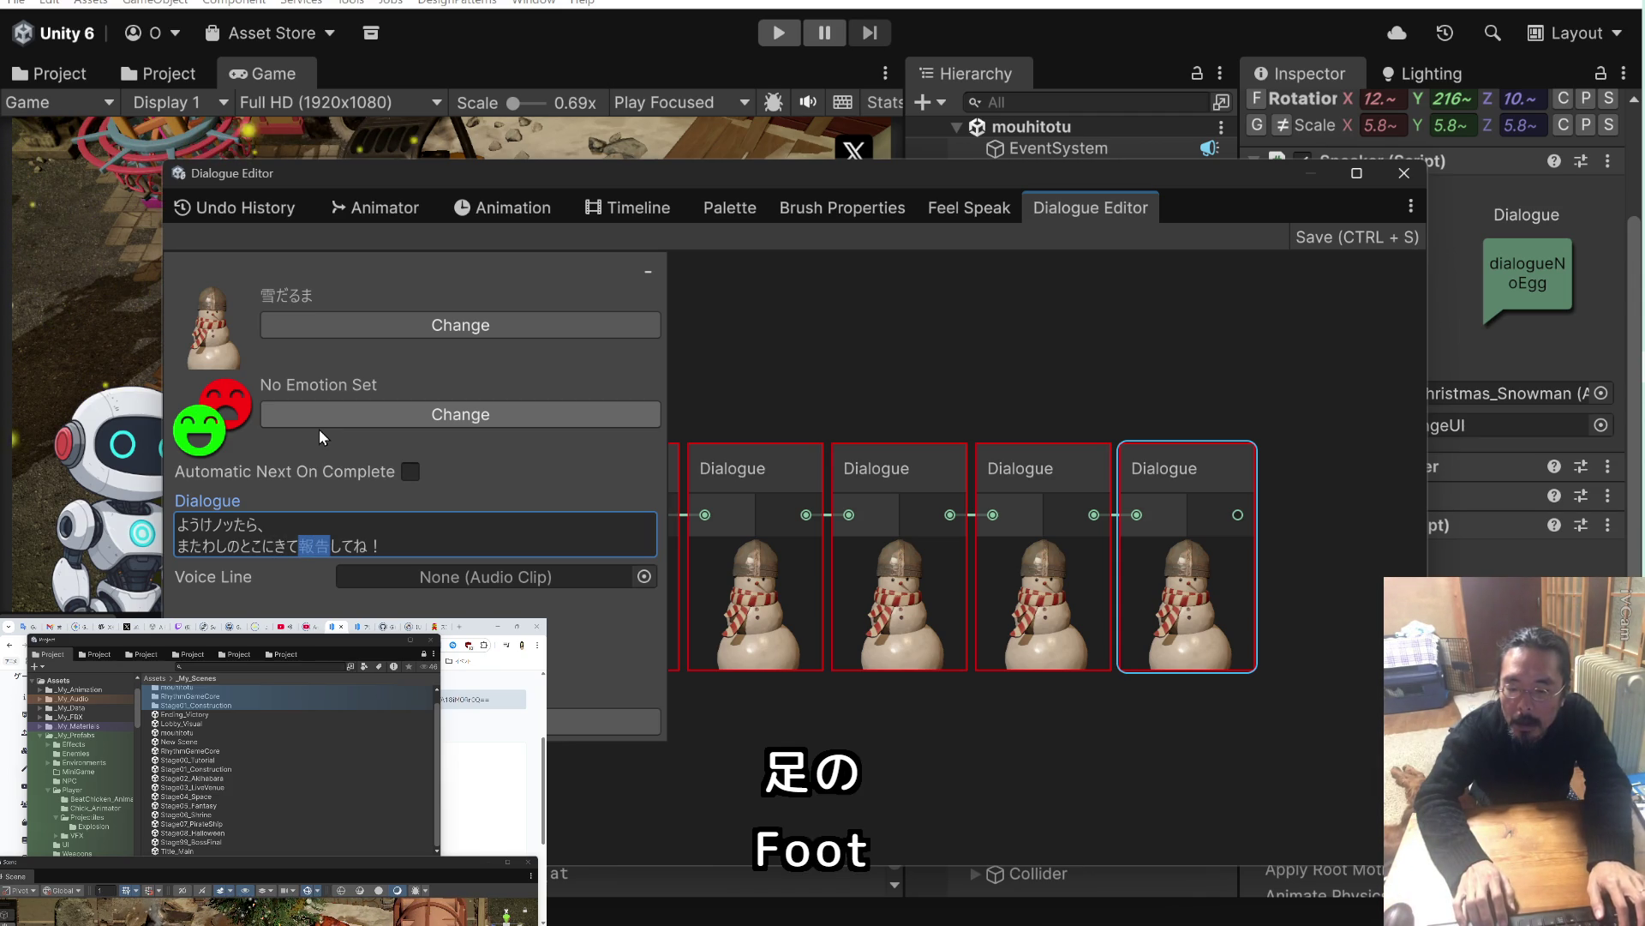
key("shift+Left")
key("shift+Left")
key("shift+Right")
key("shift+Right")
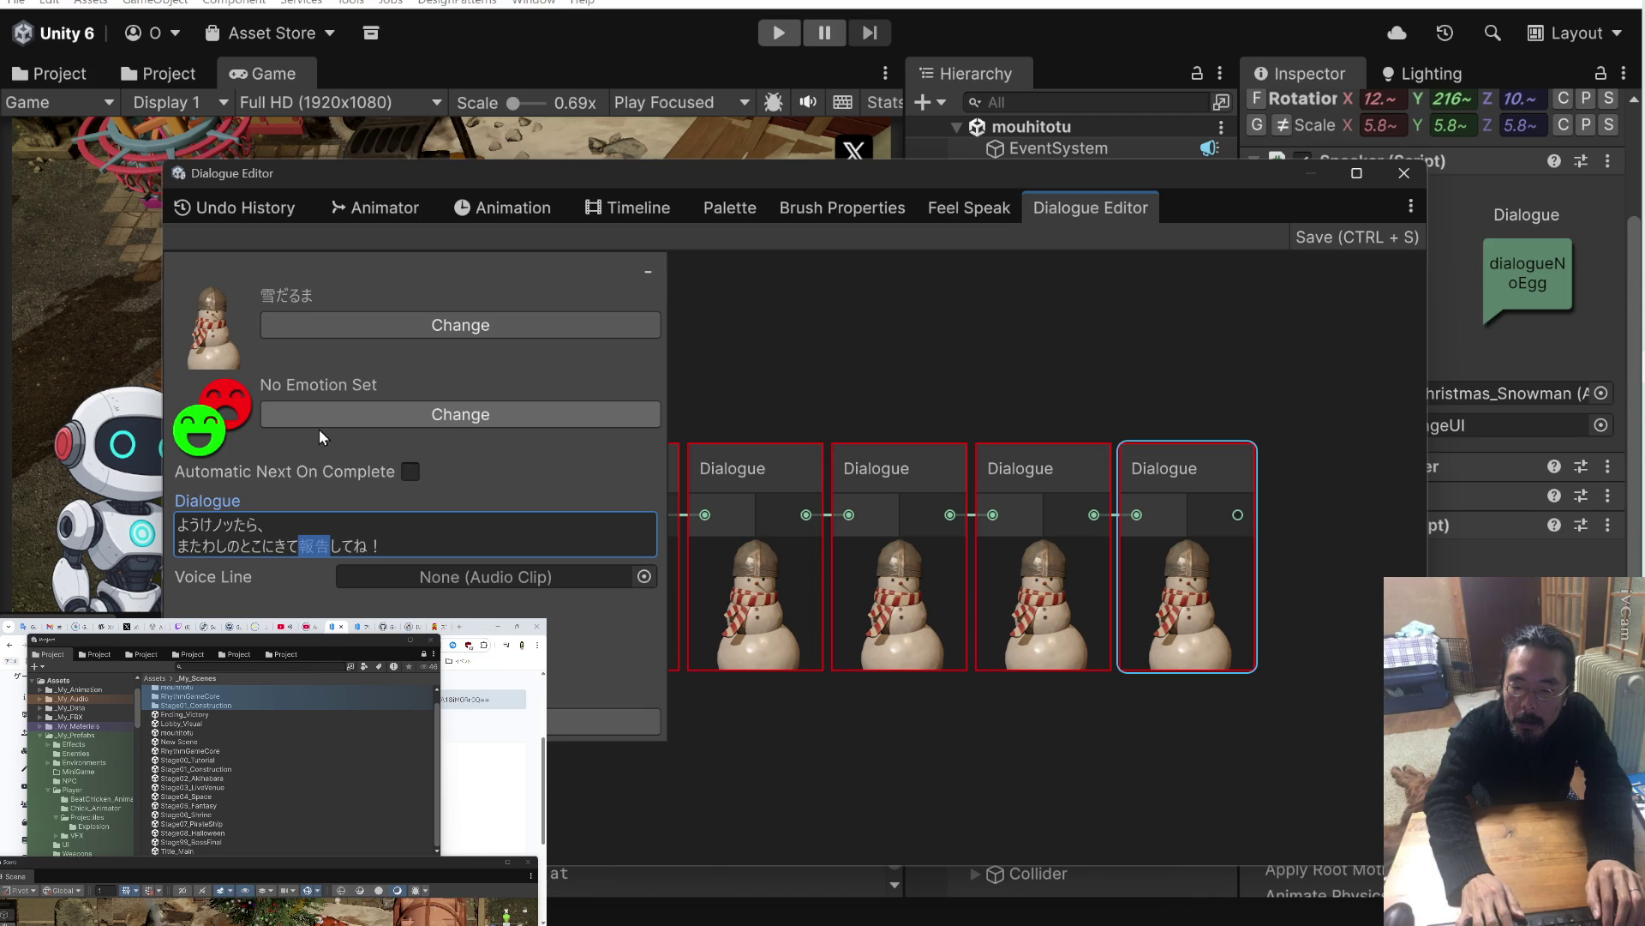
key("Delete")
key("Delete")
key("Delete")
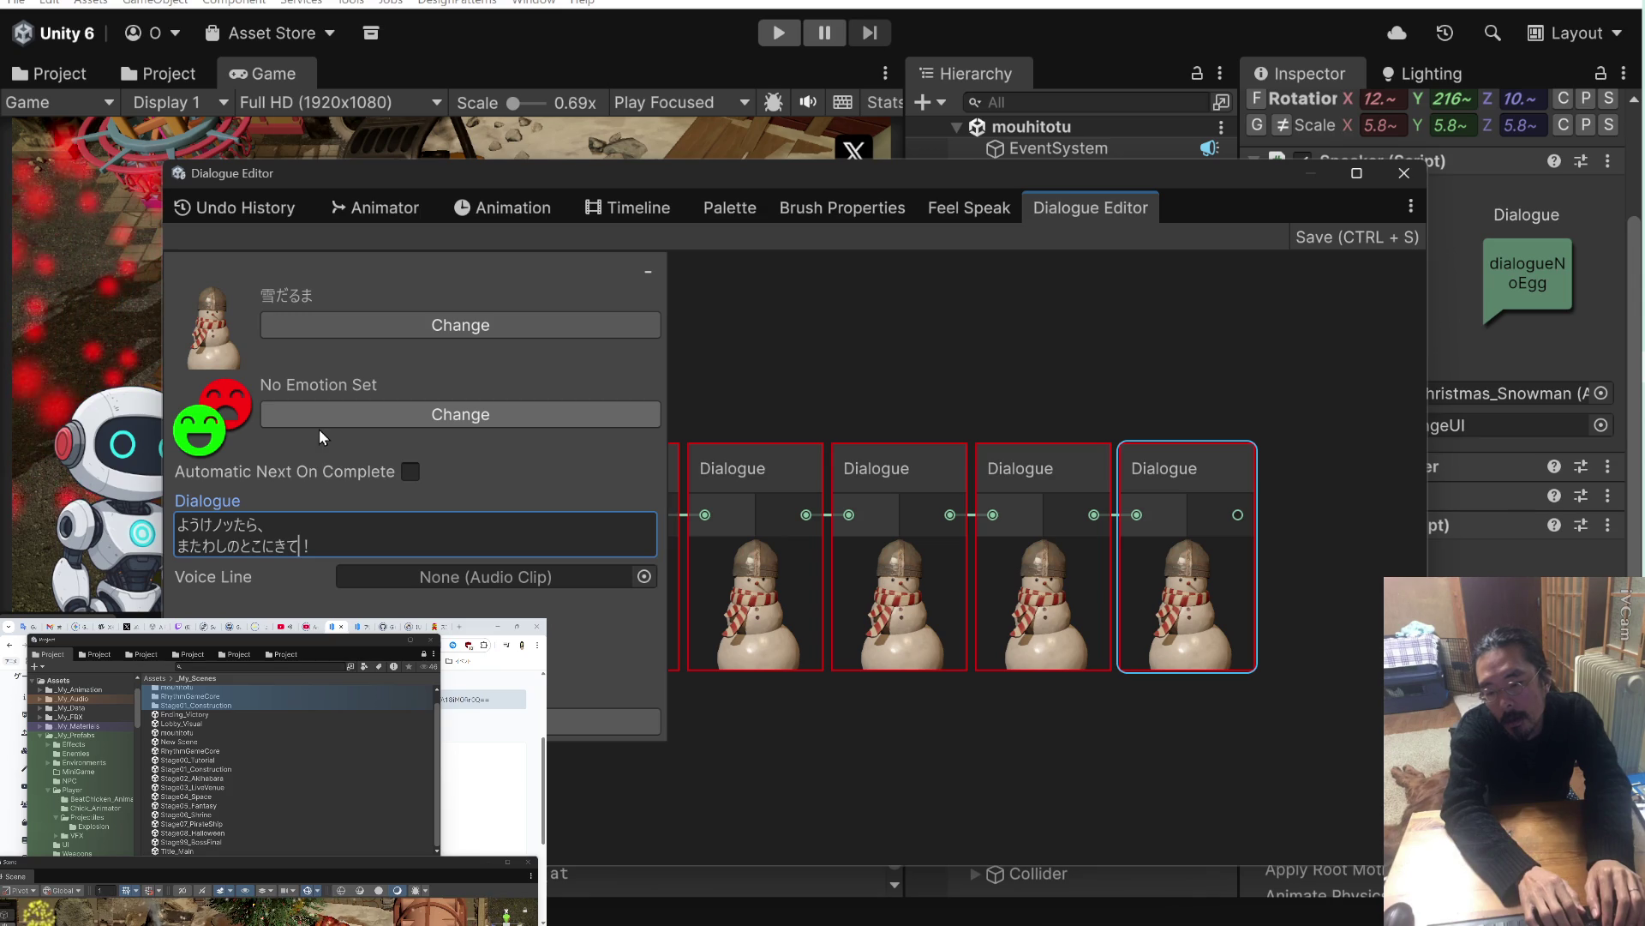
type("はなしかけｔ")
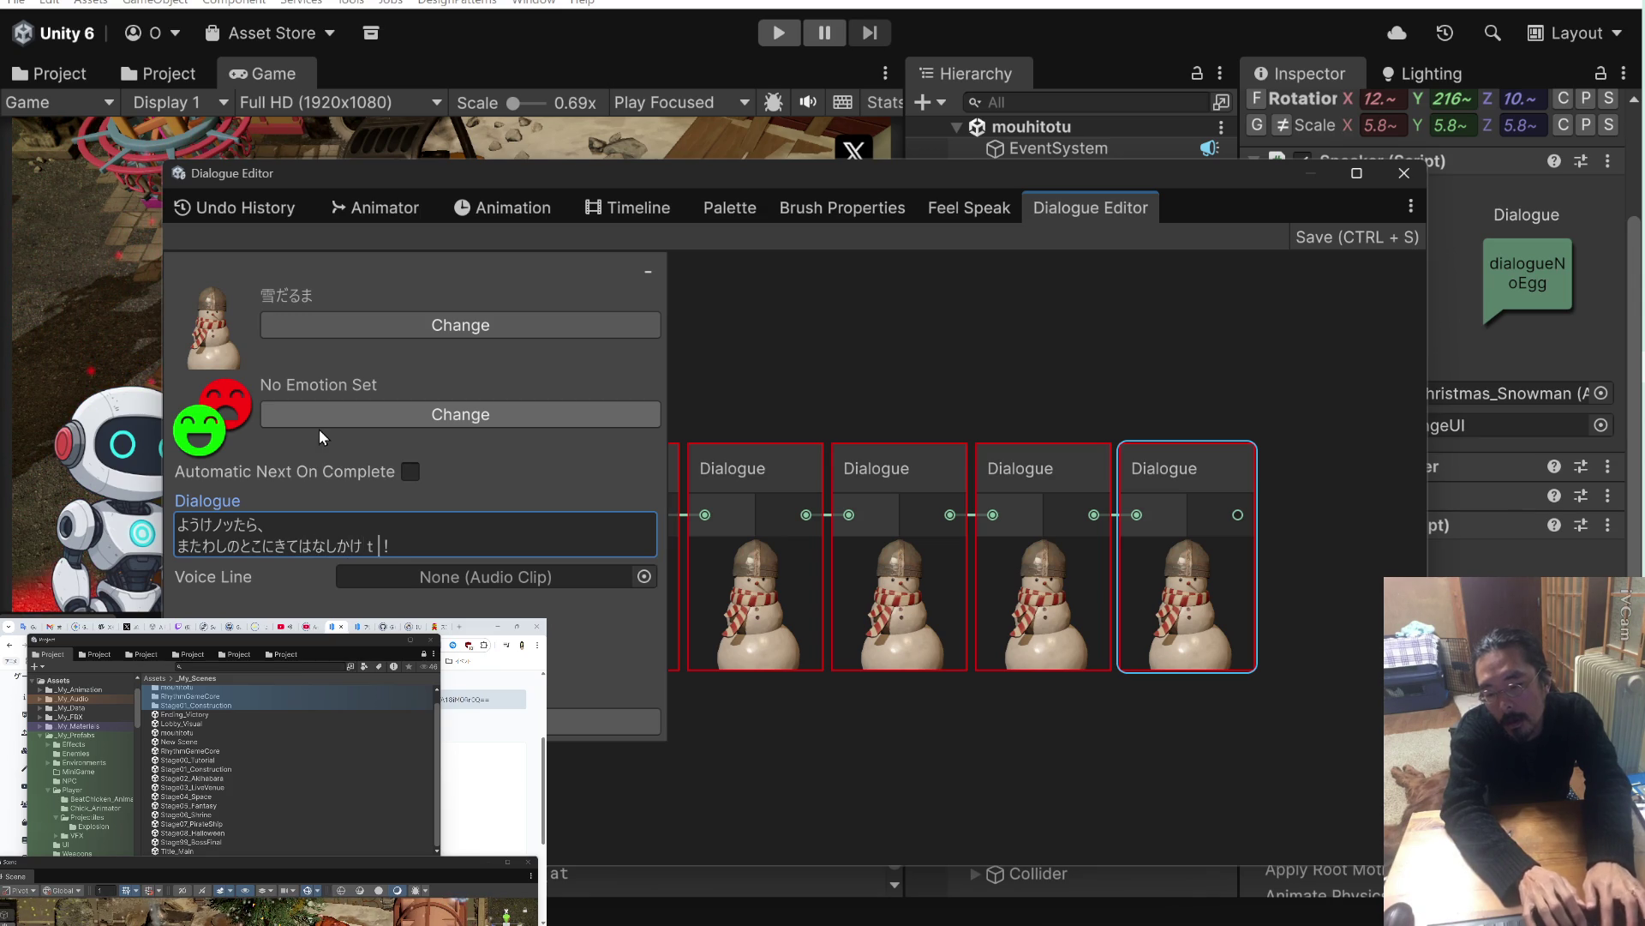
type("てーや")
left_click(775, 340)
key("ctrl+s")
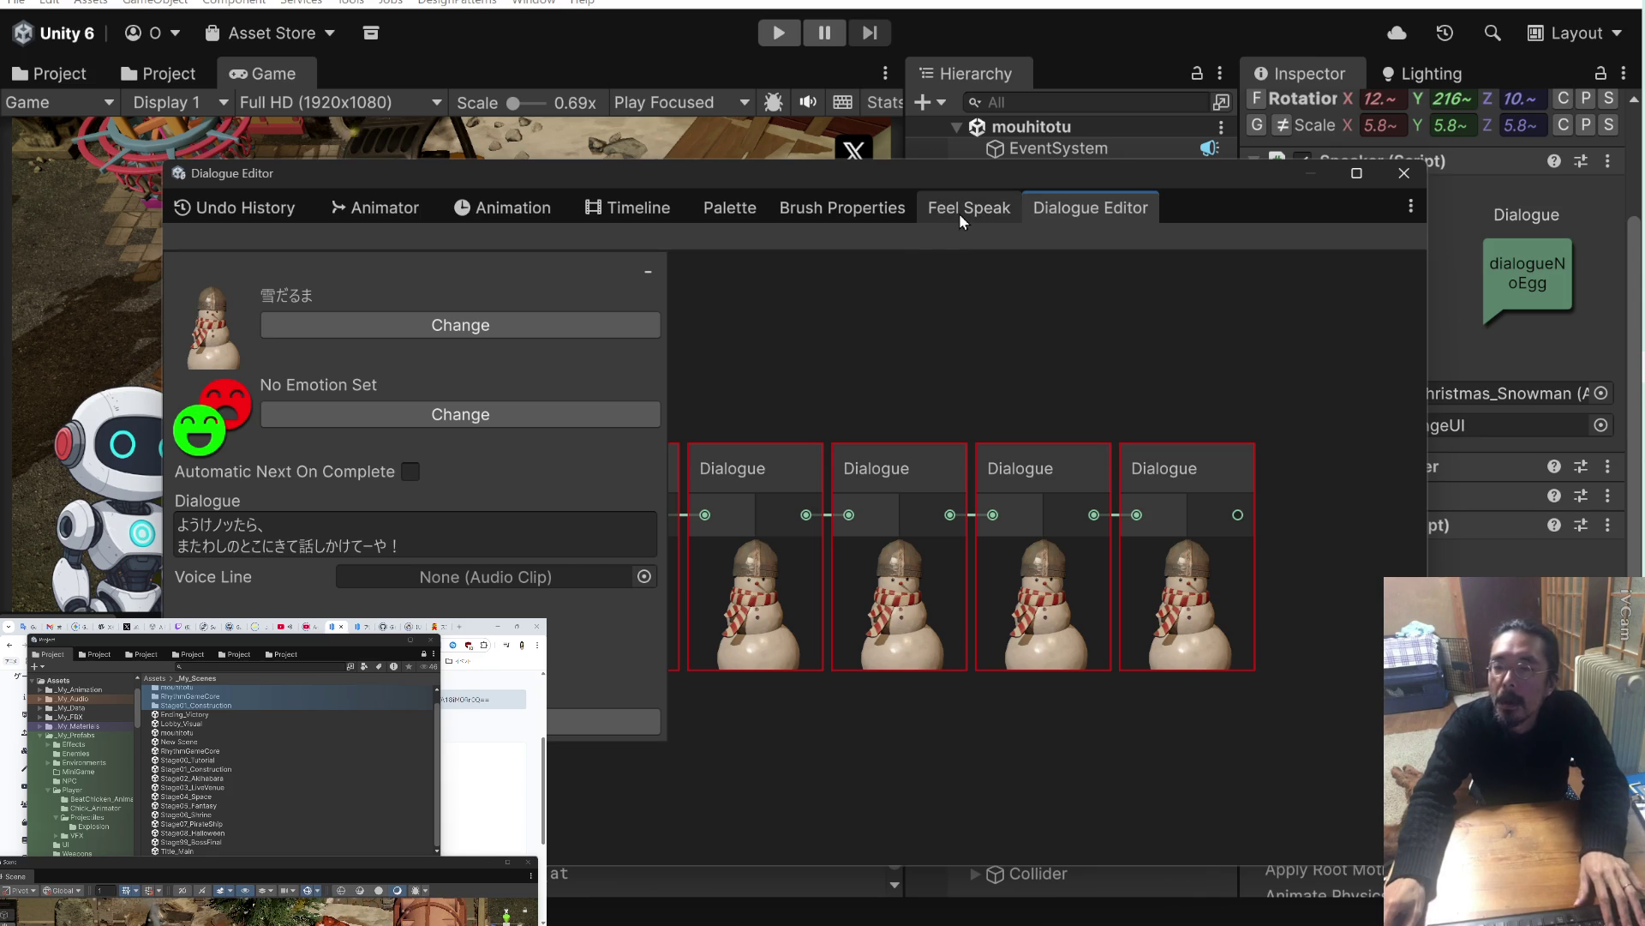
left_click(948, 152)
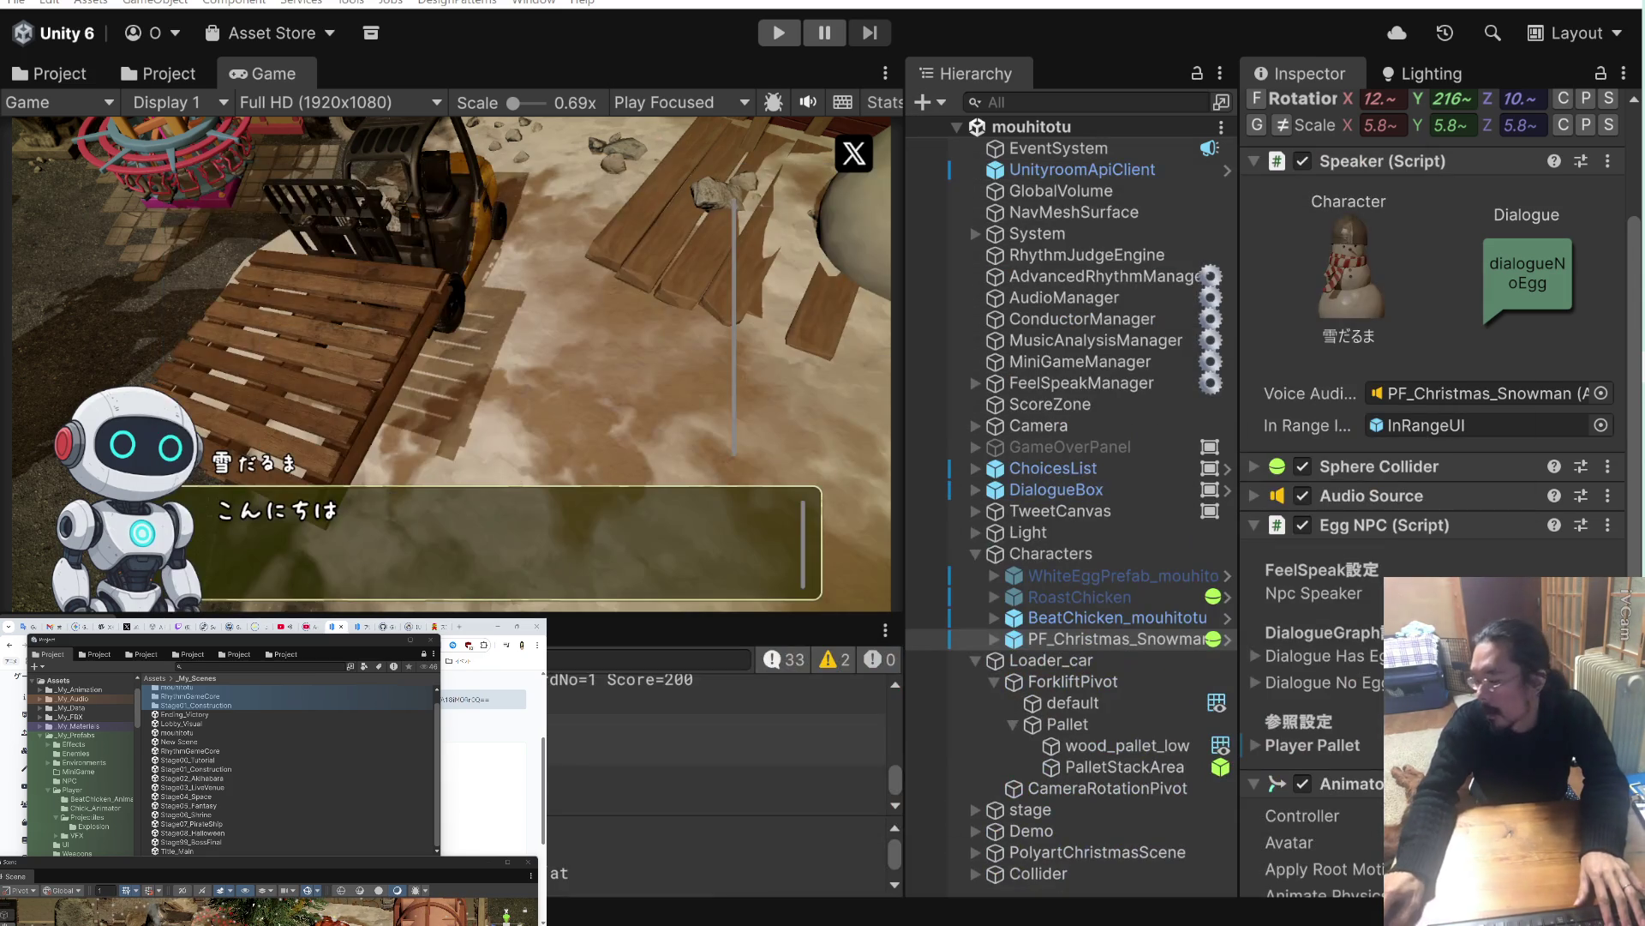
Select MiniGameManager and open its Mini Game Camera Director script from the component menu.
scroll(1324, 727, "down", 6)
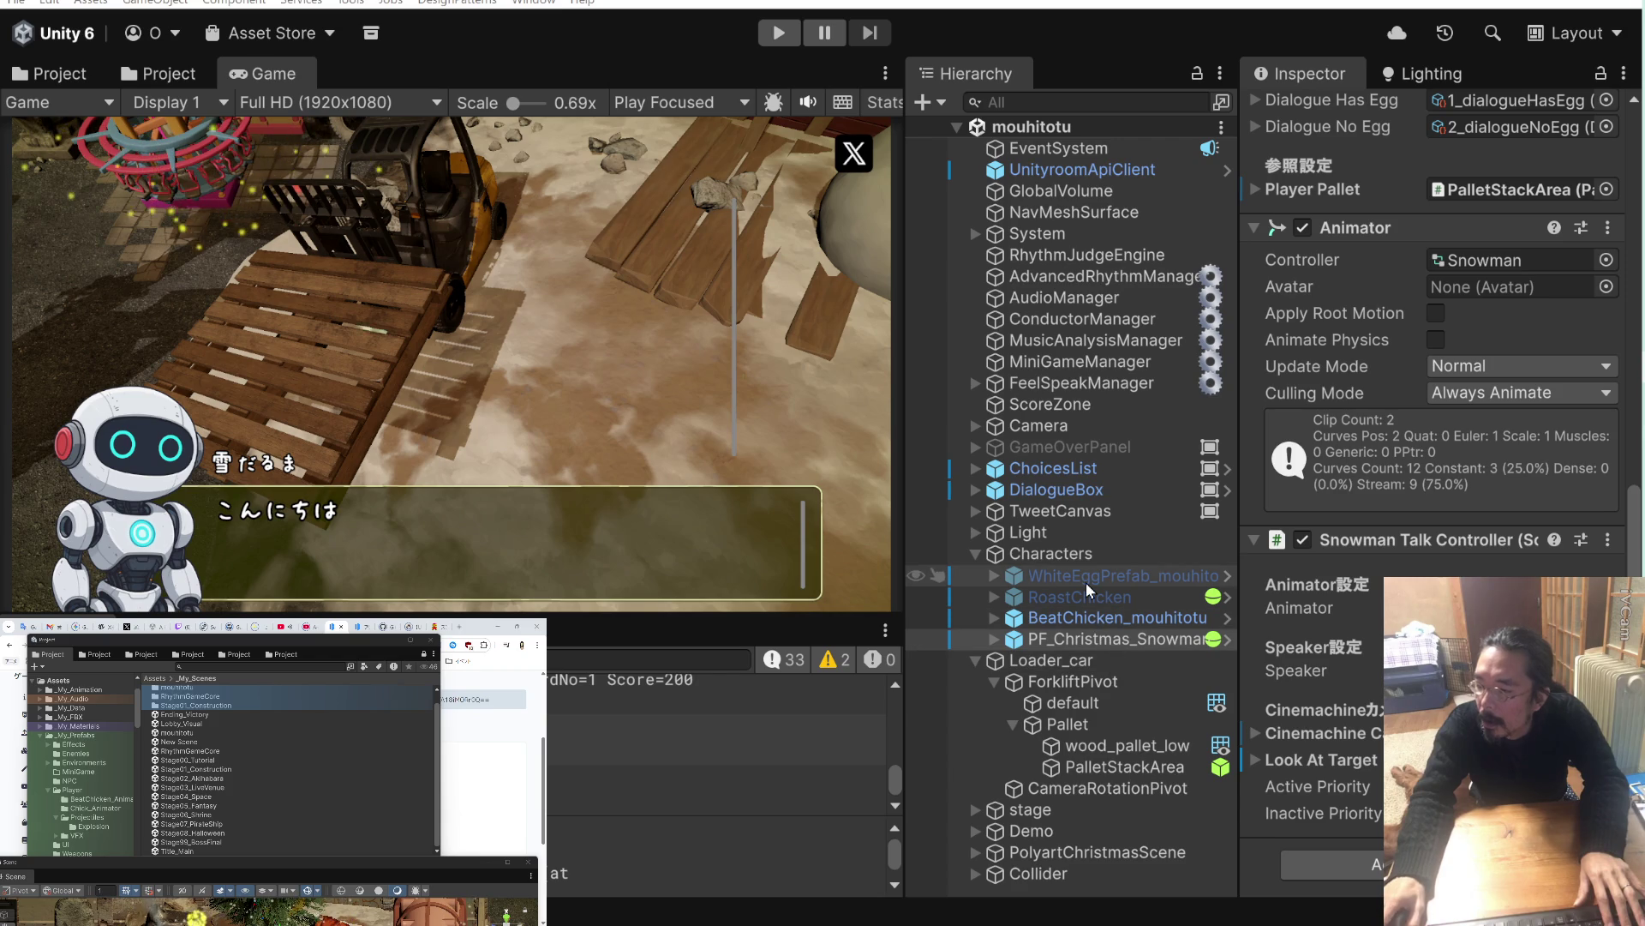
left_click(1106, 369)
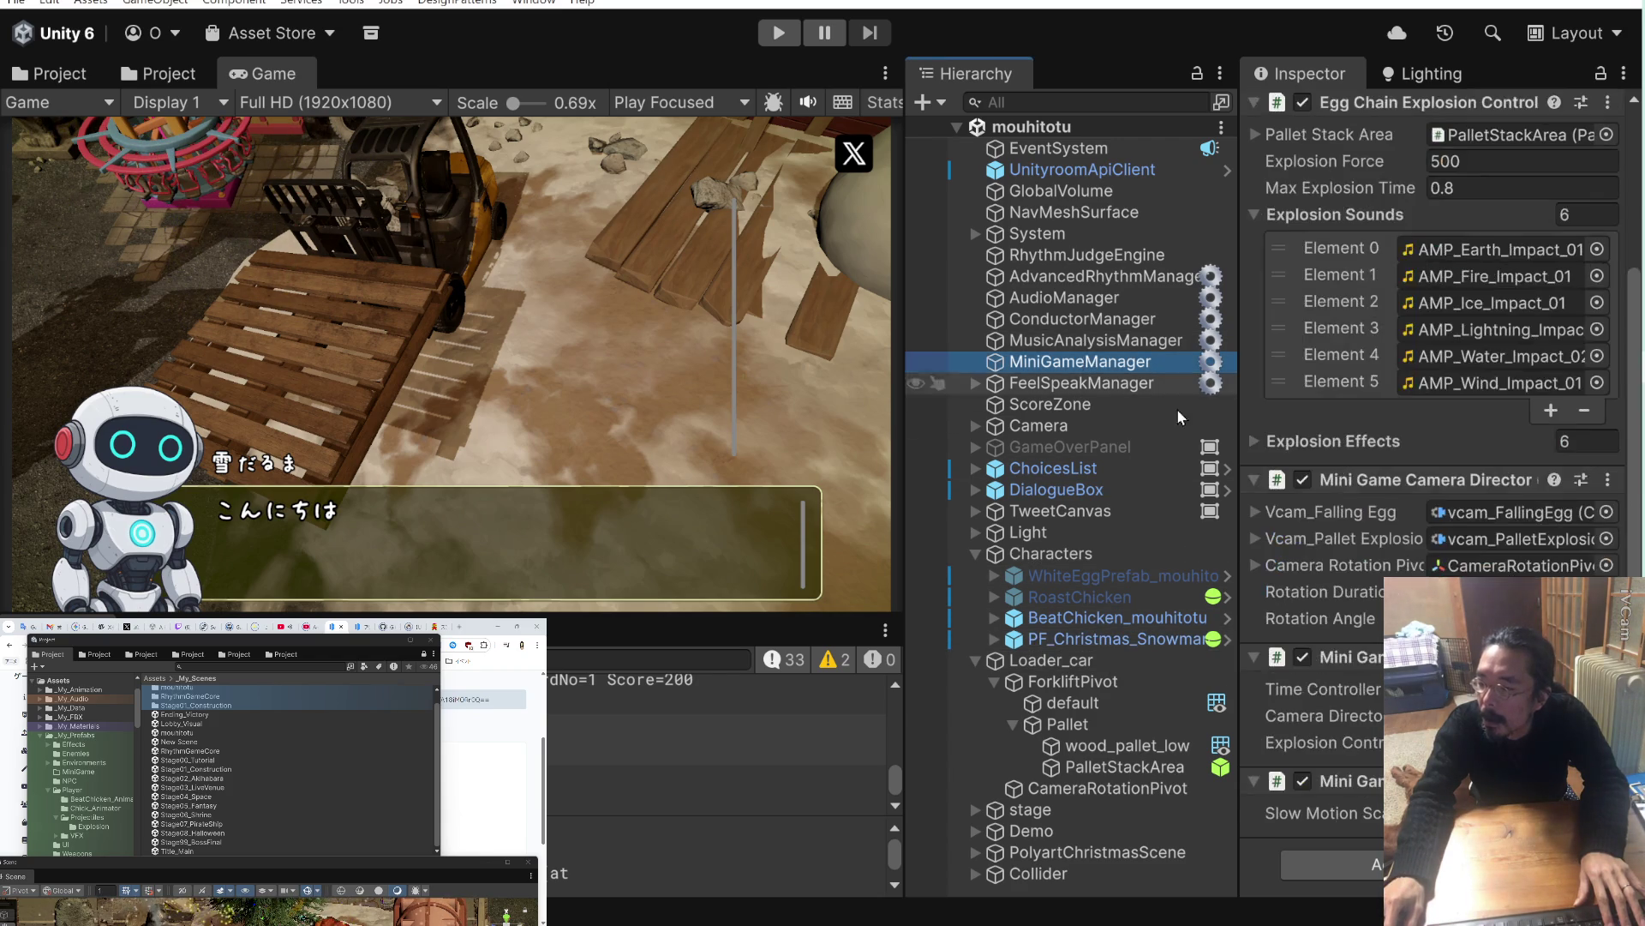
right_click(1350, 480)
left_click(1361, 412)
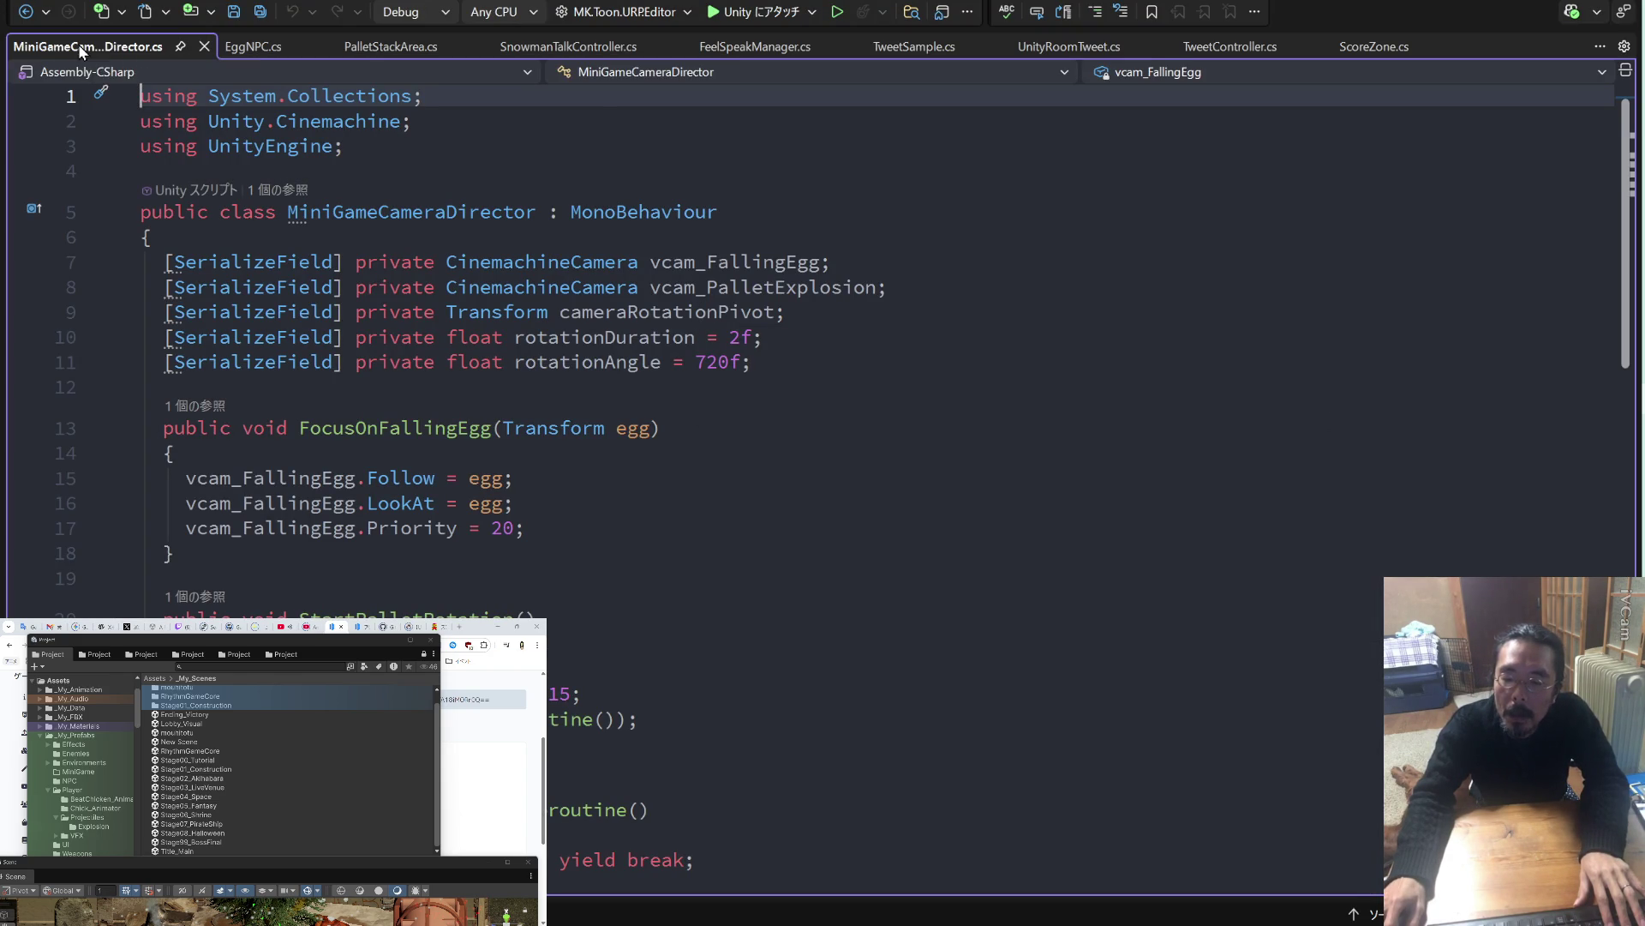
Reveal MiniGameCameraDirector.cs in its containing folder from the editor tab, then go to Claude.
right_click(78, 44)
left_click(149, 347)
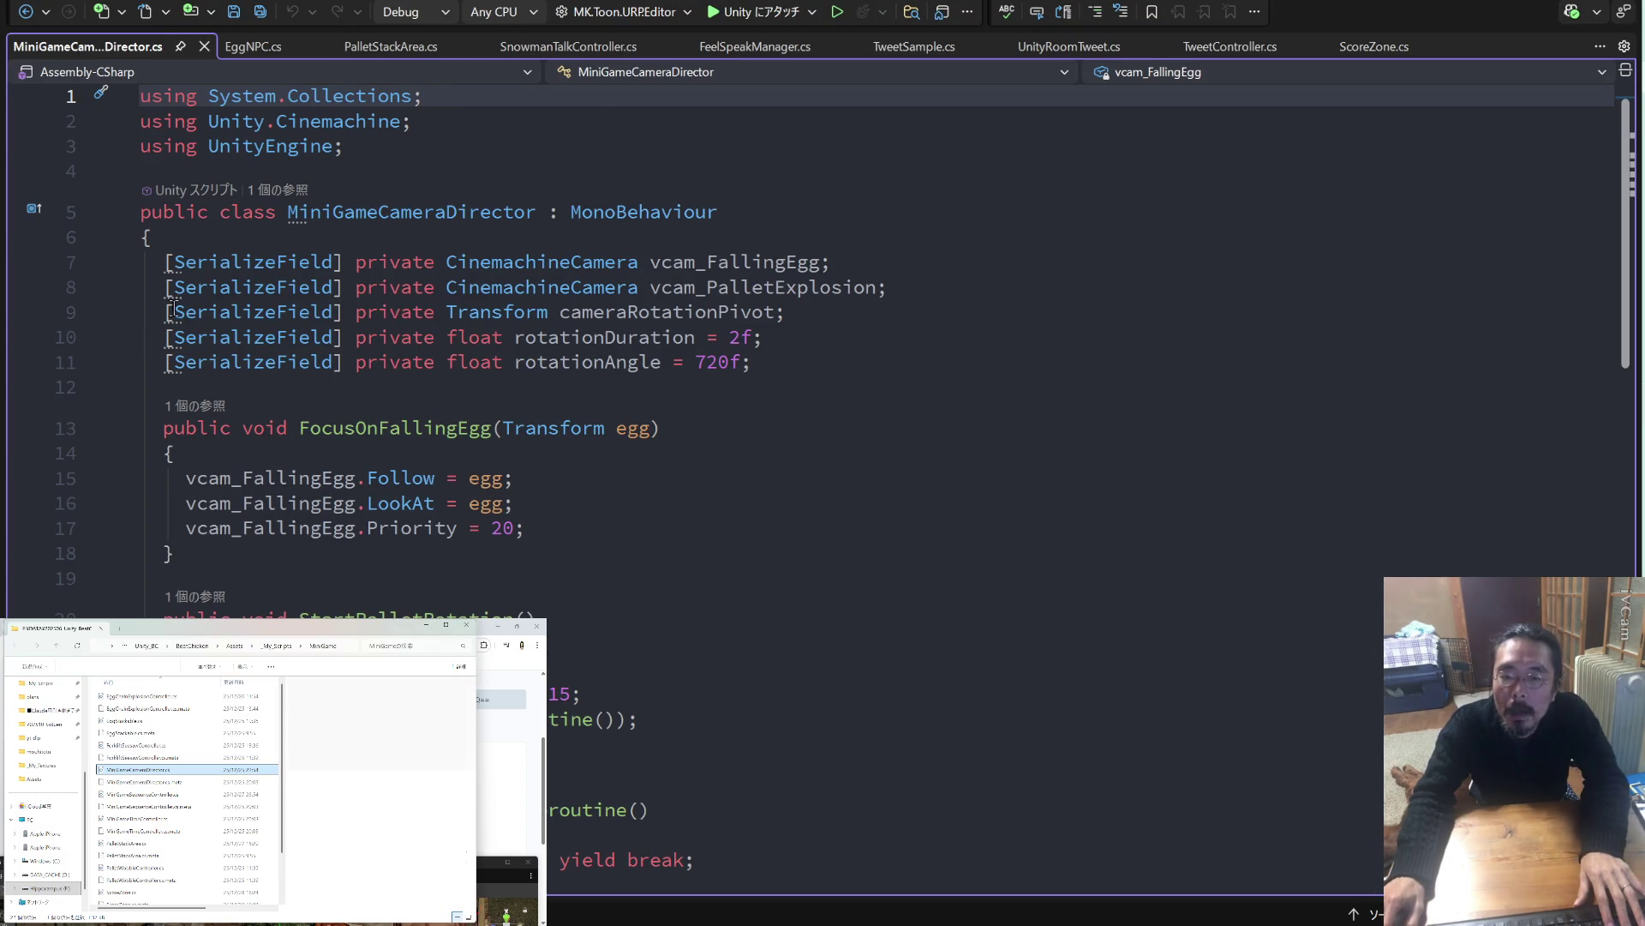
key("alt+Tab")
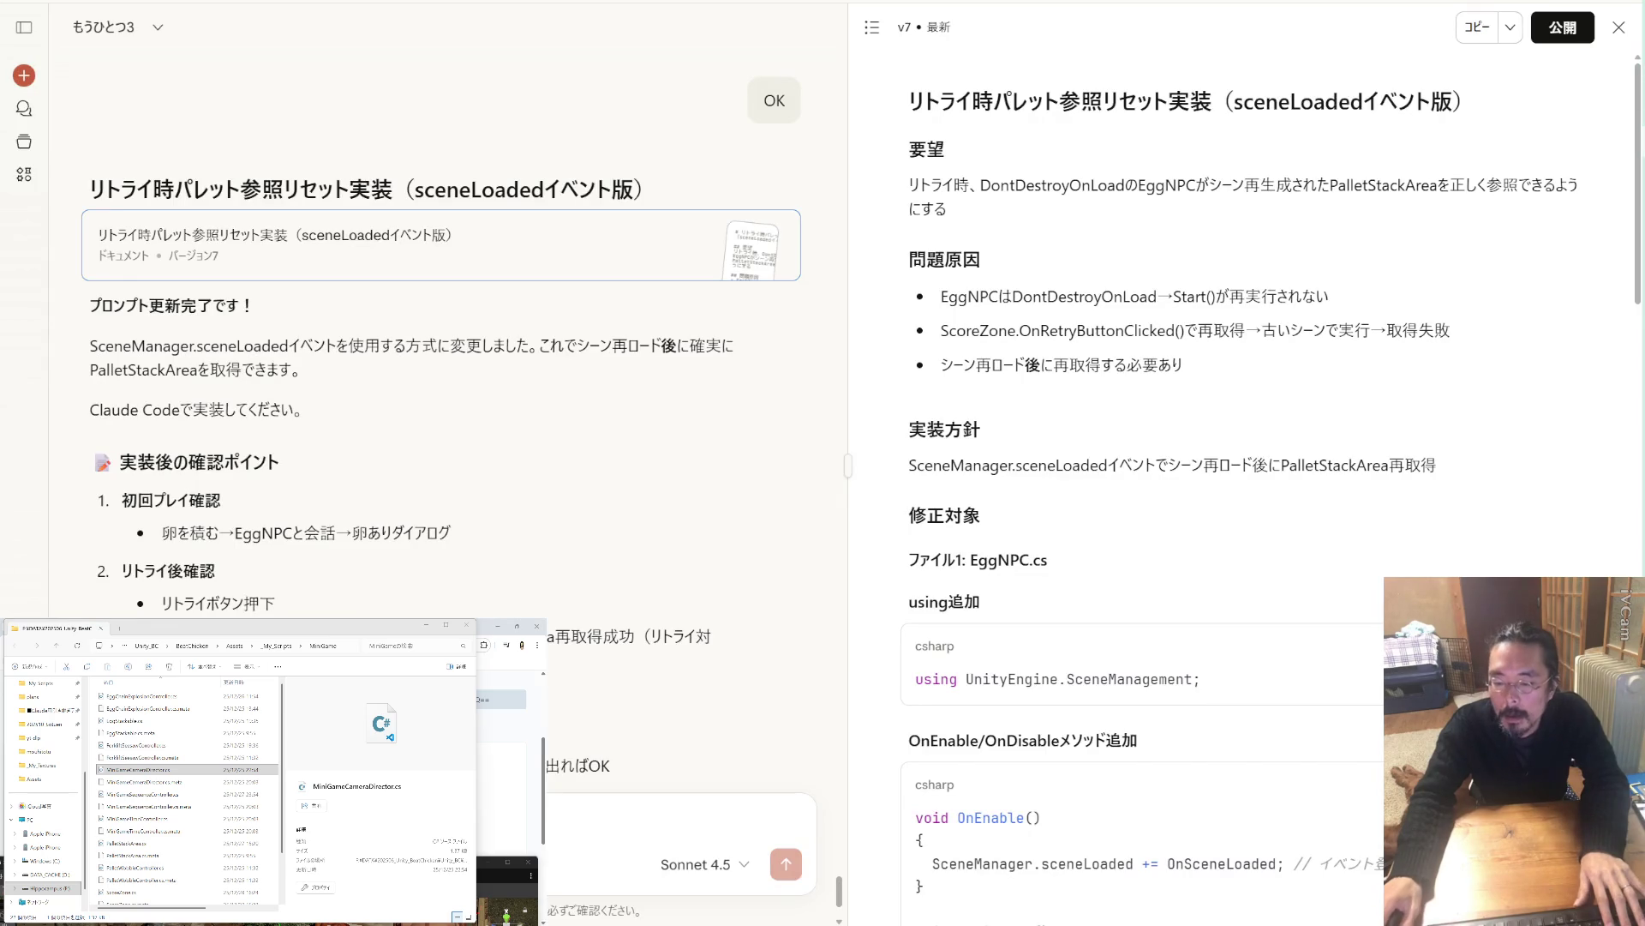
Draft a Claude message from pasted text with MiniGameCameraDirector.cs attached, then return to Unity.
key("ctrl+v")
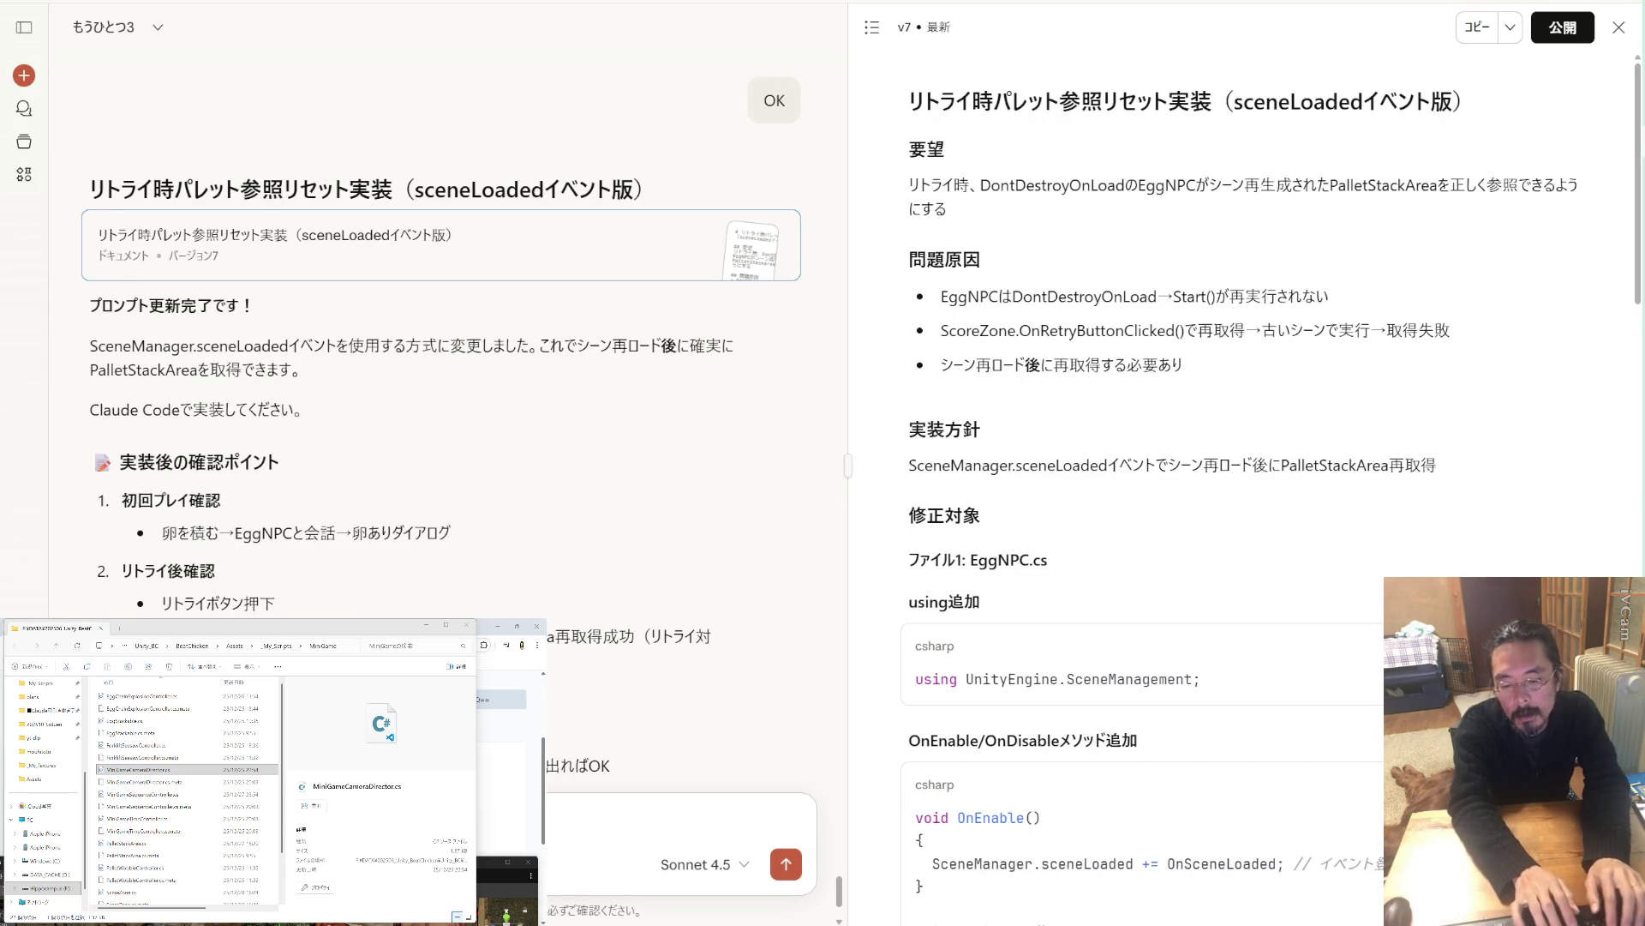
key("shift+Return")
key("shift+Return")
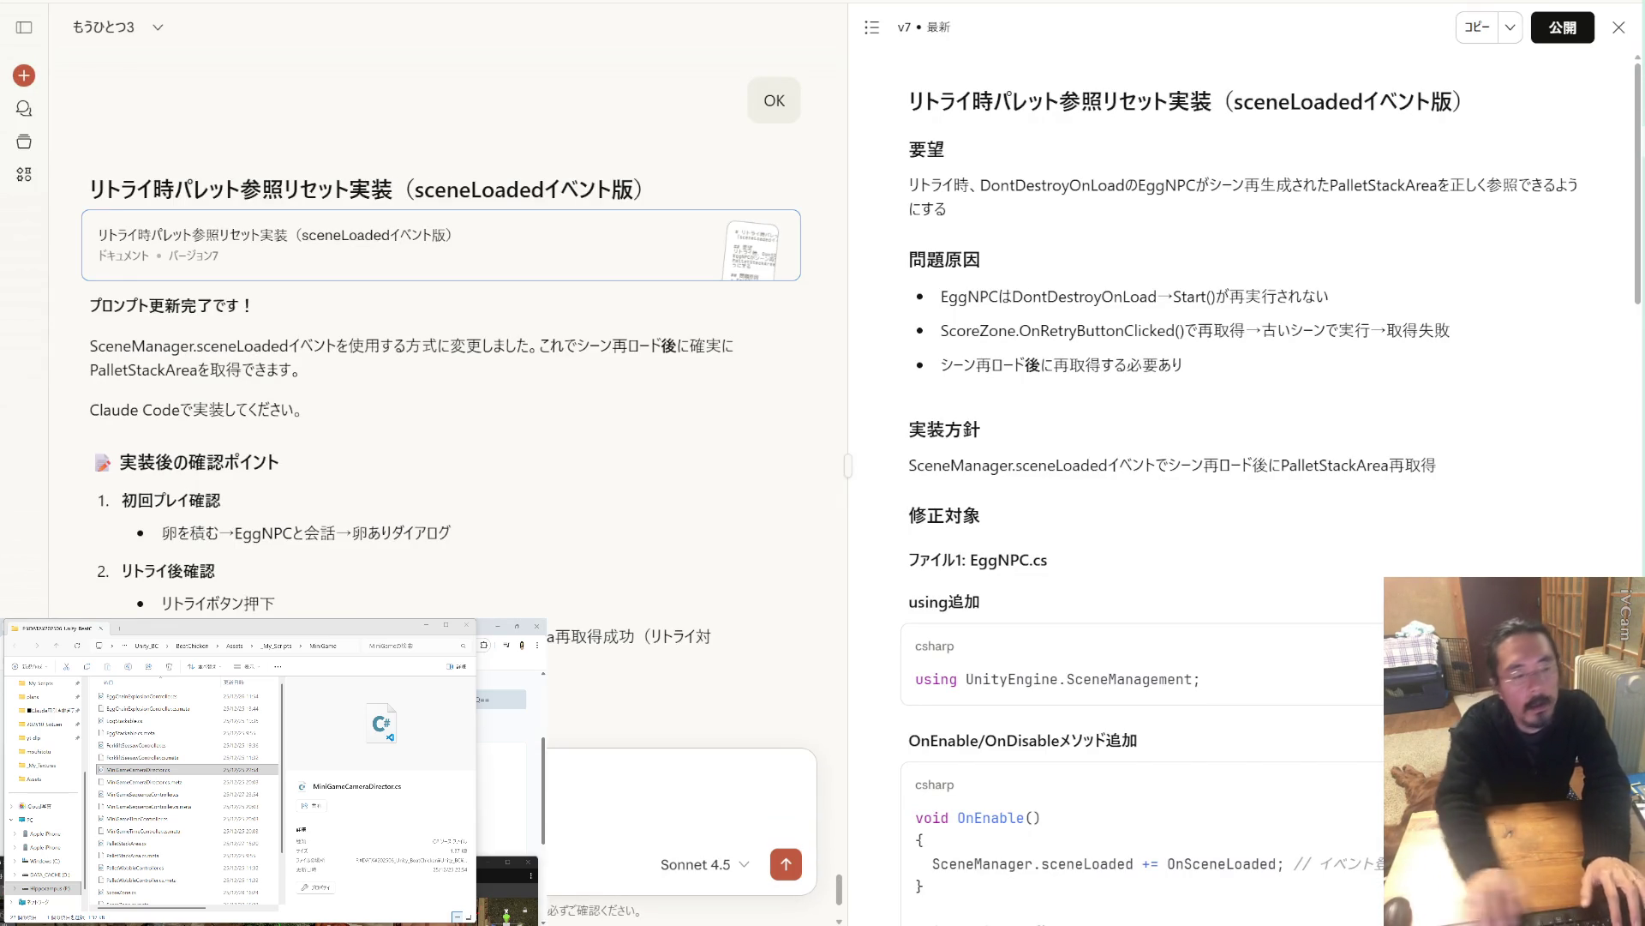
left_click_drag(162, 769, 184, 592)
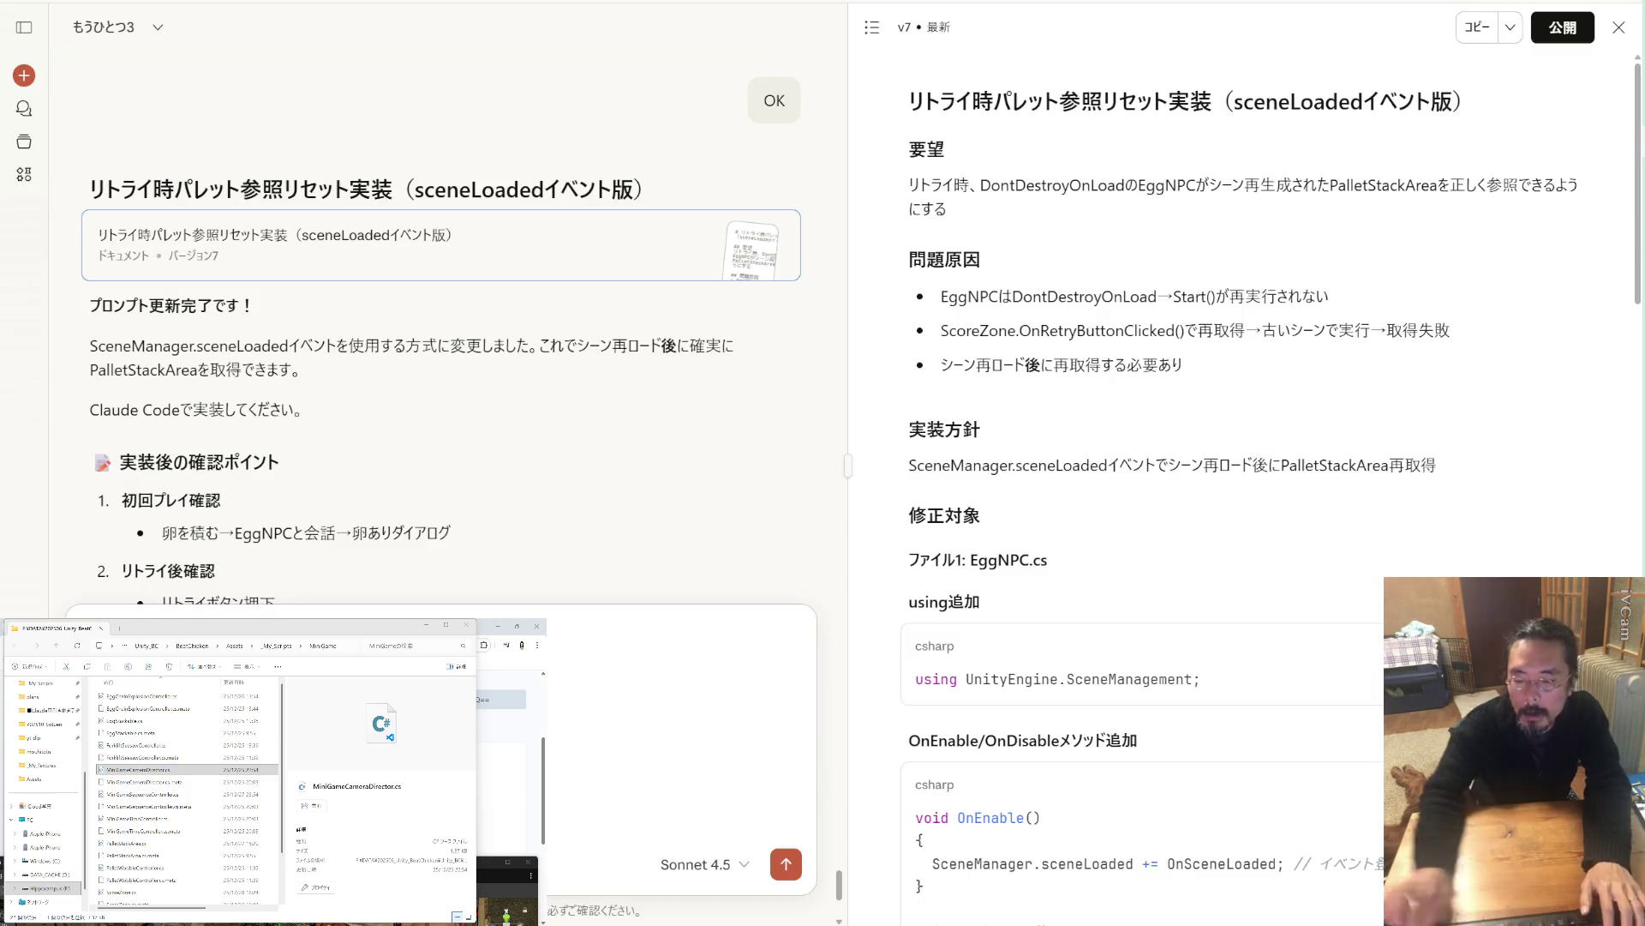
key("alt+Tab")
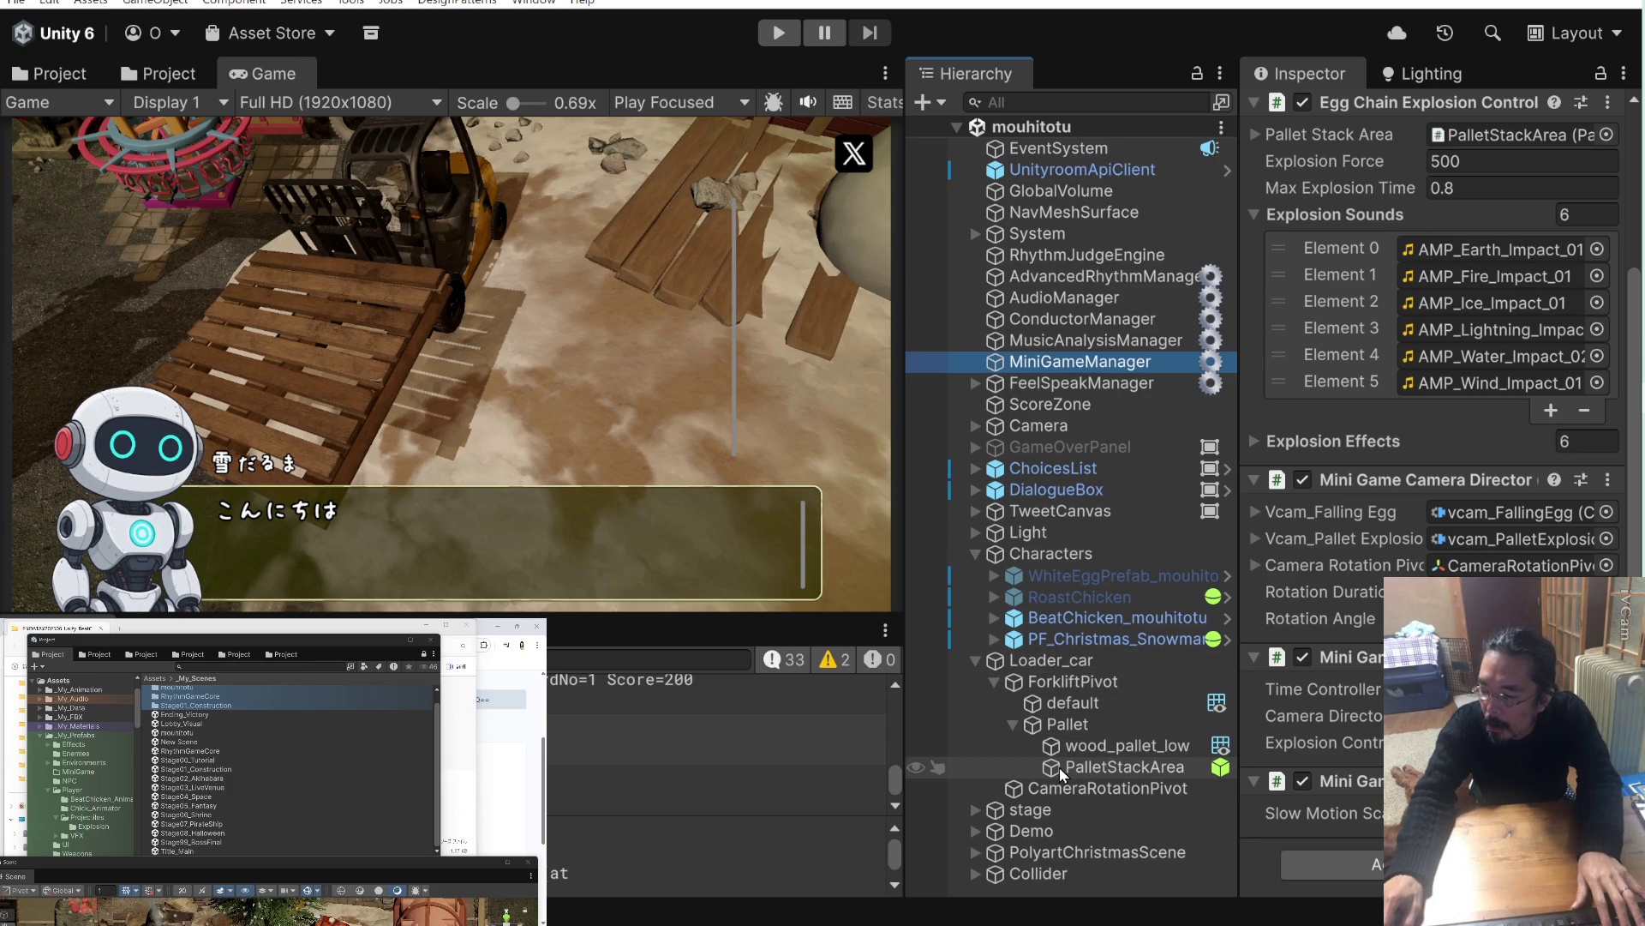
Try moving ForkliftPivot out from under Loader_car, then undo it.
left_click(1017, 683)
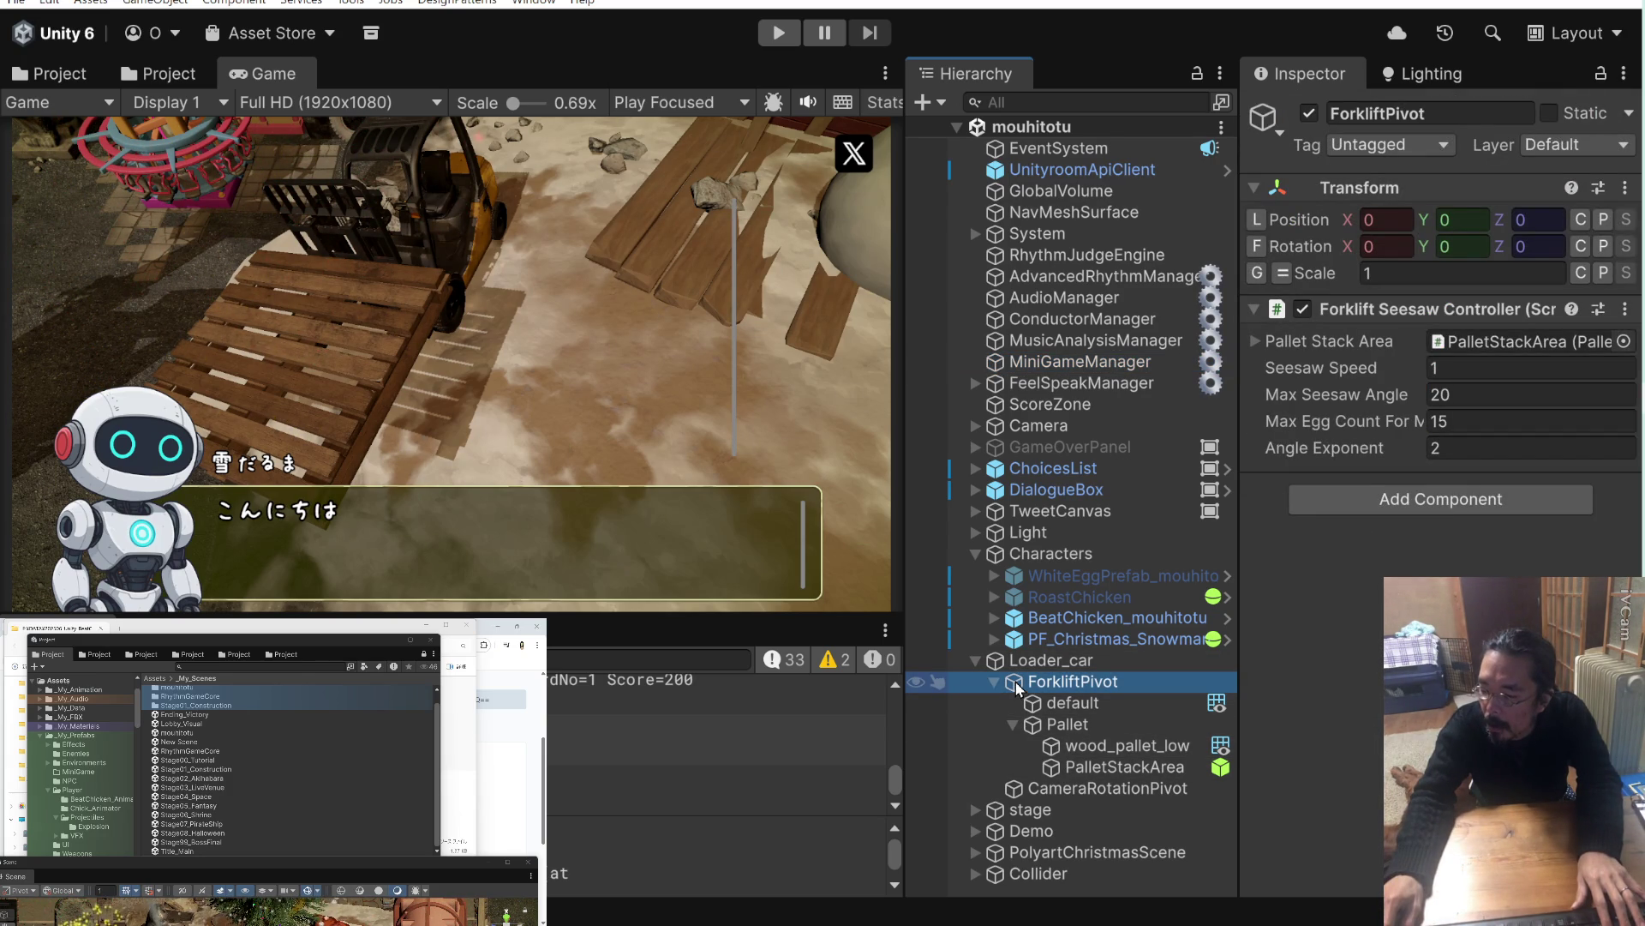
left_click(1016, 682)
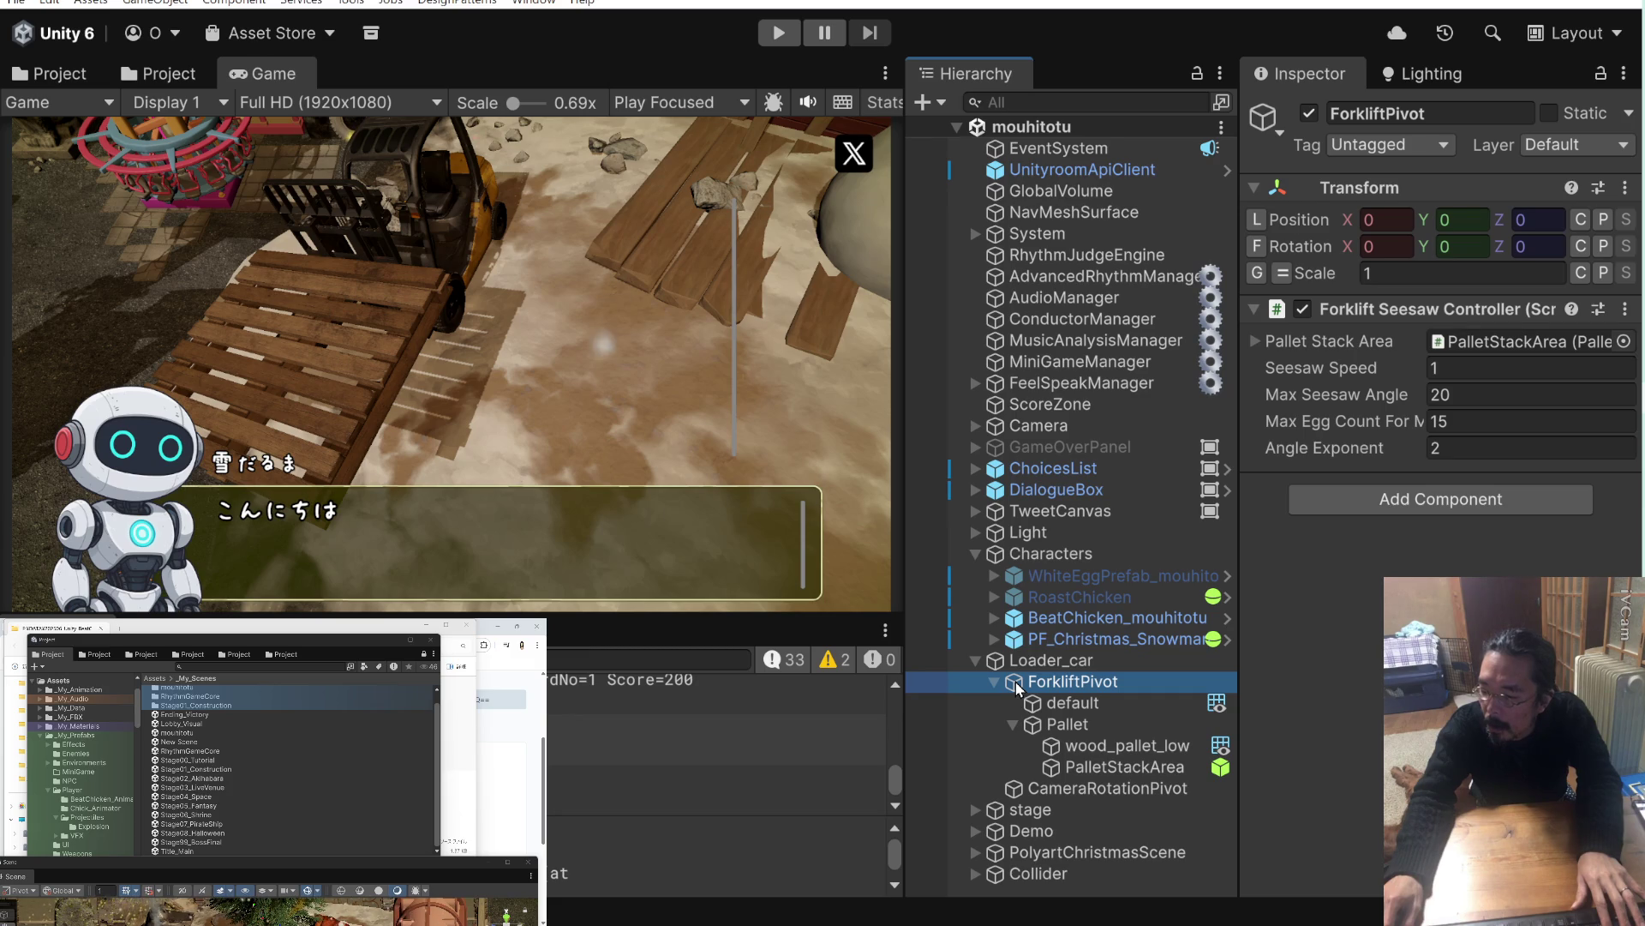
left_click_drag(1017, 686, 1006, 661)
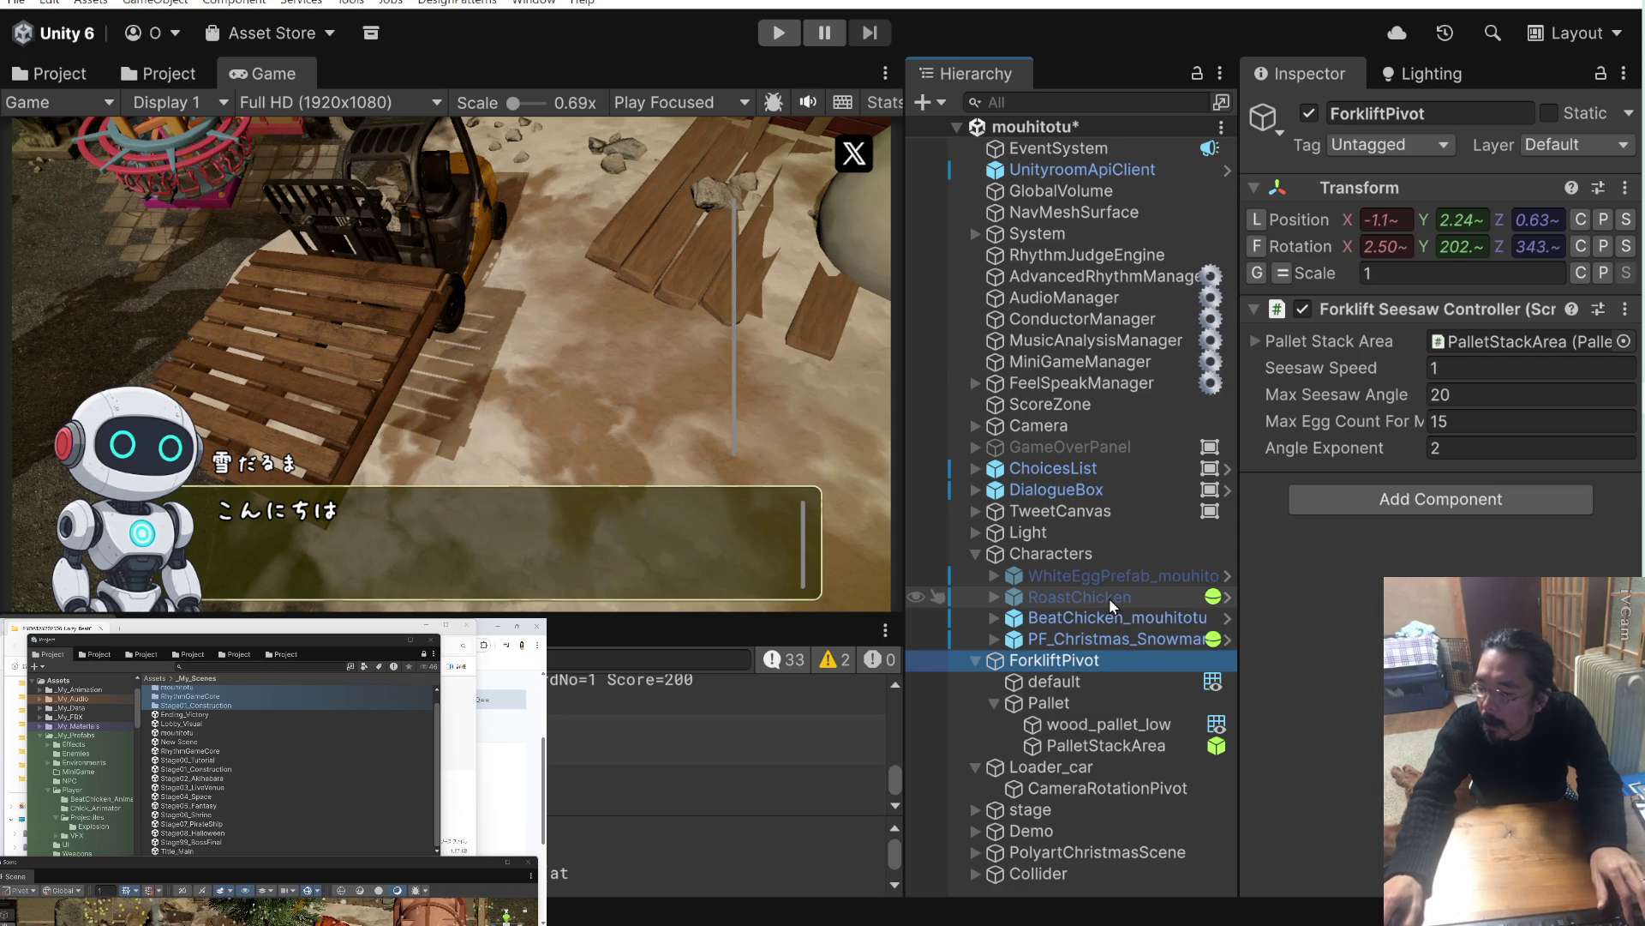
key("ctrl+z")
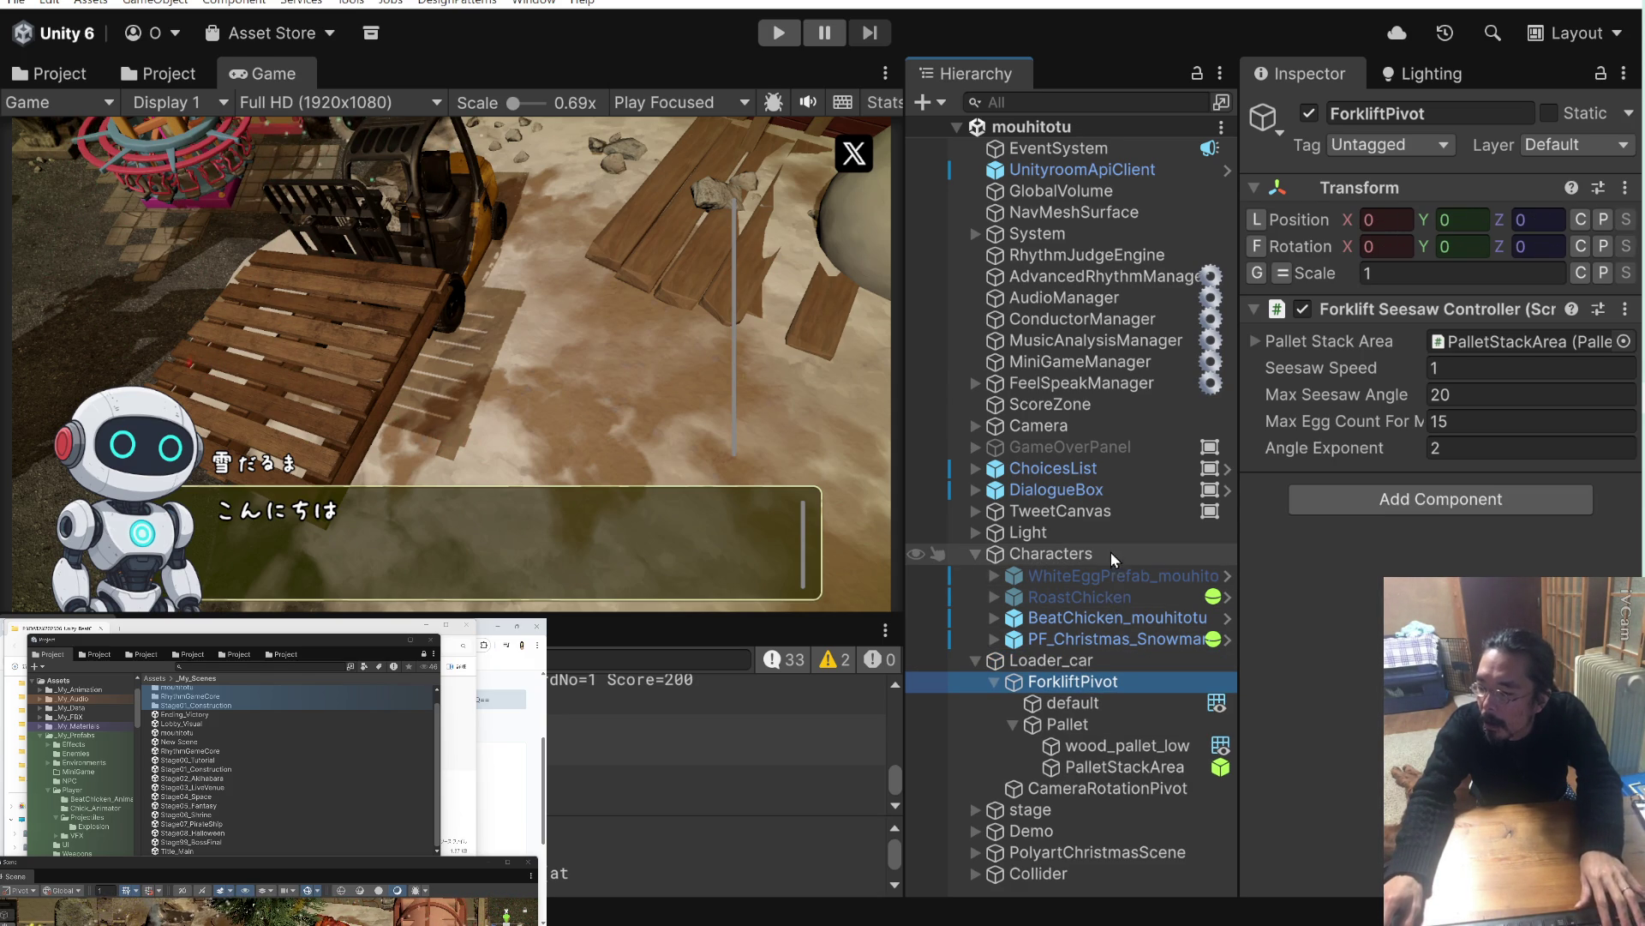
Find the camera pivot via MiniGameManager, move CameraRotationPivot to the scene root, and play.
left_click(1108, 365)
scroll(1431, 428, "down", 2)
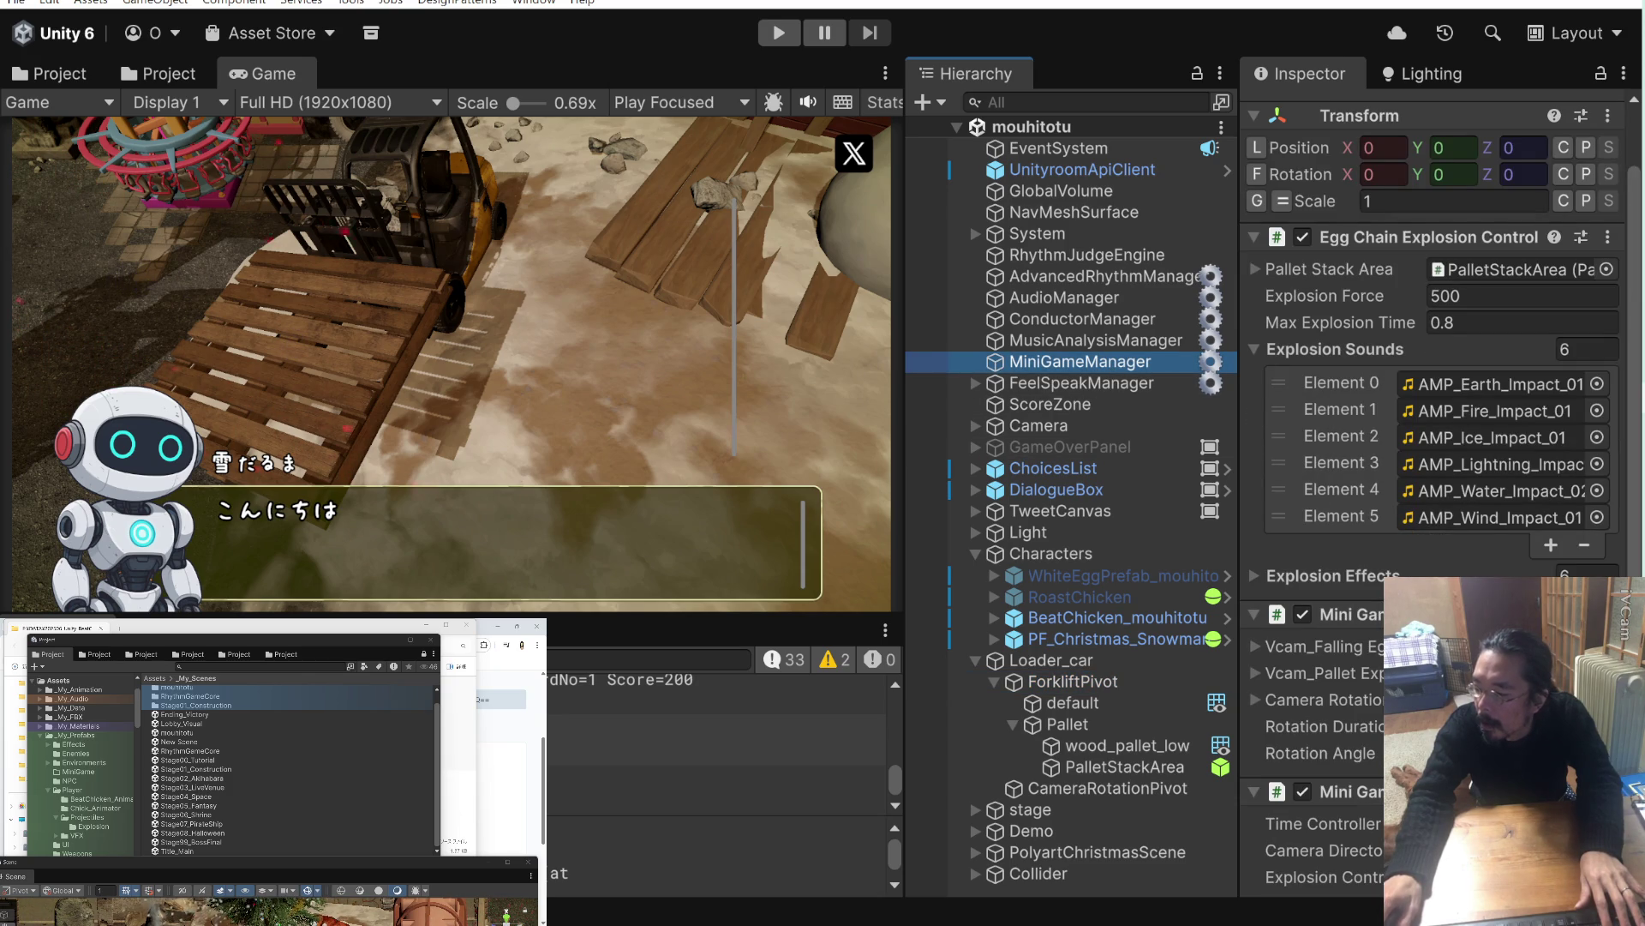
left_click(1500, 700)
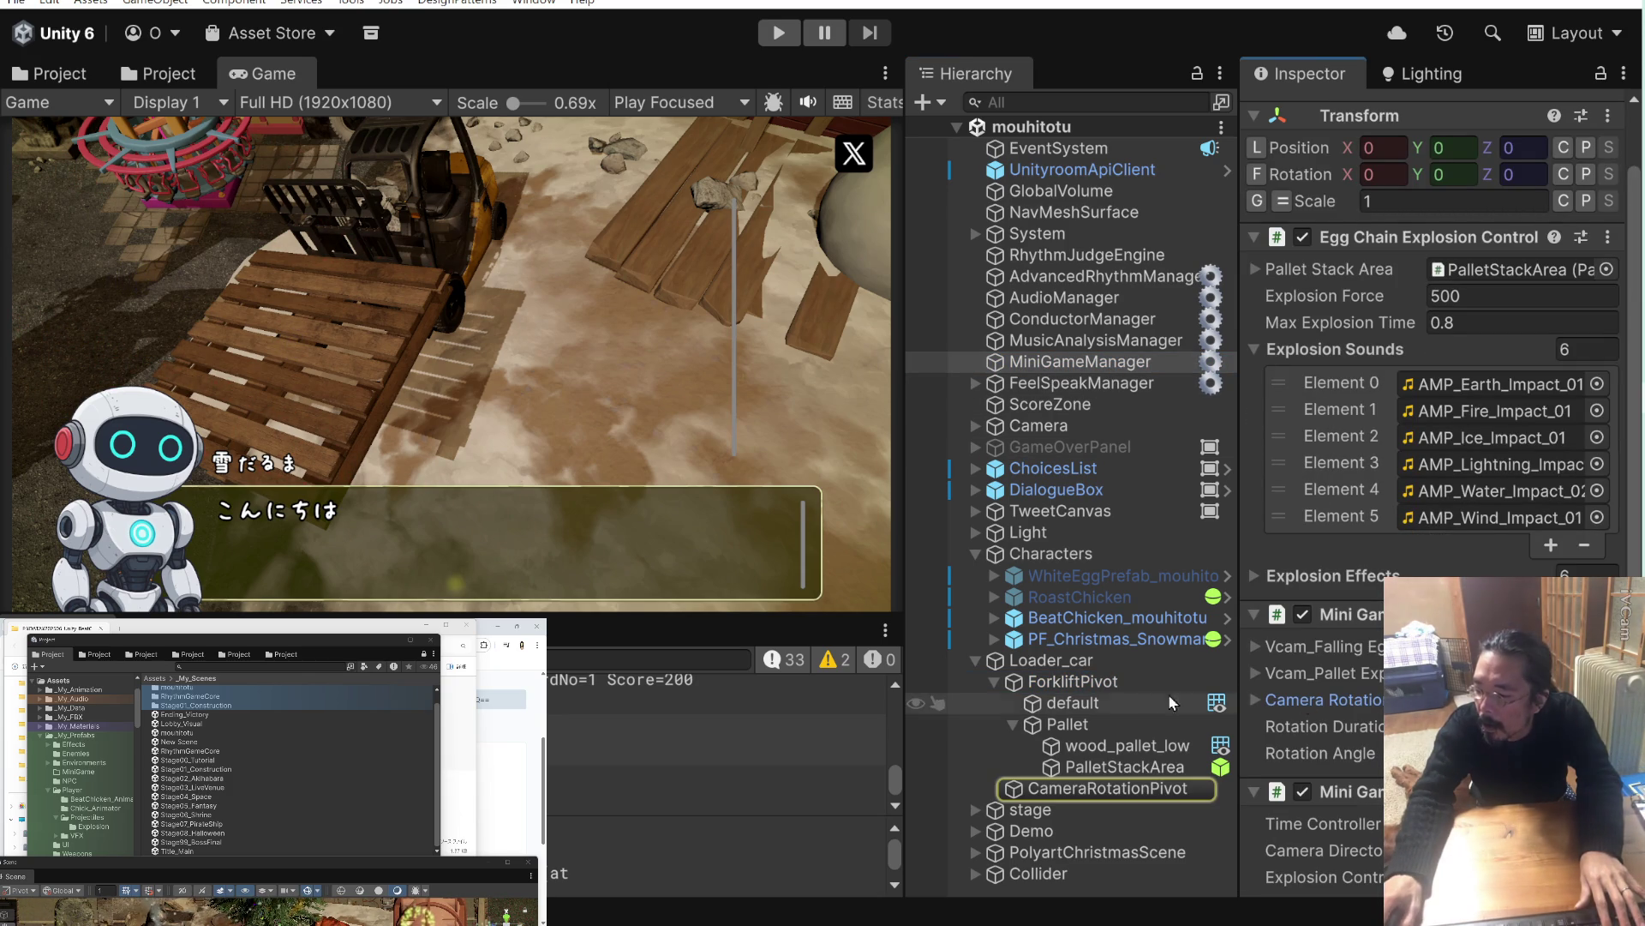
left_click(994, 682)
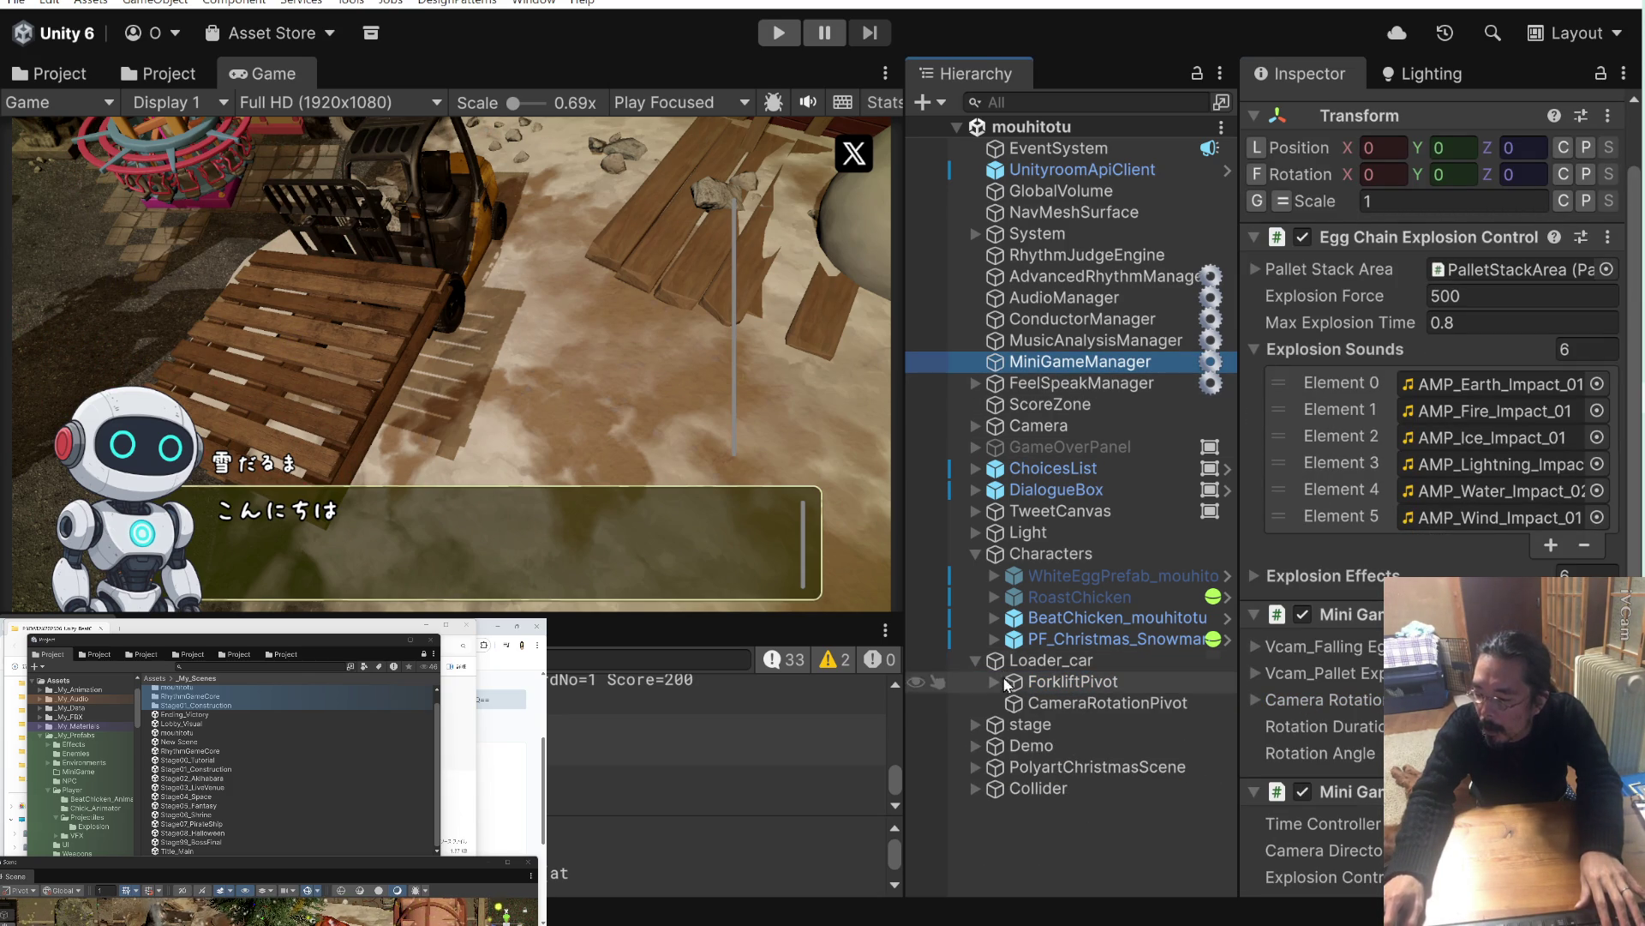
left_click(1014, 702)
left_click_drag(1015, 702, 1016, 671)
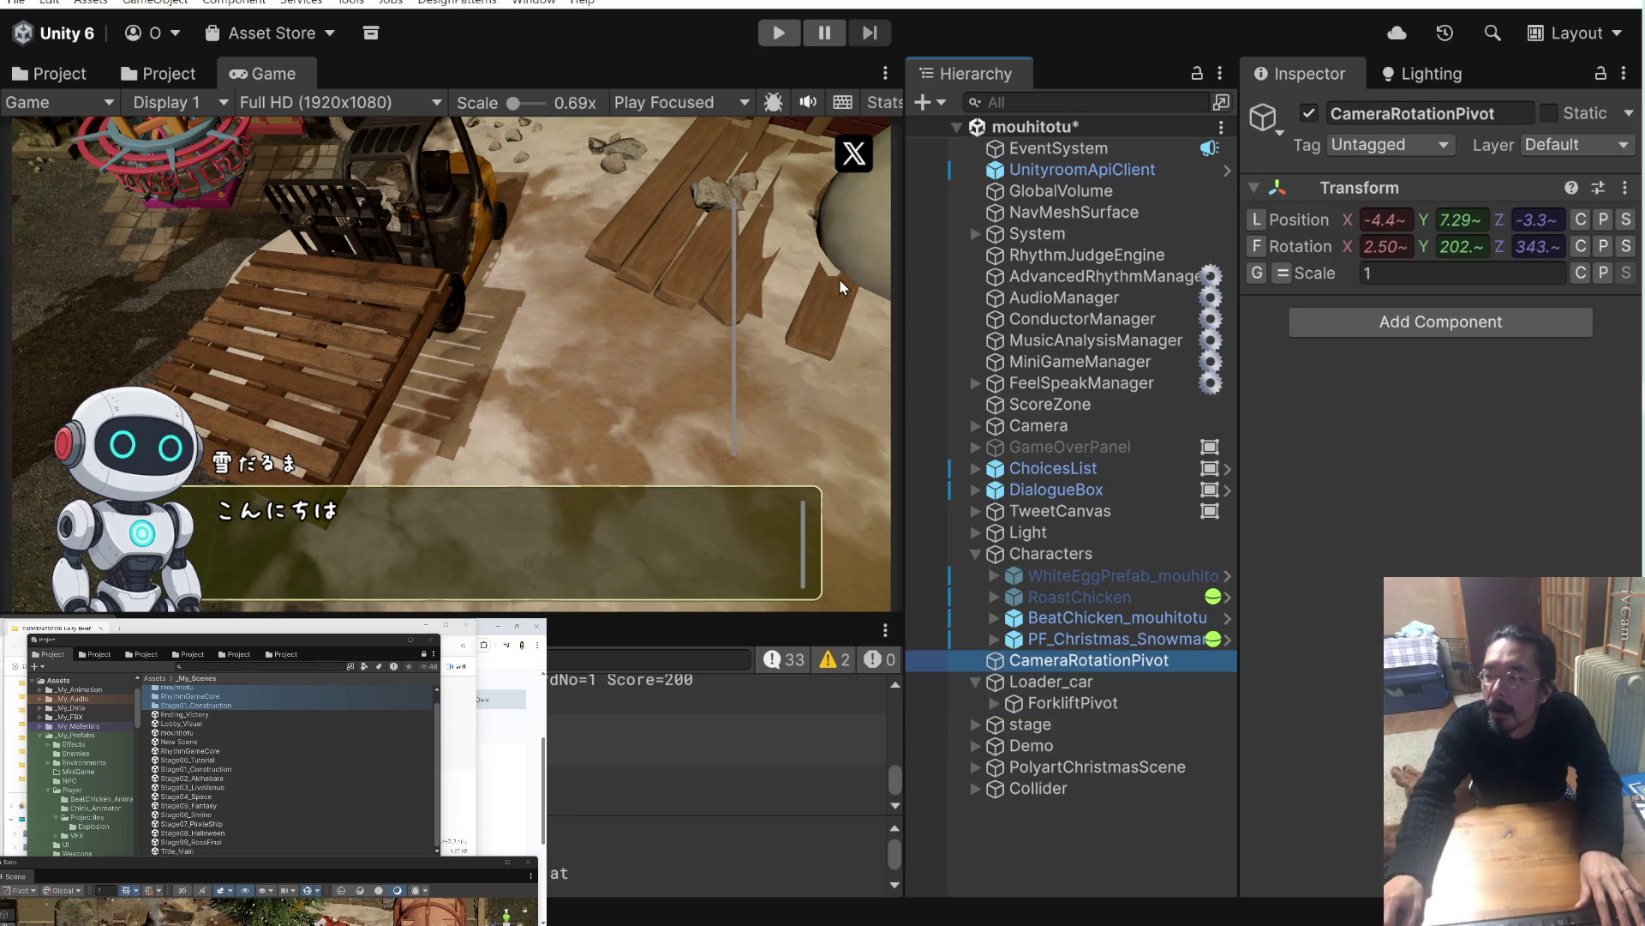
left_click(785, 39)
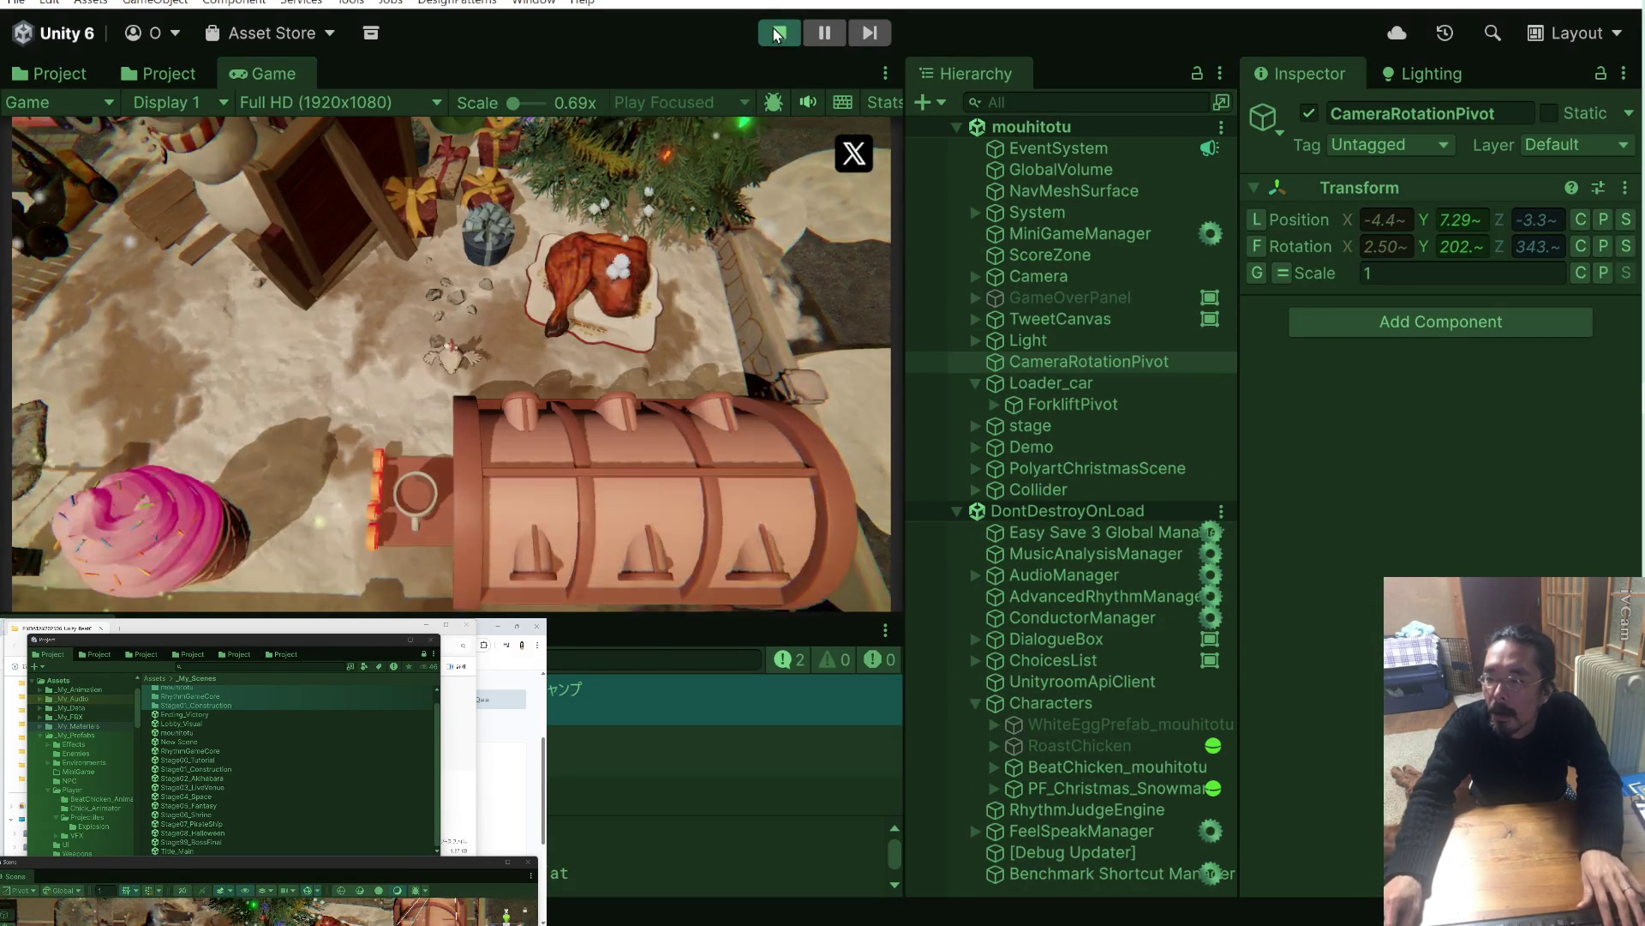
Replay with CameraRotationPivot selected and Scene view shown until game over, then stop and save.
key("ctrl+p")
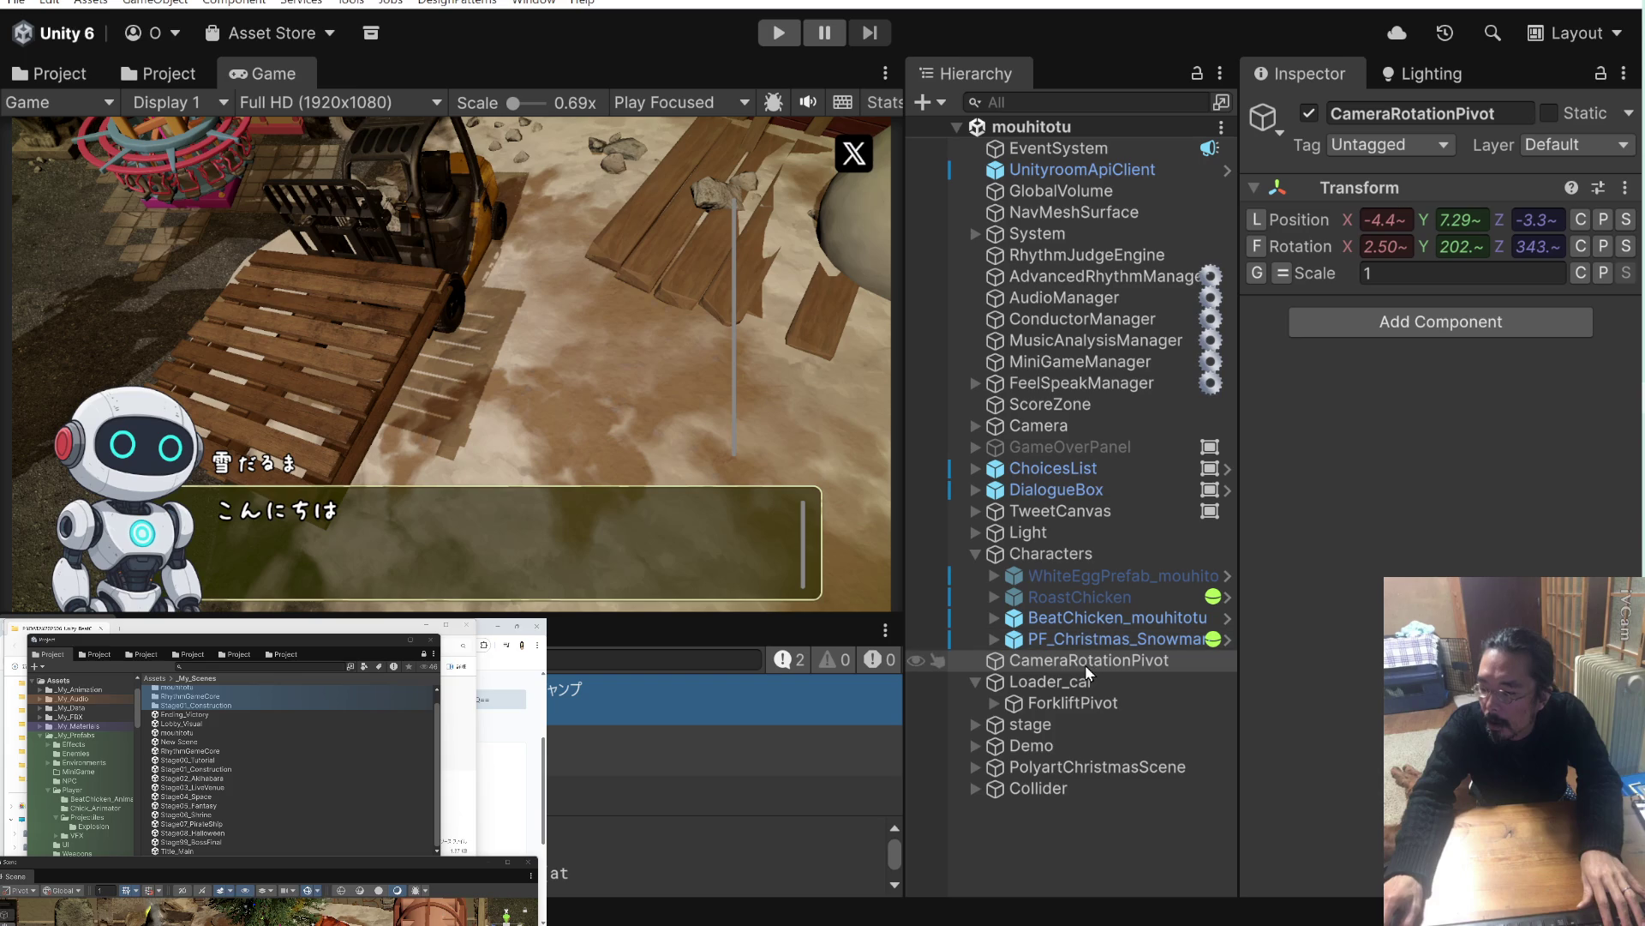
left_click(1075, 661)
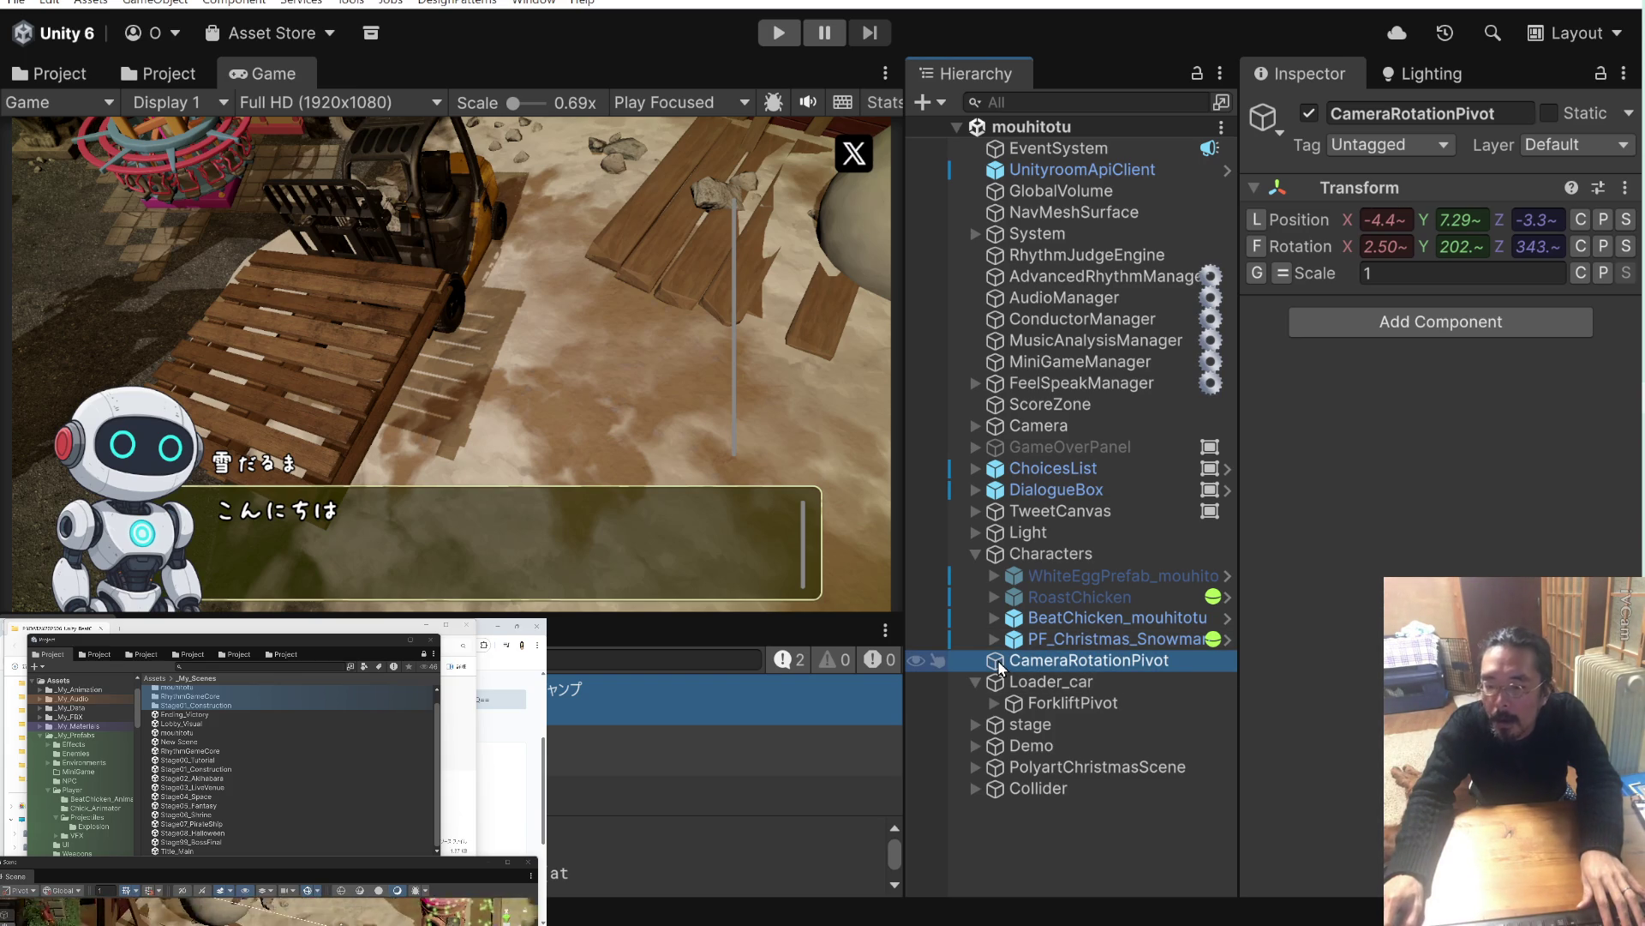
left_click(469, 876)
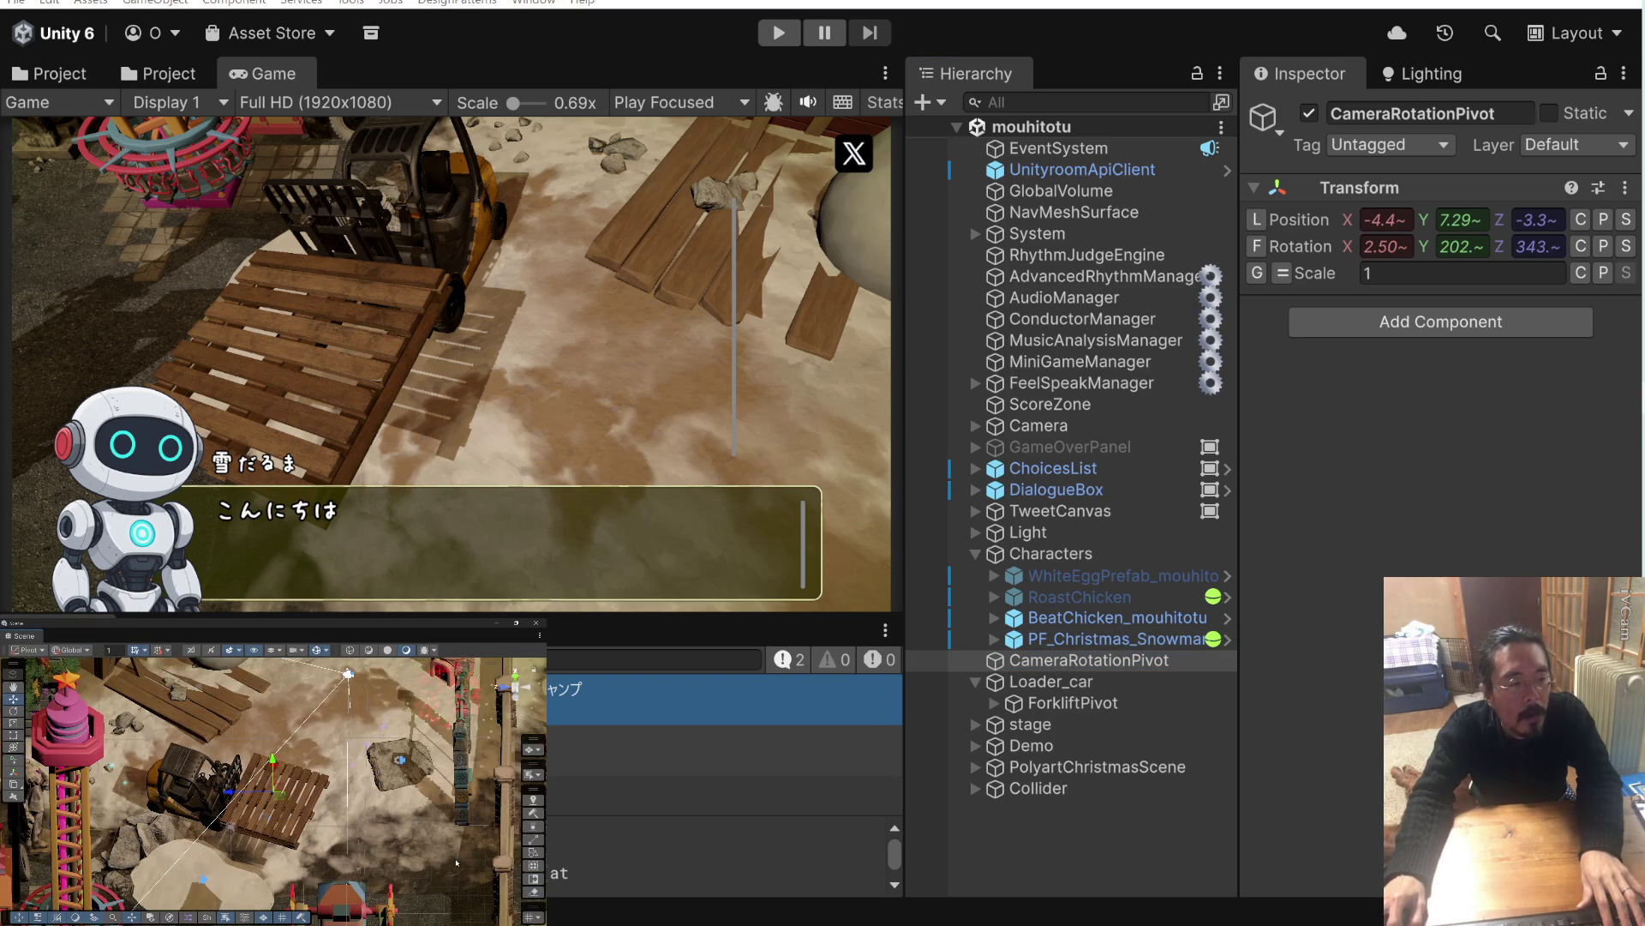
key("ctrl+p")
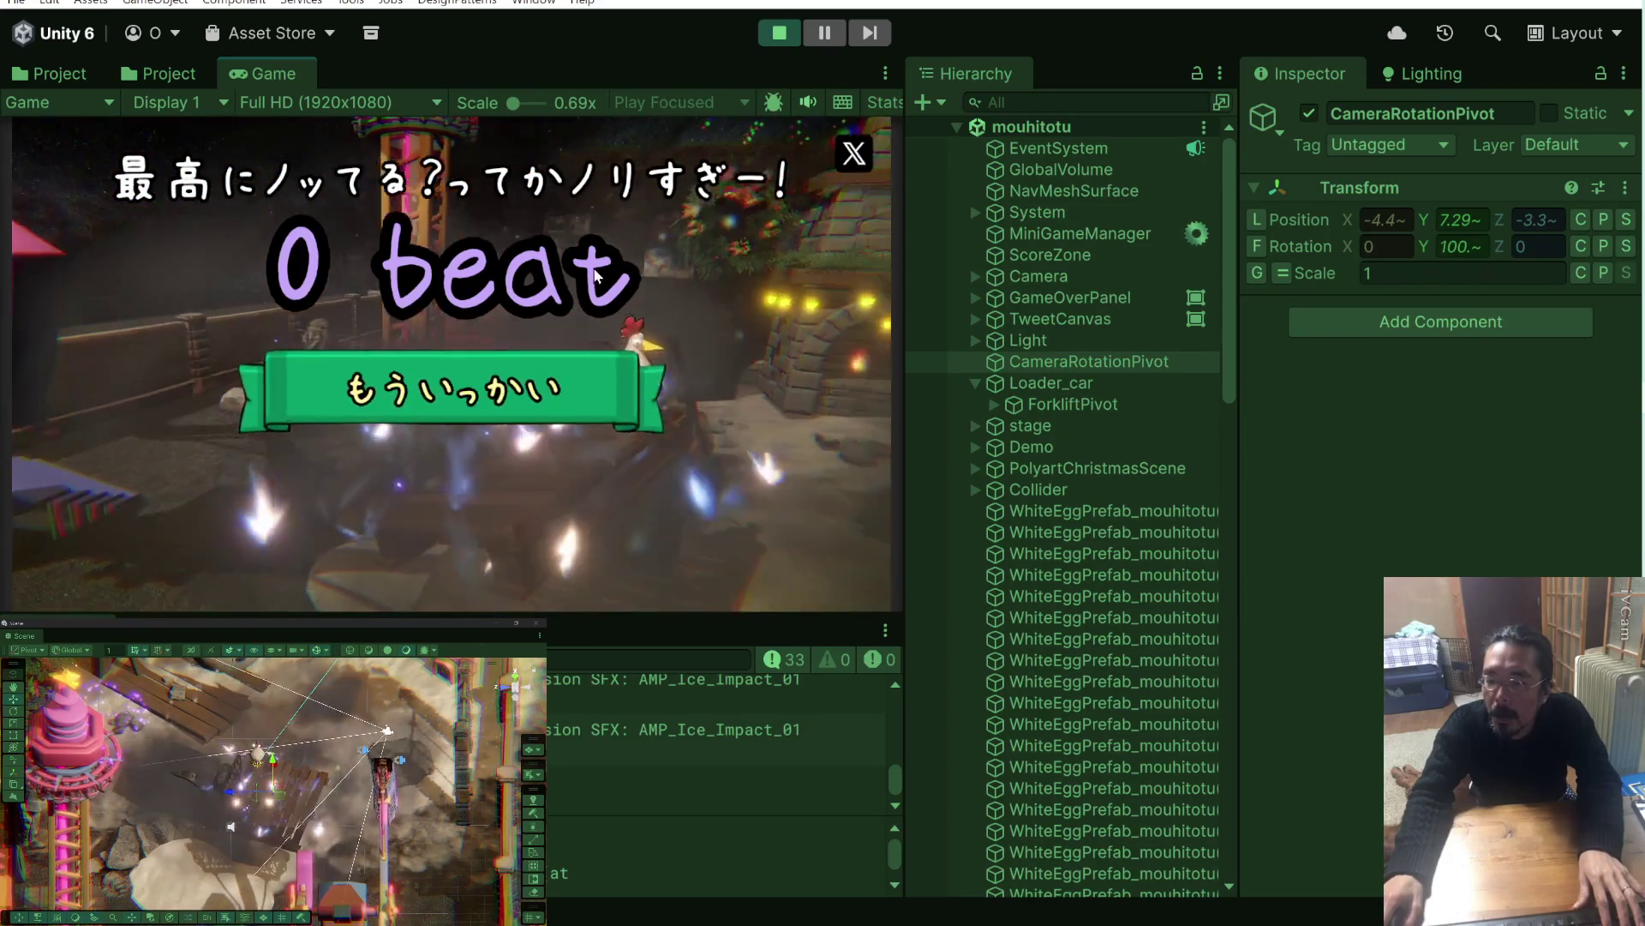
left_click(779, 33)
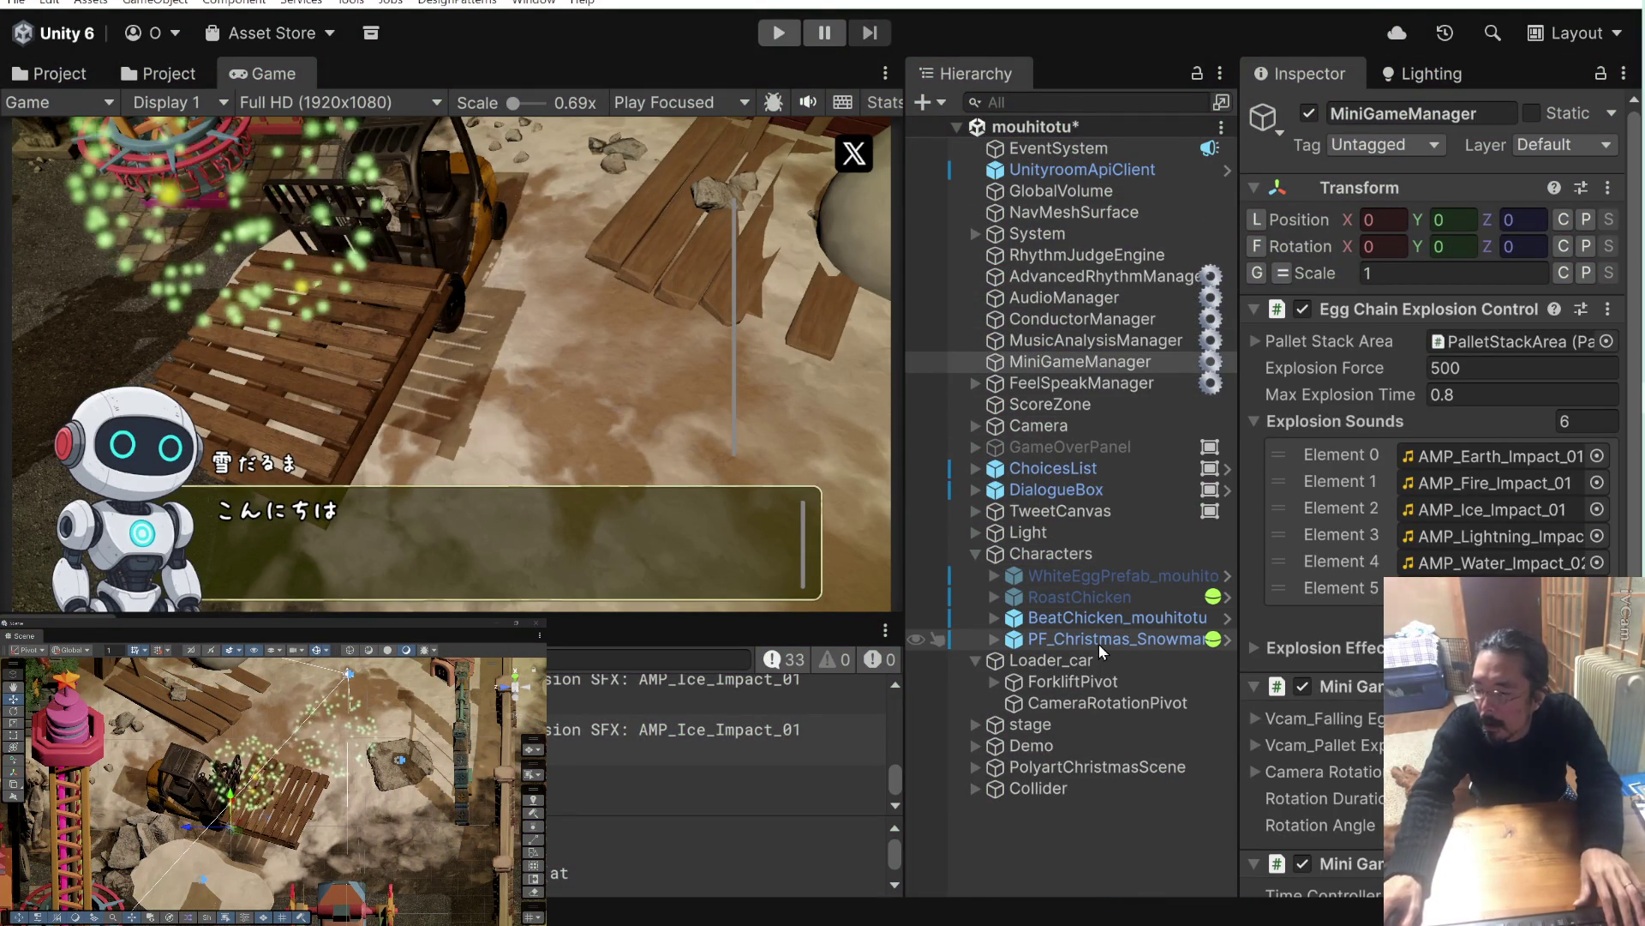
key("ctrl+s")
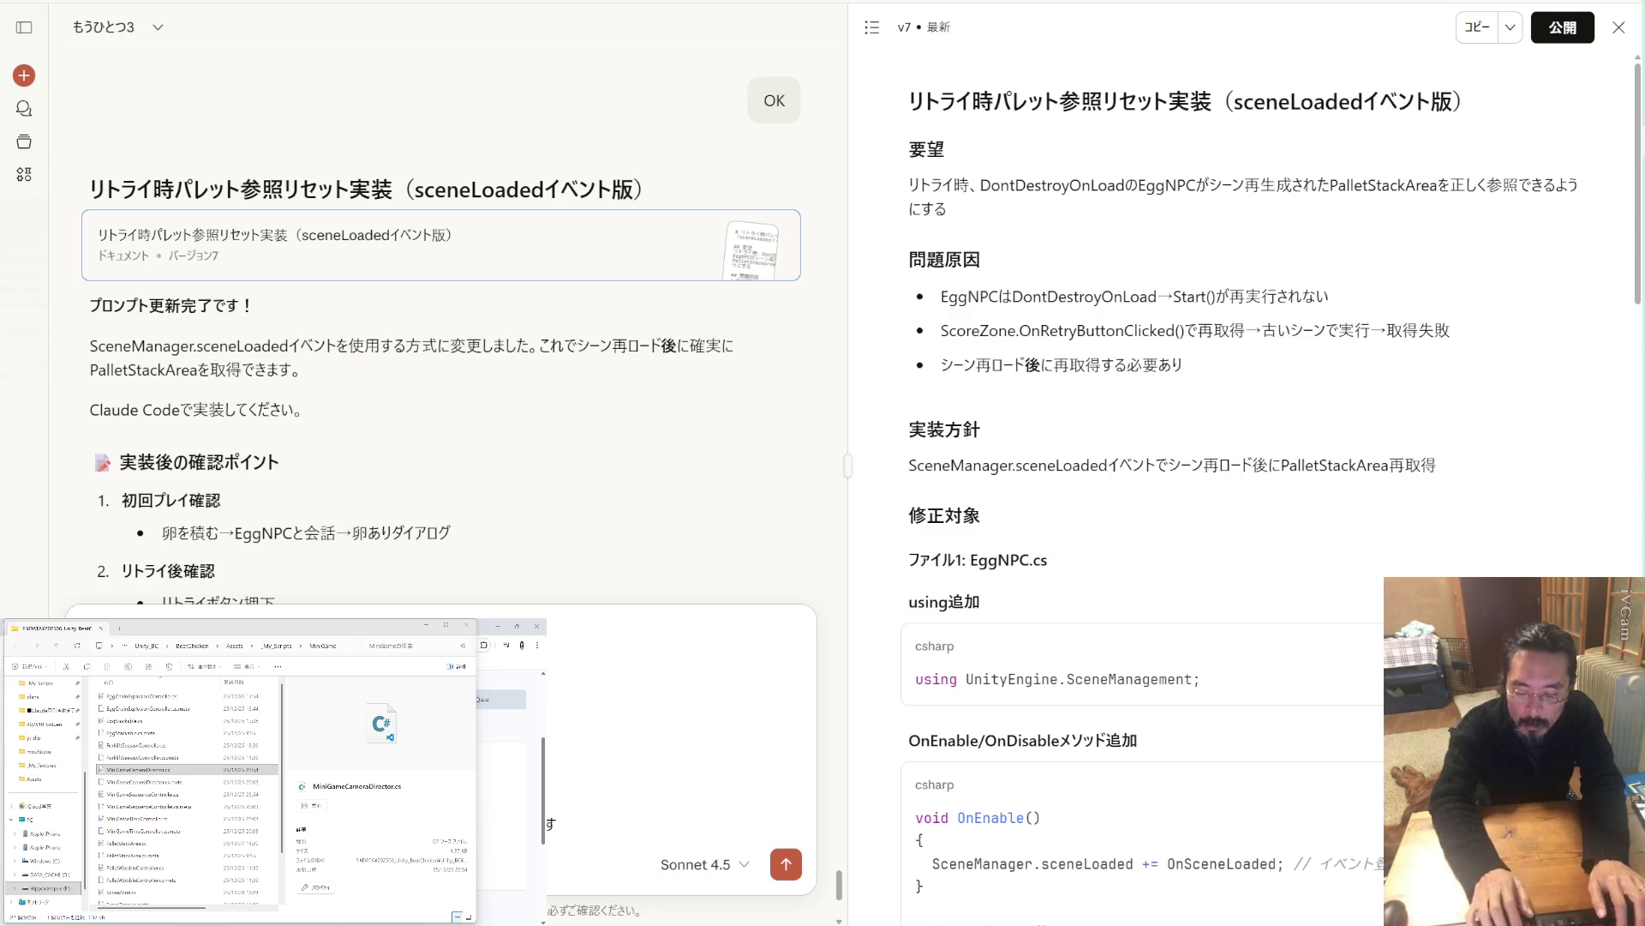
Send the camera-script message to Claude, run a quick Unity play test, then read the reply.
key("Return")
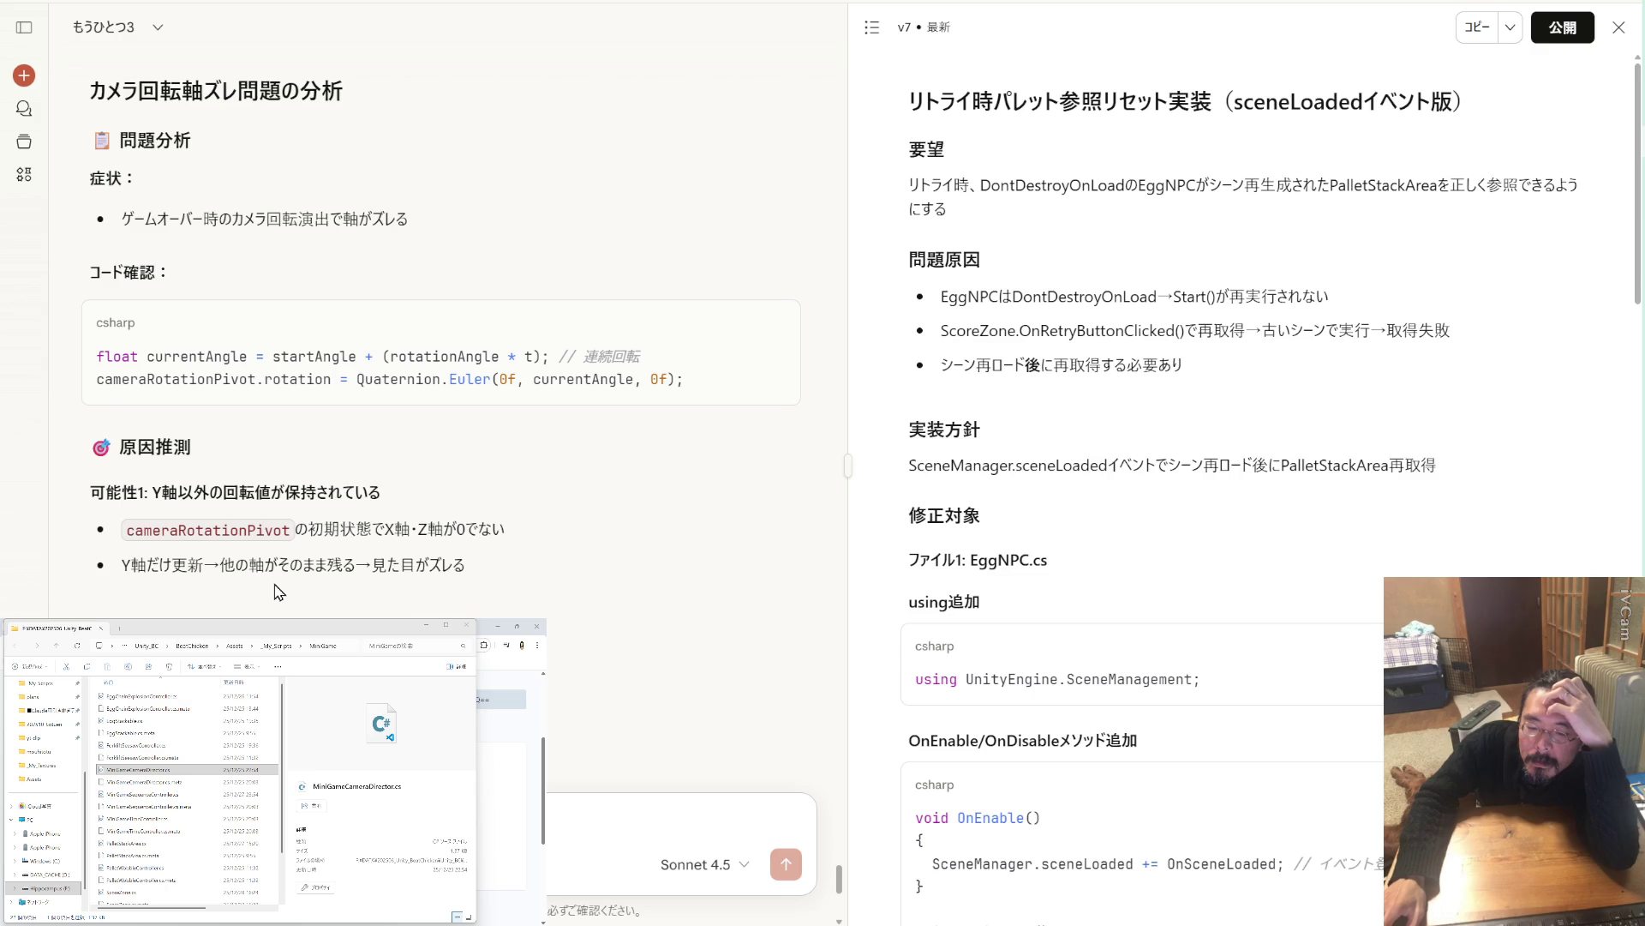
scroll(279, 592, "down", 4)
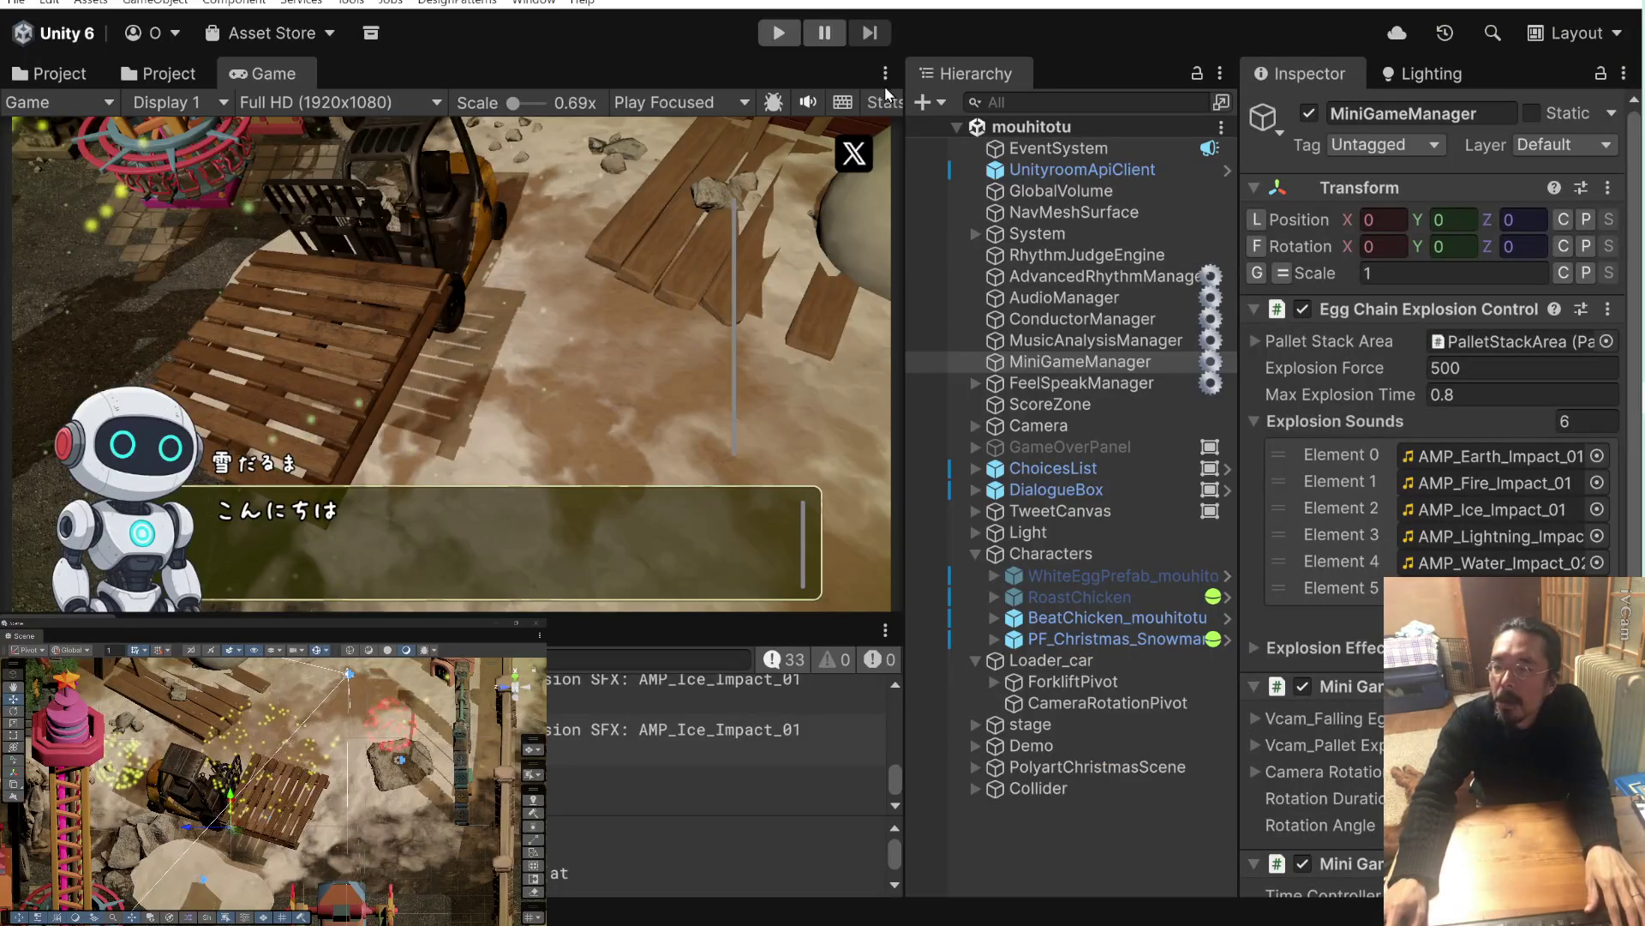
left_click(789, 35)
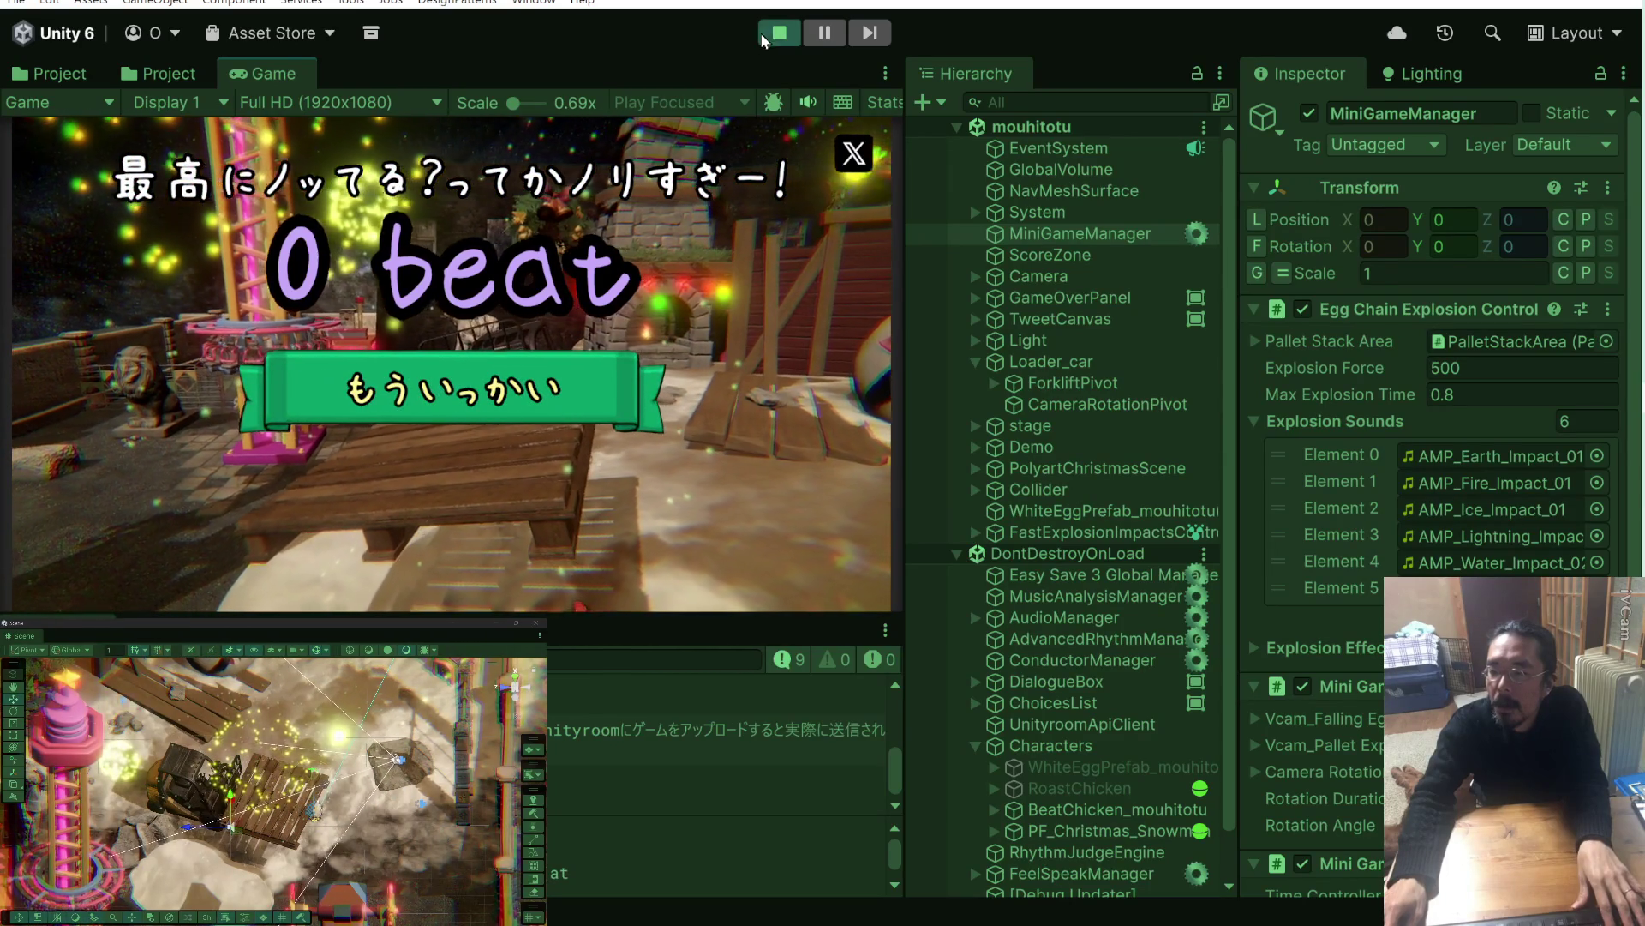
left_click(776, 35)
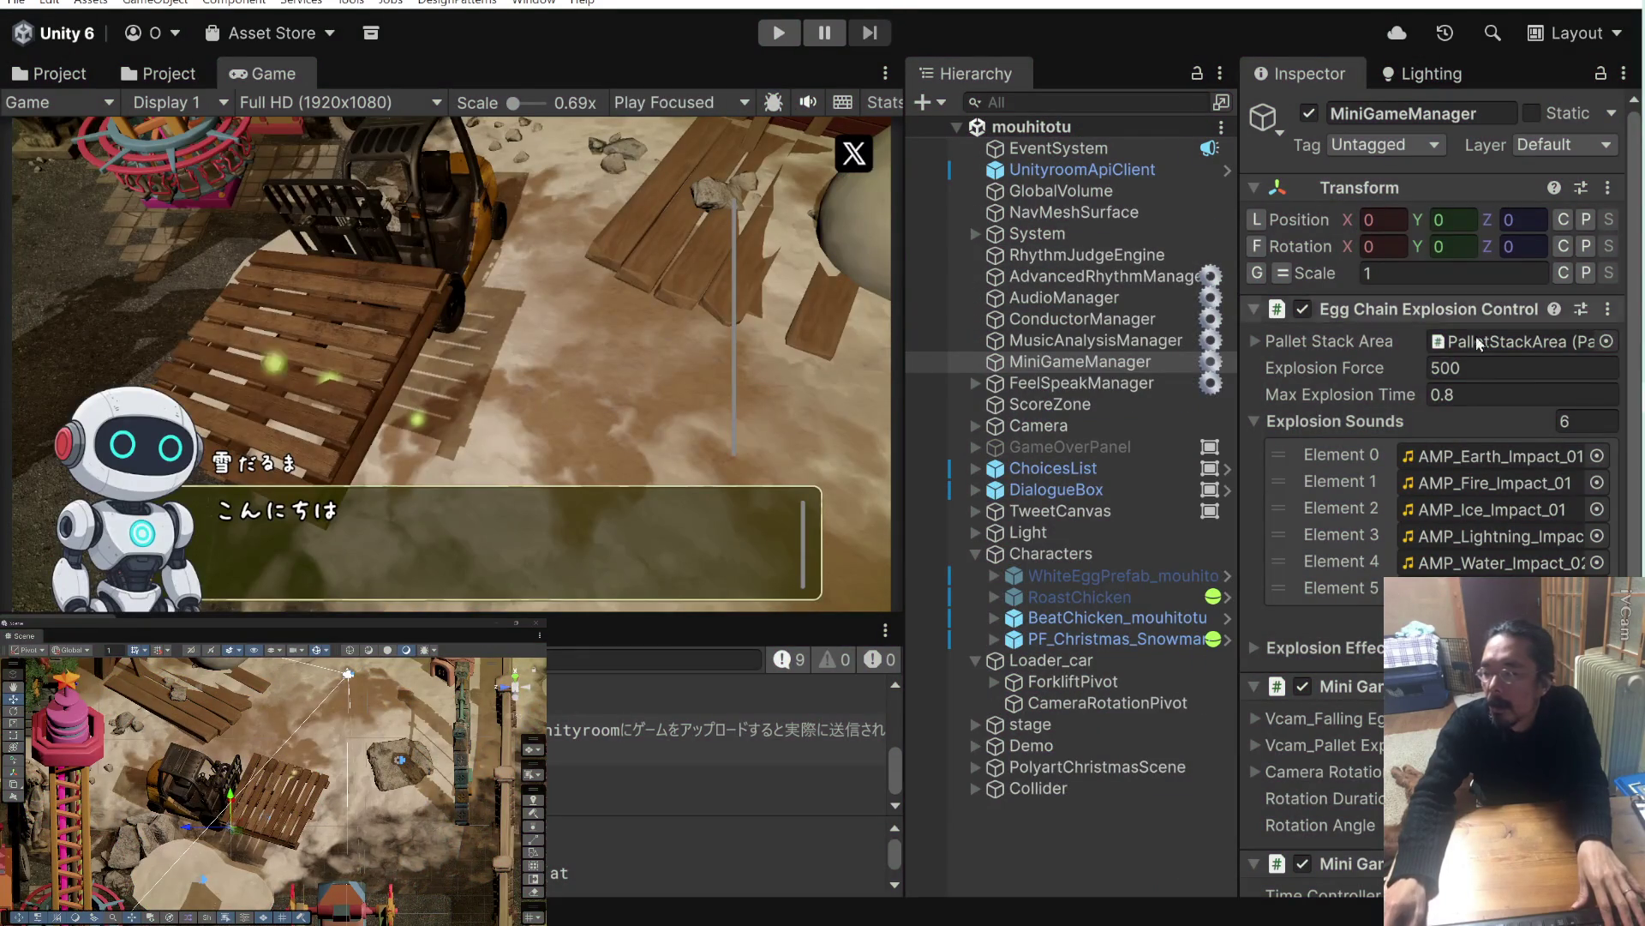
key("alt+Tab")
scroll(484, 598, "down", 2)
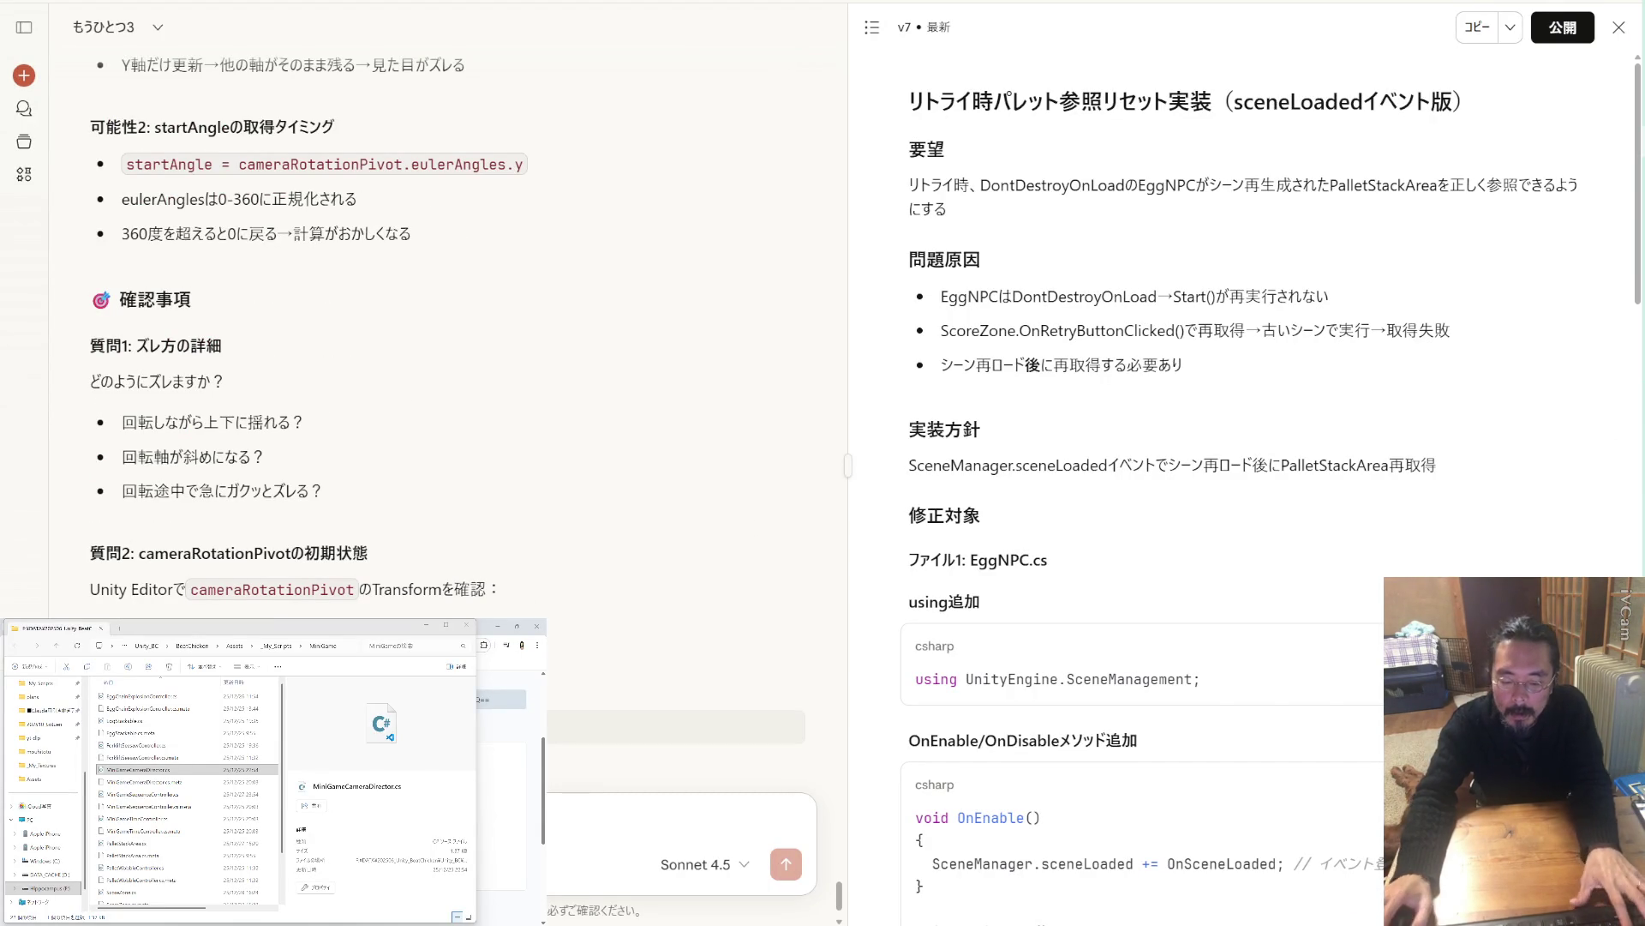
Type a Japanese drift reply starting 「はい」 and ending 「…ンプカットになります」.
type("はい")
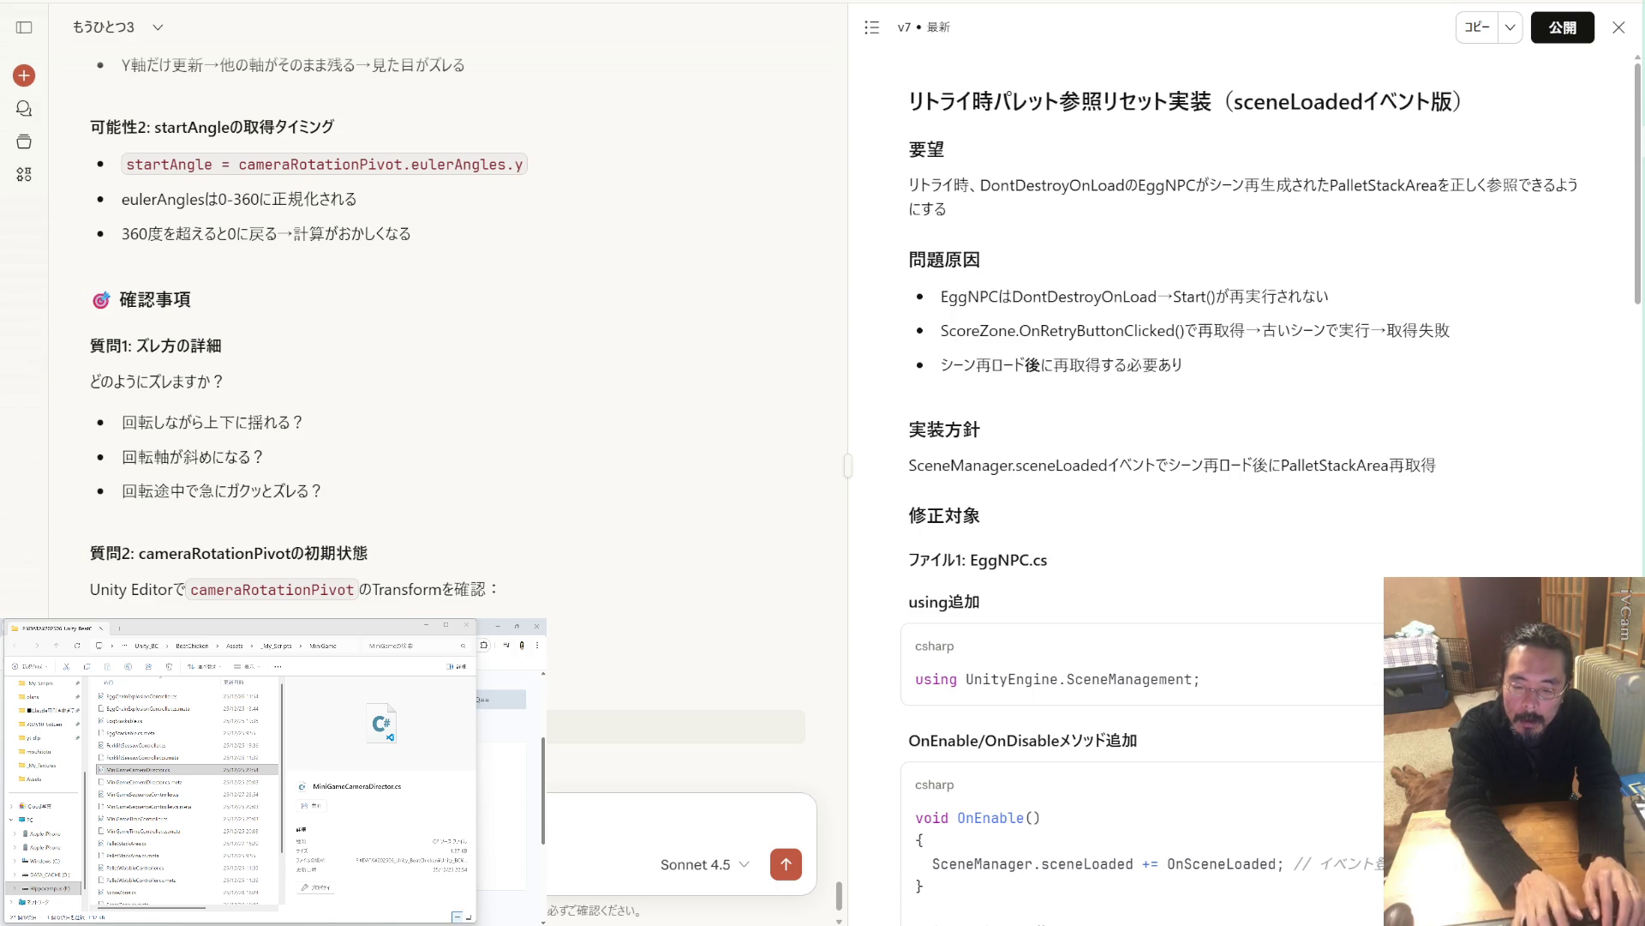
key("space")
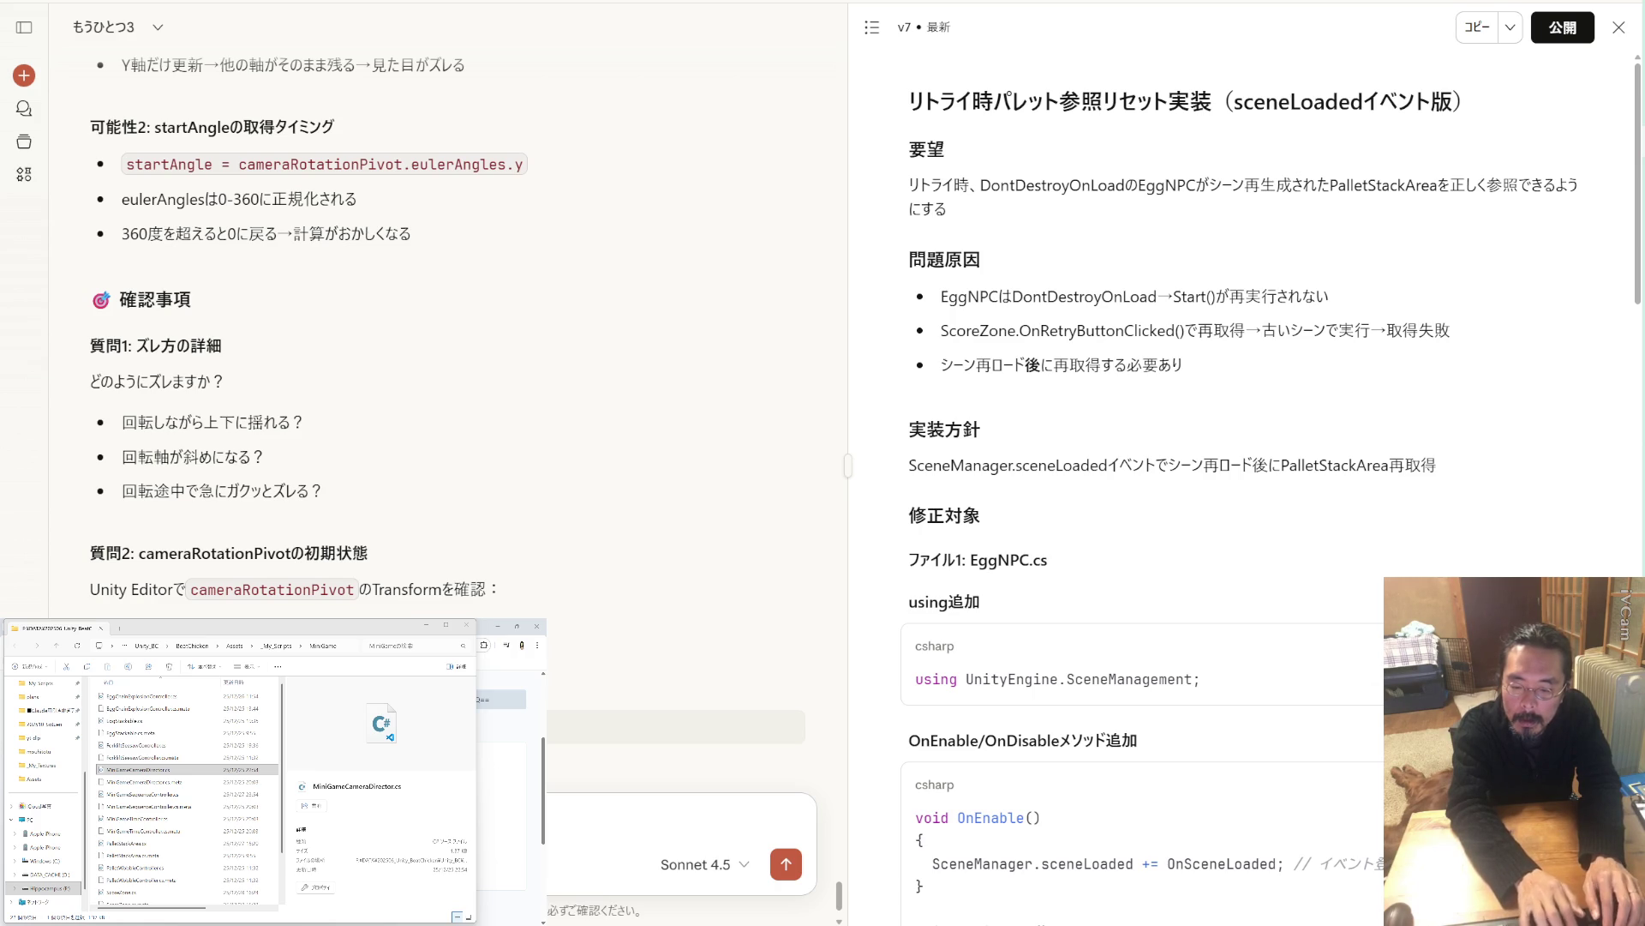
type("pu")
key("Tab")
type("ninarias")
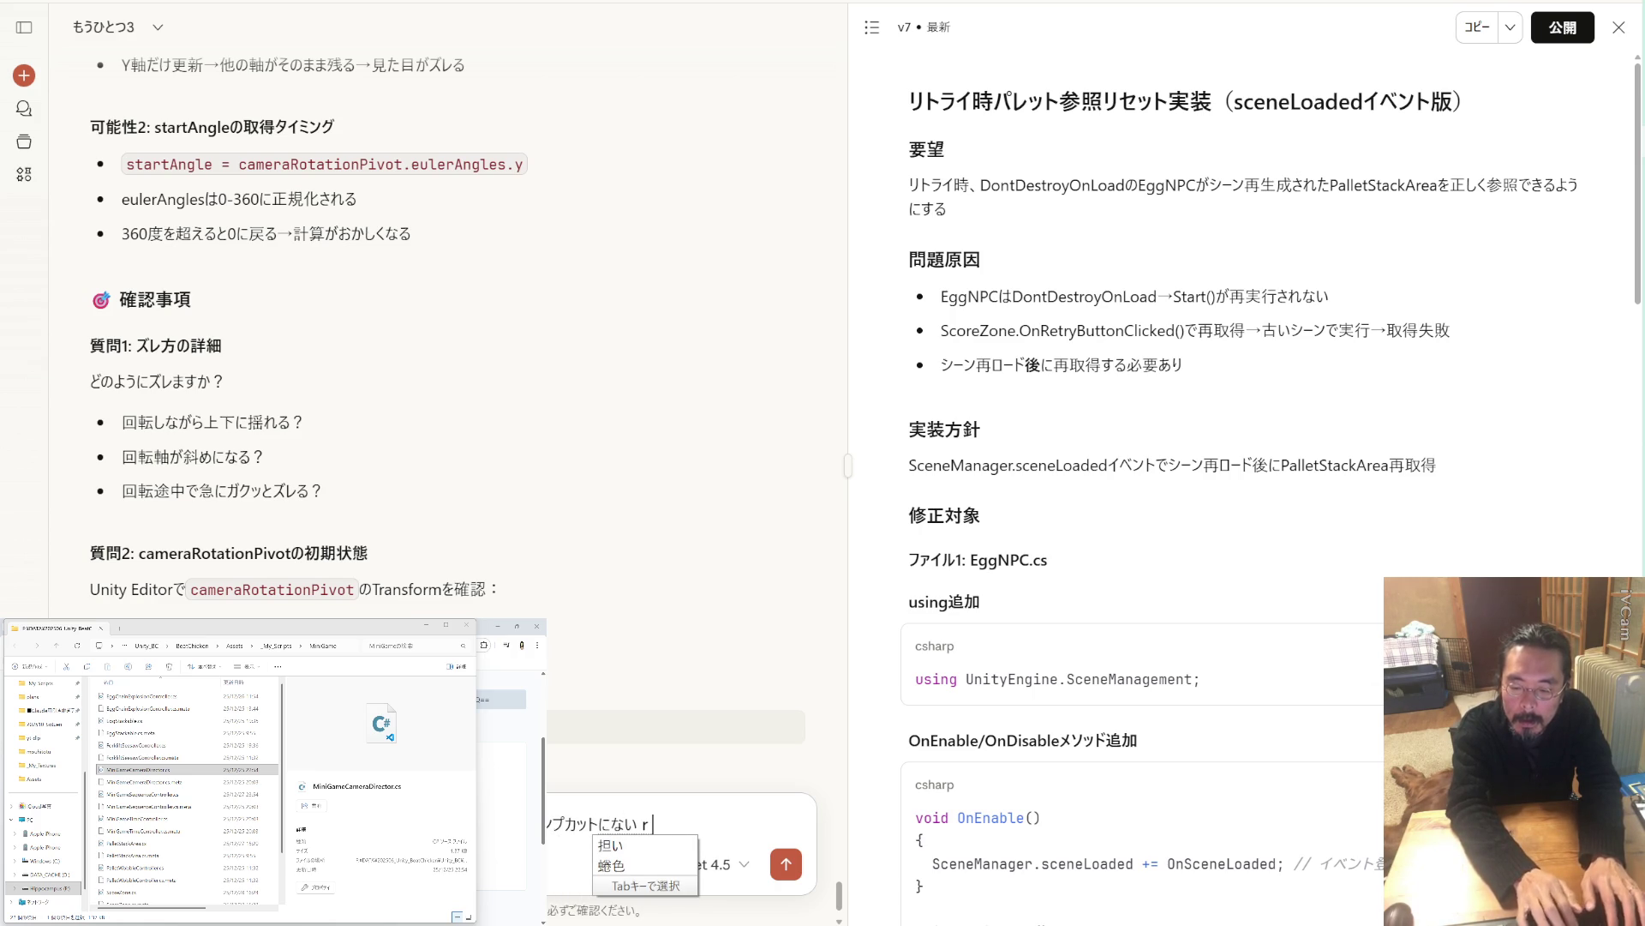
key("BackSpace")
key("BackSpace")
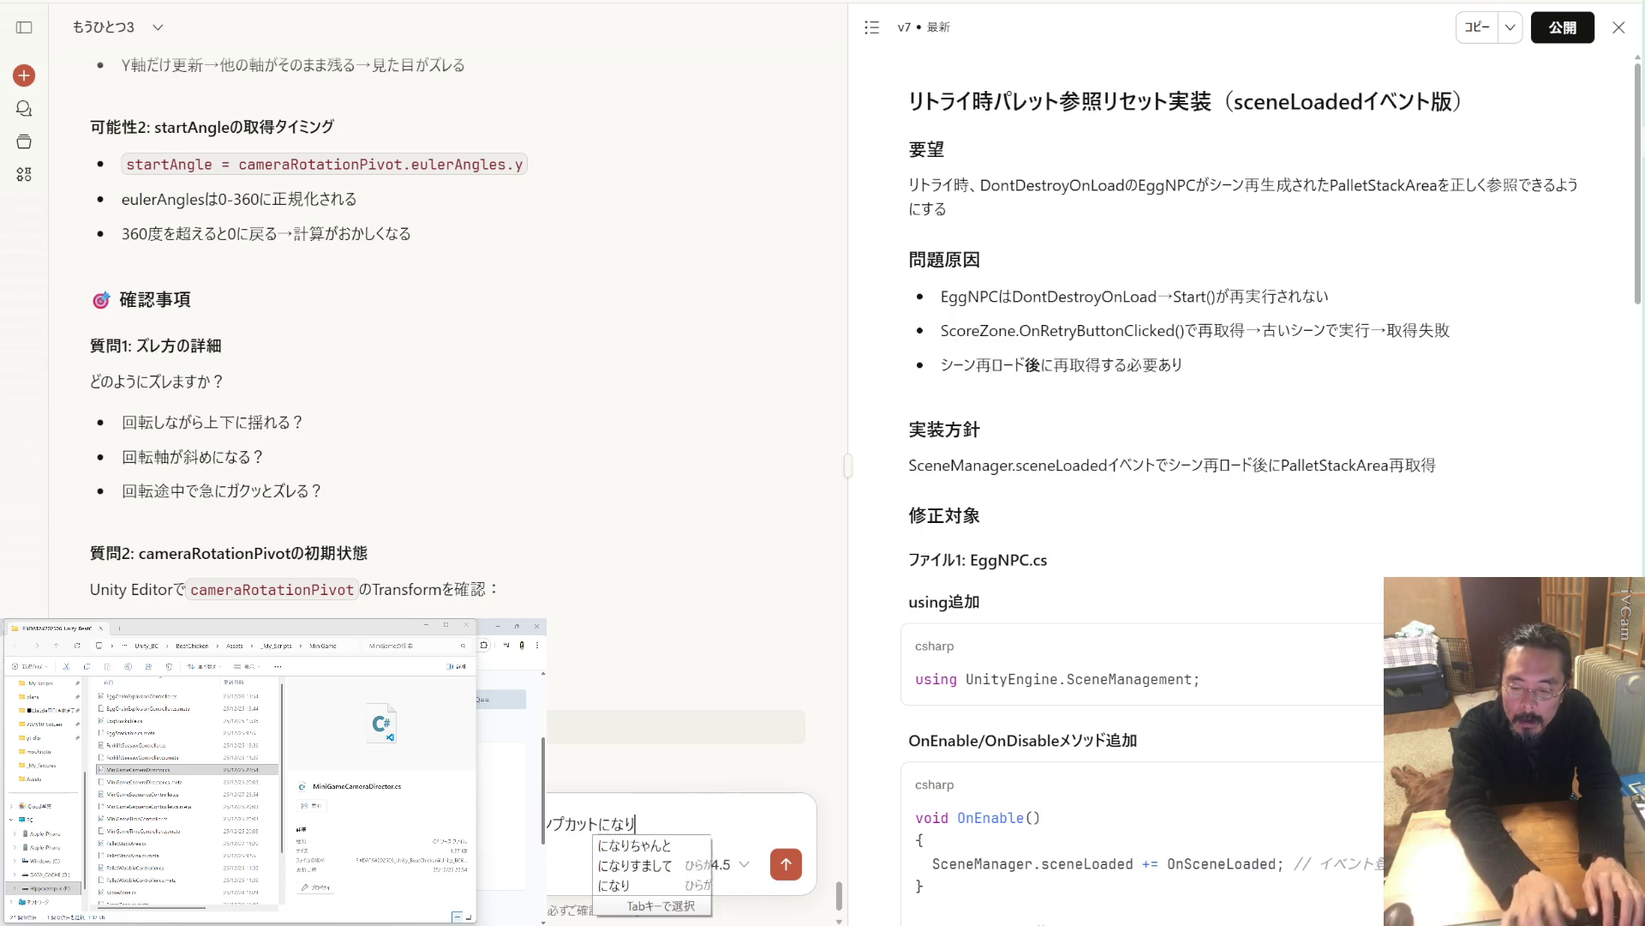
type("ます")
key("Return")
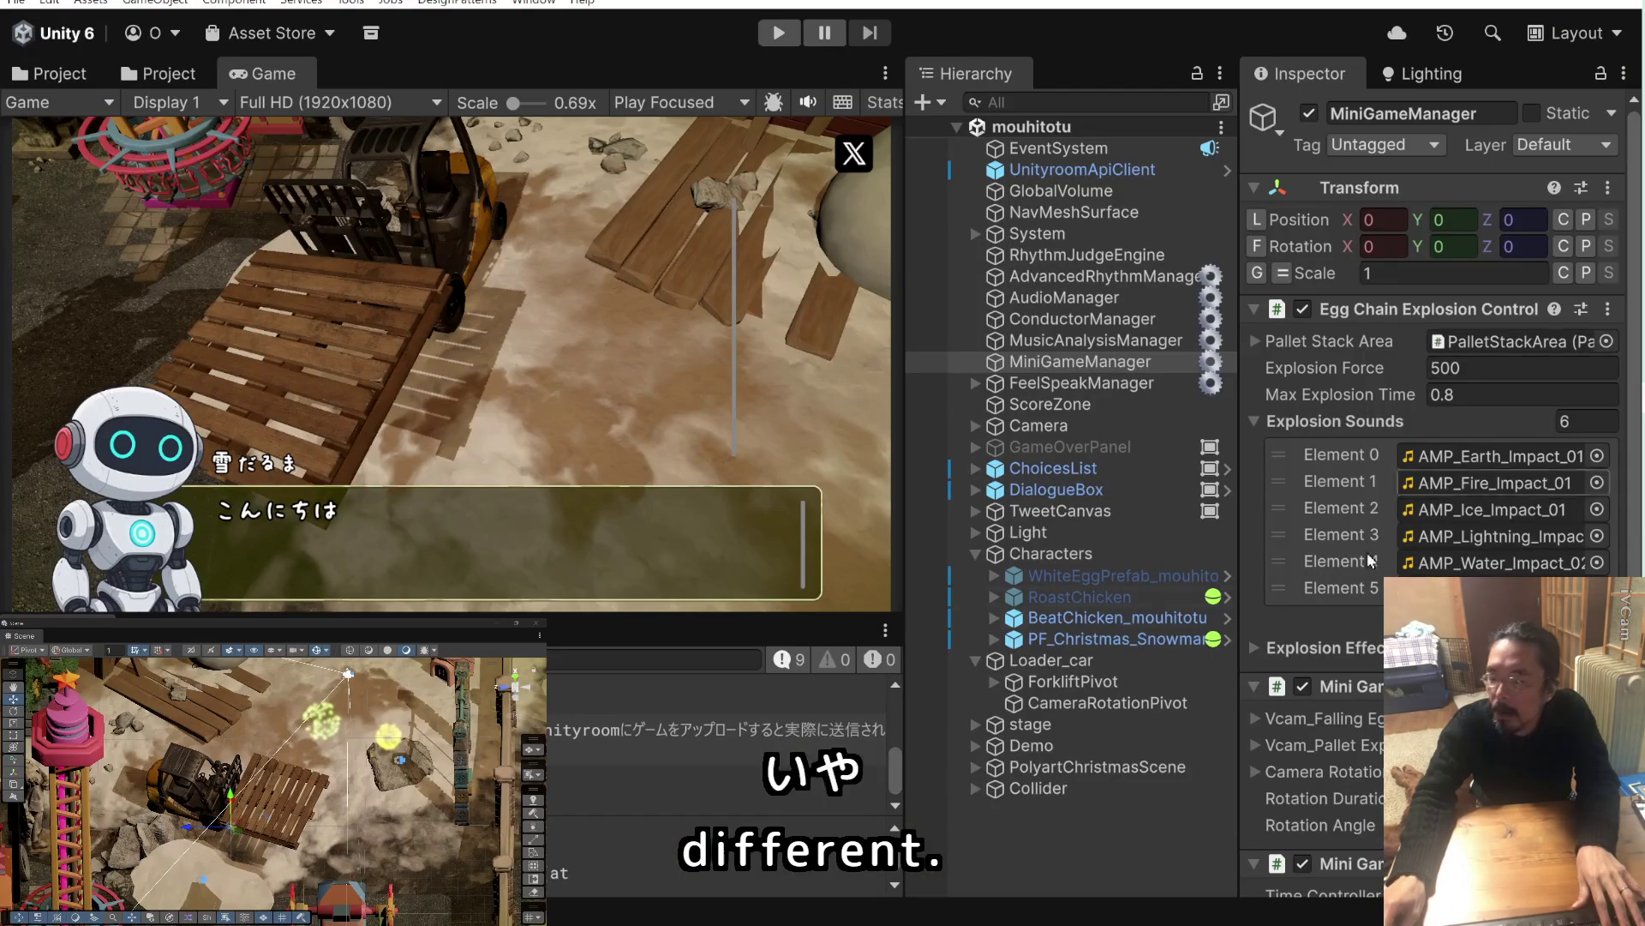
Confirm CameraRotationPivot's rotation is 0, 0, 0 and bring up the MiniGameCameraDirector.cs code.
left_click(1112, 703)
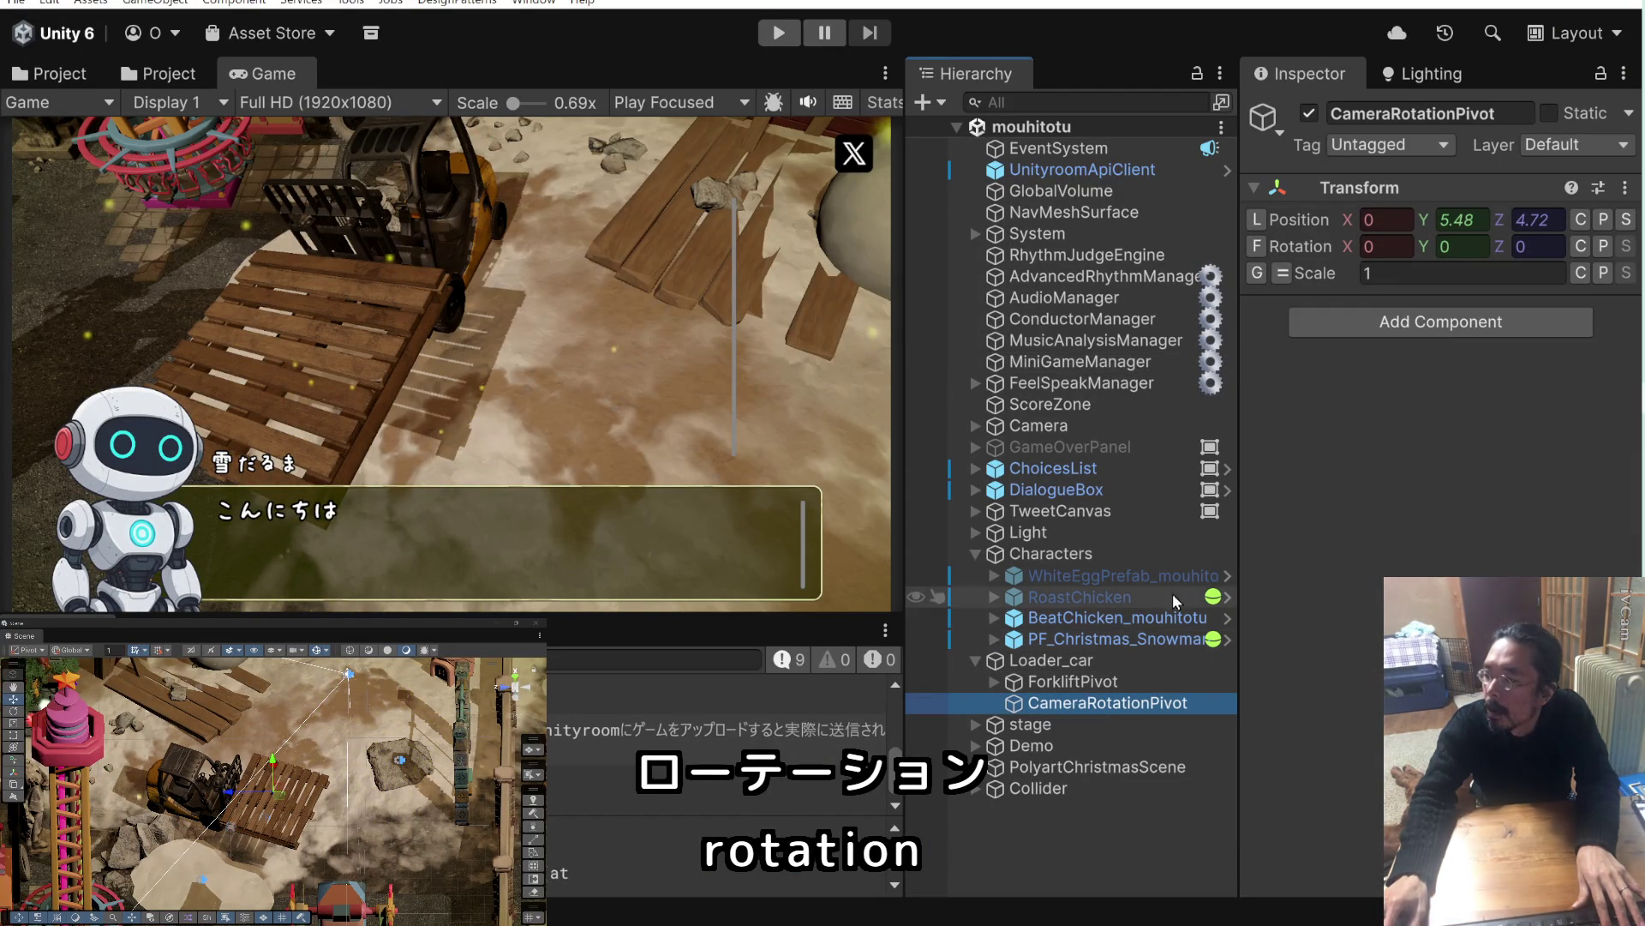
left_click(1580, 219)
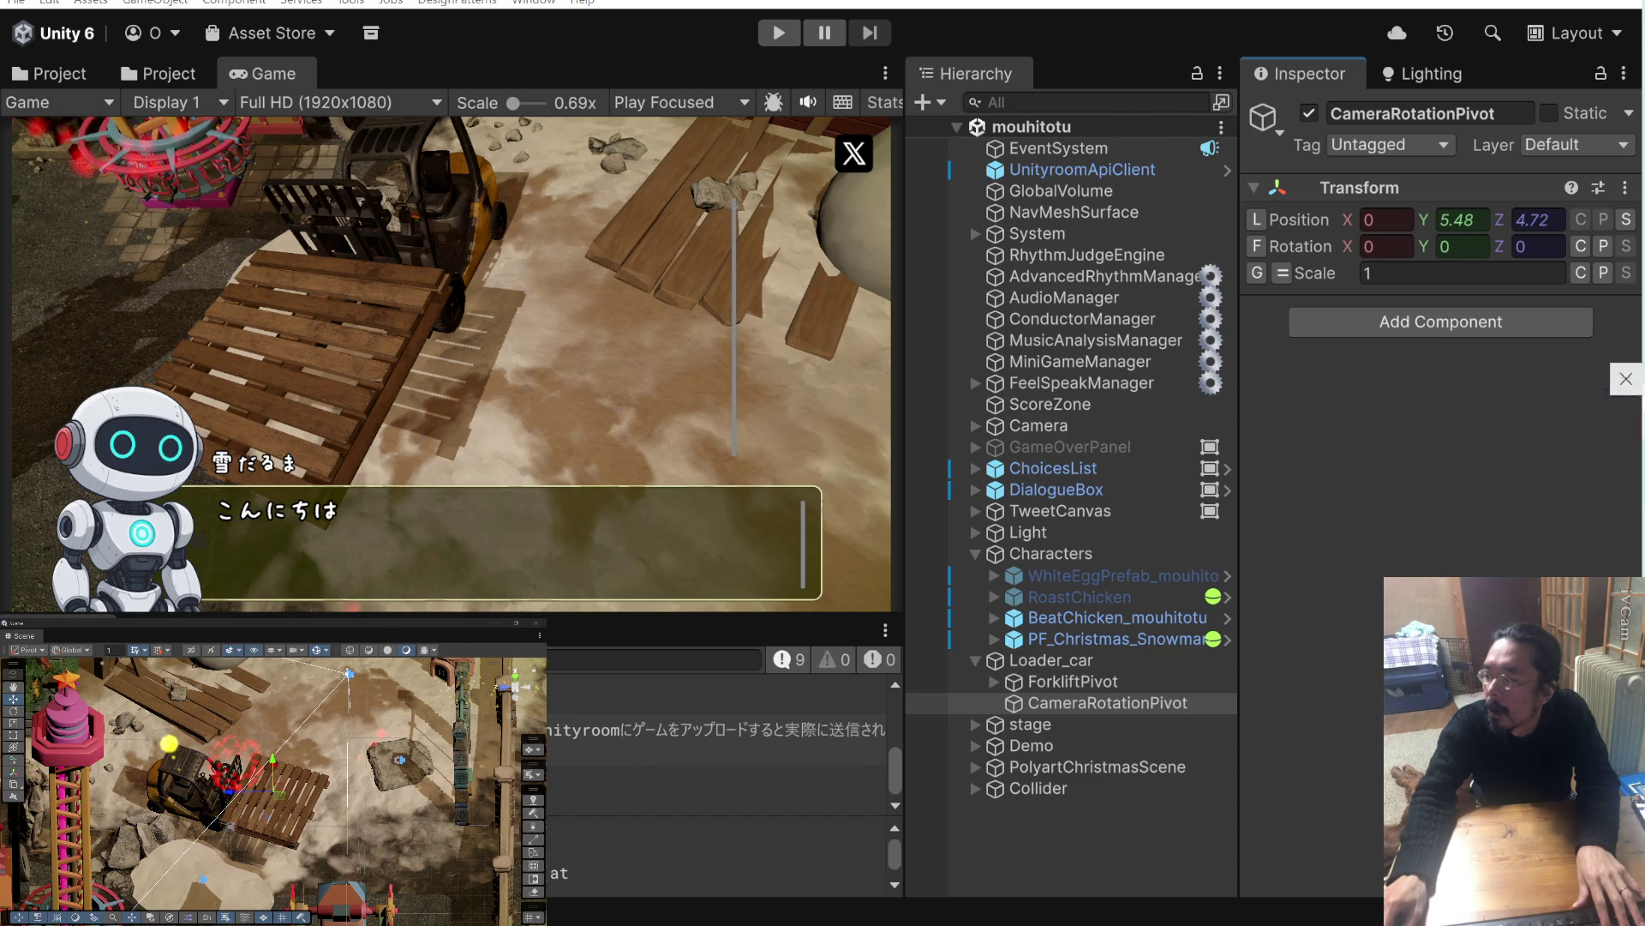
left_click(1534, 433)
key("alt+Tab")
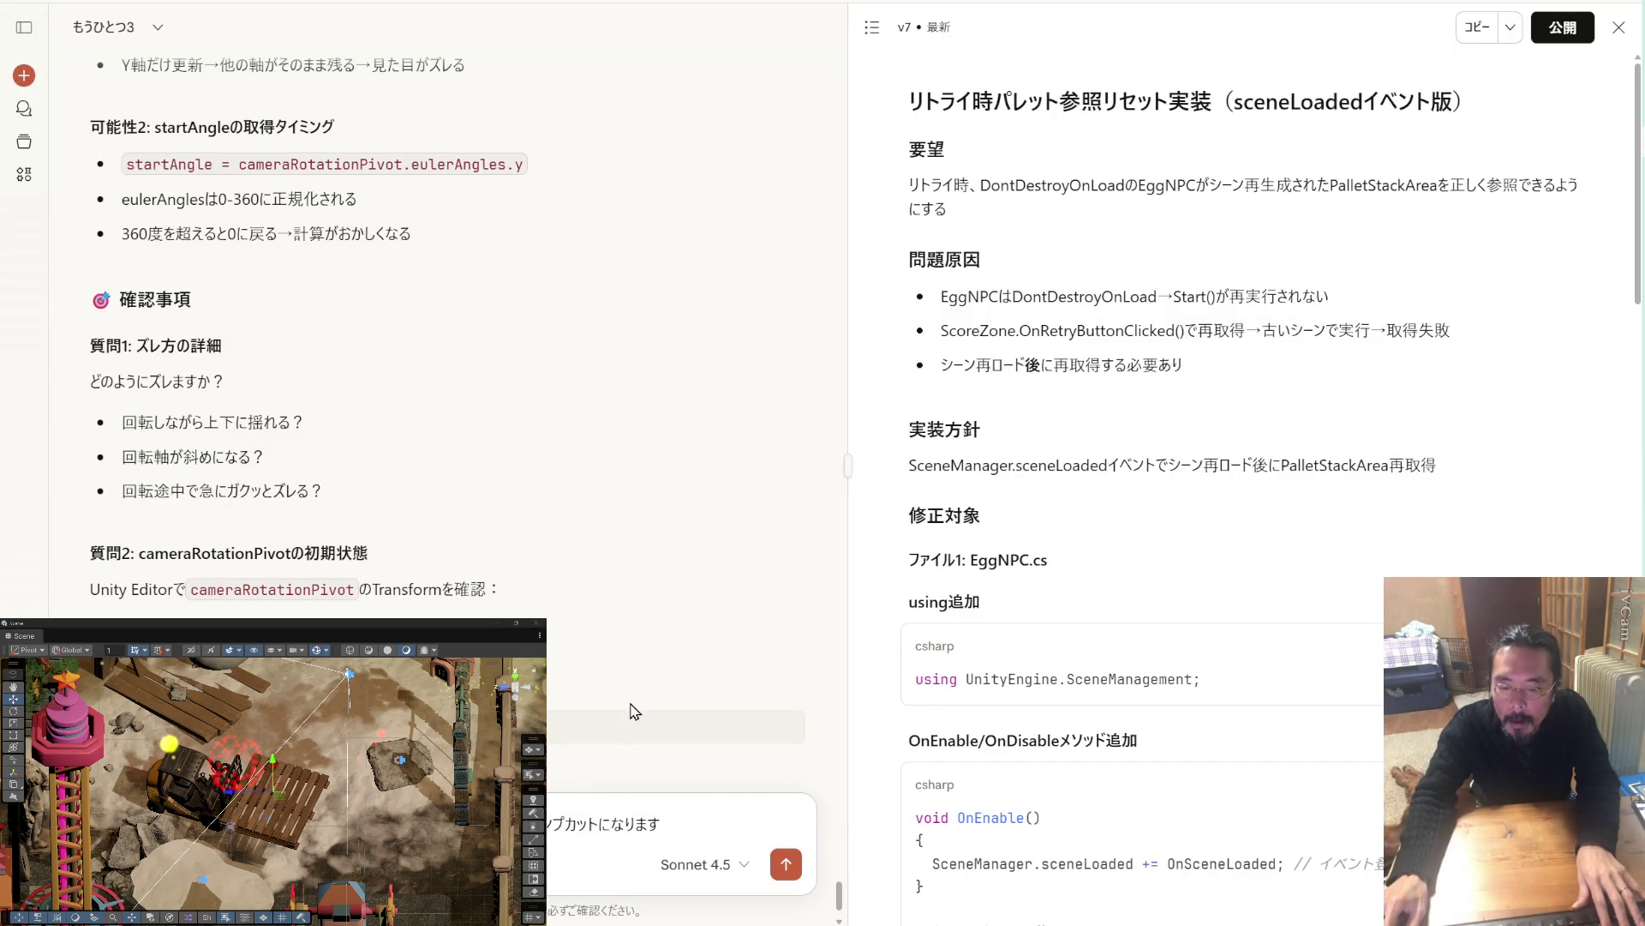
Send the drift description, paste Claude's （X・Z軸） wording into a new draft, and play-test in Unity.
key("shift+Return")
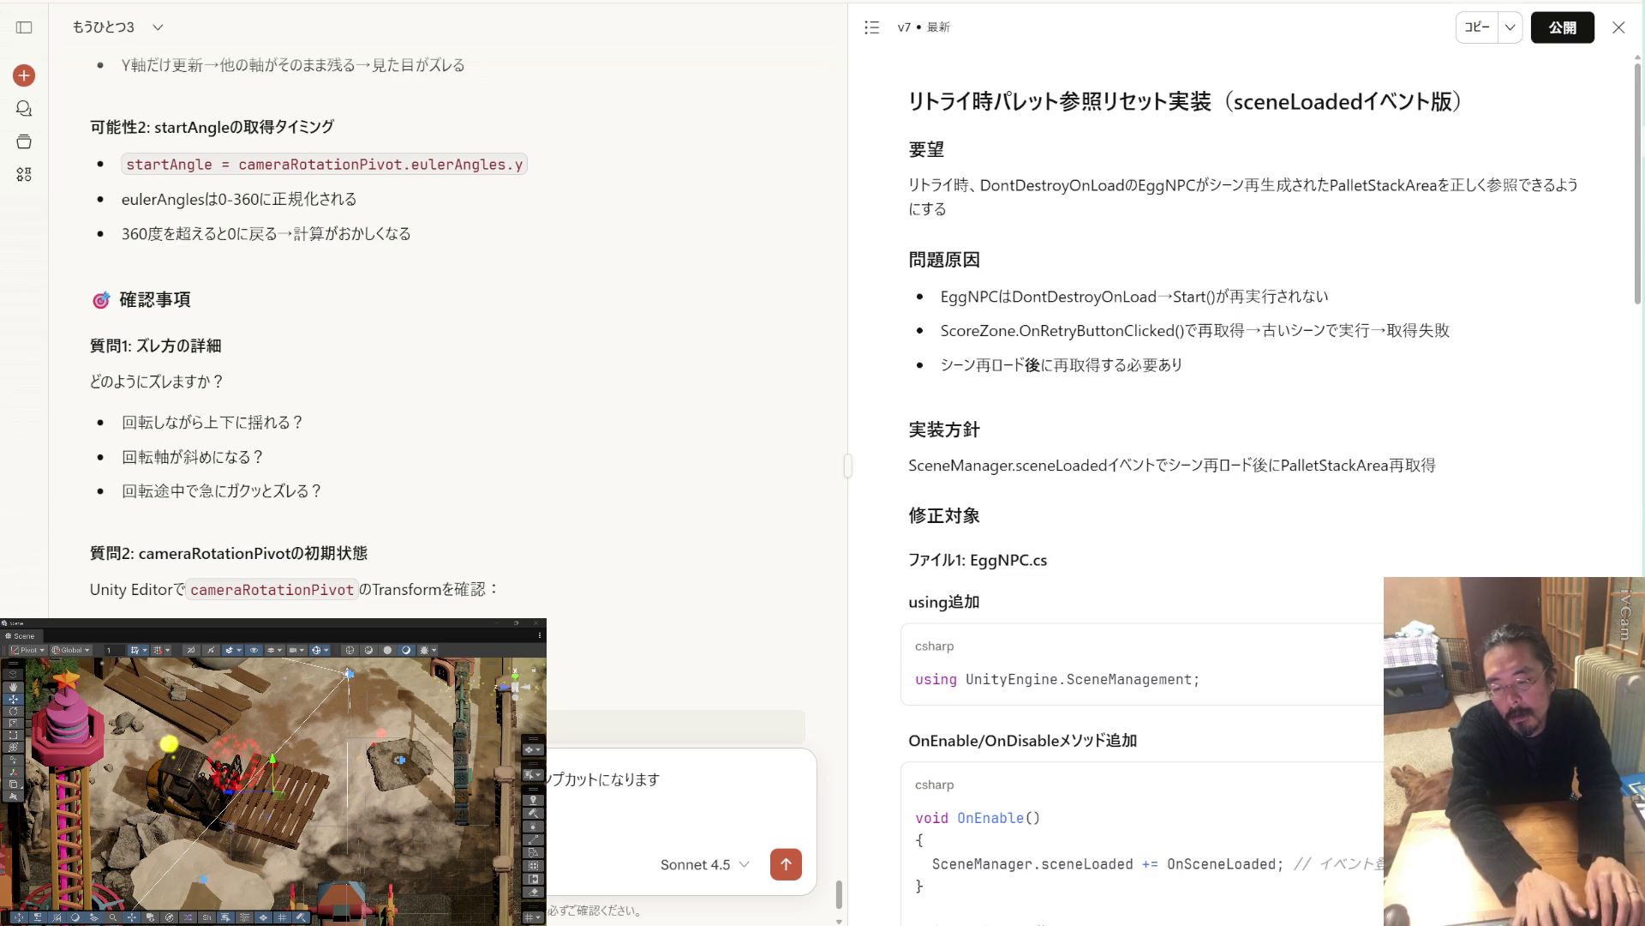
key("Return")
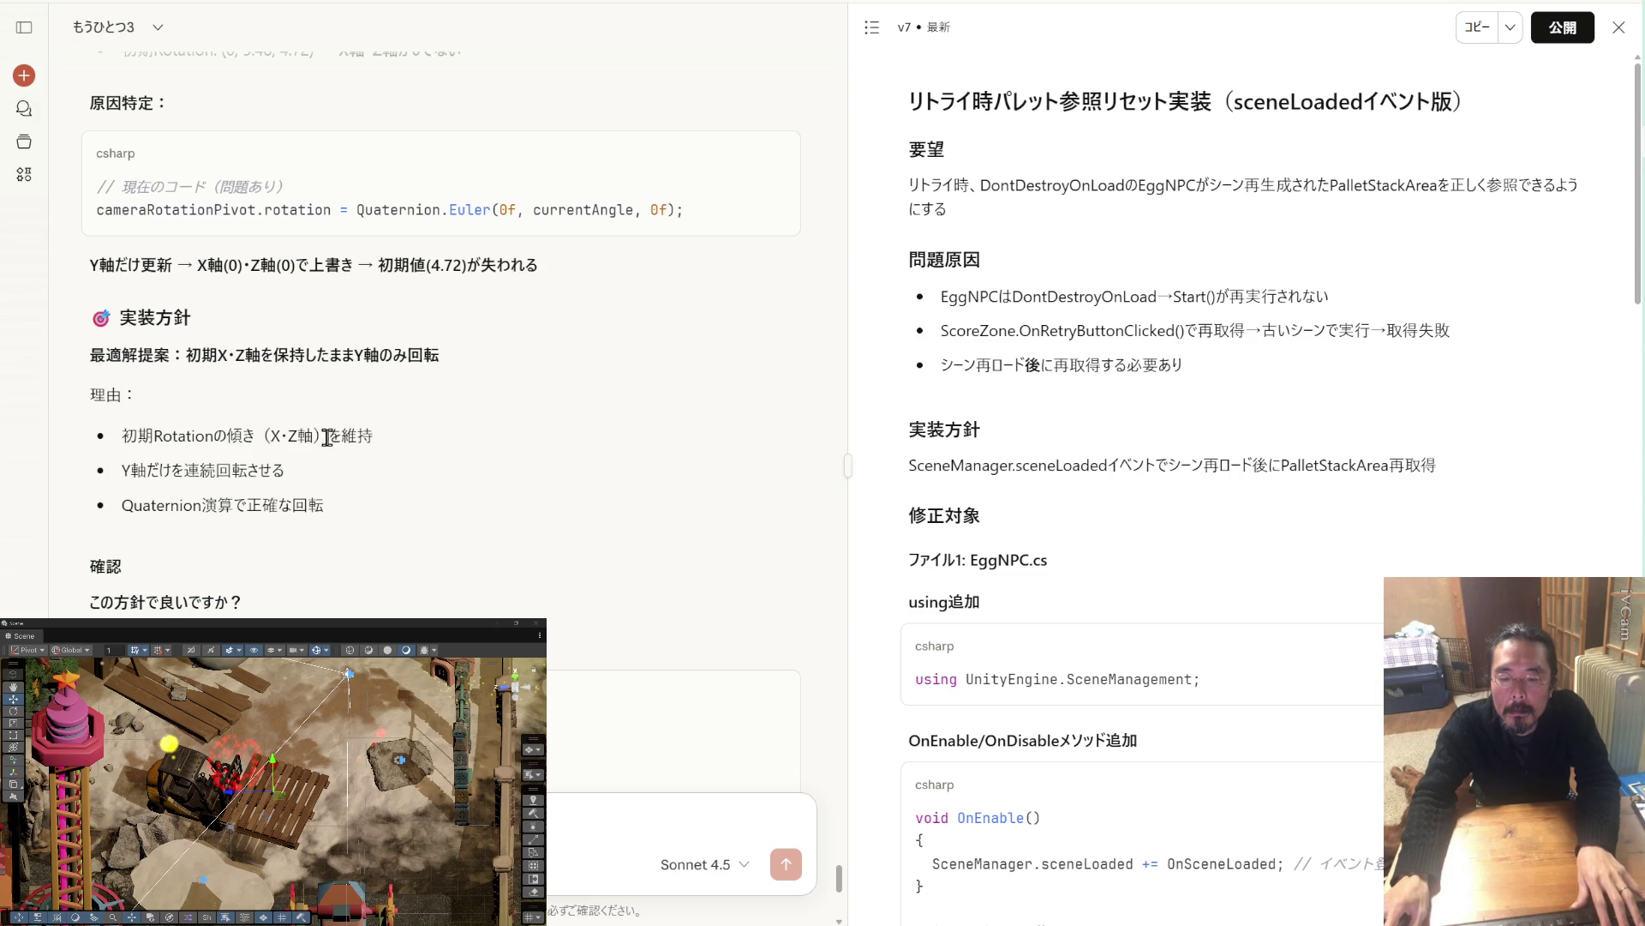
left_click_drag(330, 435, 266, 434)
key("ctrl+c")
key("ctrl+v")
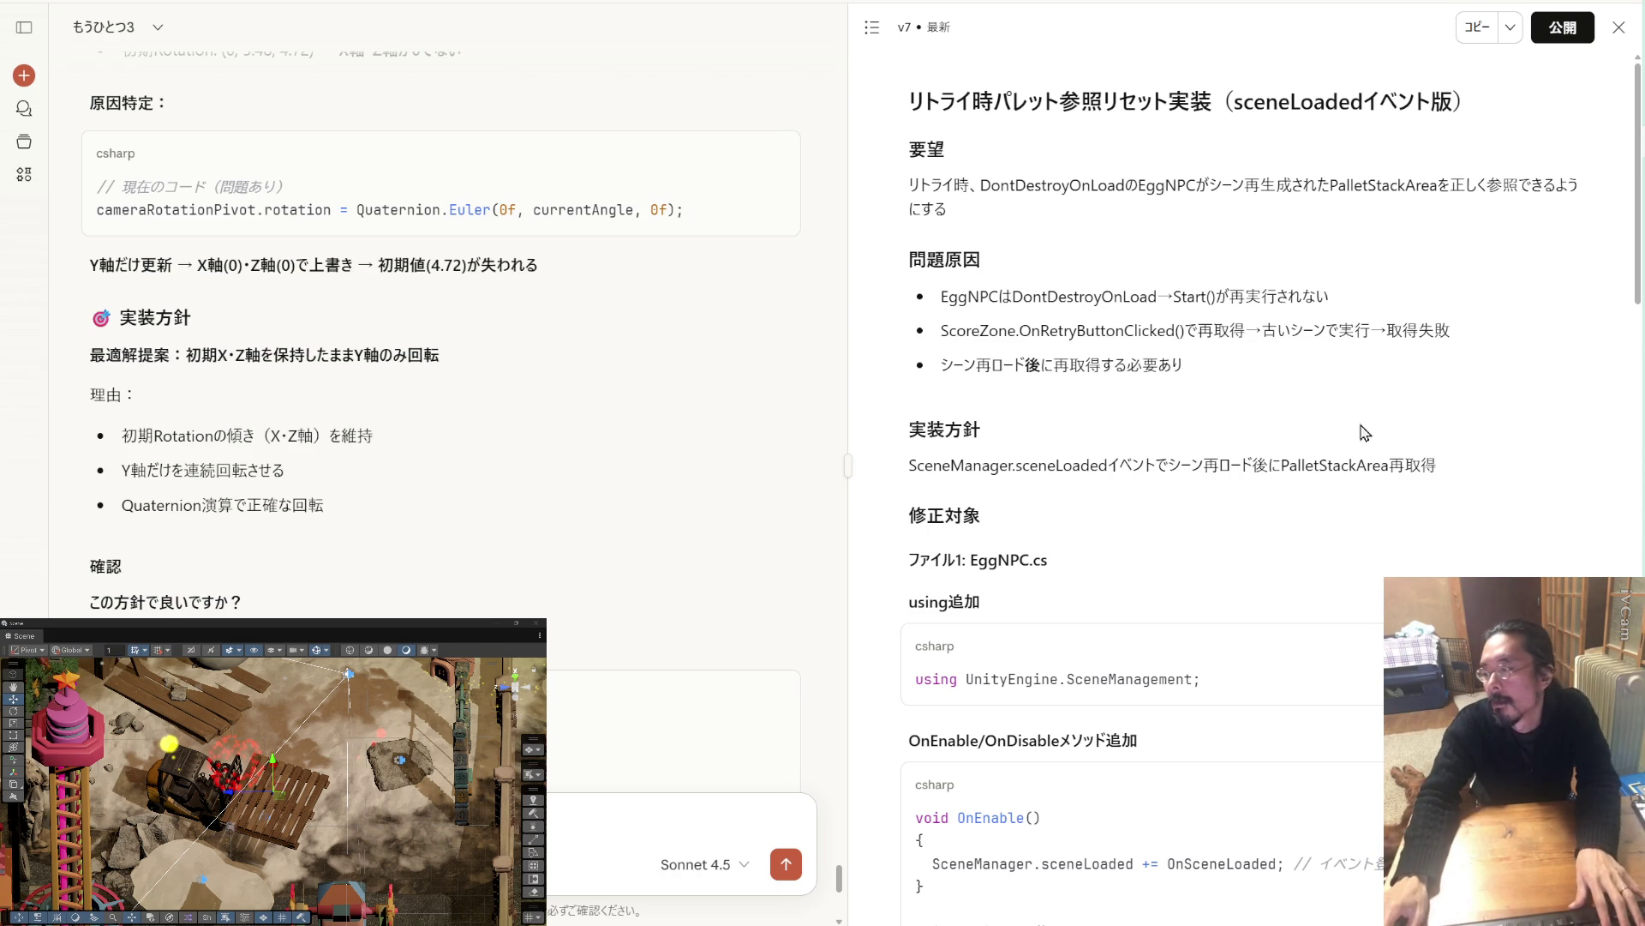
key("alt+Tab")
left_click(782, 34)
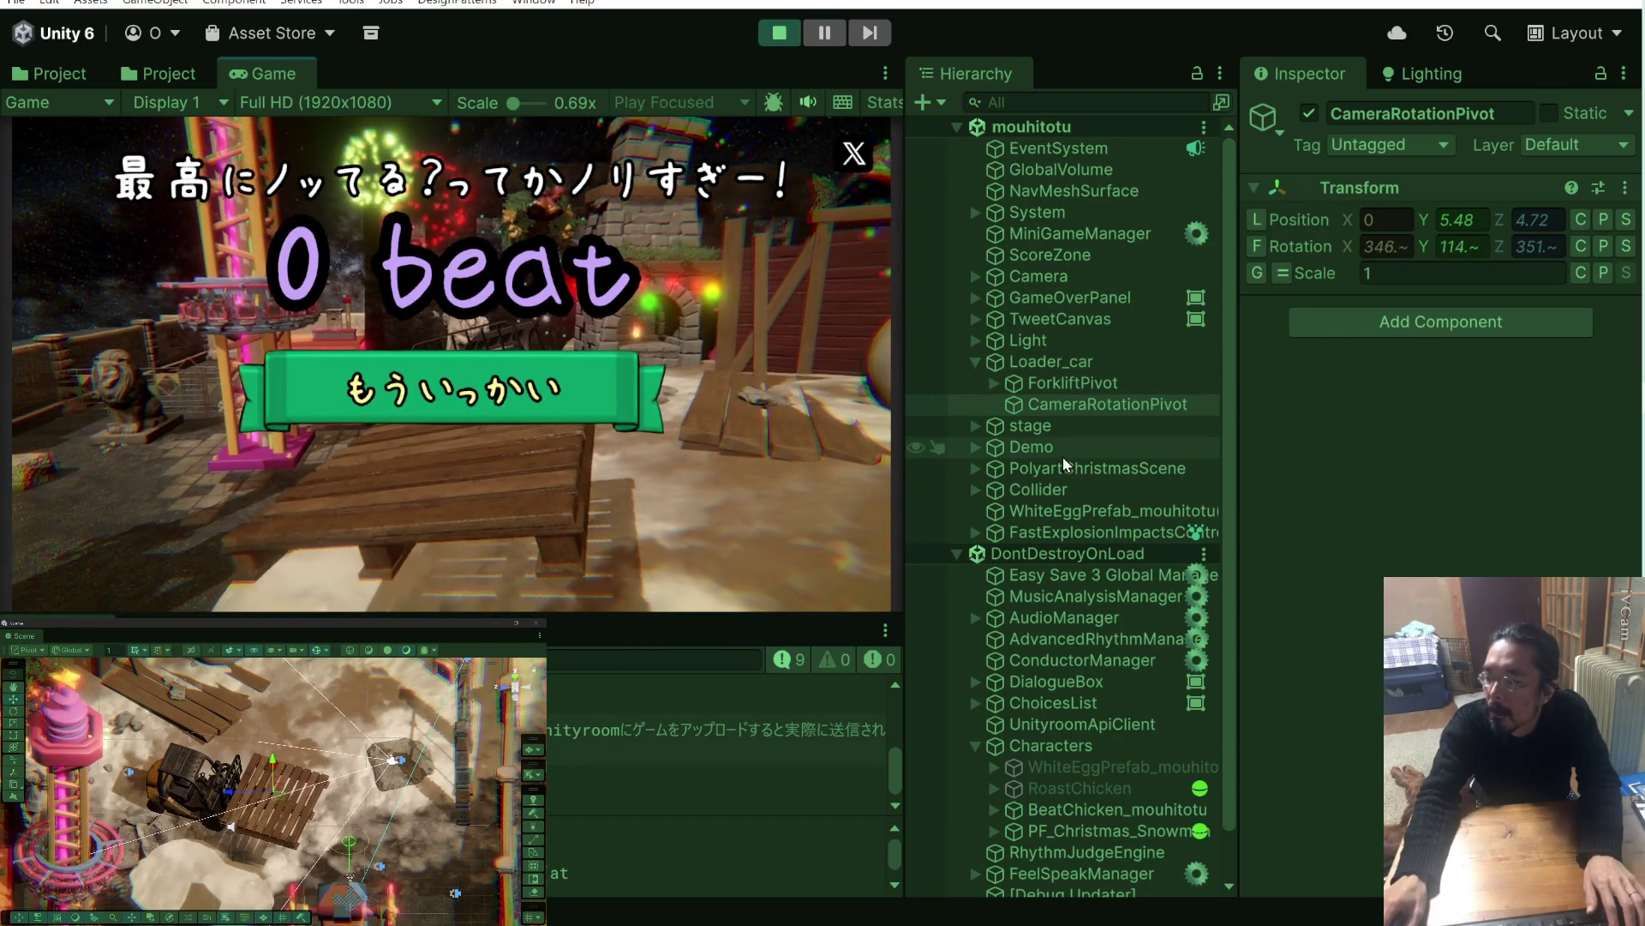
Inspect vcam_PalletExplosion under Camera and rerun the play test through the game-over camera spin.
left_click(978, 277)
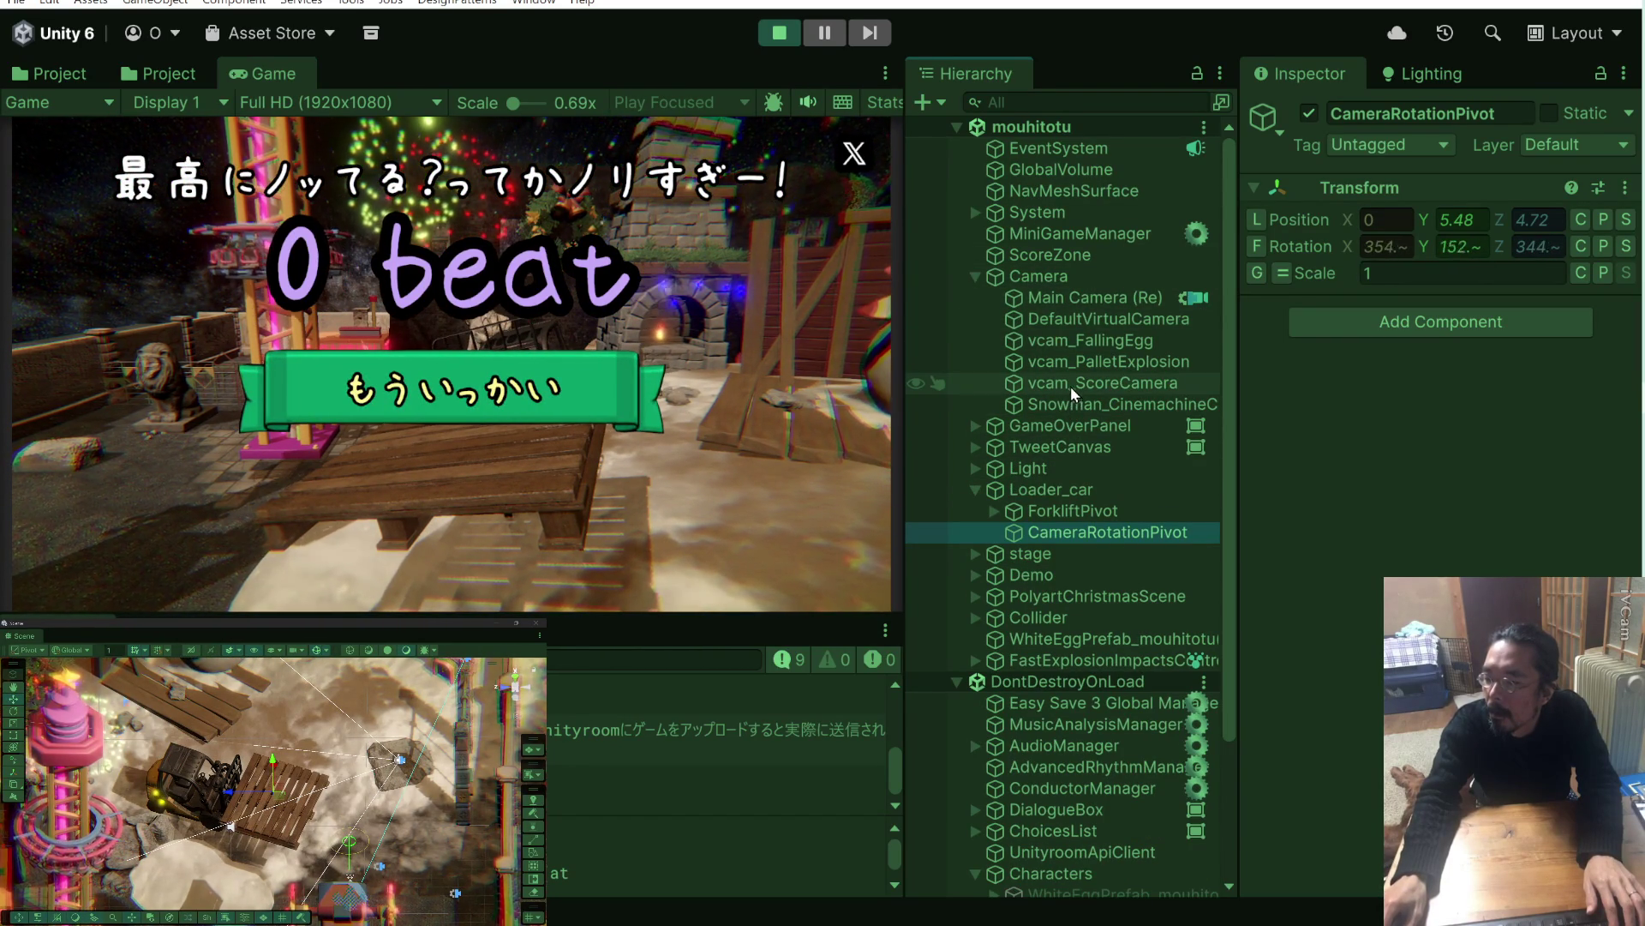
left_click(1071, 363)
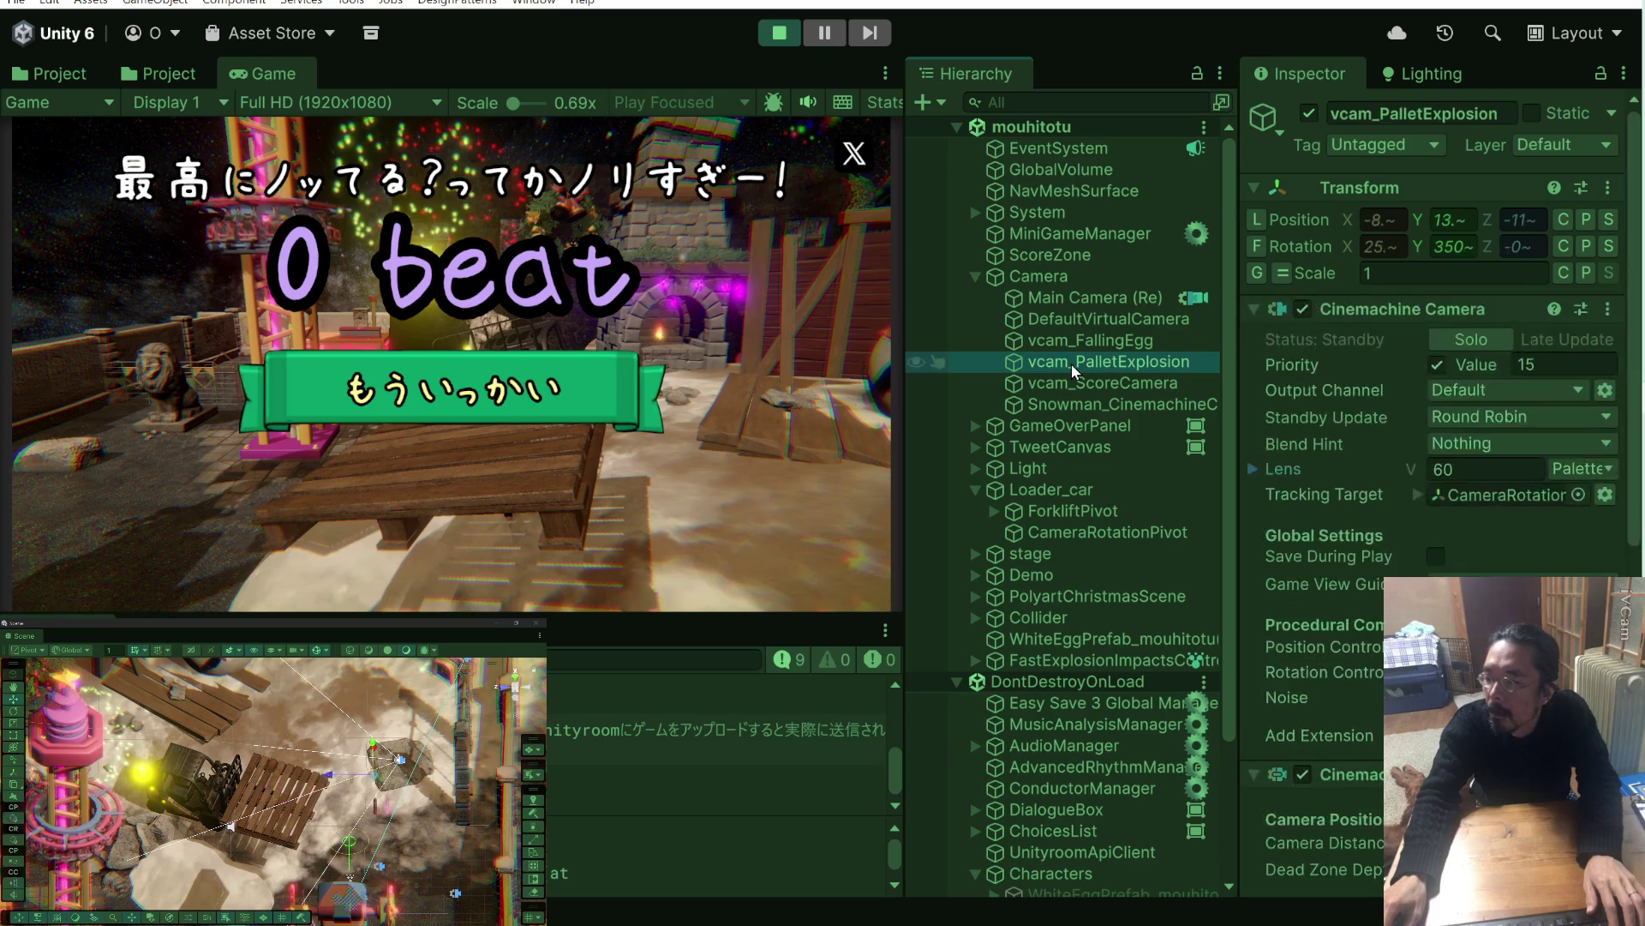
left_click(782, 36)
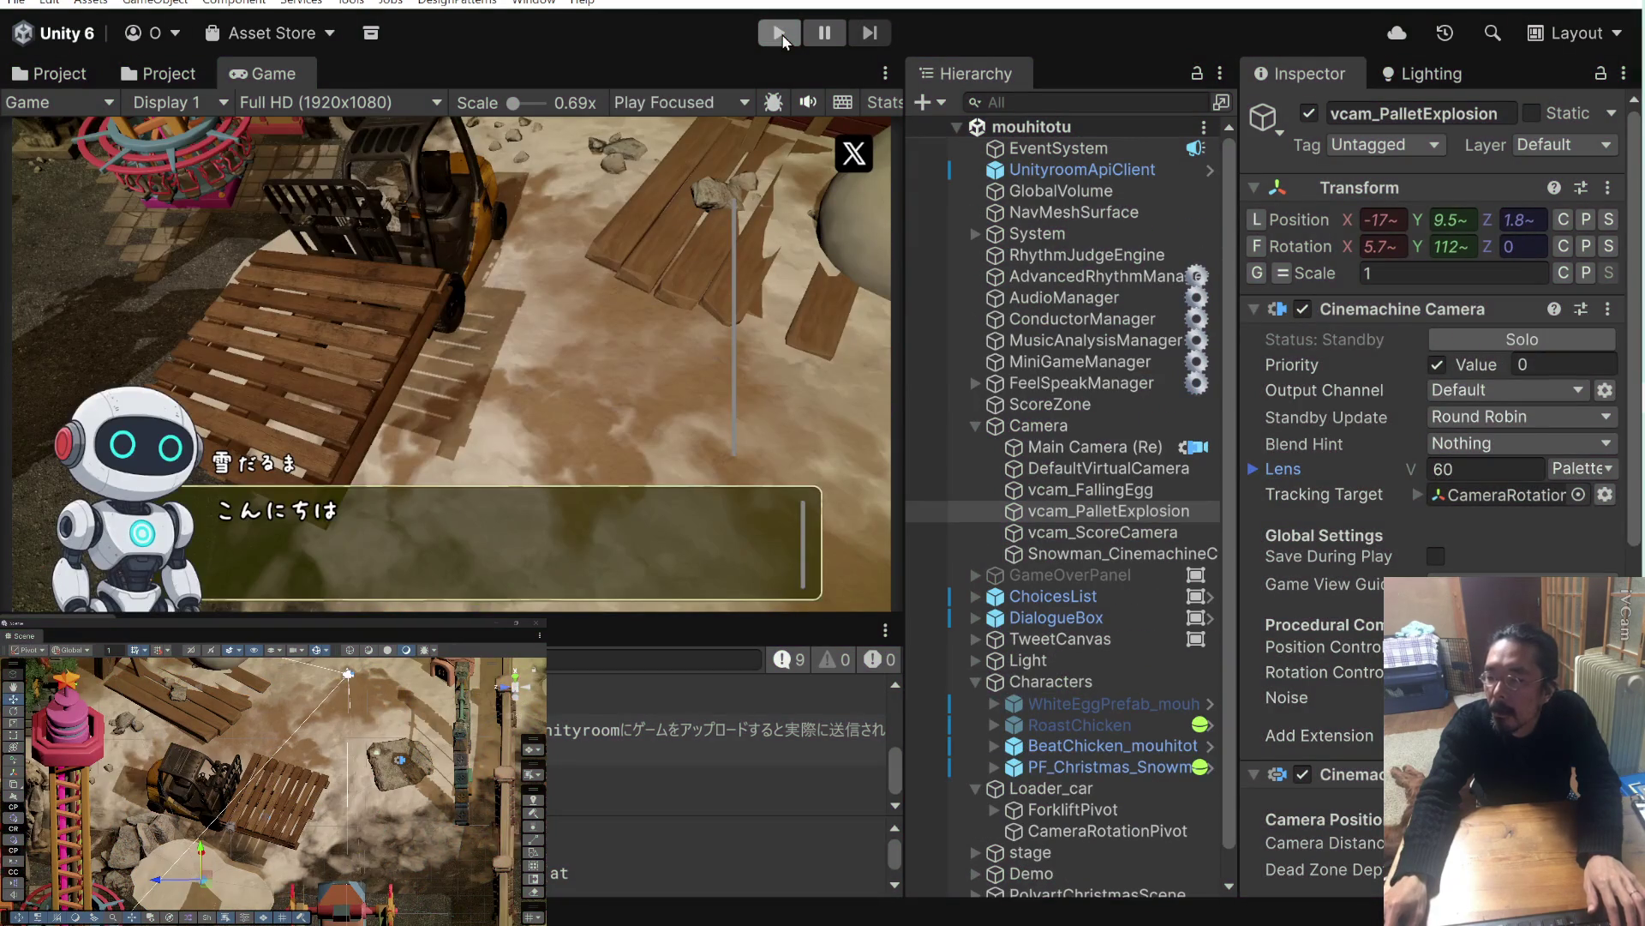
key("ctrl+p")
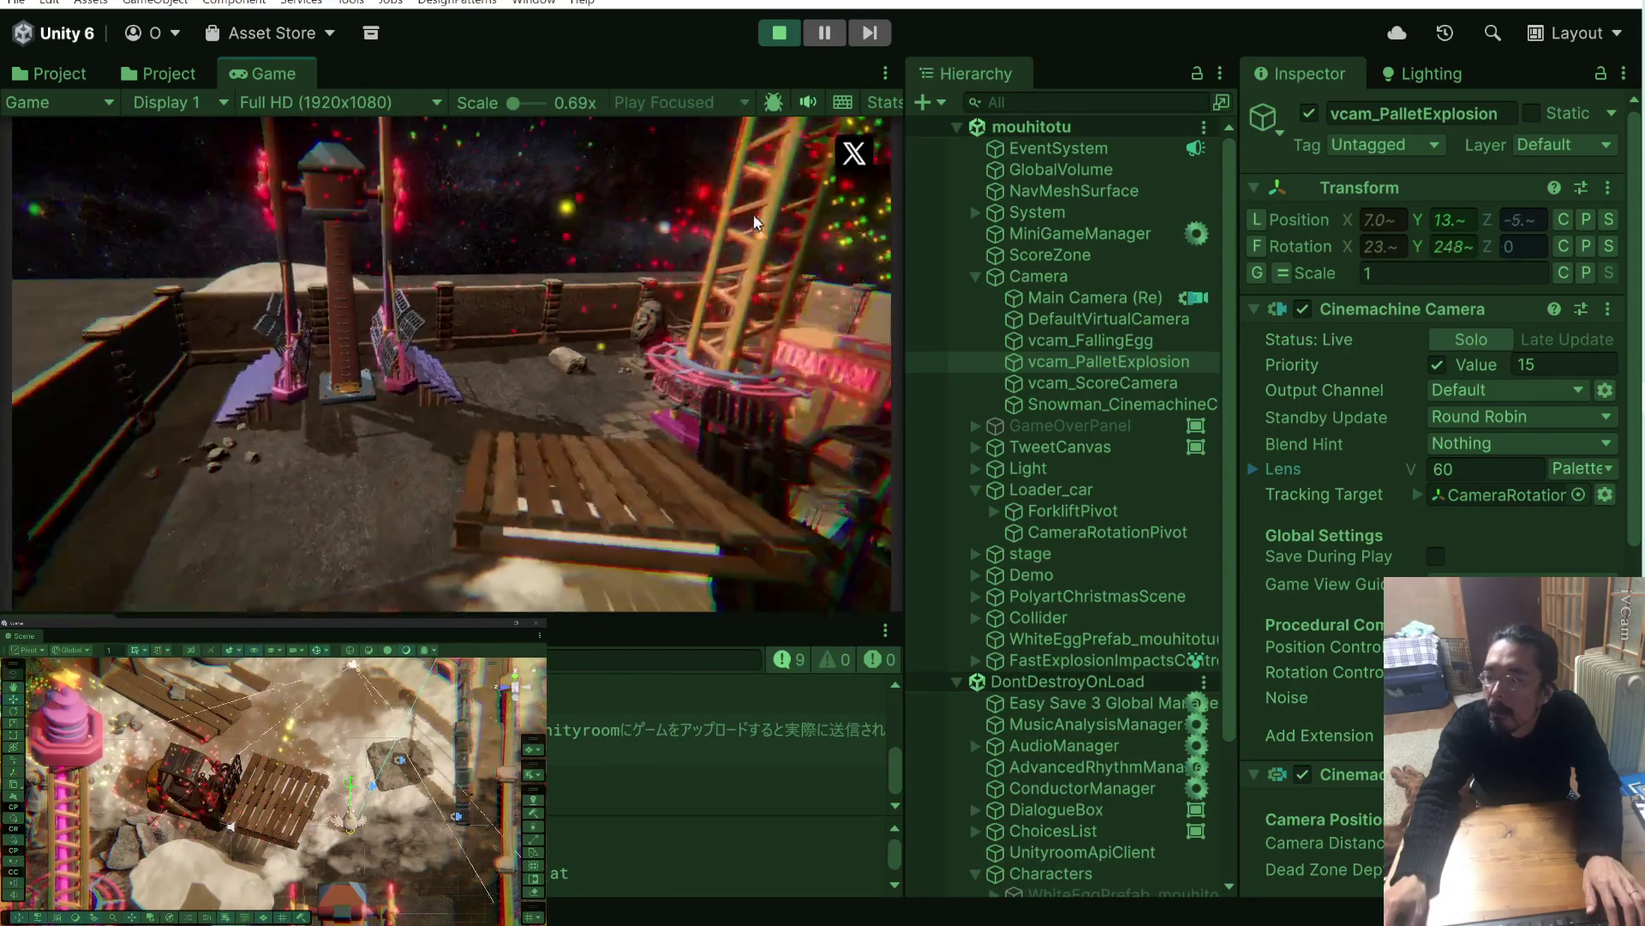
left_click(776, 36)
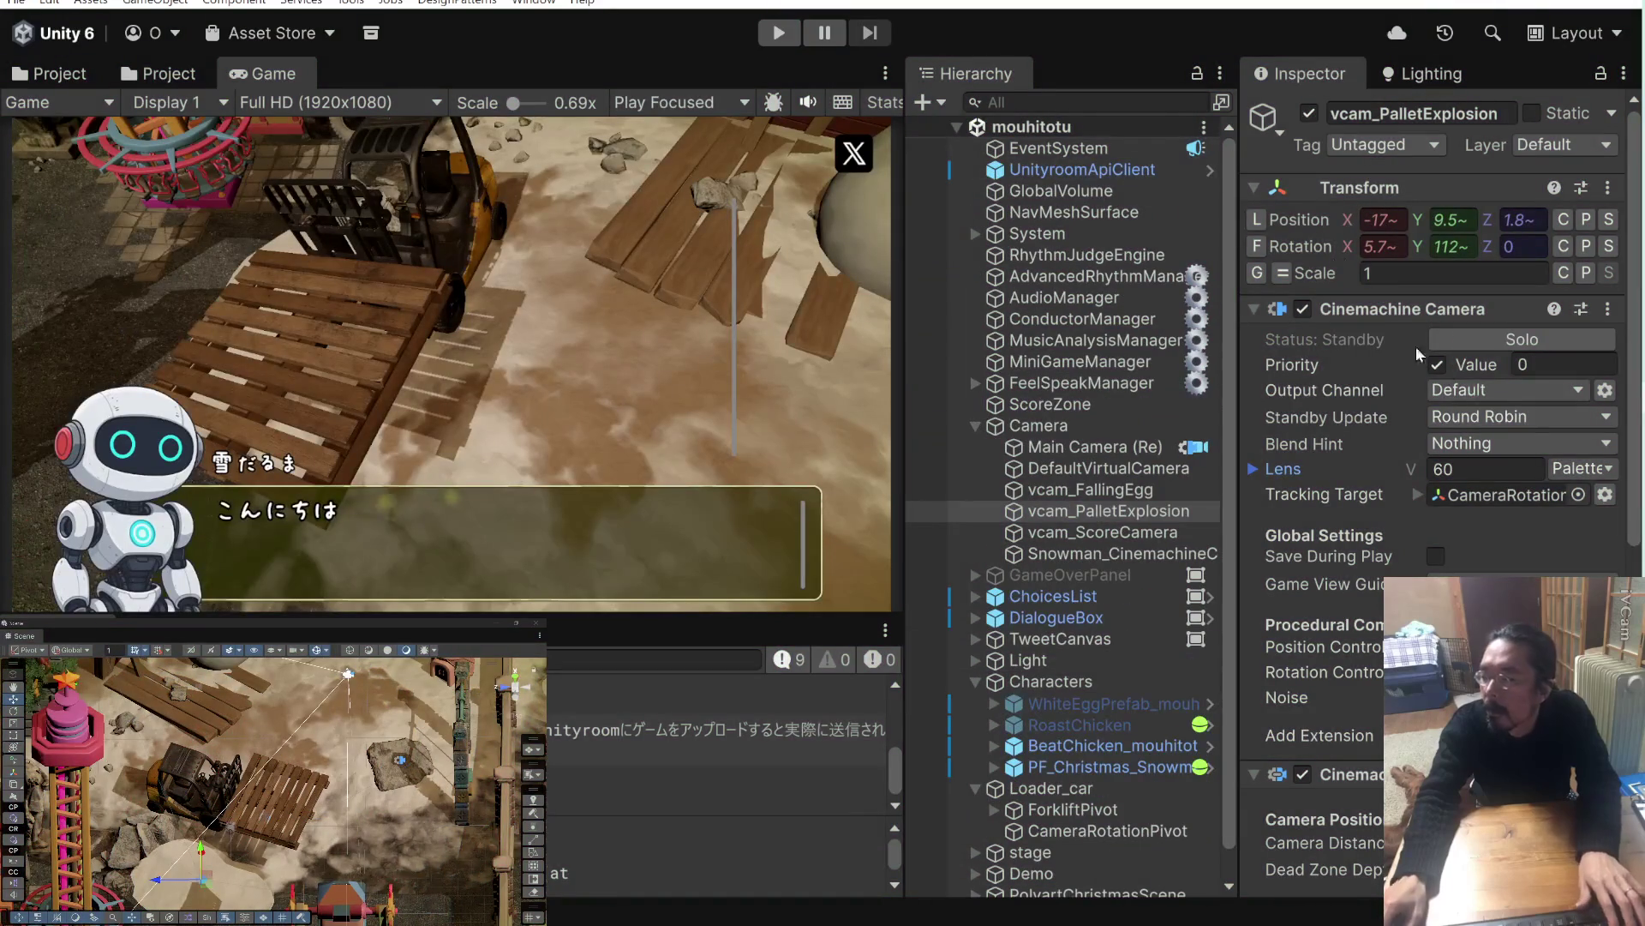
key("alt+Tab")
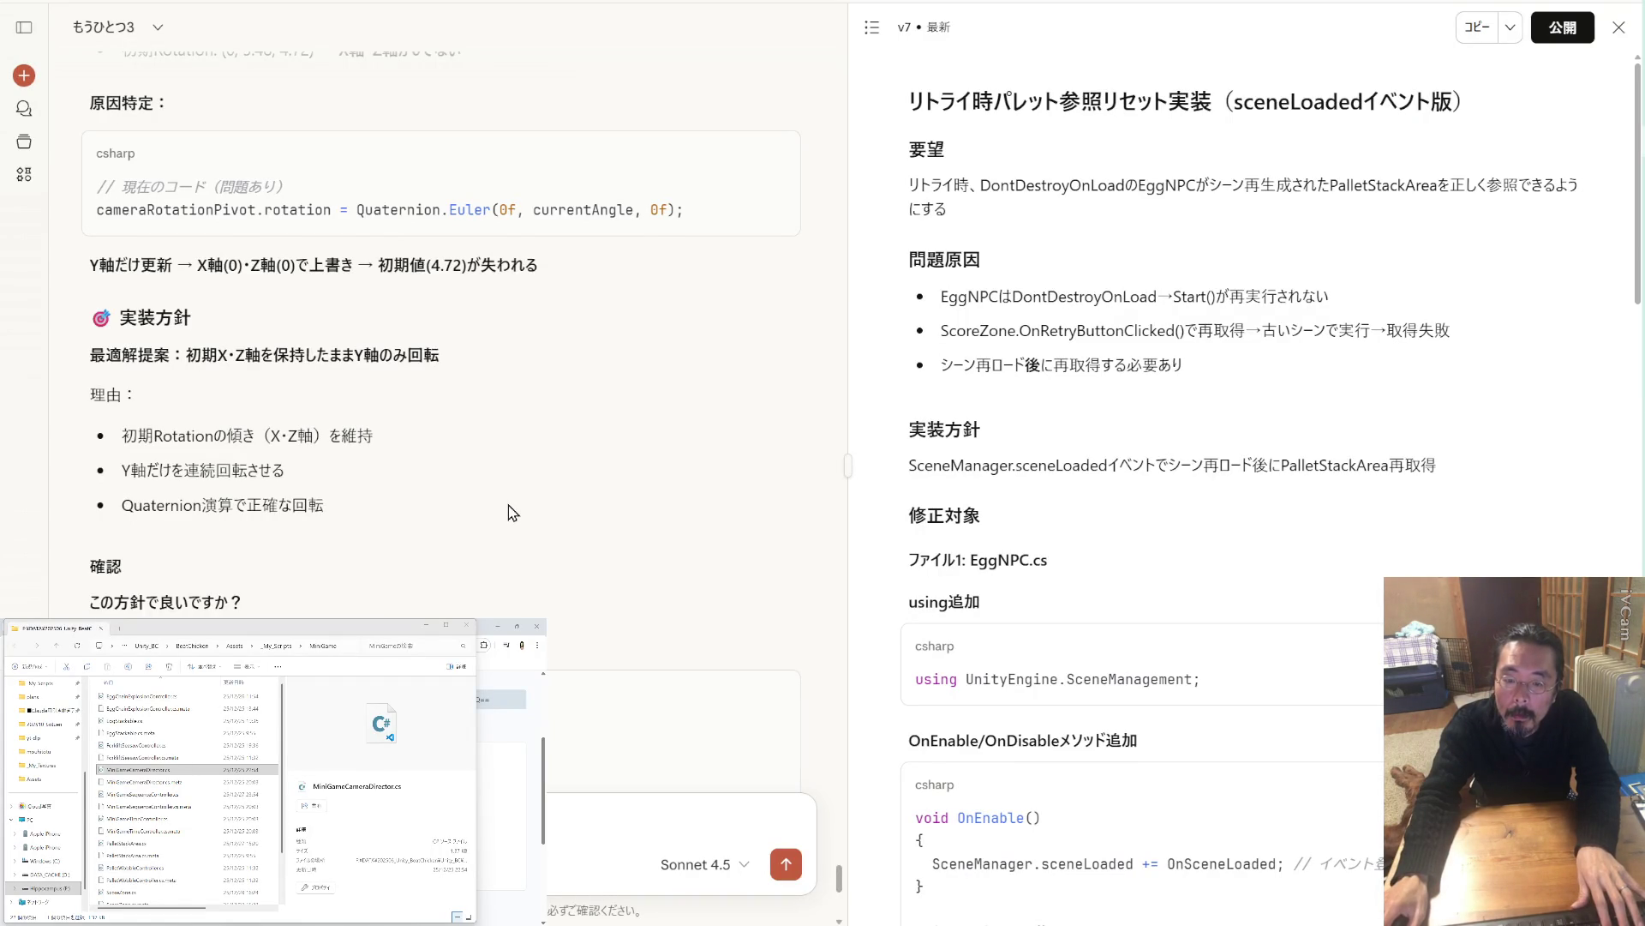
Review Claude's proposed Y-only rotation code and send an 「OK」 approval.
scroll(512, 512, "down", 10)
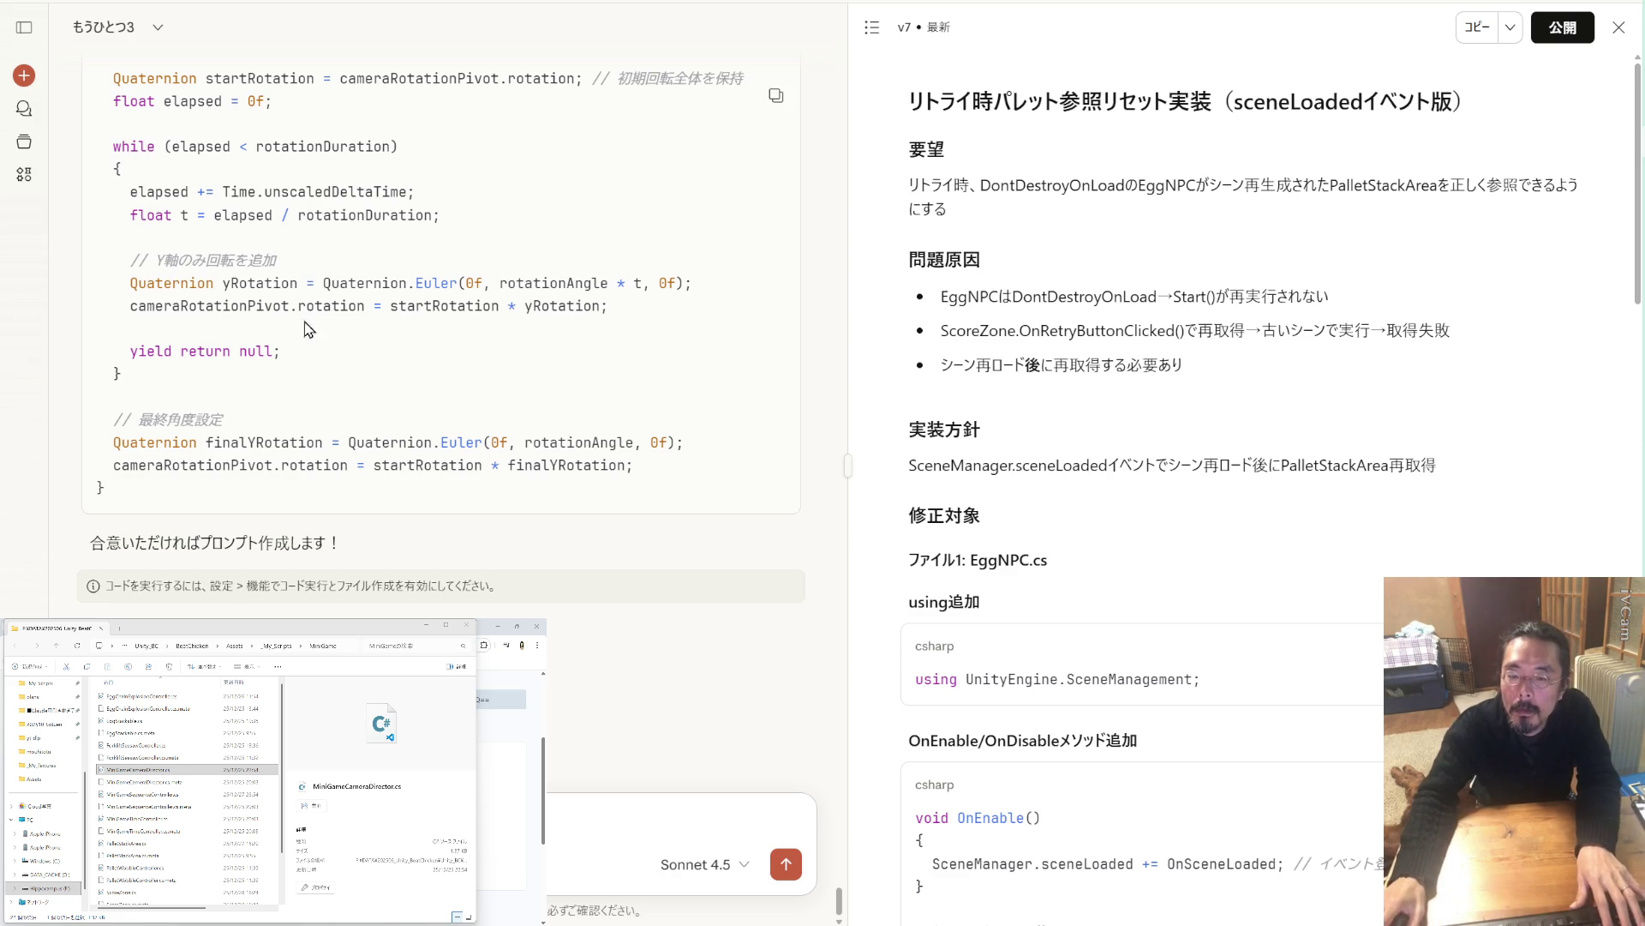
scroll(369, 333, "up", 8)
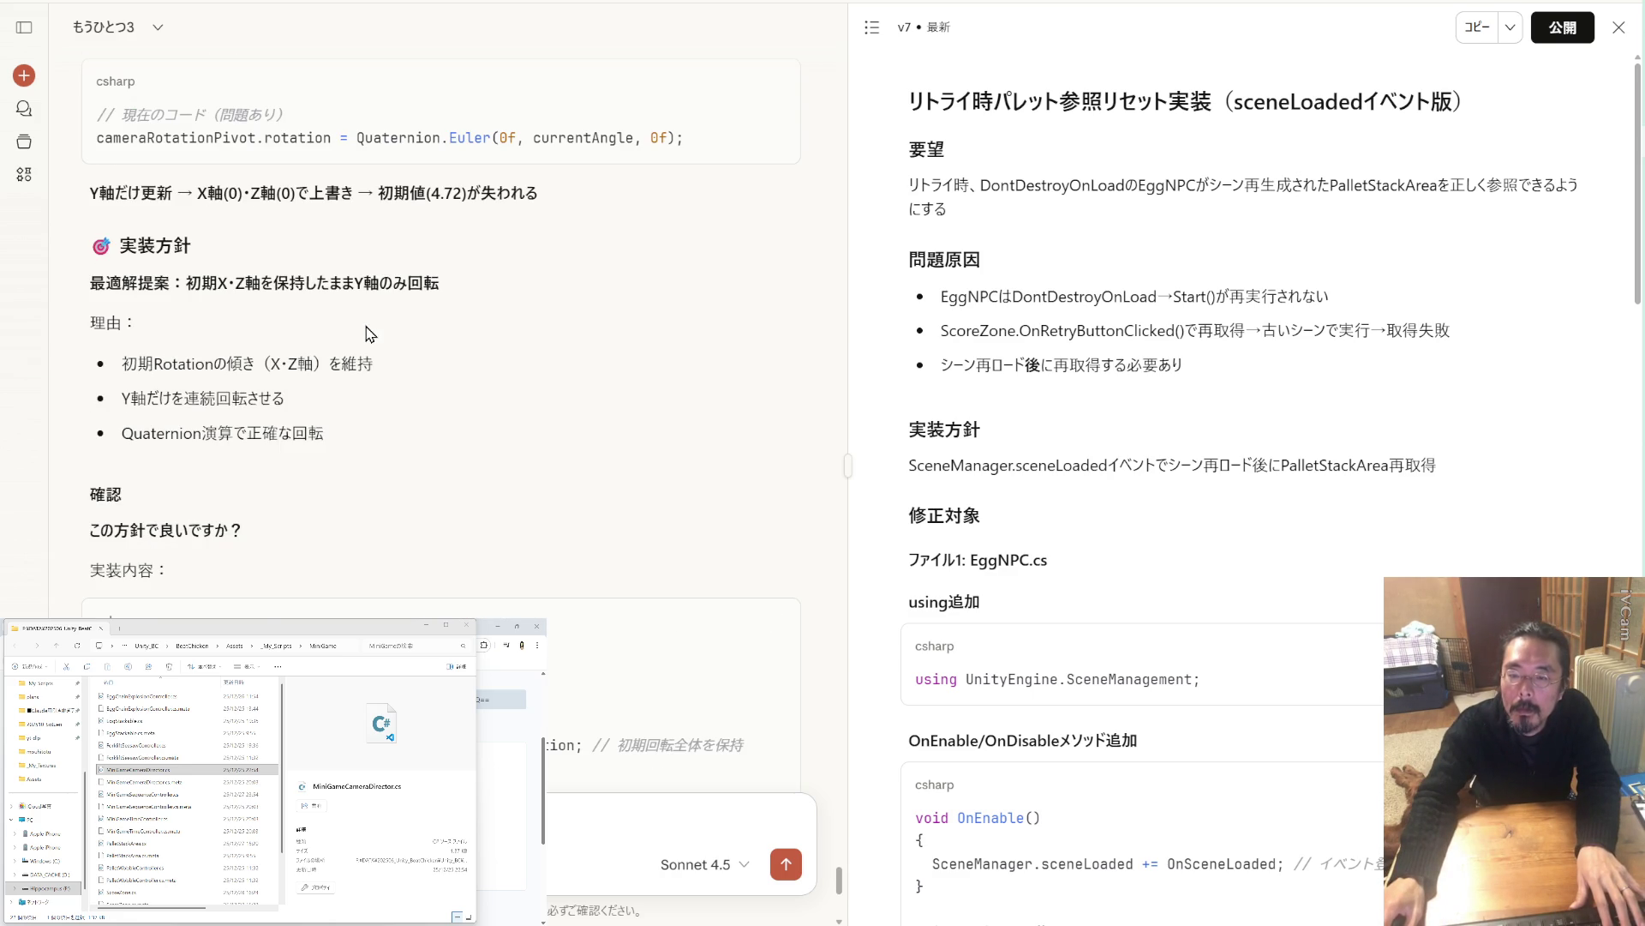
scroll(369, 333, "up", 2)
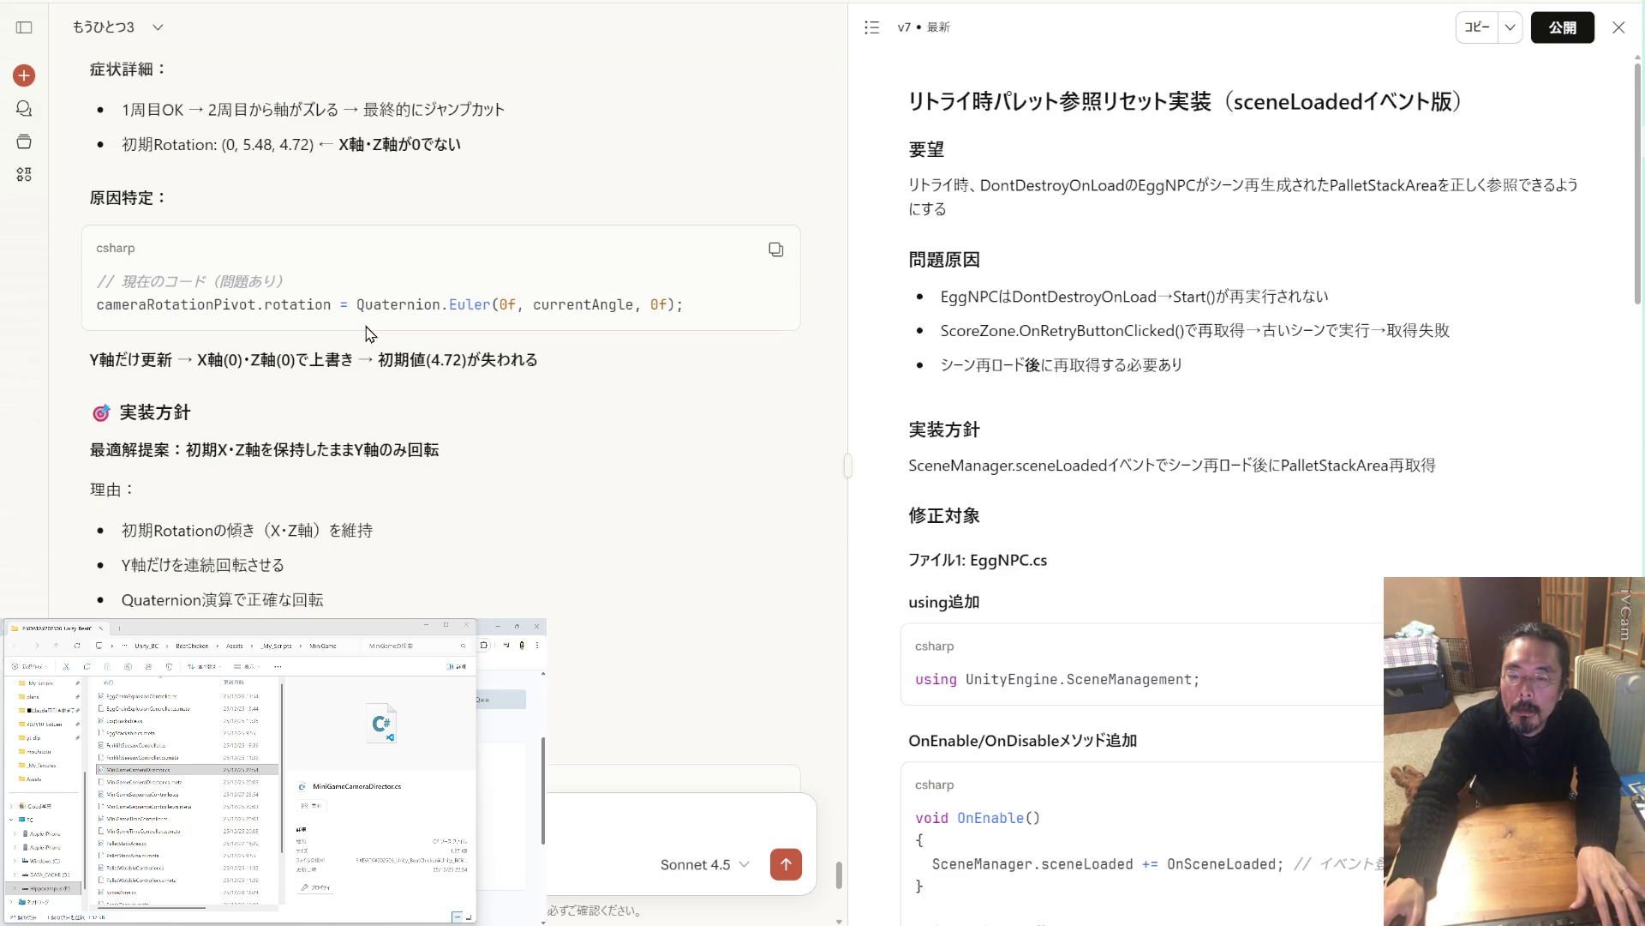
scroll(368, 332, "down", 10)
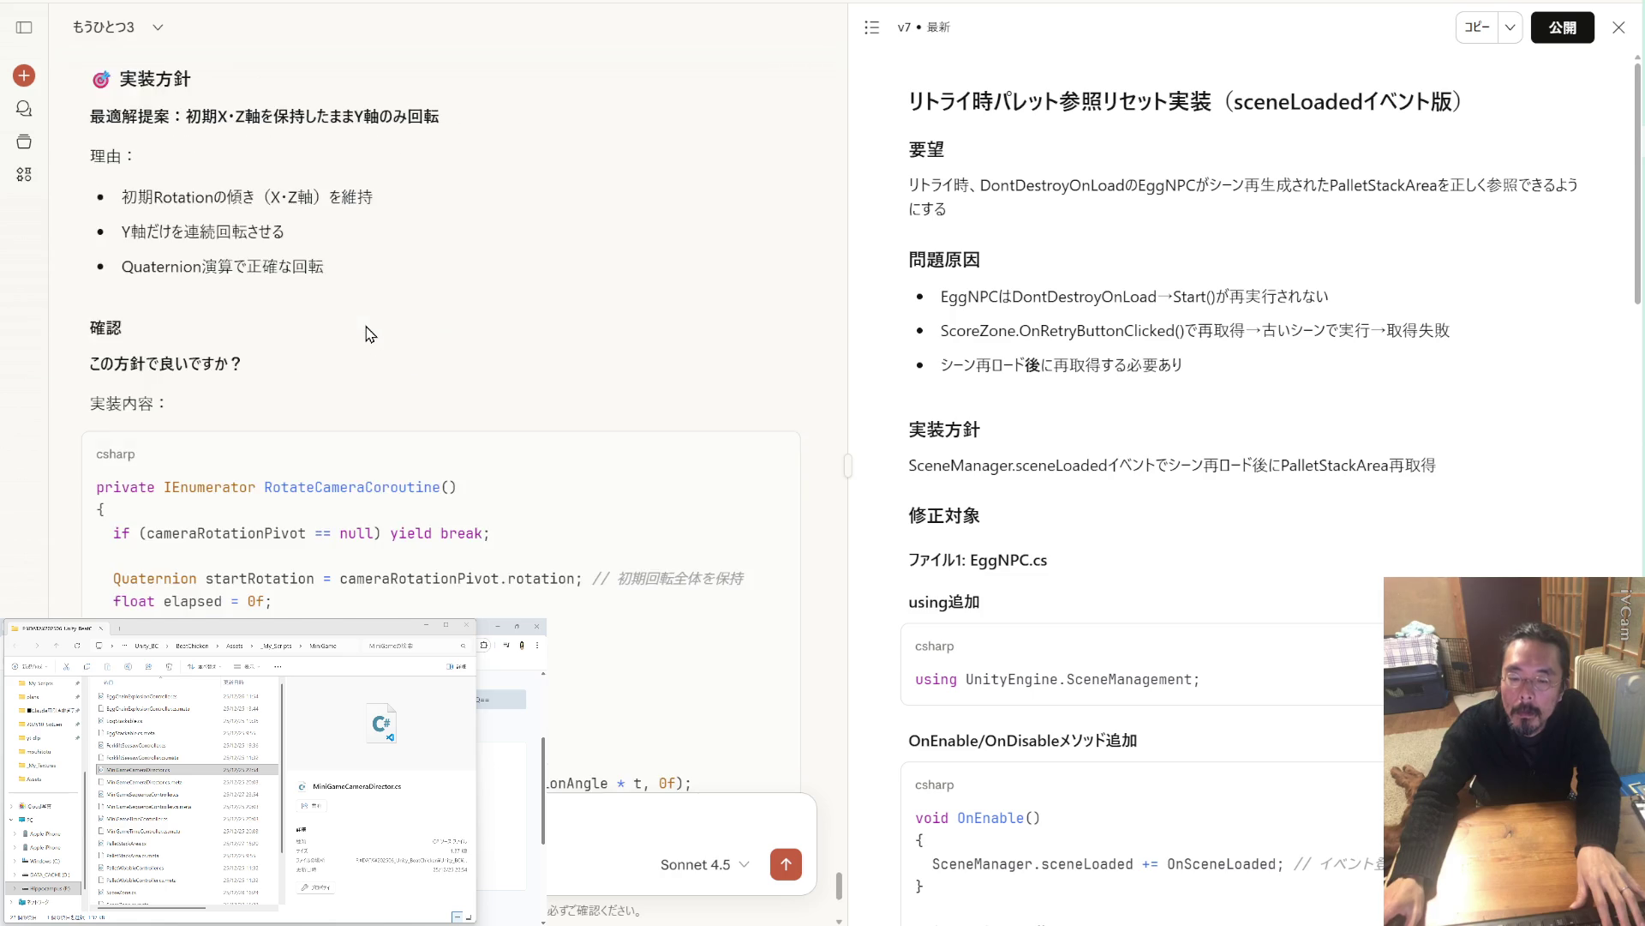
left_click(786, 864)
scroll(567, 523, "up", 5)
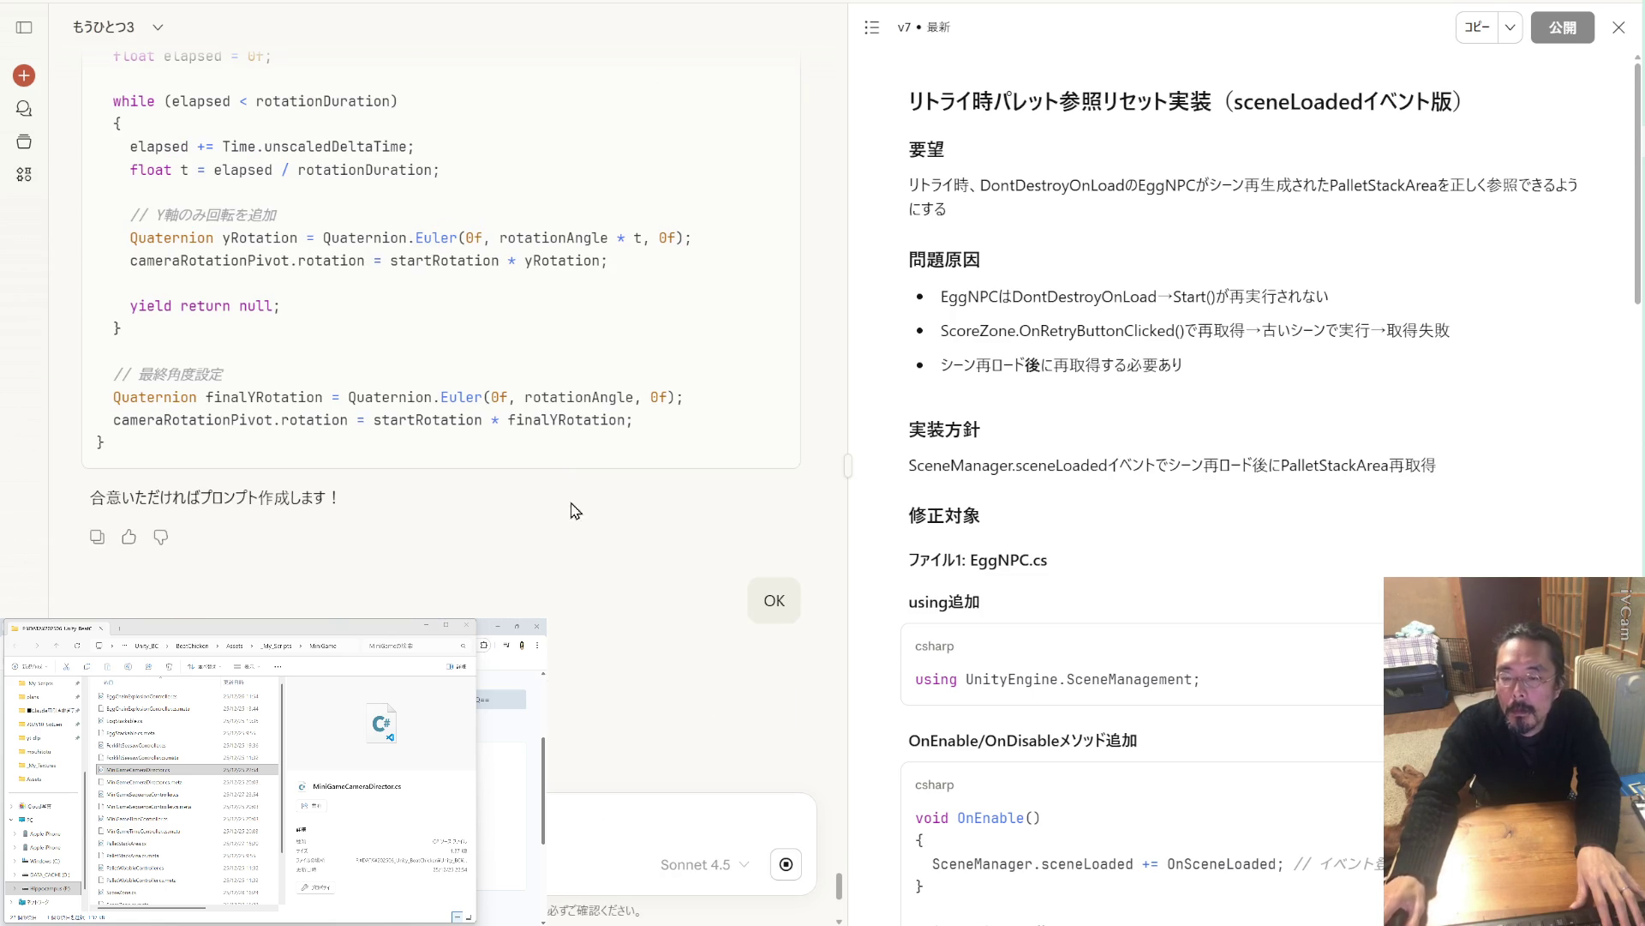
Create folder 1228_1639 under BU_BC, copy _My_Scripts into it, then return to Claude.
mouse_move(1644, 112)
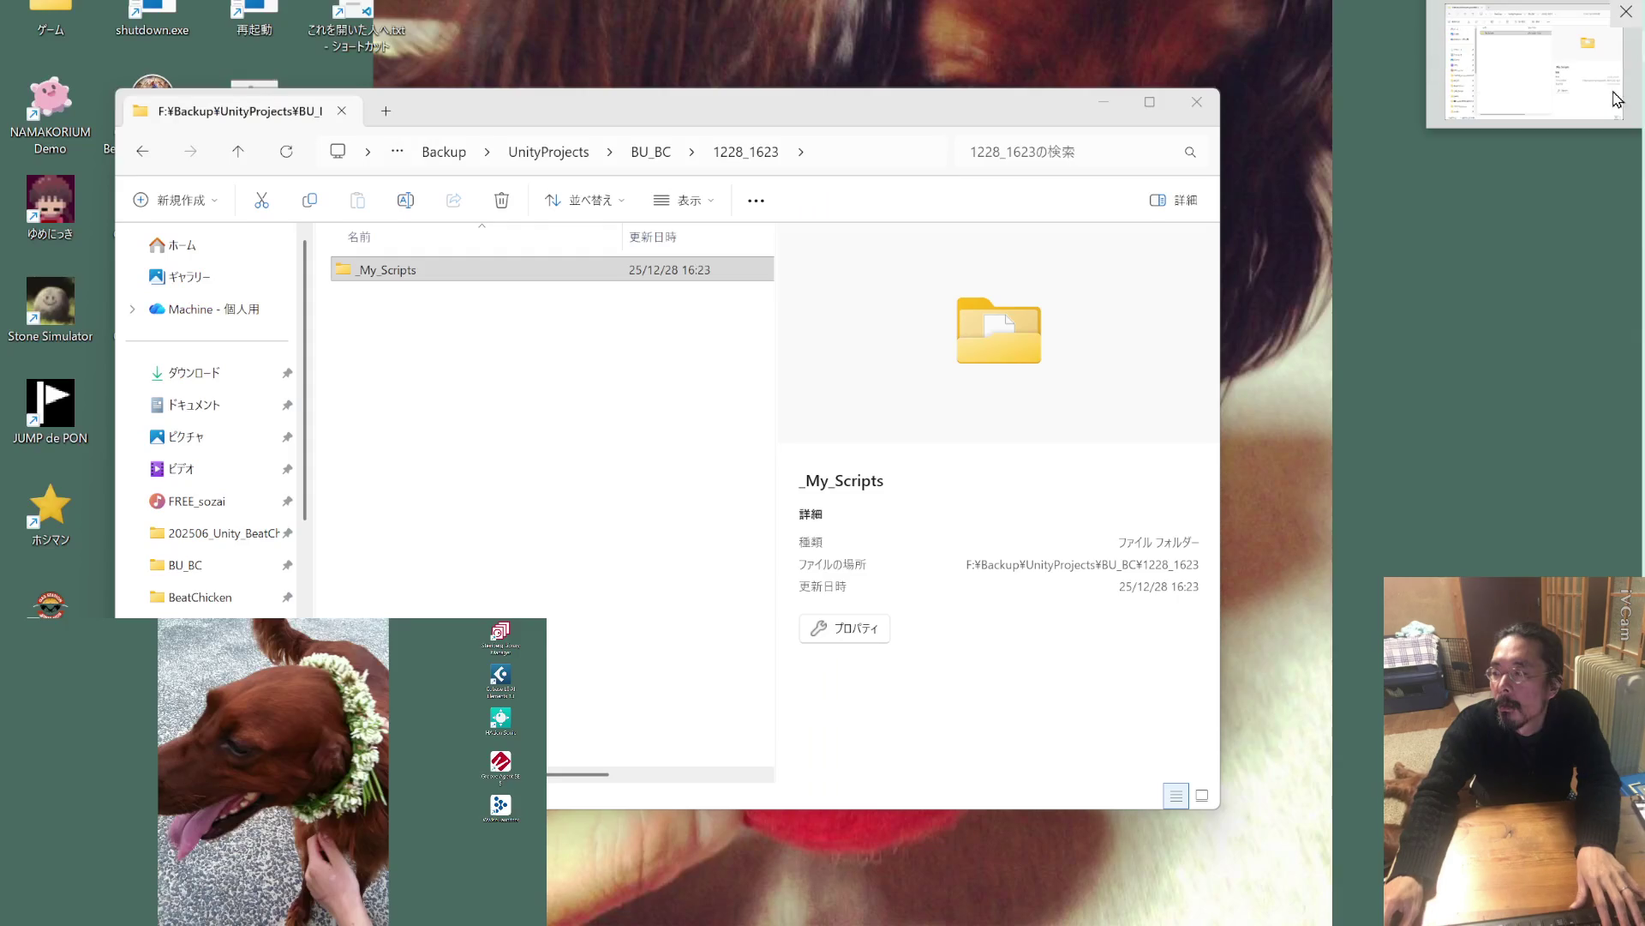
left_click(1534, 43)
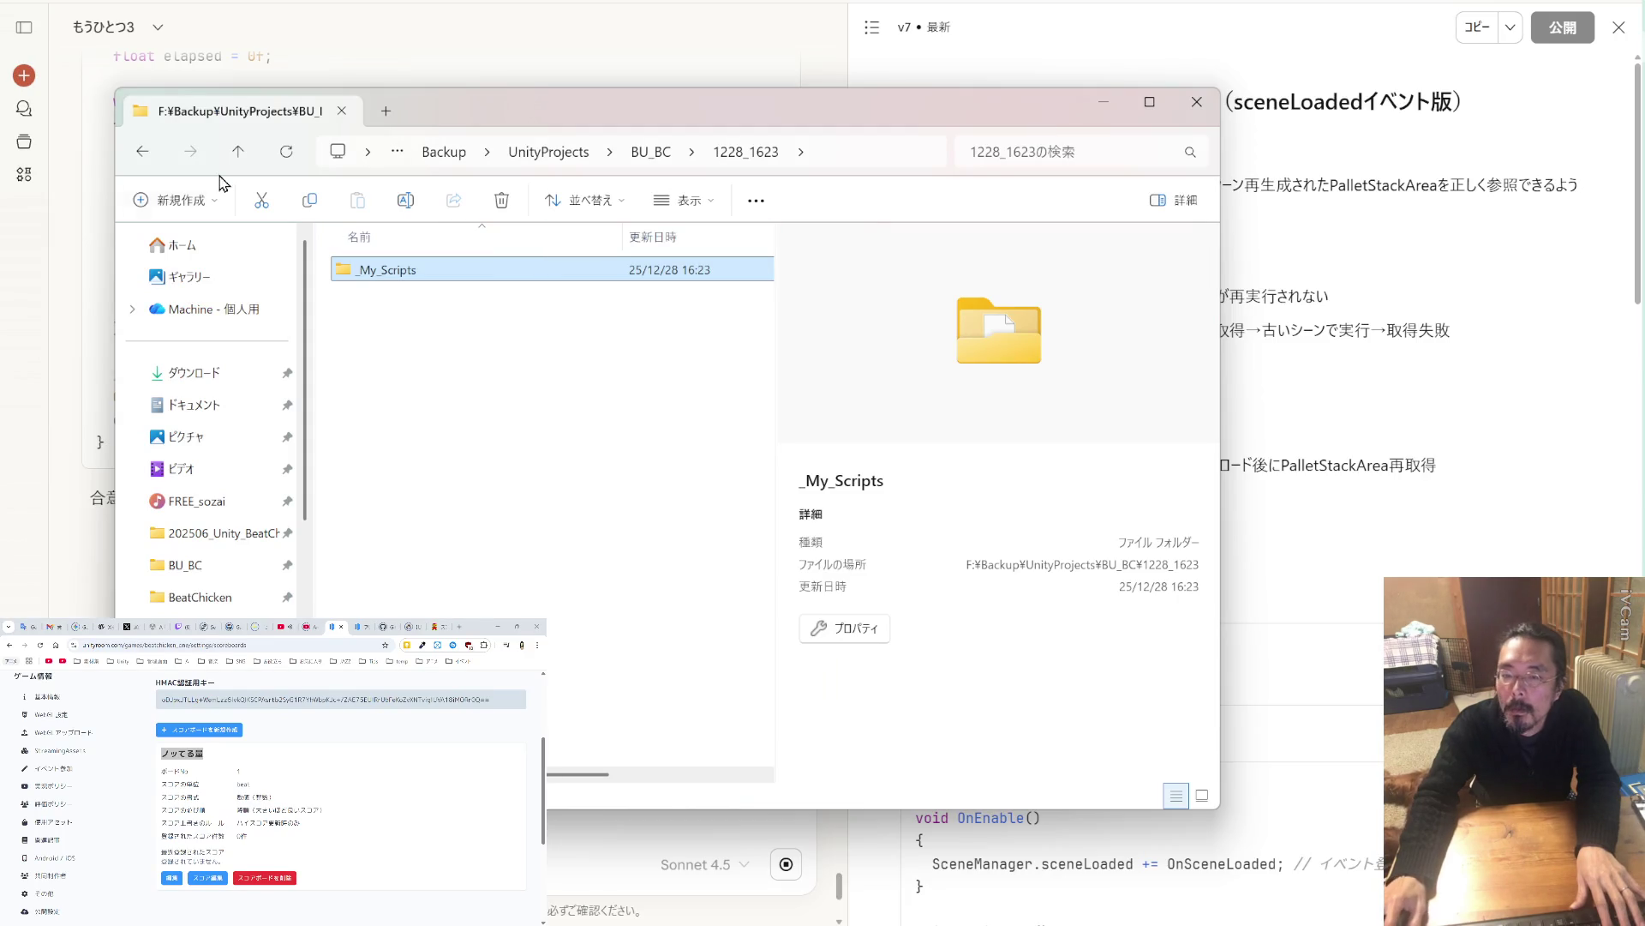
left_click(238, 155)
left_click(180, 202)
left_click(203, 244)
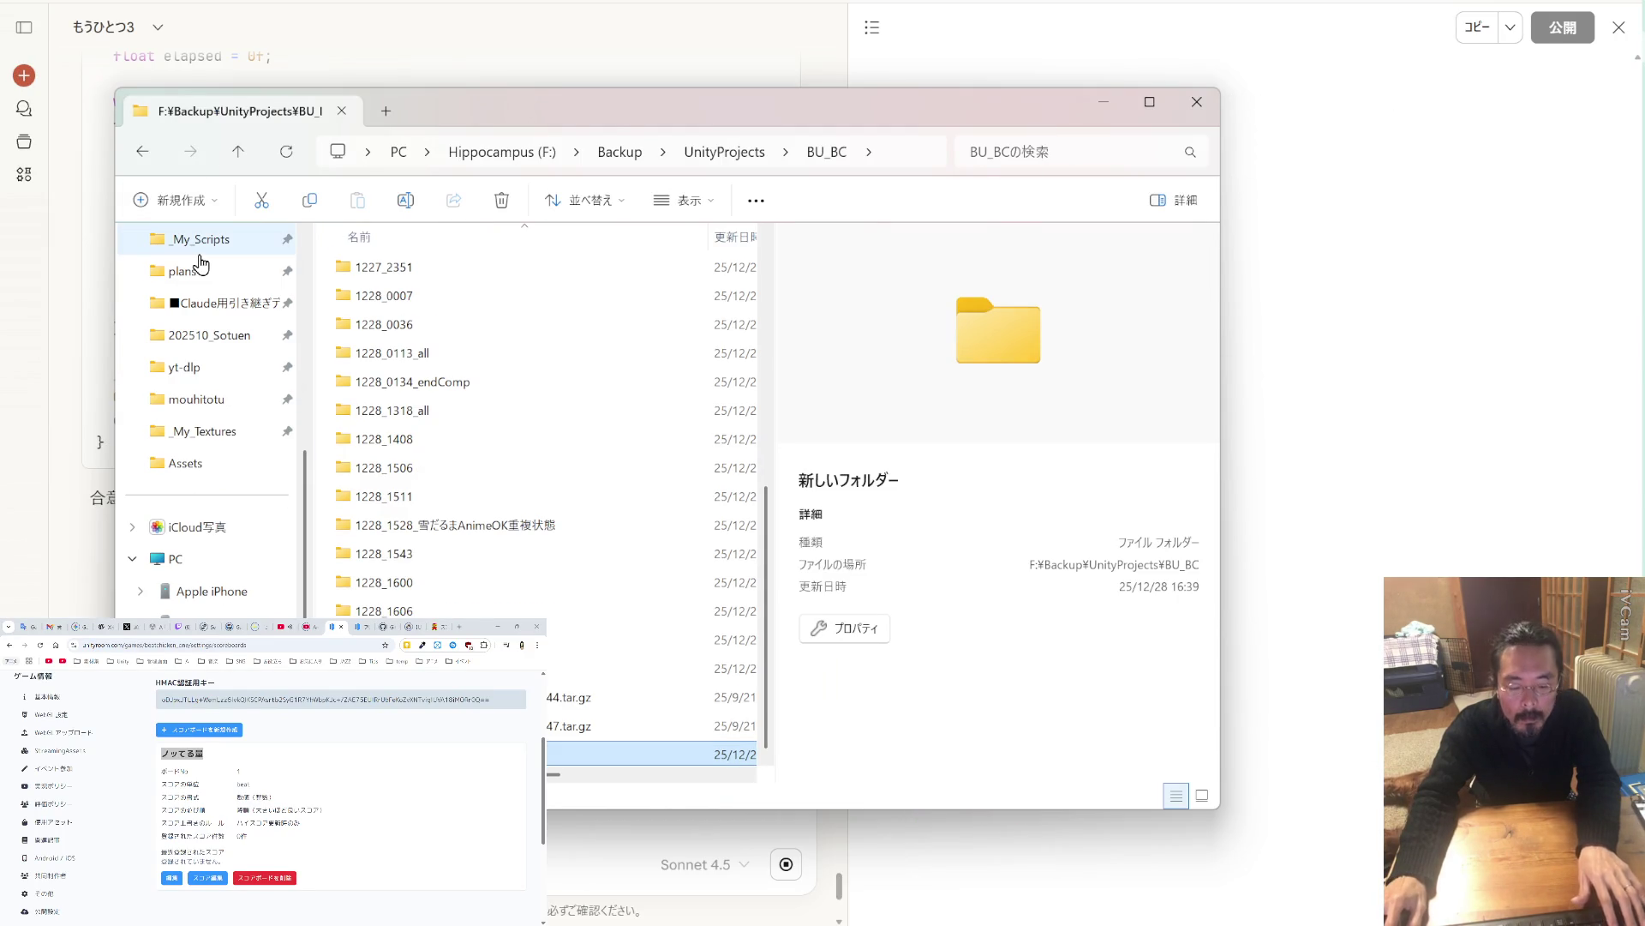
type("1228_1639")
key("Return")
key("Return")
mouse_move(200, 239)
left_mouse_down()
mouse_move(461, 348)
mouse_move(699, 353)
left_mouse_up()
left_click(1420, 438)
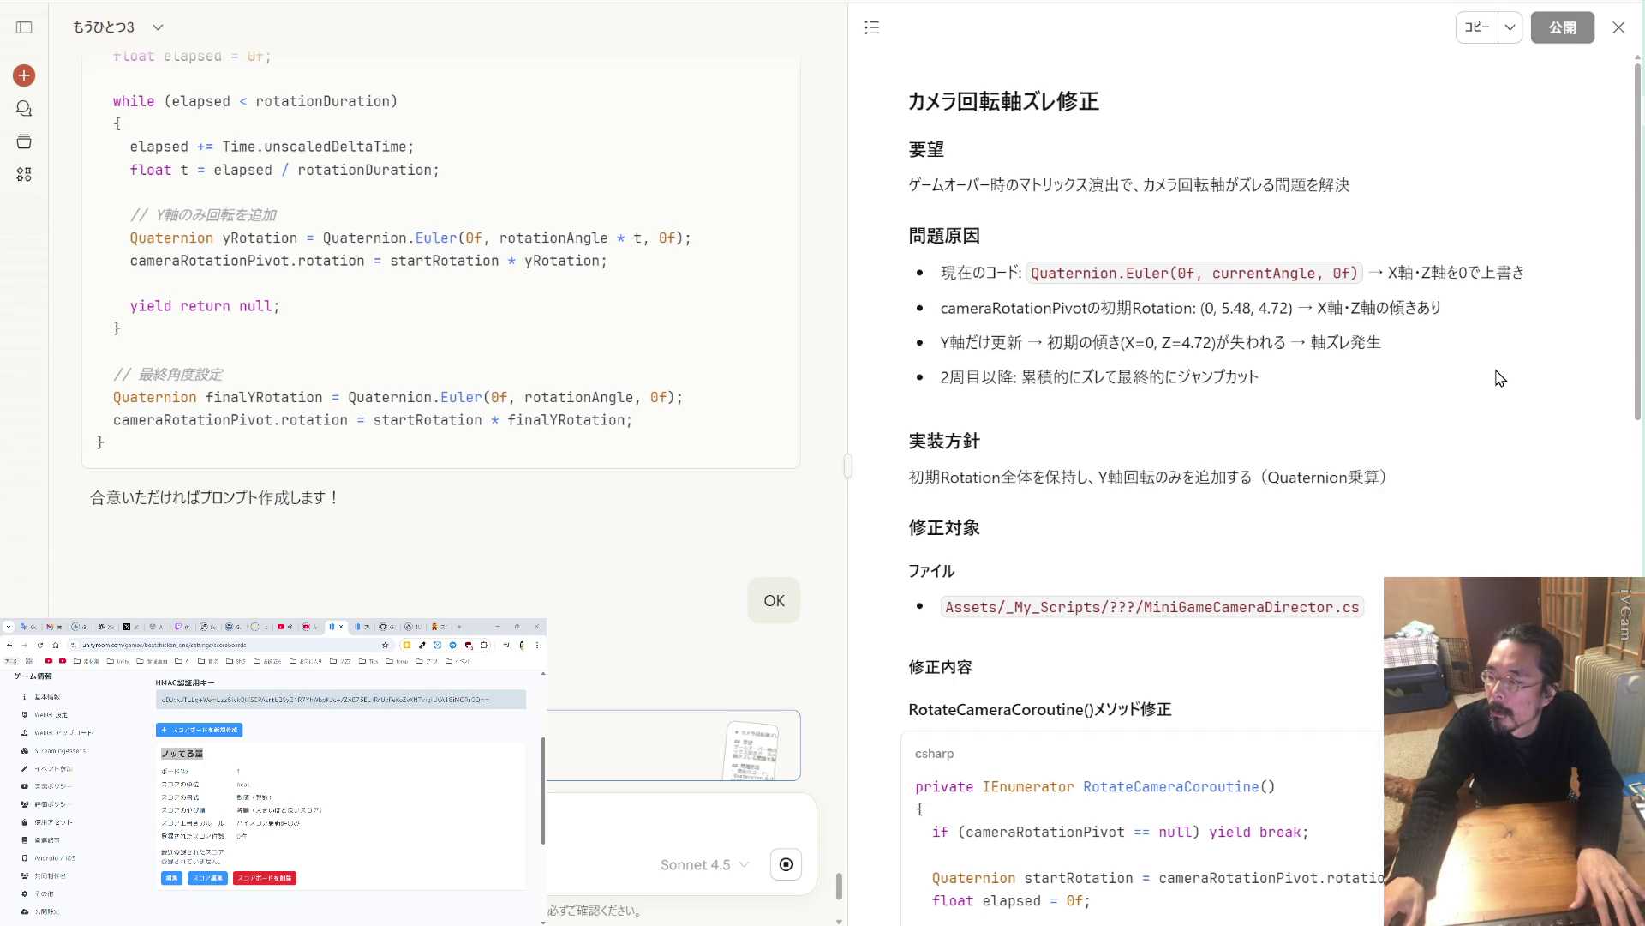
Copy the 「カメラ回転軸ズレ修正」 prompt from Claude's artifact and switch to the Claude Code terminal.
scroll(1500, 378, "down", 15)
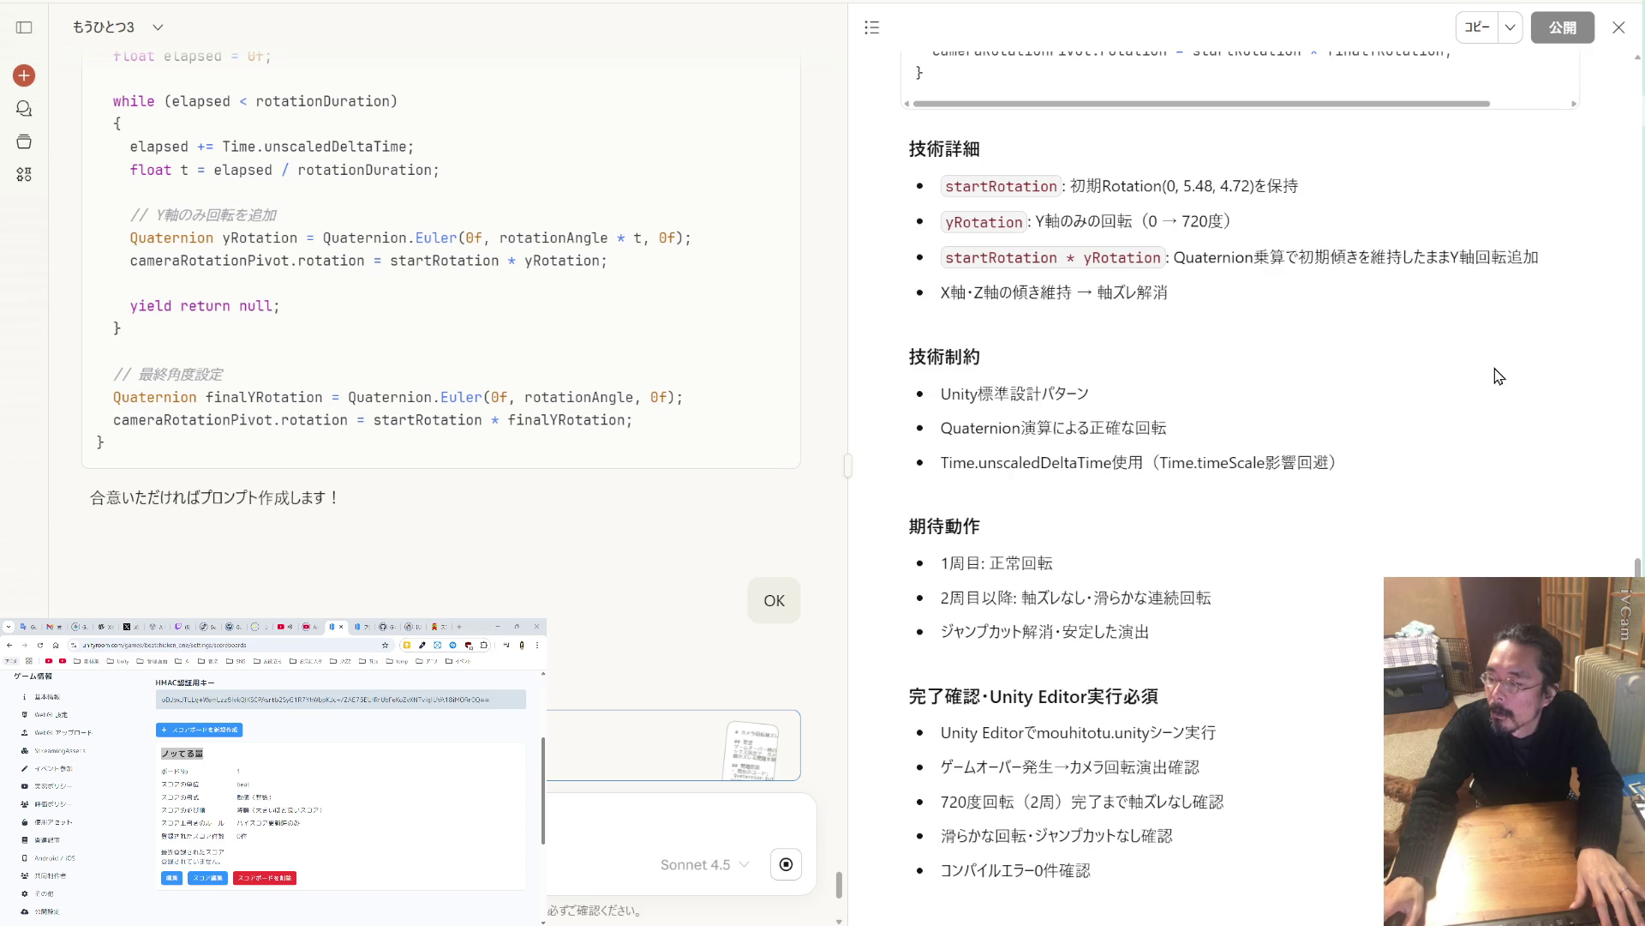
scroll(441, 337, "down", 2)
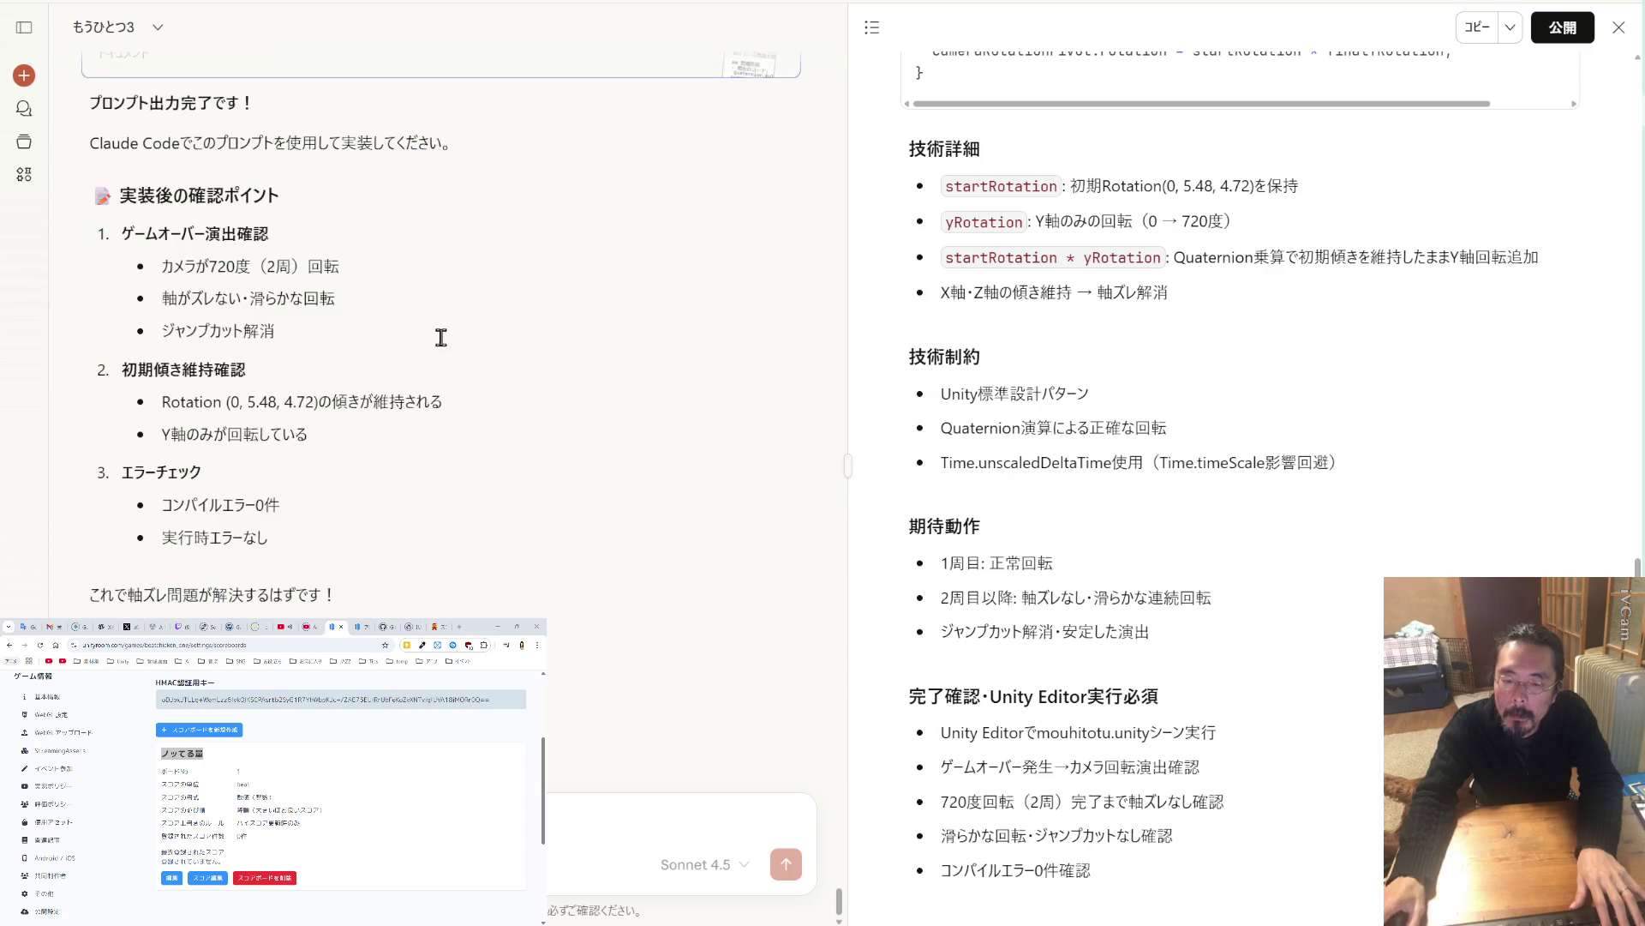
left_click(1476, 27)
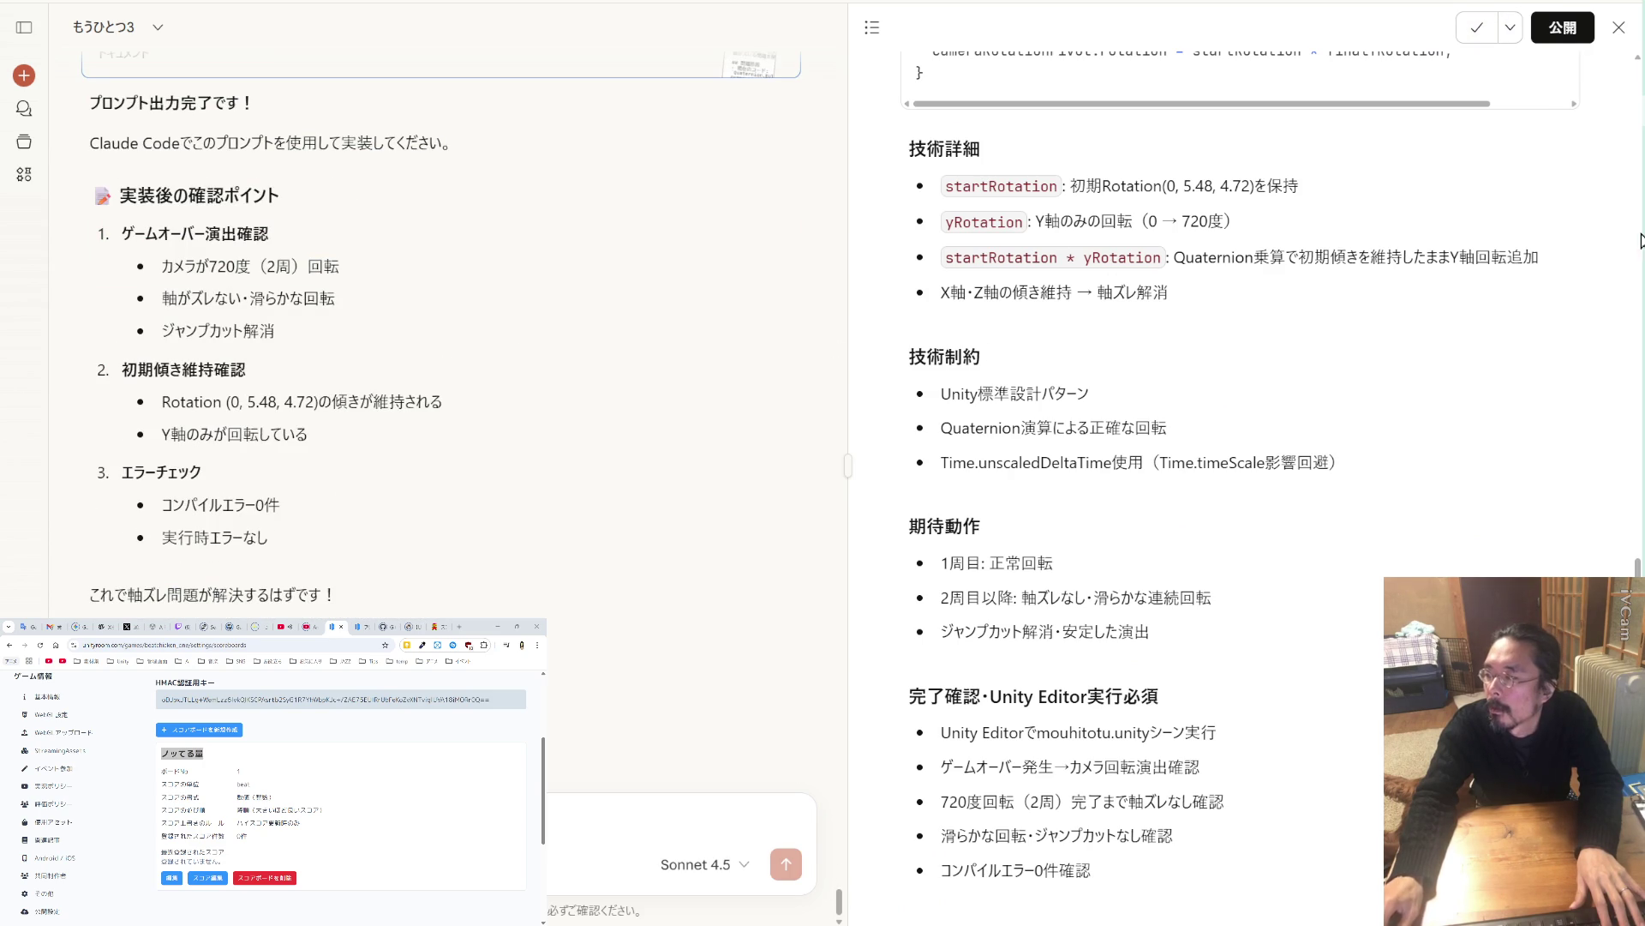
key("alt+Tab")
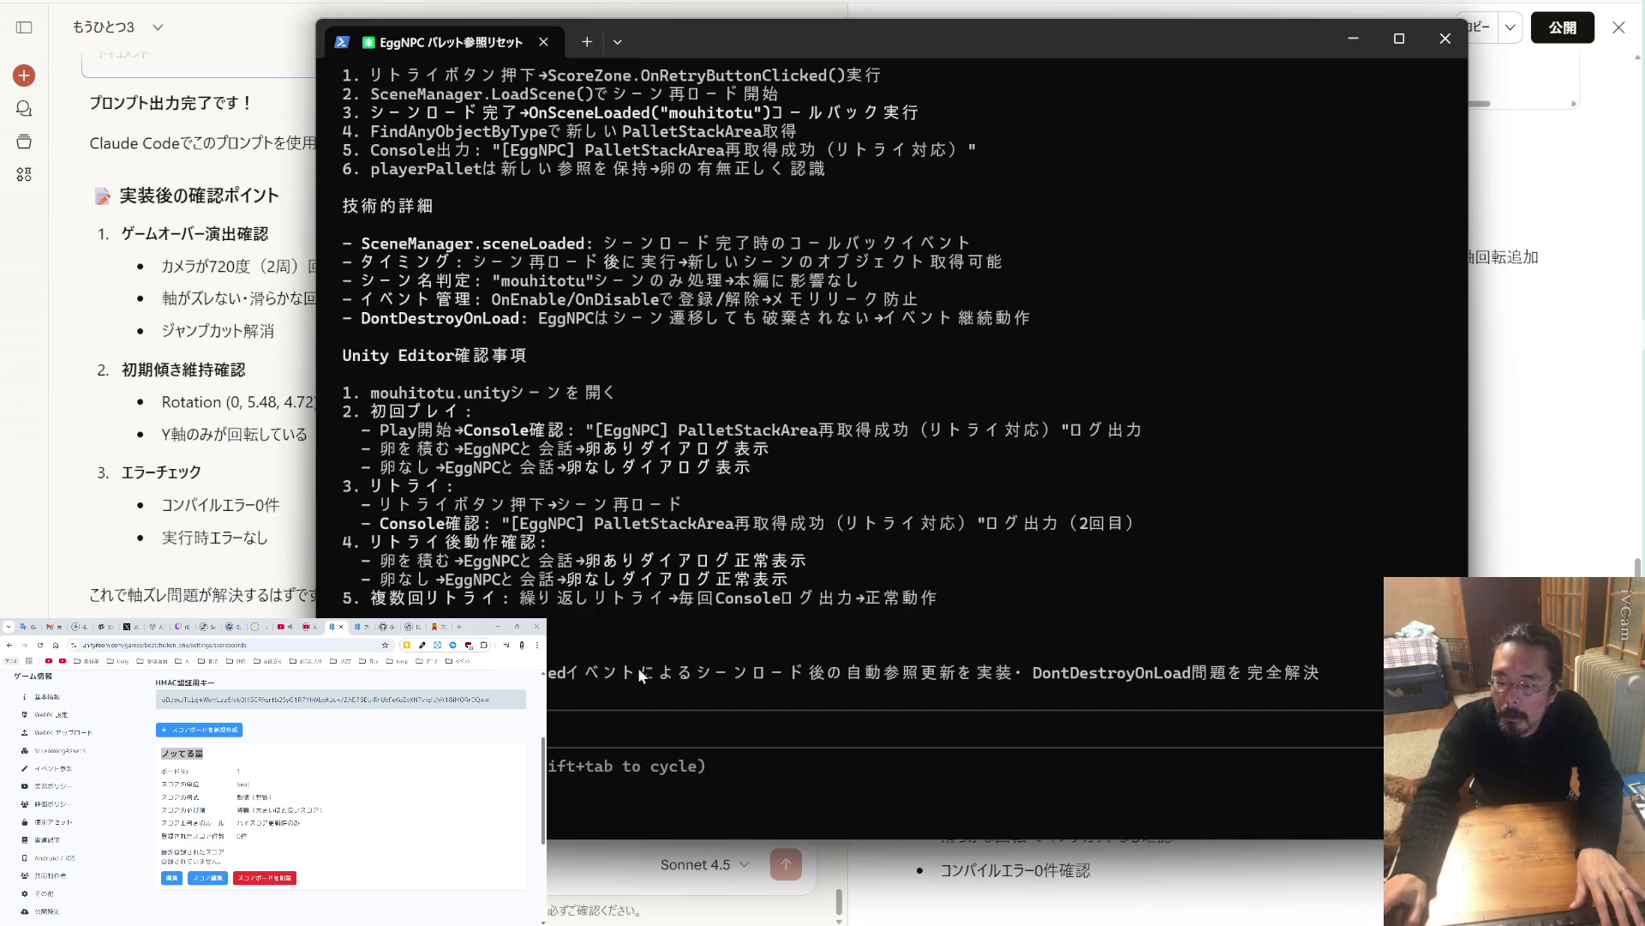
Run /clear, submit the pasted camera rotation fix prompt, then stop the Unity play test.
type("/clear")
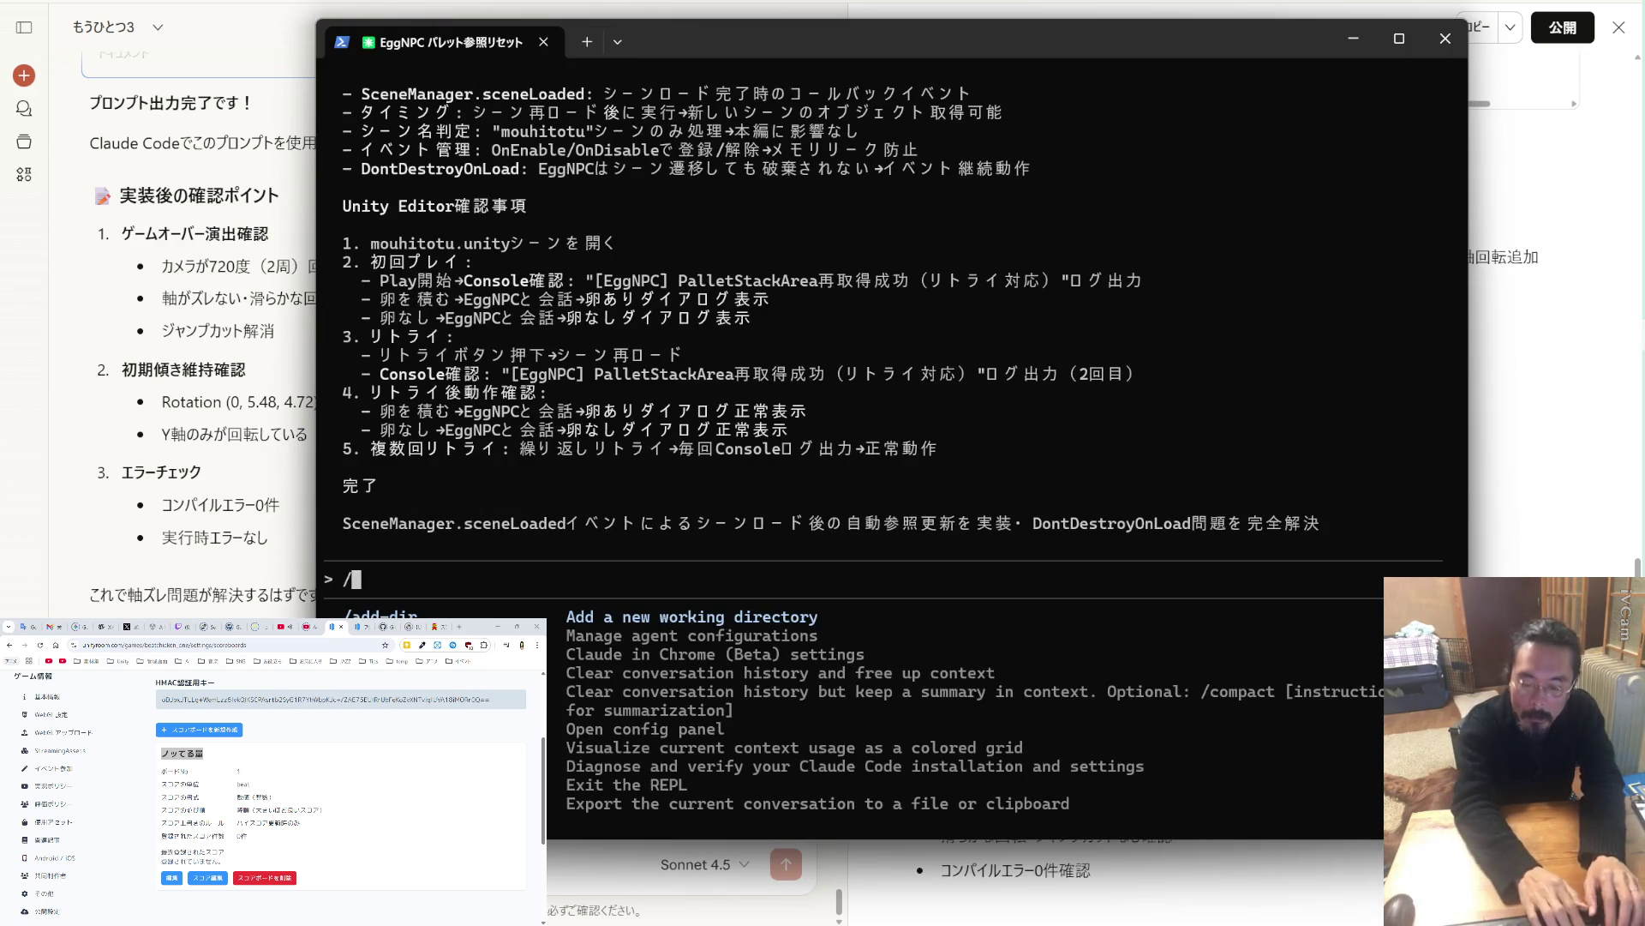
key("Return")
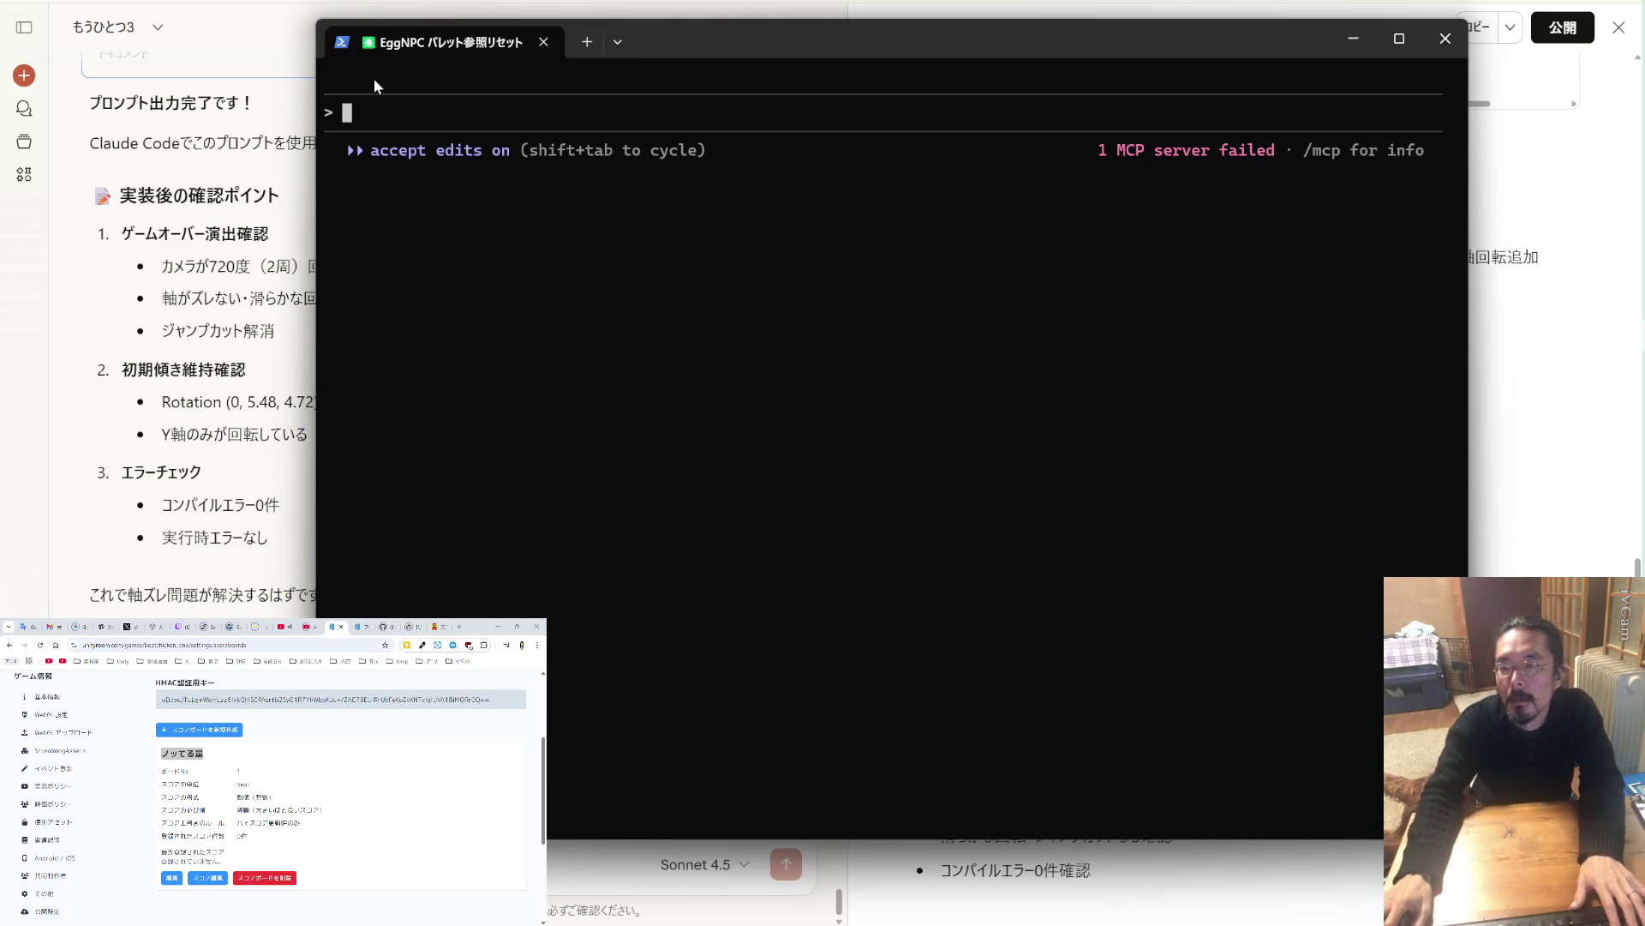
key("ctrl+v")
key("Return")
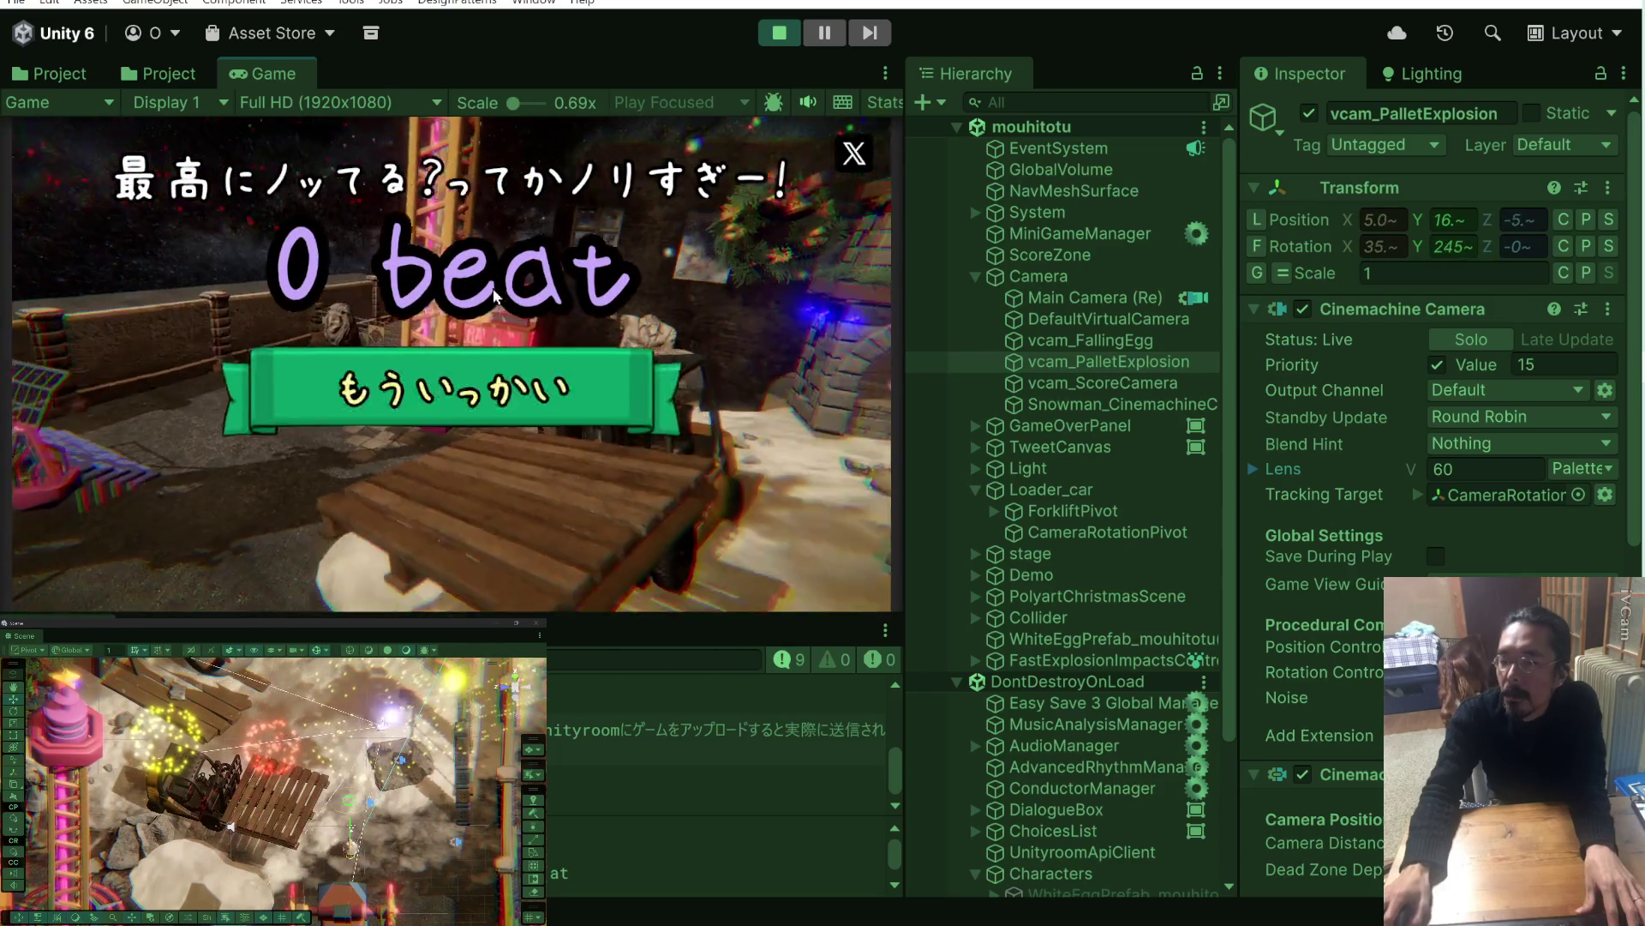
key("ctrl+p")
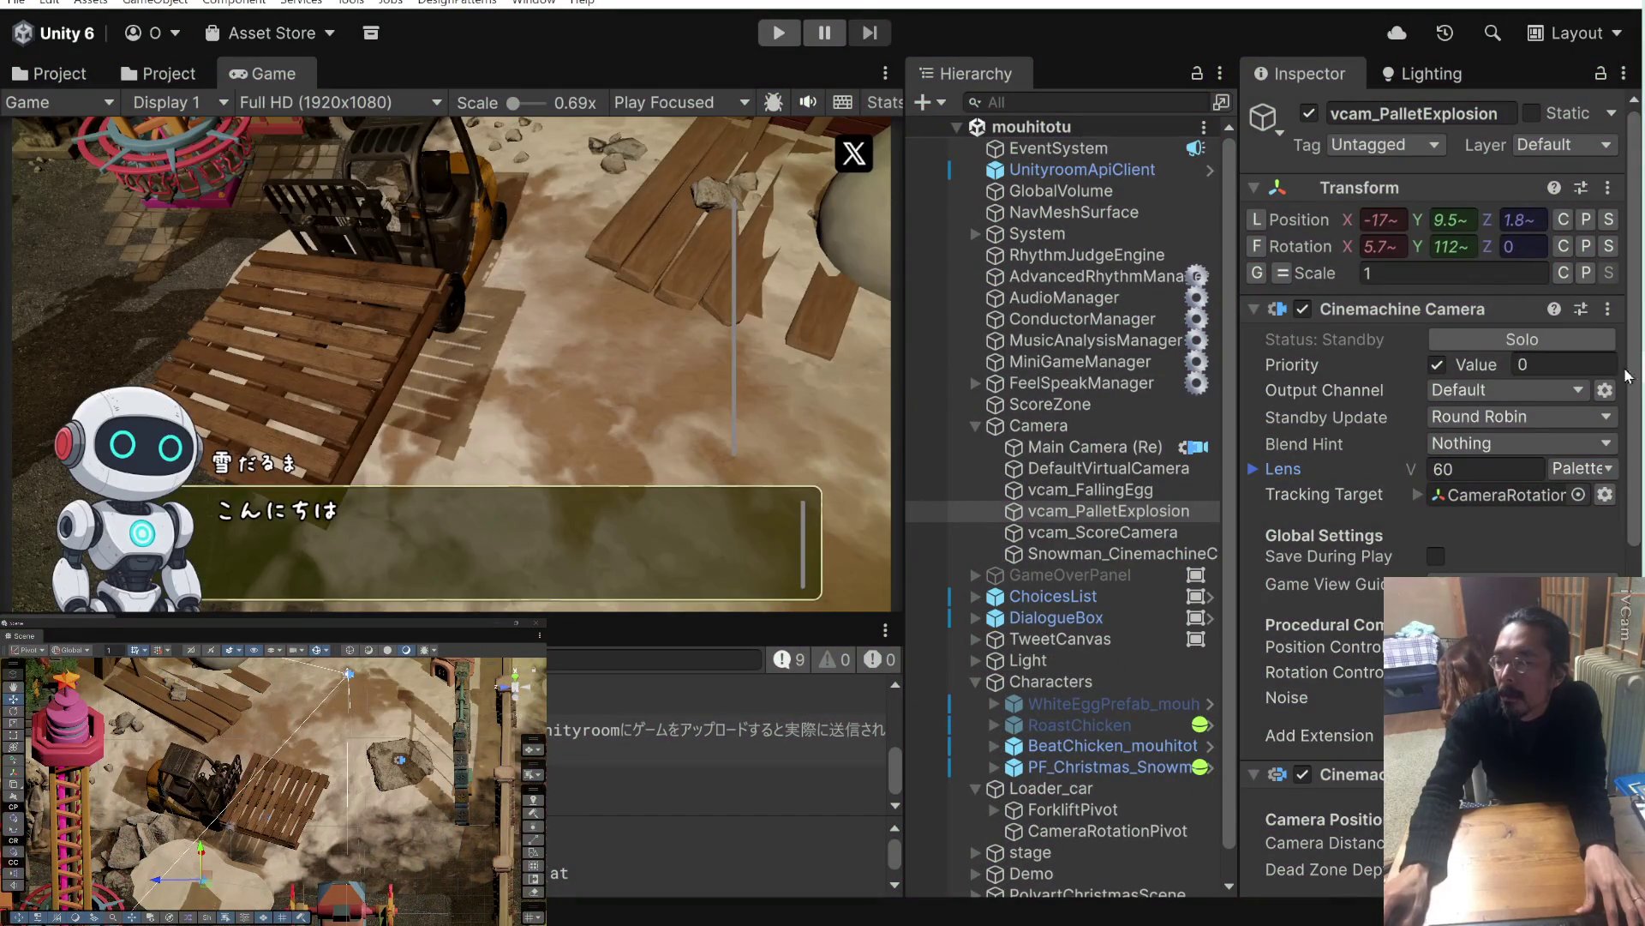
key("alt+Tab")
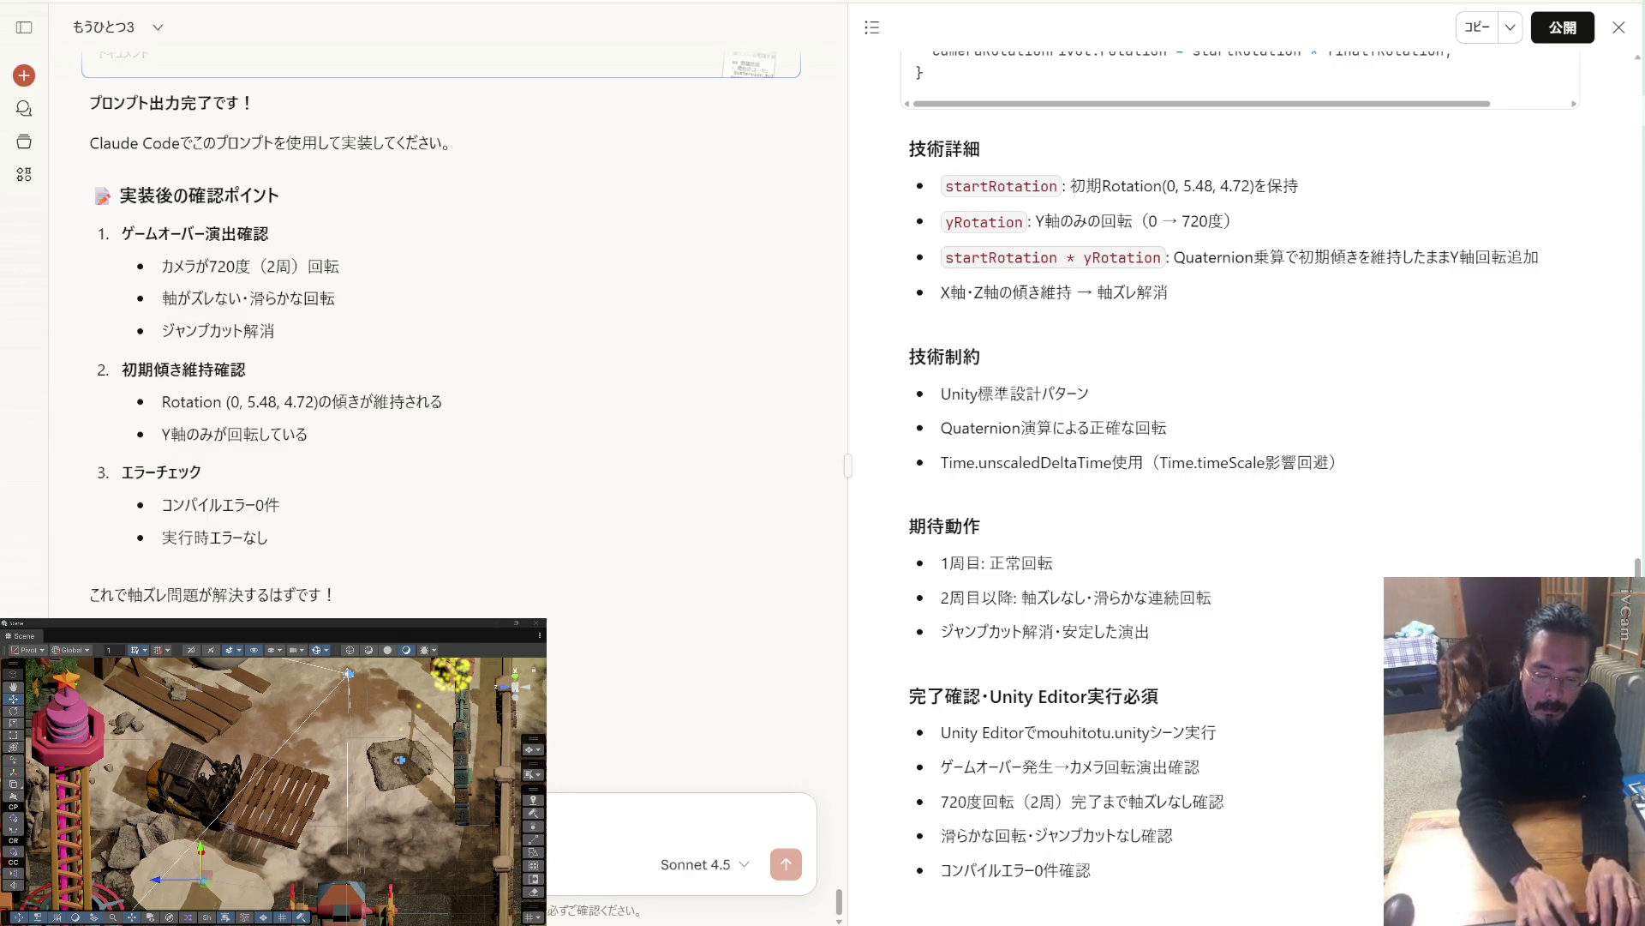
Report the persisting second-rotation jump cut, then quote Claude's repeated-game-over question in a new reply.
key("ctrl+v")
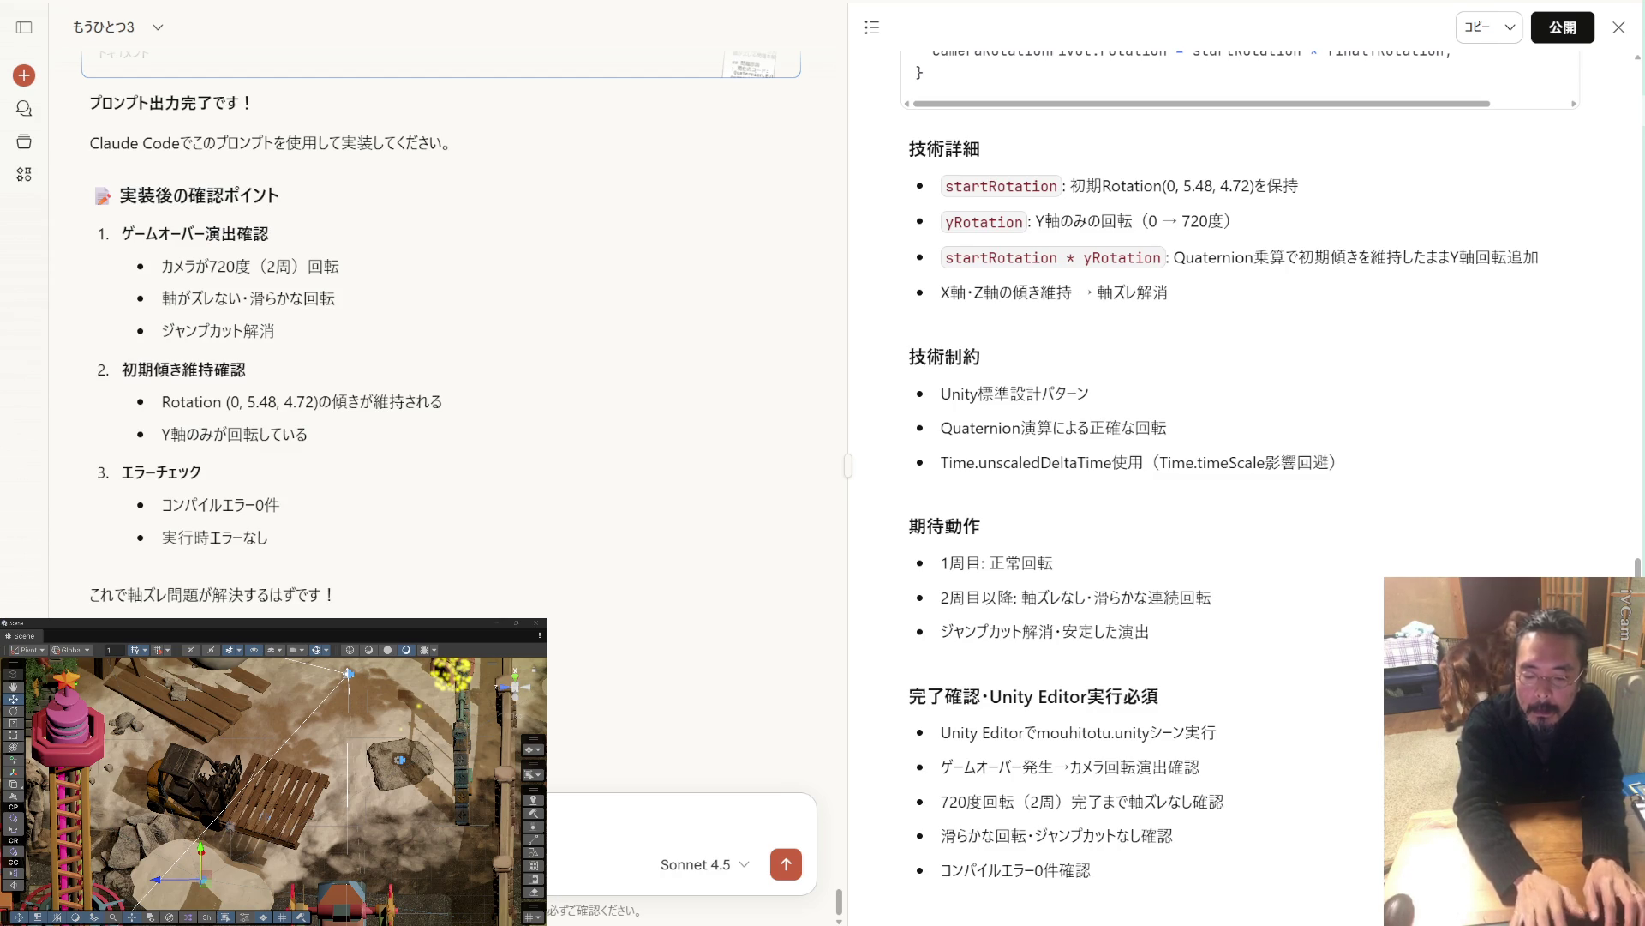
key("Return")
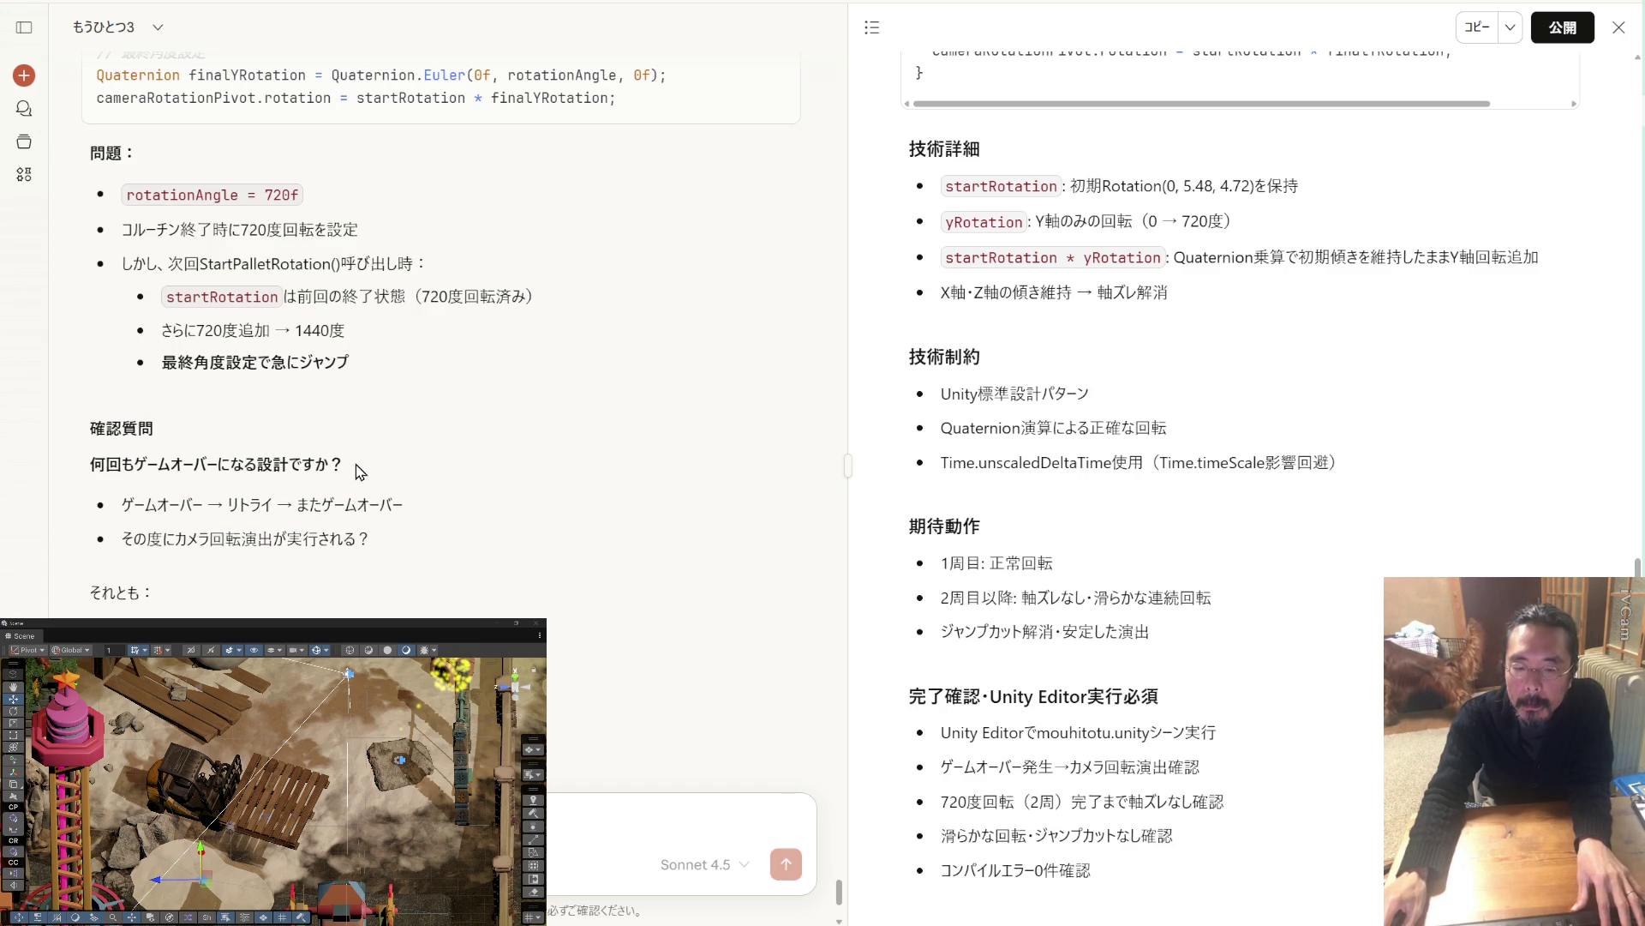
left_click_drag(356, 461, 89, 463)
left_click(677, 823)
key("ctrl+v")
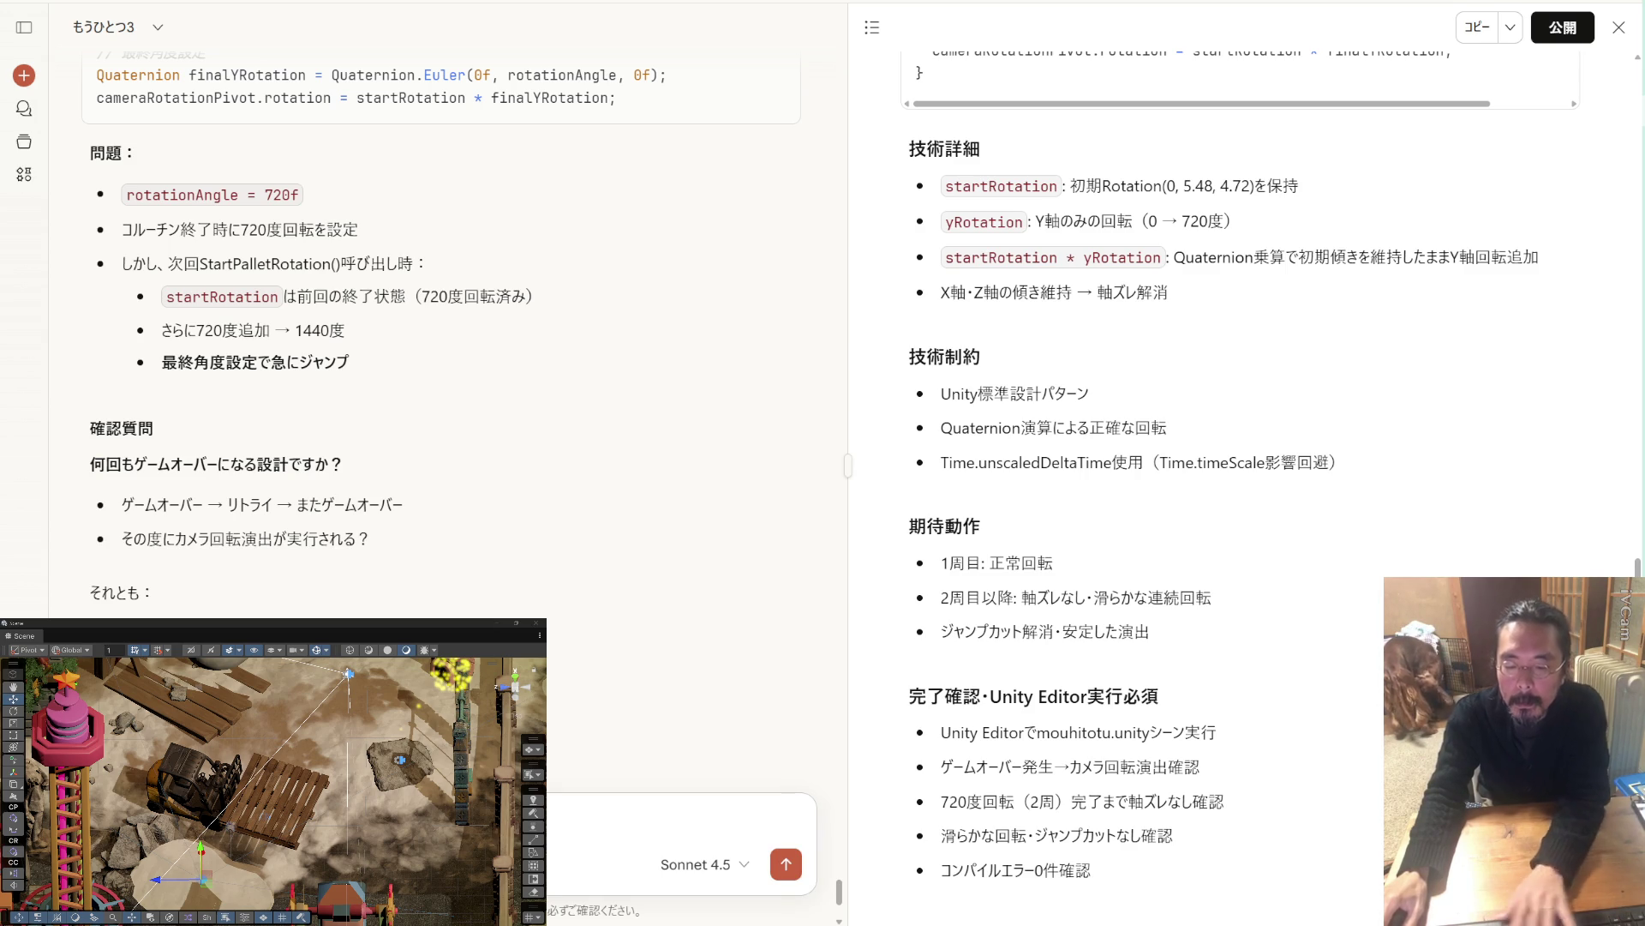
key("shift+Return")
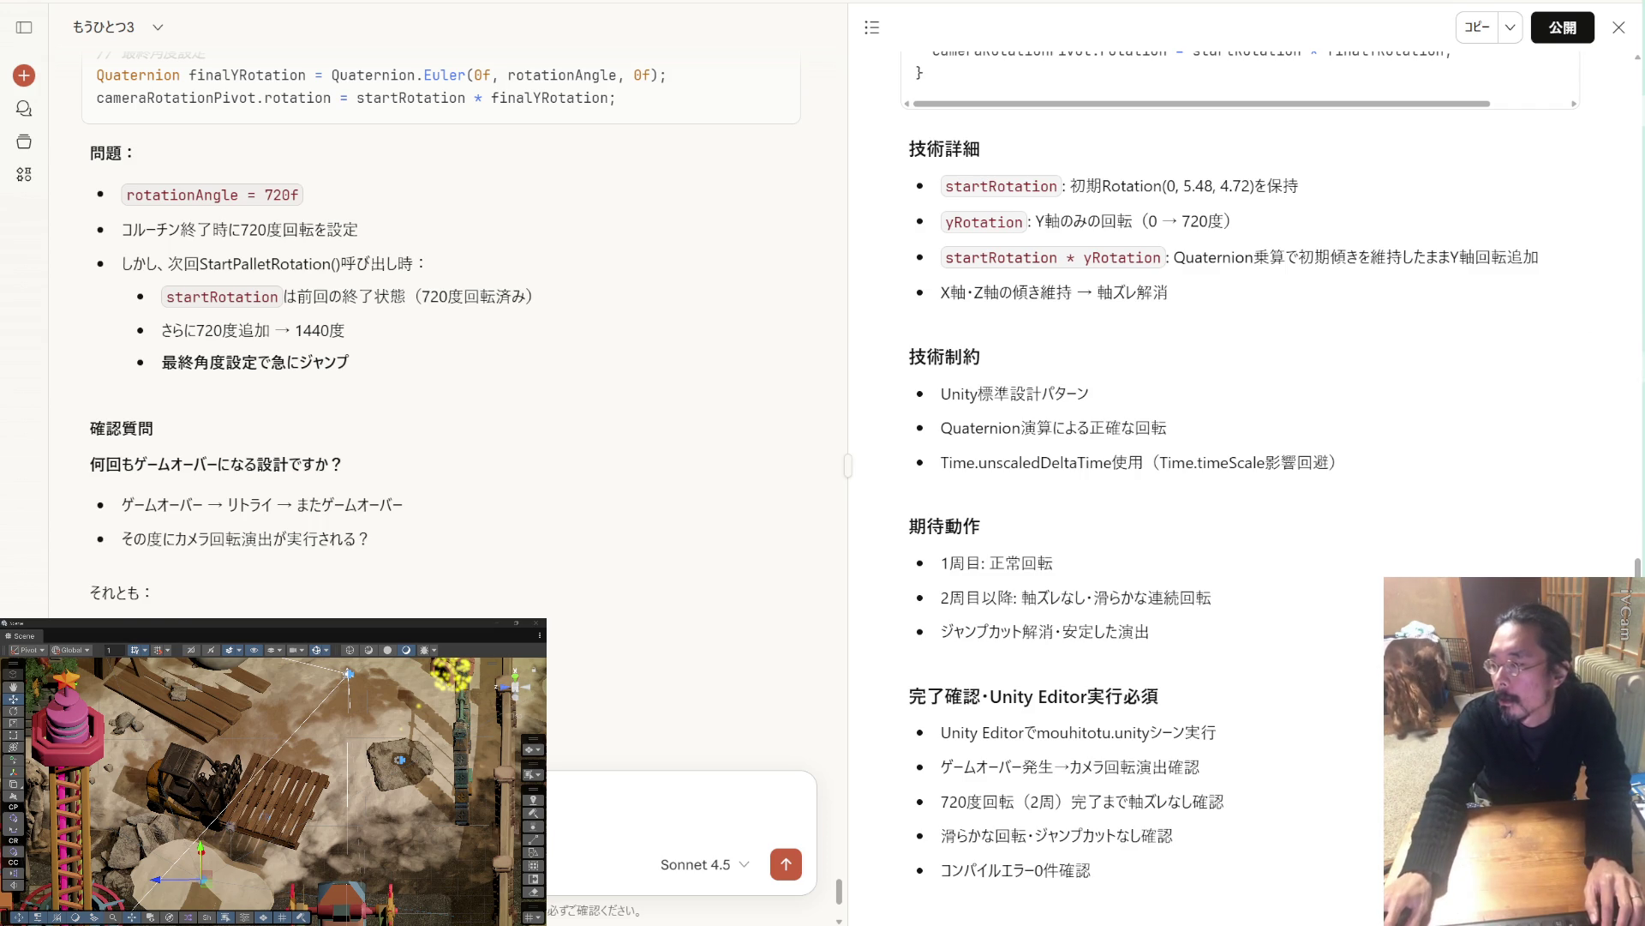
key("alt+Tab")
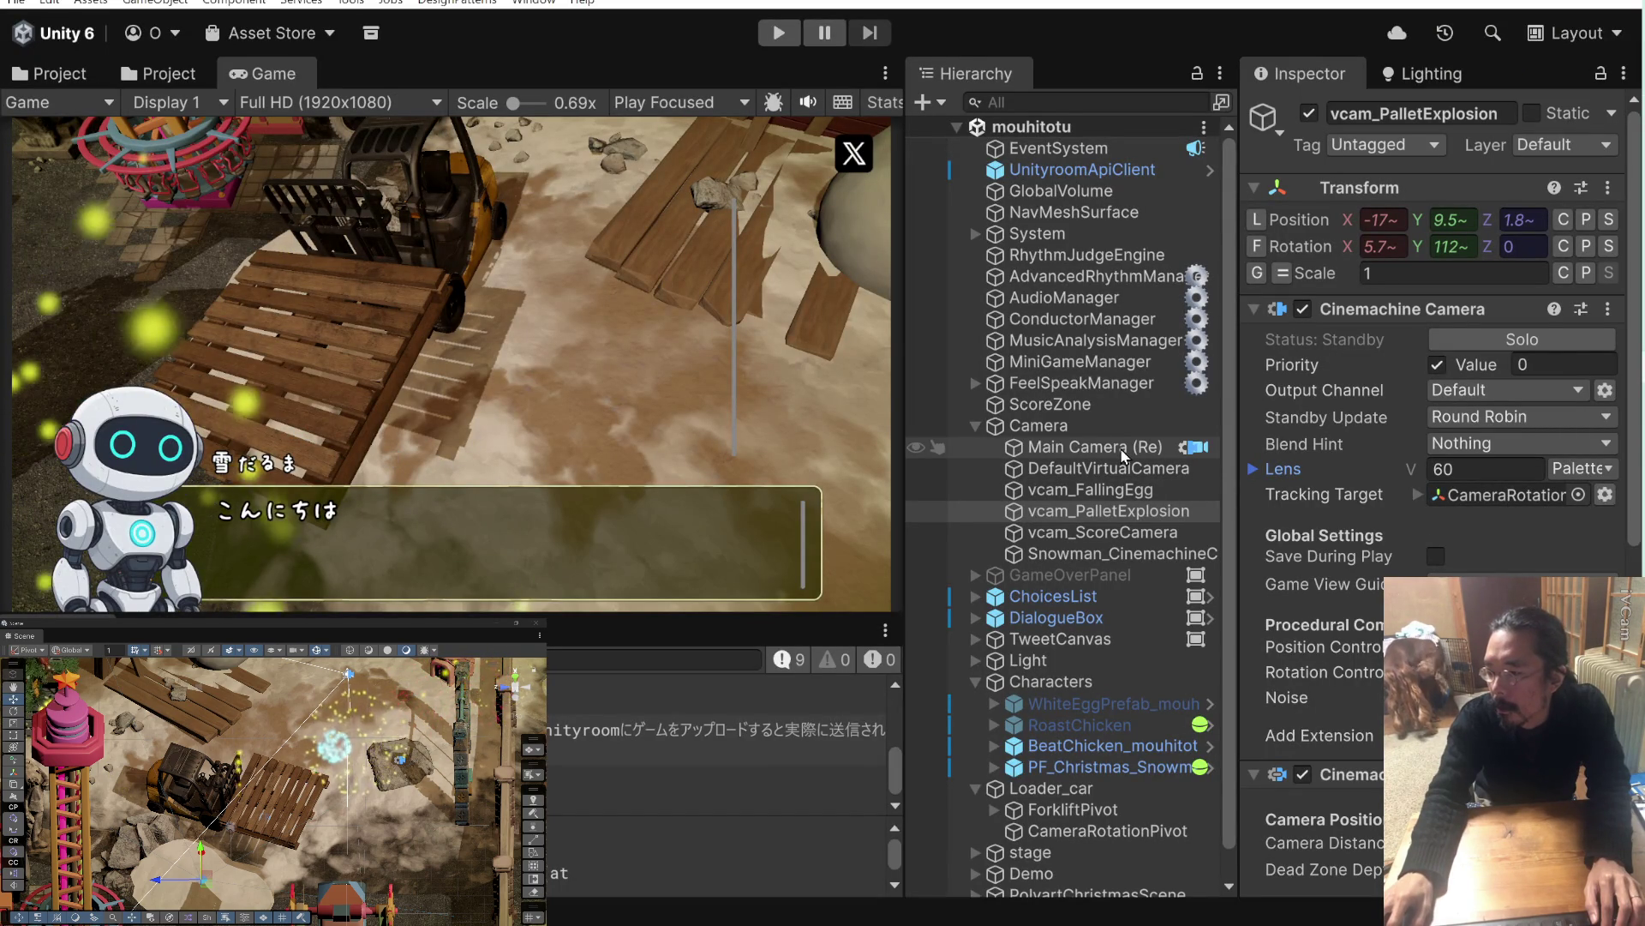
Select MiniGameManager in the Hierarchy and check its Mini Game Camera Director's Rotation Angle setting.
scroll(1121, 540, "down", 1)
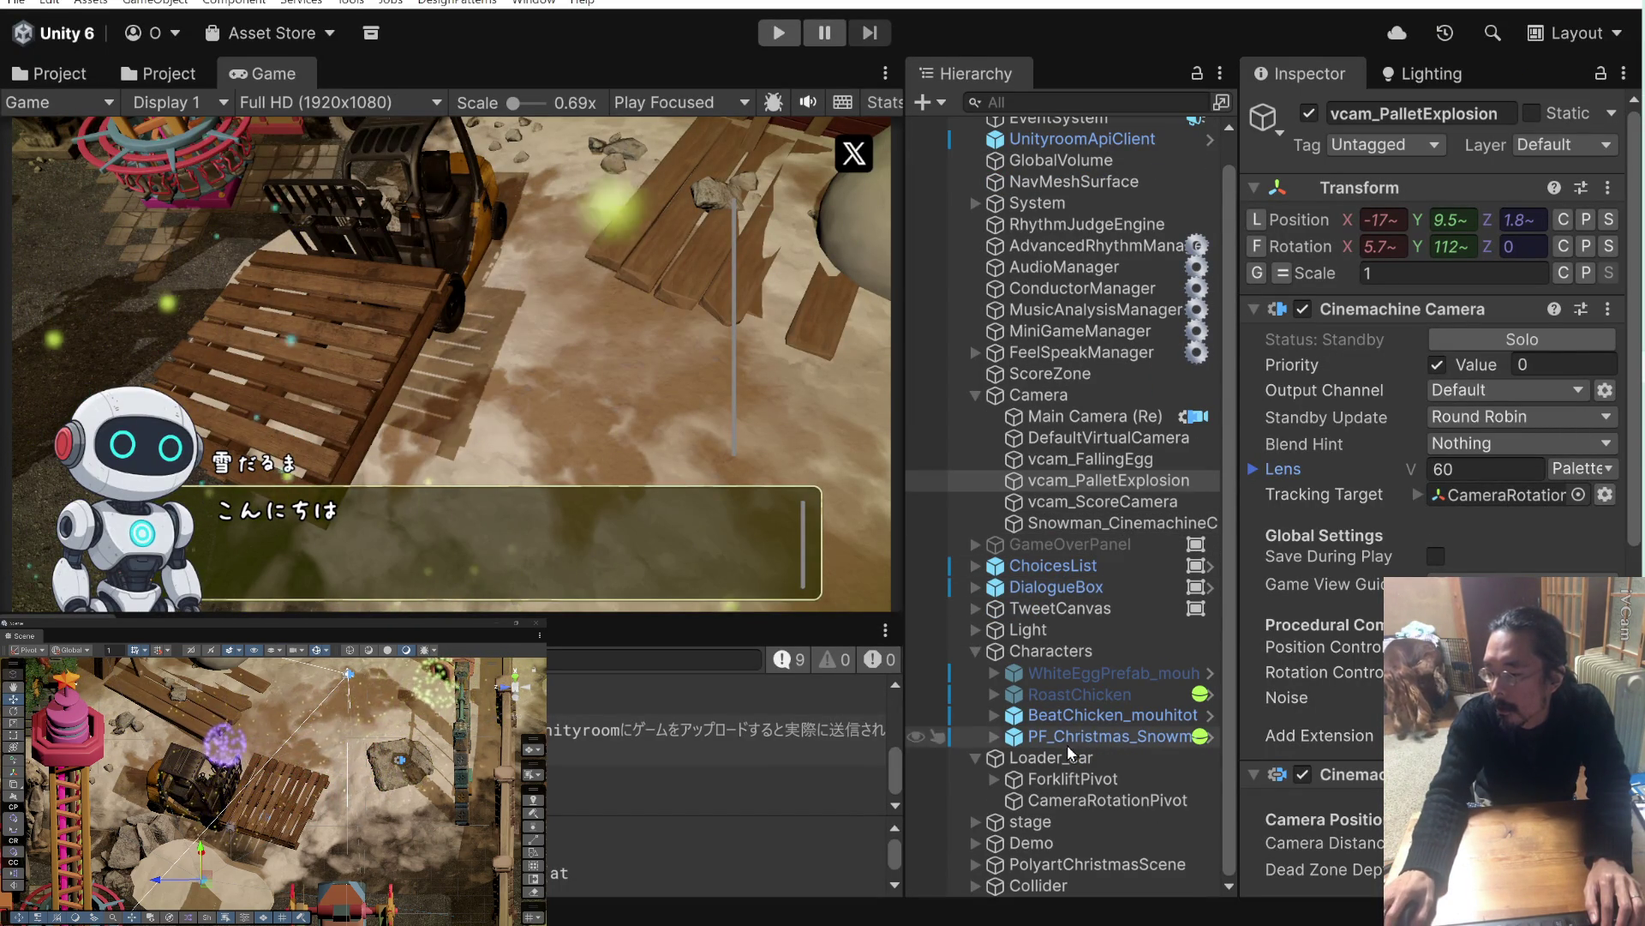
left_click(1078, 844)
left_click(1084, 865)
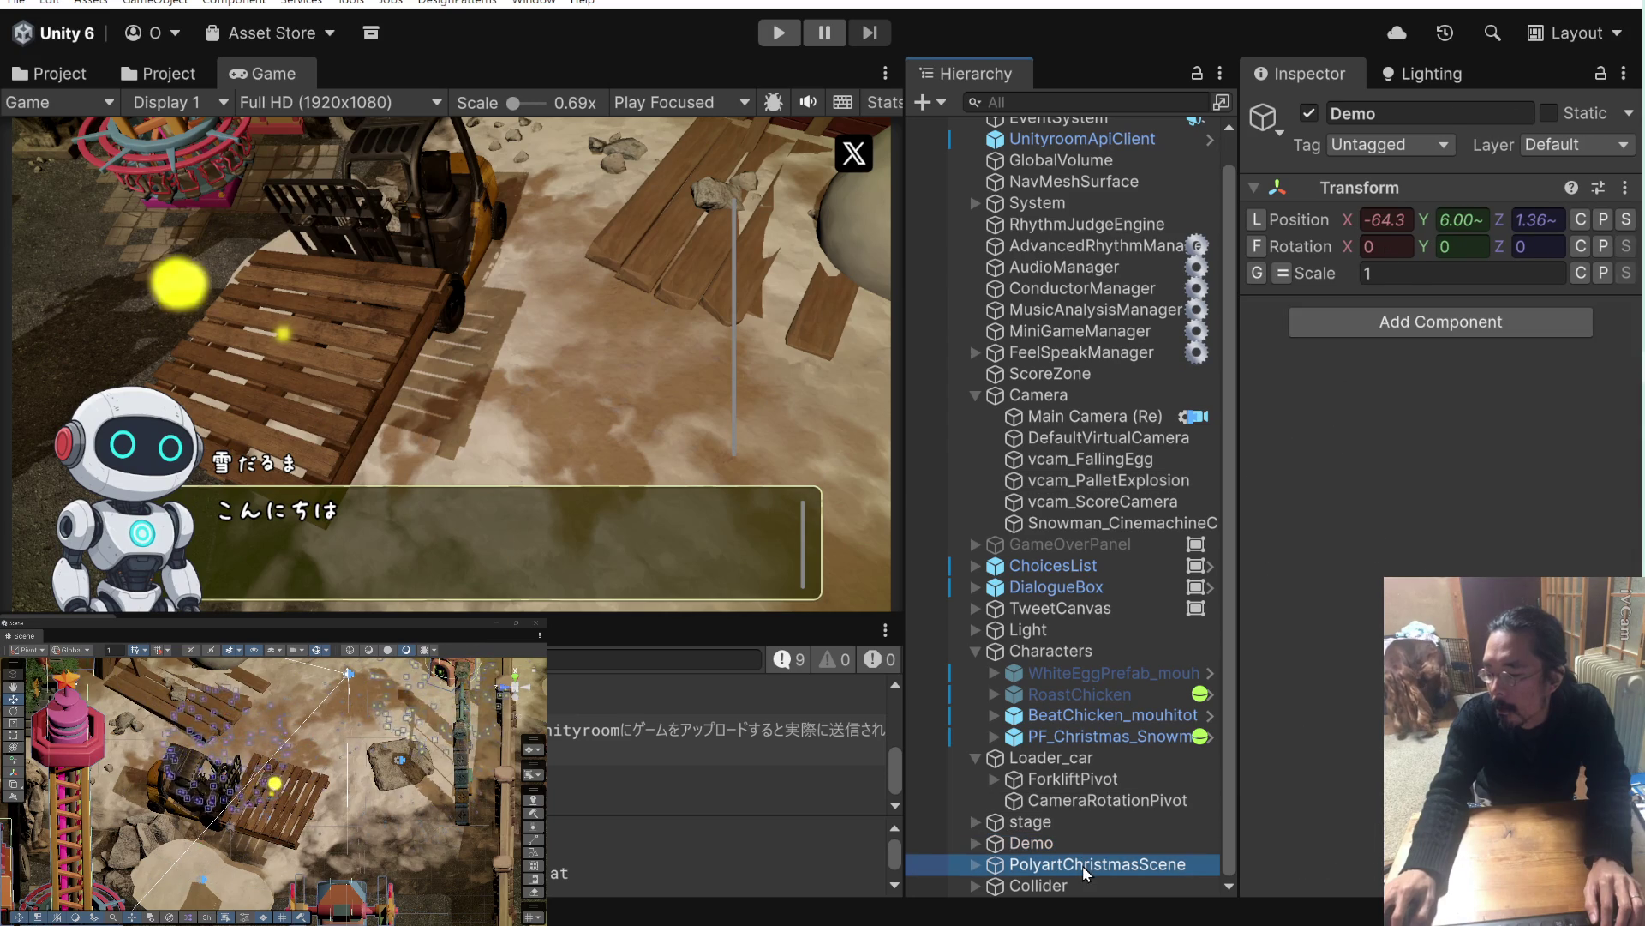
left_click(1082, 823)
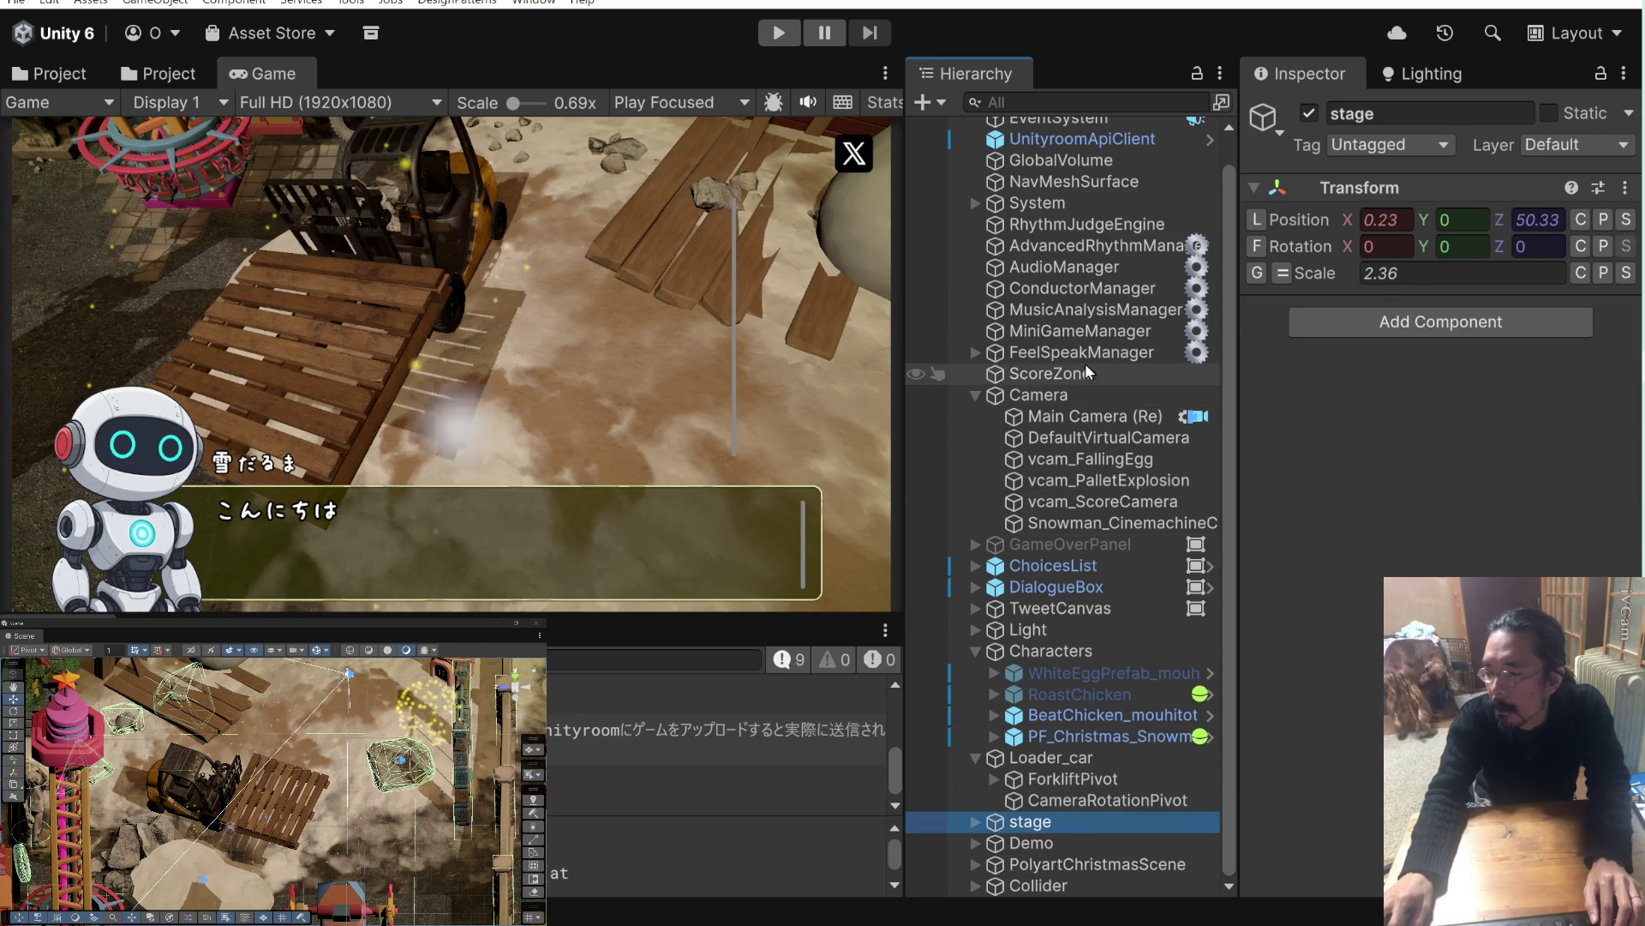
left_click(1083, 332)
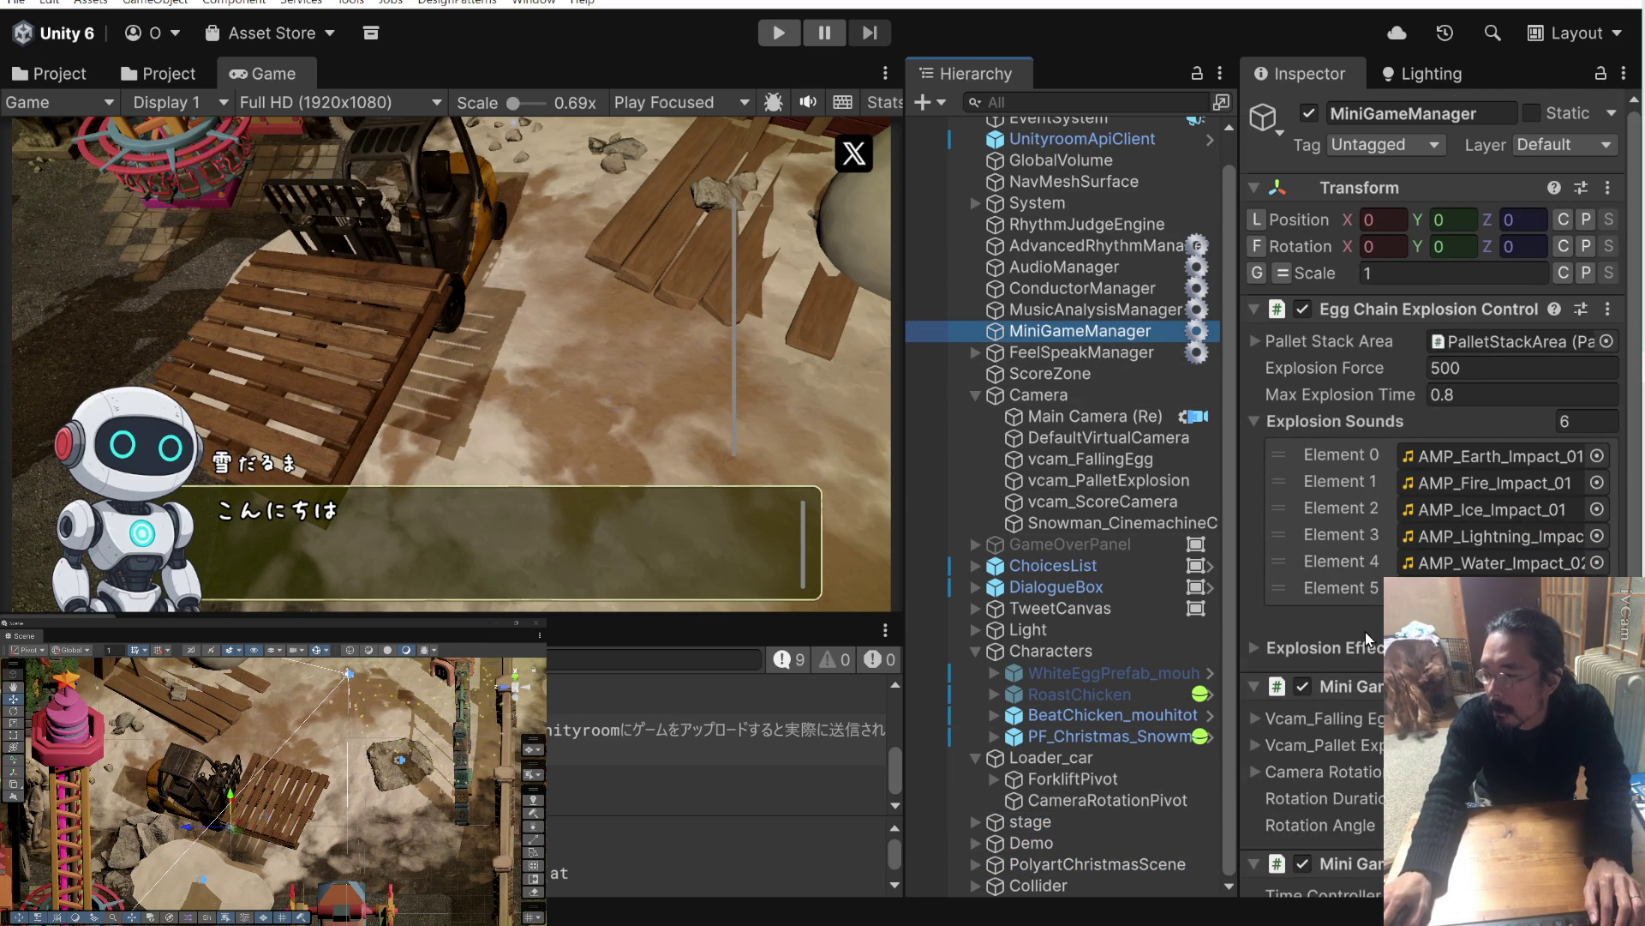
scroll(1365, 631, "down", 3)
left_click(1363, 630)
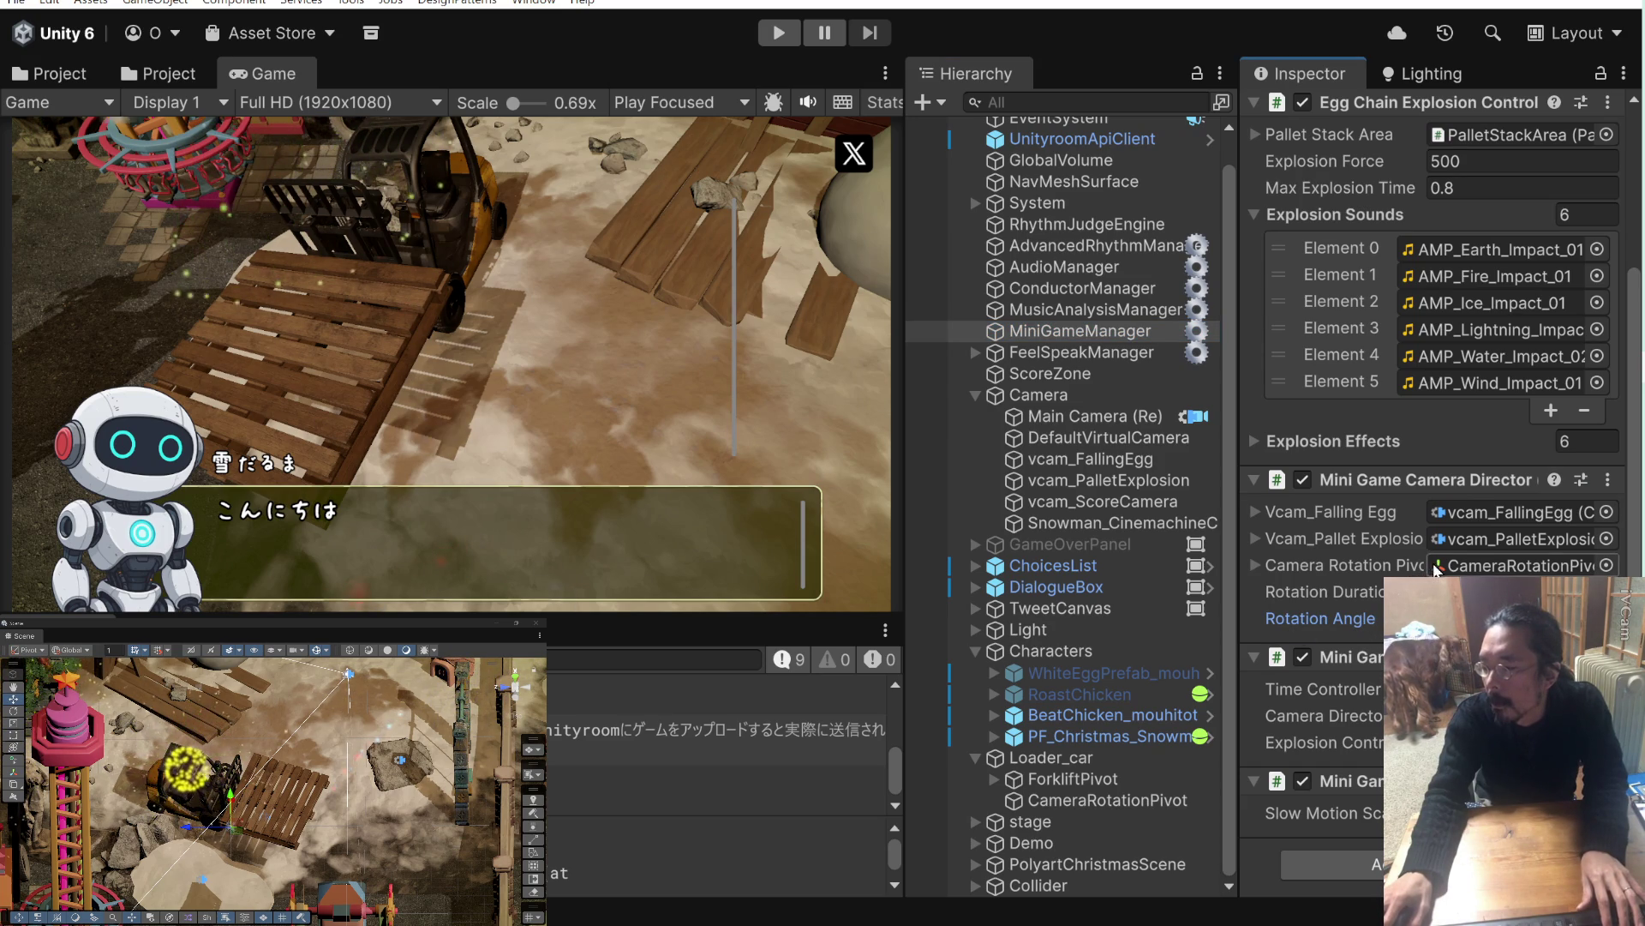
key("alt+Tab")
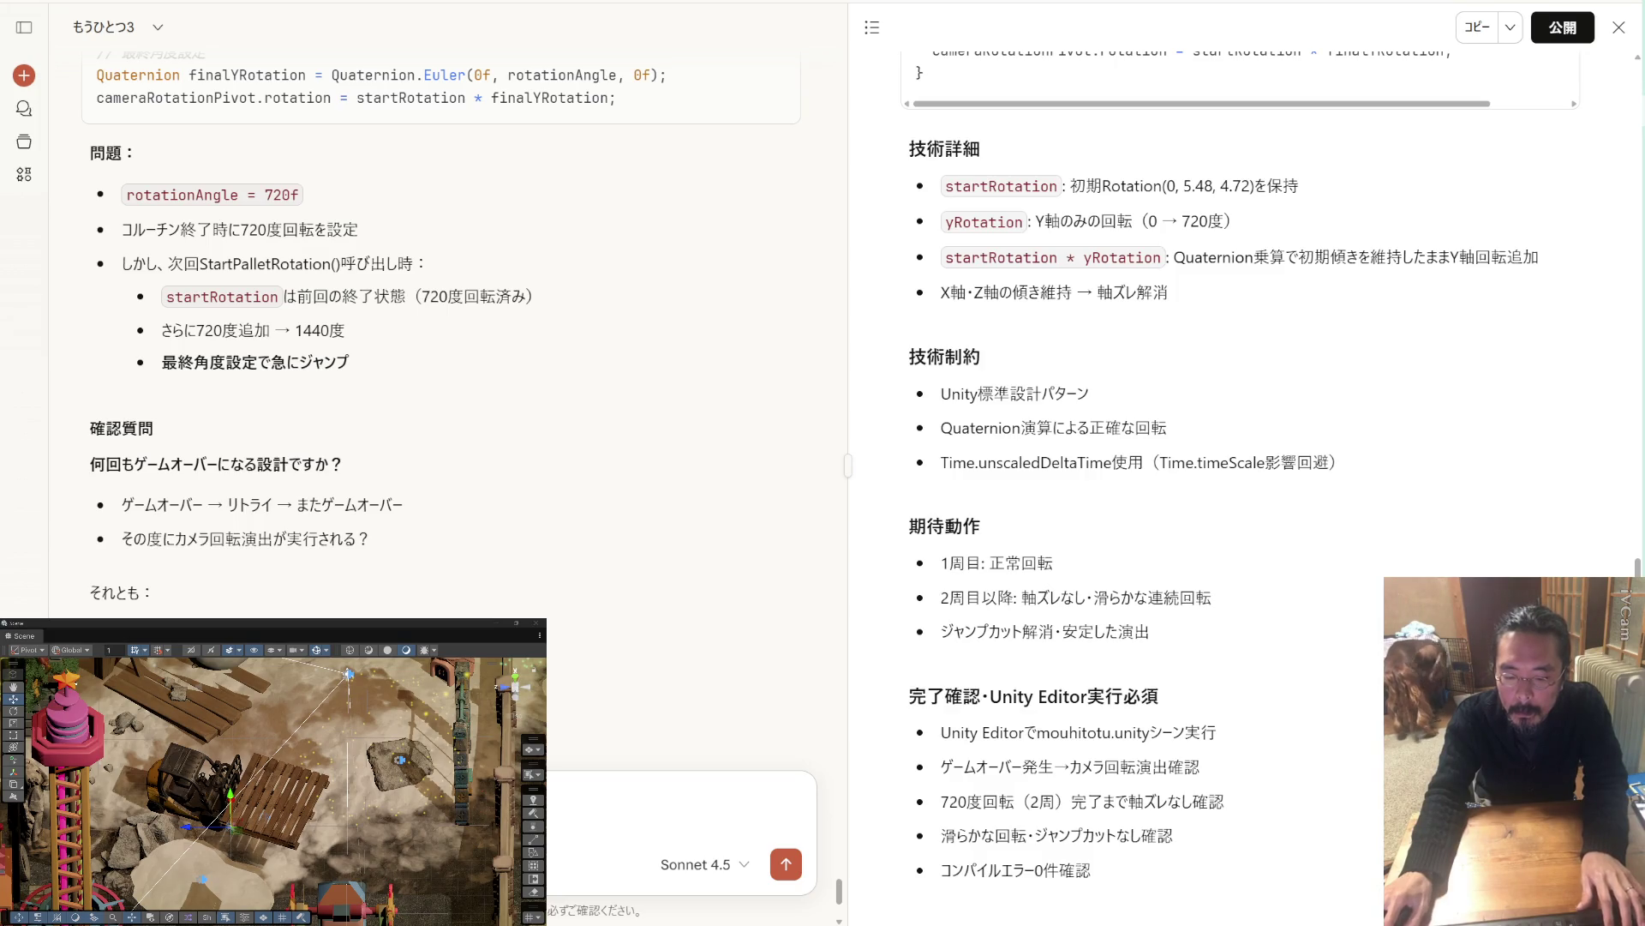
Paste 'Rotation Angle' from clipboard history into the reply, send it, and review Claude's proposal.
key("super+v")
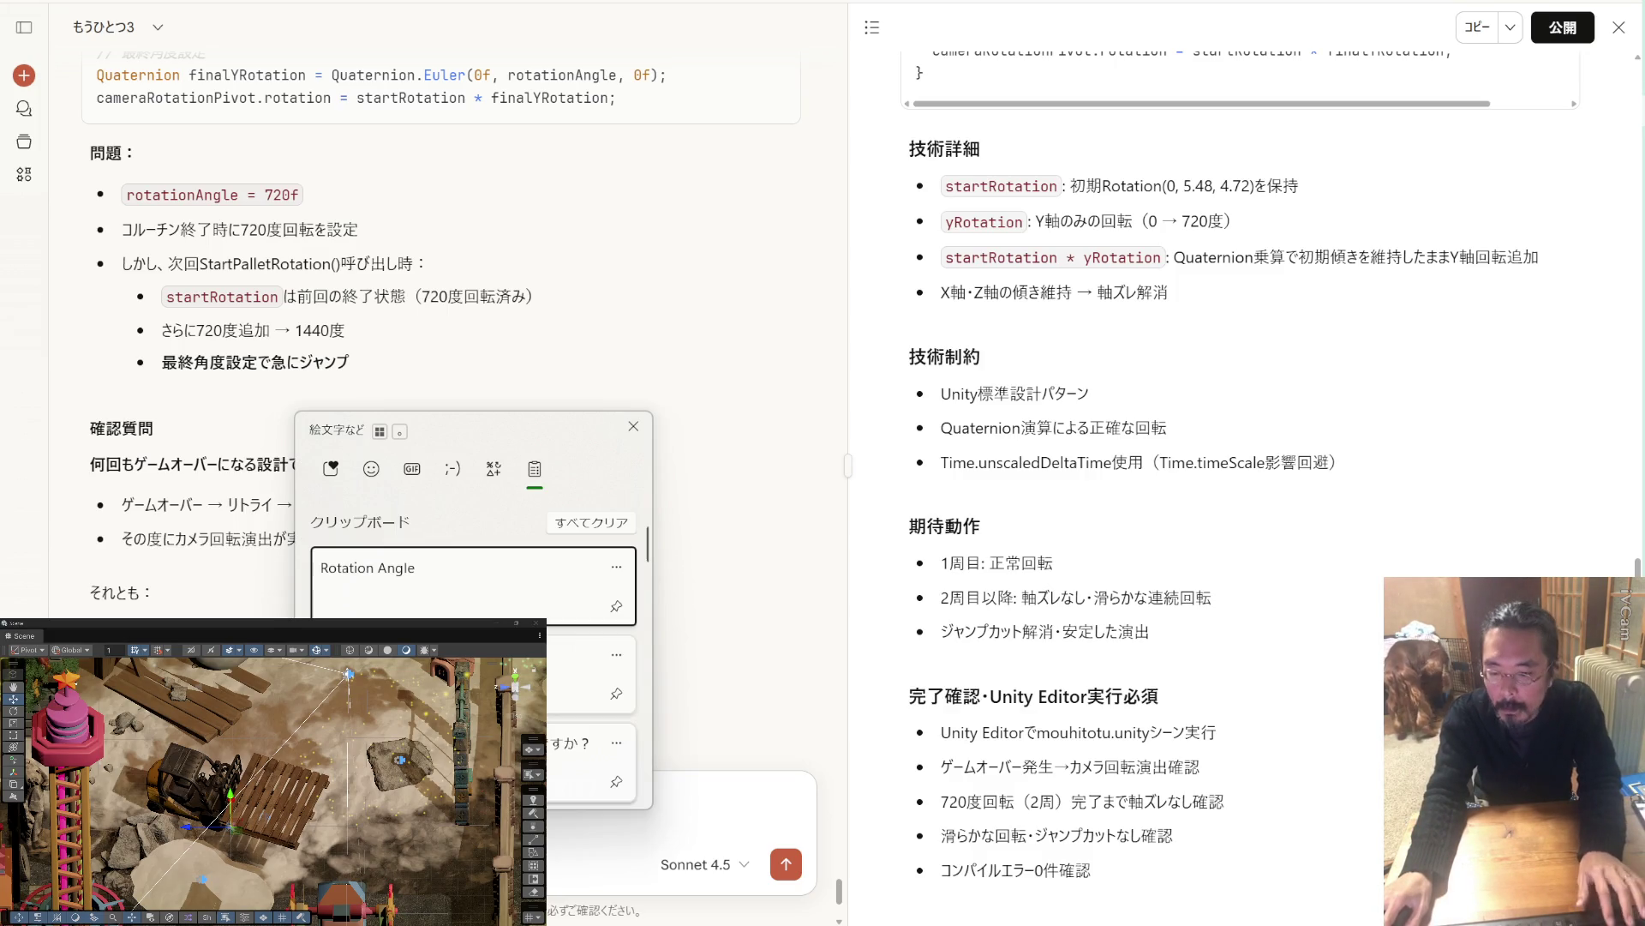
key("Return")
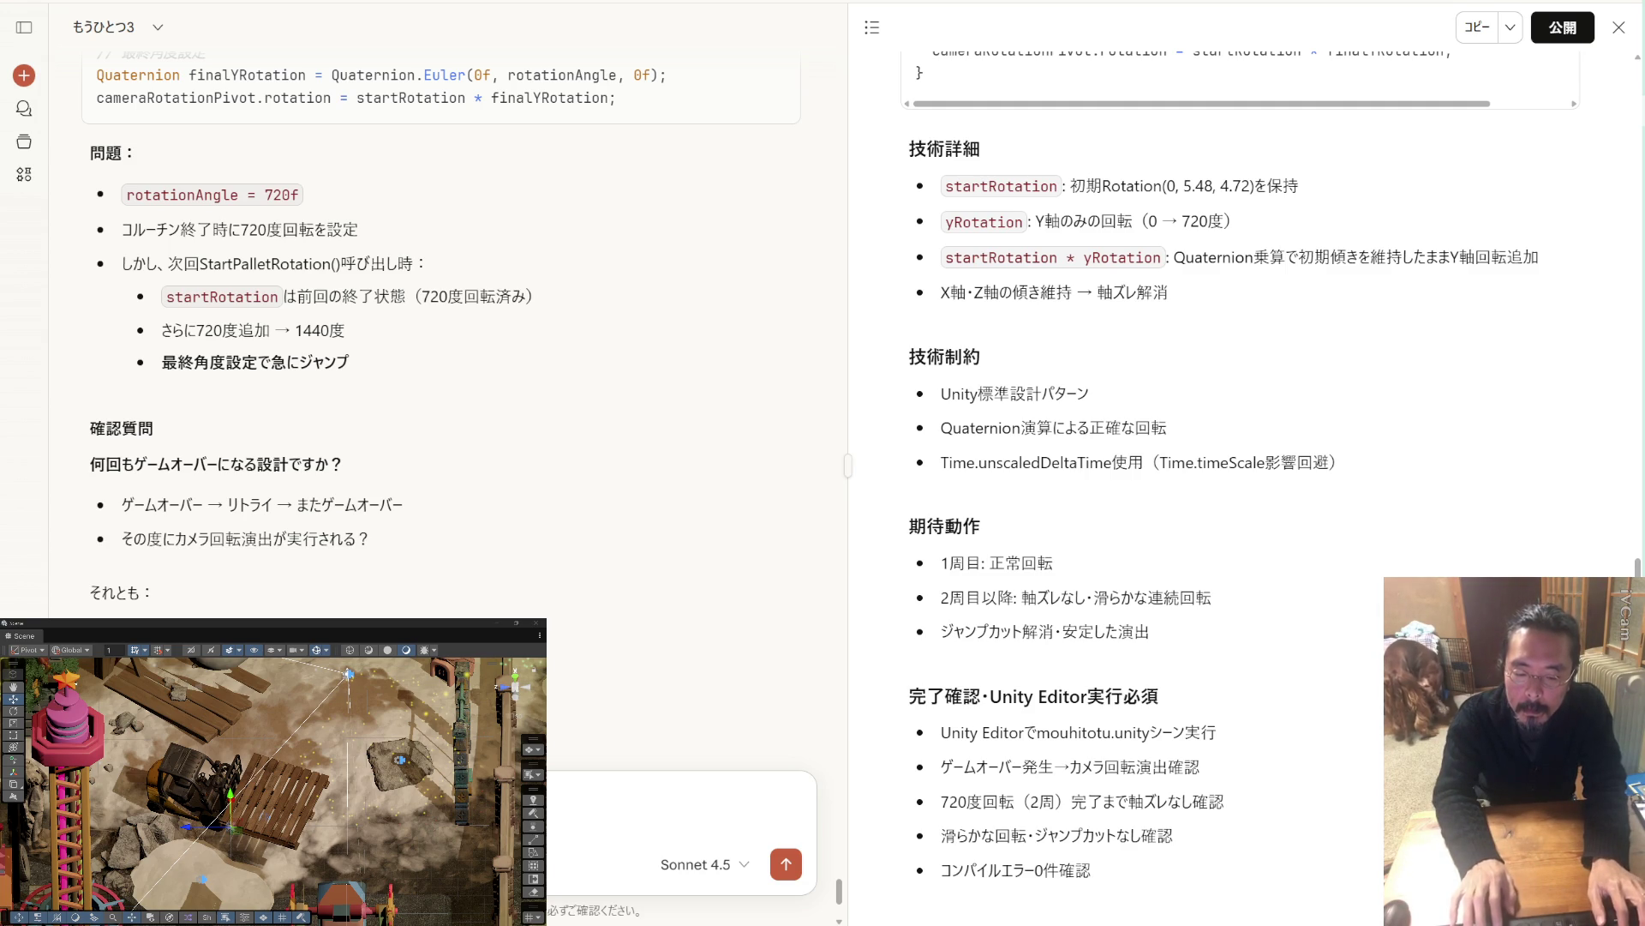
scroll(424, 326, "down", 2)
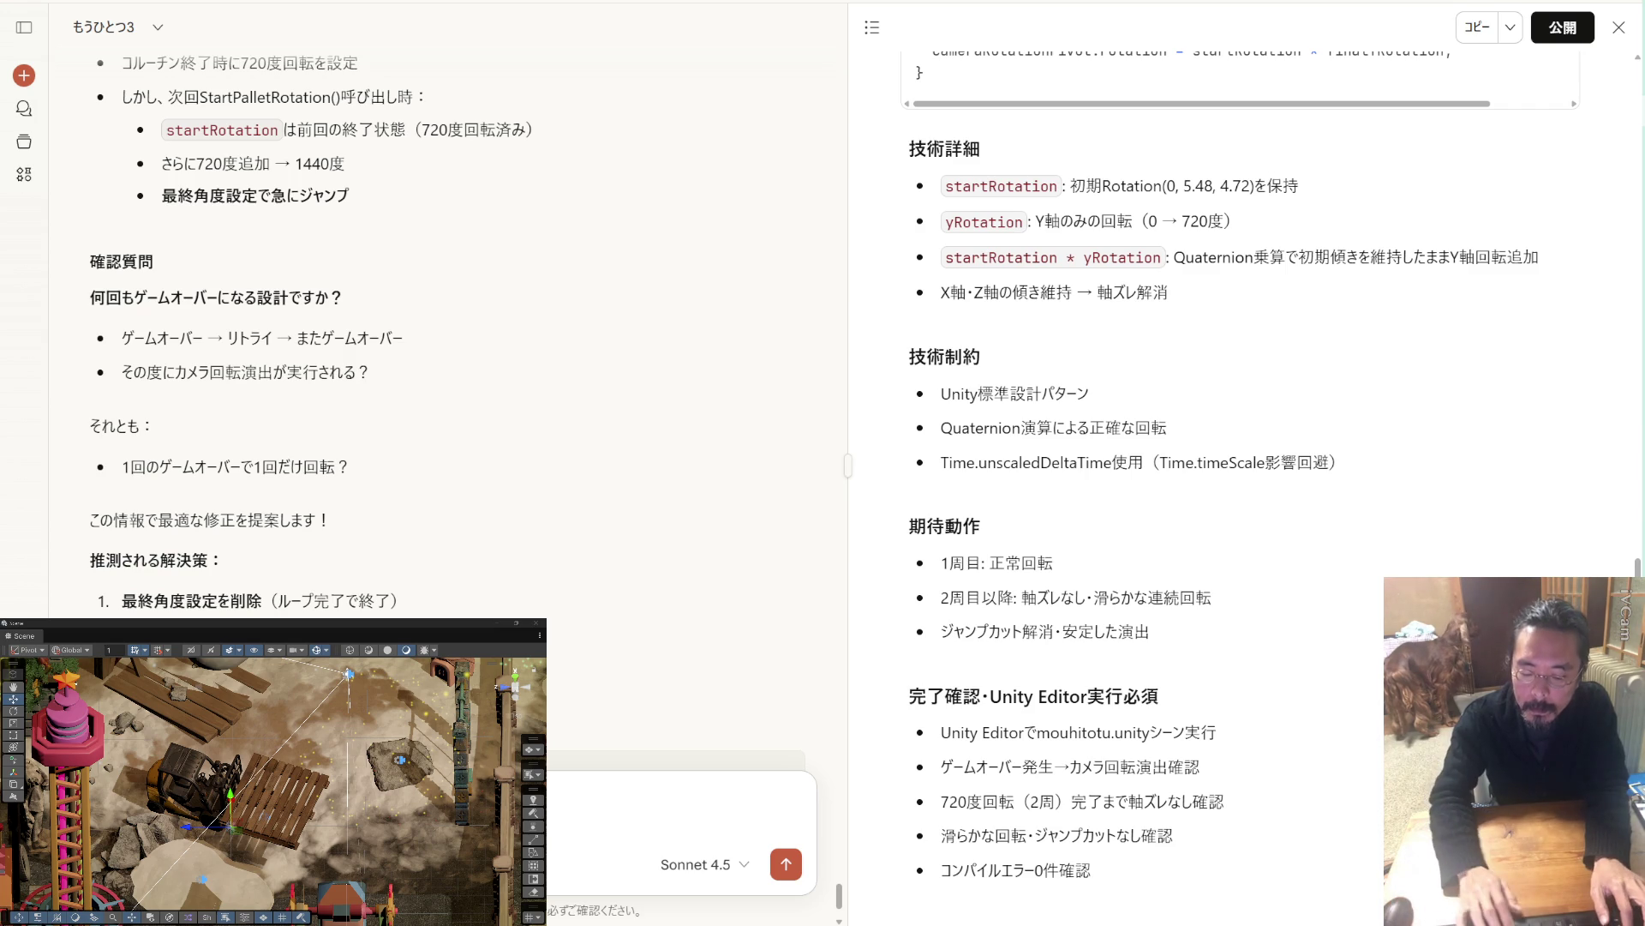
key("shift+Return")
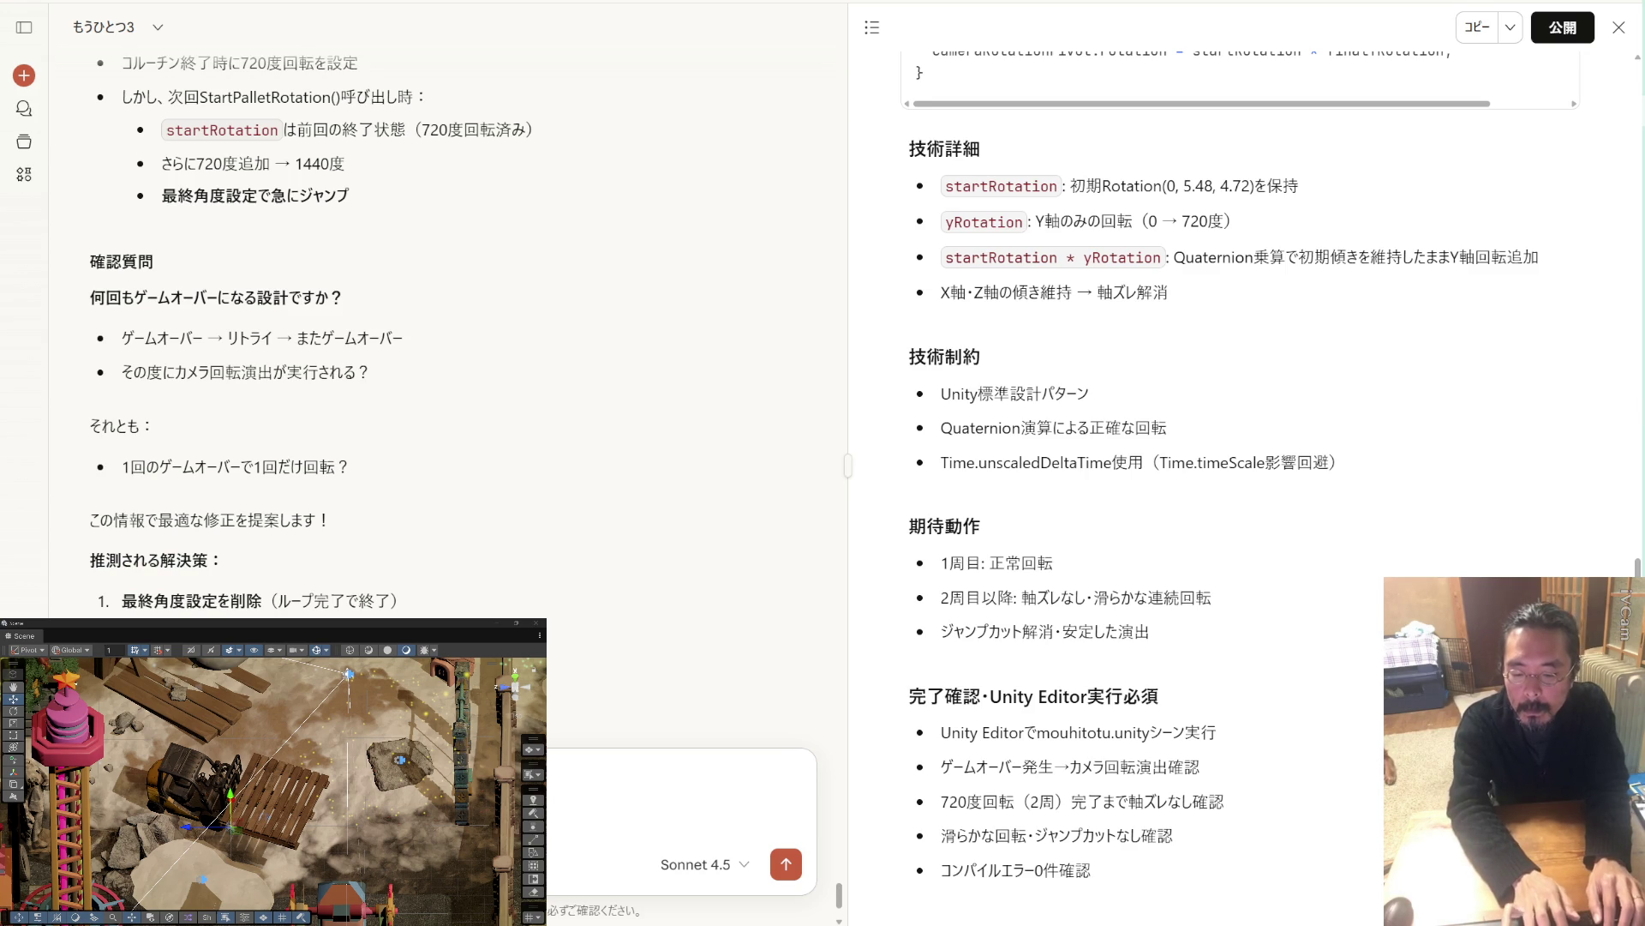
key("Return")
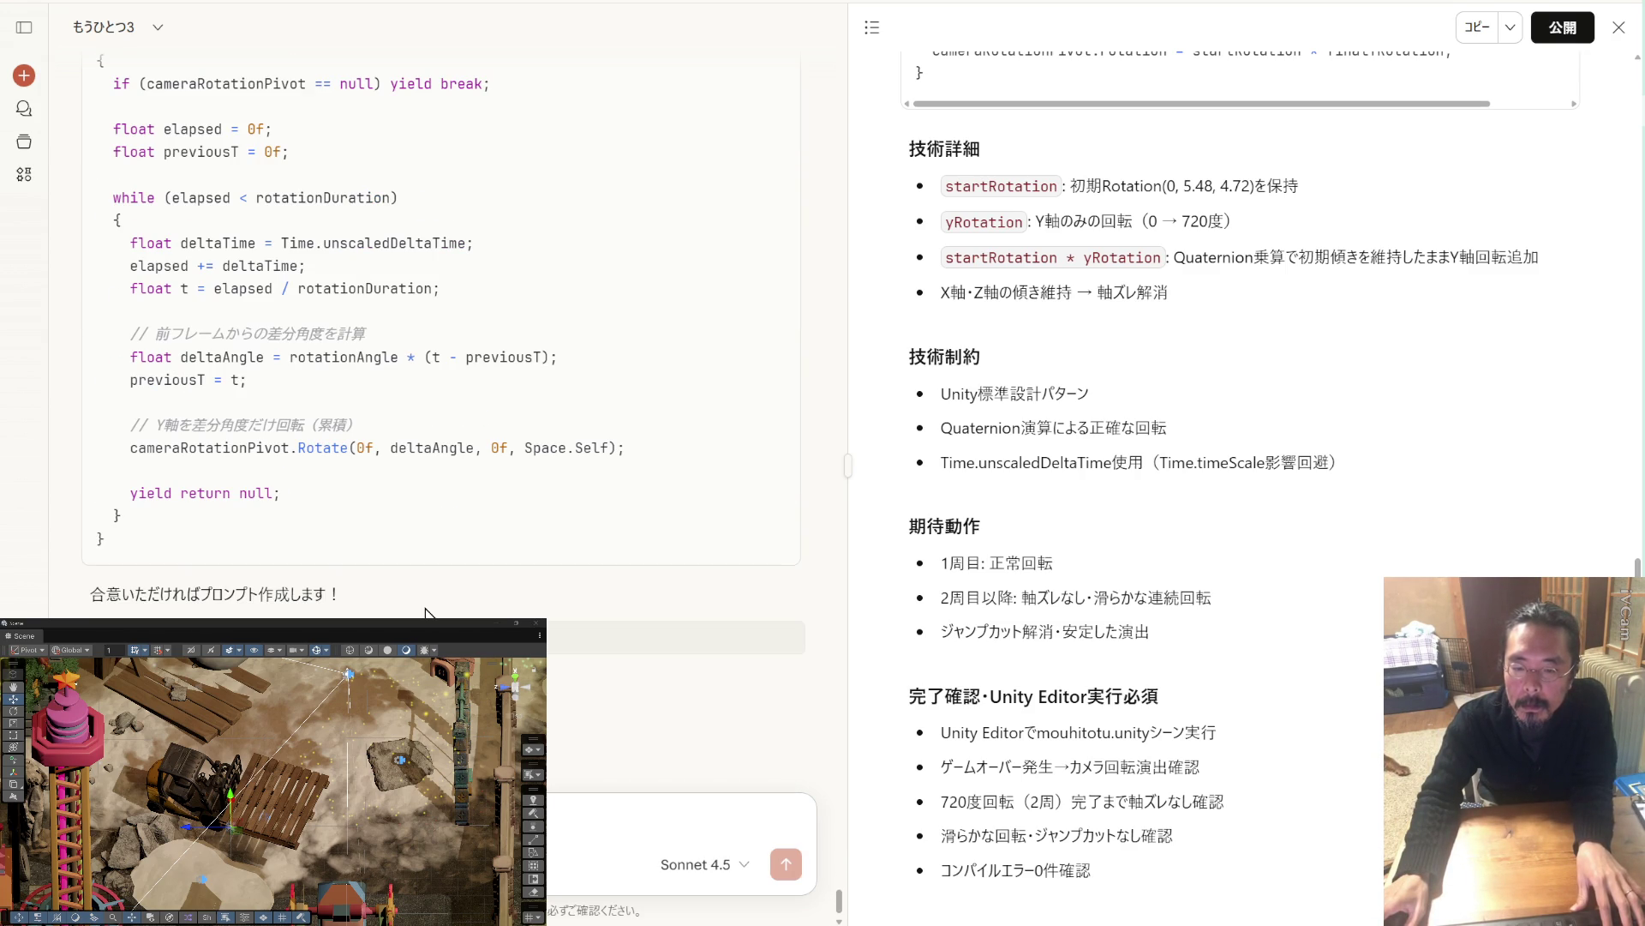
scroll(426, 611, "up", 6)
scroll(426, 611, "down", 3)
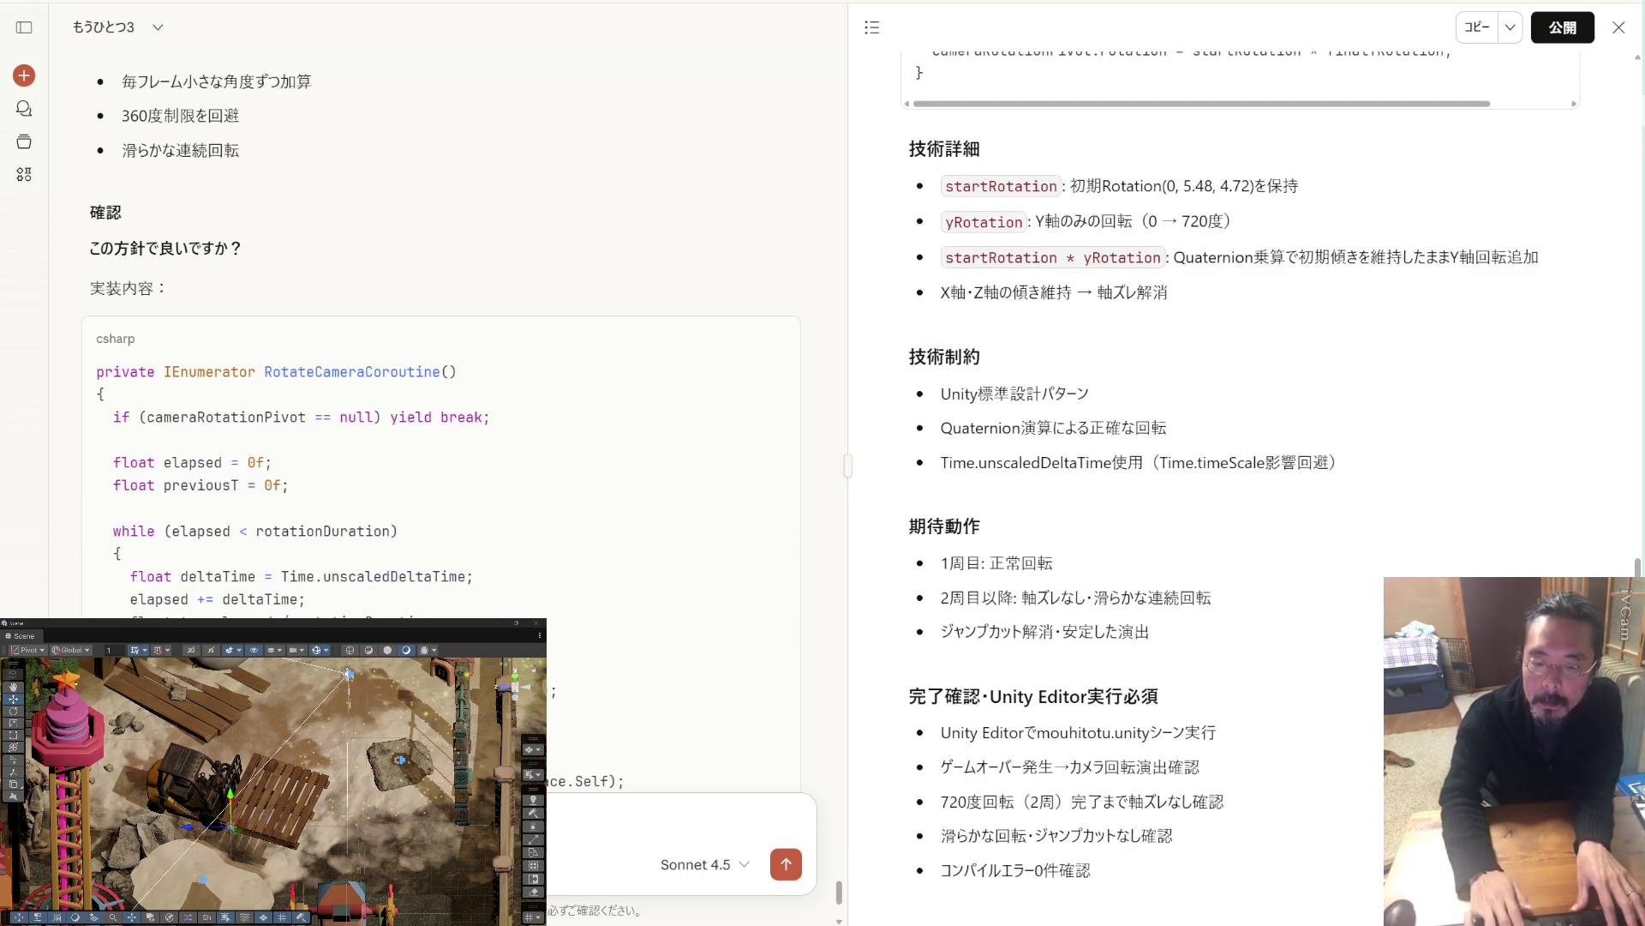
Approve the per-frame rotation proposal, then copy the resulting v2 Transform.Rotate prompt to the terminal.
key("Return")
scroll(602, 660, "up", 6)
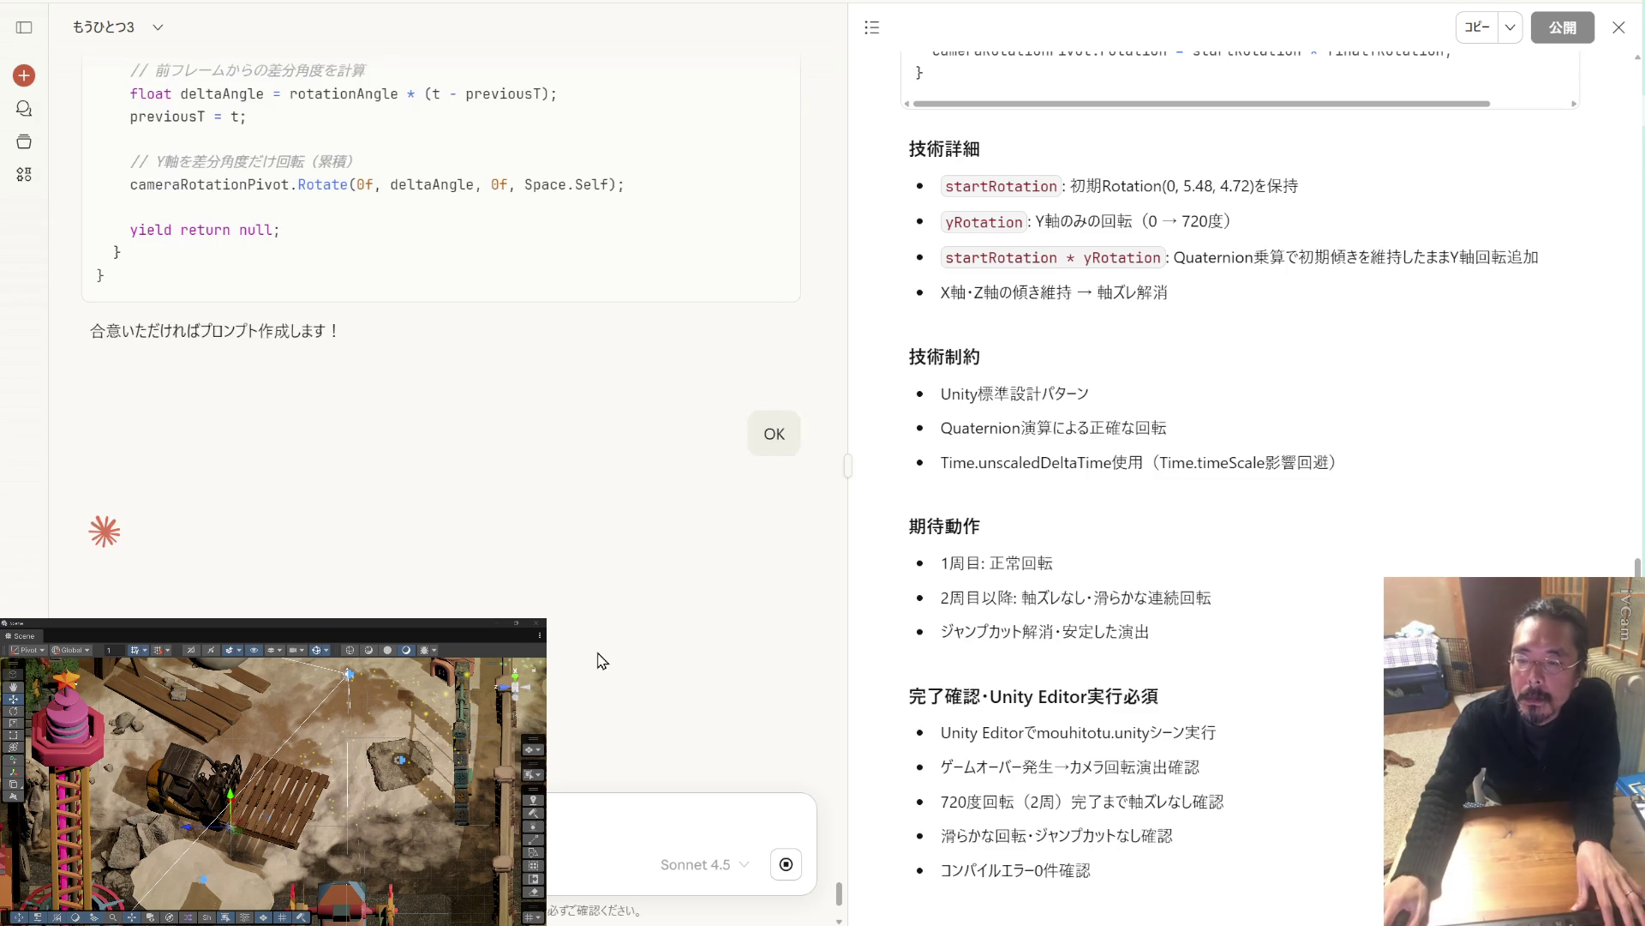
scroll(602, 661, "up", 4)
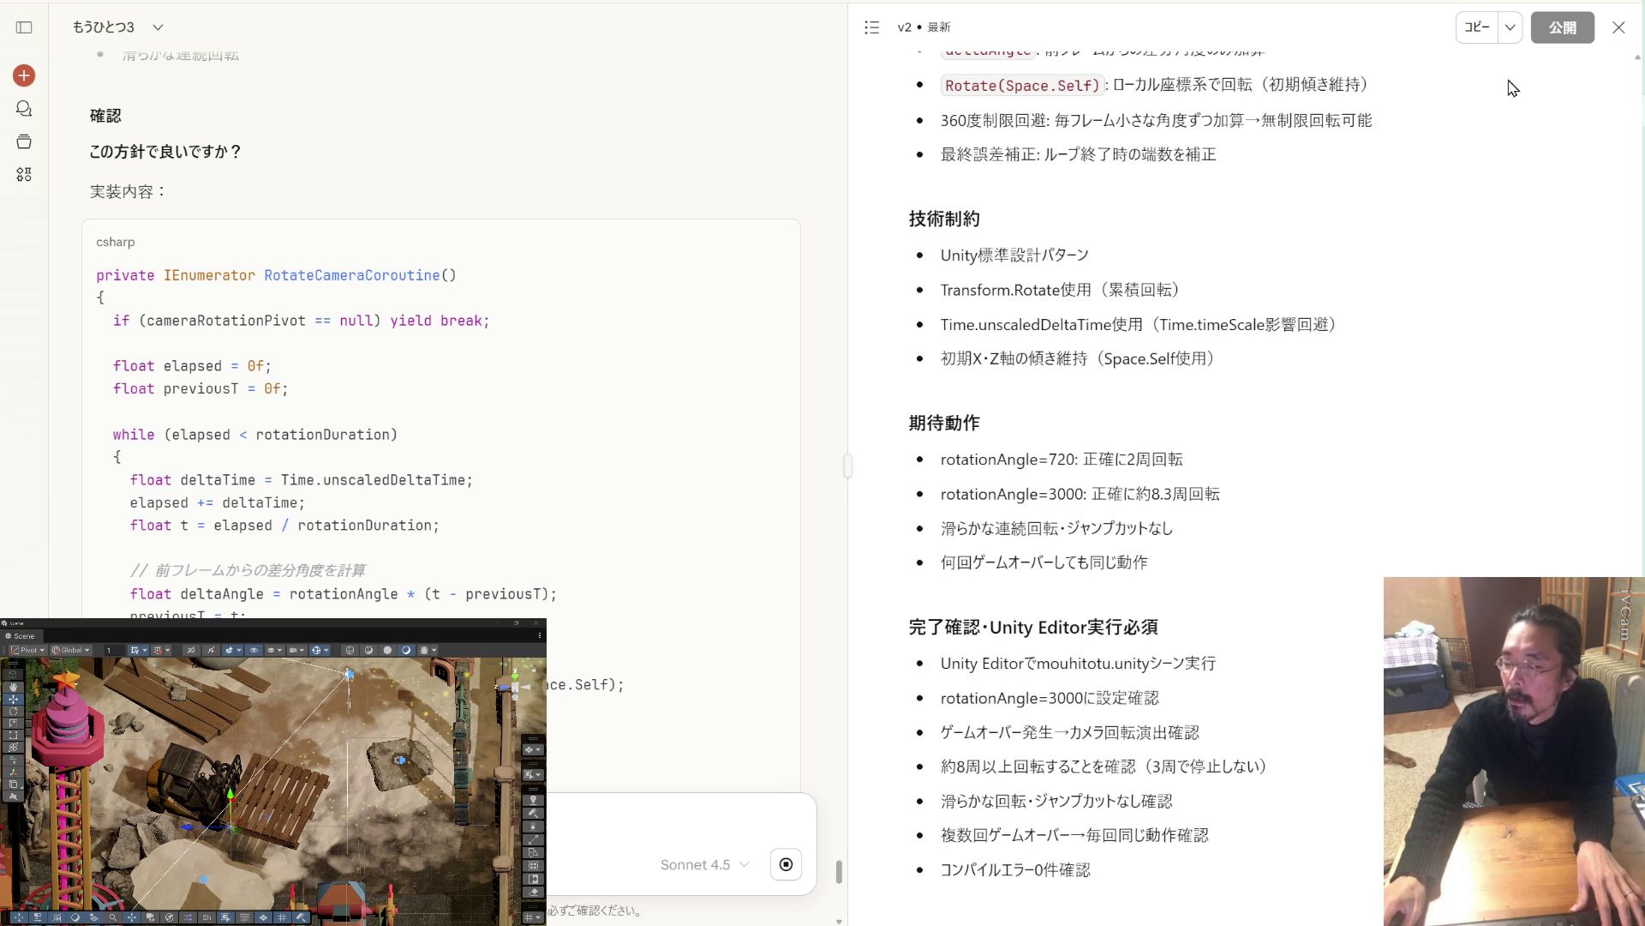
scroll(672, 428, "down", 10)
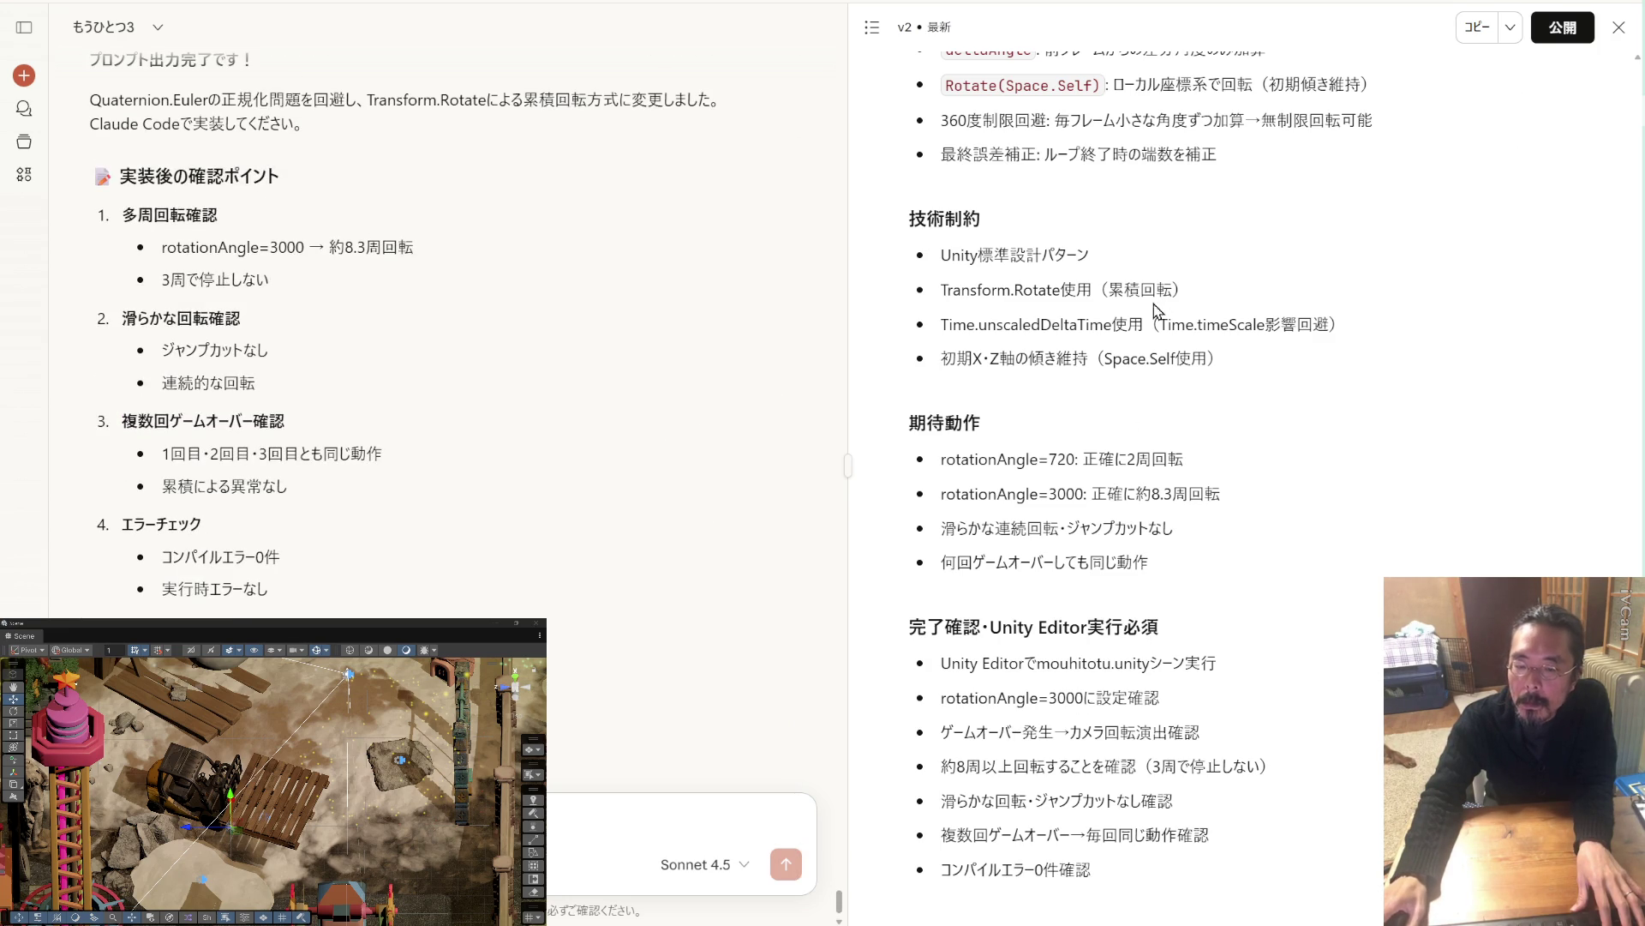
left_click(1472, 27)
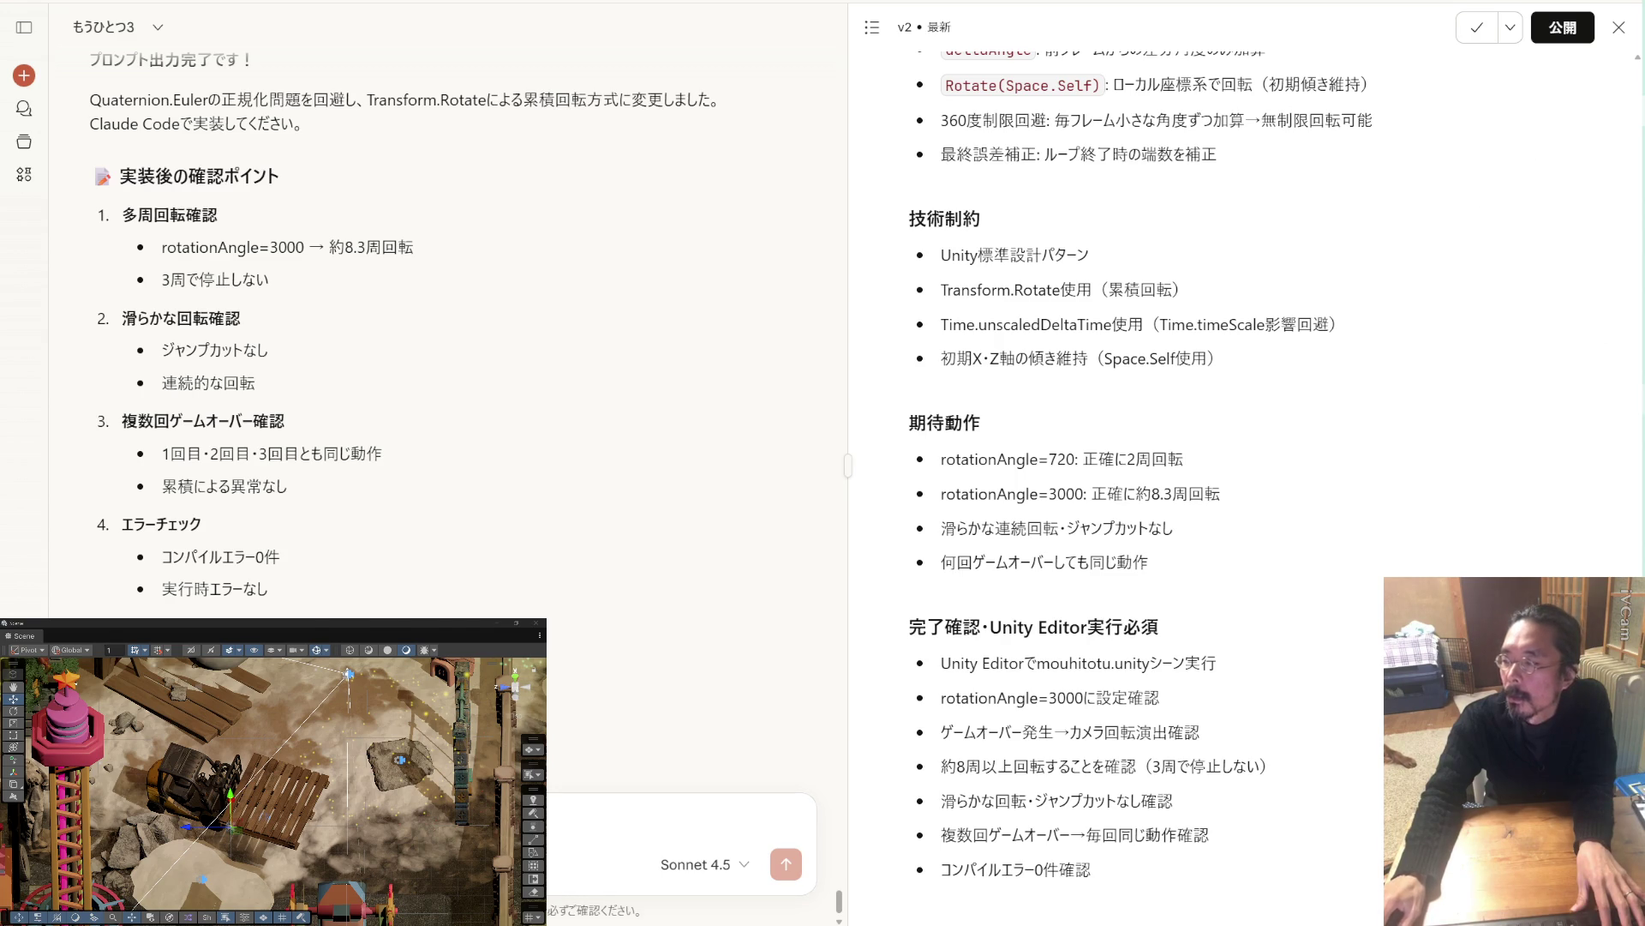
key("alt+Tab")
key("alt+Tab")
key("alt+Tab")
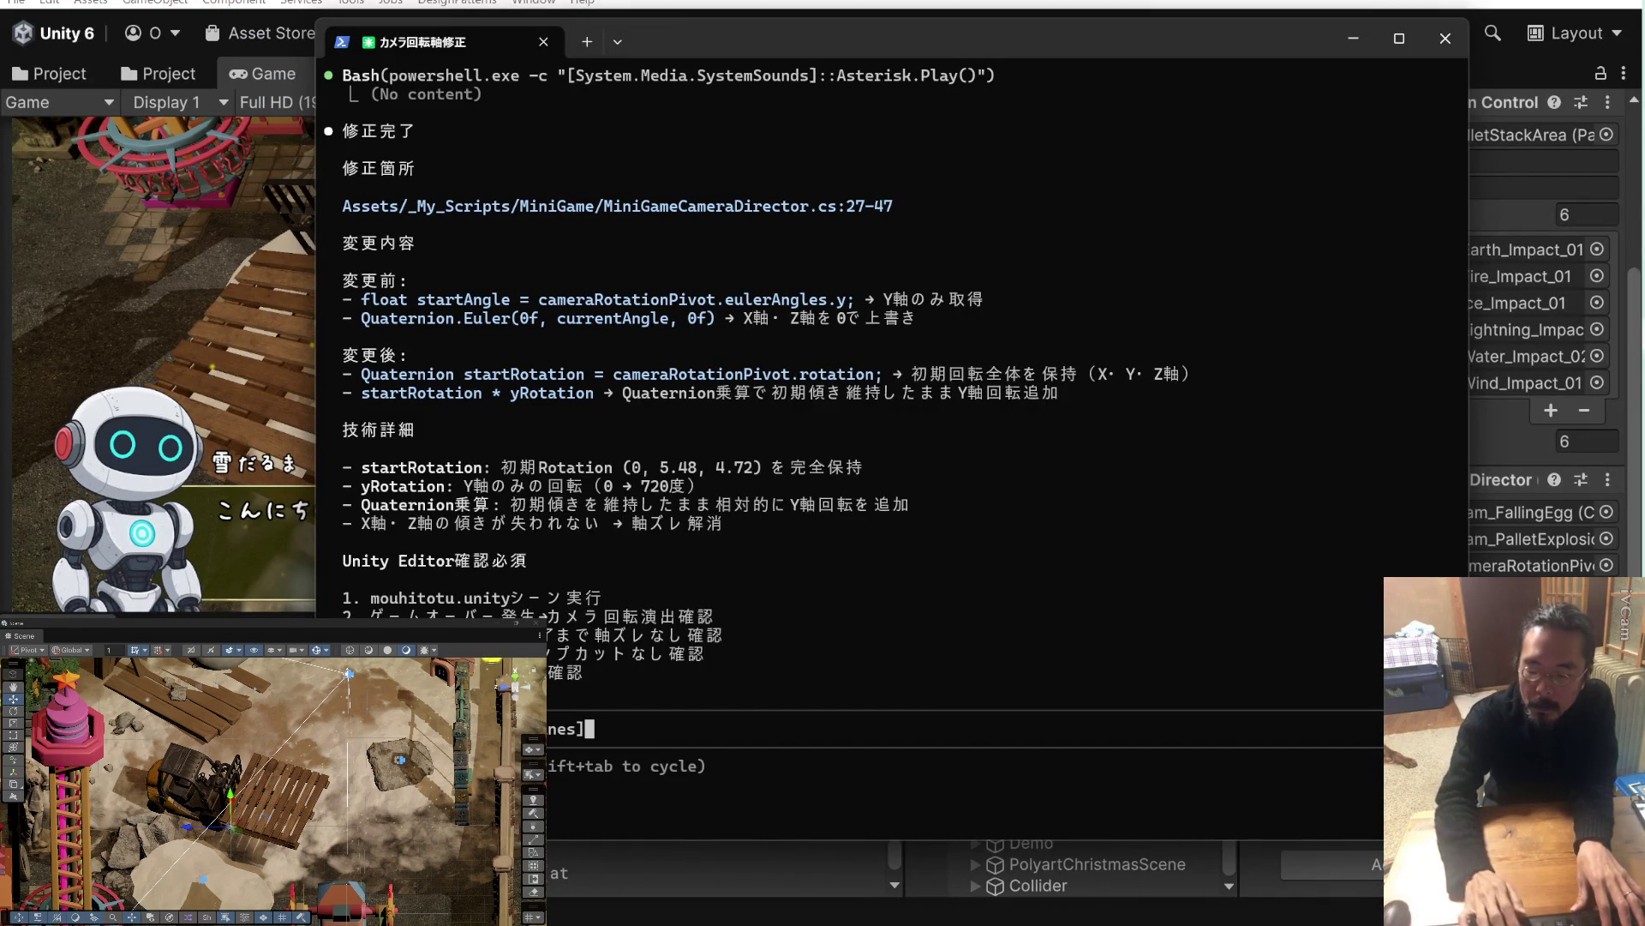
Paste _My_Scripts into a new BU_BC folder named 1228_1645, then return to the terminal.
key("alt+Tab")
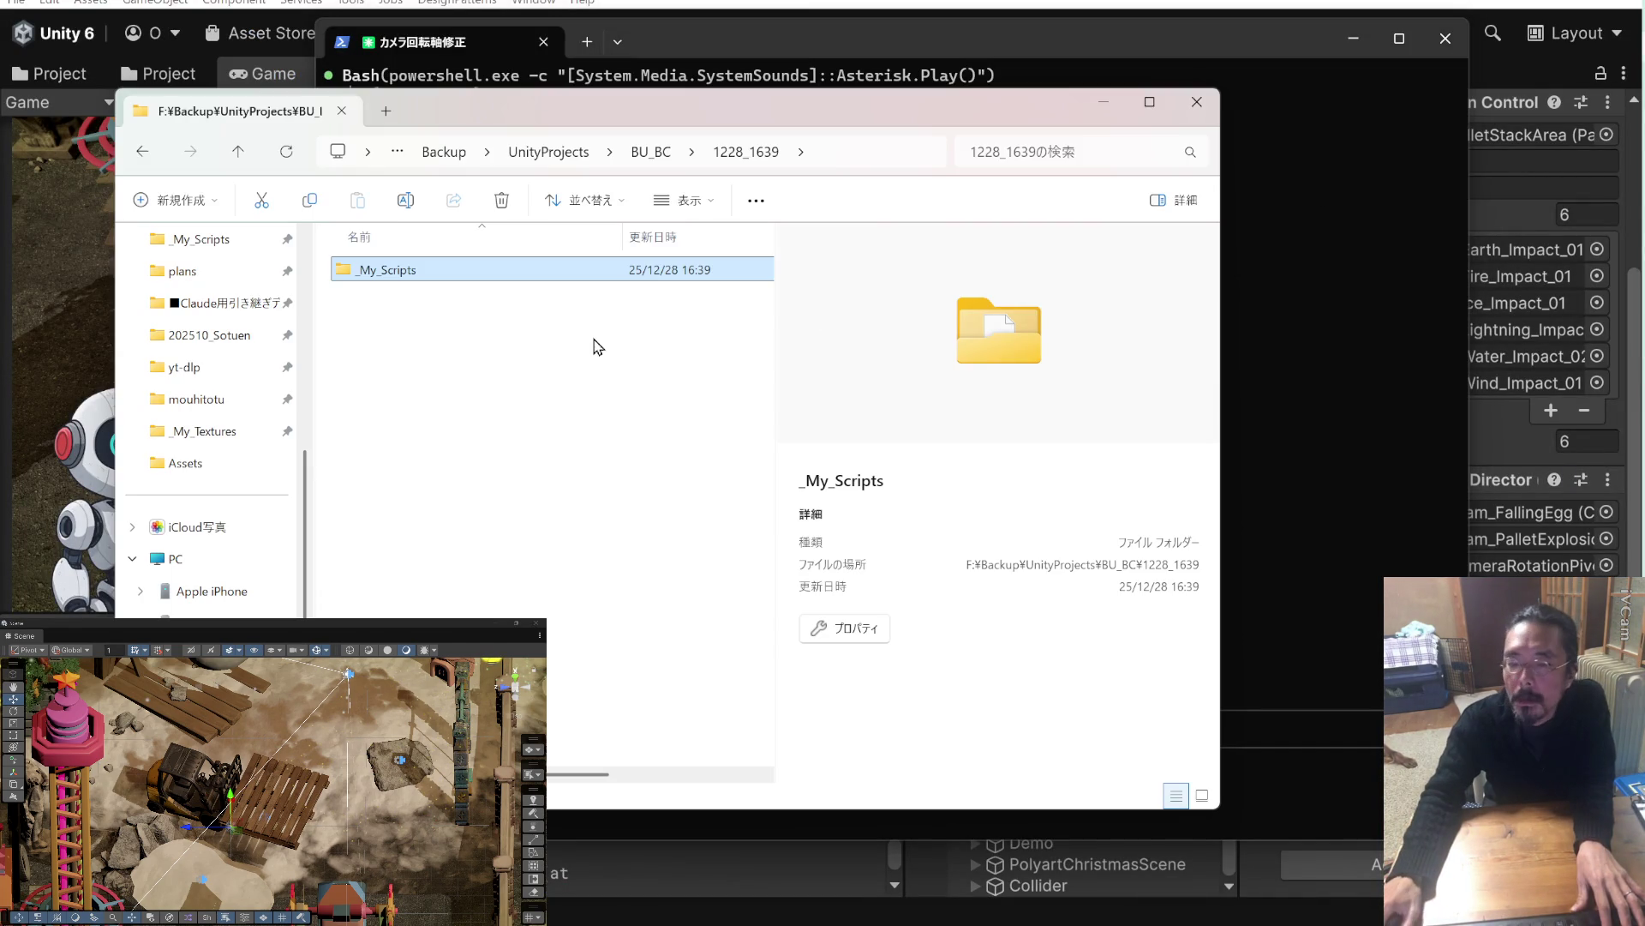
left_click(510, 358)
left_click(238, 151)
scroll(206, 257, "up", 2)
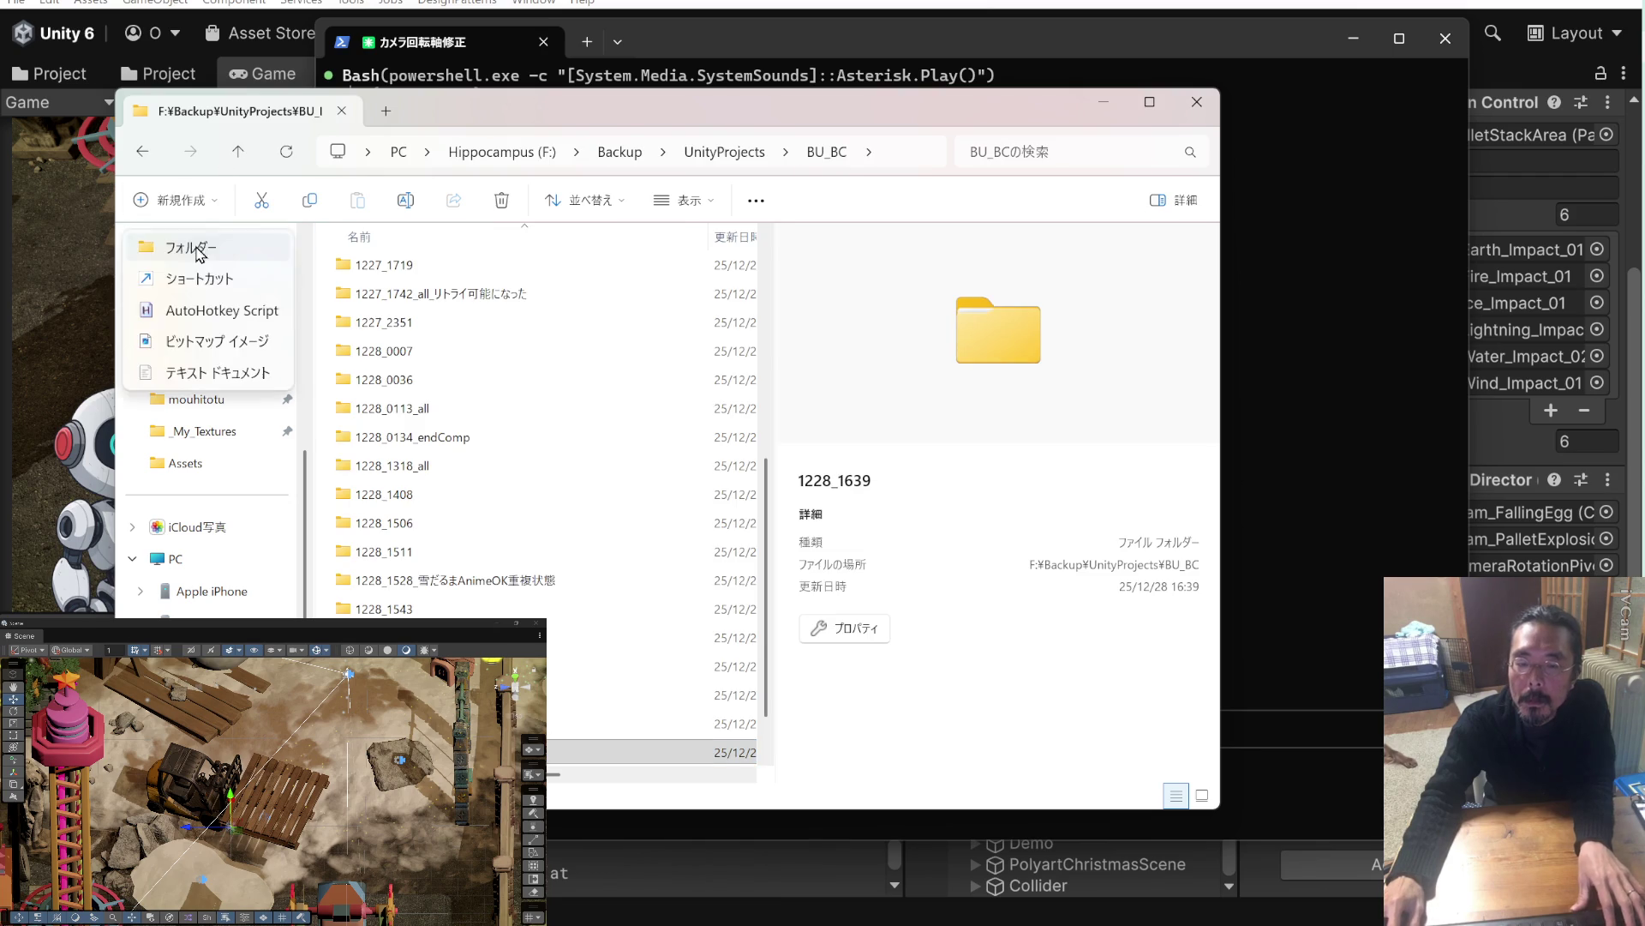
scroll(212, 270, "down", 2)
key("Return")
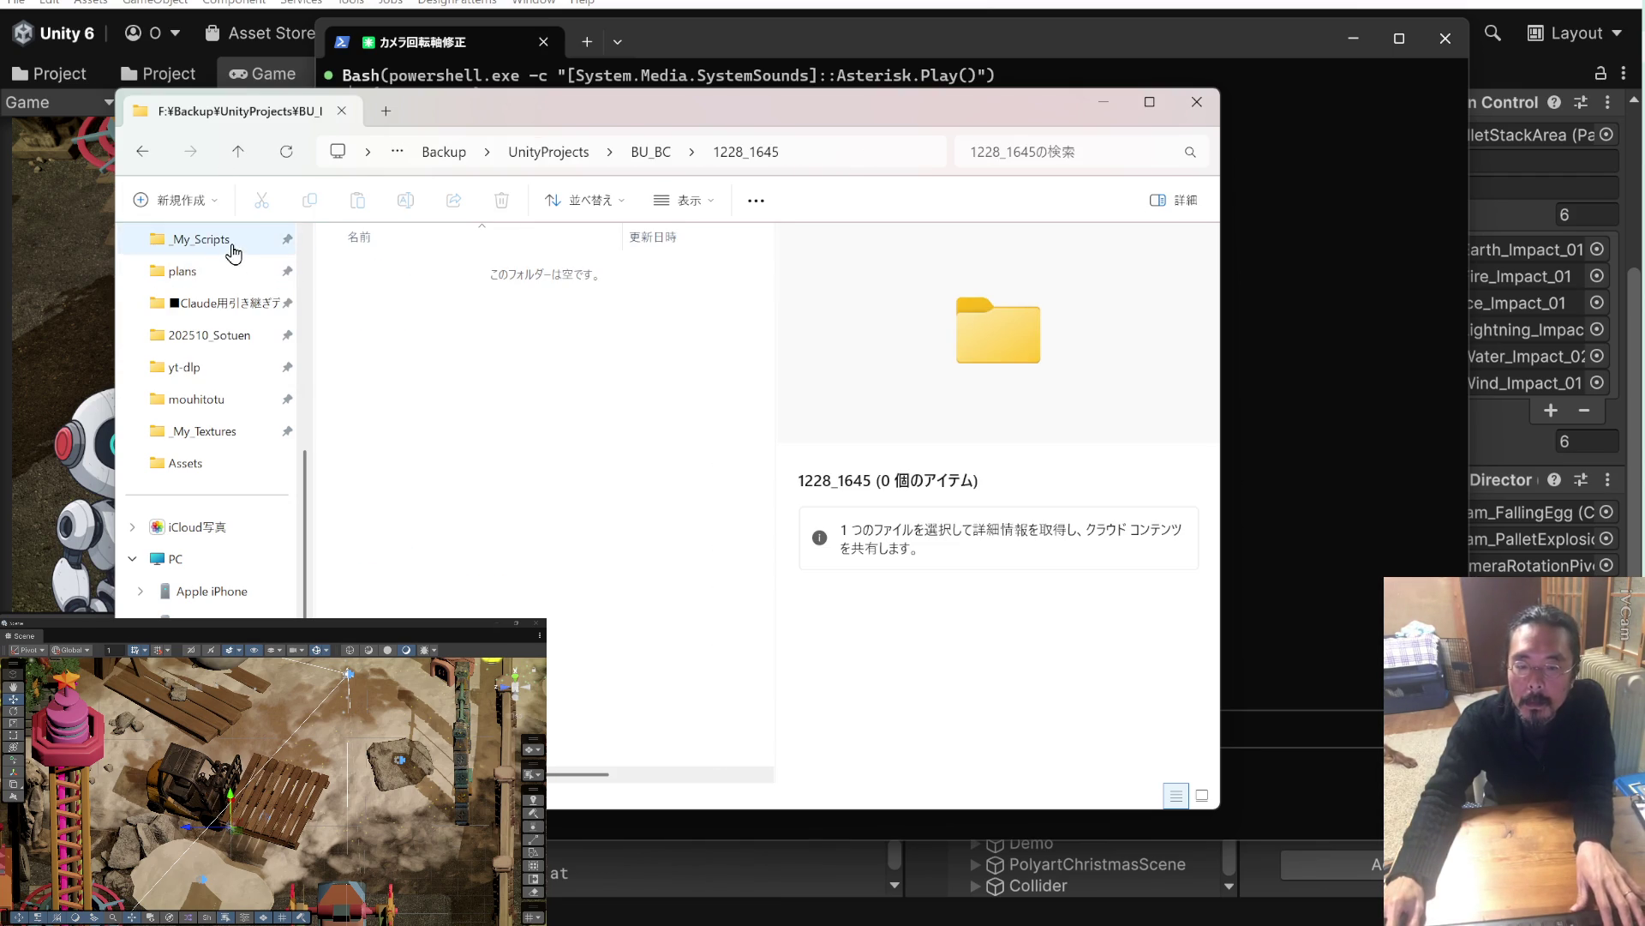
key("ctrl+v")
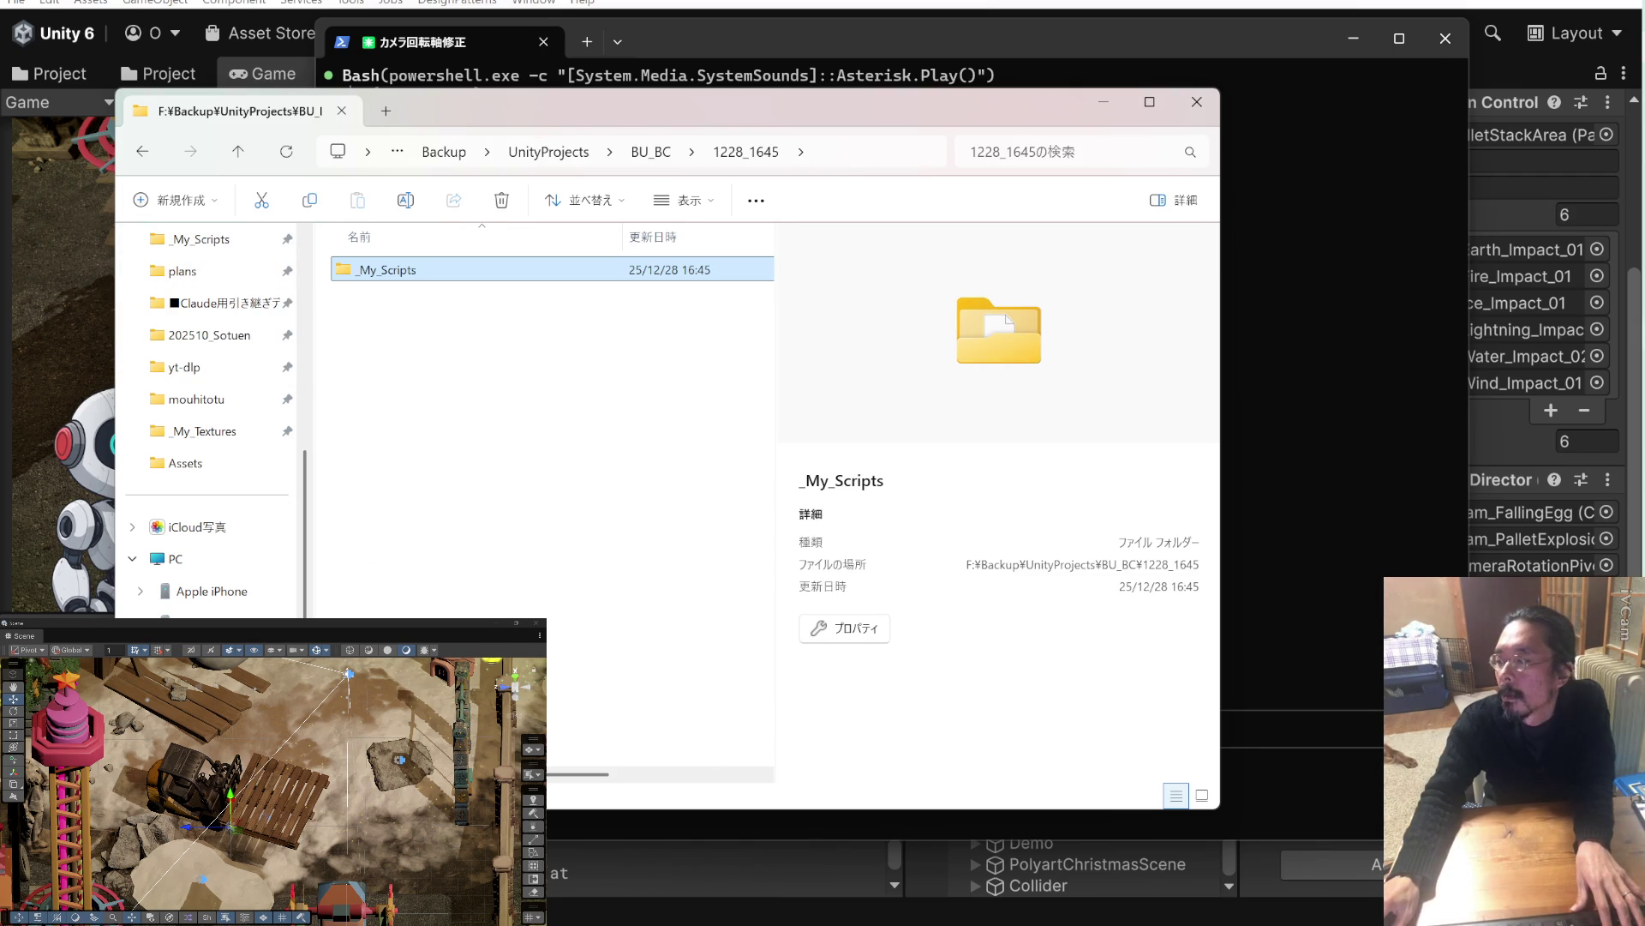
left_click(1416, 324)
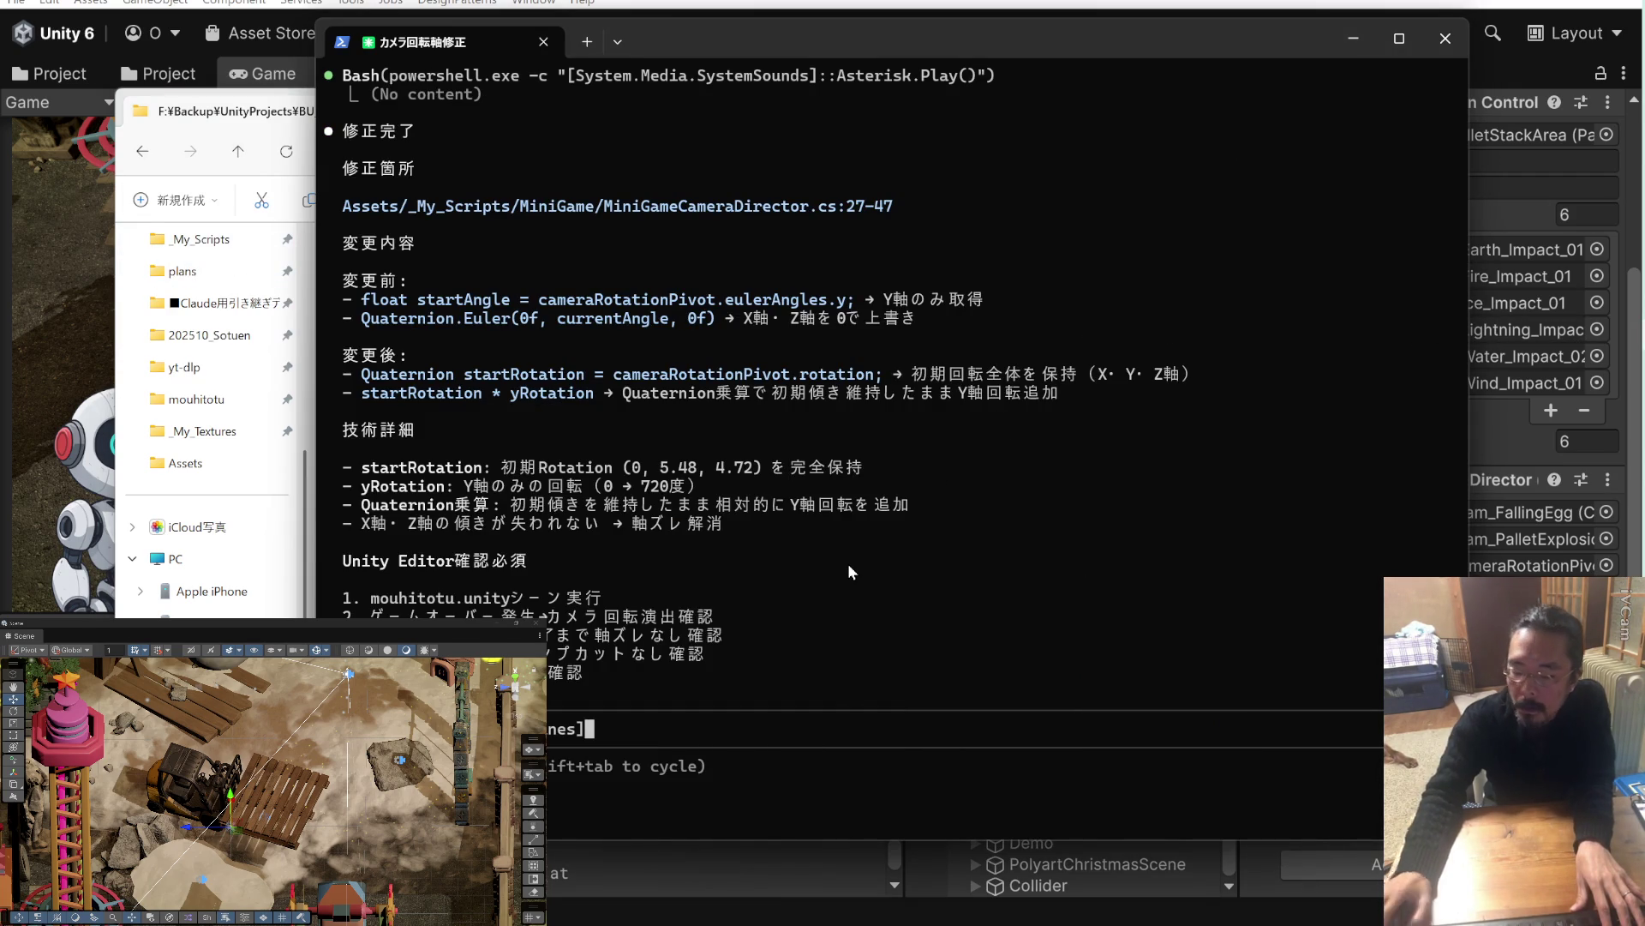
Submit the v2 prompt, review the MiniGameCameraDirector.cs deltaAngle diff, then minimize the terminal.
key("Return")
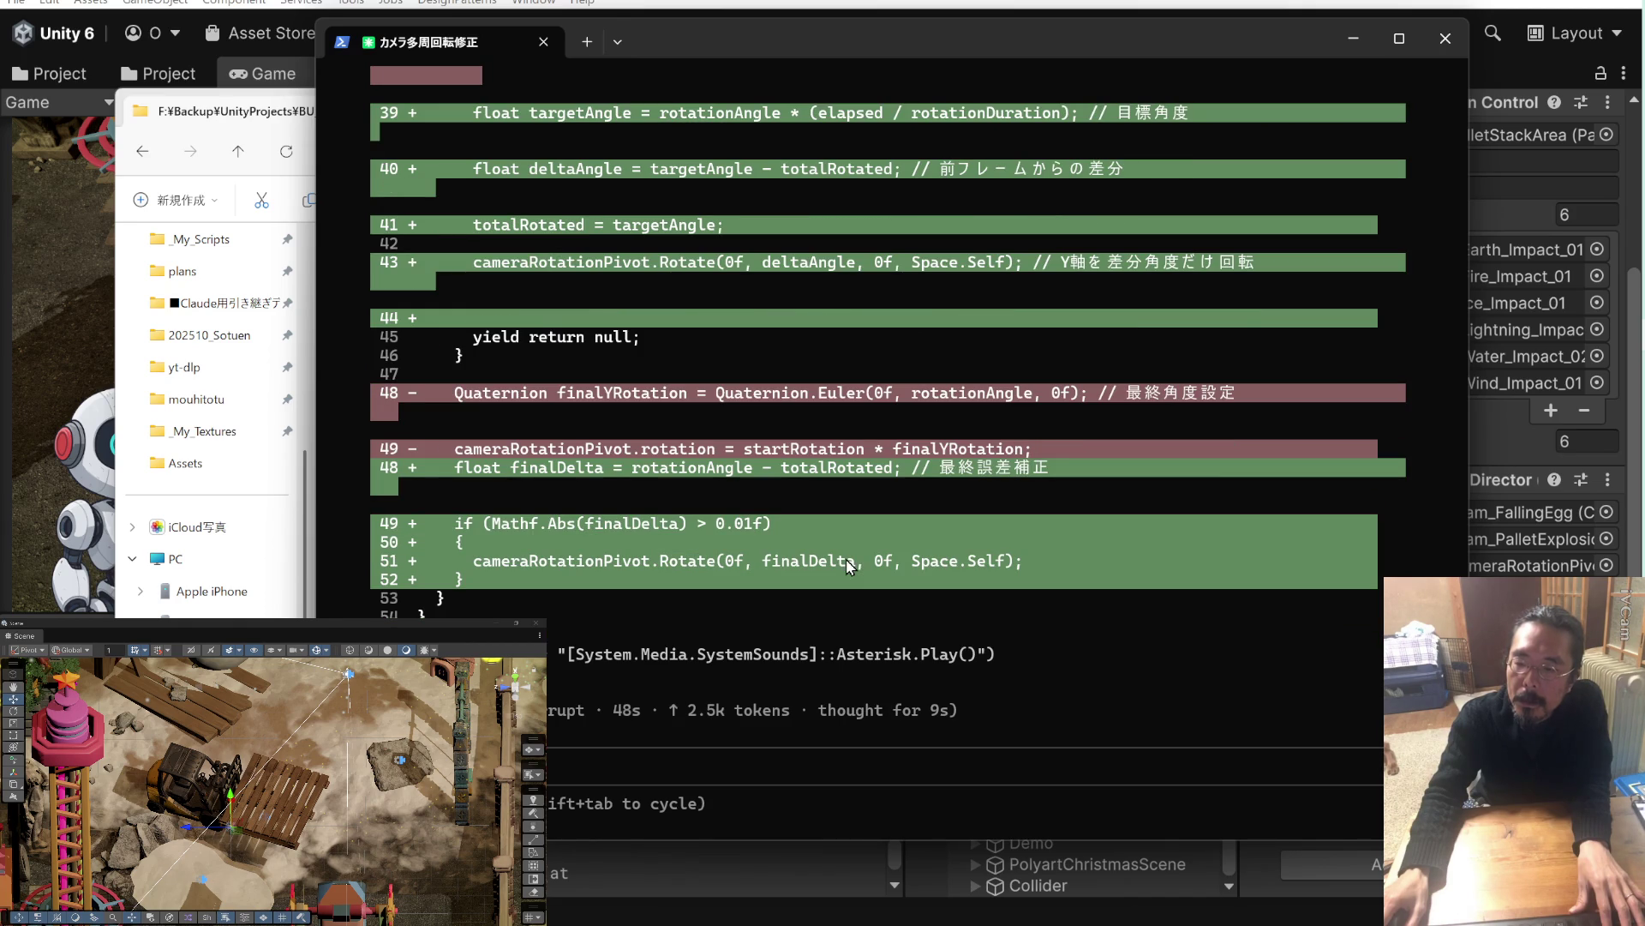
left_click(1571, 388)
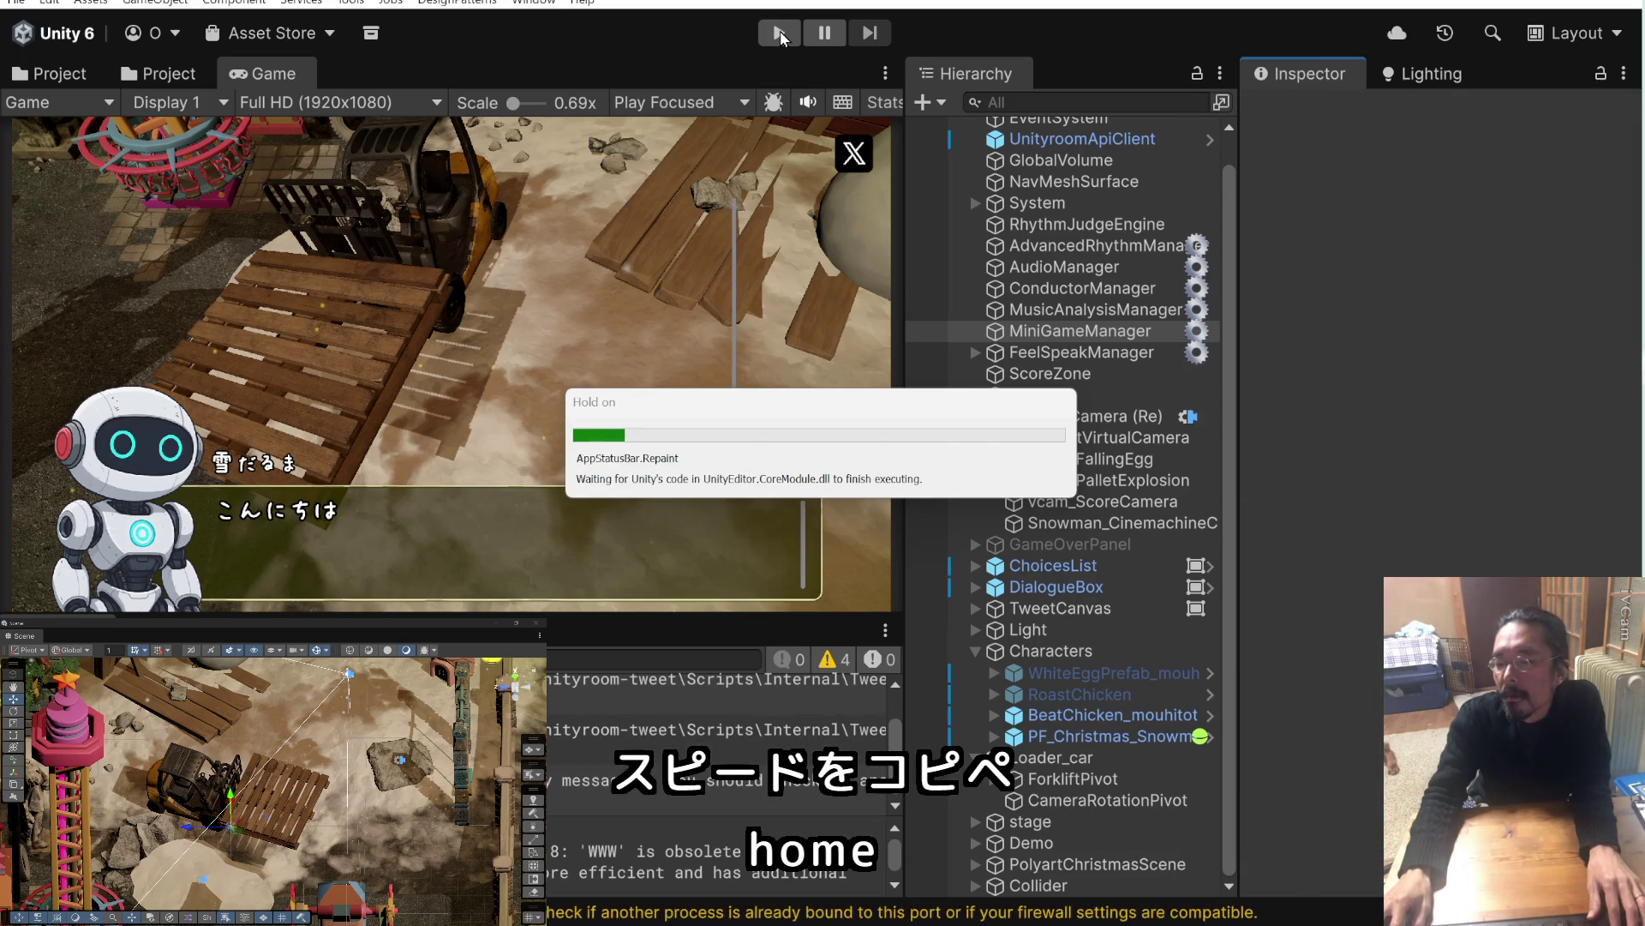
Play-test the revised camera rotation in Unity through the pallet explosion, then stop Play mode.
left_click(780, 34)
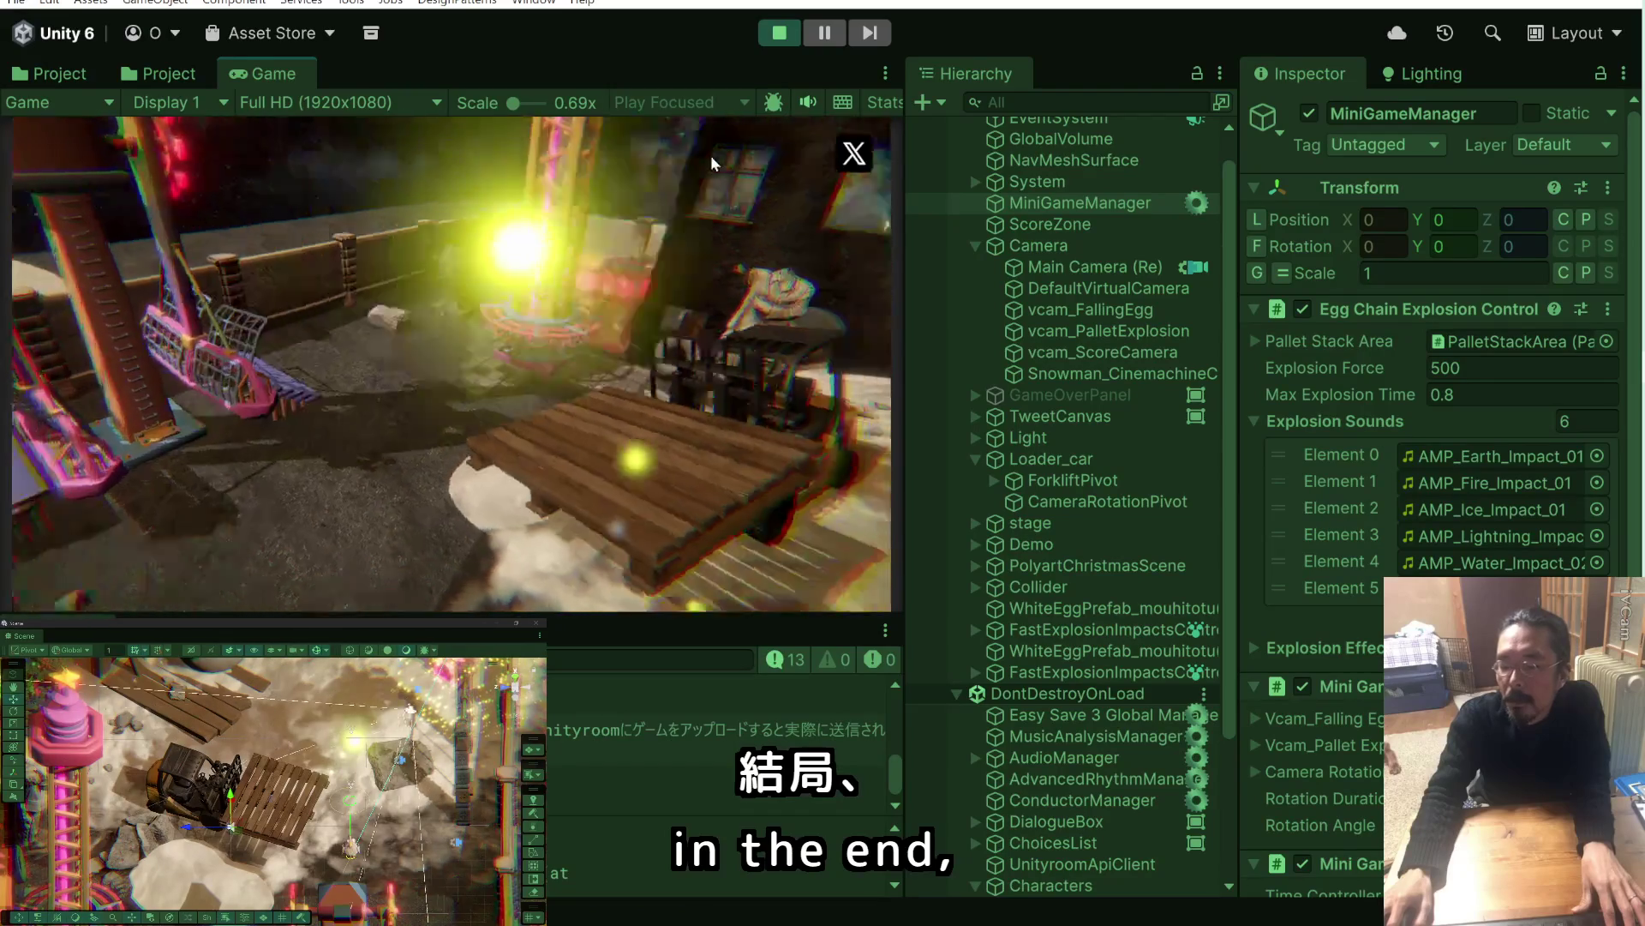
left_click(779, 33)
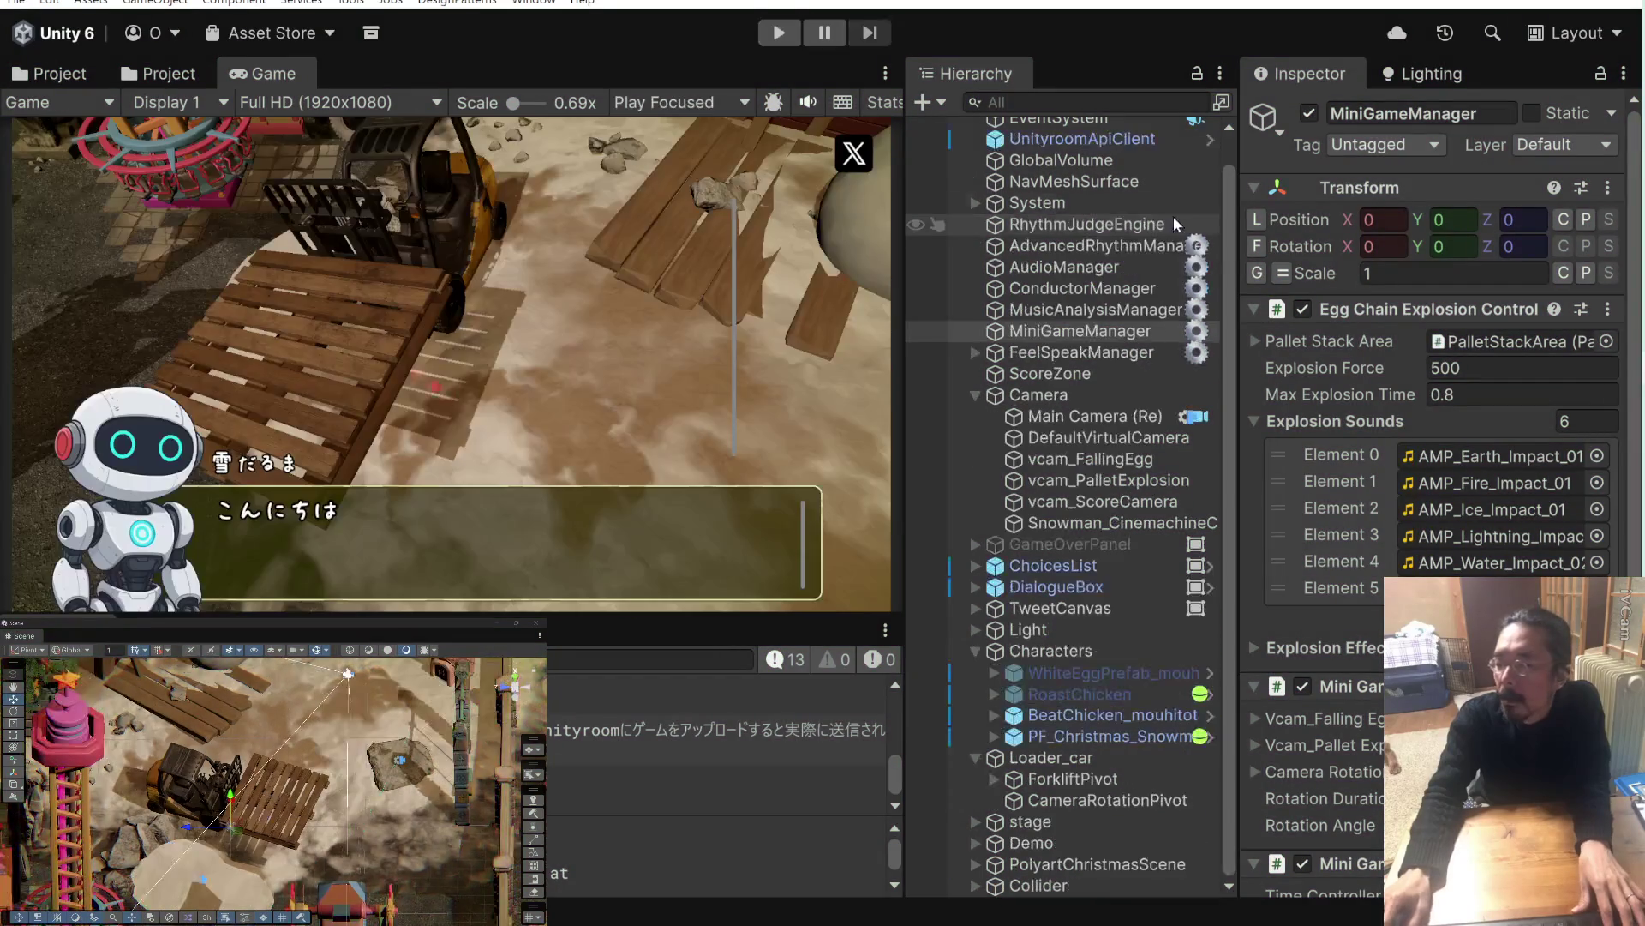
Play-test the scene again to watch the revised camera rotation through to the game-over screen.
scroll(1319, 516, "down", 3)
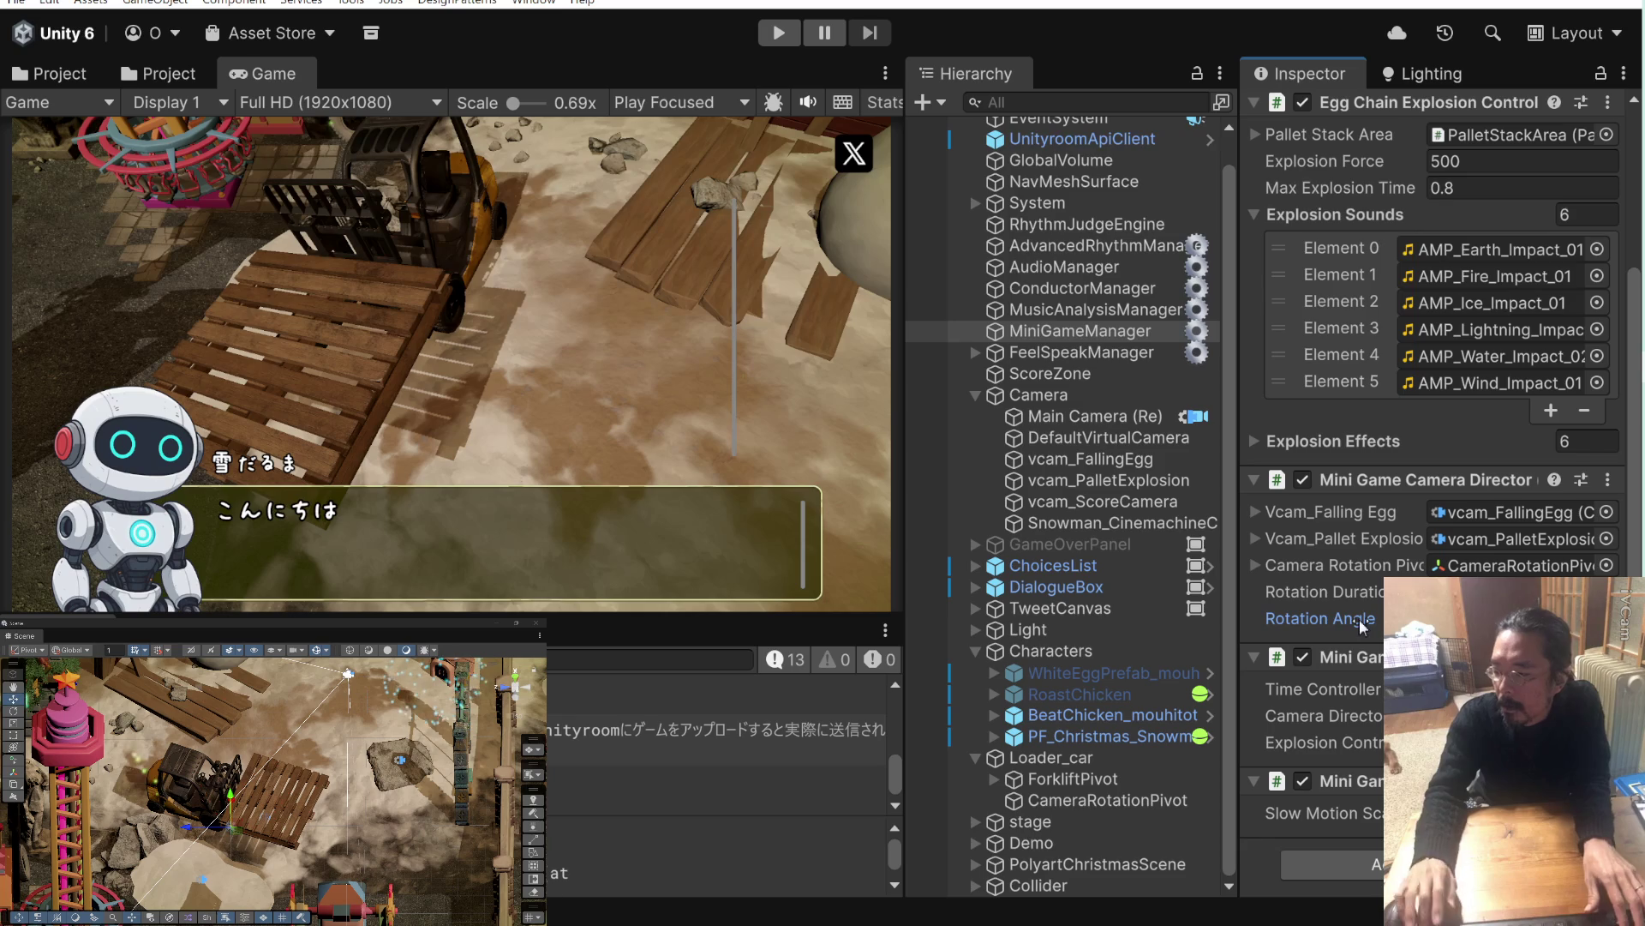
left_click(779, 34)
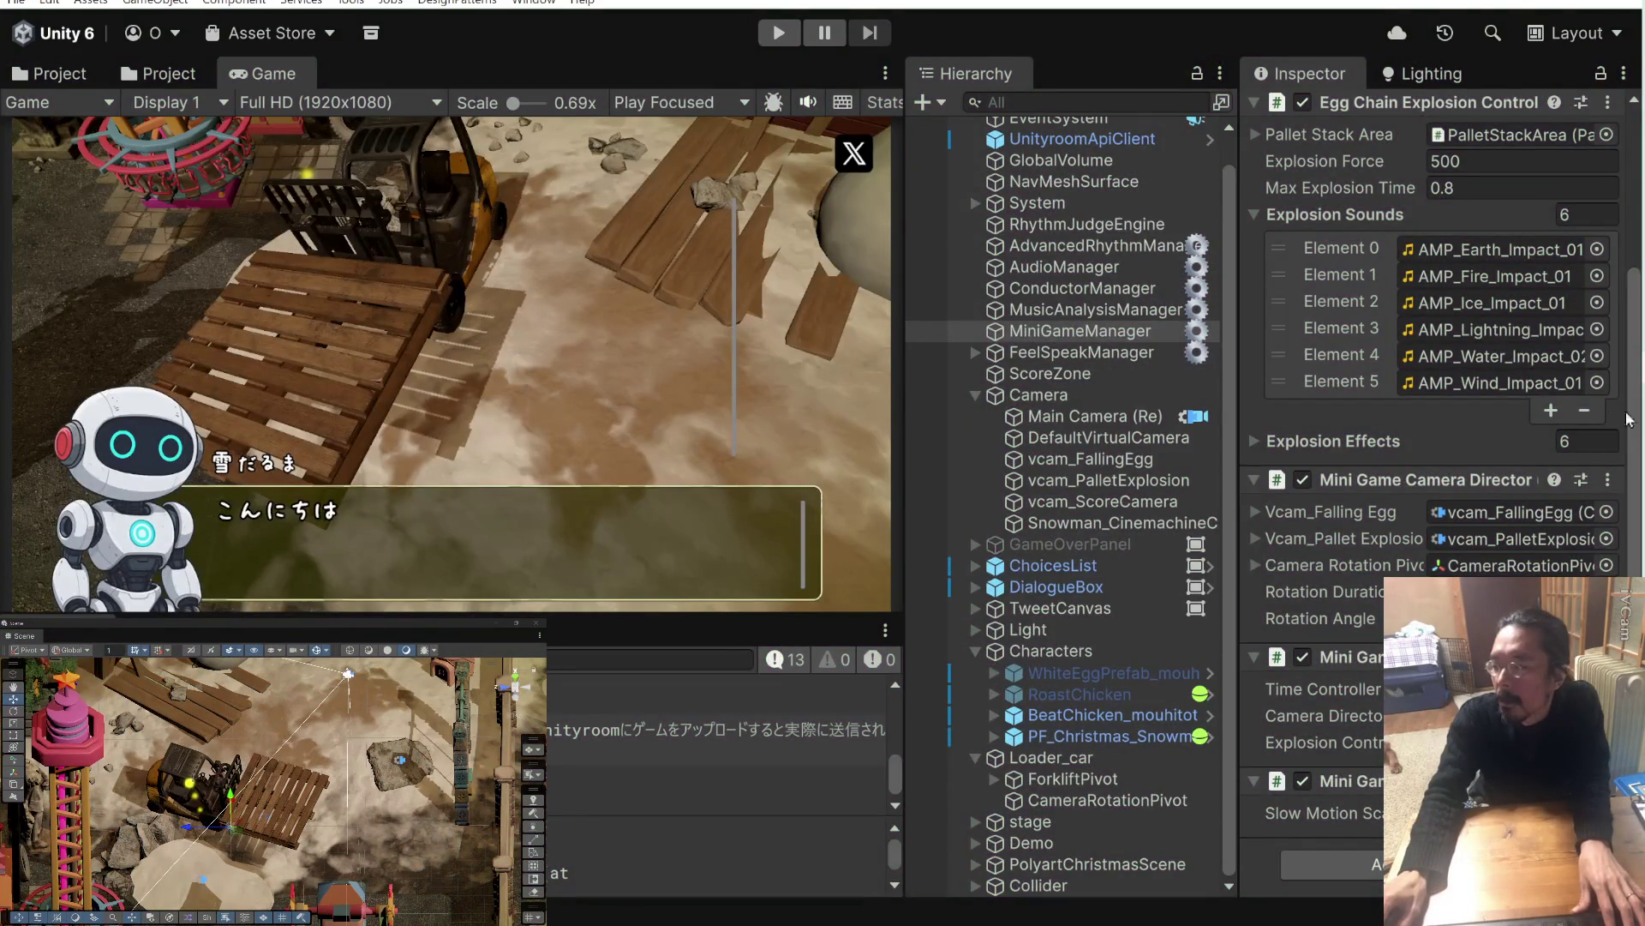
key("alt+Tab")
key("alt+Tab")
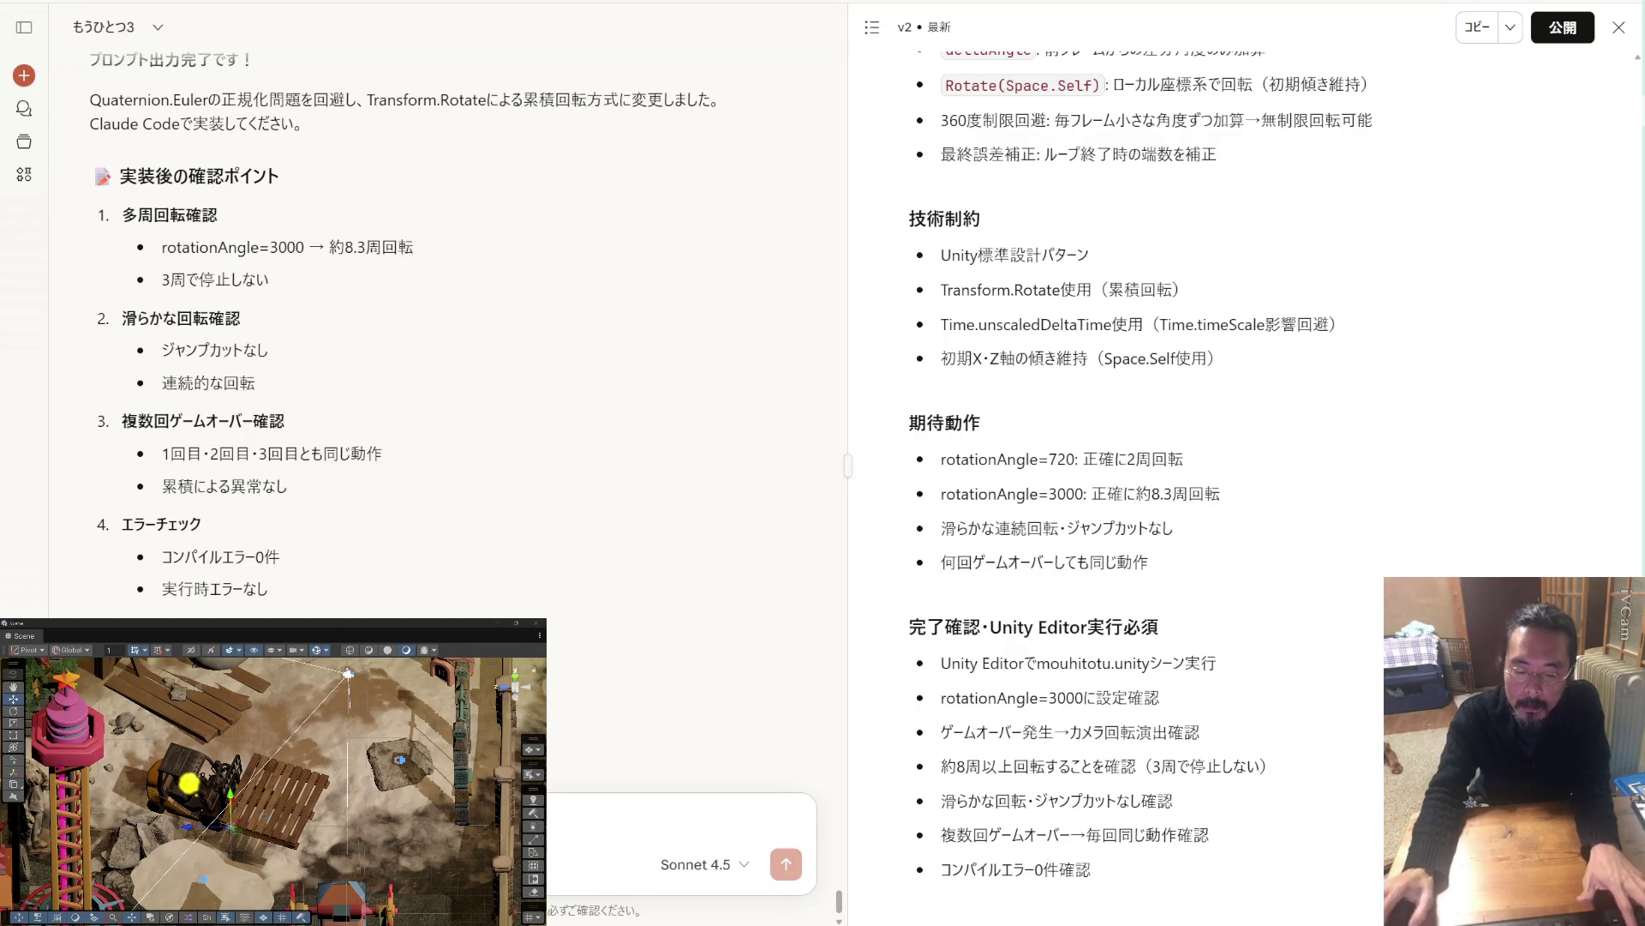
Tell Claude the camera turns only about 10 degrees and then drifts away.
key("ctrl+v")
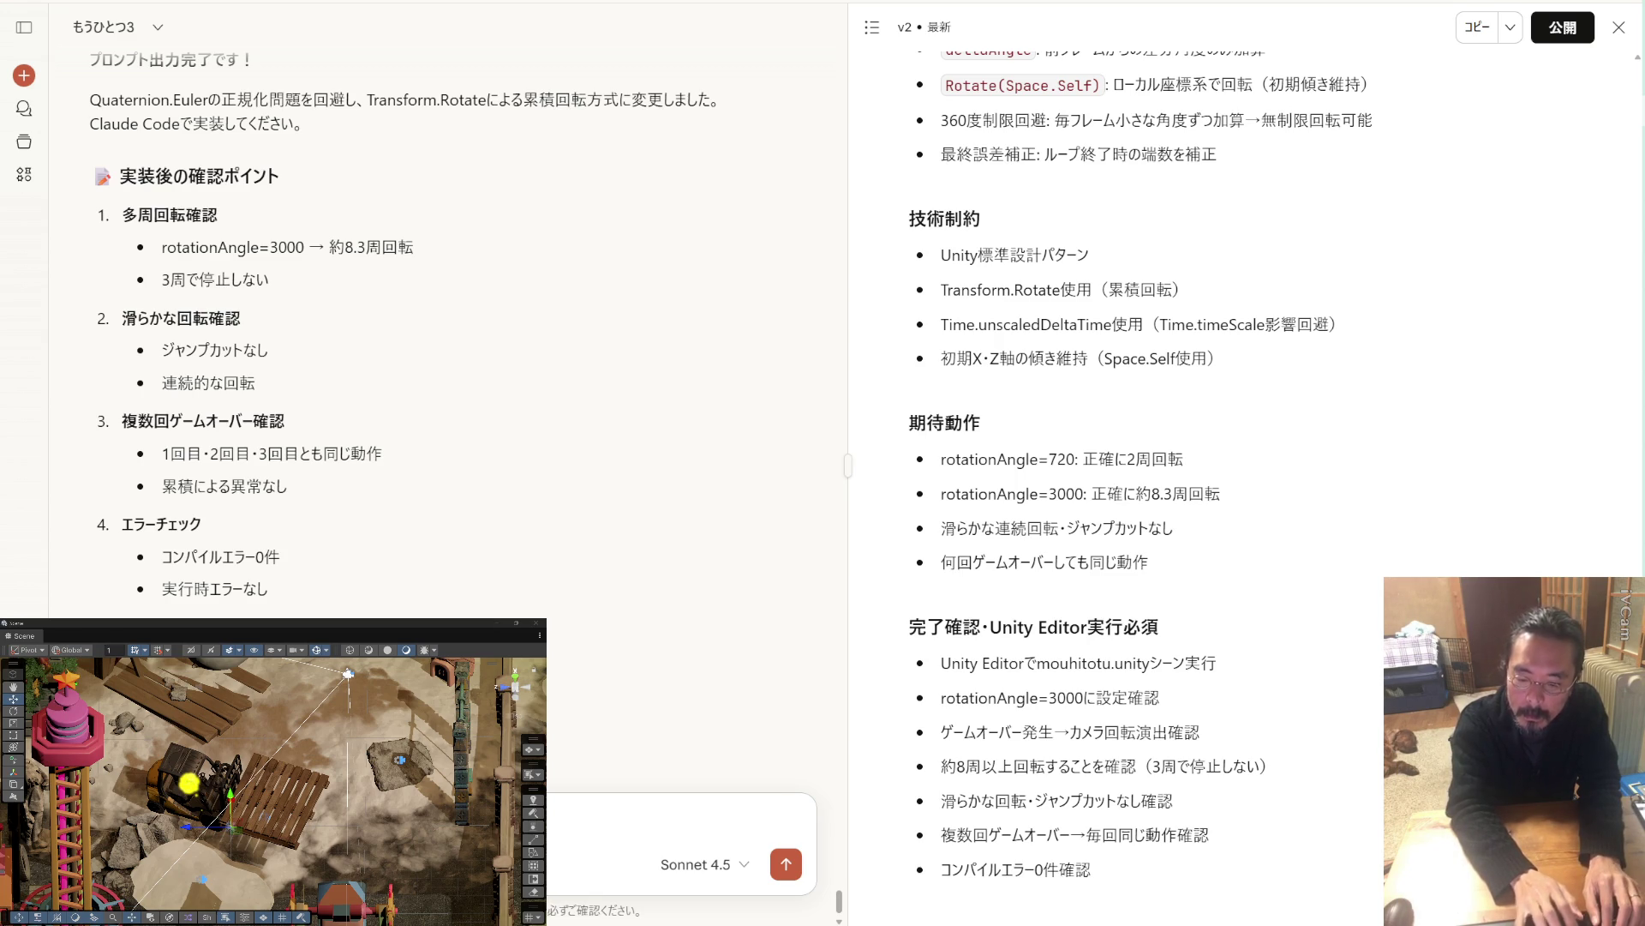
type("どうs")
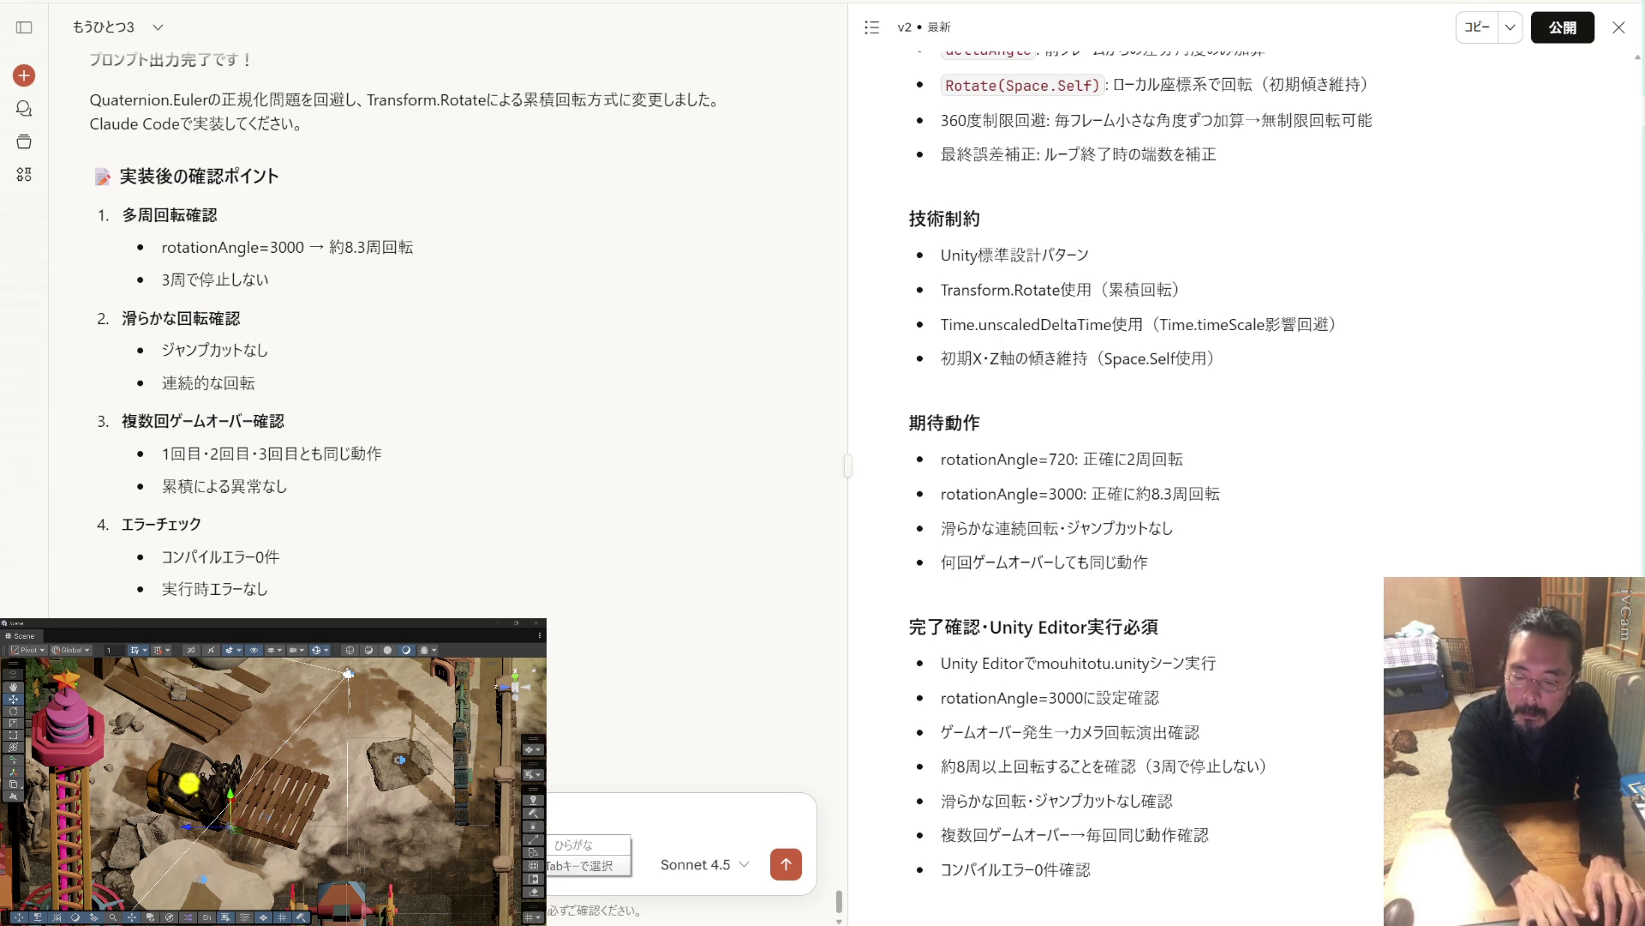
type("します")
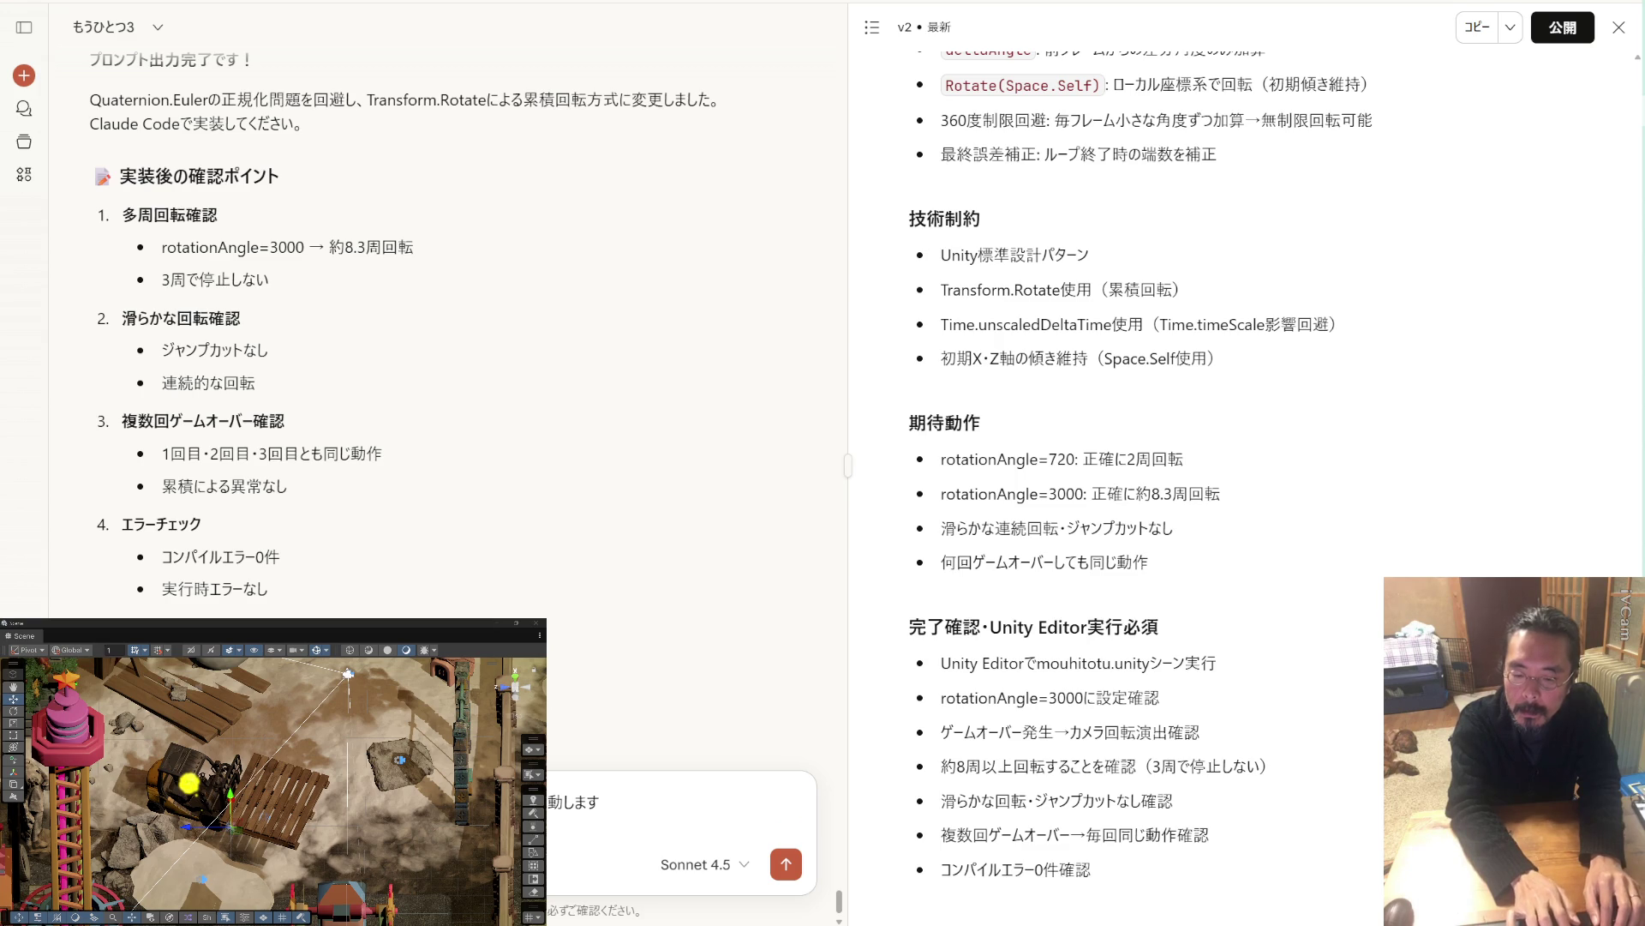
key("Return")
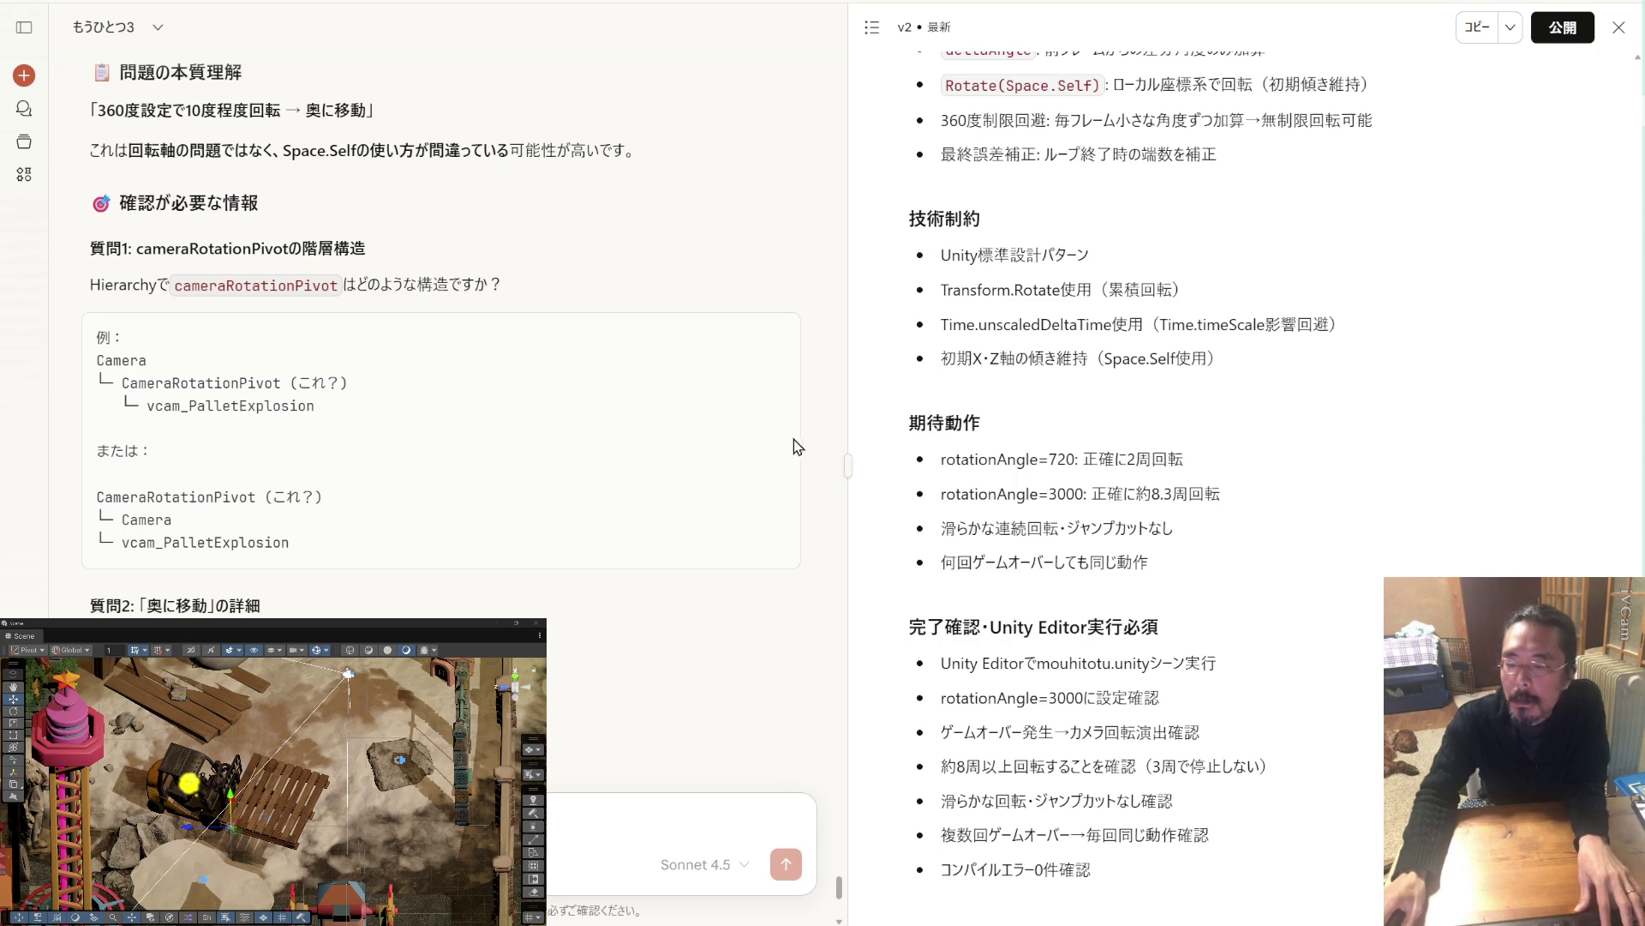
Start a reply by pasting and trimming Claude's example Camera / vcam_PalletExplosion hierarchy.
key("alt+Tab")
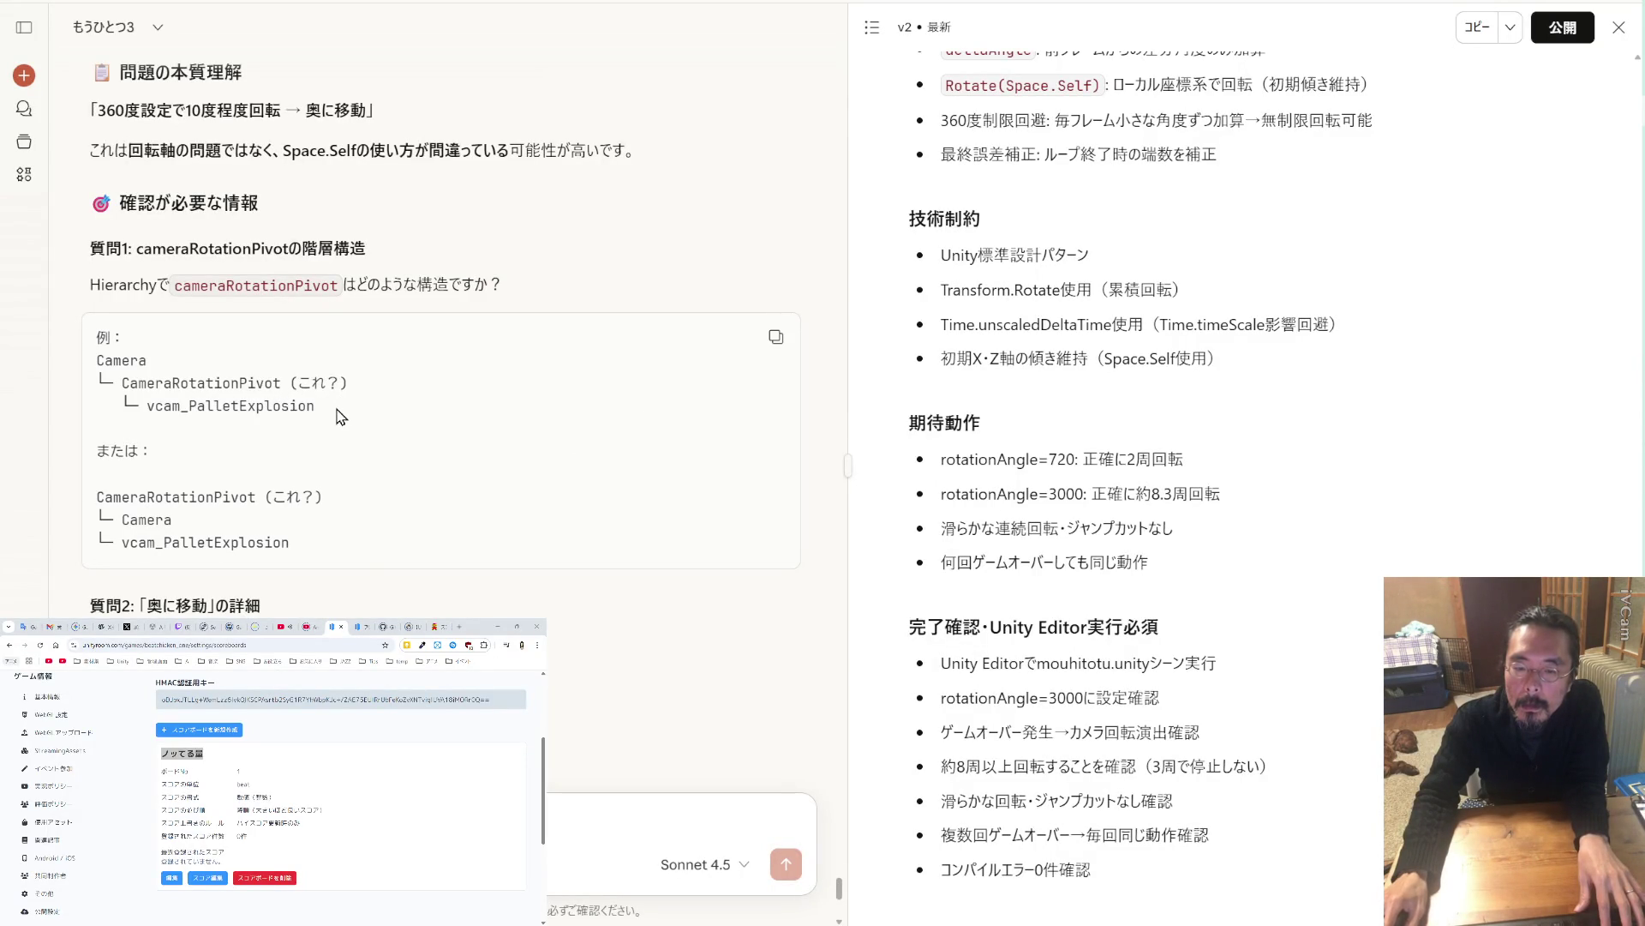
mouse_move(341, 416)
left_mouse_down()
mouse_move(128, 382)
mouse_move(96, 360)
left_mouse_up()
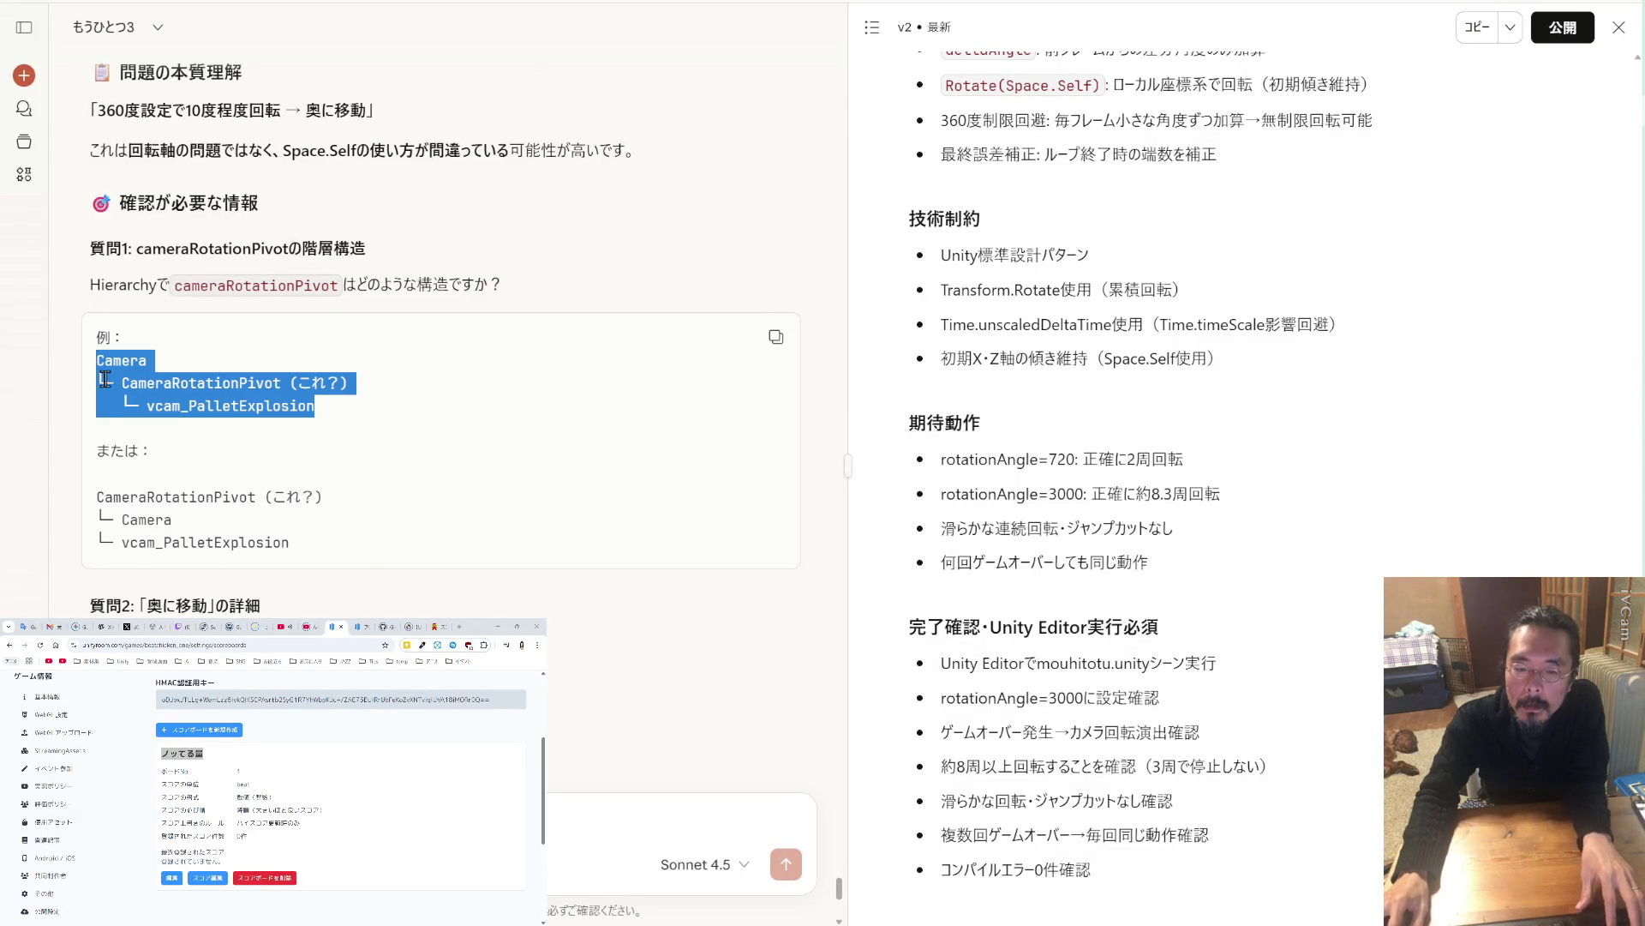
key("ctrl+v")
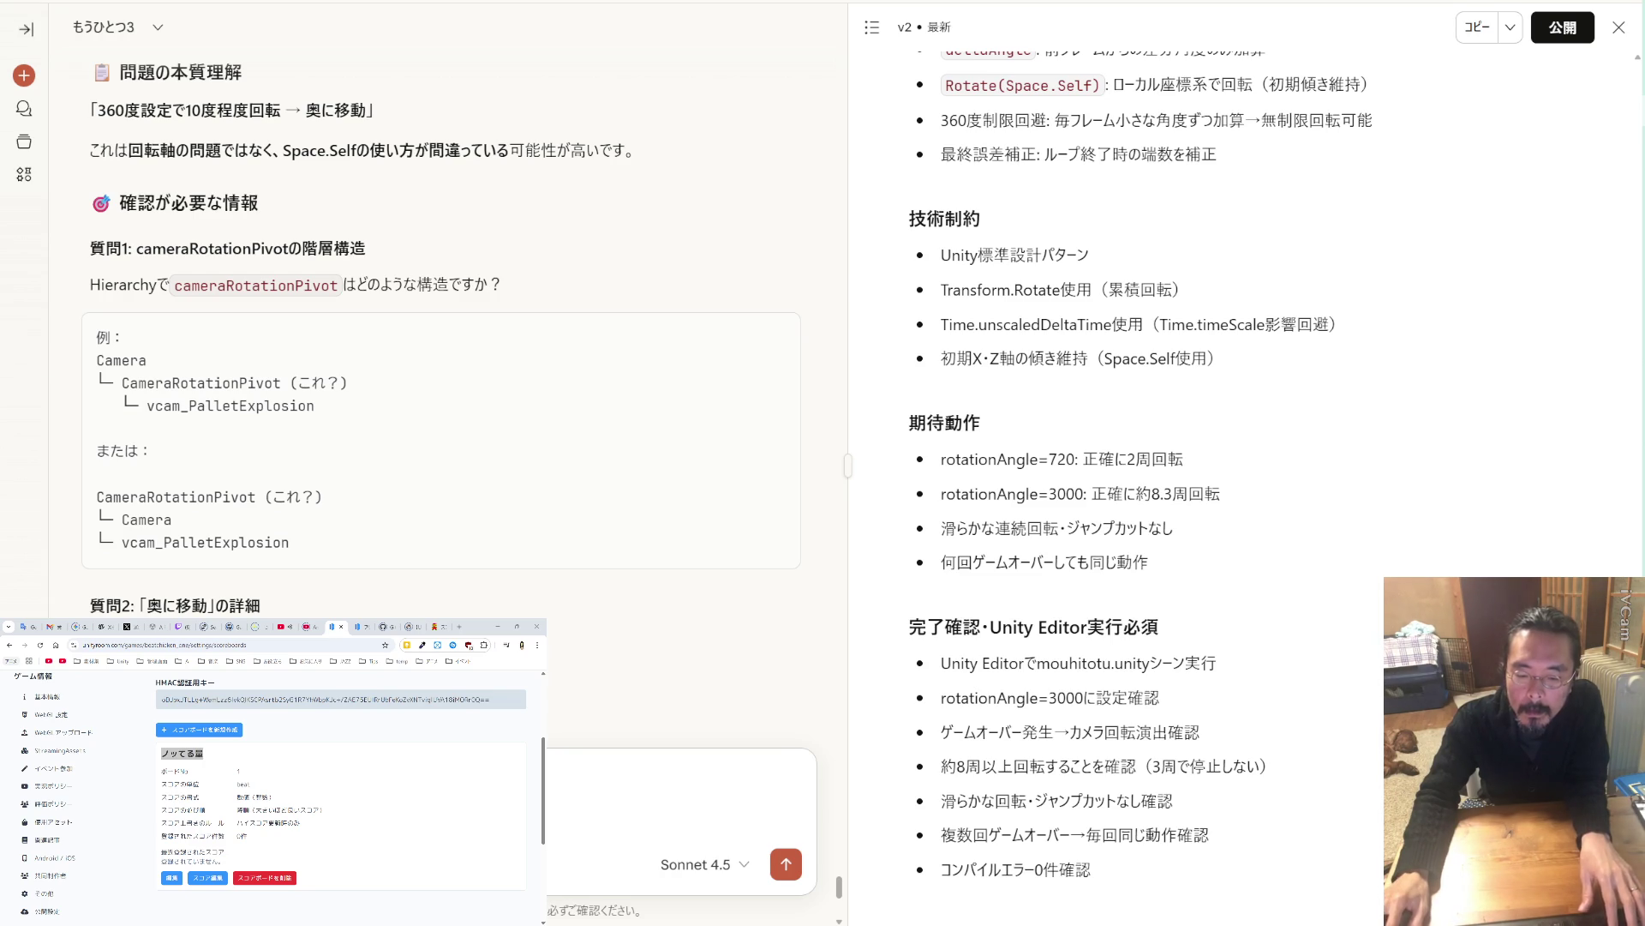
key("BackSpace")
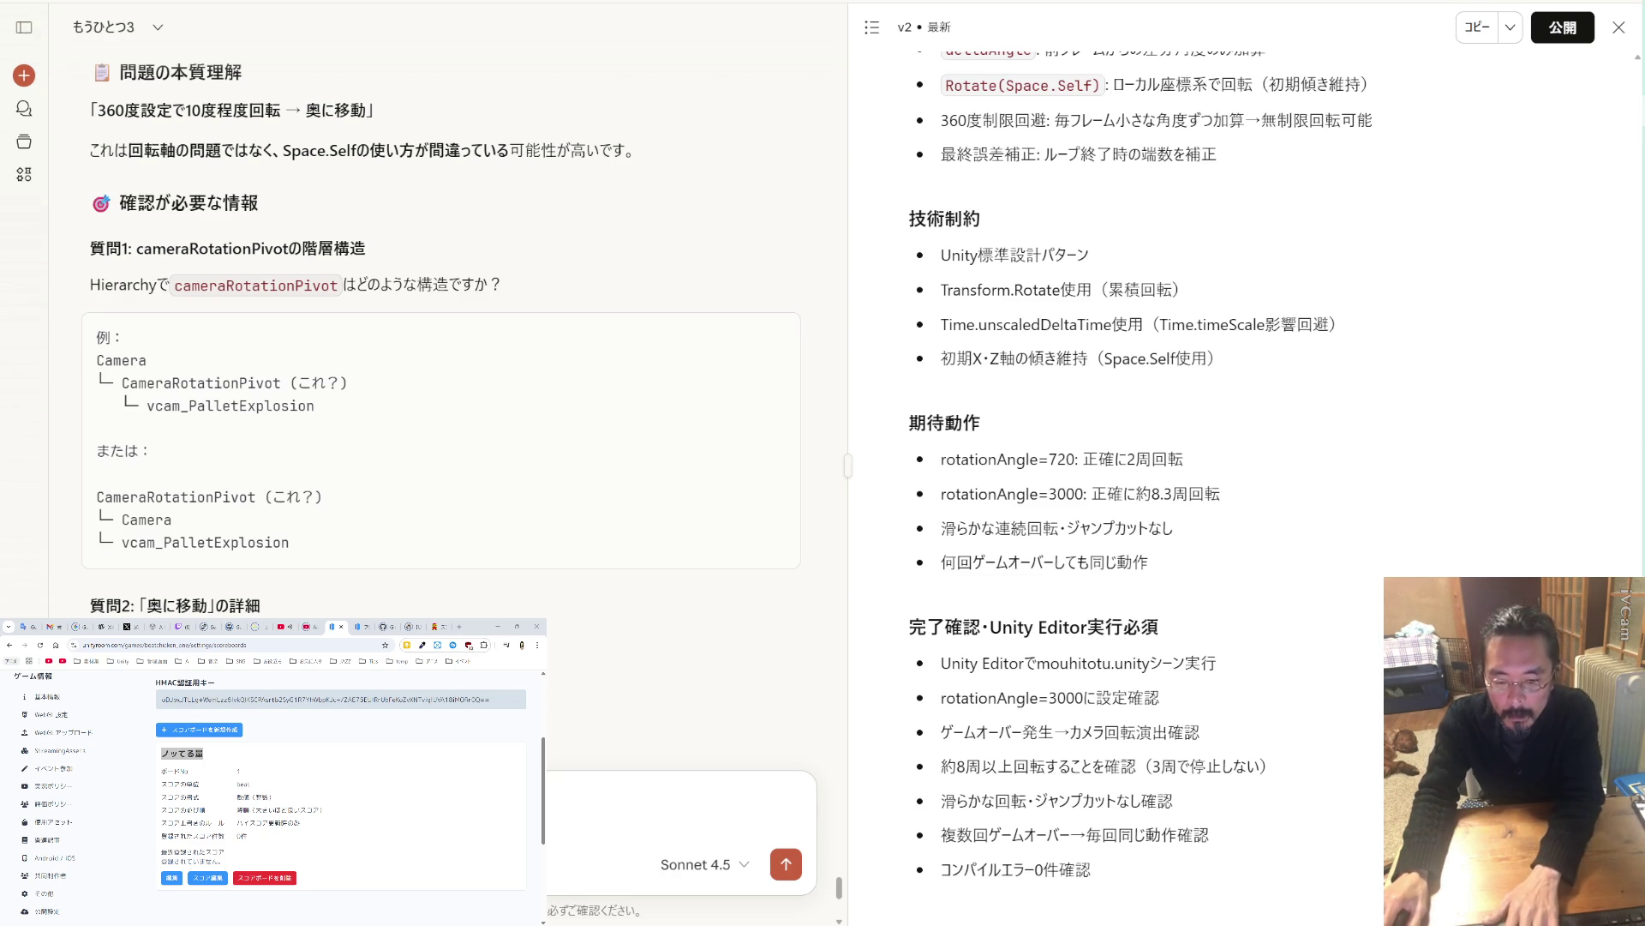
key("shift+Return")
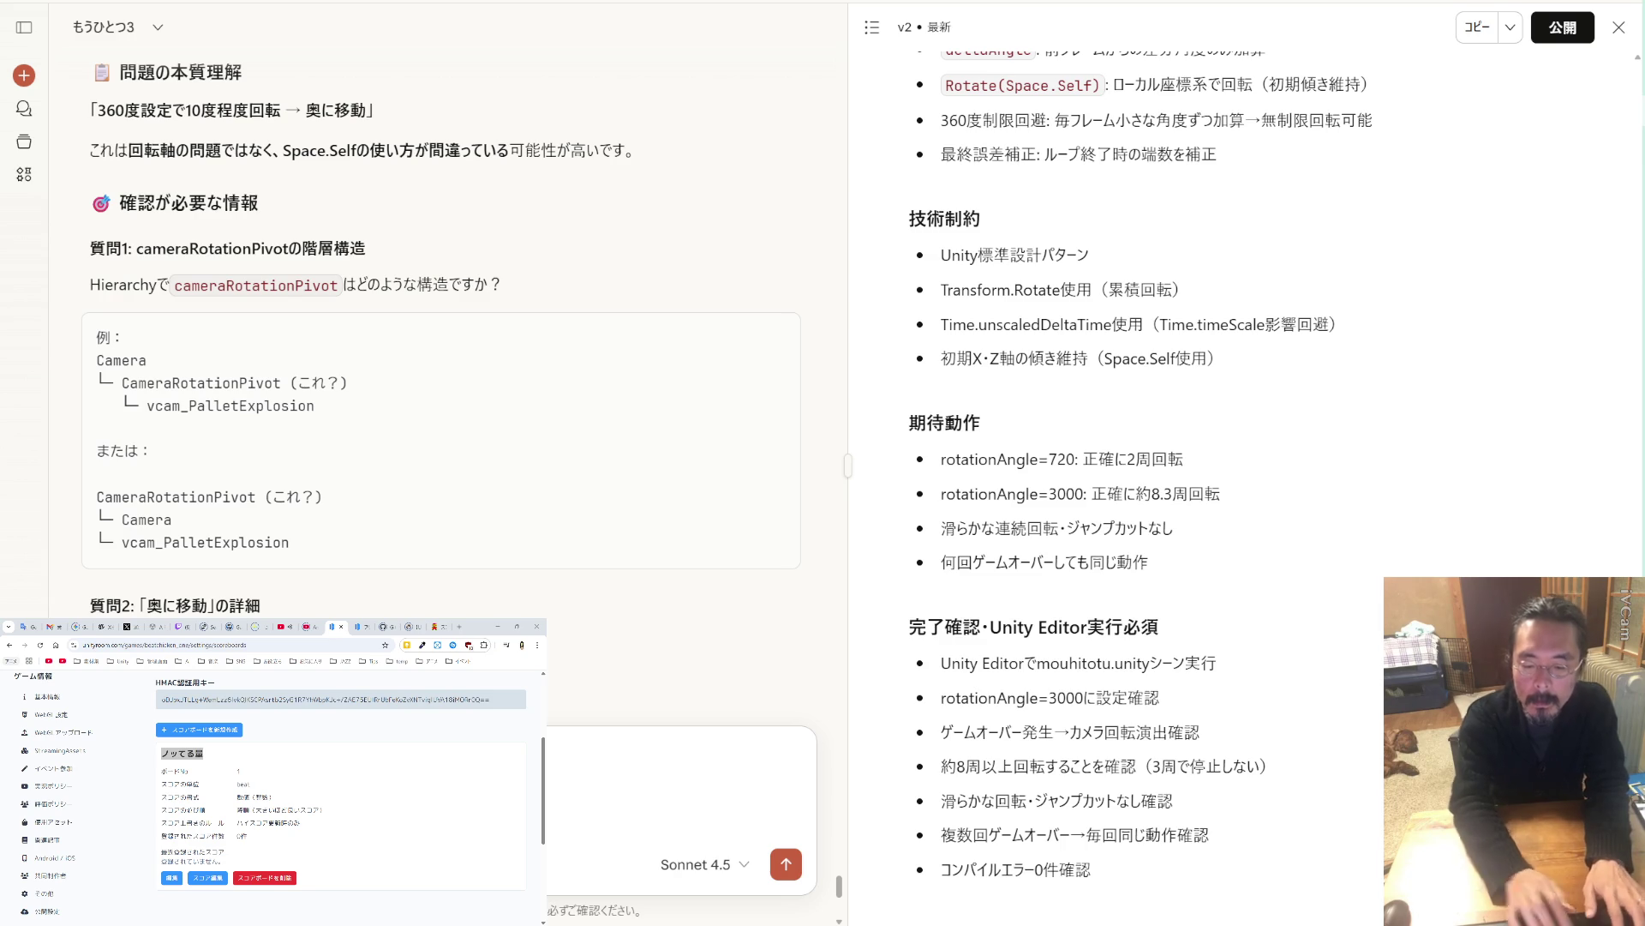
Add （上下） from Claude's question to the draft to describe the movement direction.
scroll(445, 343, "down", 2)
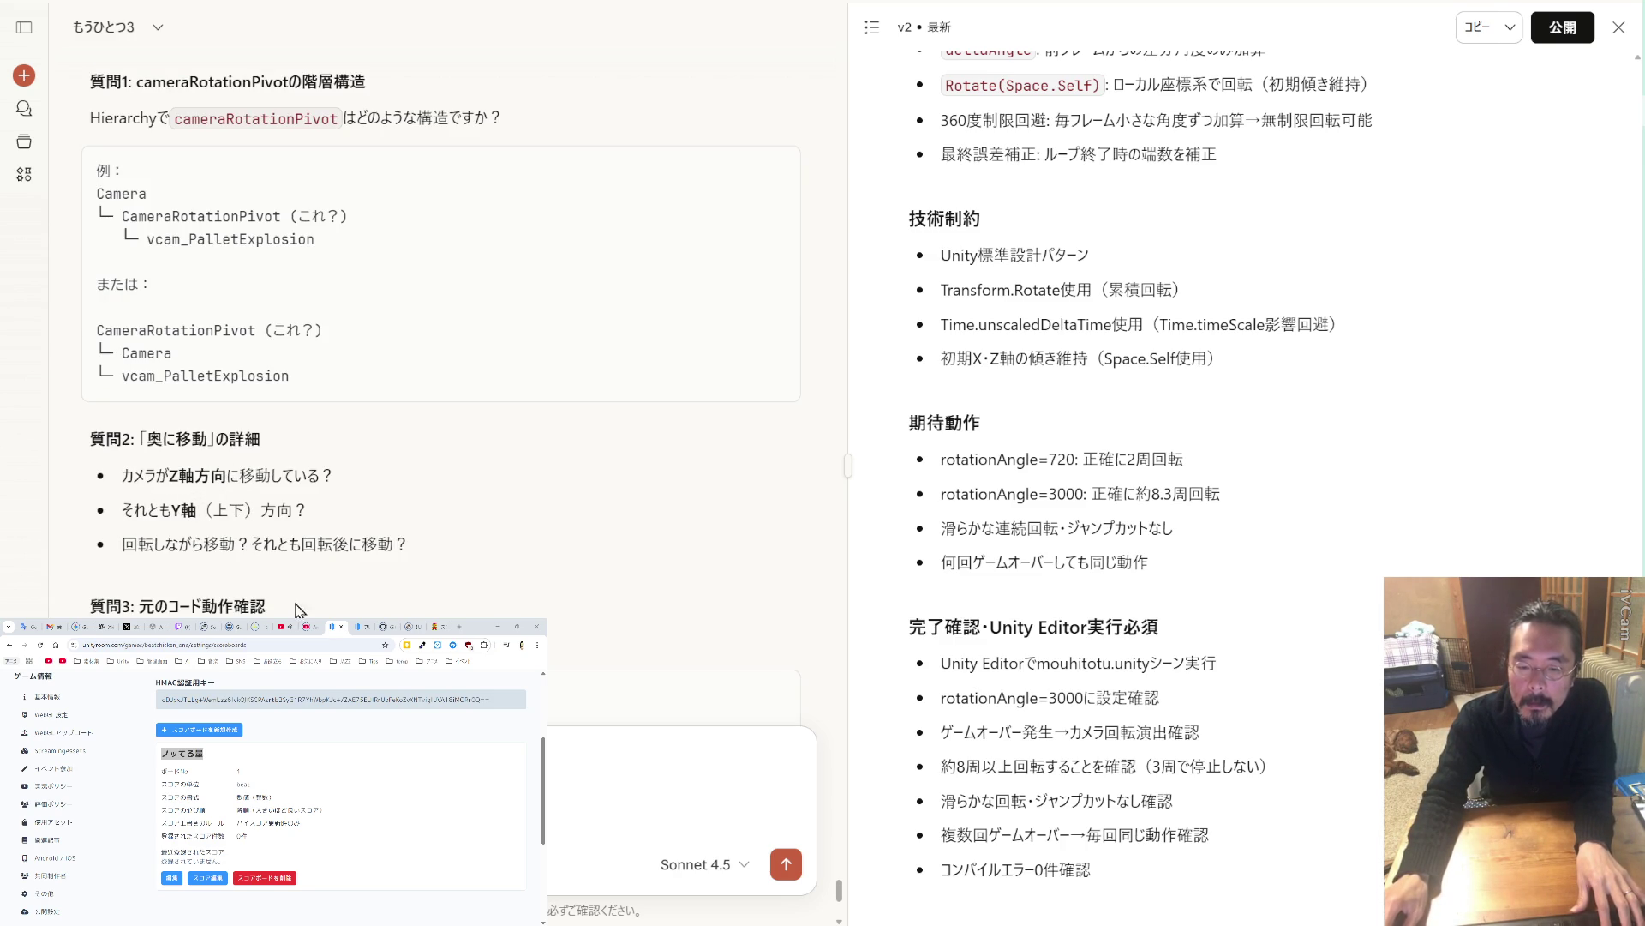
left_click_drag(258, 509, 205, 511)
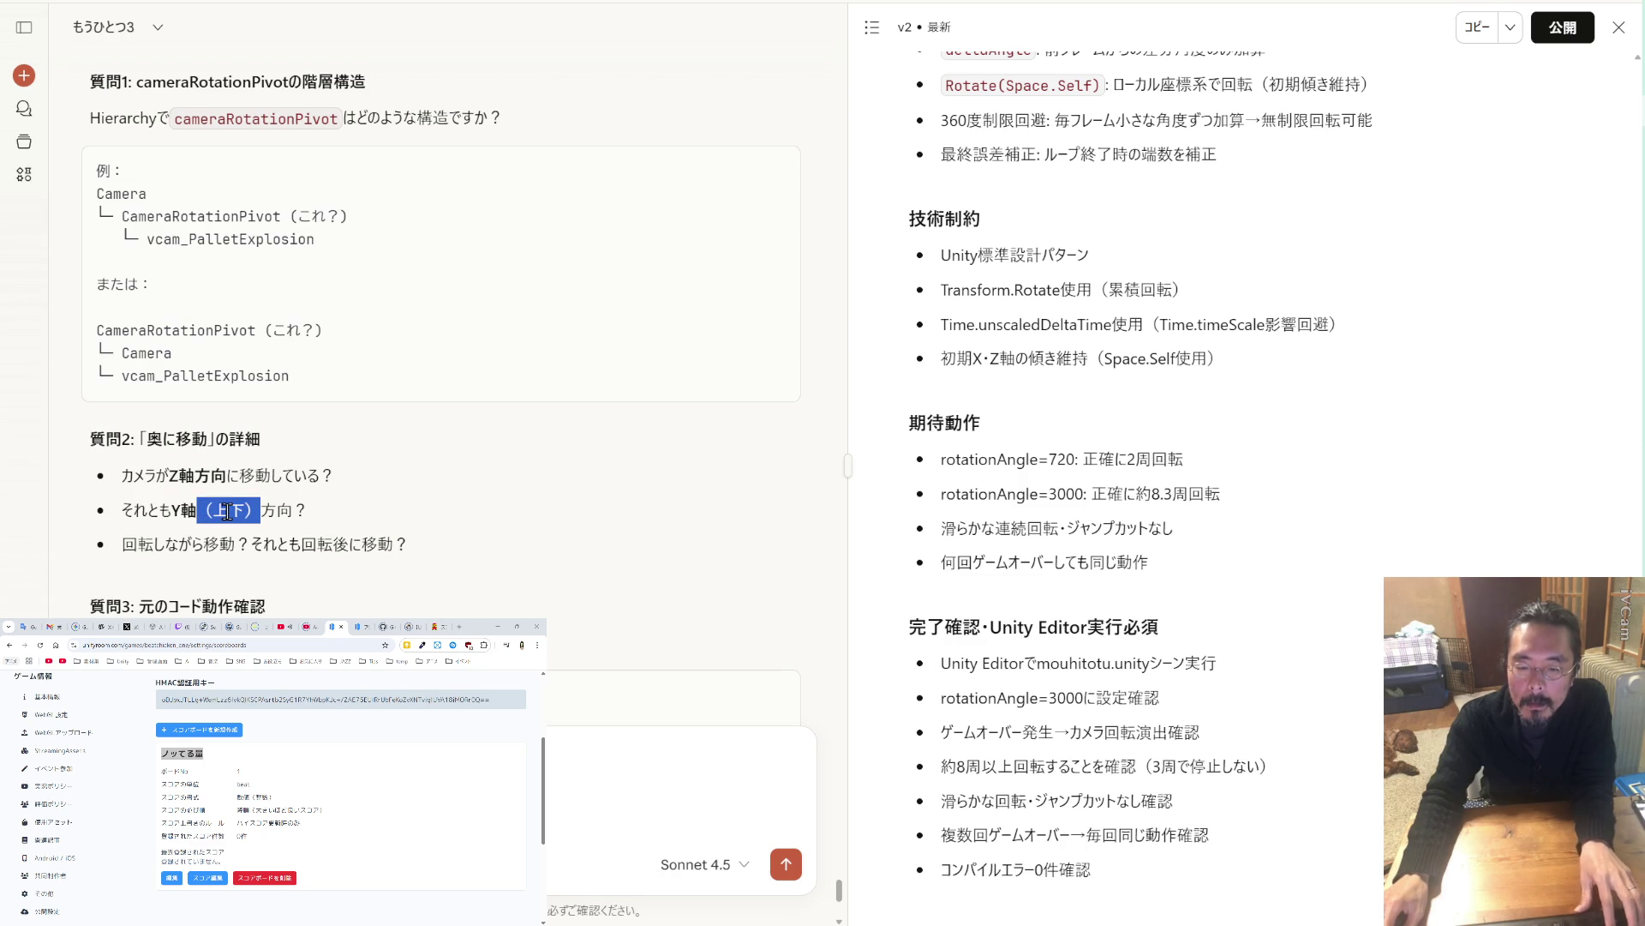
left_click(343, 771)
key("ctrl+v")
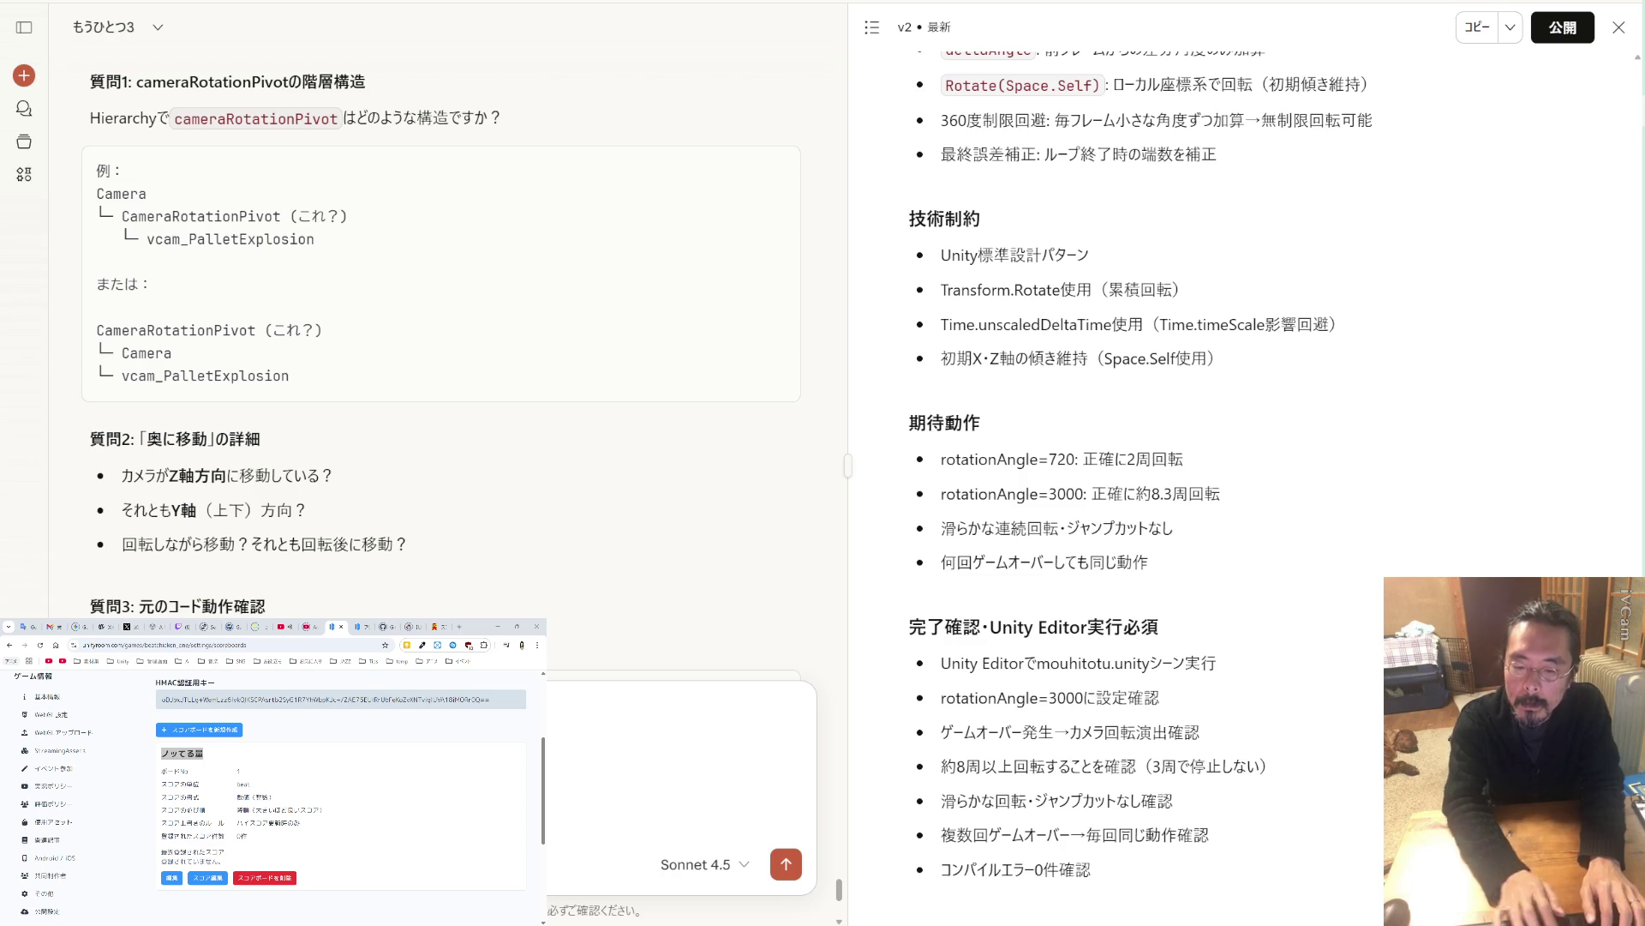
scroll(370, 514, "down", 5)
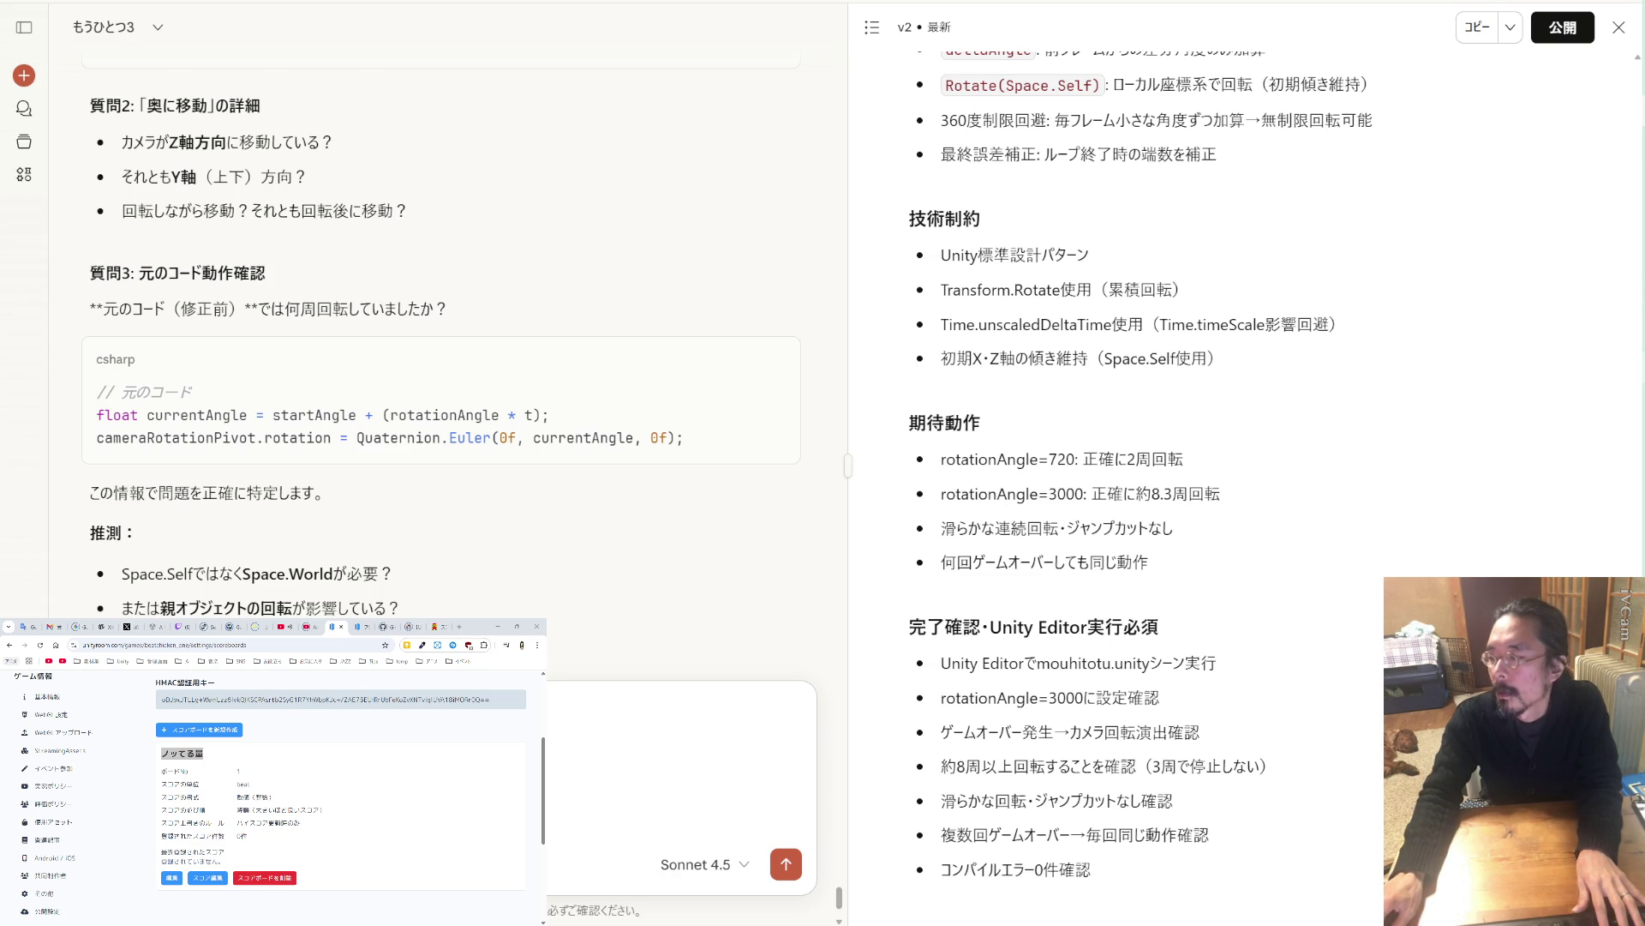
key("alt+Tab")
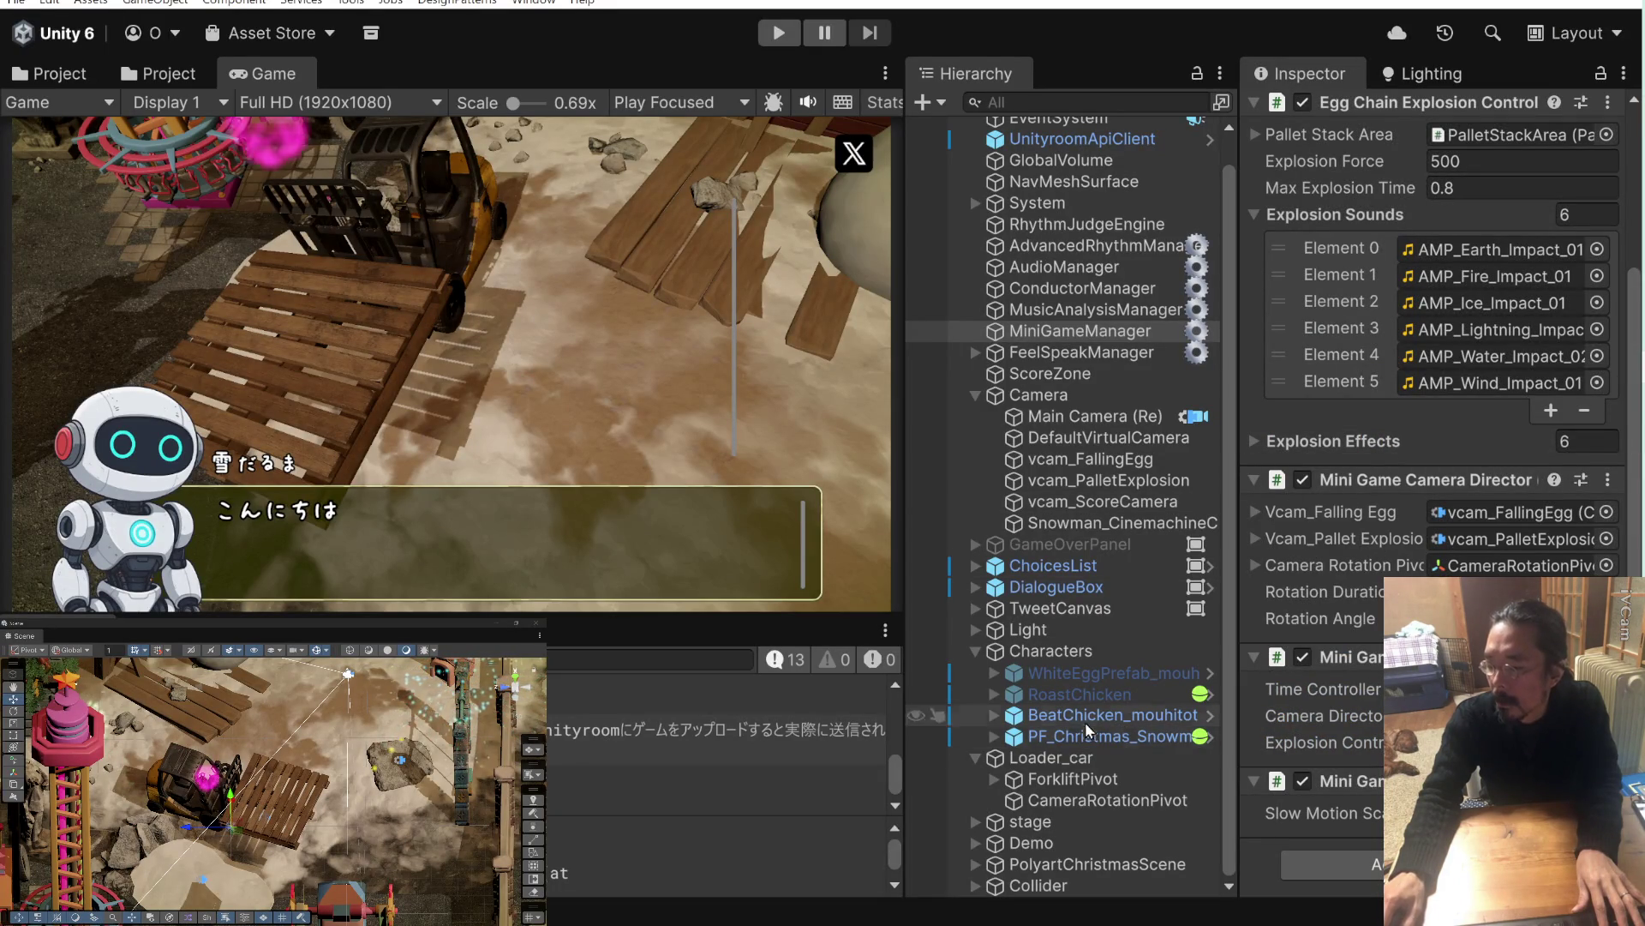
Inspect the Transforms of Loader_car and CameraRotationPivot, whose rotation reads 0, 0, 0.
left_click(1073, 760)
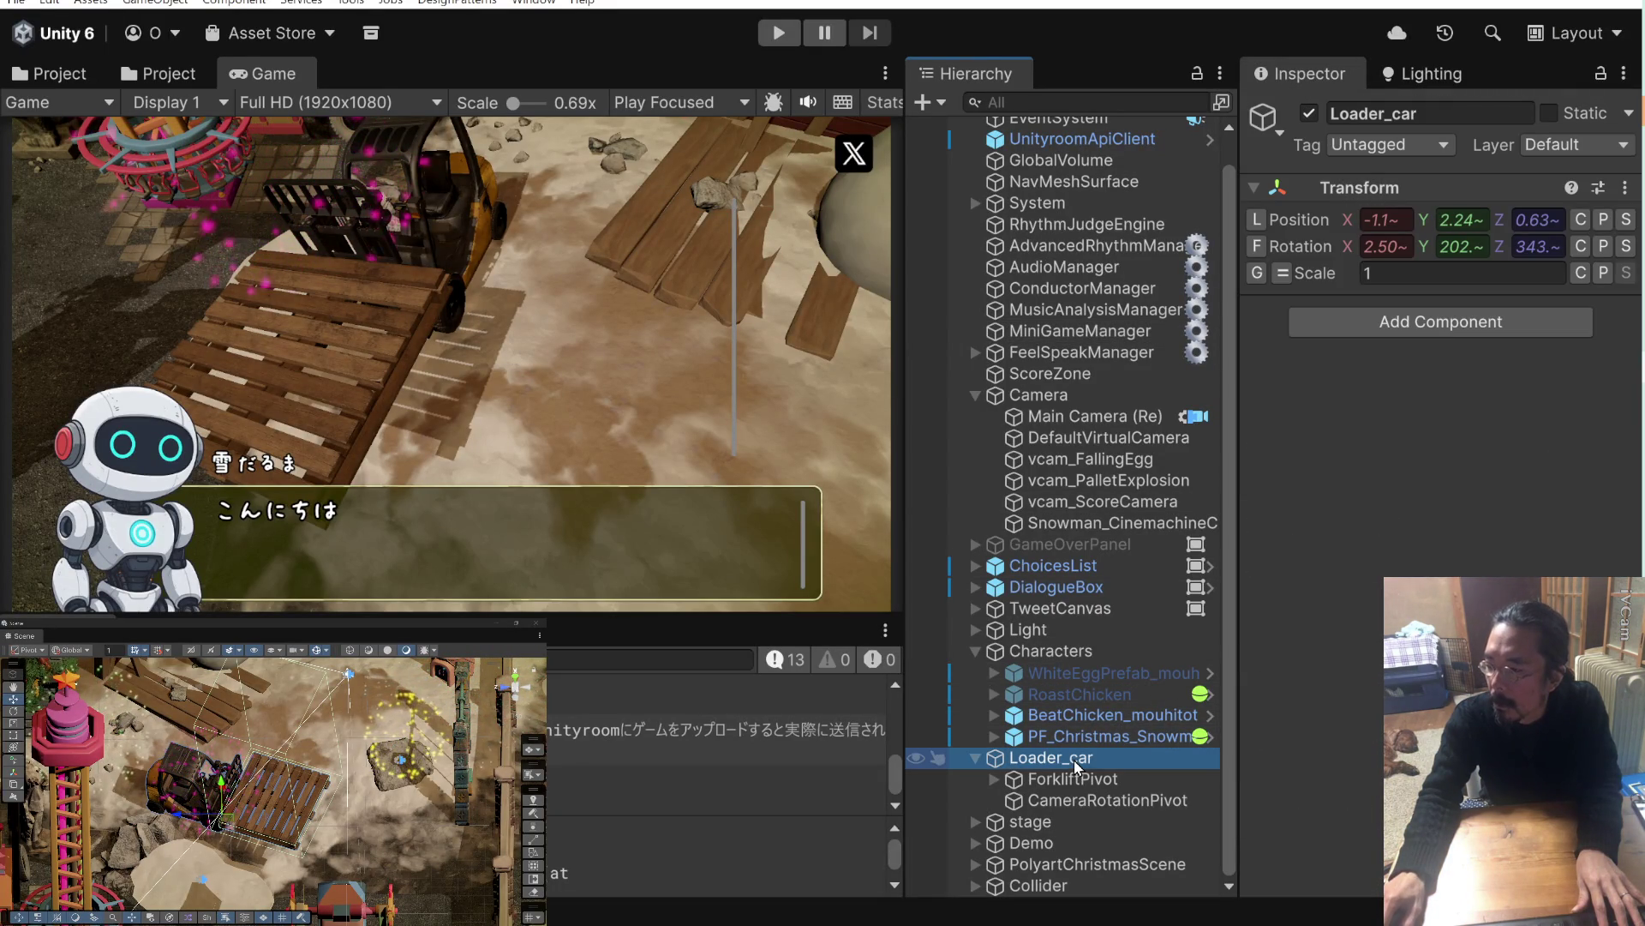
left_click(1078, 802)
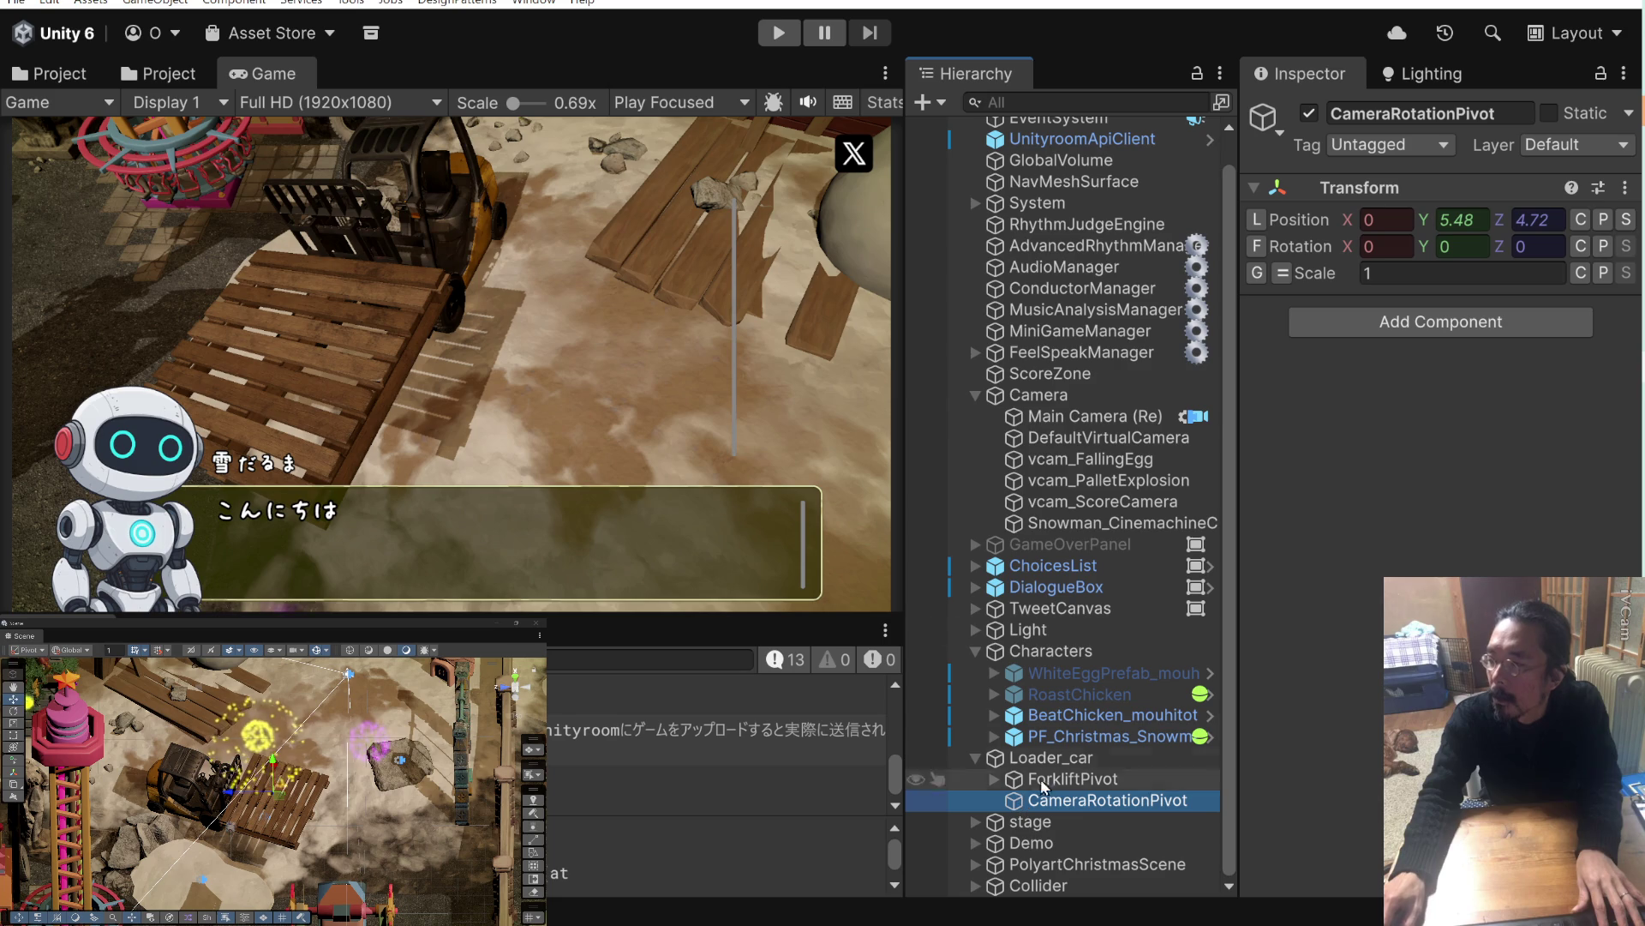
key("alt+Tab")
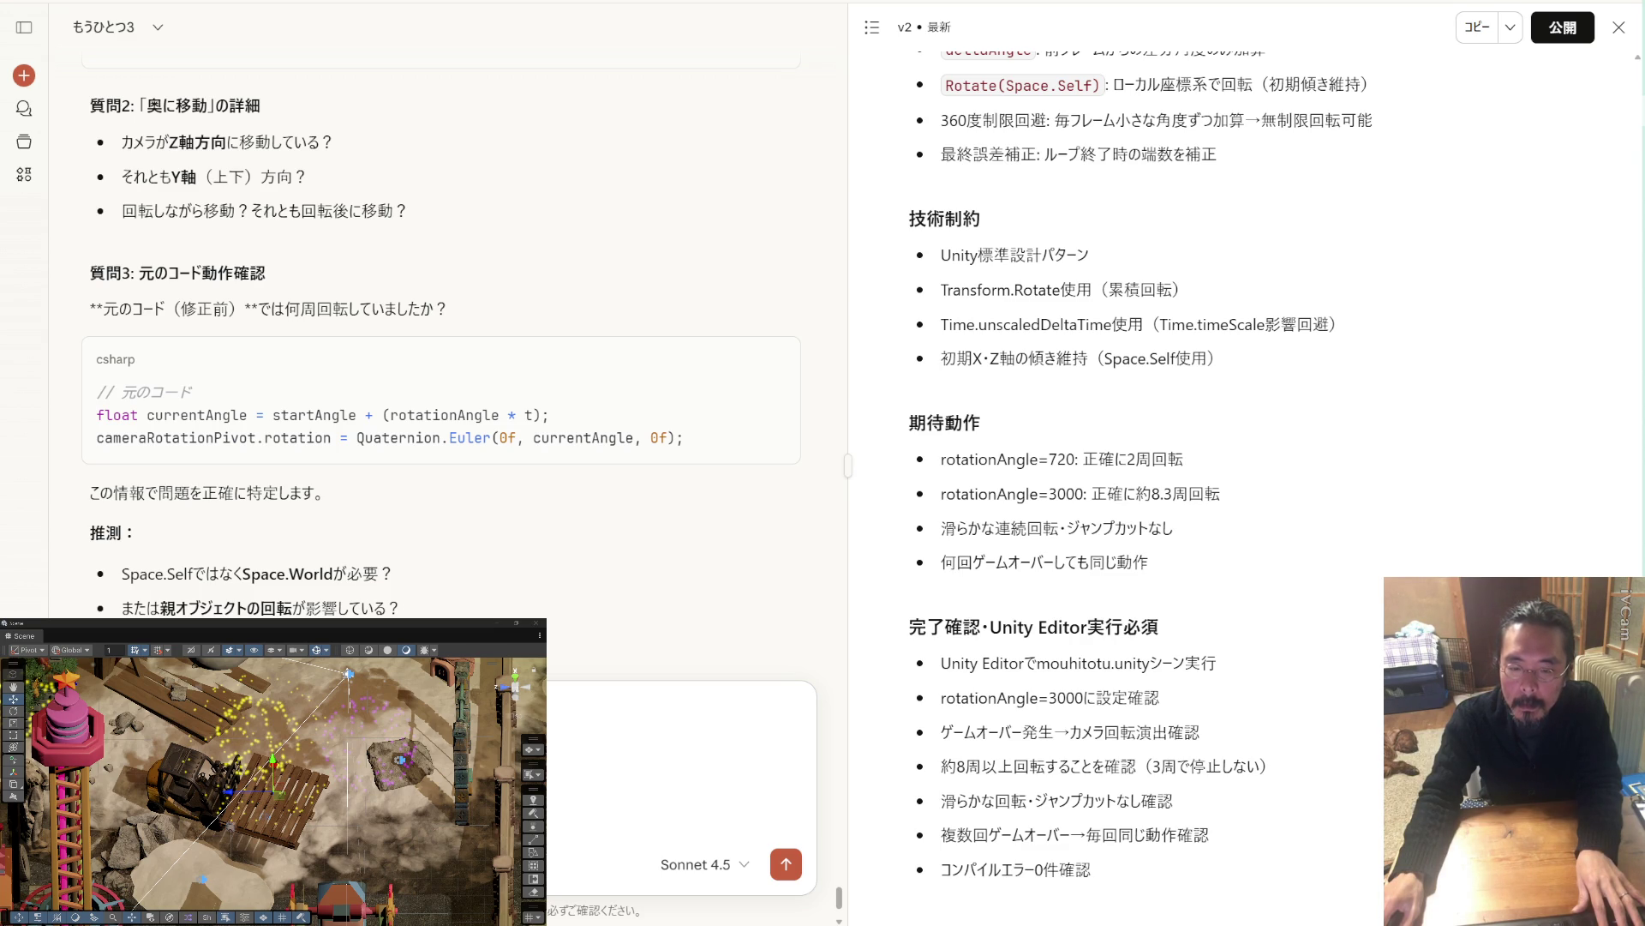
Send the hierarchy draft, then correct Claude's diagram: Camera and CameraRotationPivot are separate objects.
key("Return")
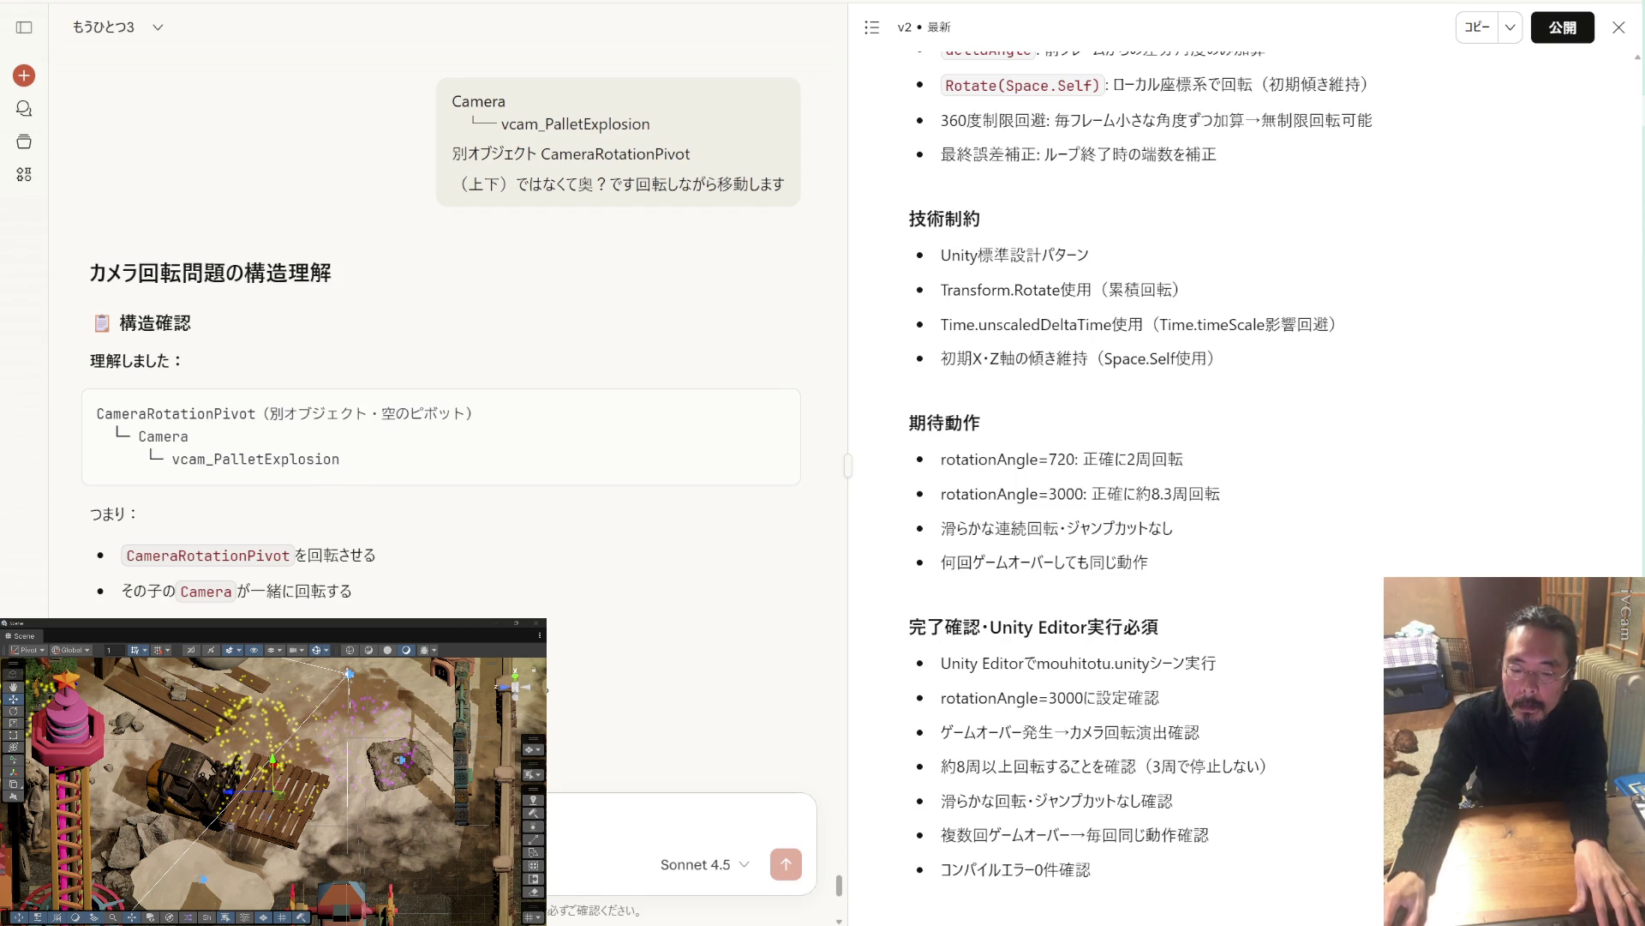
type("はい")
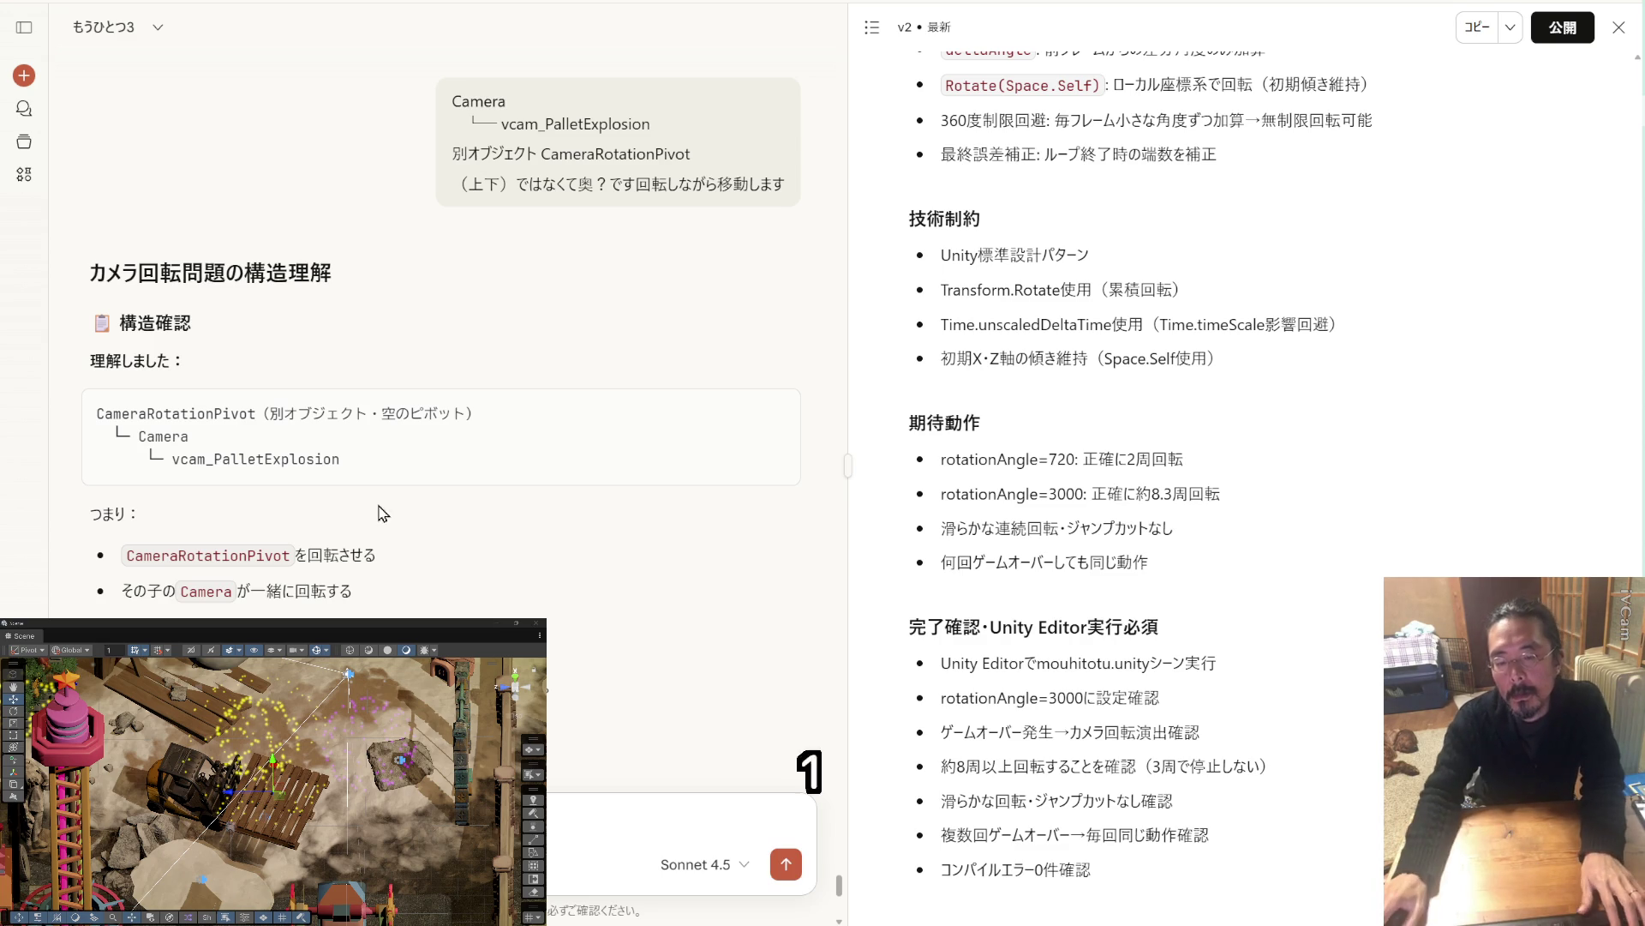
left_click_drag(340, 460, 121, 416)
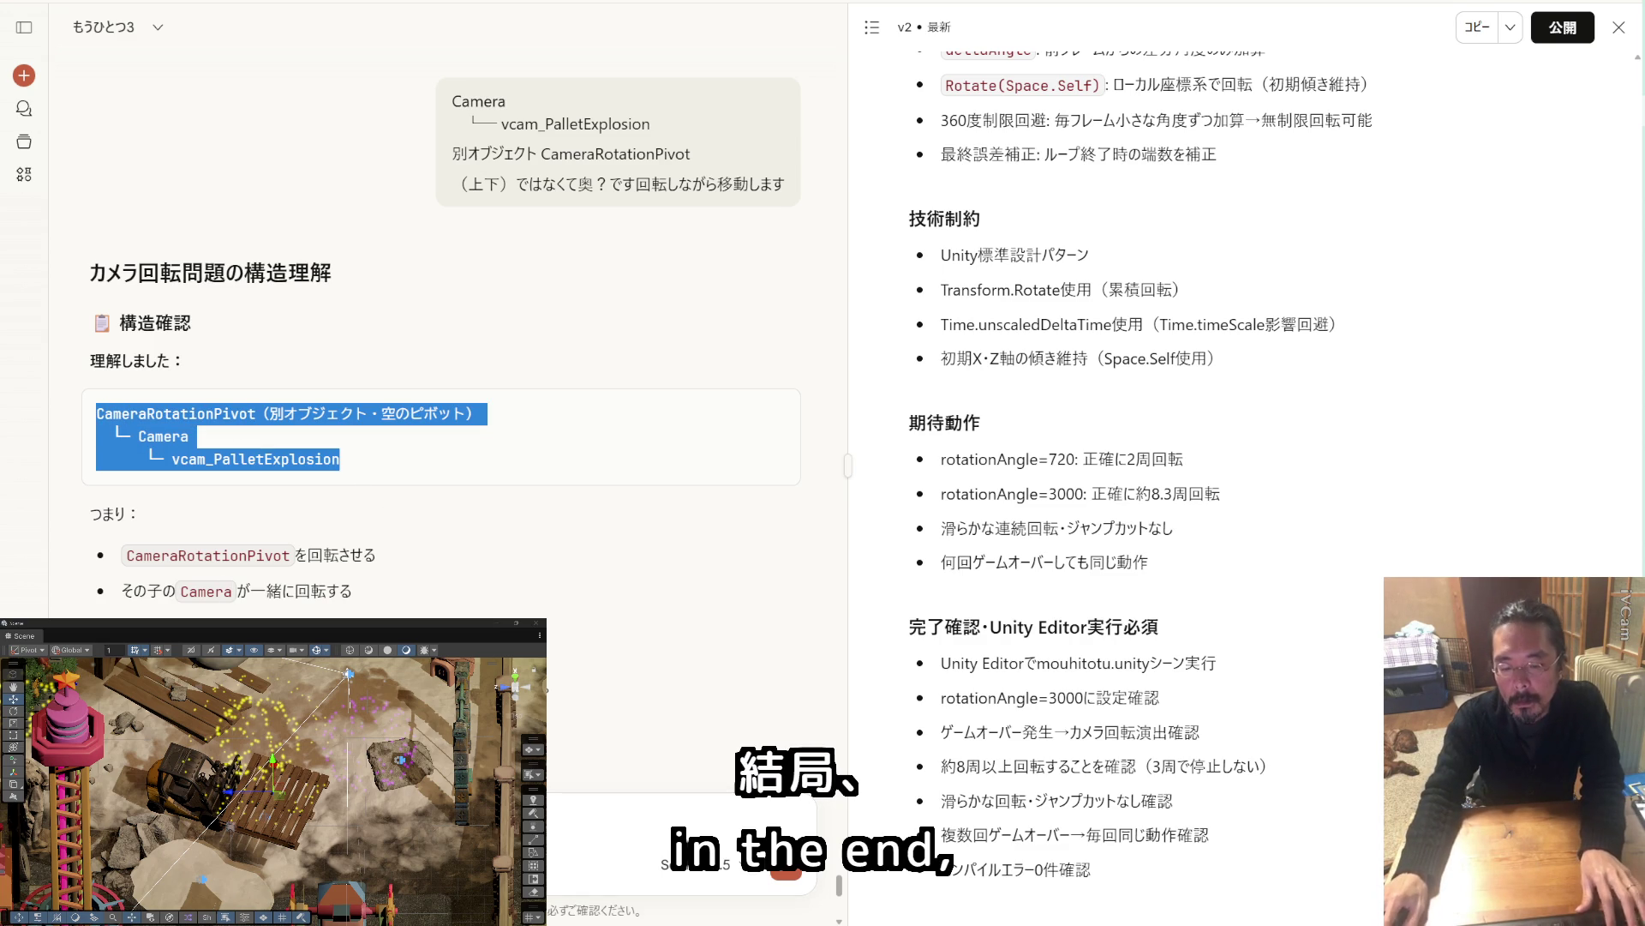
left_click(677, 822)
key("ctrl+v")
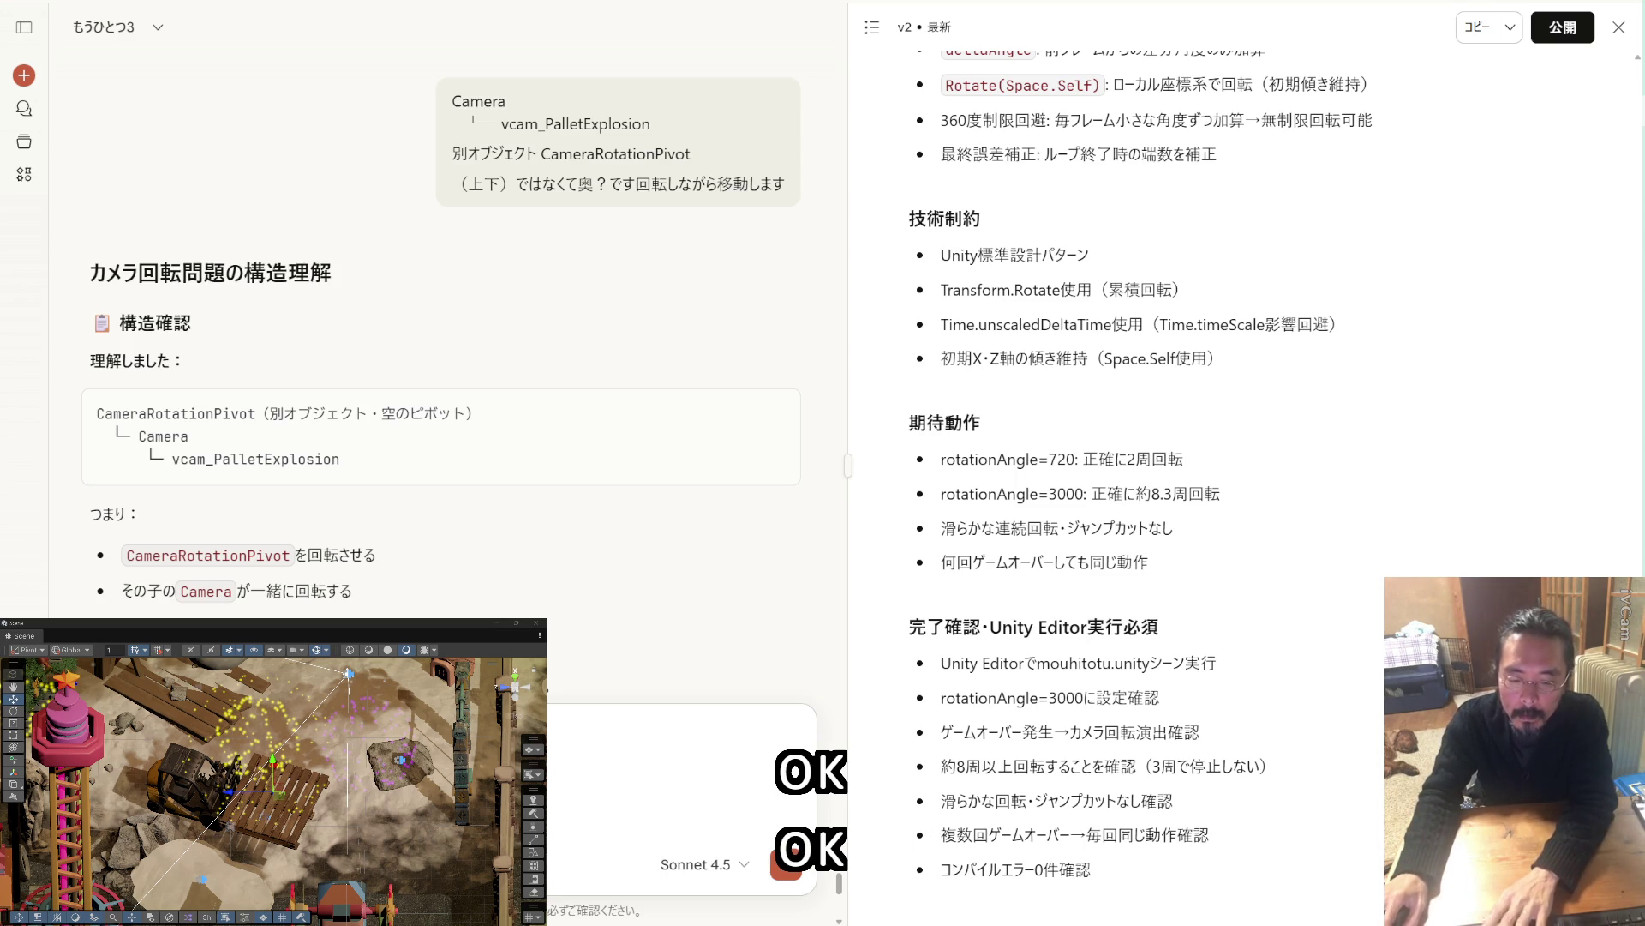
key("Return")
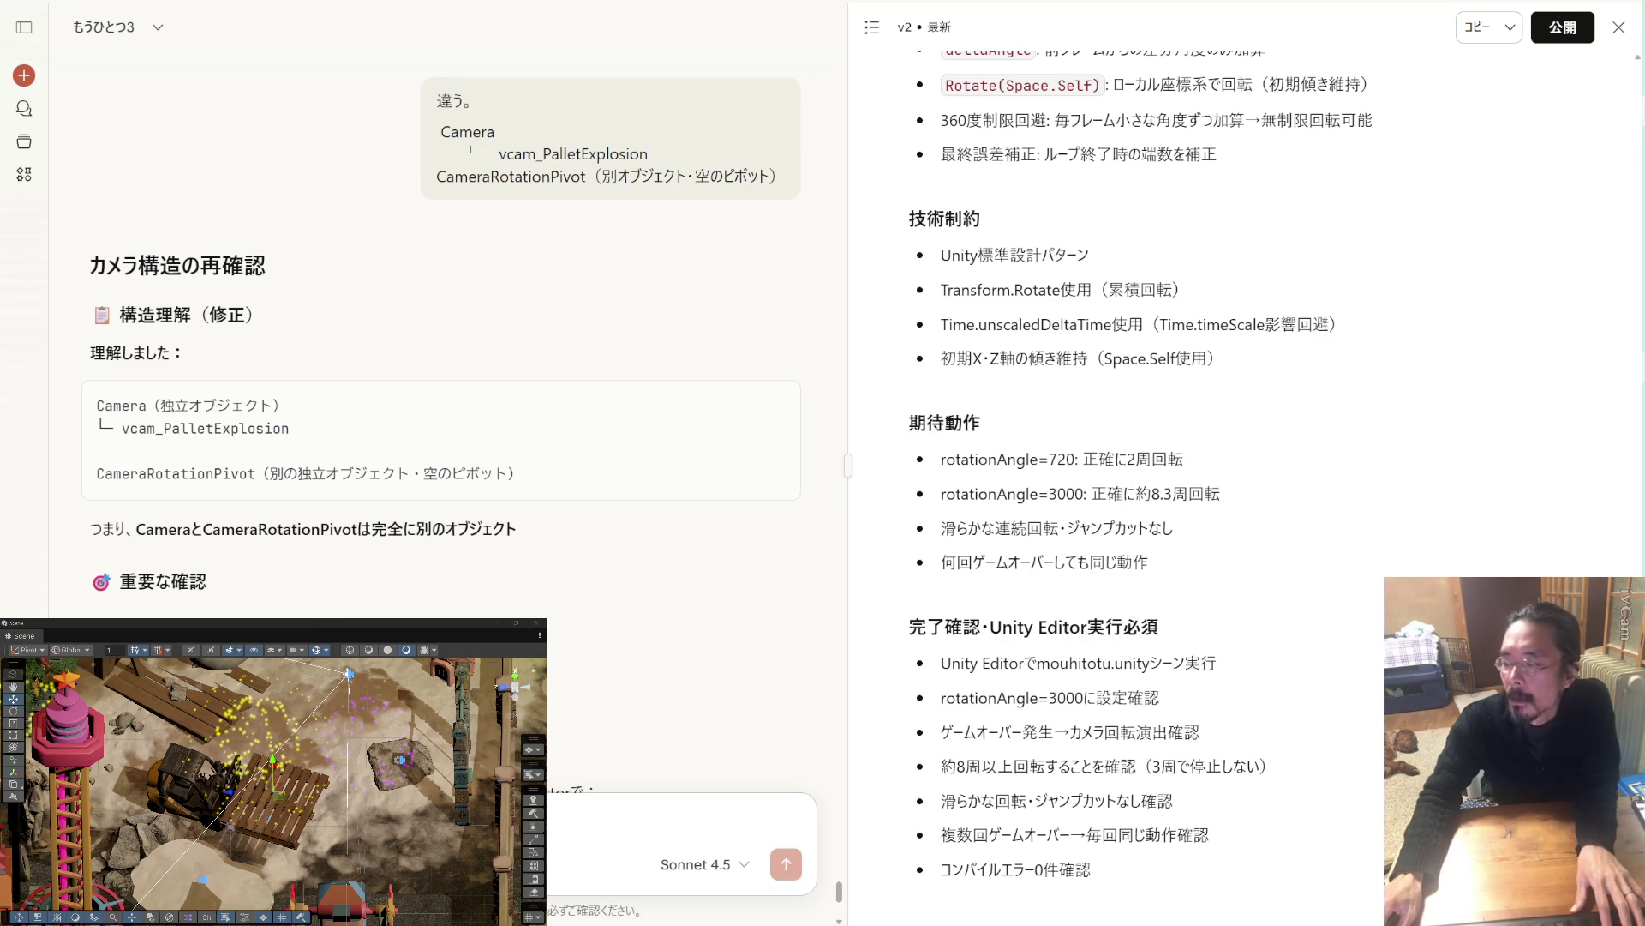
key("alt+Tab")
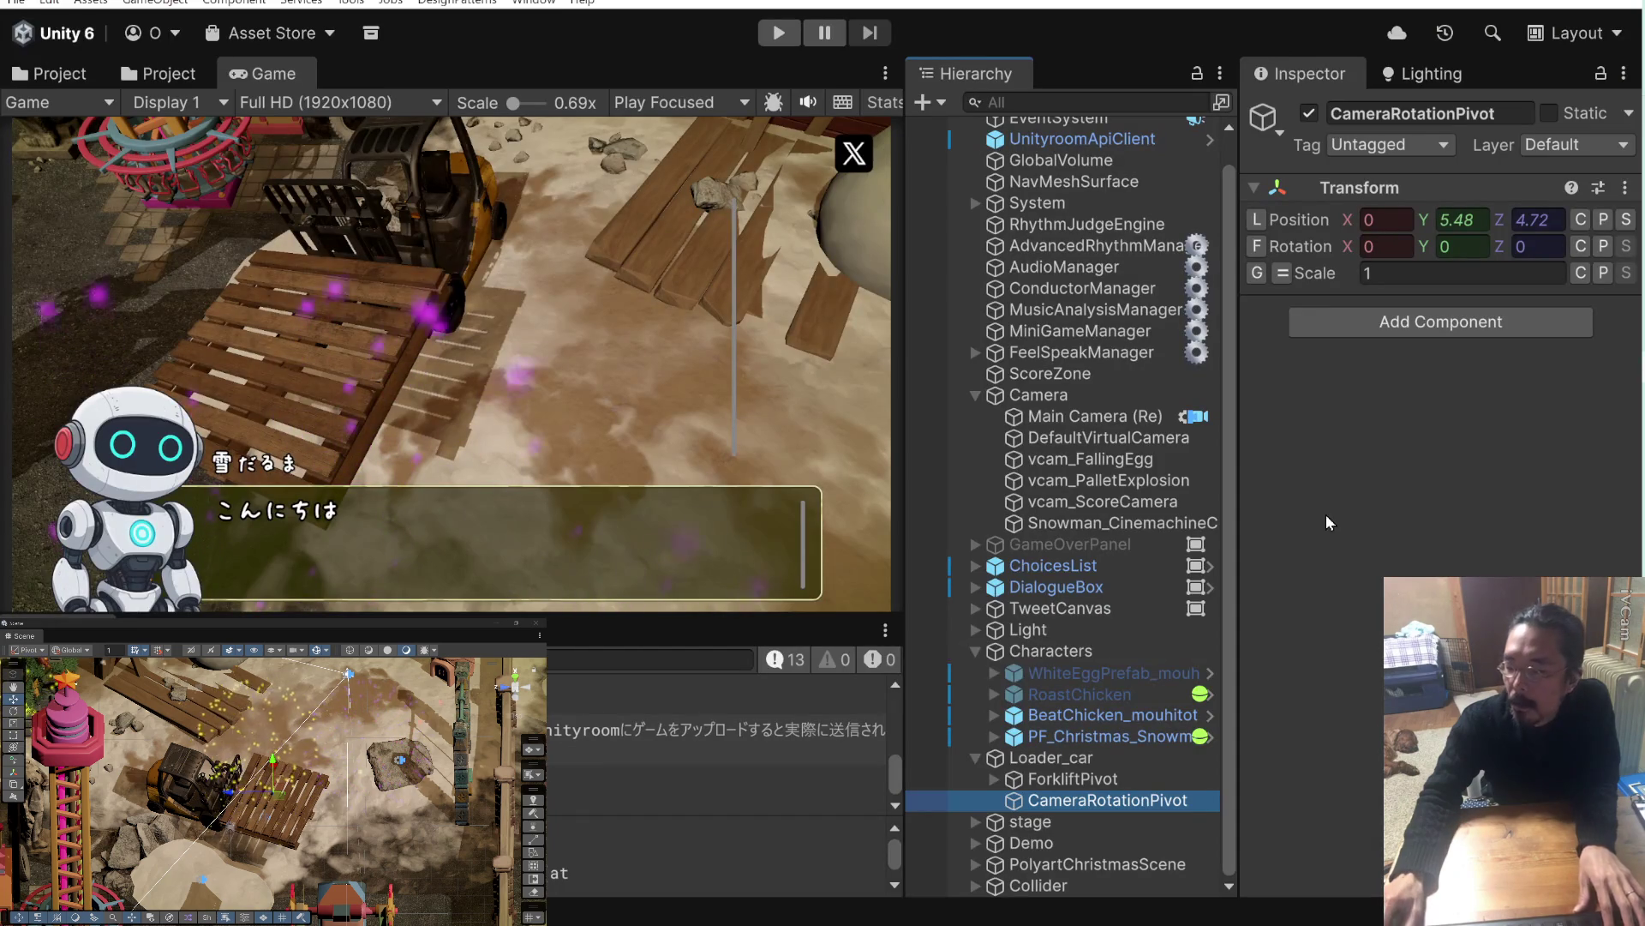
Select Loader_car to review its Transform and child objects in the Hierarchy.
left_click(1061, 760)
left_click(1061, 756)
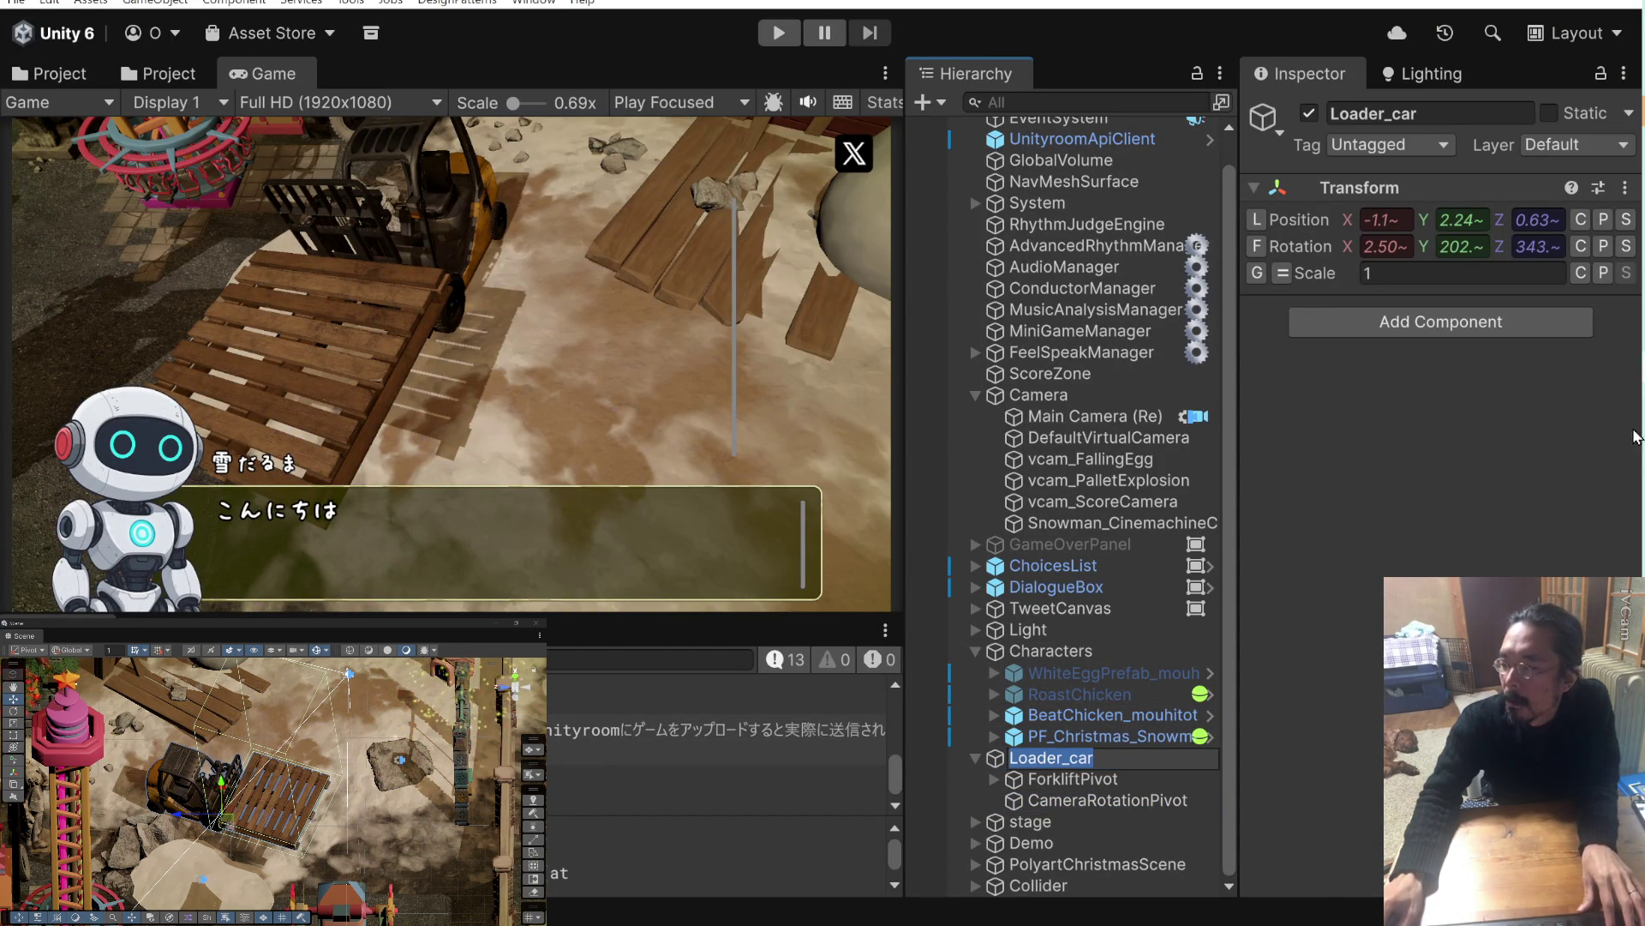
key("alt+Tab")
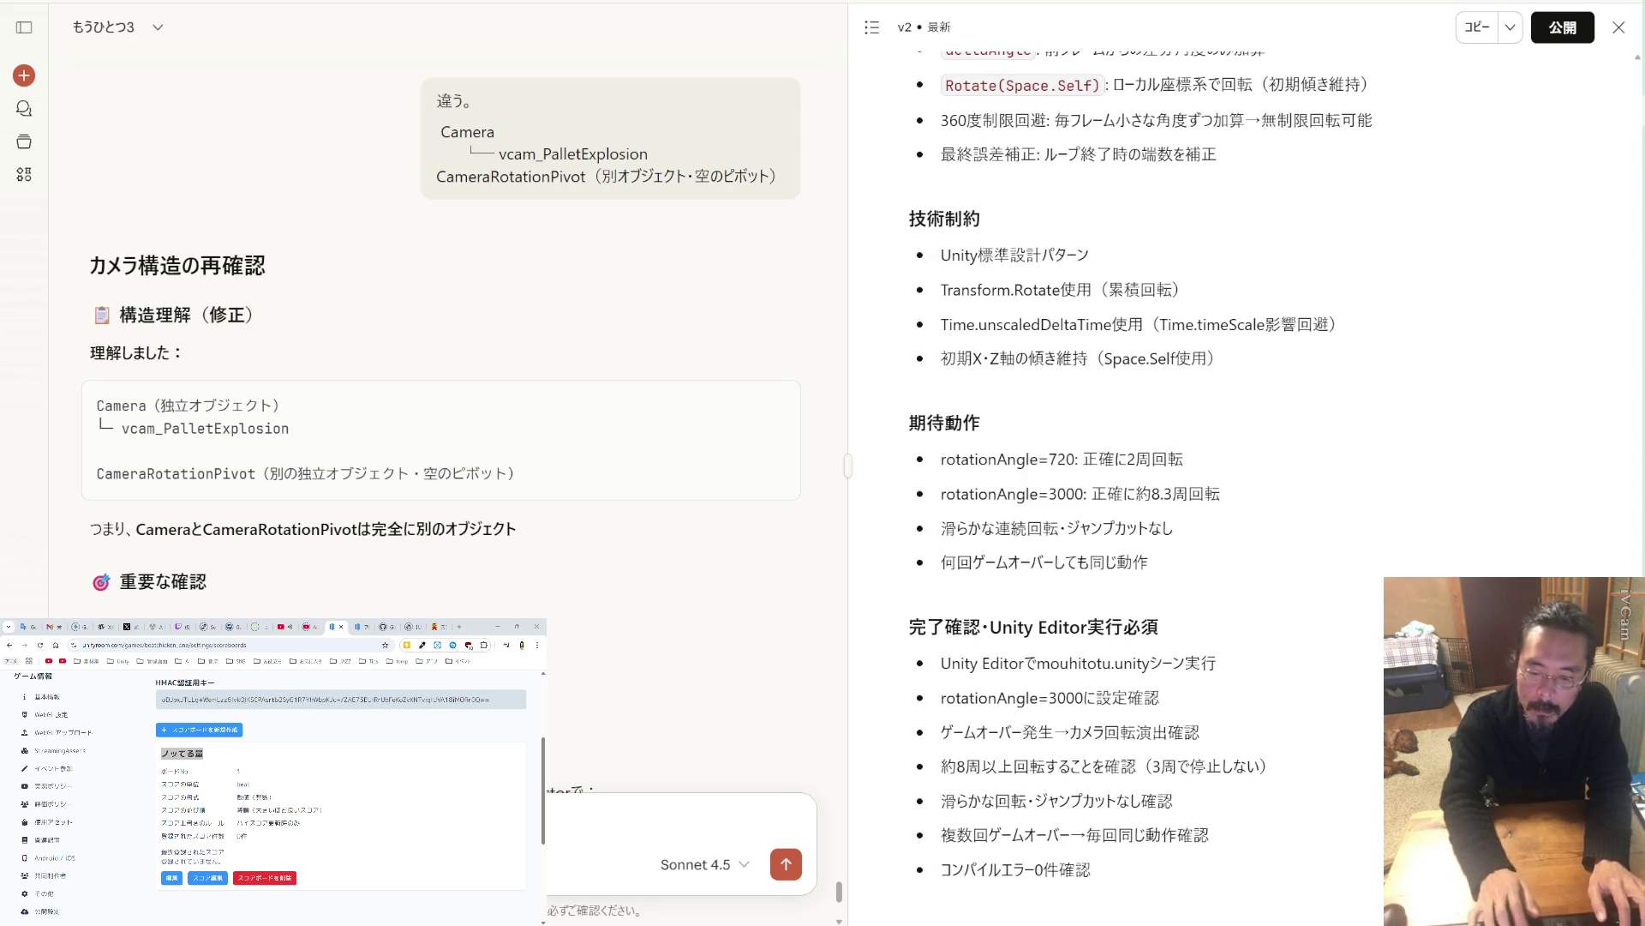
Tell Claude Loader_car is CameraRotationPivot's parent and read its advice to move the pivot to root.
key("Return")
scroll(539, 609, "up", 4)
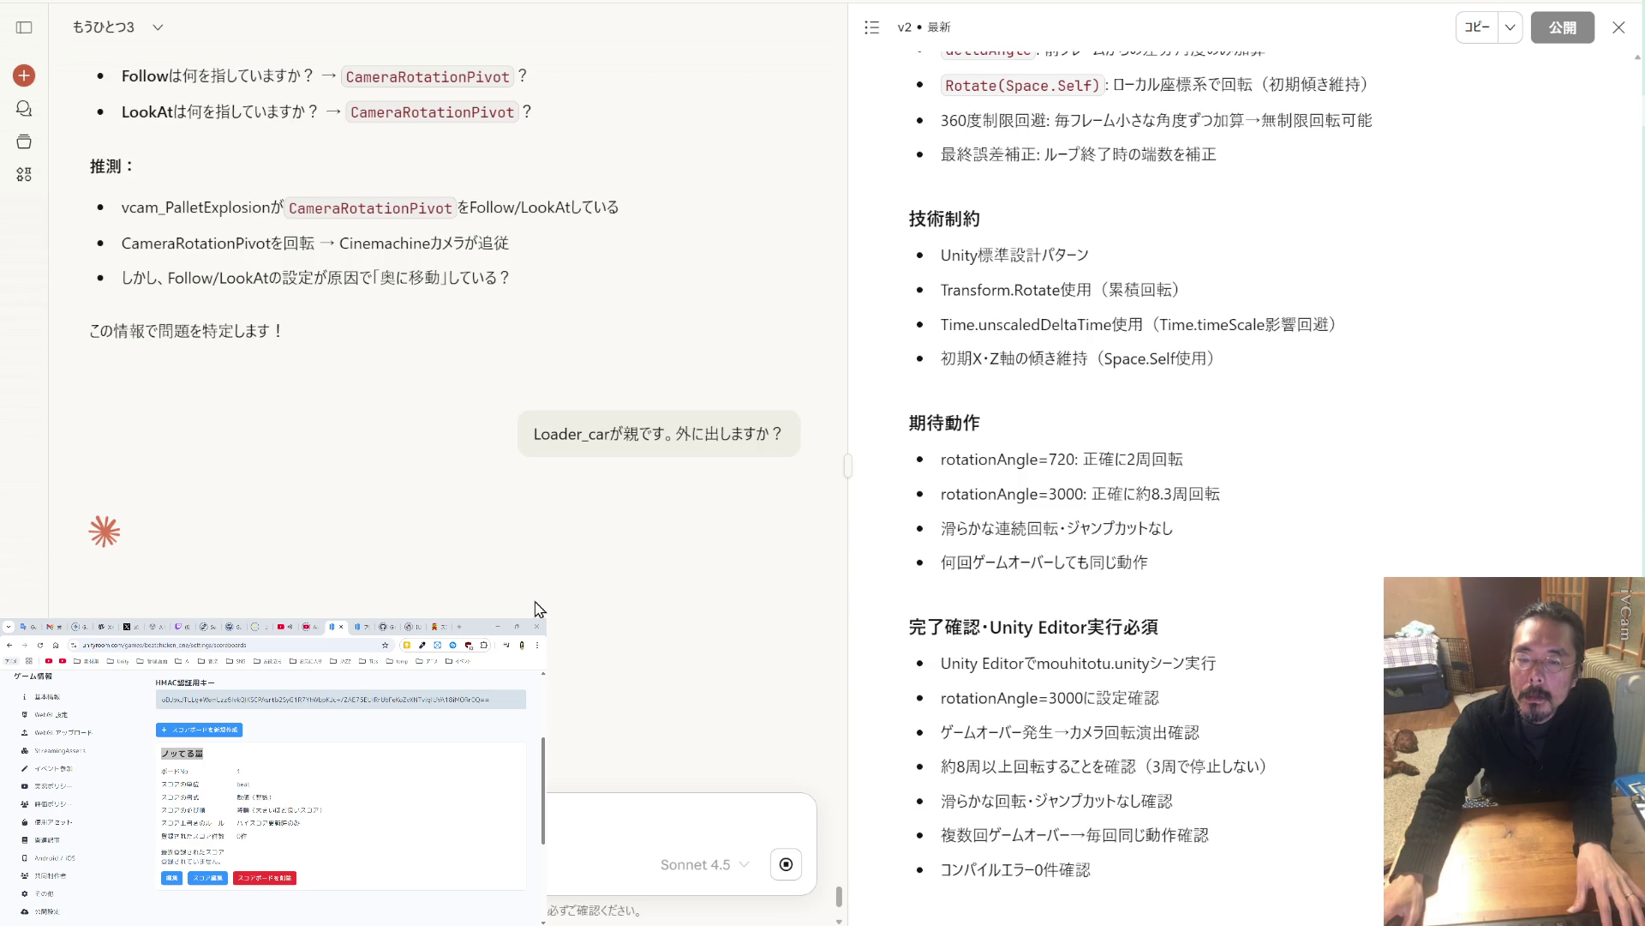
scroll(539, 610, "up", 2)
scroll(537, 604, "down", 4)
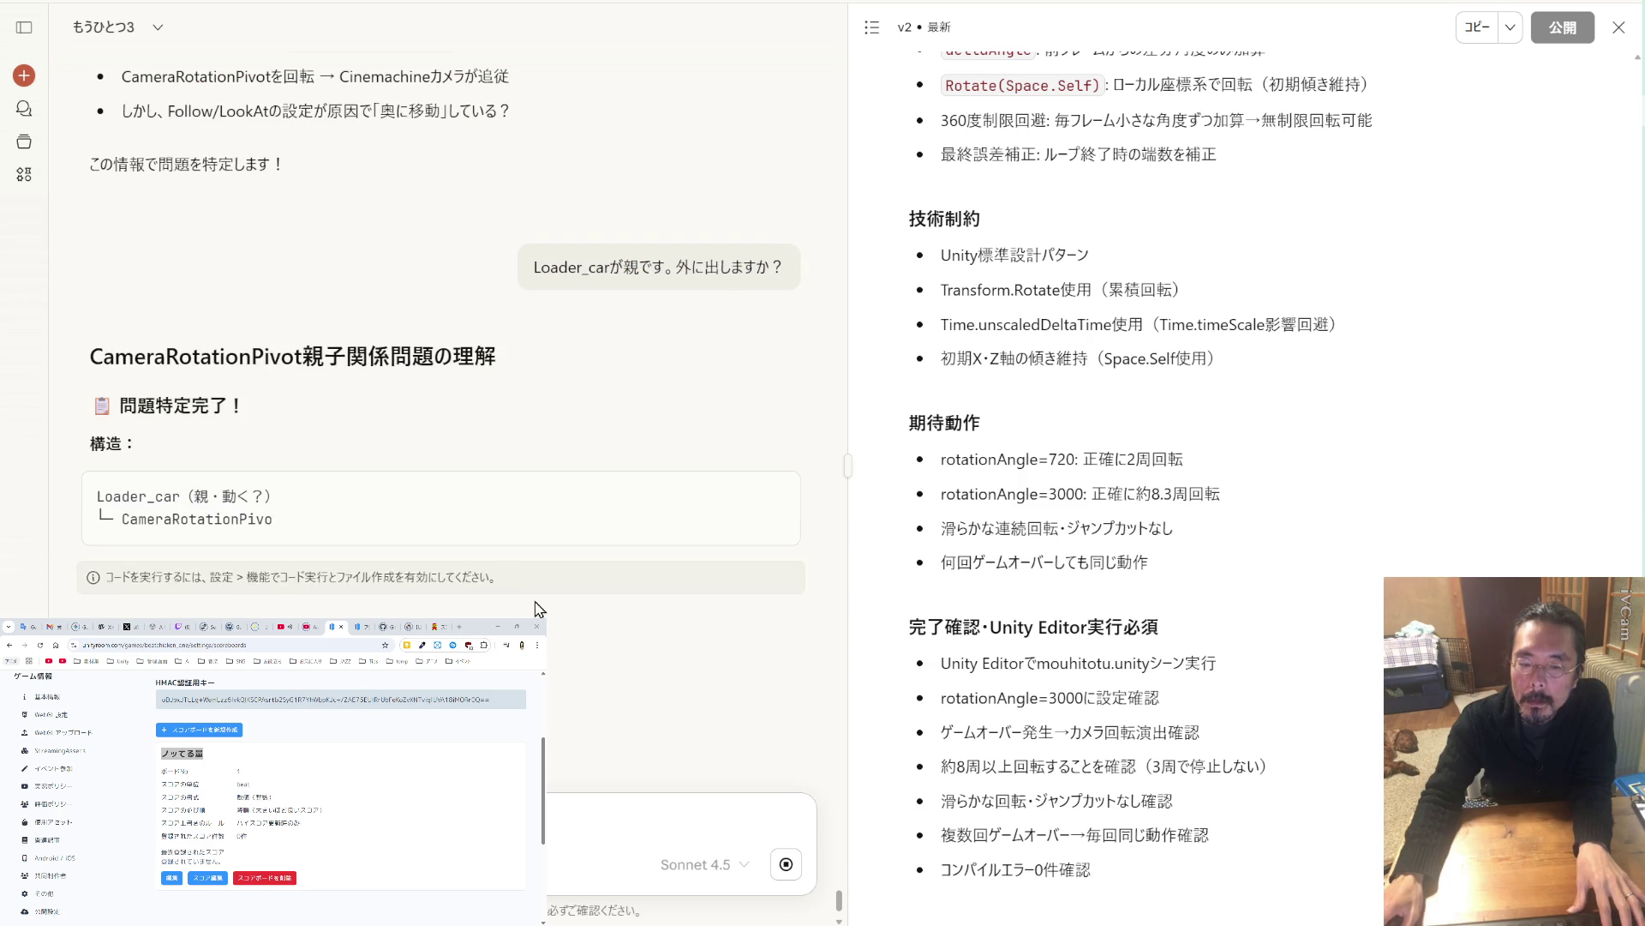
scroll(539, 609, "down", 4)
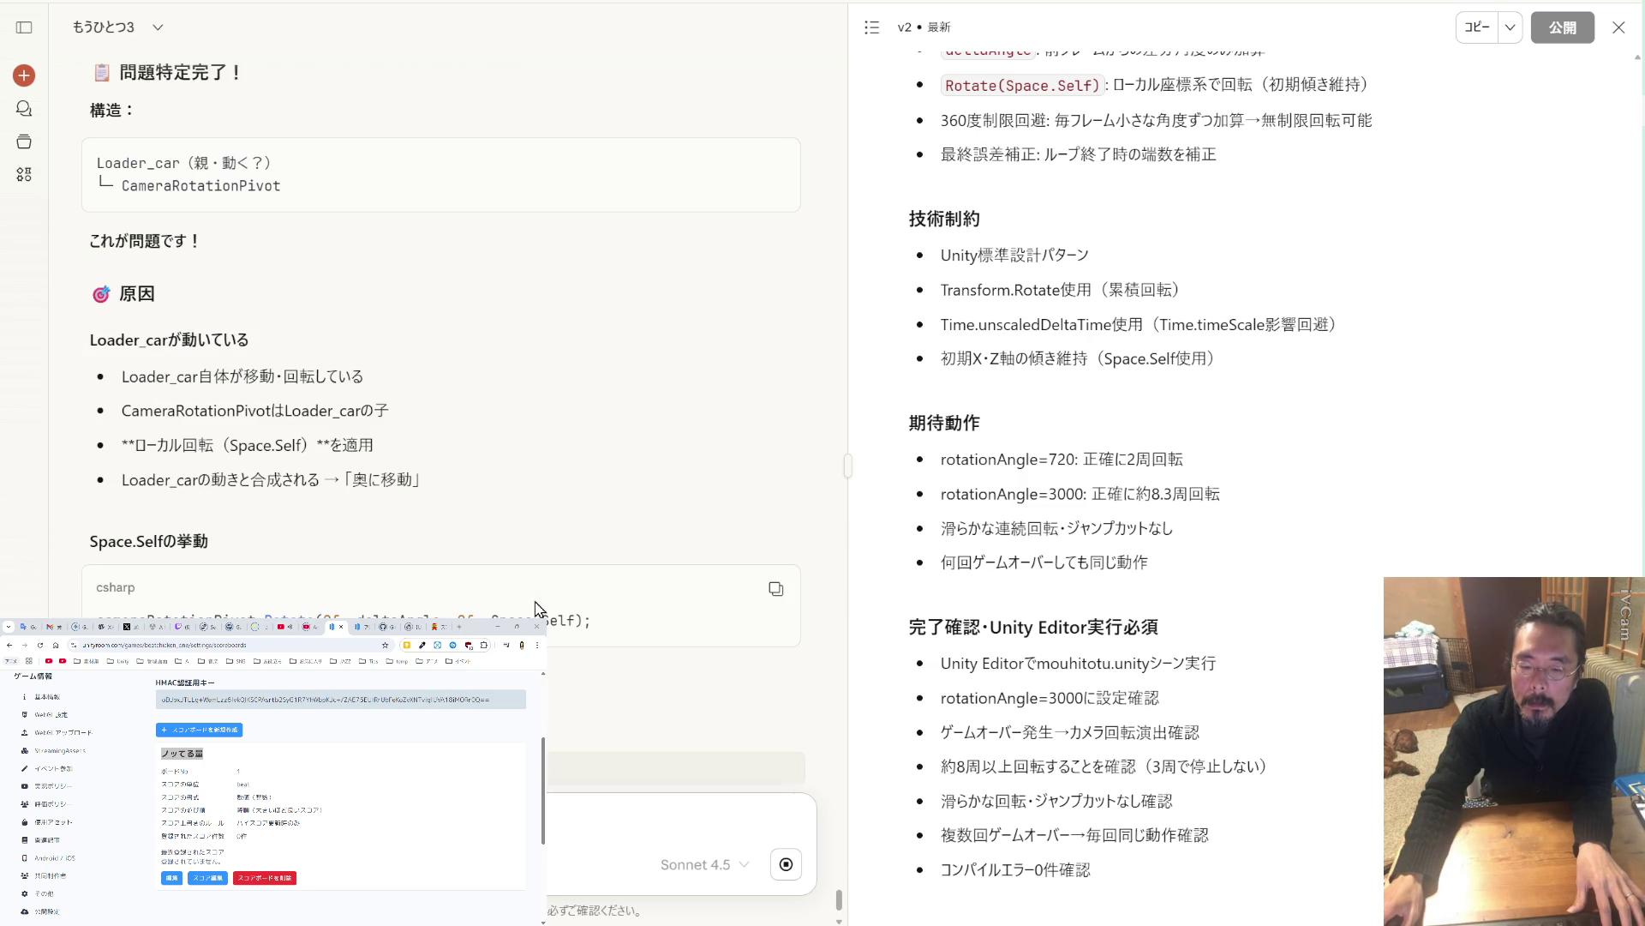
scroll(537, 610, "down", 4)
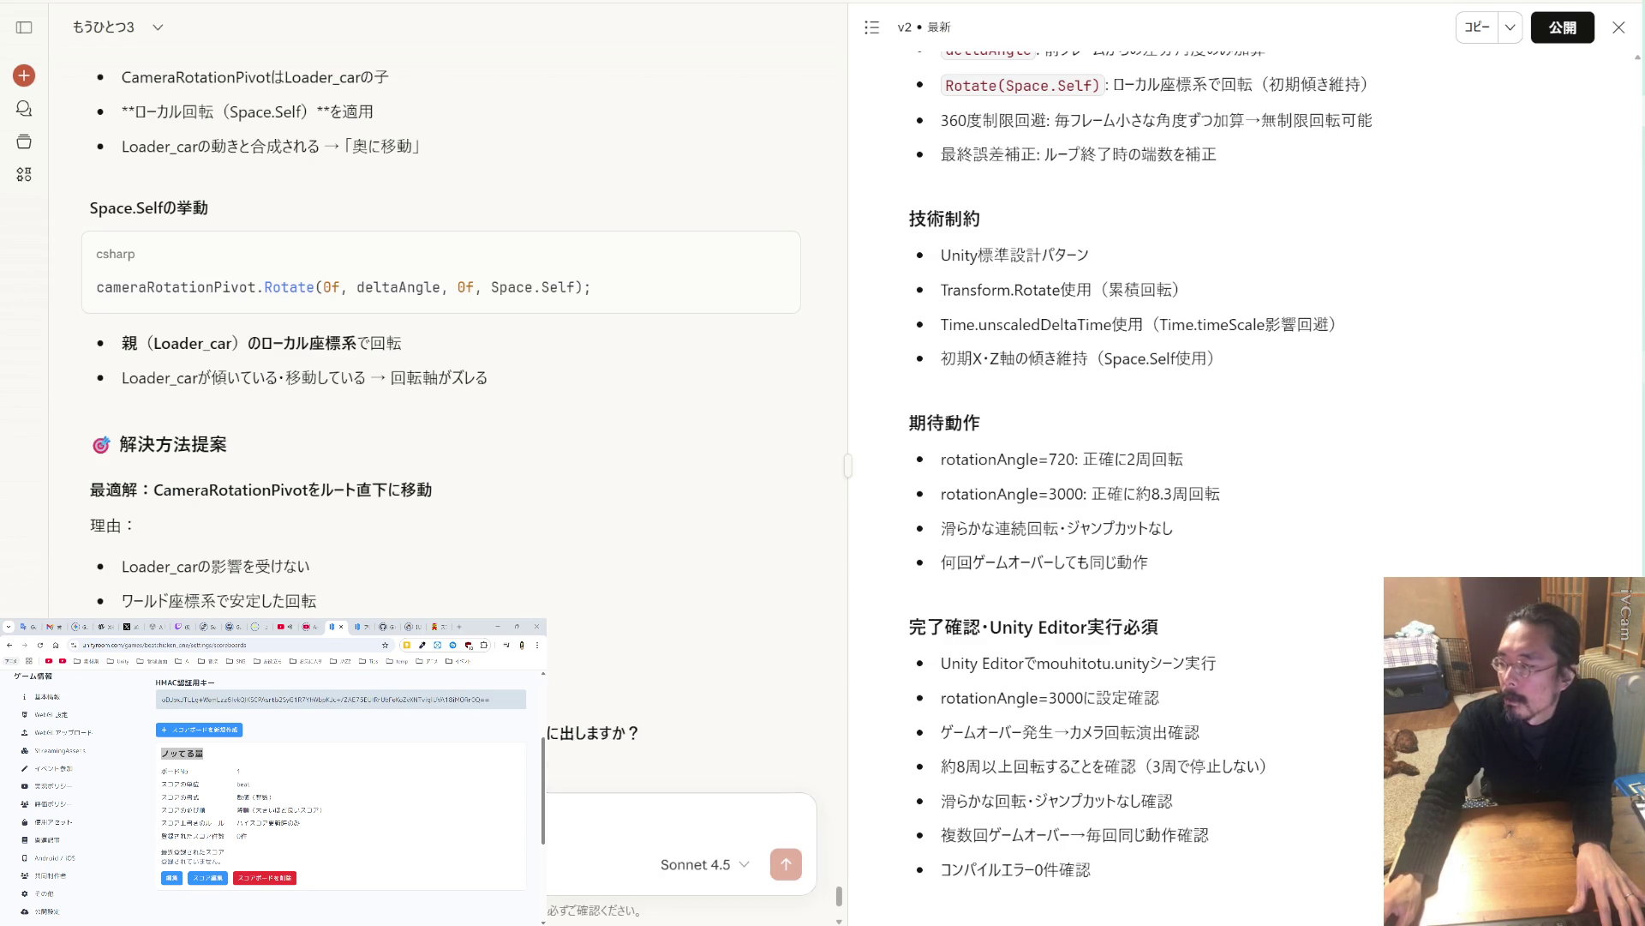
key("alt+Tab")
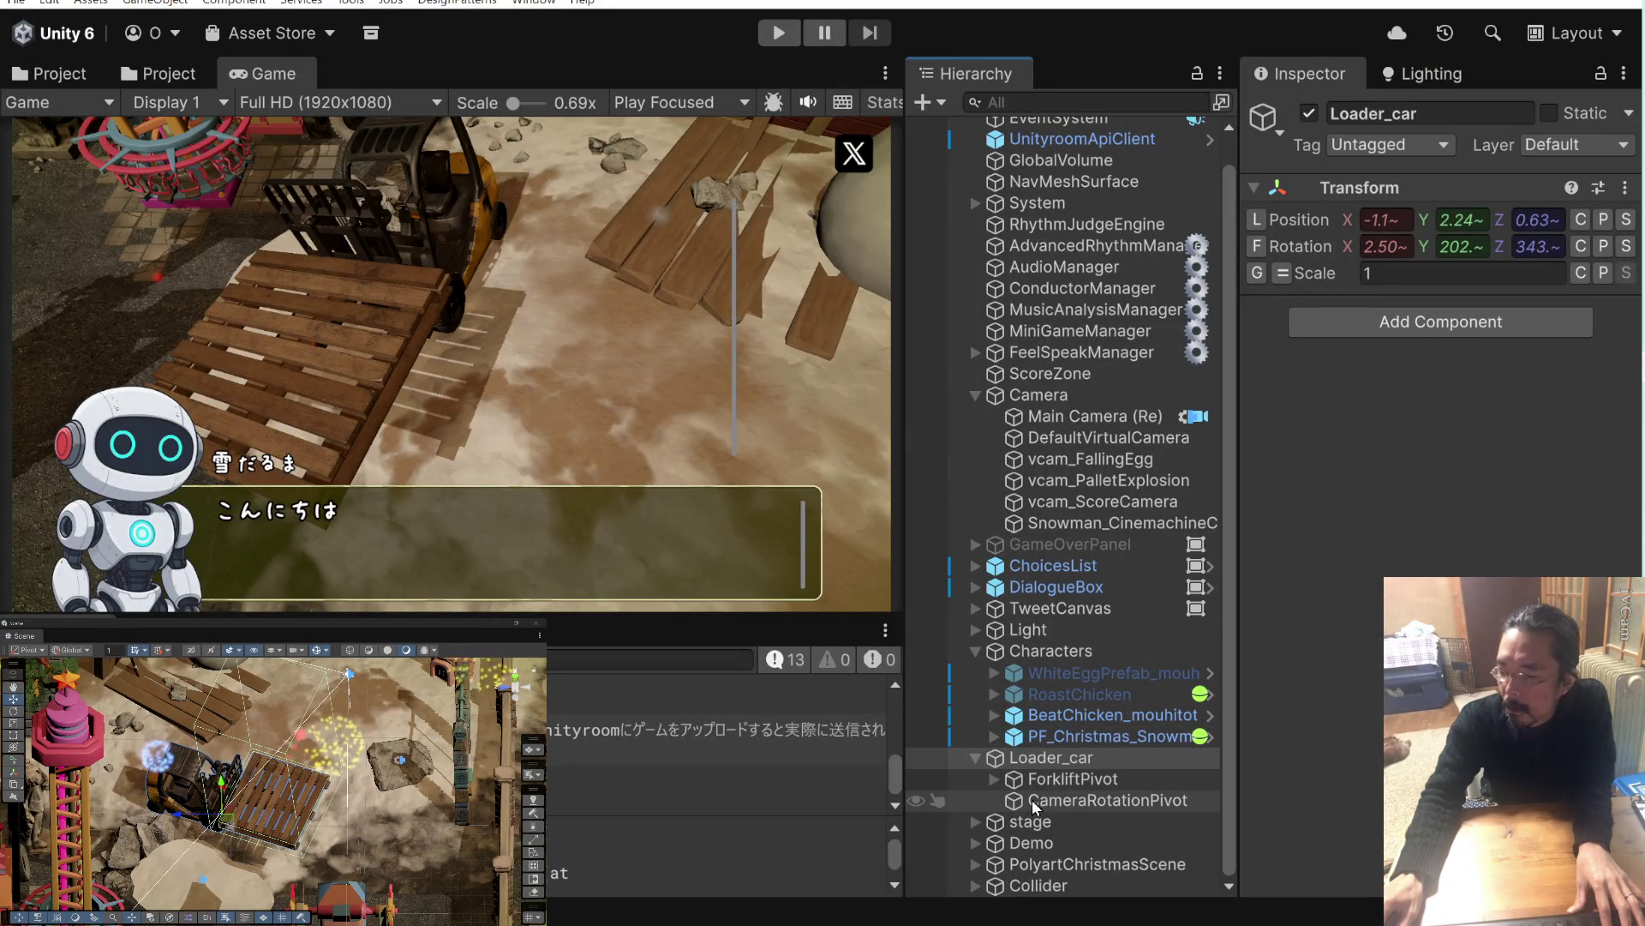
Drag CameraRotationPivot out of Loader_car to the scene root and run a first play test.
left_click(1035, 802)
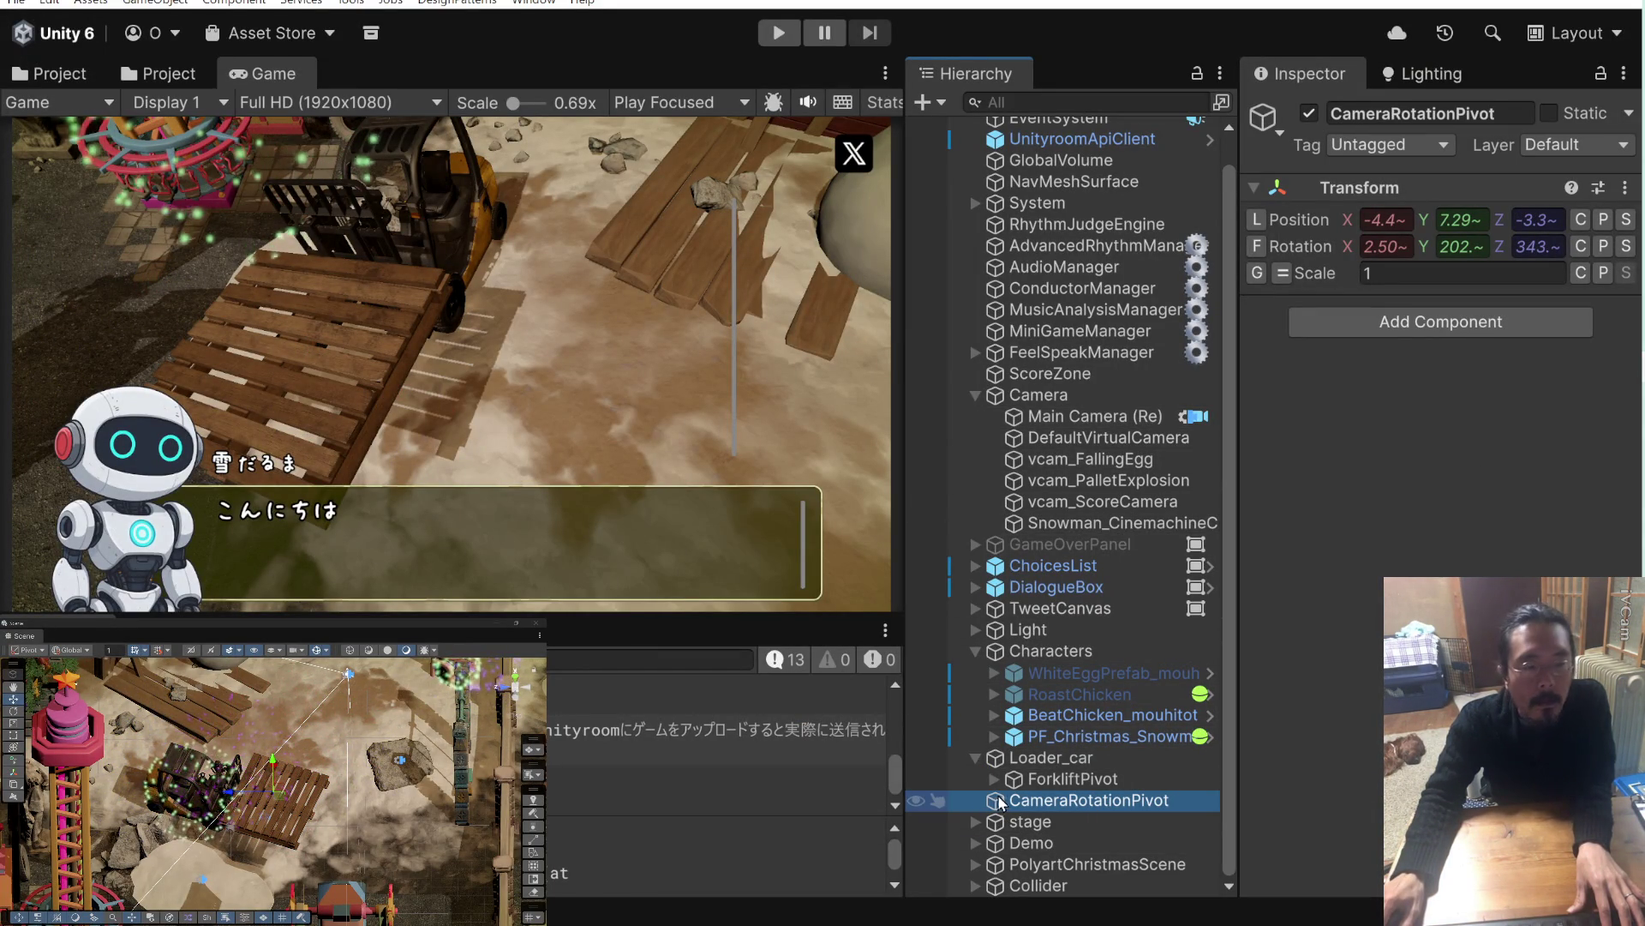
mouse_move(325, 772)
left_mouse_down()
mouse_move(370, 767)
mouse_move(303, 861)
left_mouse_up()
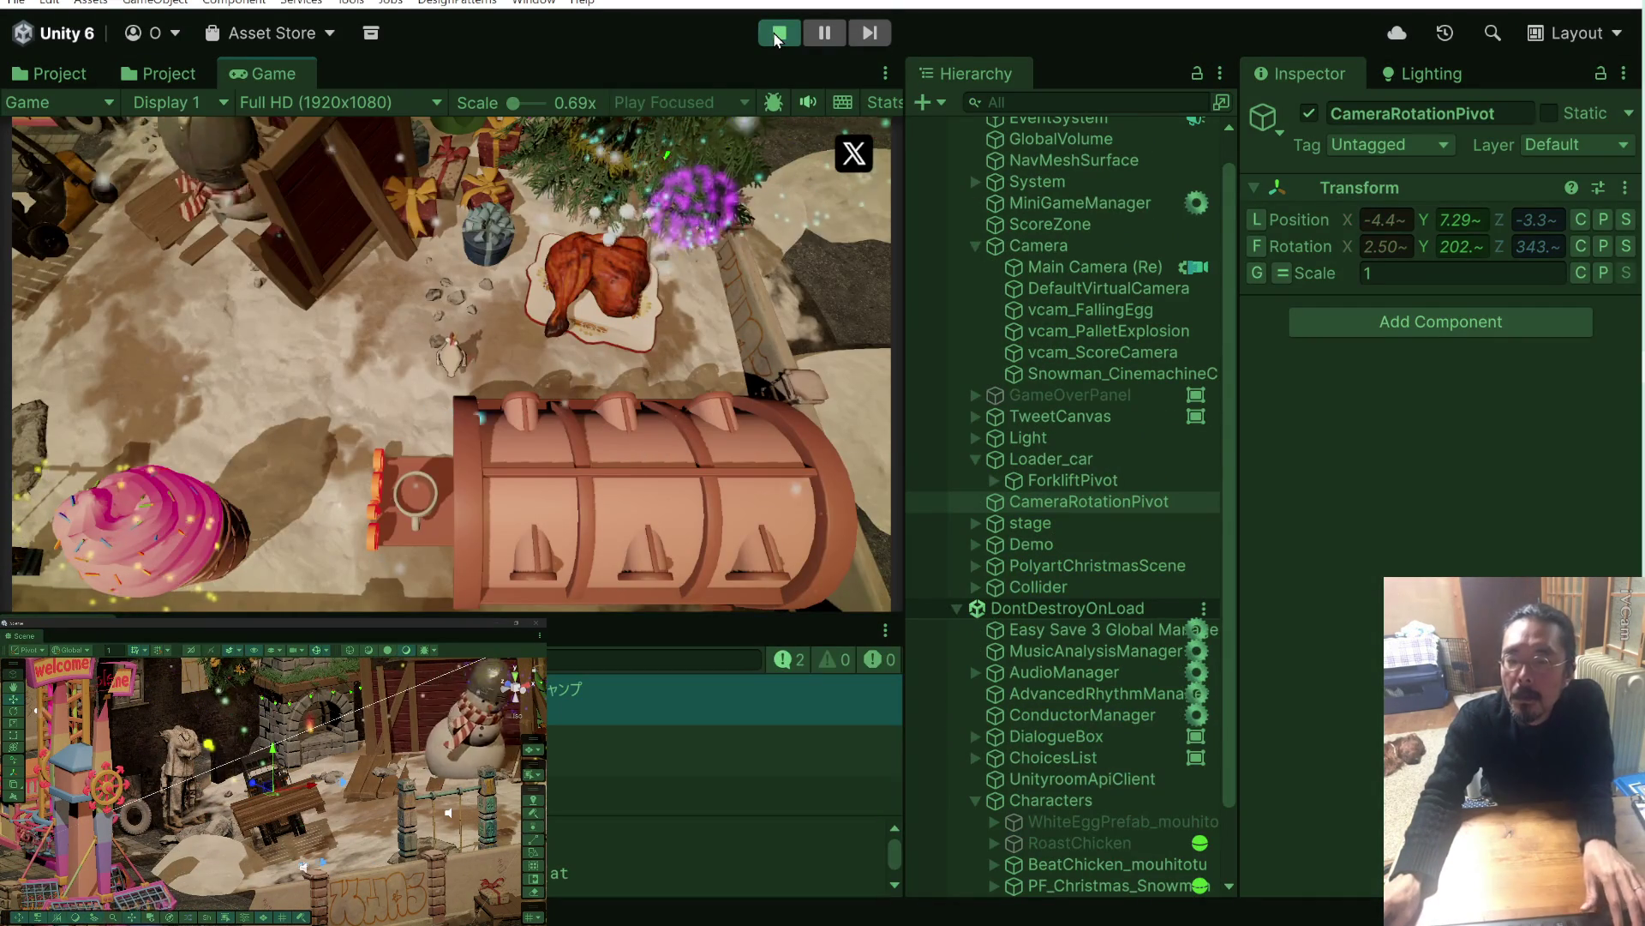
left_click(775, 34)
left_click(778, 32)
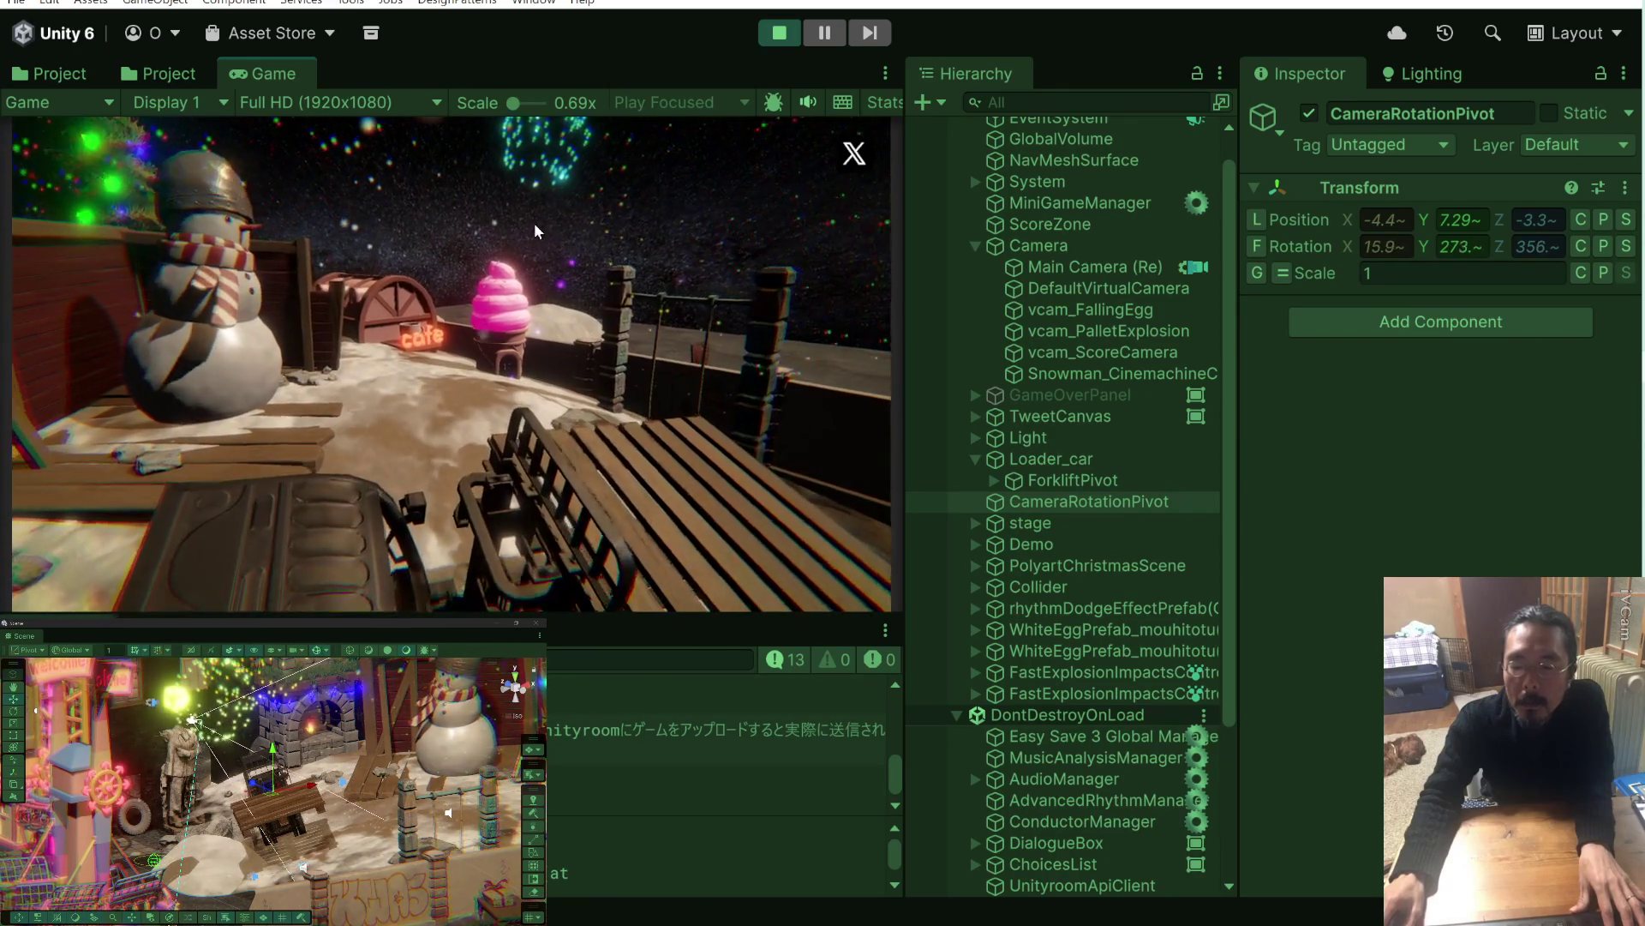
left_click(784, 31)
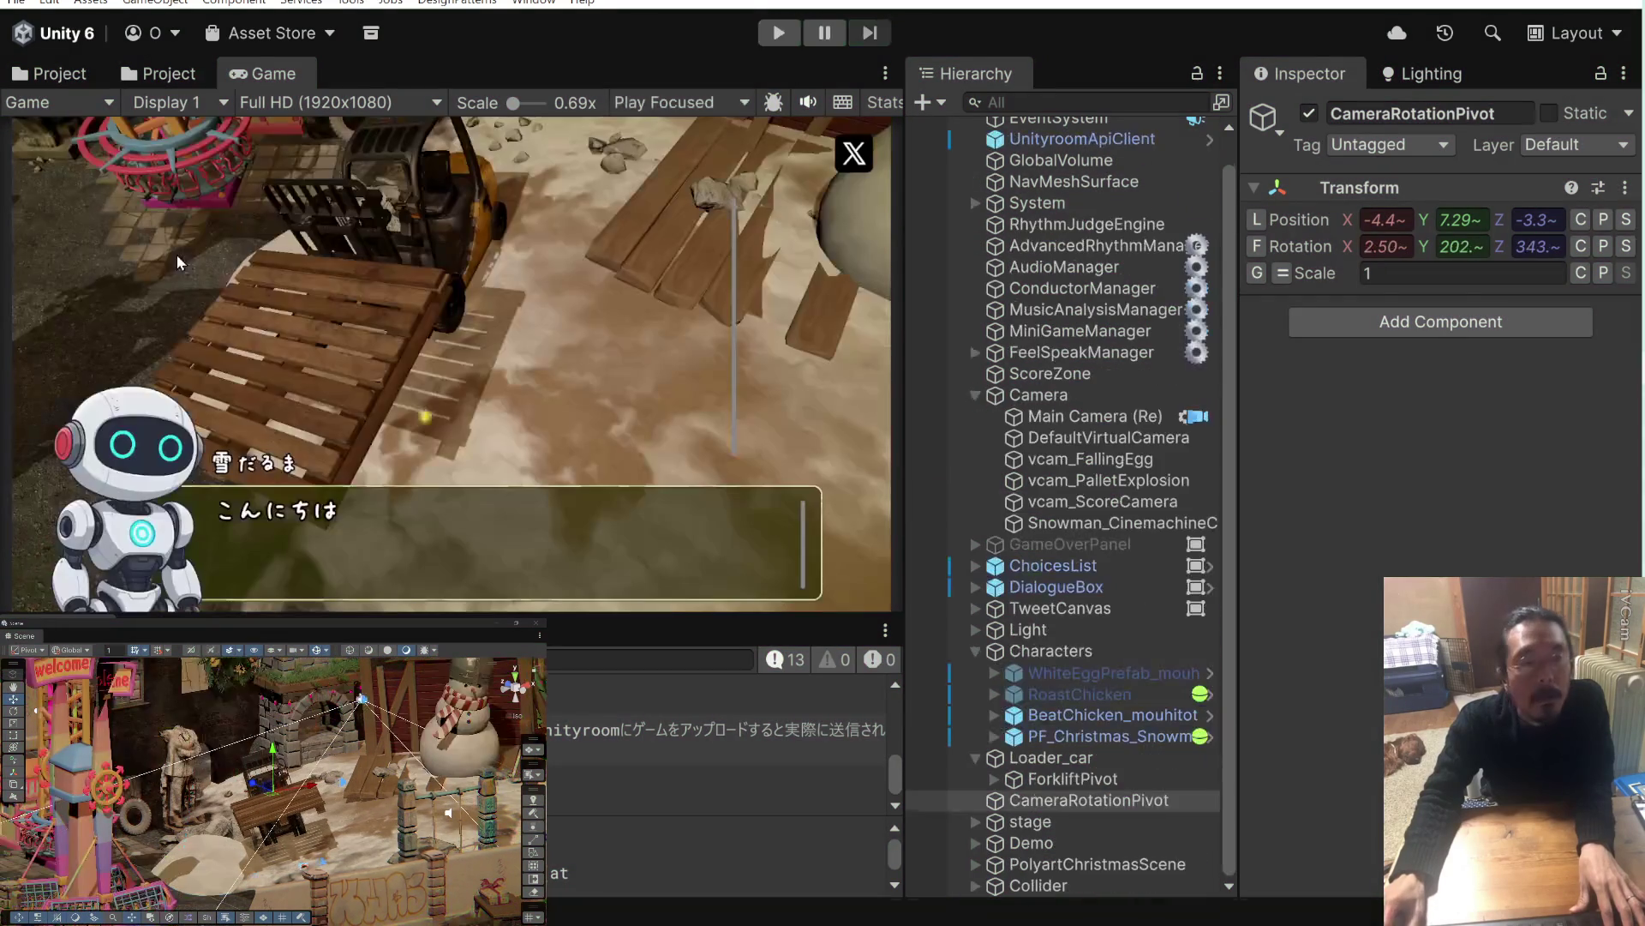
left_click(182, 630)
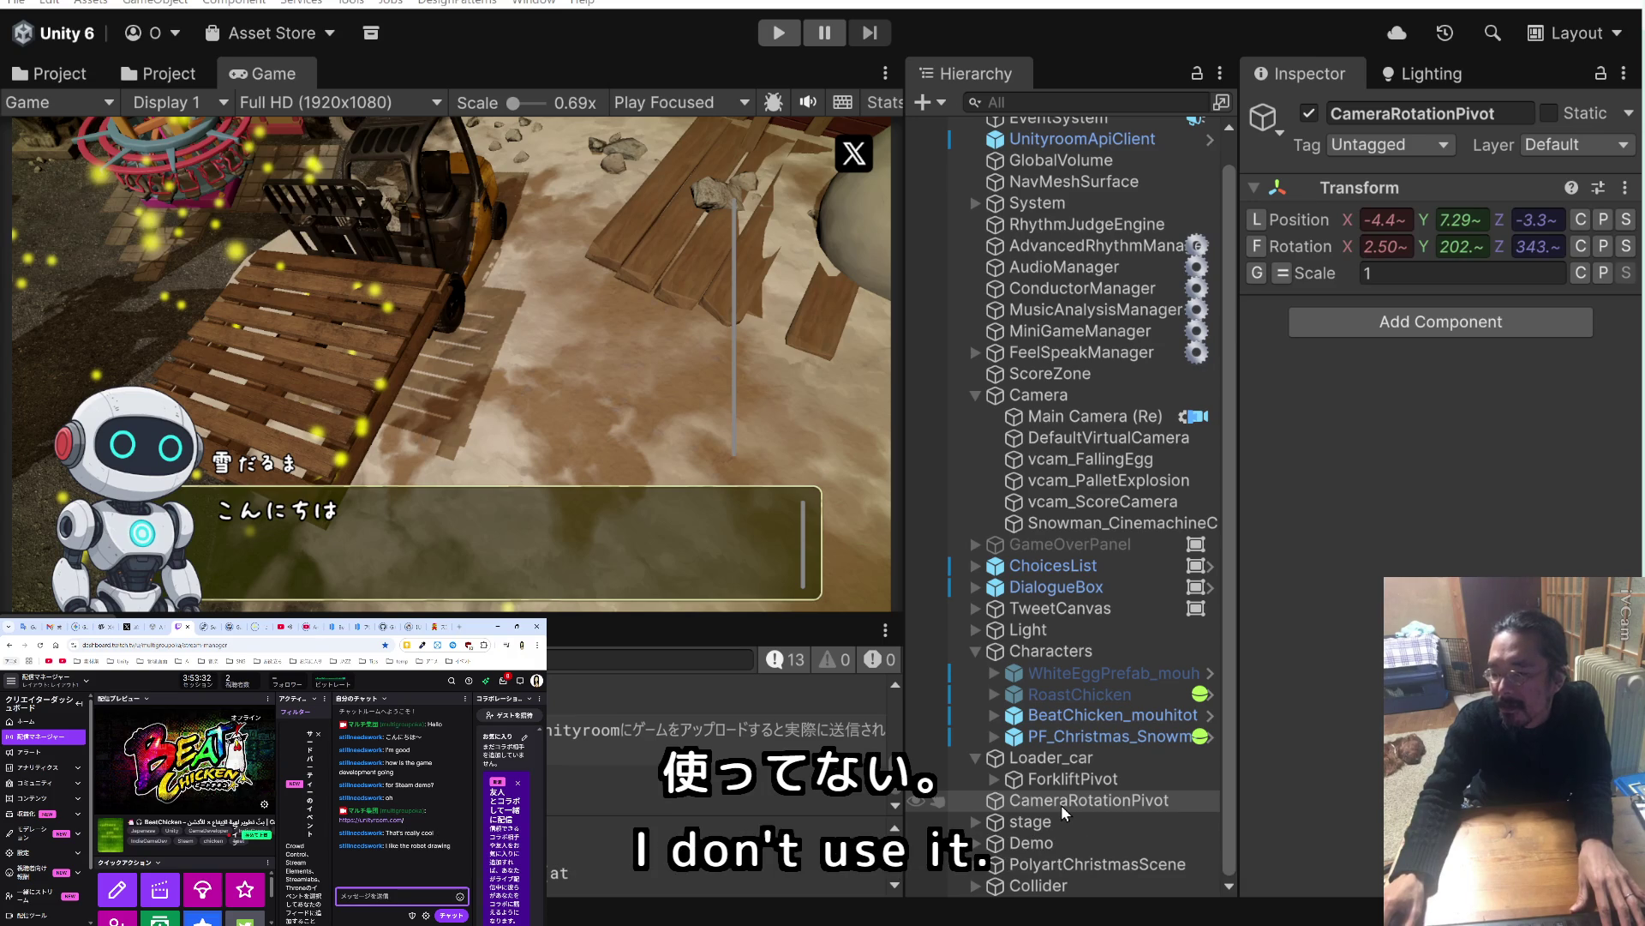
Play-test again, then compare CameraRotationPivot's Transform values with the stage object's.
left_click(780, 34)
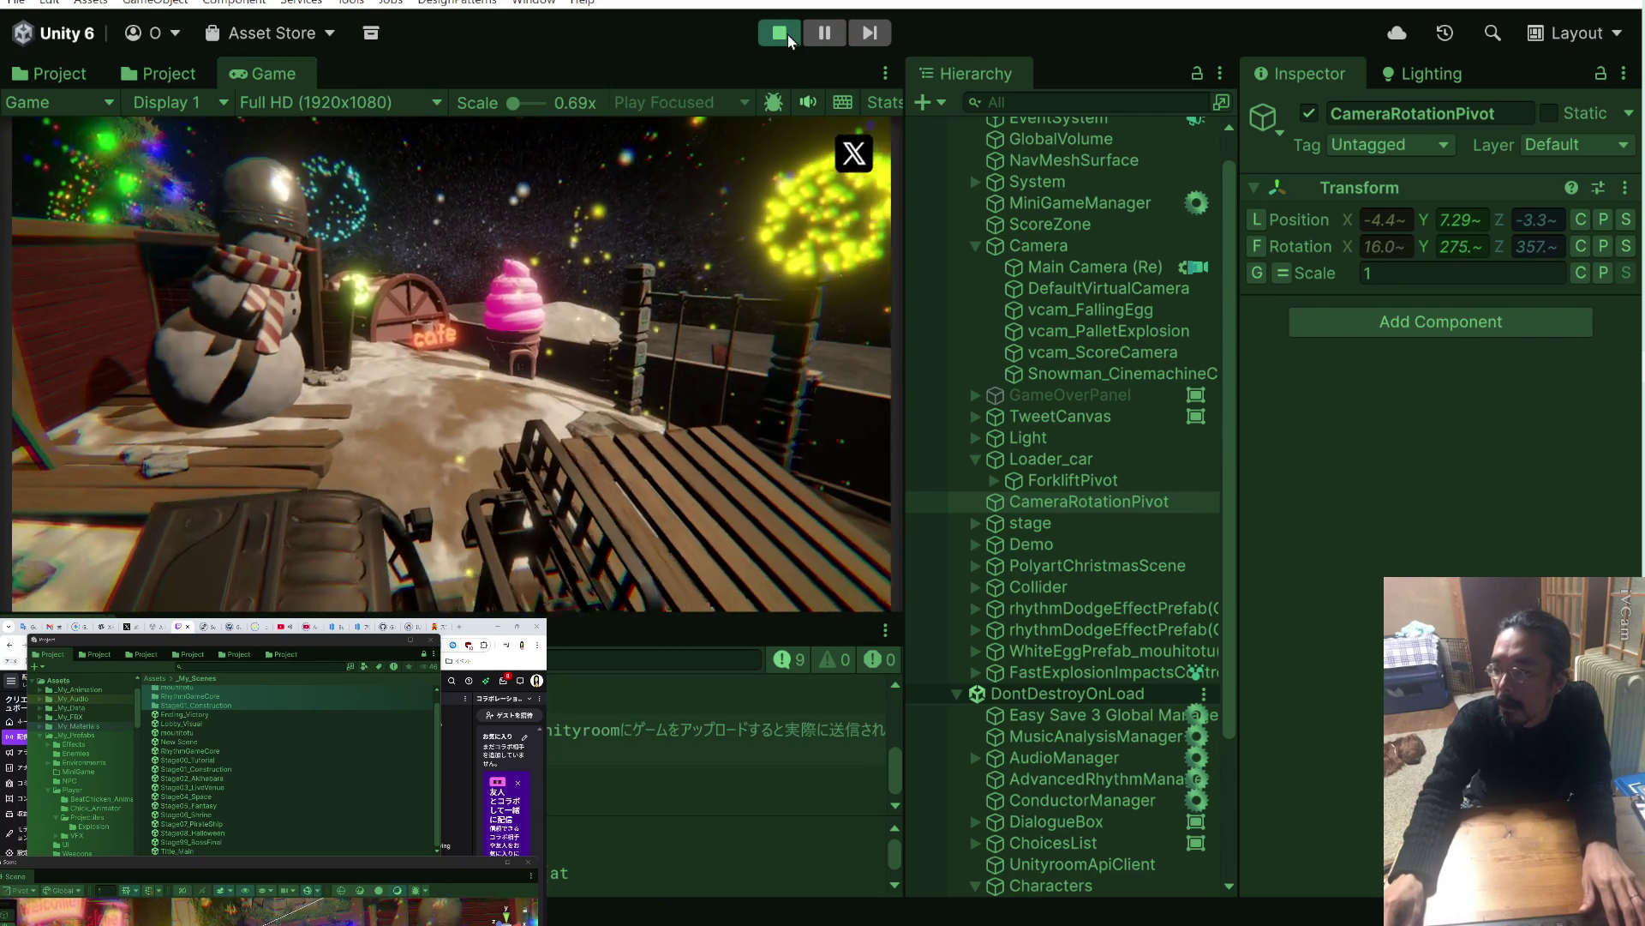
left_click(788, 38)
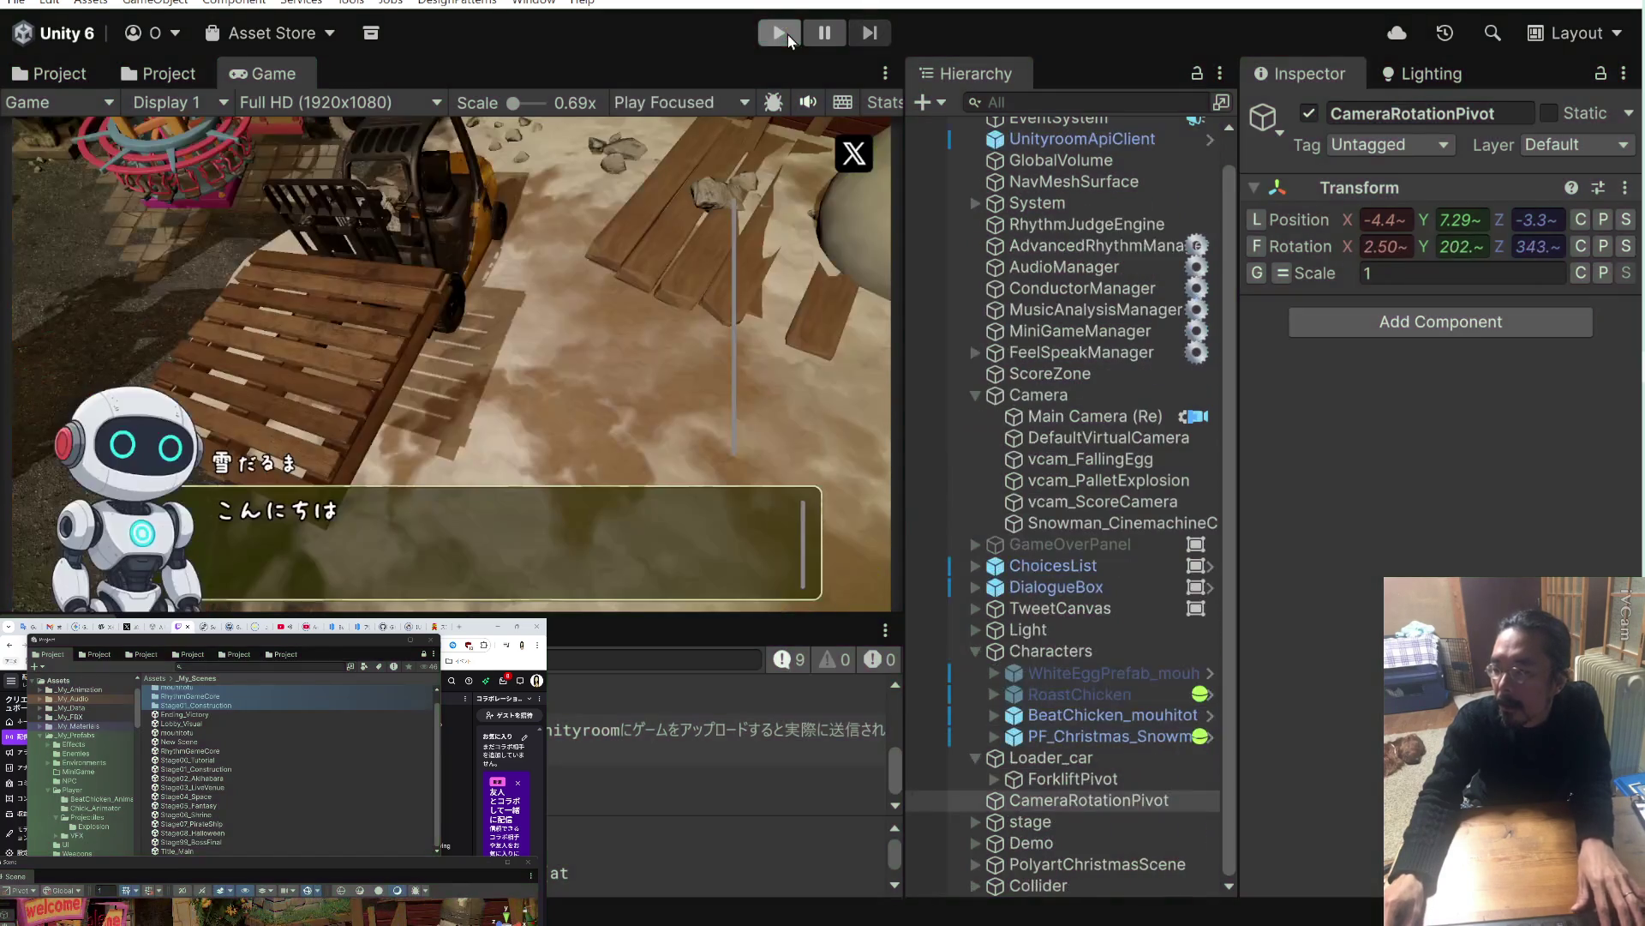
left_click(1109, 809)
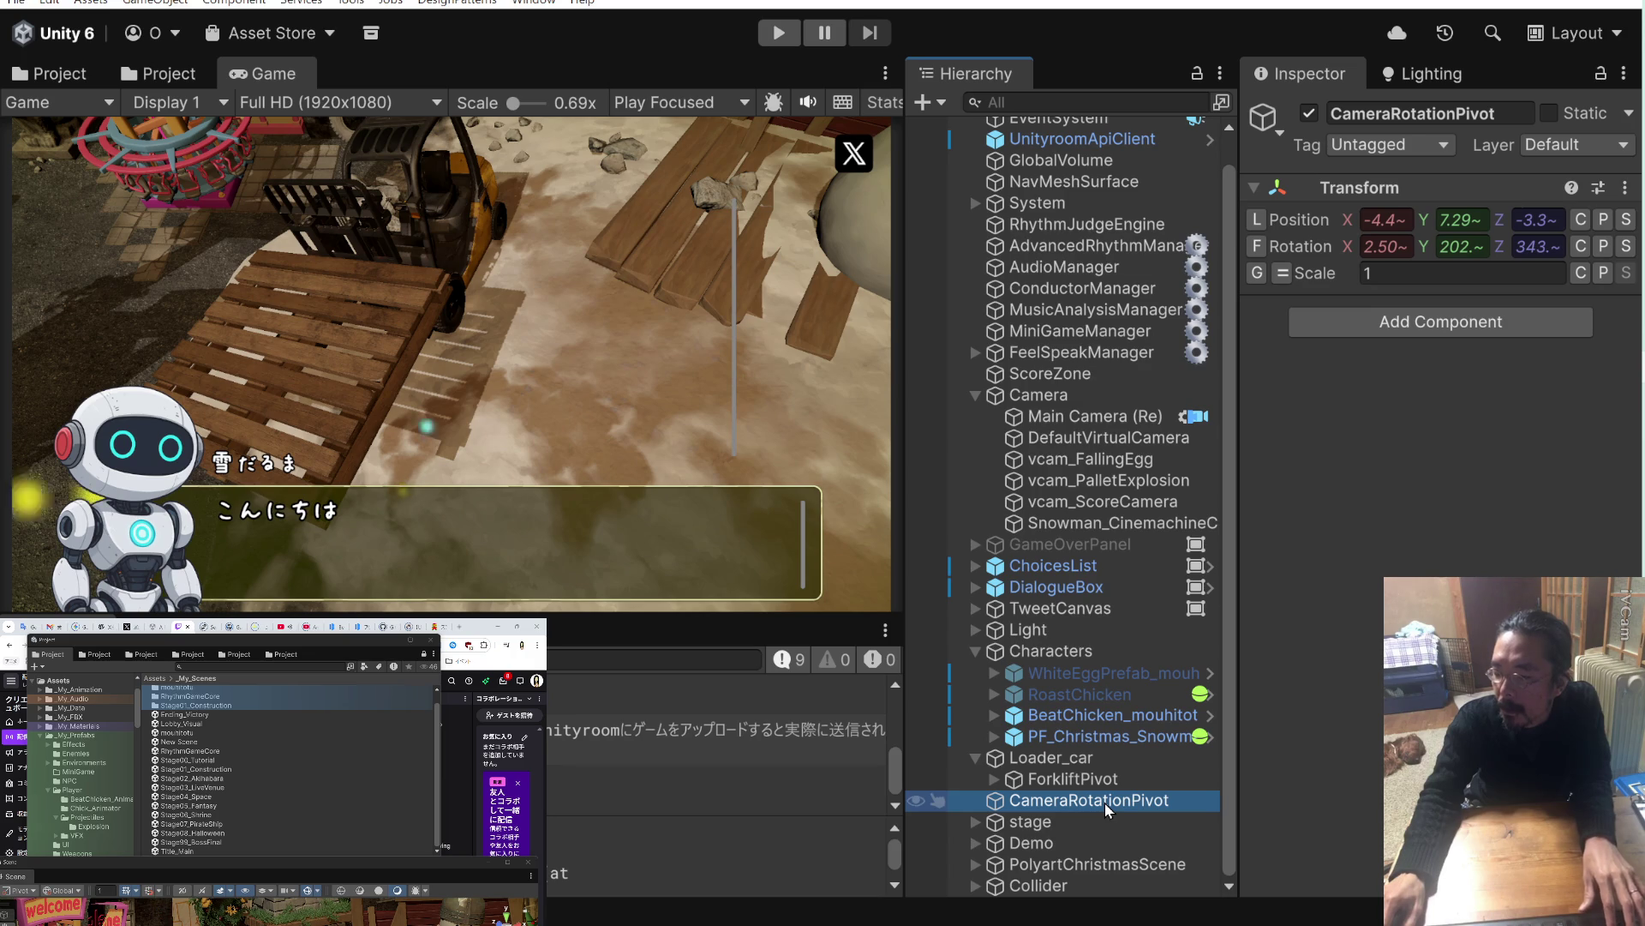
left_click(1093, 819)
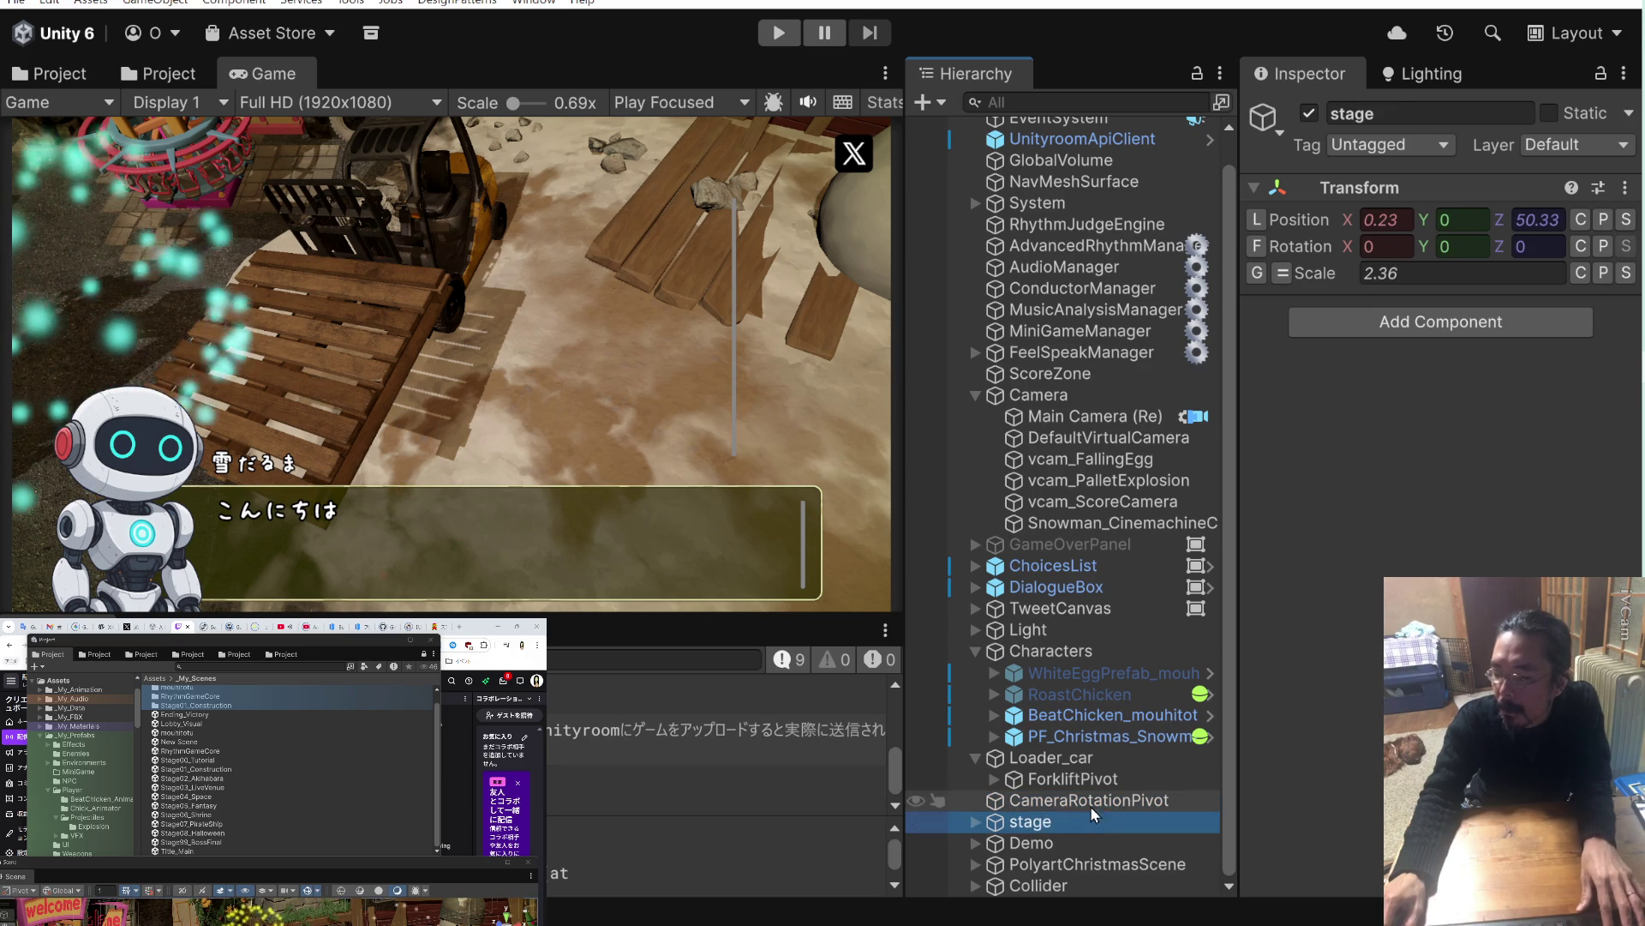
left_click(1091, 806)
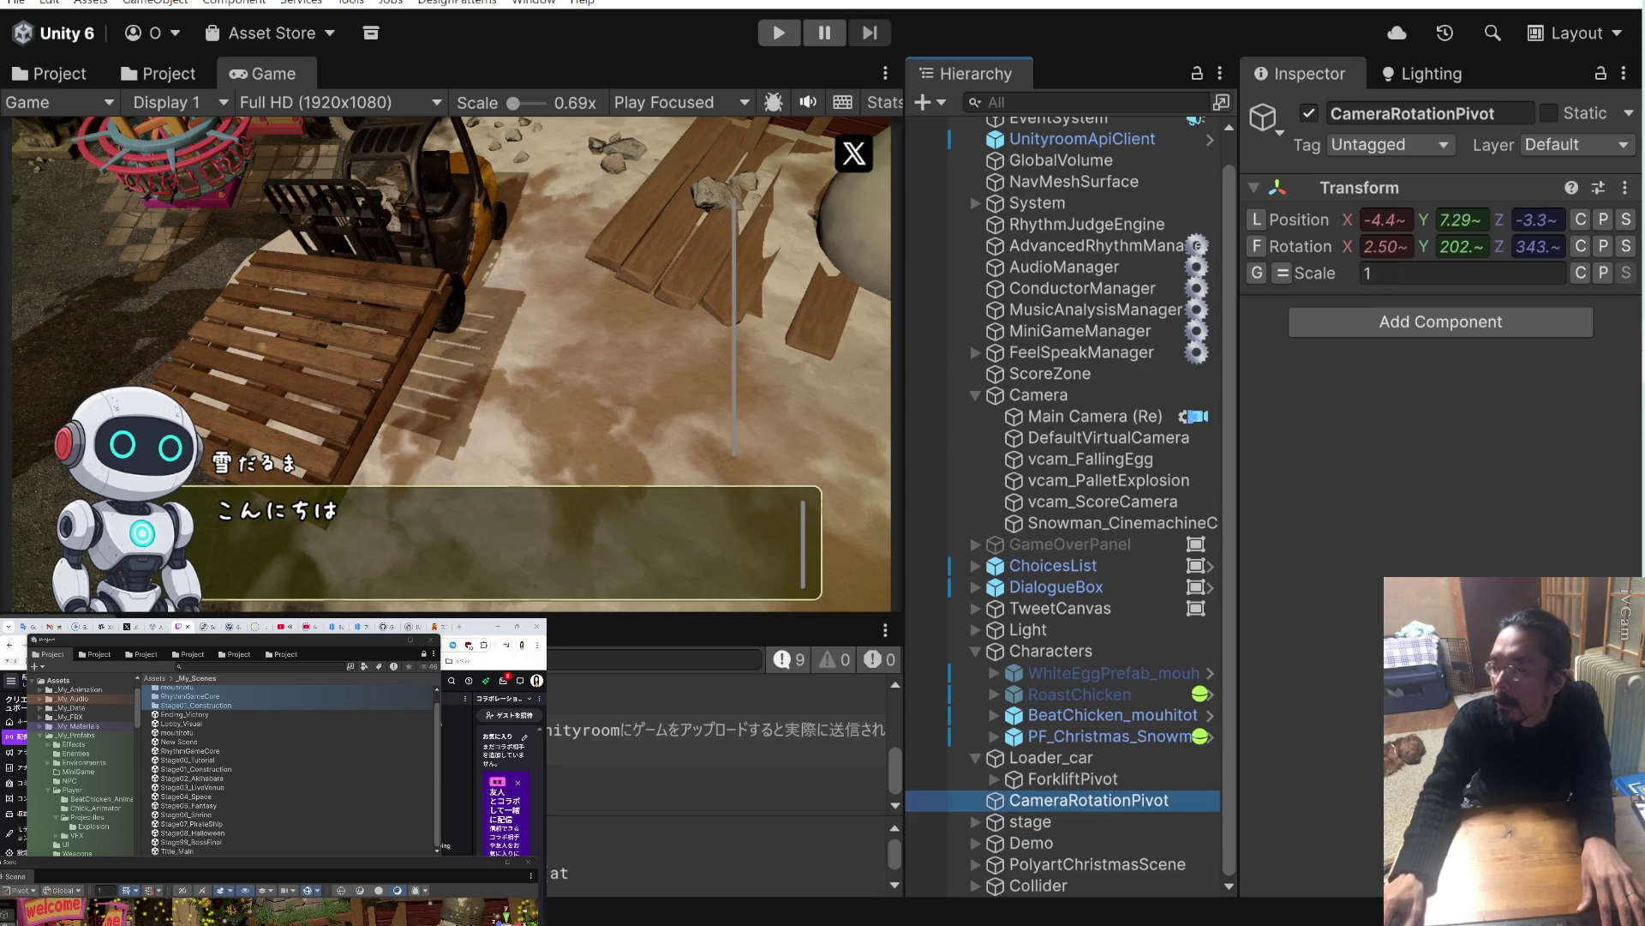
key("alt+Tab")
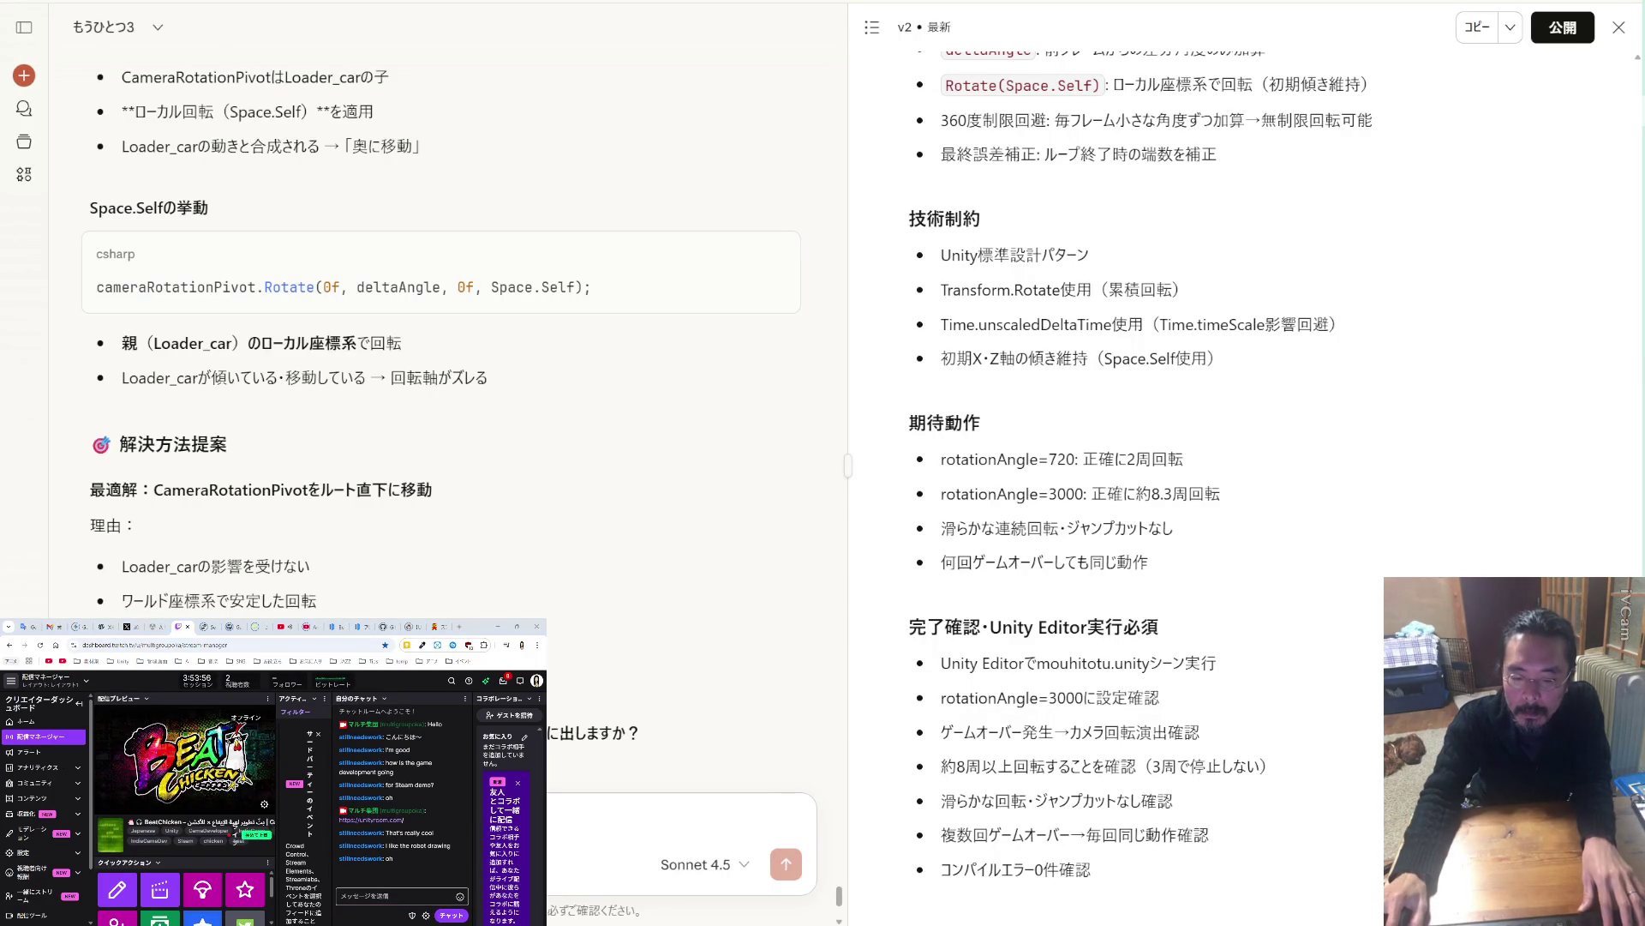
Report to Claude that CameraRotationPivot now sits at the root outside Loader_car, yet still moves.
key("ctrl+v")
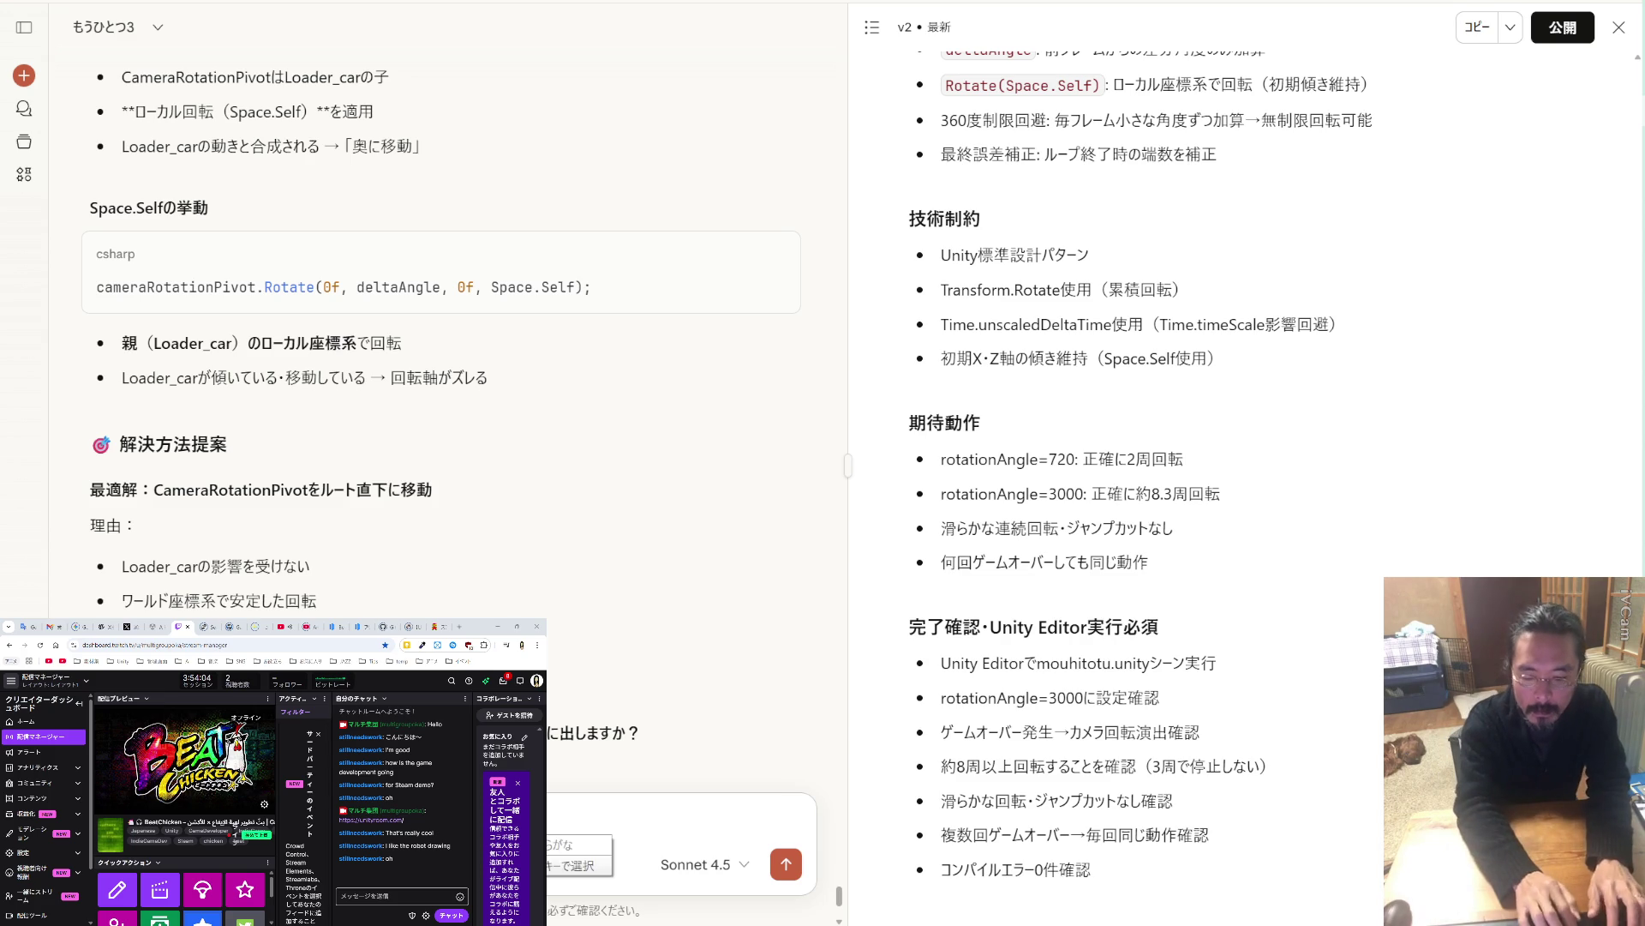
type("が")
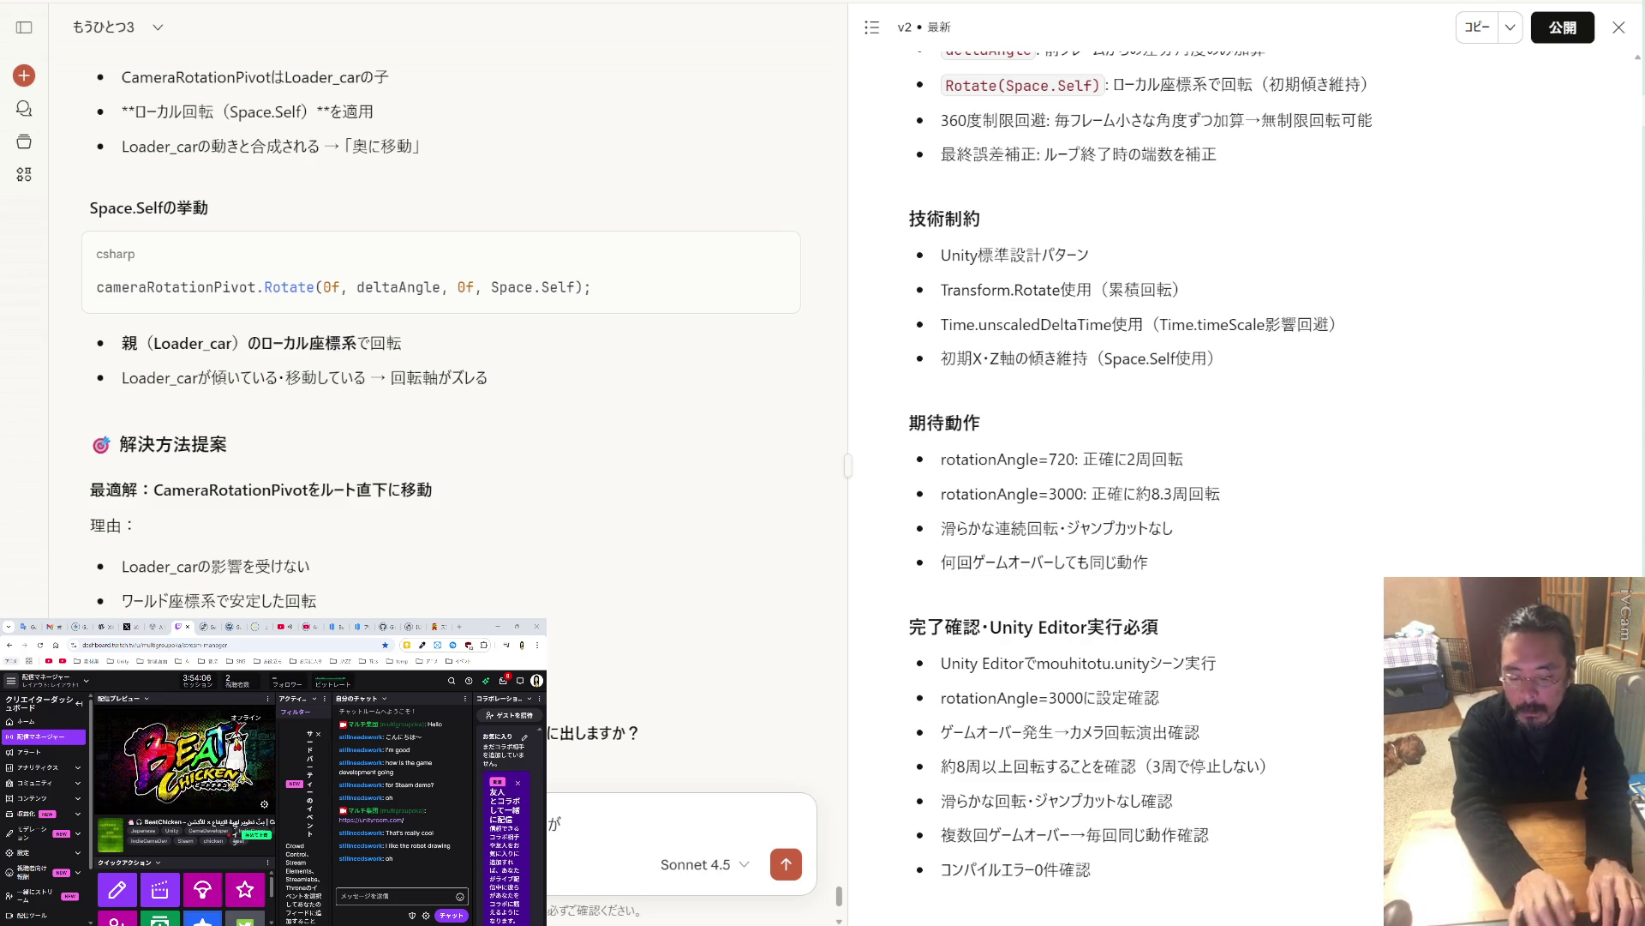
type("、何故か")
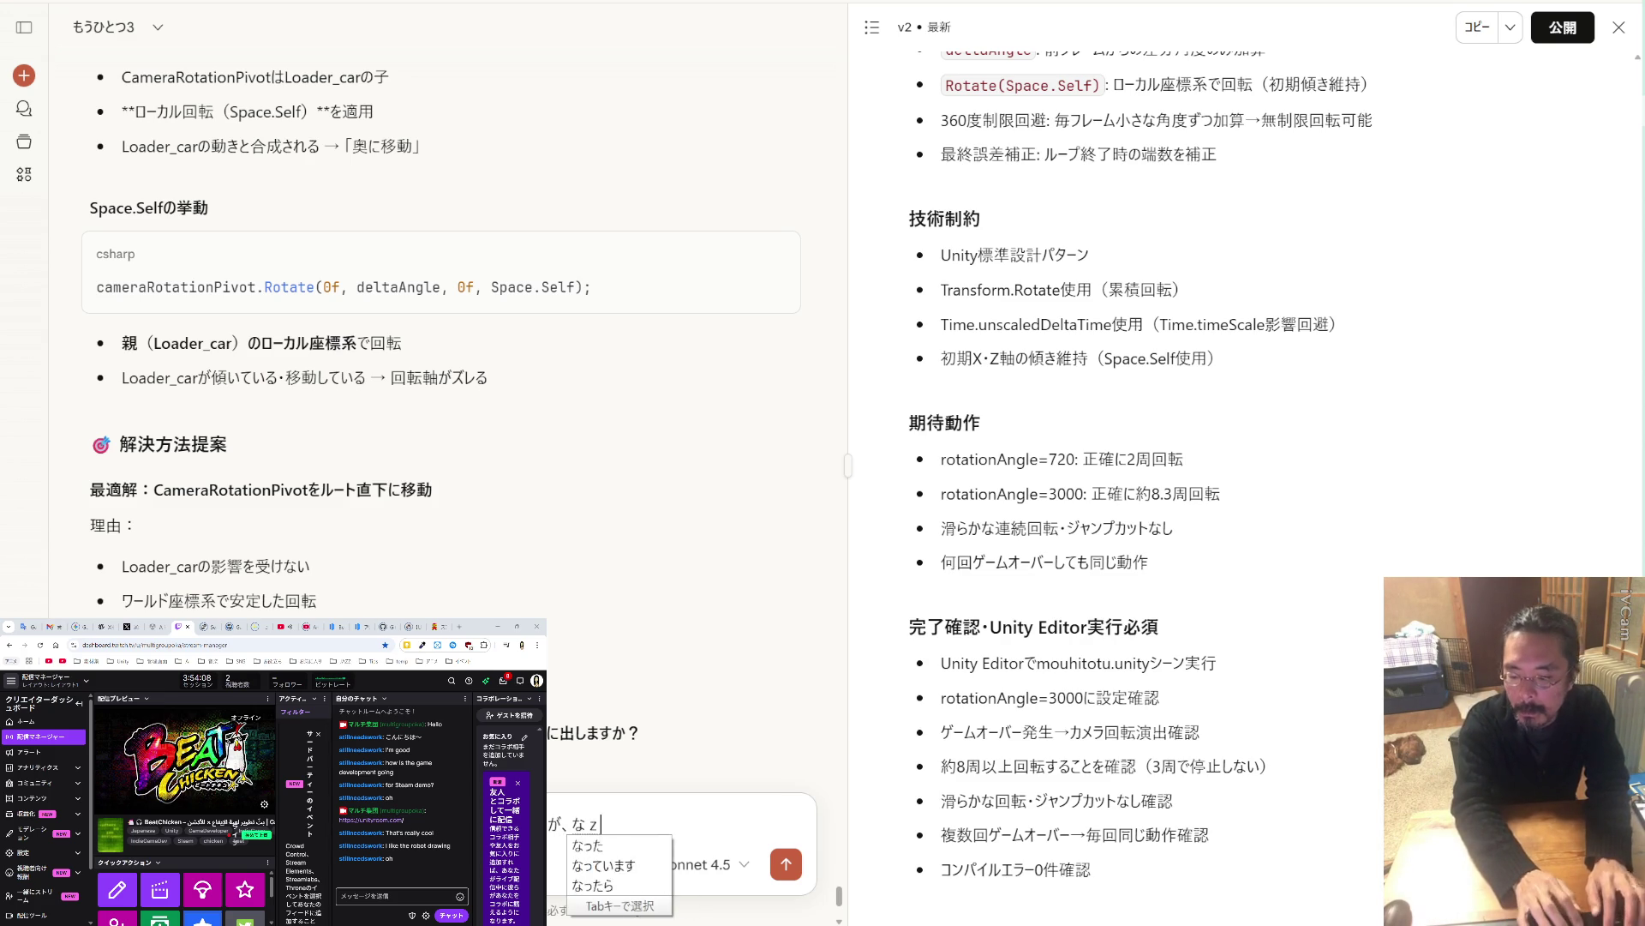
type("動いています")
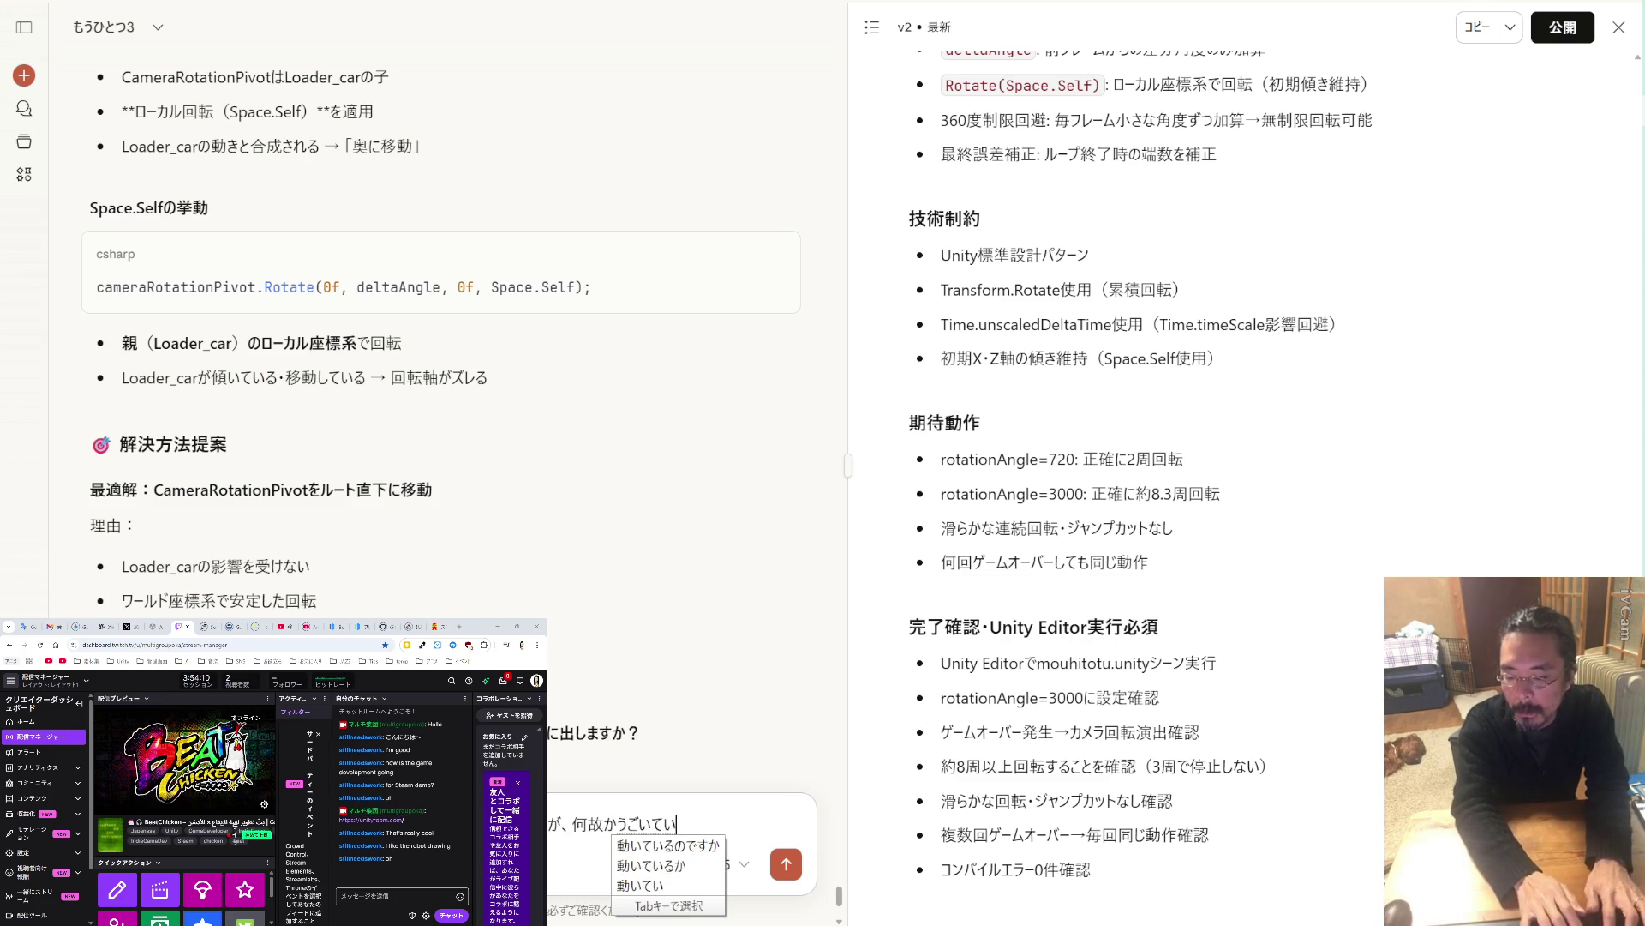
type("。")
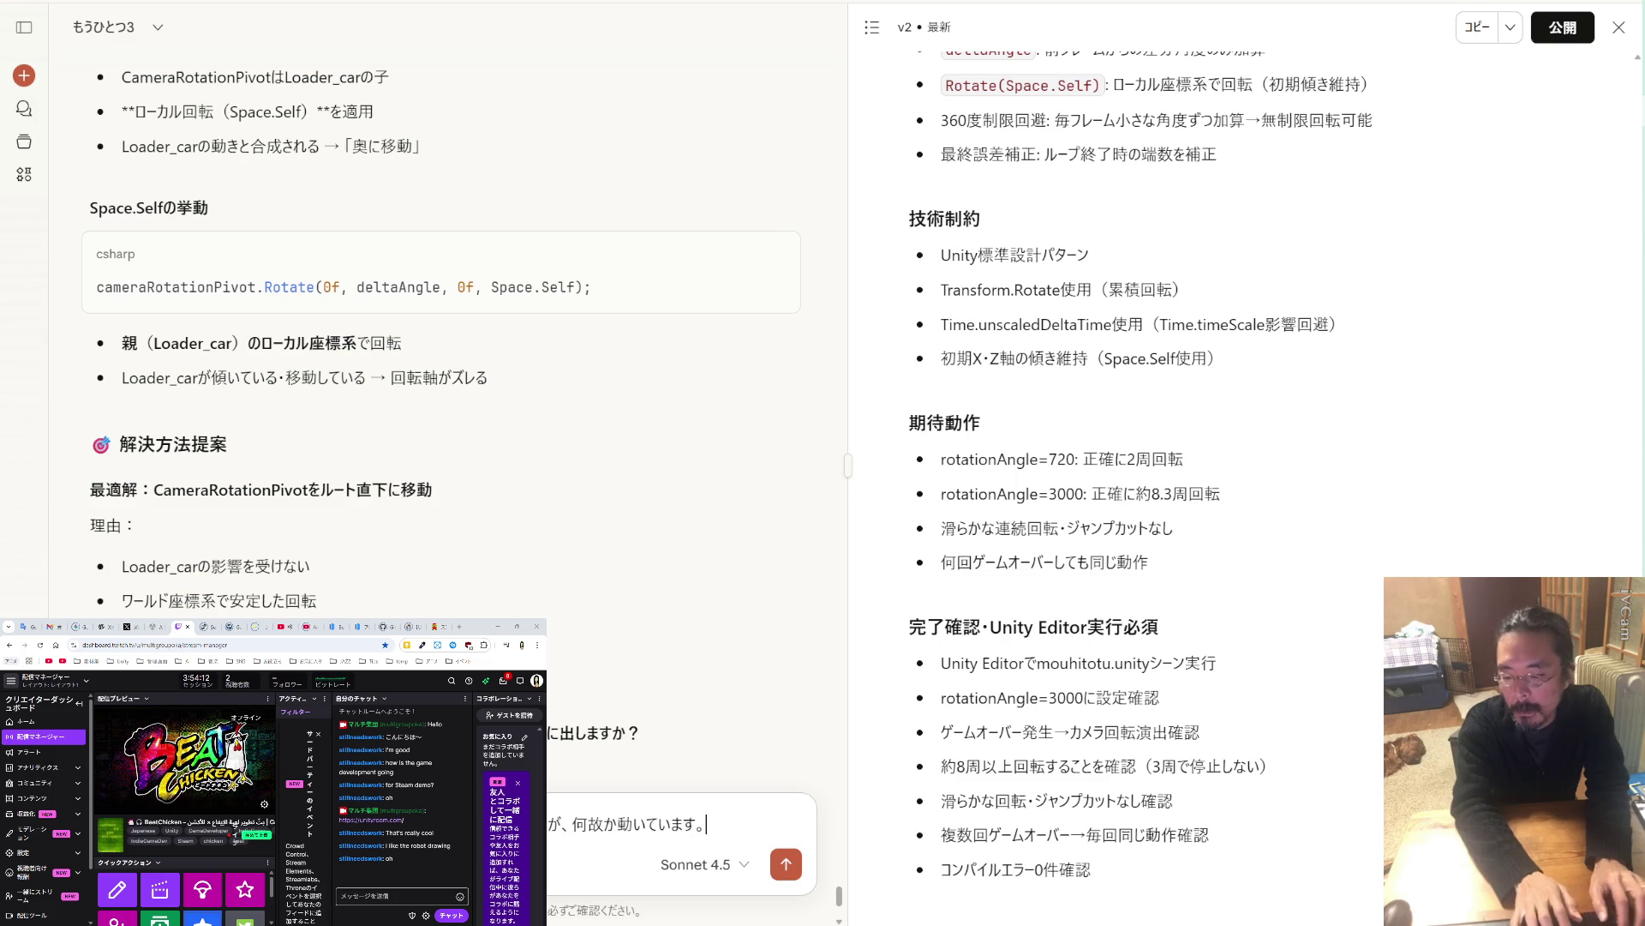
key("Return")
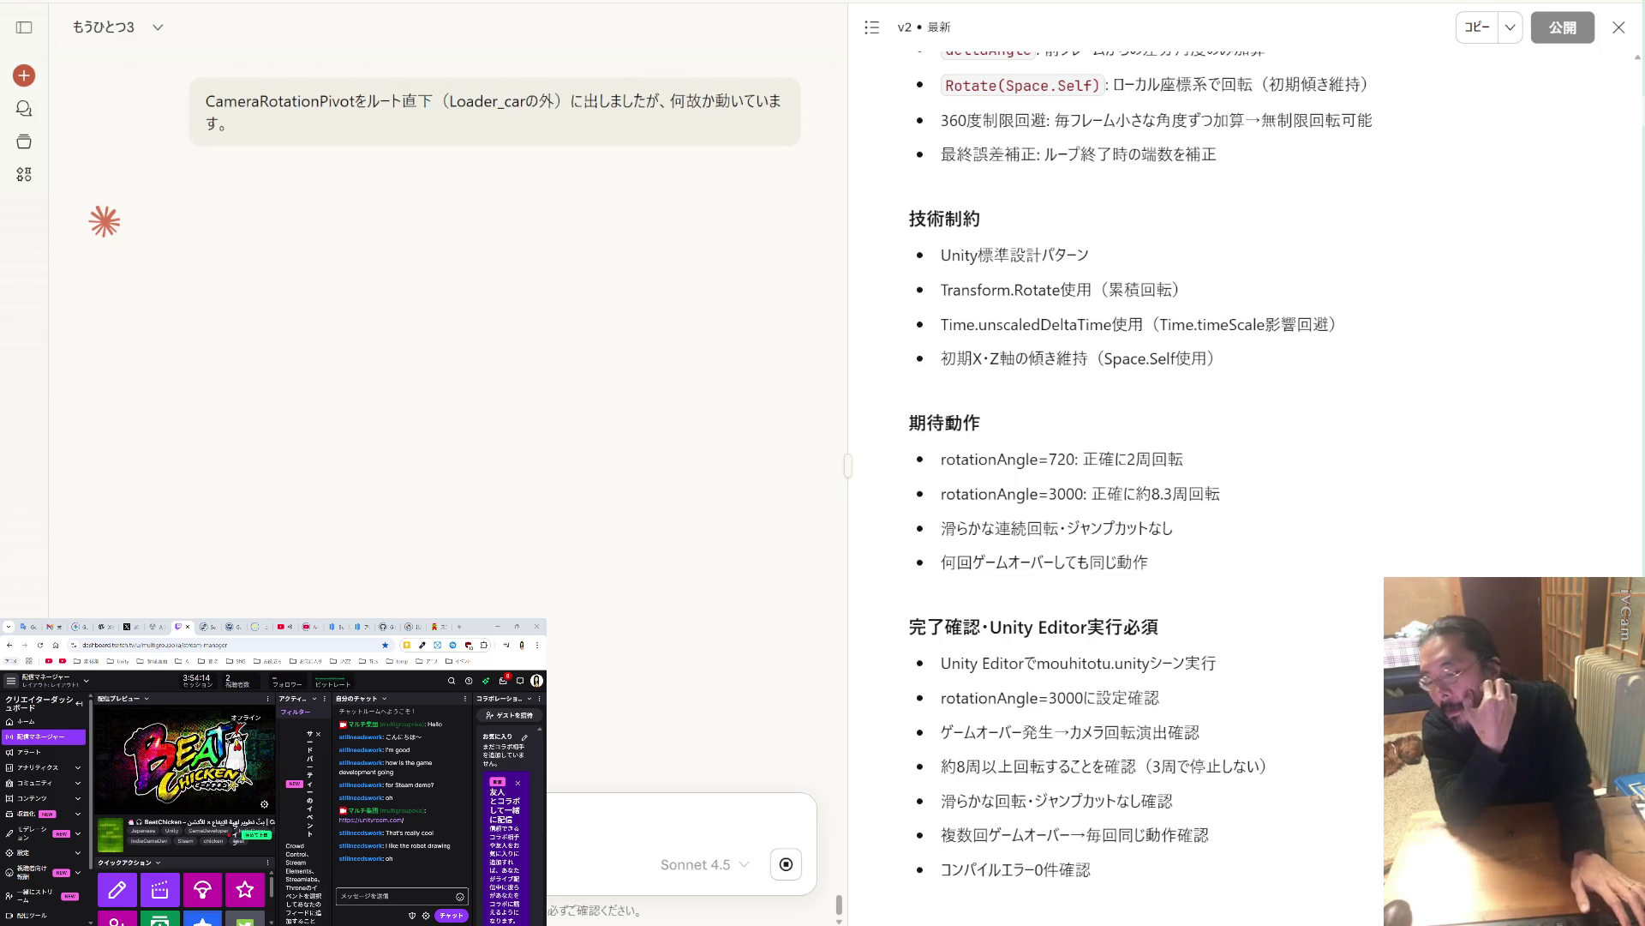
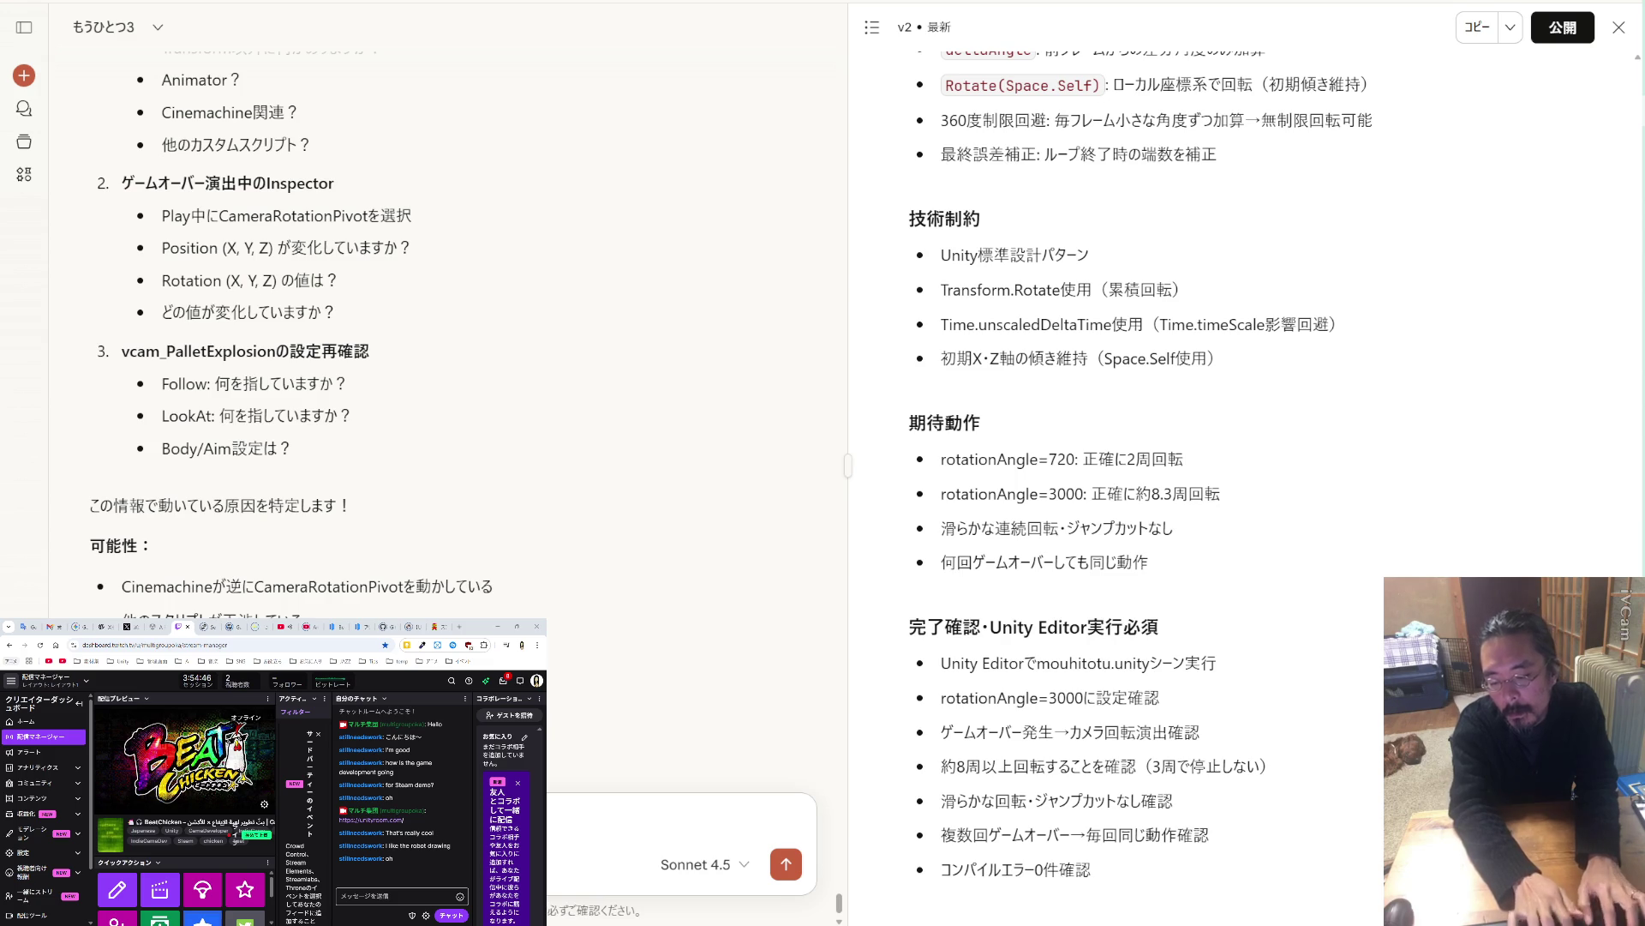
Send Claude the request 'プロンプトを作って' for a Claude Code plan-mode prompt.
type("プロンプトを")
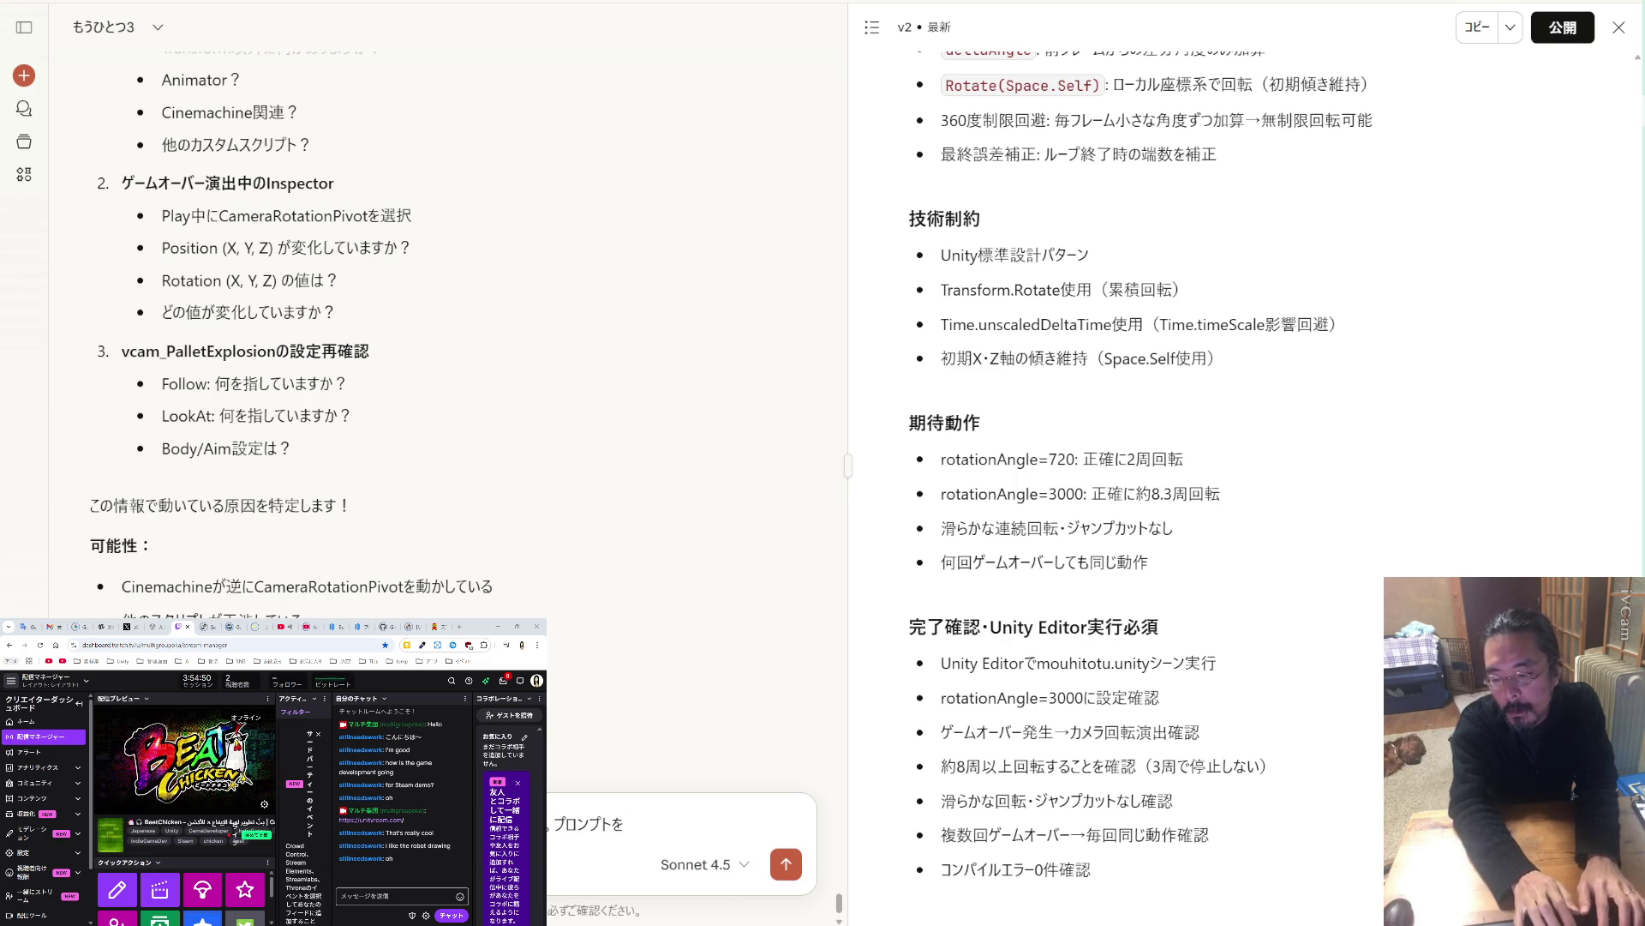
type("作って")
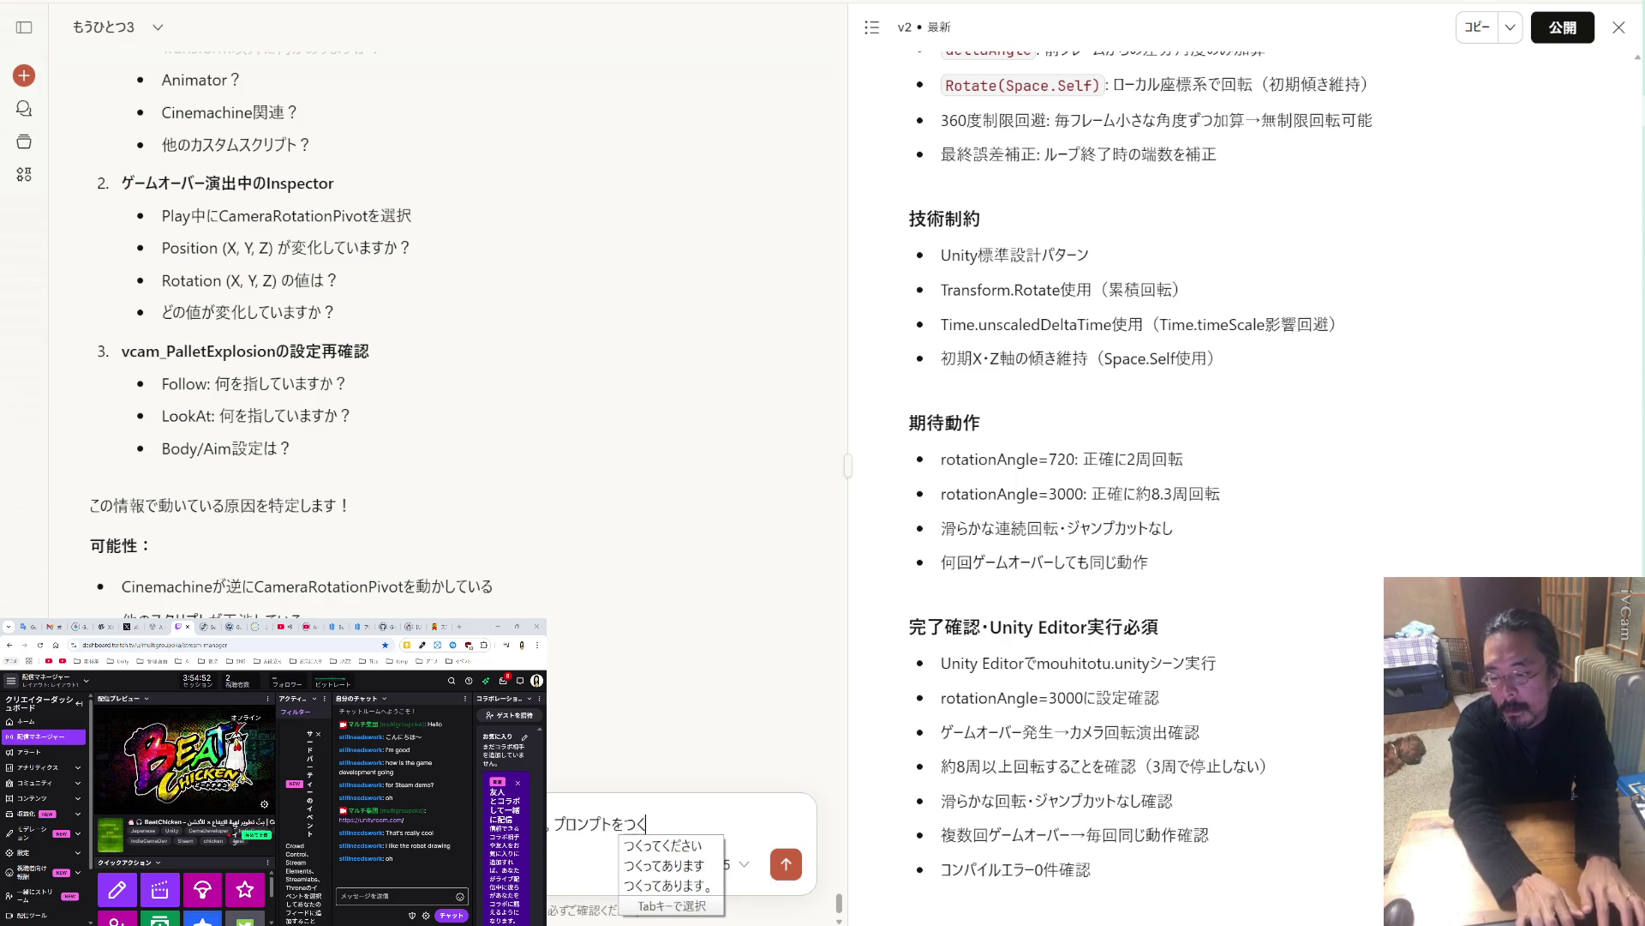
key("Return")
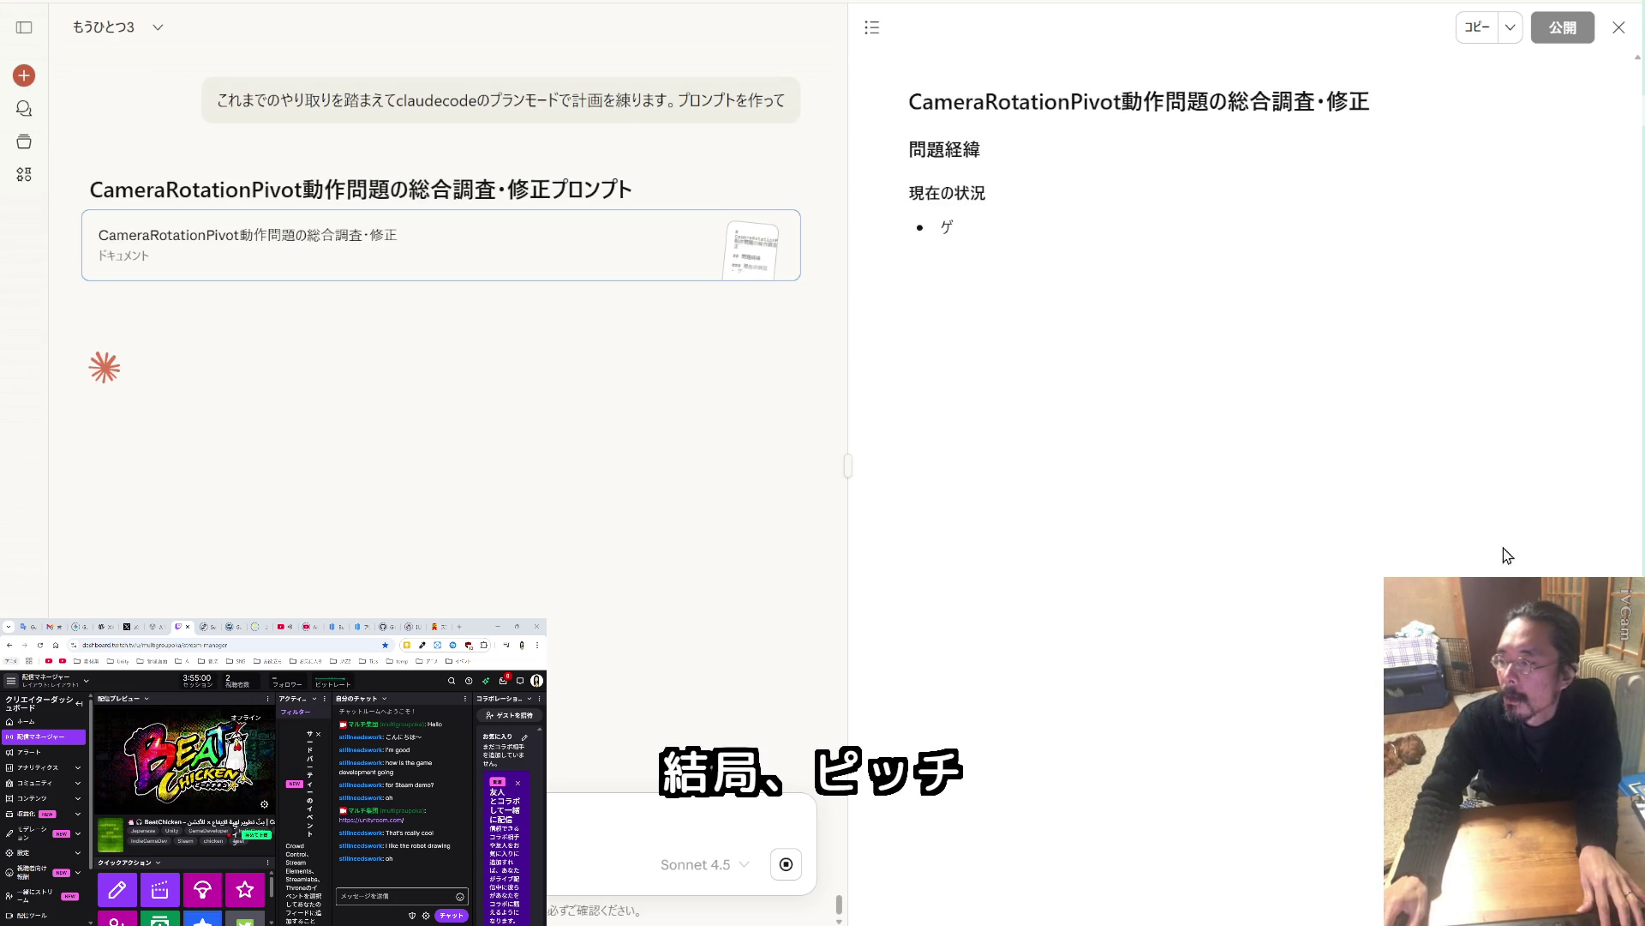
key("alt+Tab")
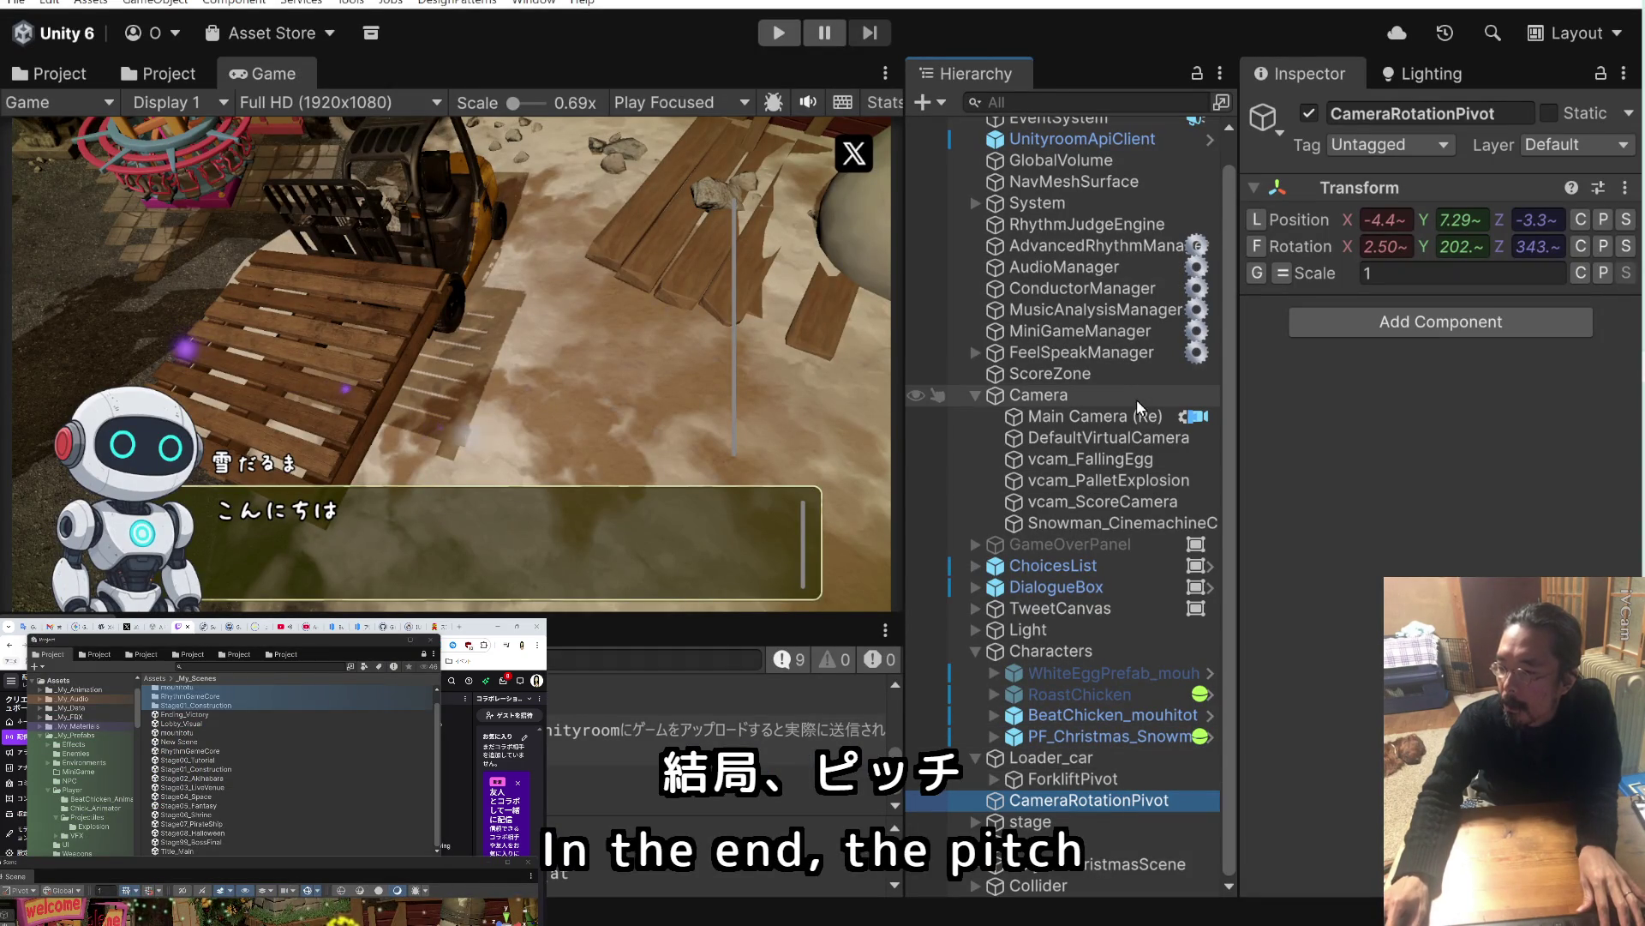
Inspect the vcam_ScoreCamera and vcam_PalletExplosion cameras and the Camera group's transform.
left_click(1133, 502)
left_click(1123, 480)
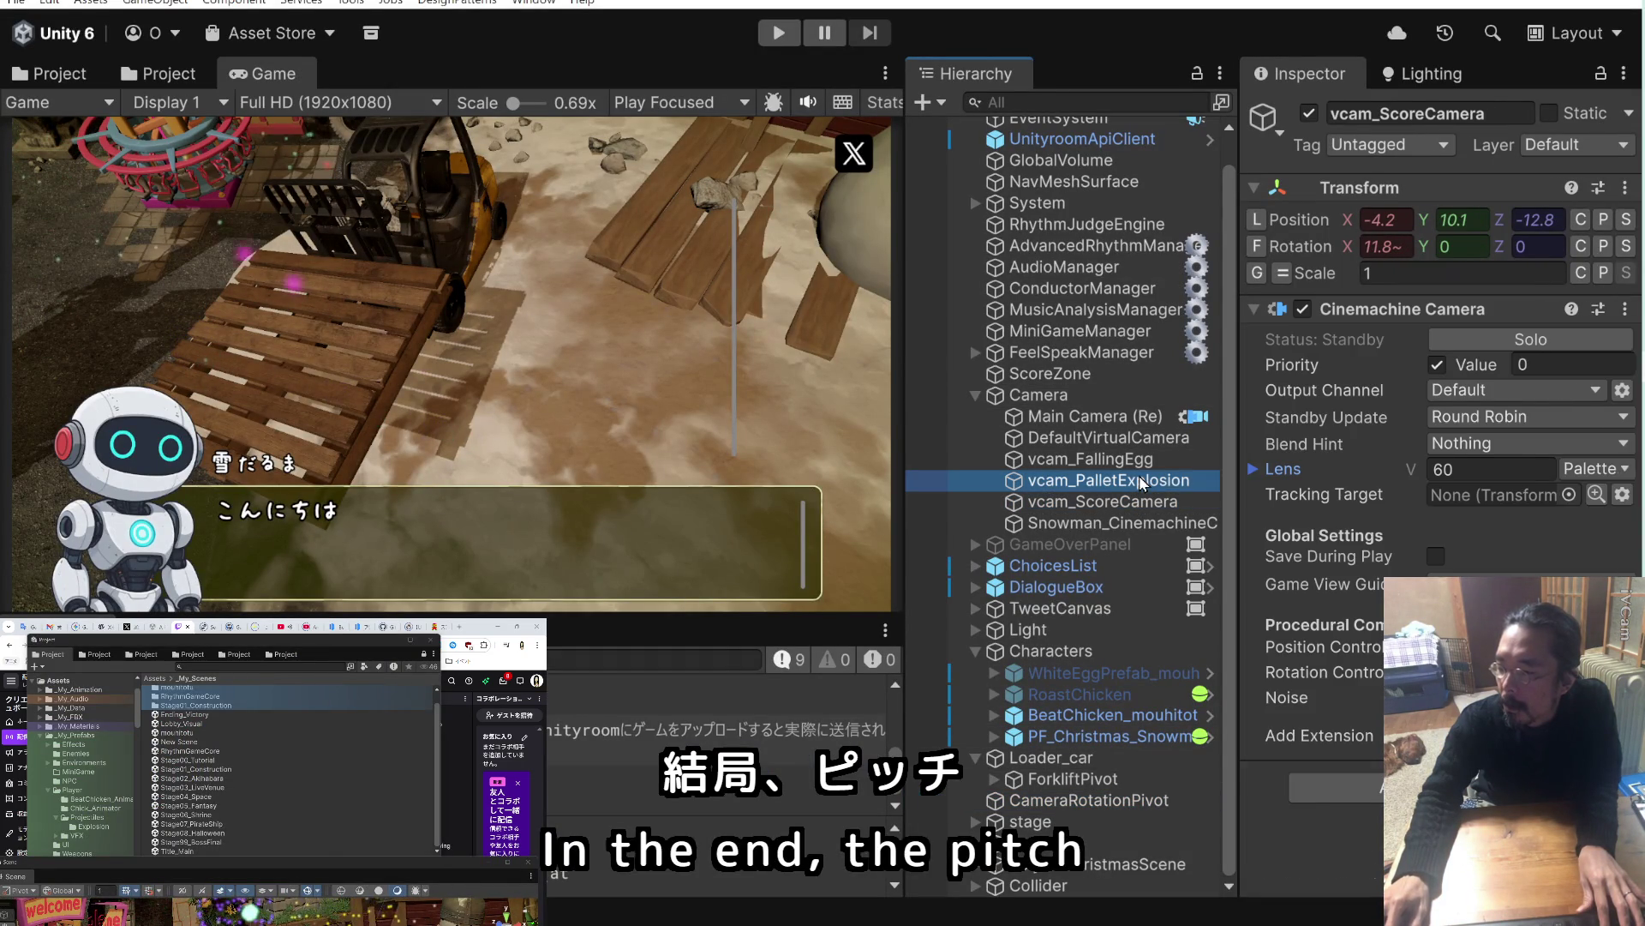
scroll(1305, 531, "down", 8)
scroll(1361, 652, "down", 1)
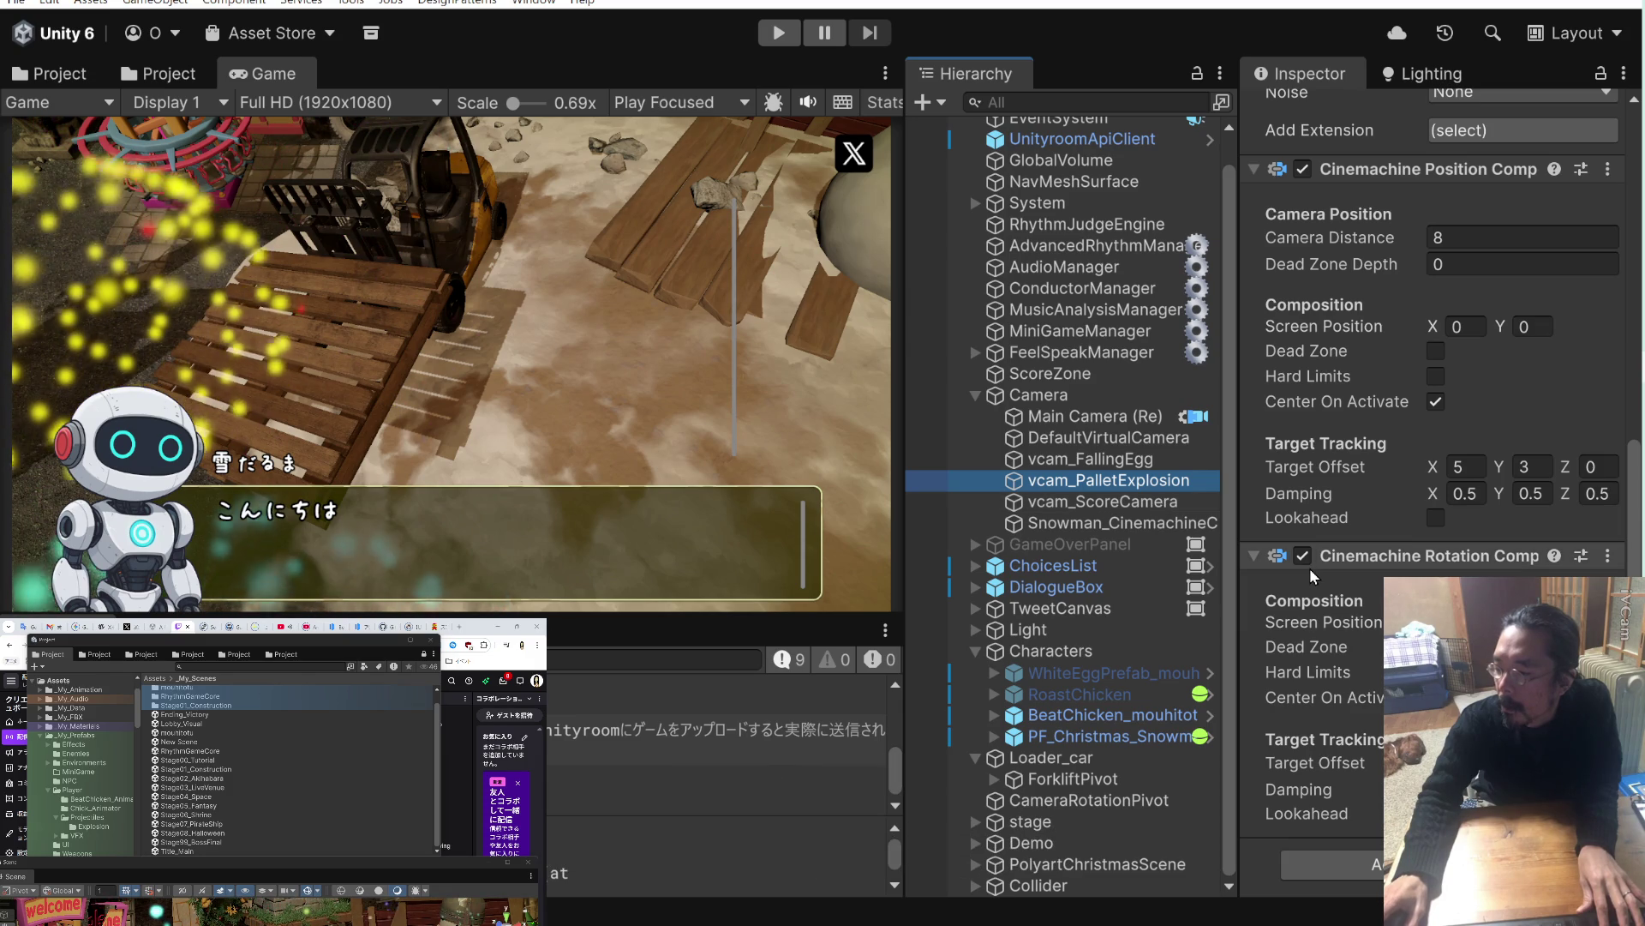
scroll(1401, 554, "up", 10)
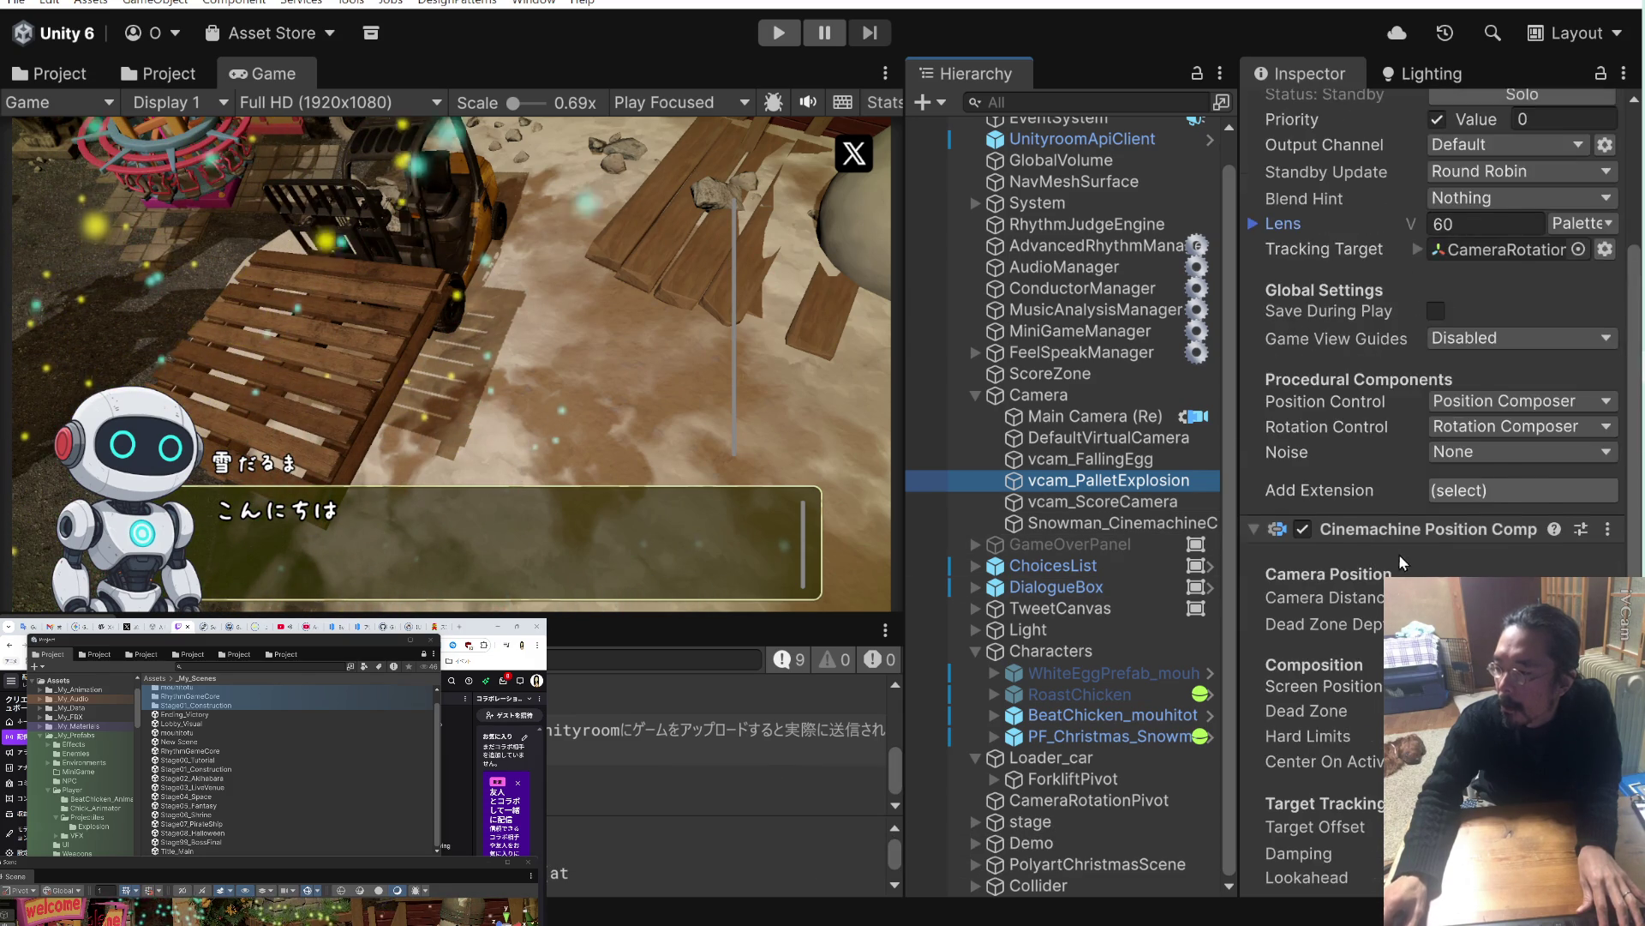
scroll(1371, 553, "down", 10)
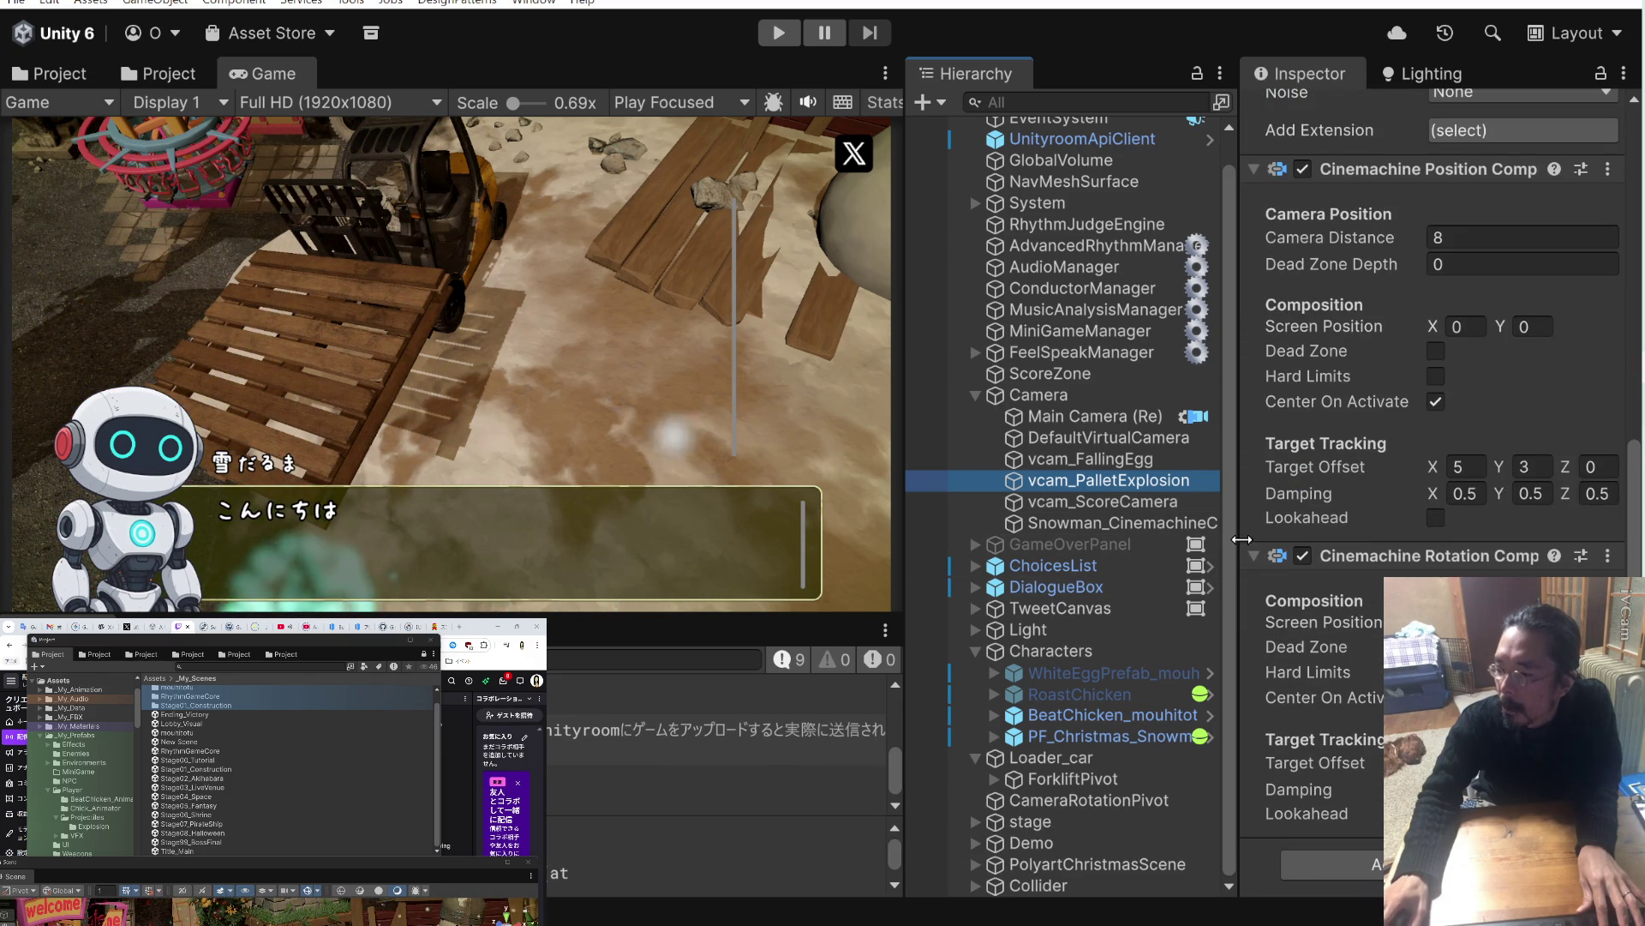
left_click(1088, 392)
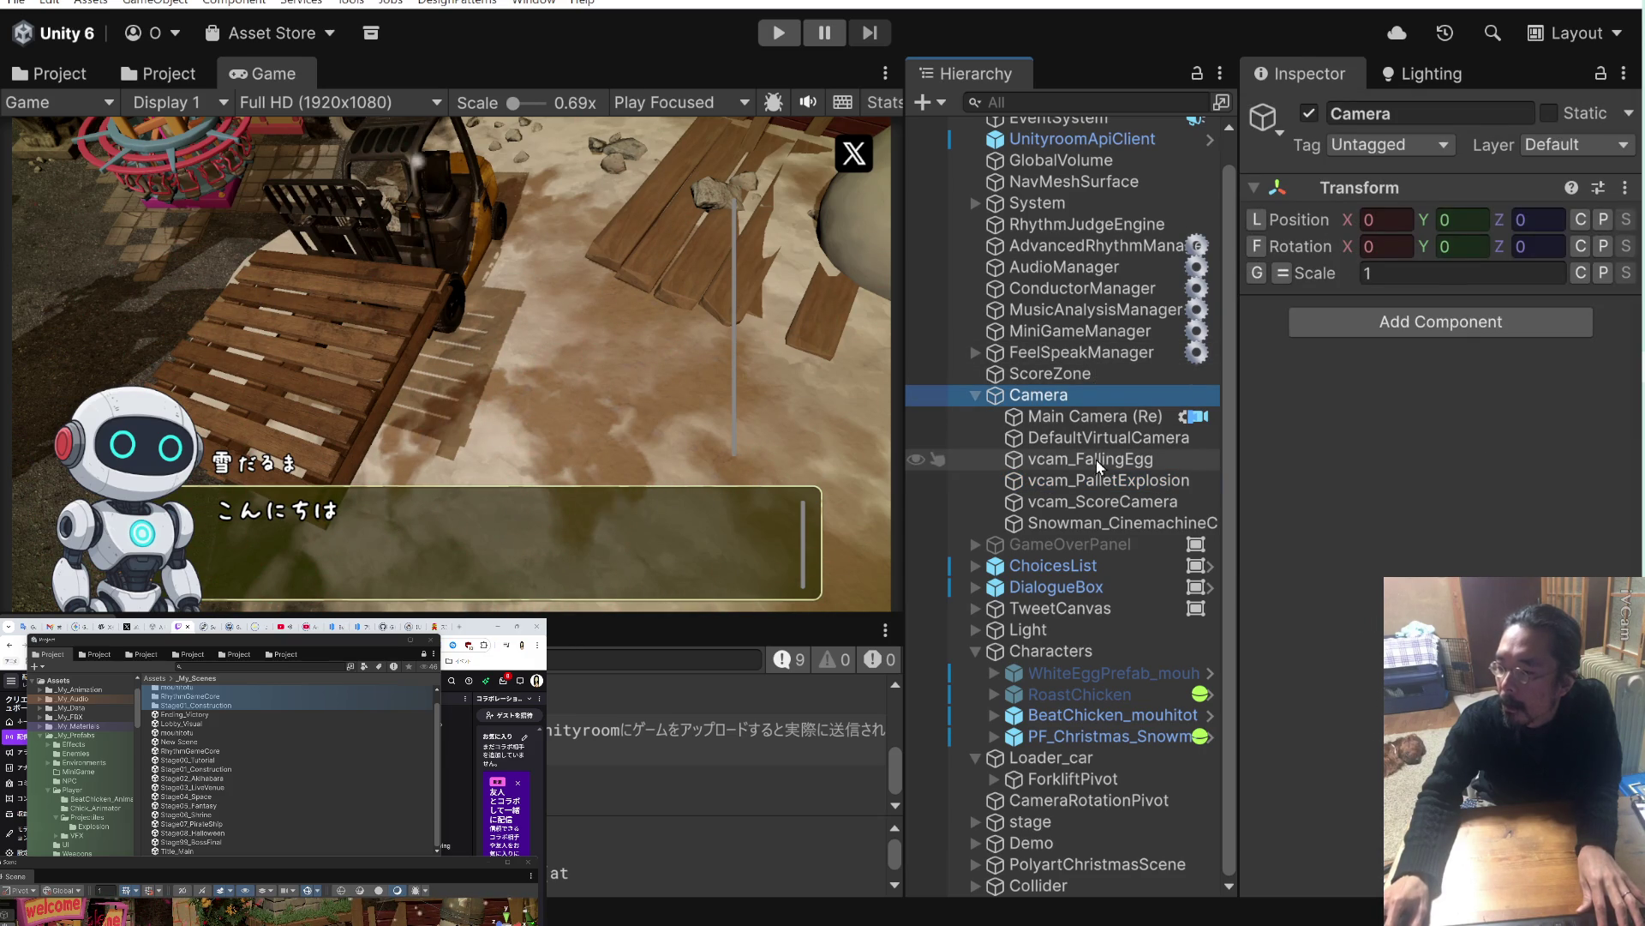
Review MiniGameManager's camera director Rotation Angle and Rotation Duration settings.
left_click(1106, 331)
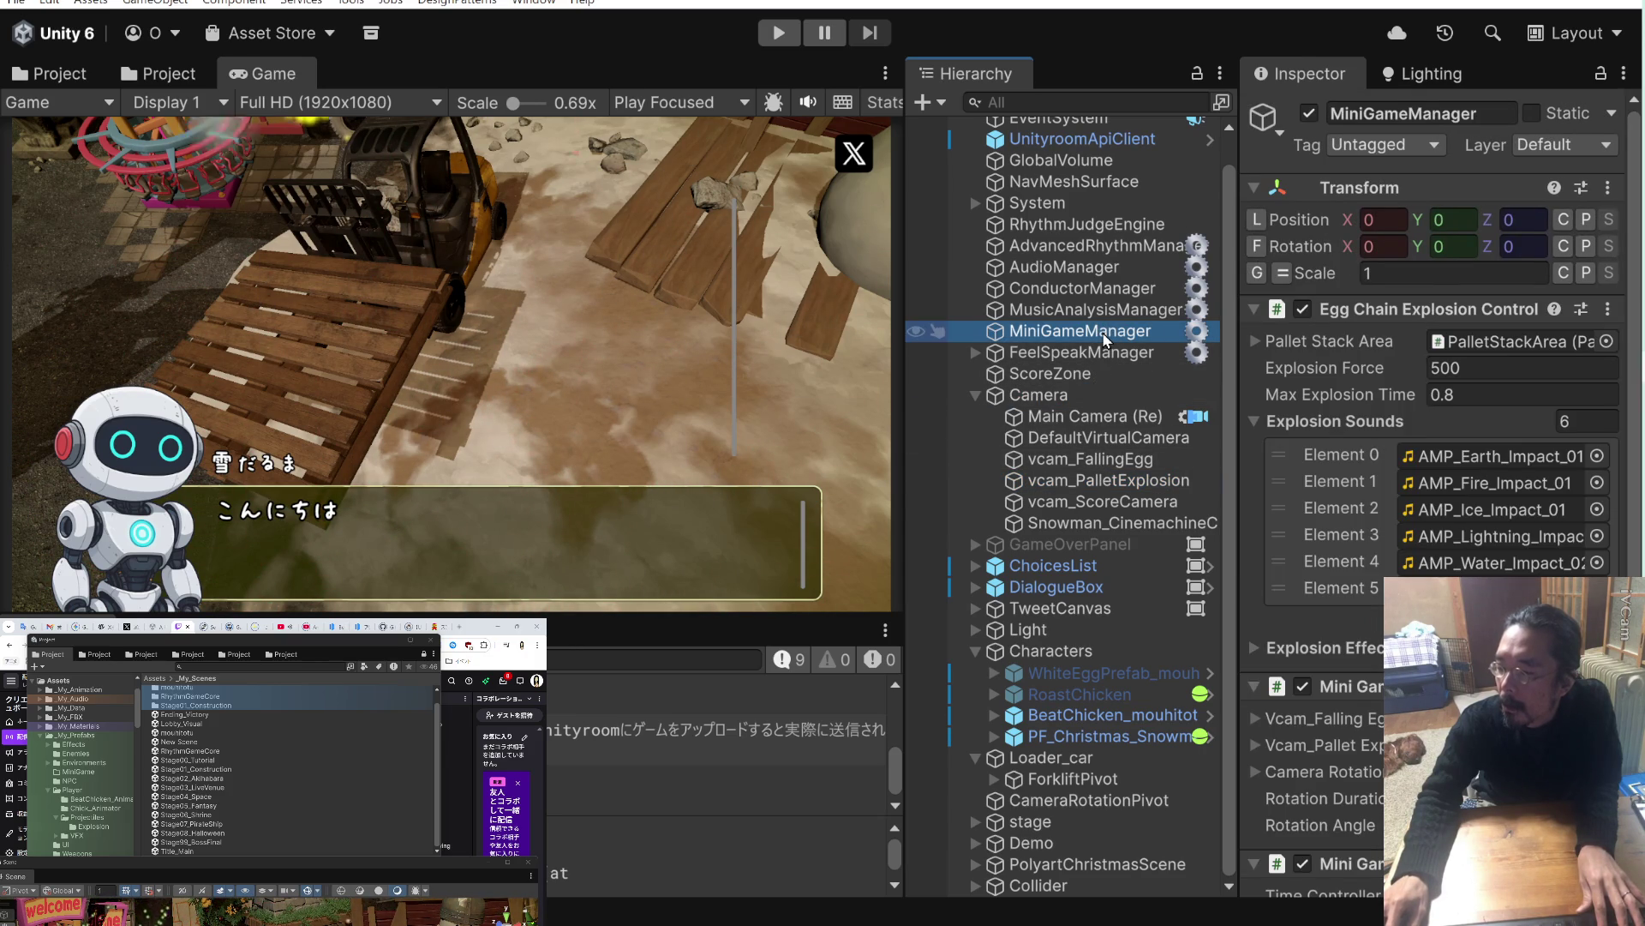
scroll(1440, 386, "down", 4)
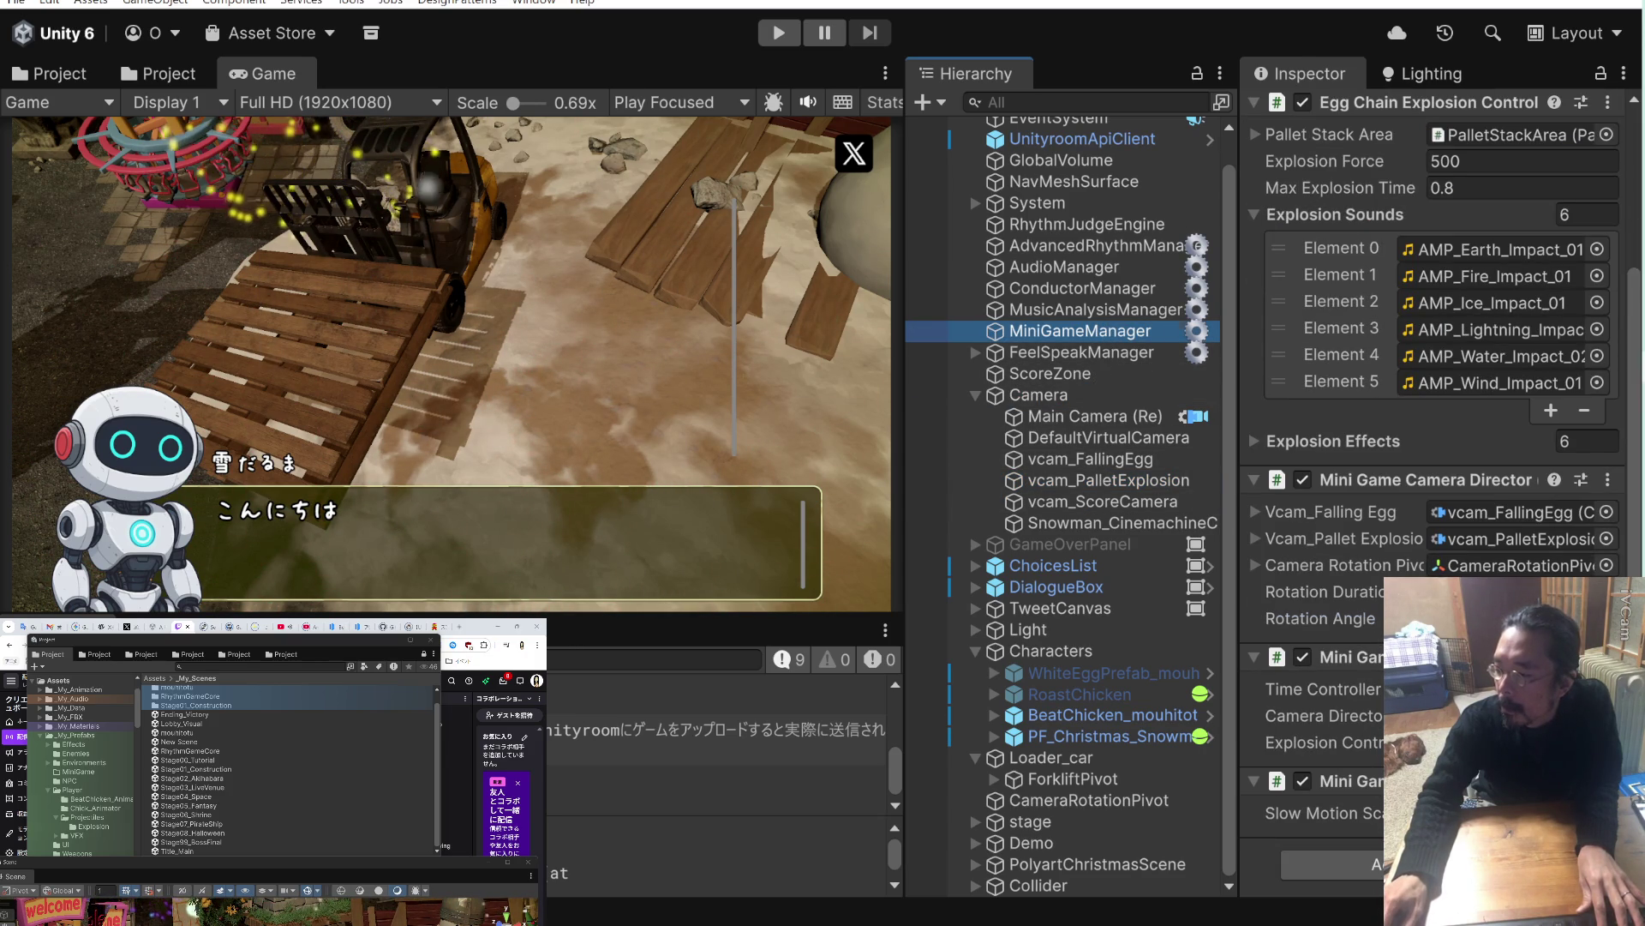
left_click(1321, 618)
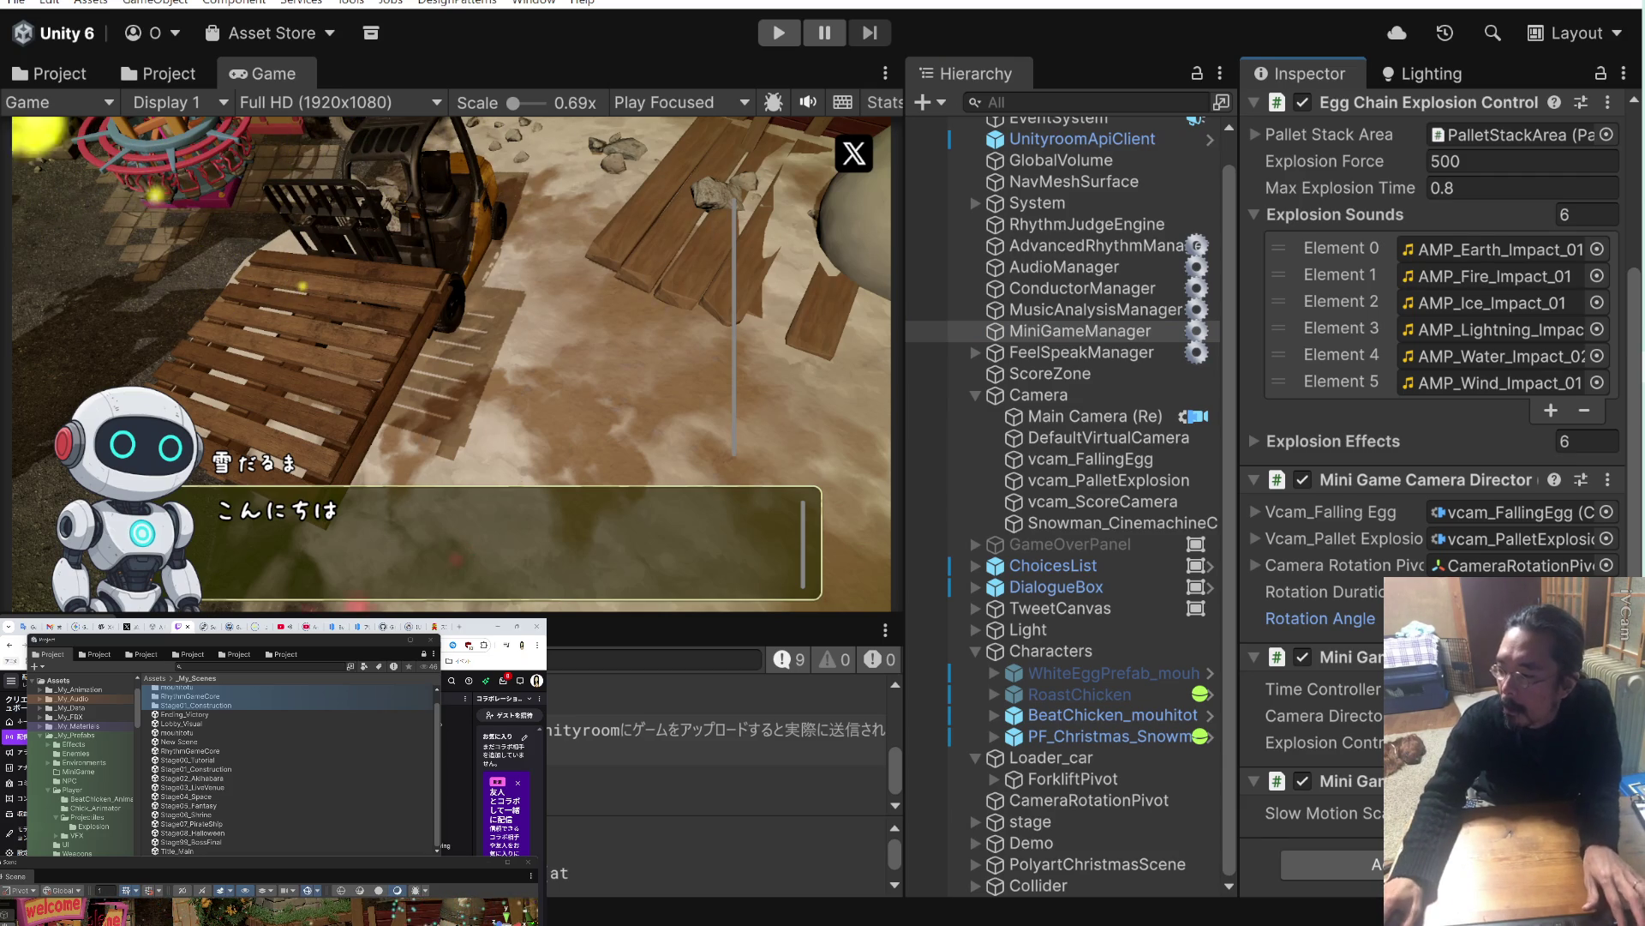
left_click(1320, 591)
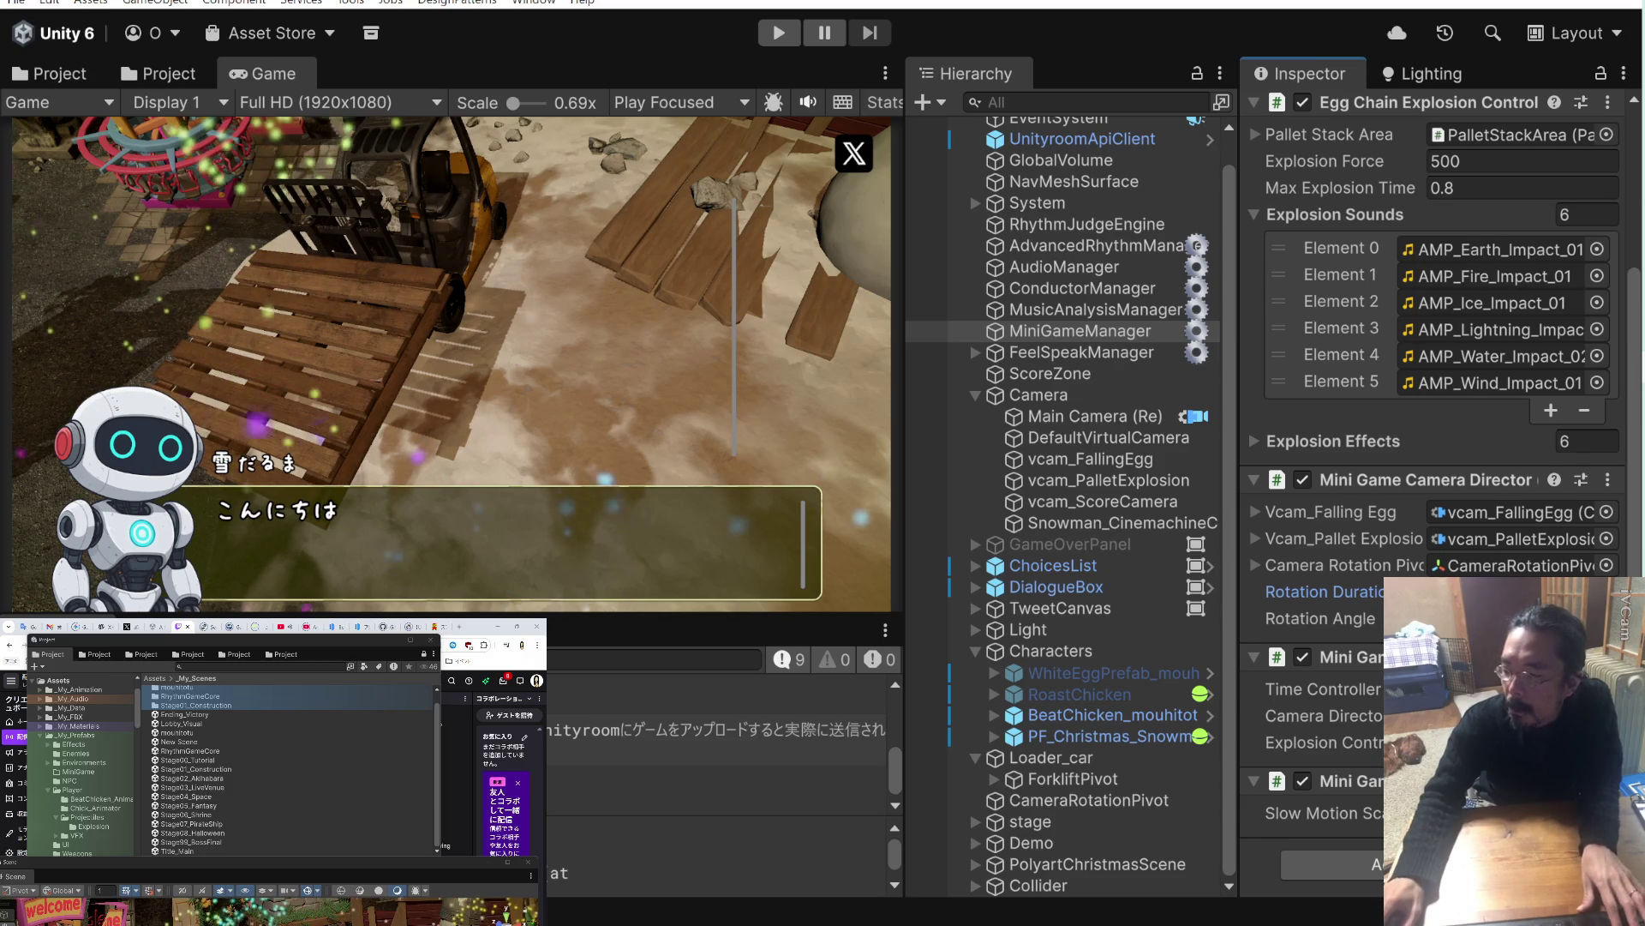
left_click(1508, 512)
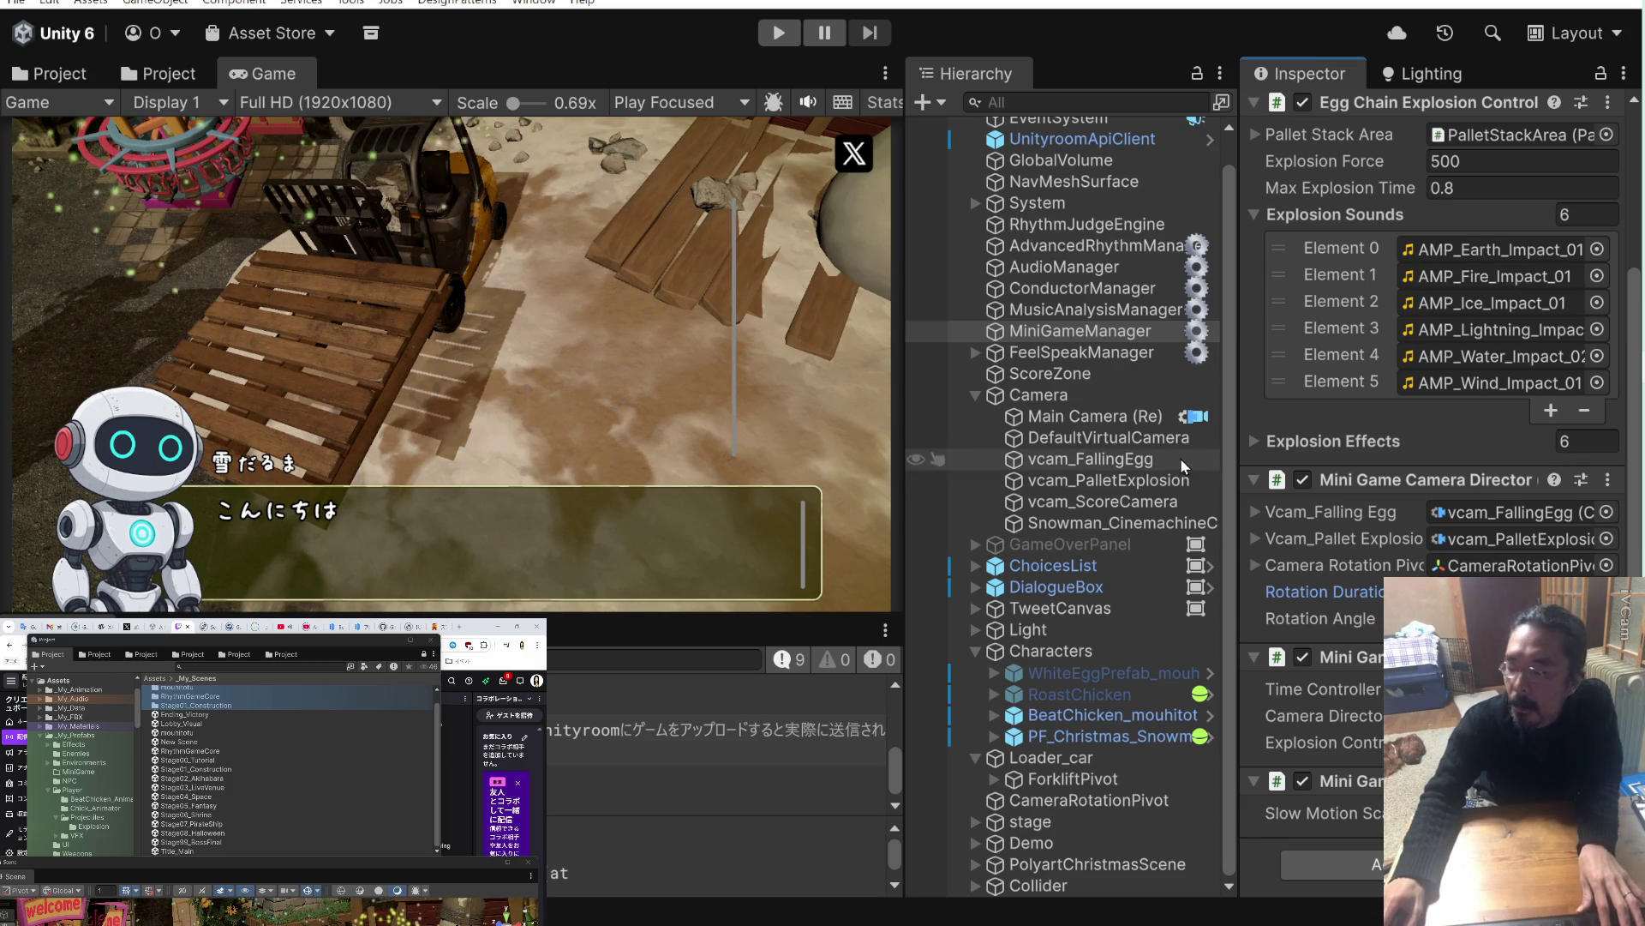
key("alt+Tab")
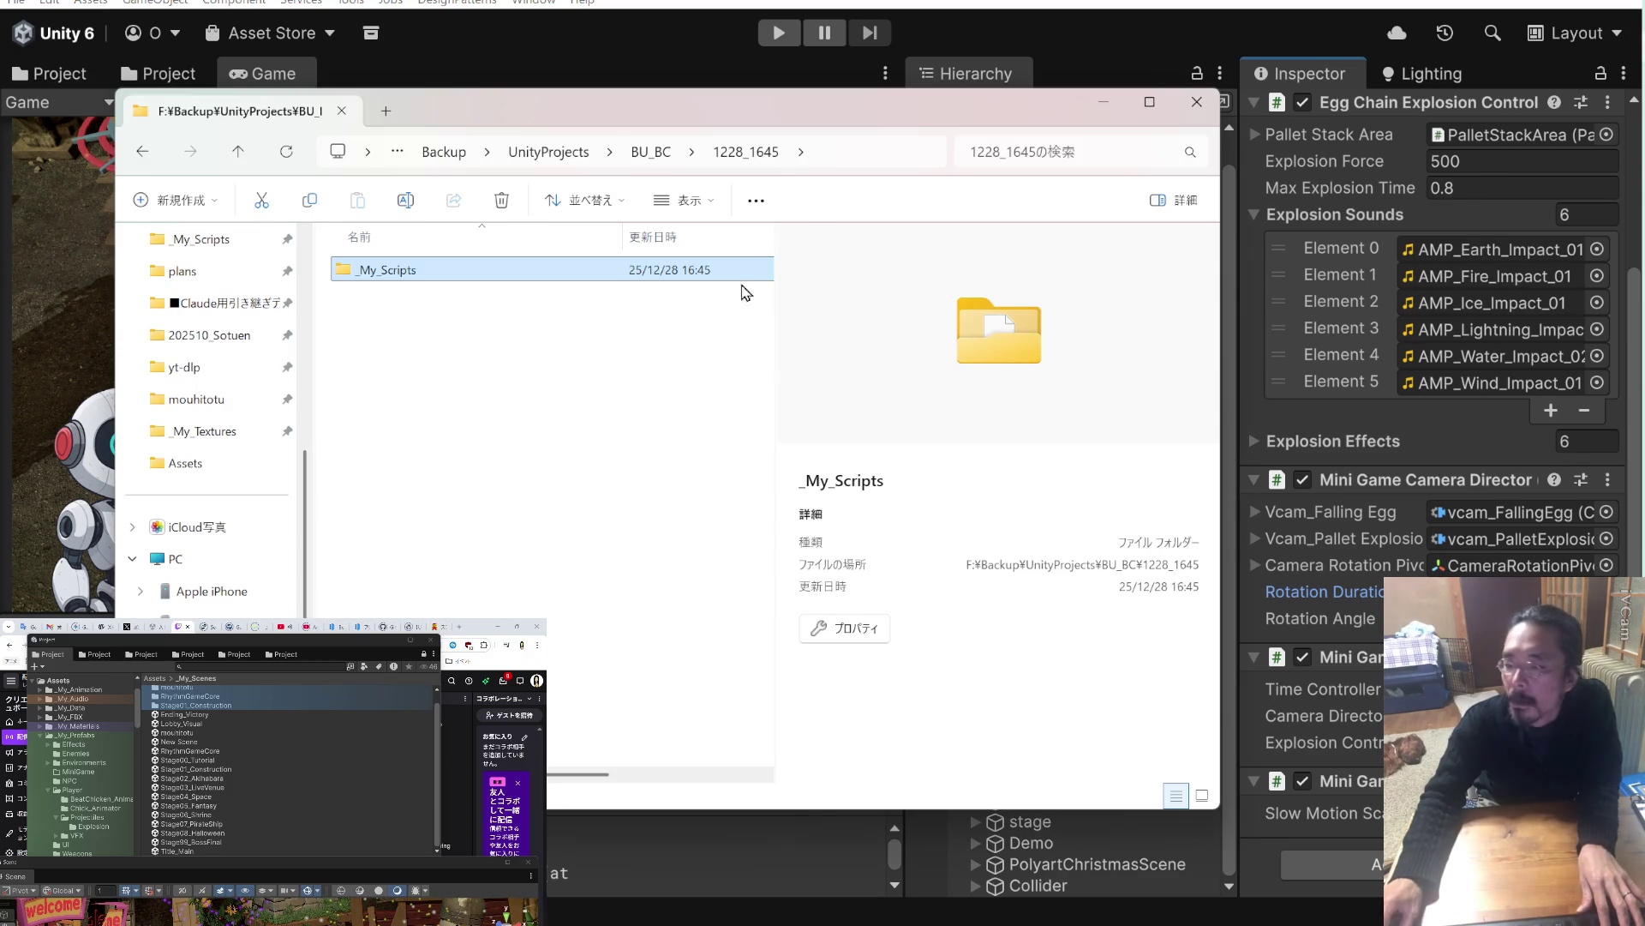
Create folder 1228_1655 in BU_BC and paste the _My_Scripts backup into it.
left_click(478, 348)
left_click(238, 153)
left_click(184, 206)
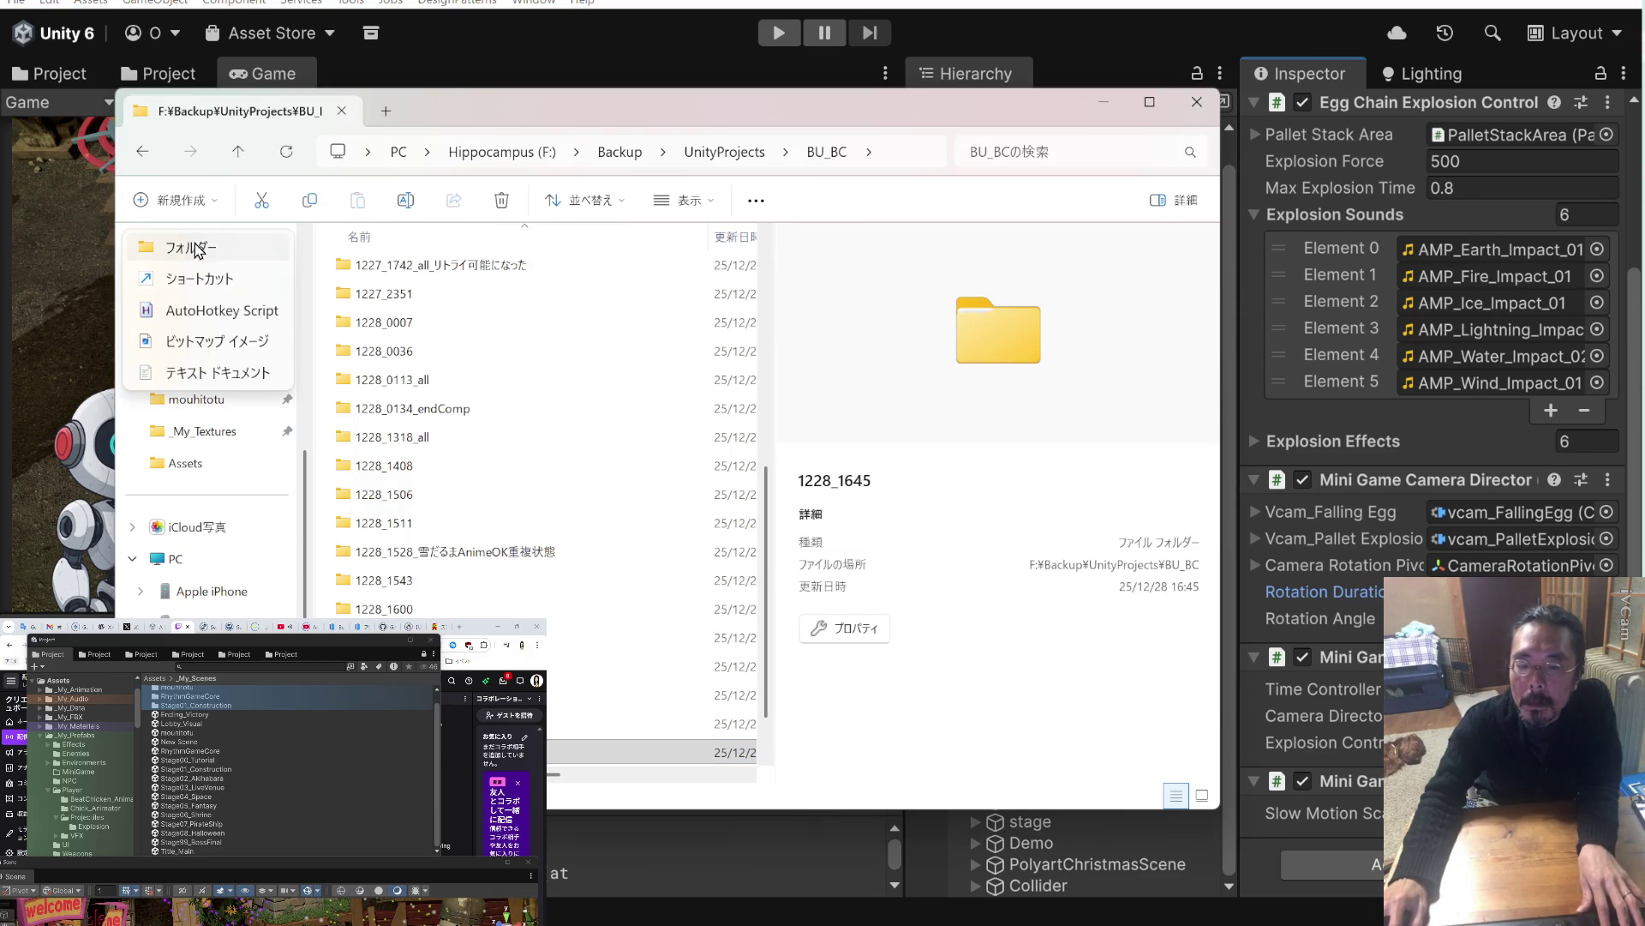
left_click(195, 246)
type("1228_1655")
key("Return")
key("Return")
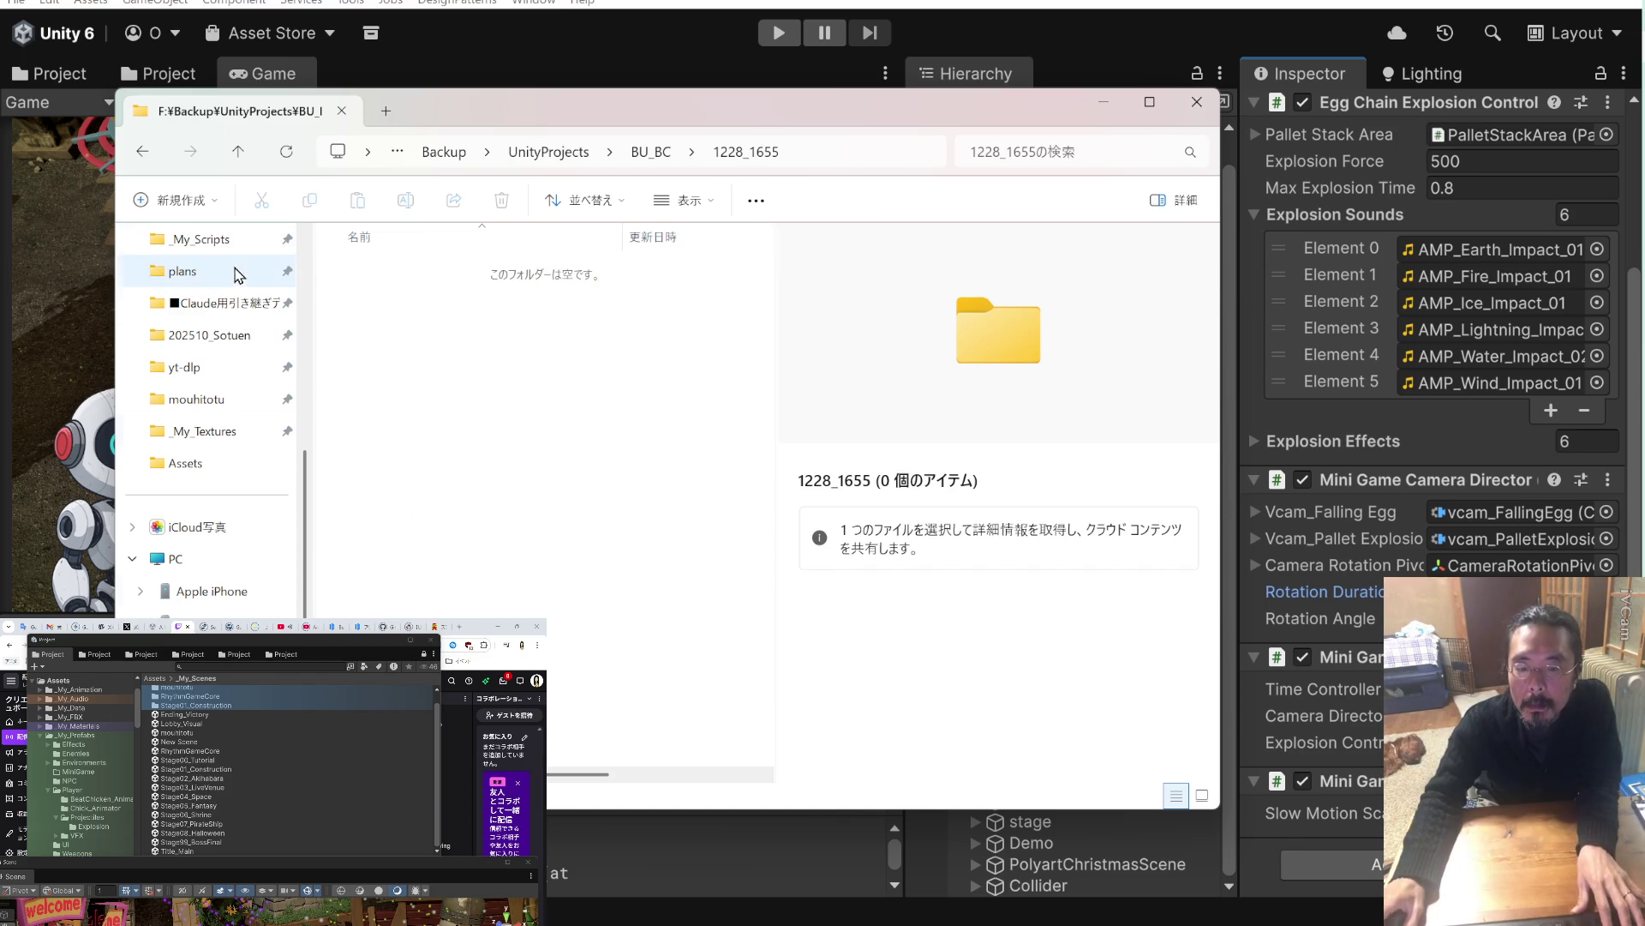
scroll(232, 274, "up", 3)
key("ctrl+v")
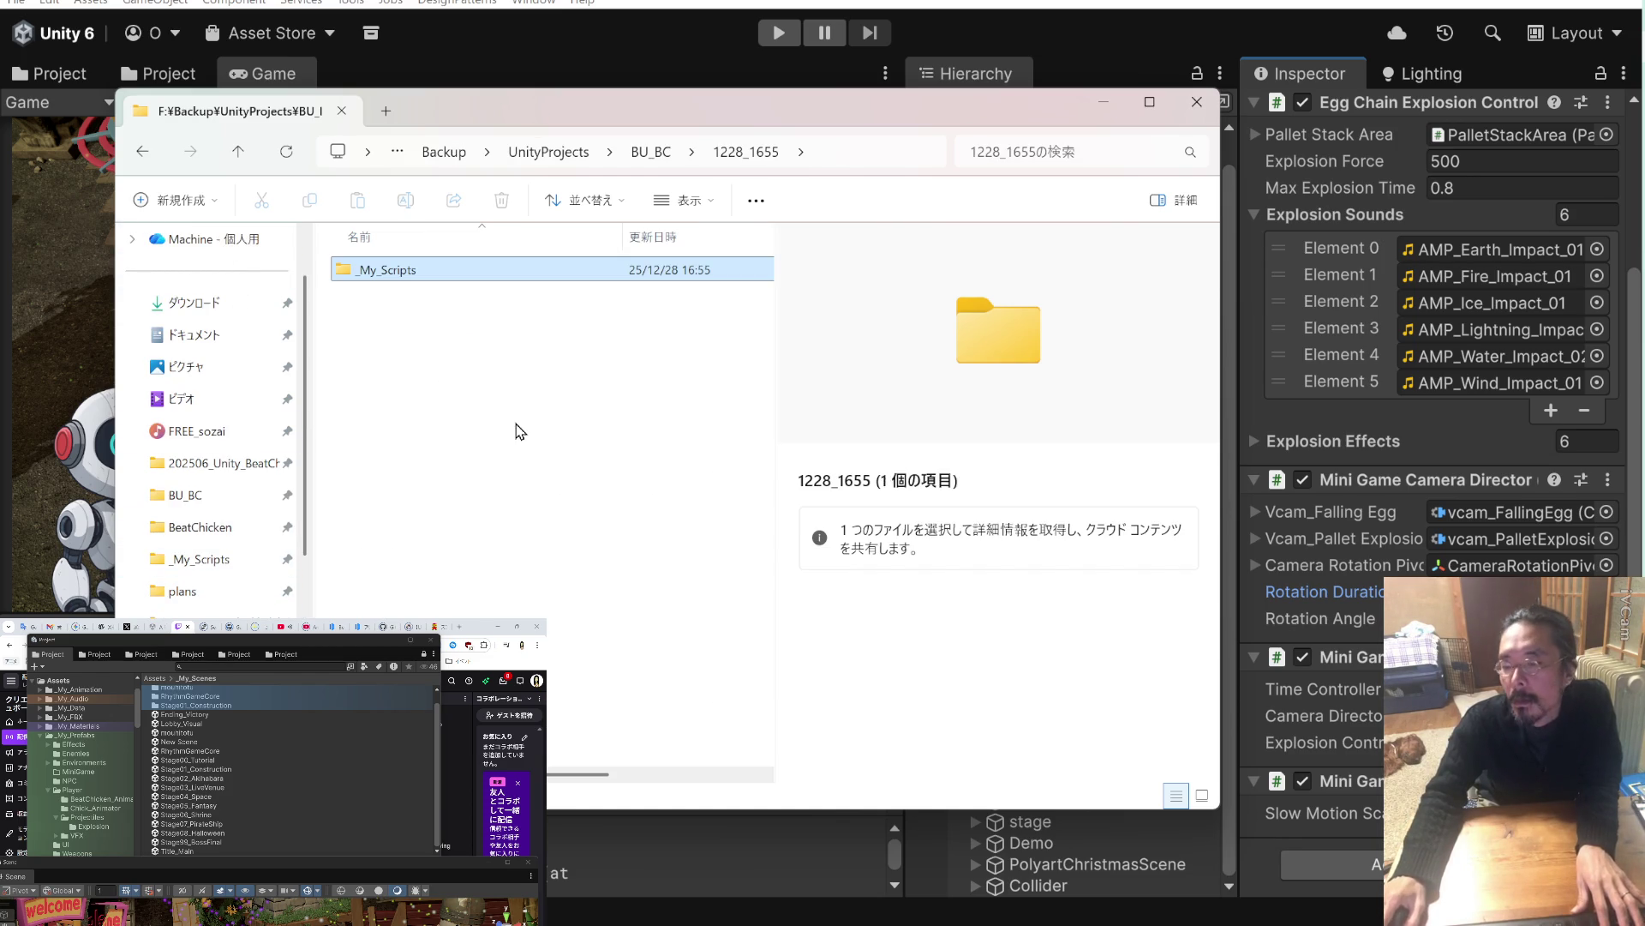
left_click(1571, 294)
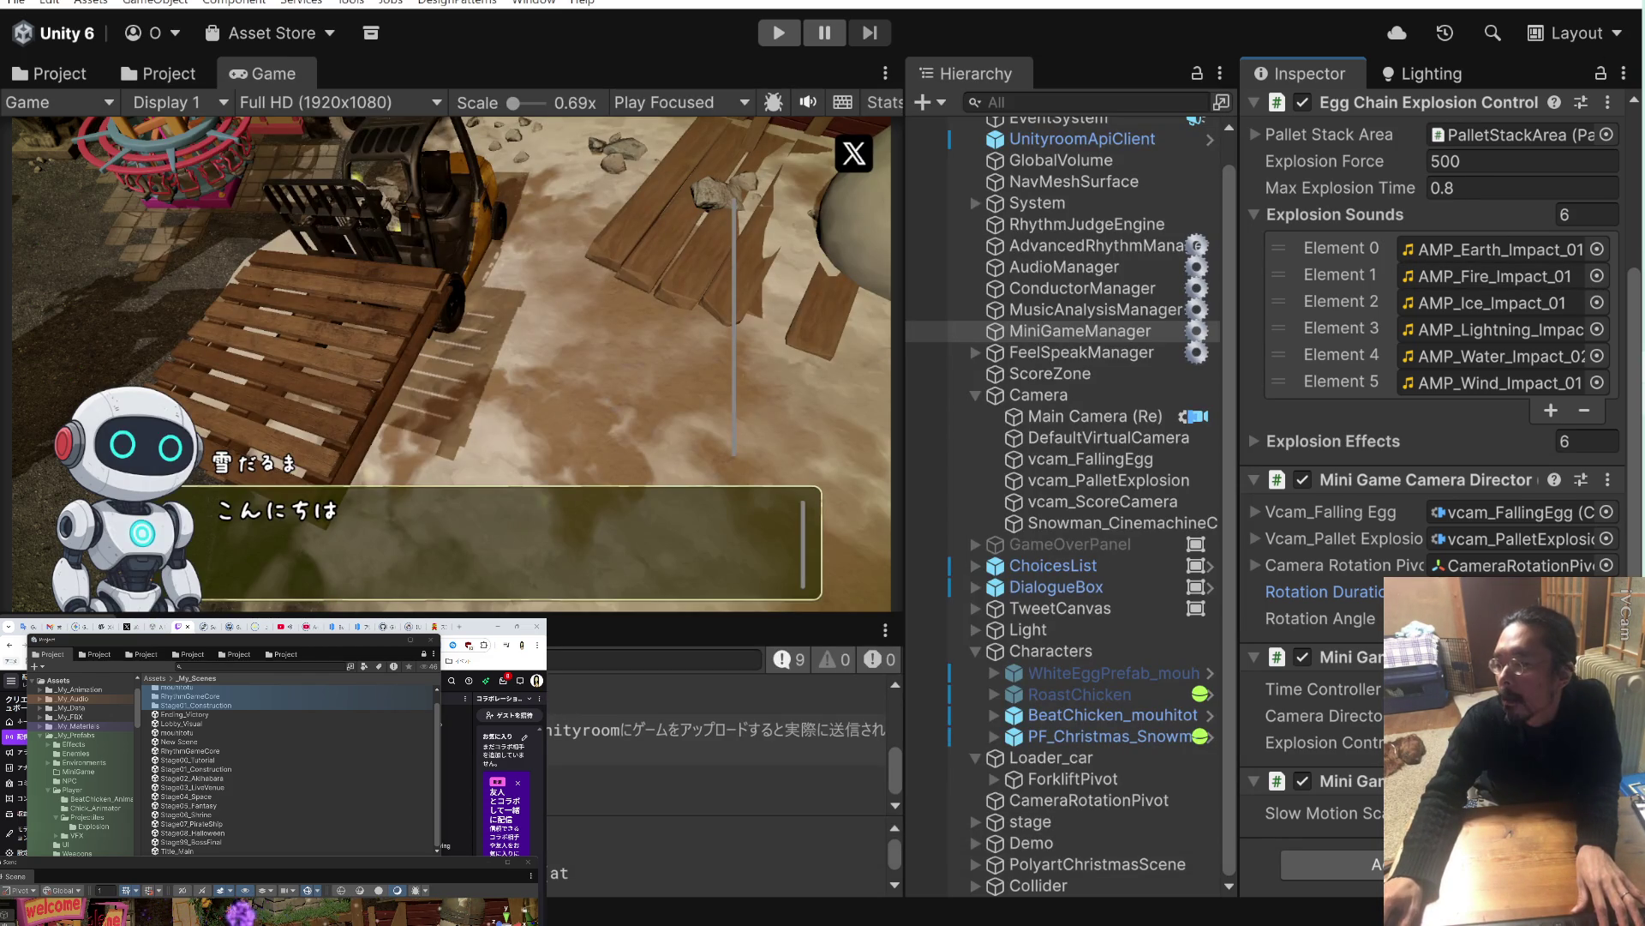
key("alt+Tab")
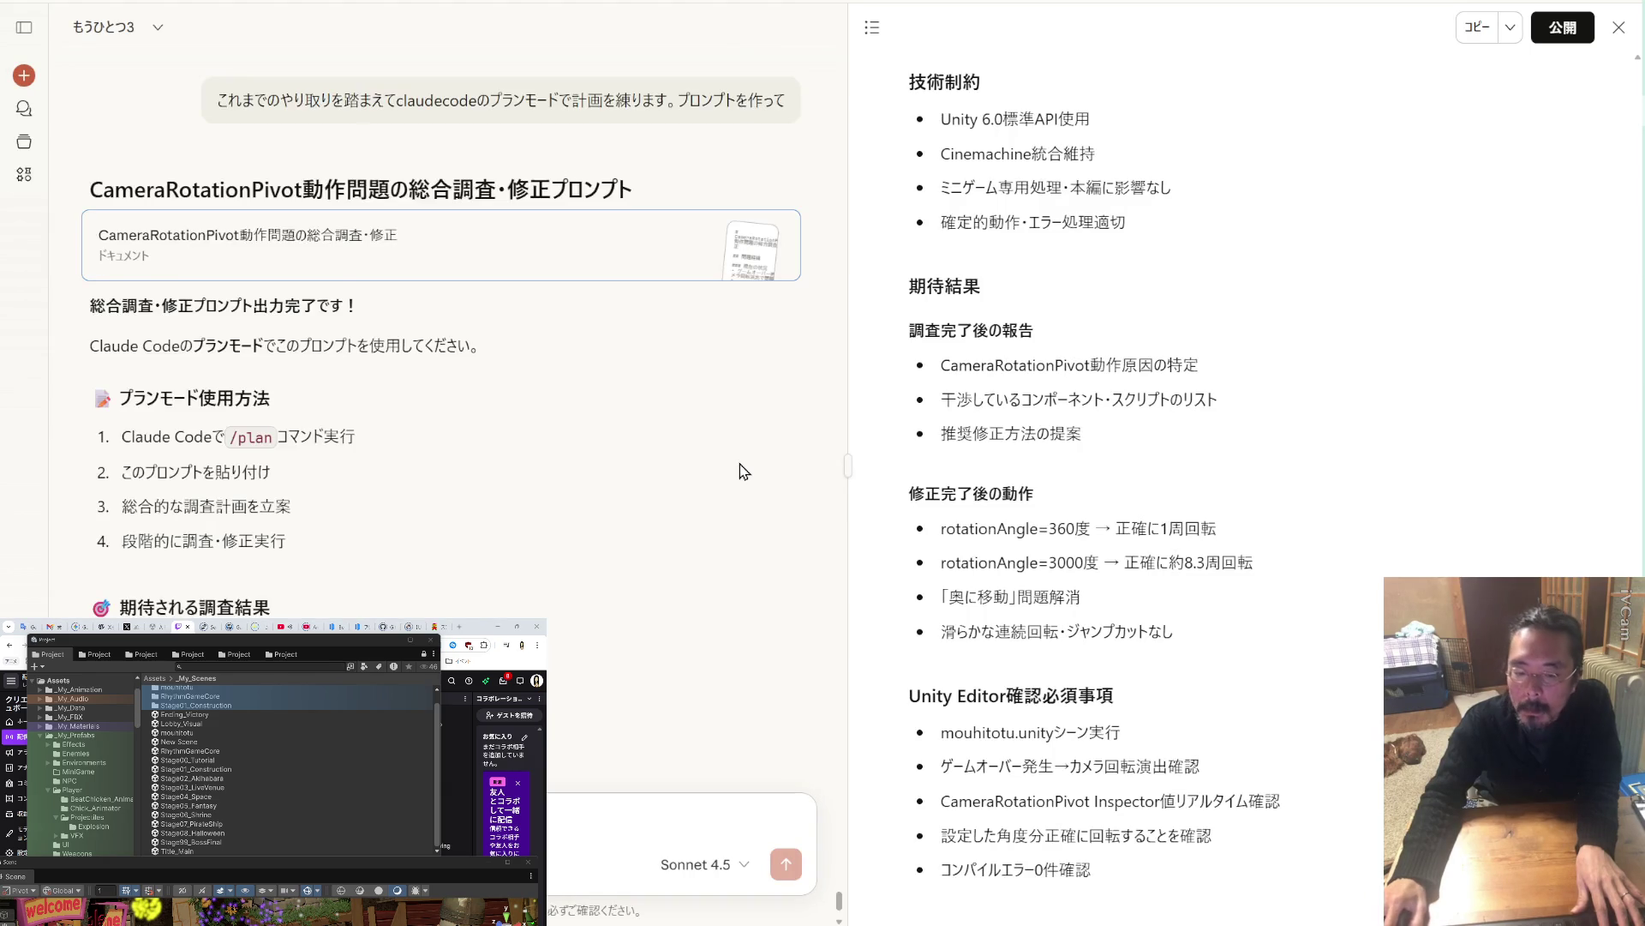
Paste the CameraRotationPivot investigation prompt into Claude Code and submit it.
scroll(1122, 485, "up", 20)
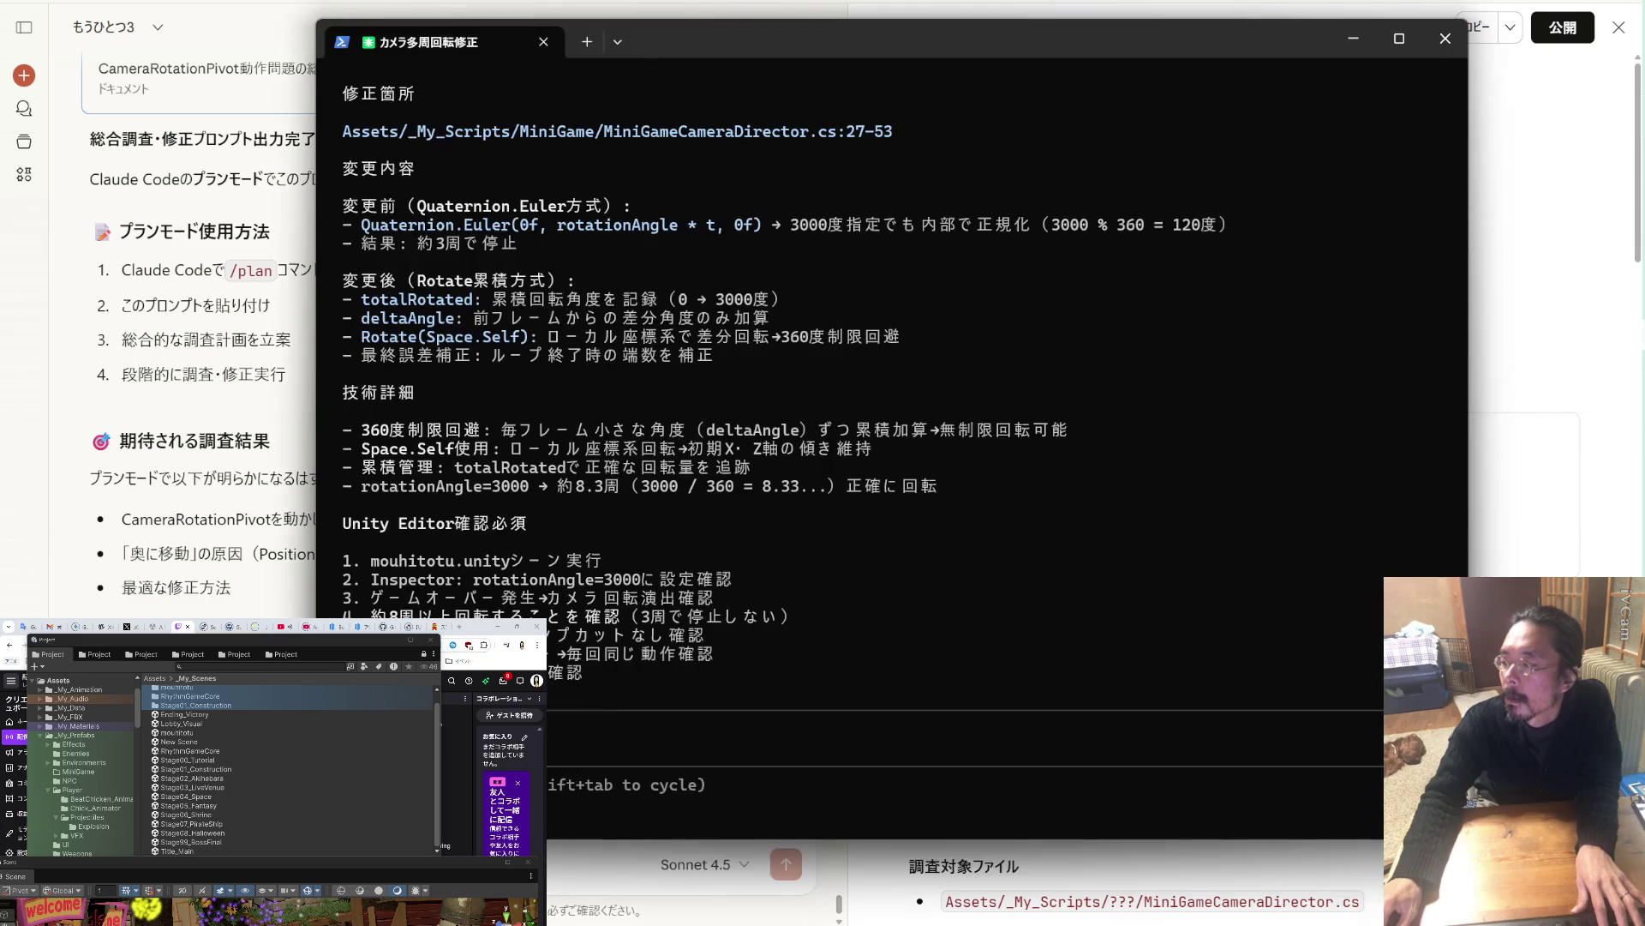
key("alt+Tab")
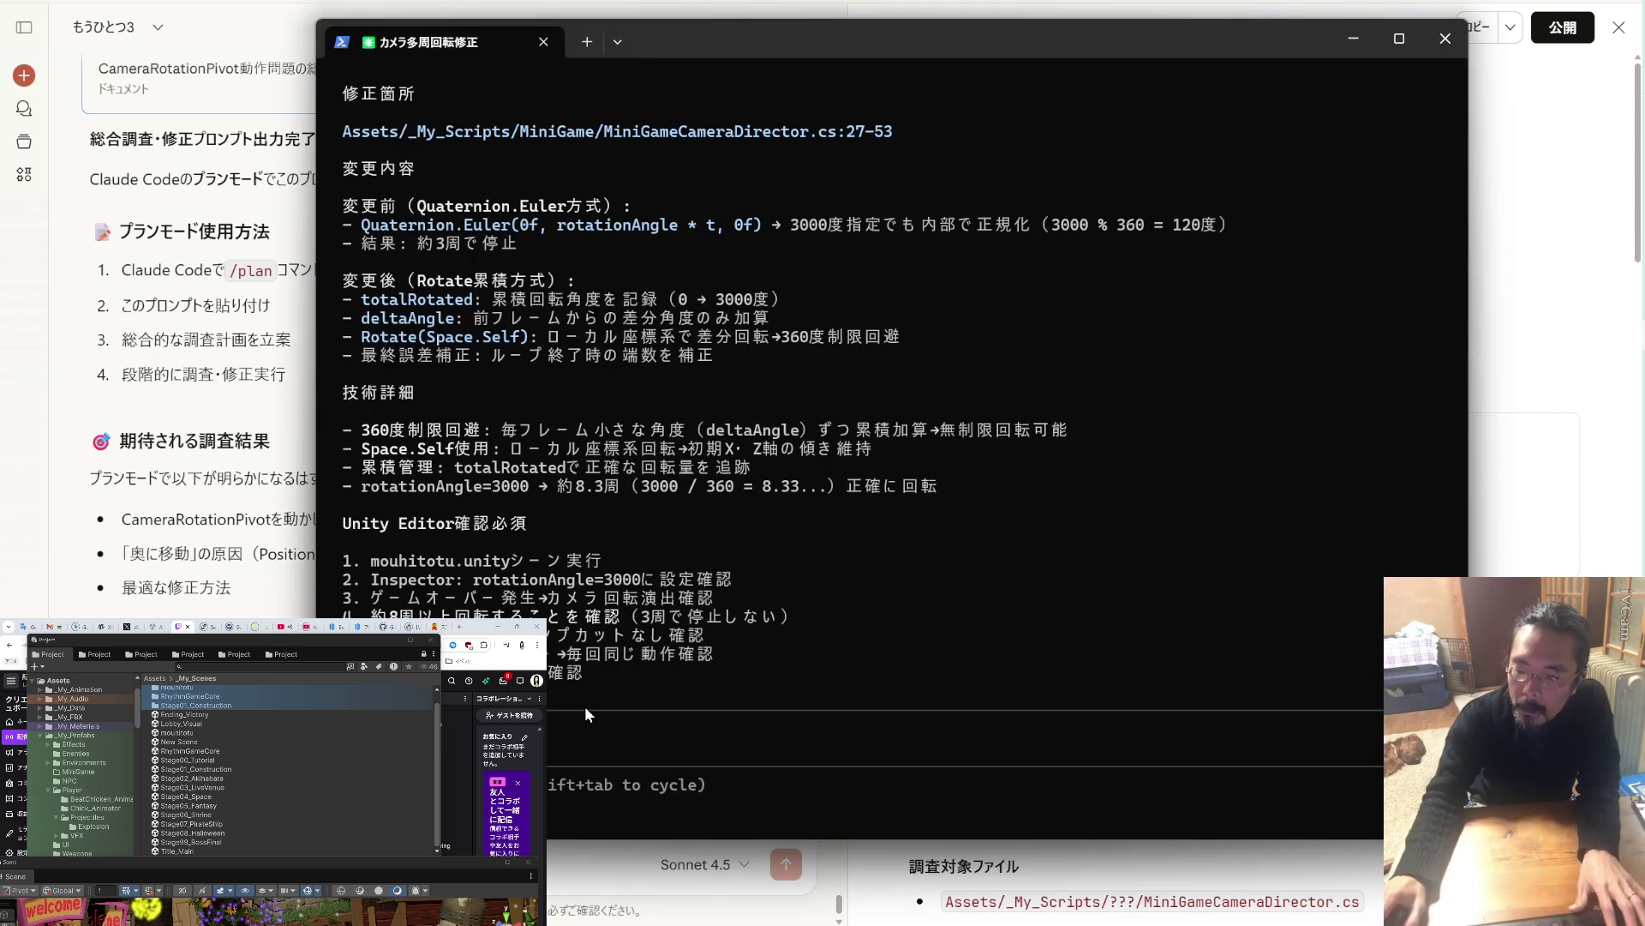
key("ctrl+v")
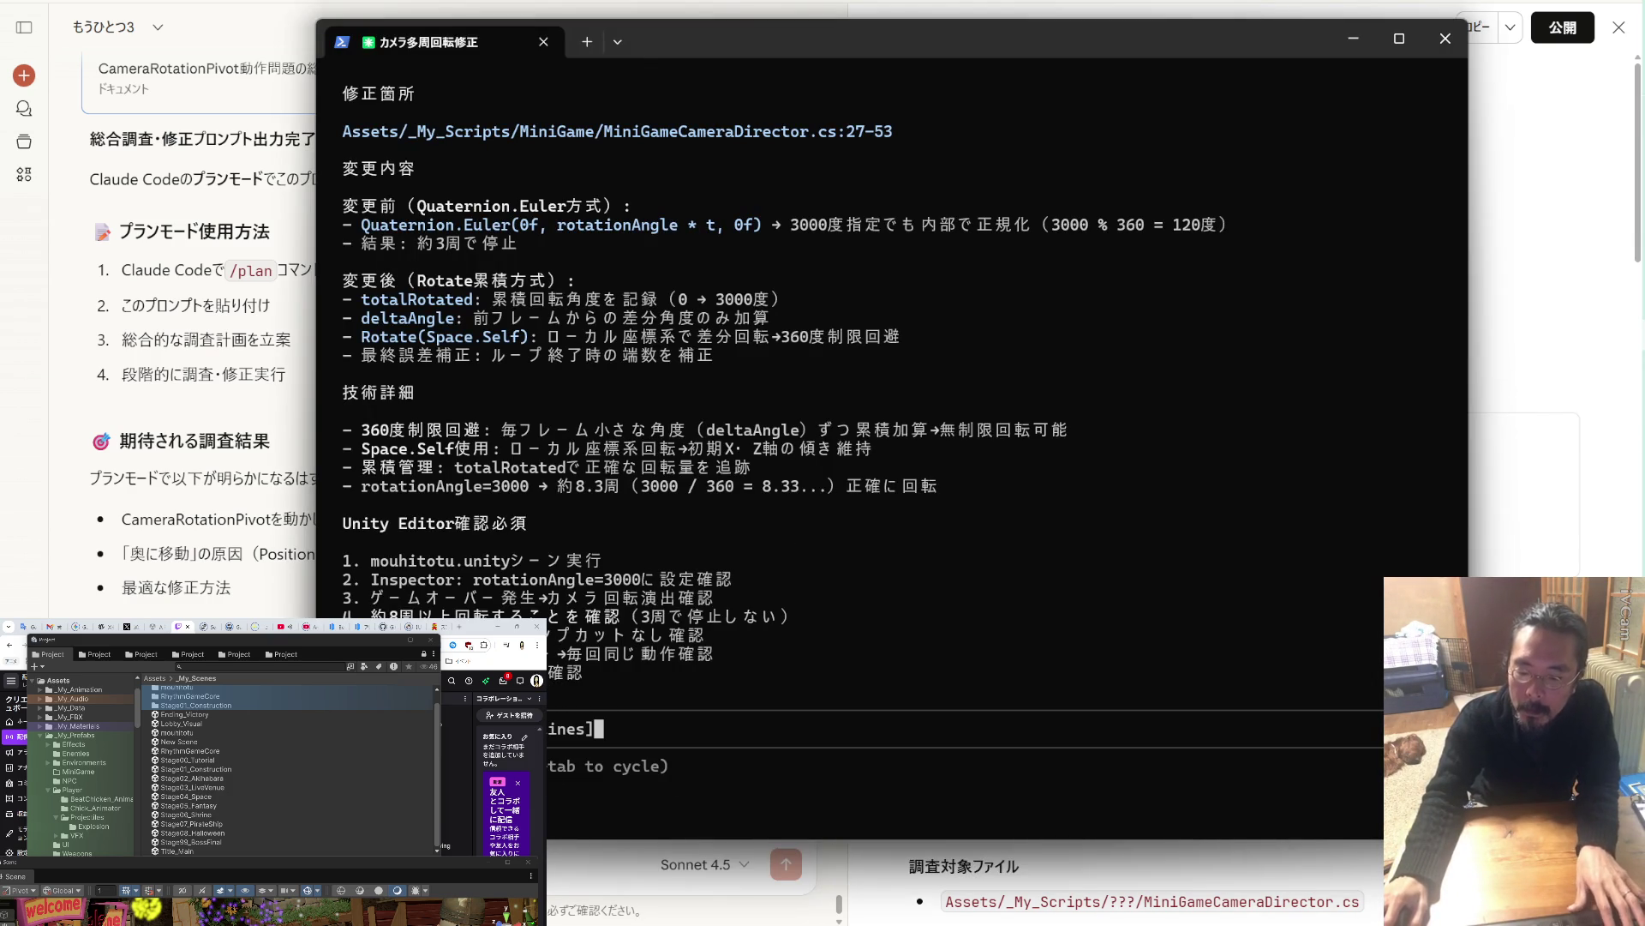
key("Return")
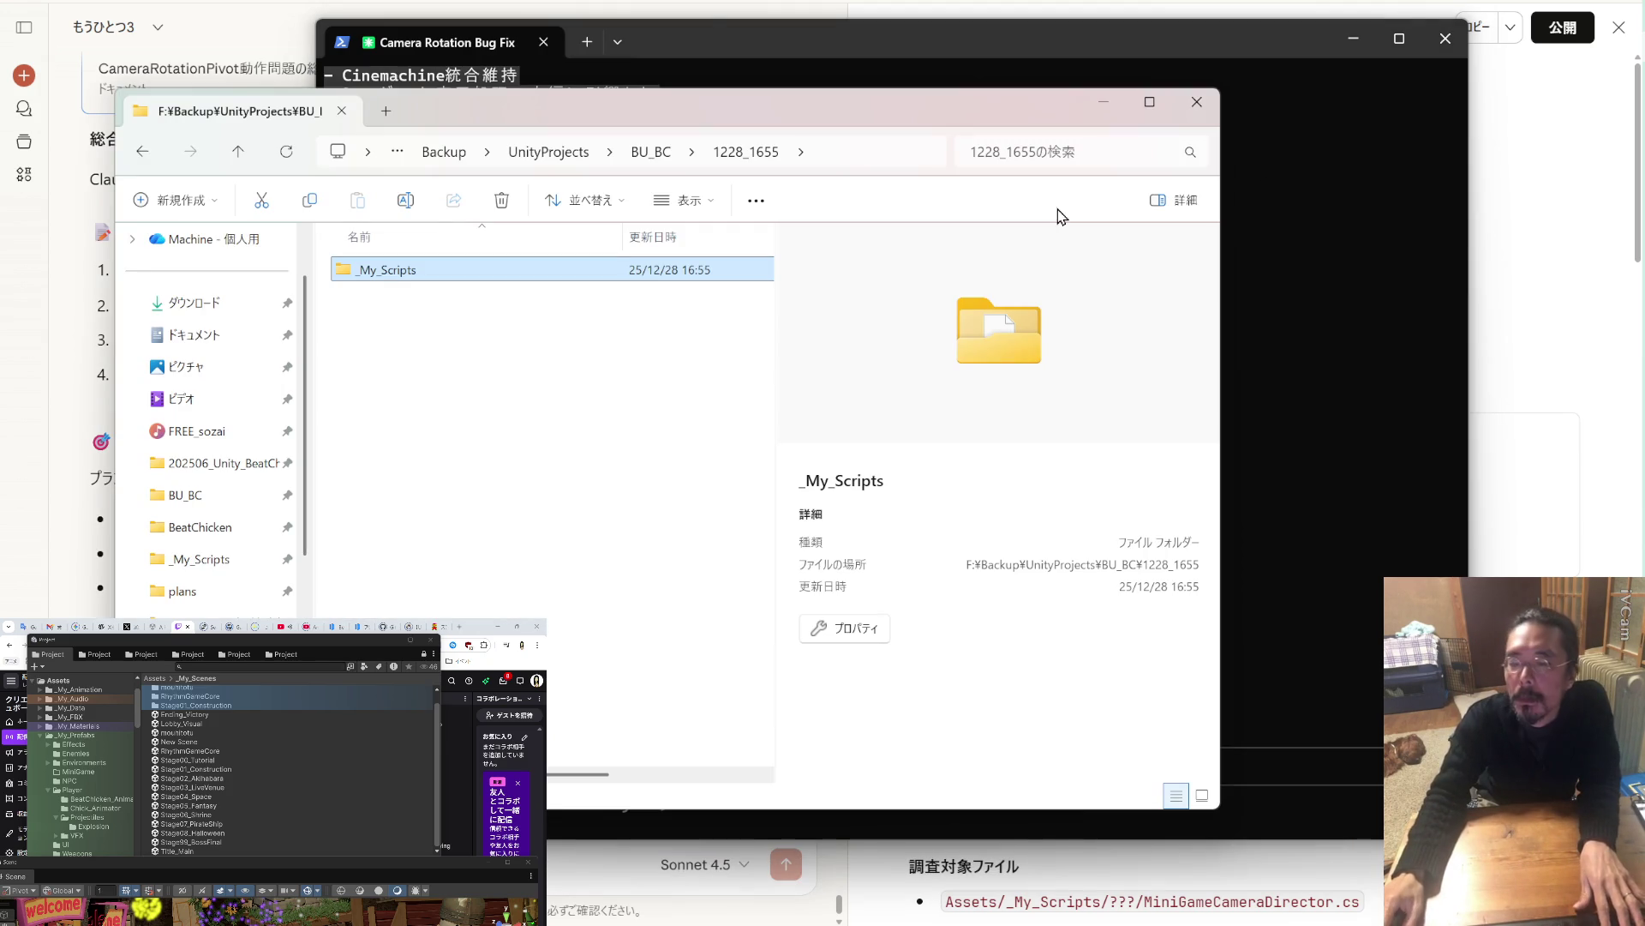
Open a second Explorer window on the project's Music/mouhitotu folder on the main screen.
left_click(433, 332)
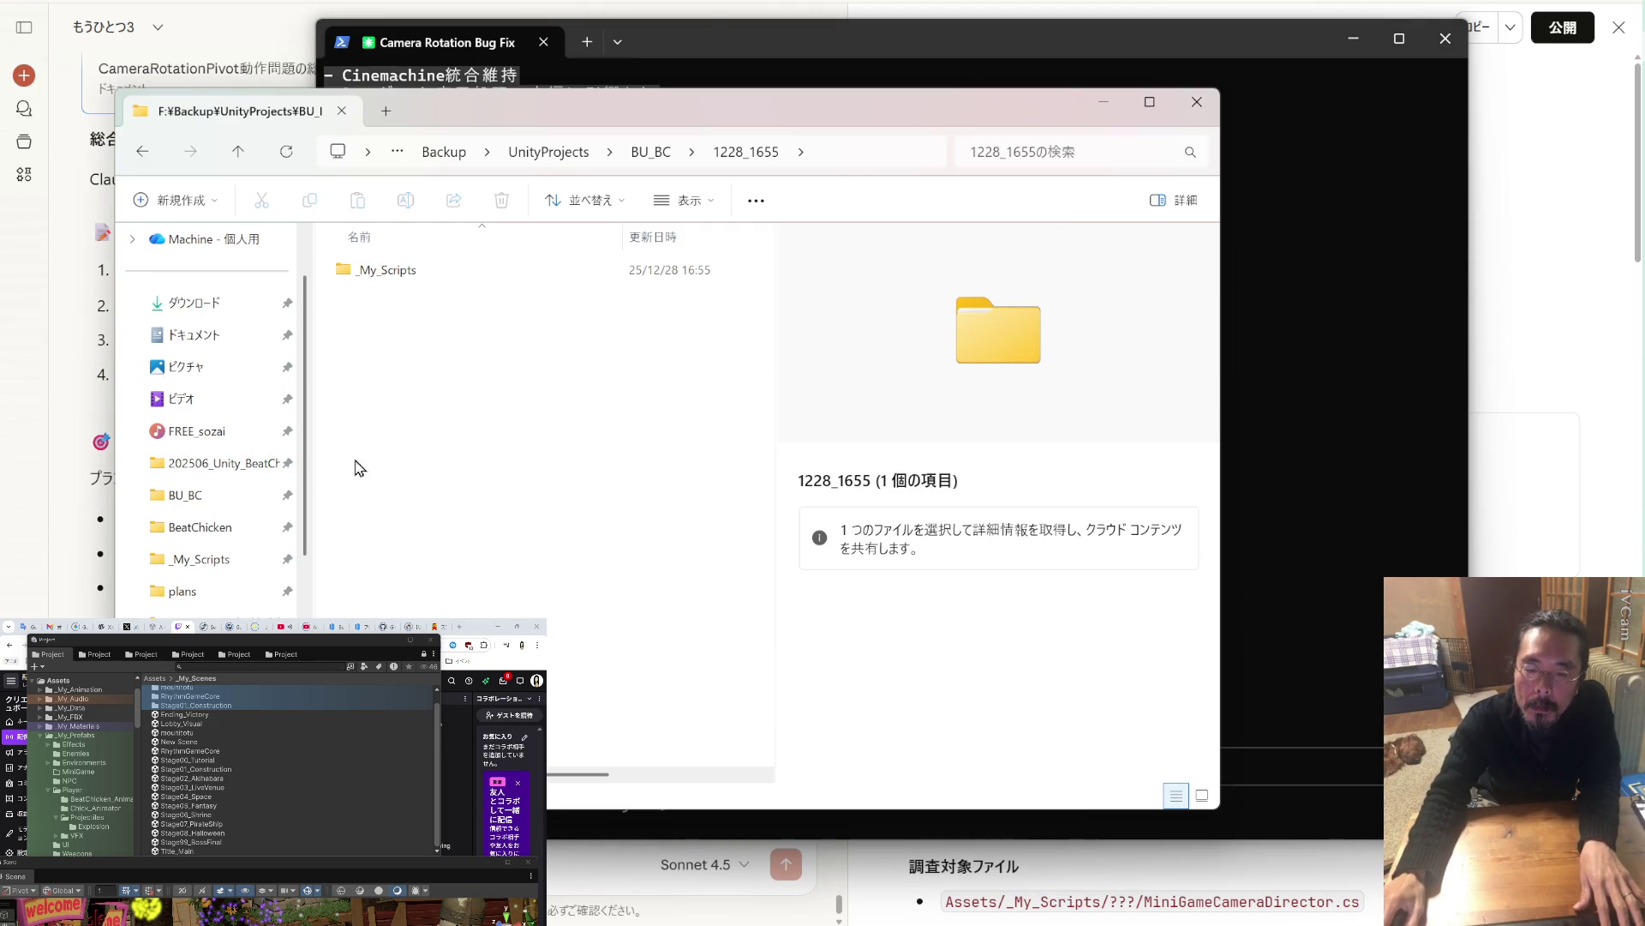
key("ctrl+n")
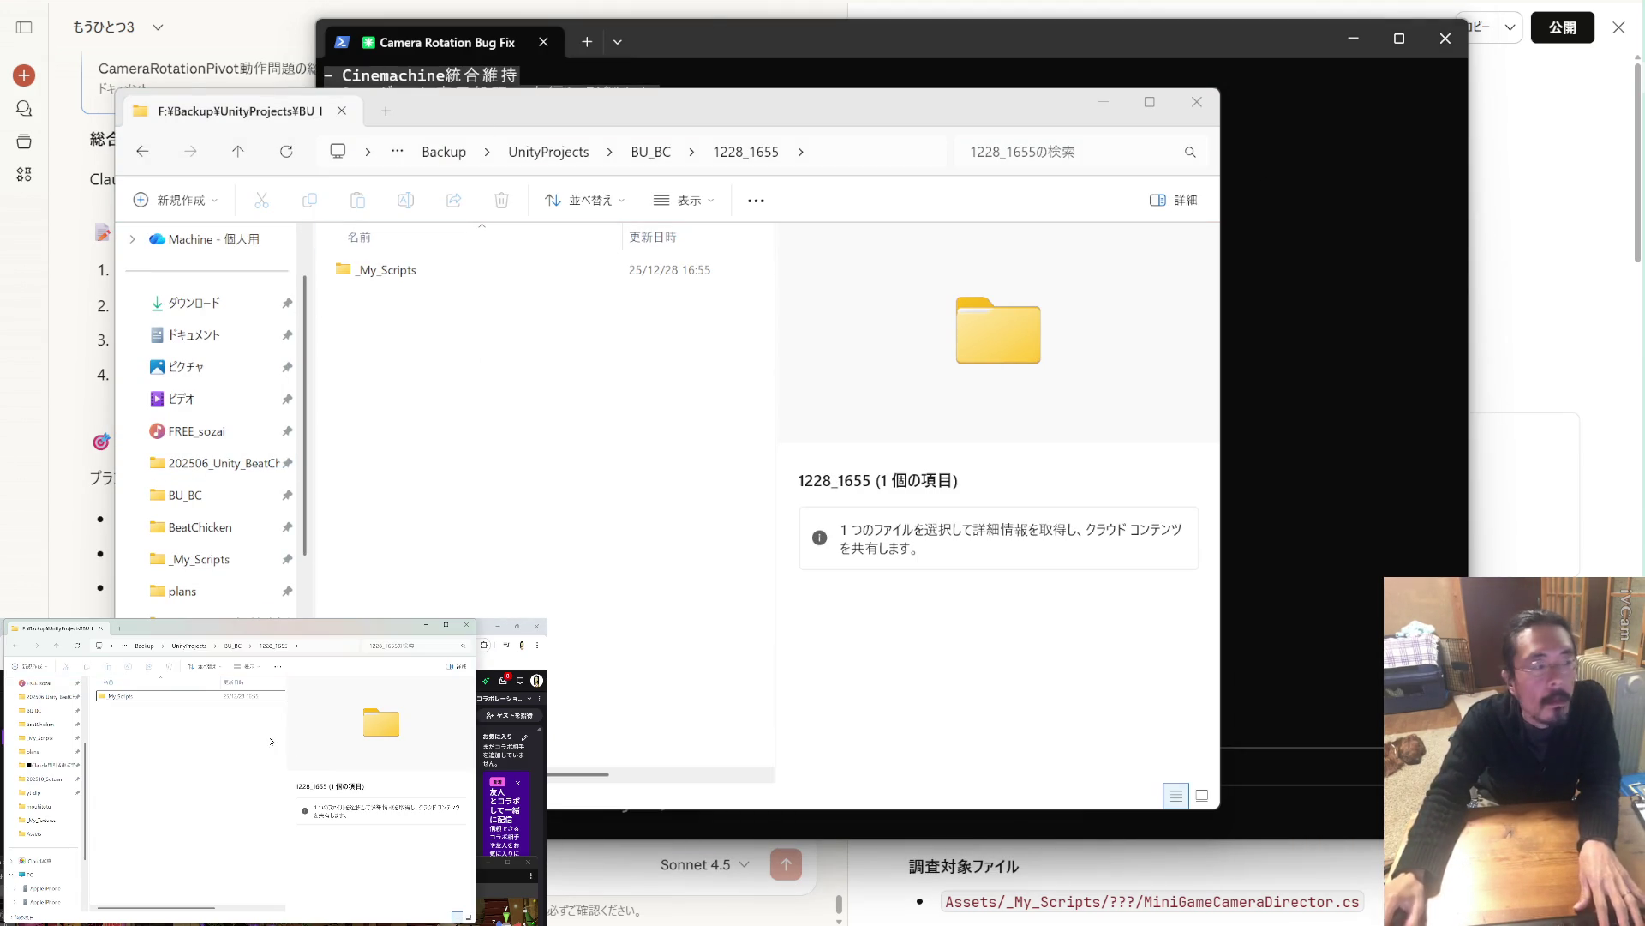
left_click(43, 697)
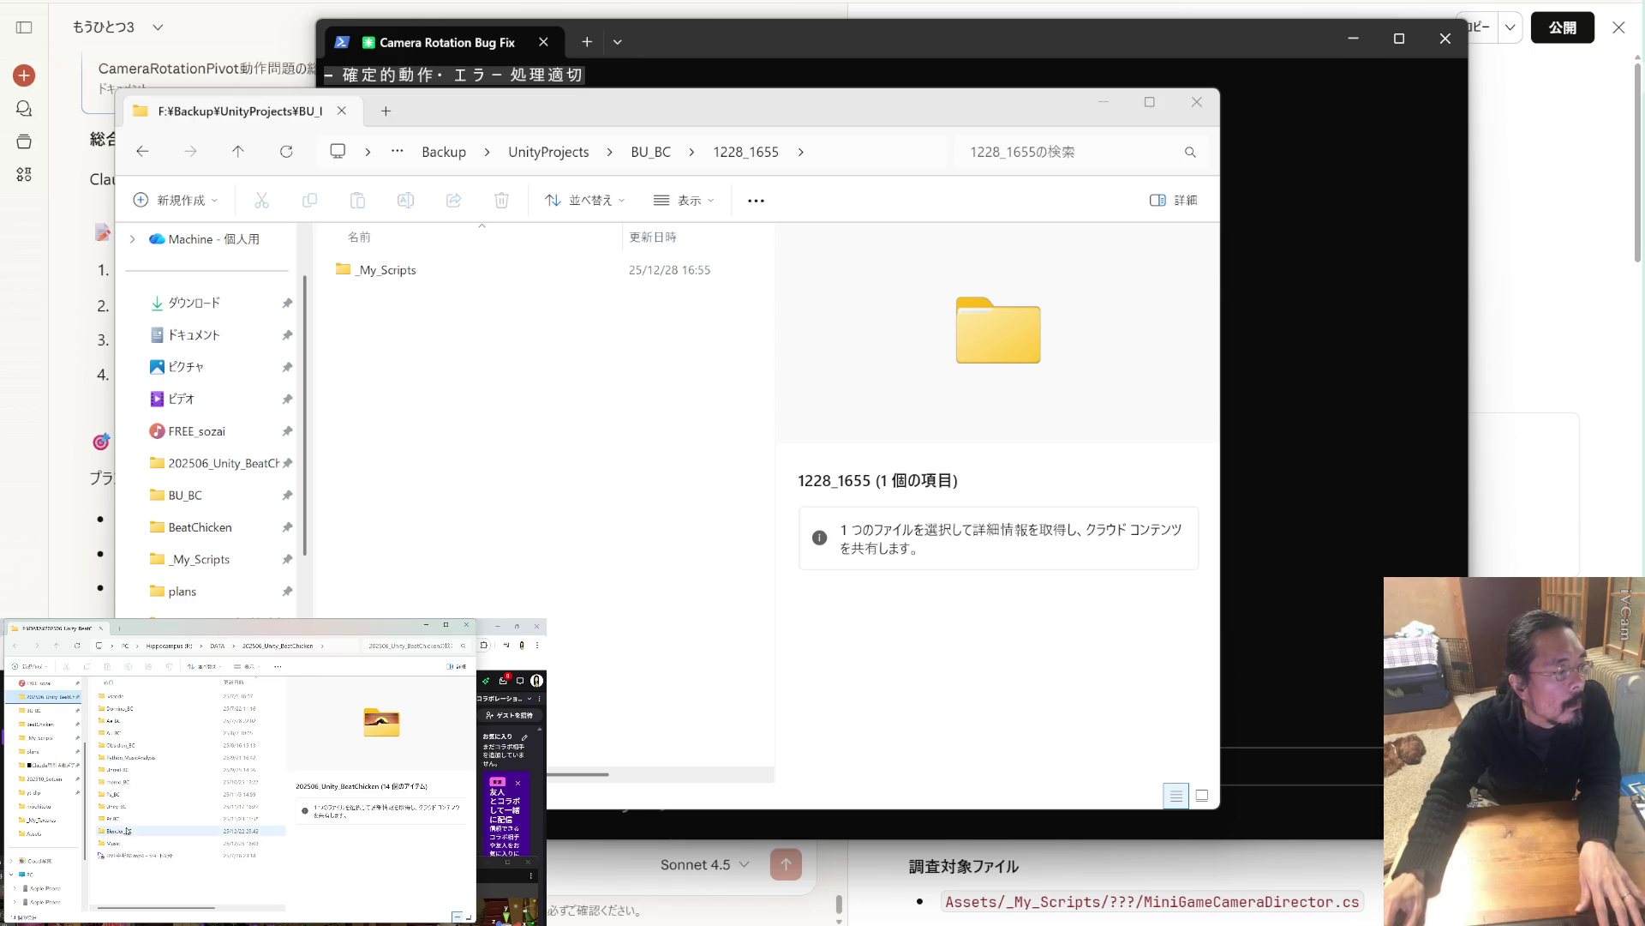
double_click(112, 845)
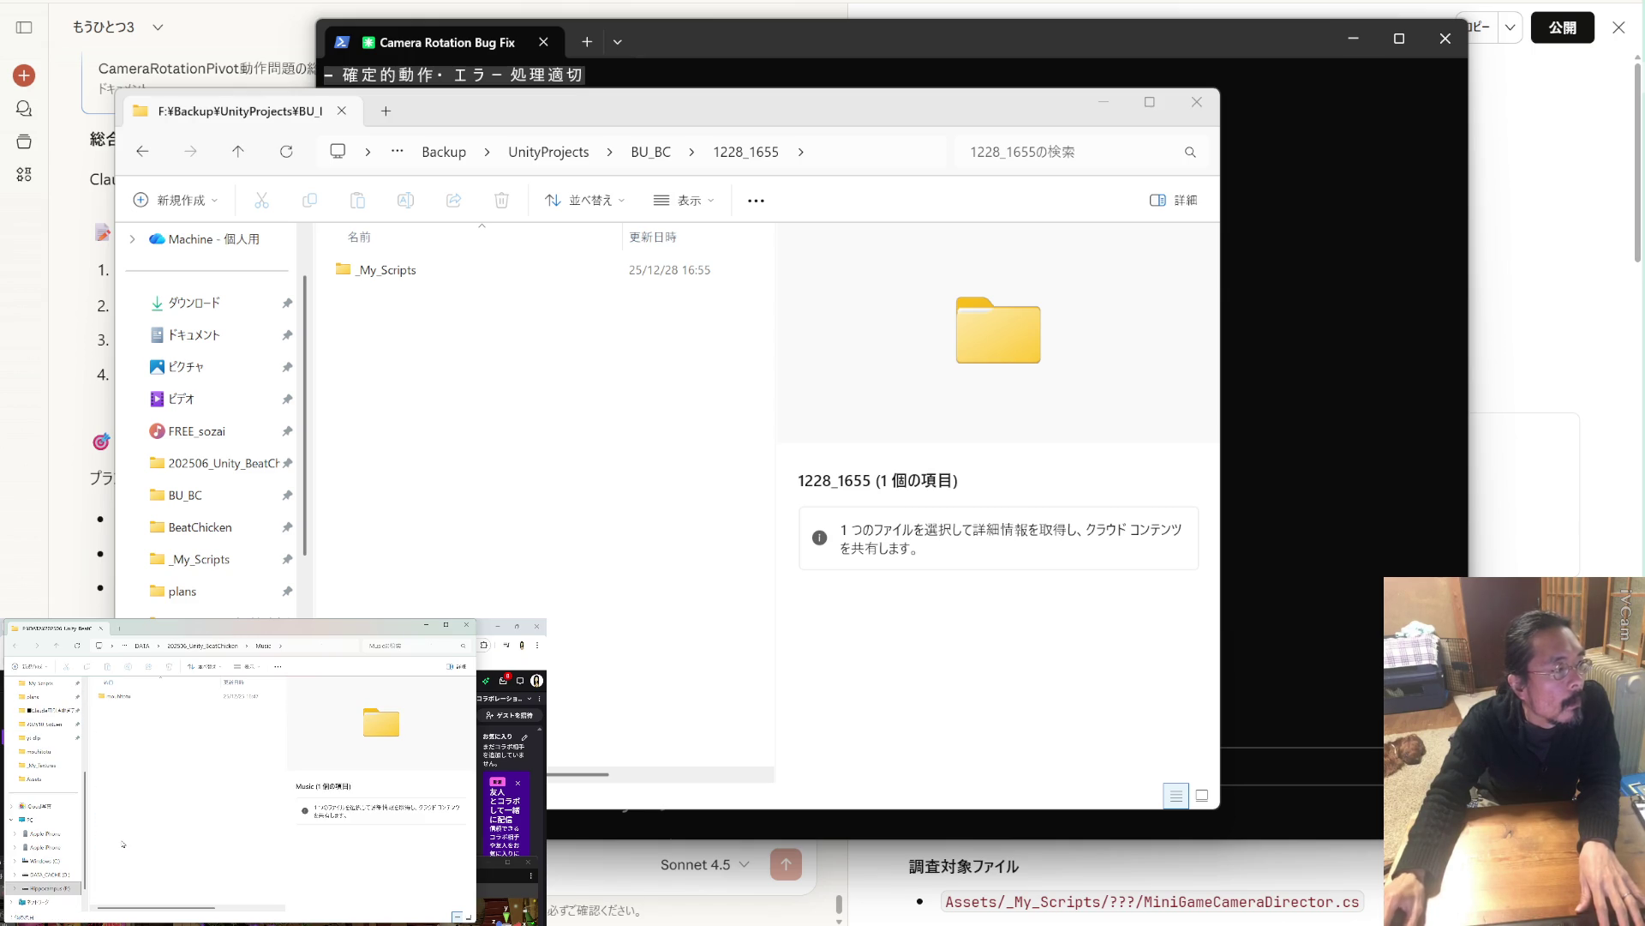
double_click(128, 697)
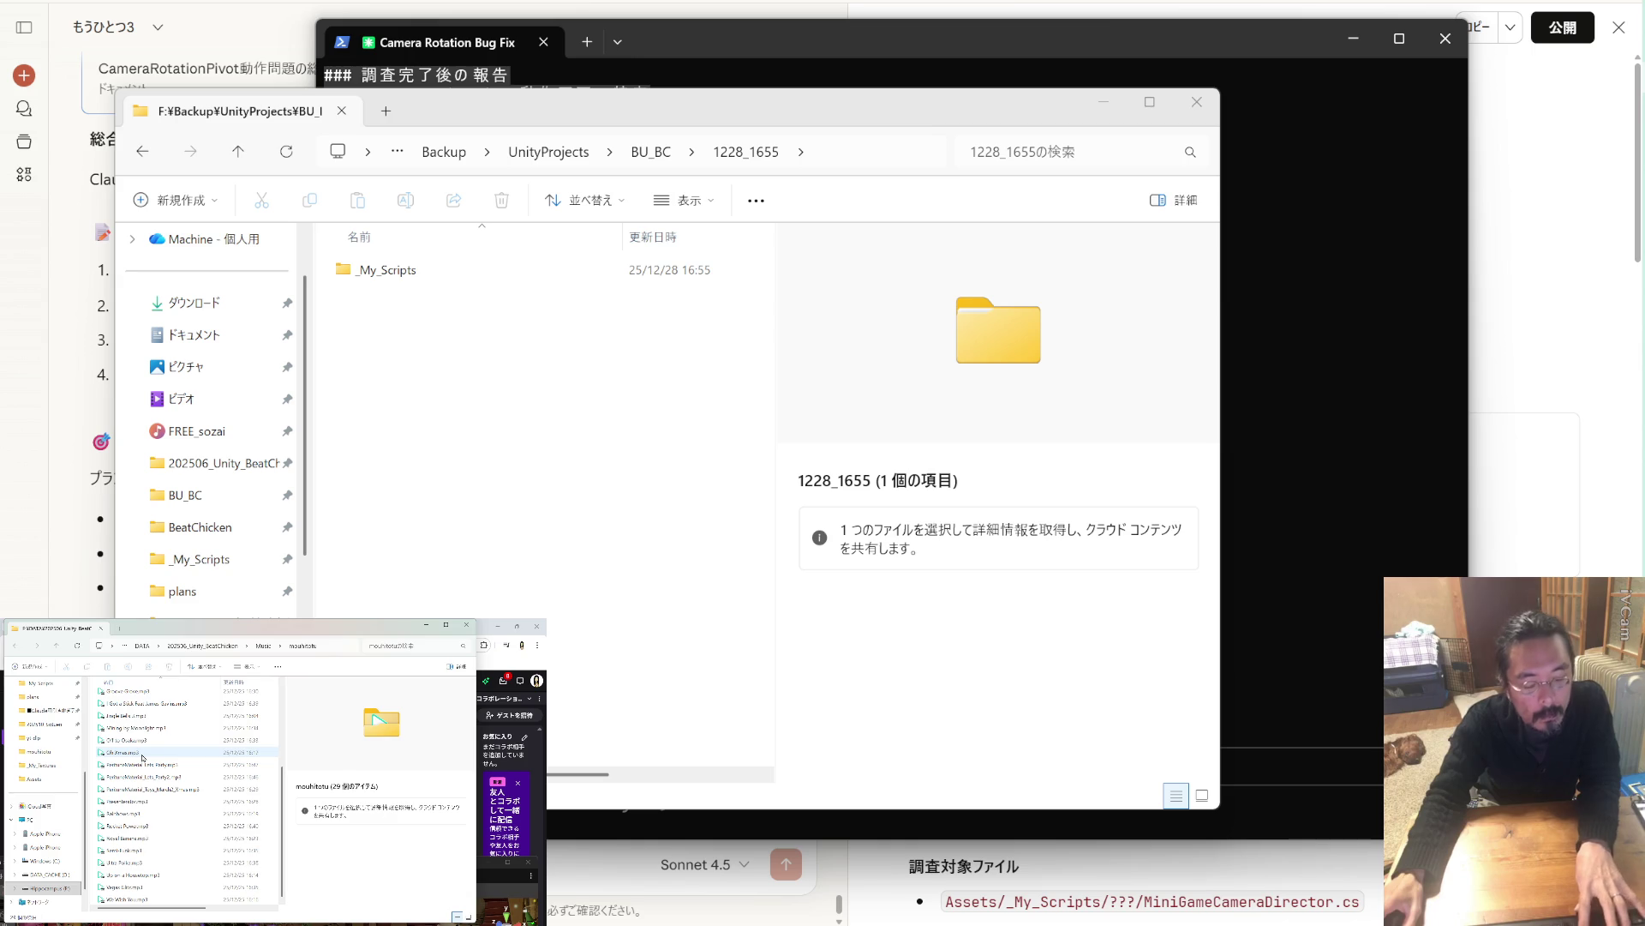
scroll(141, 758, "up", 5)
left_click_drag(202, 635, 257, 49)
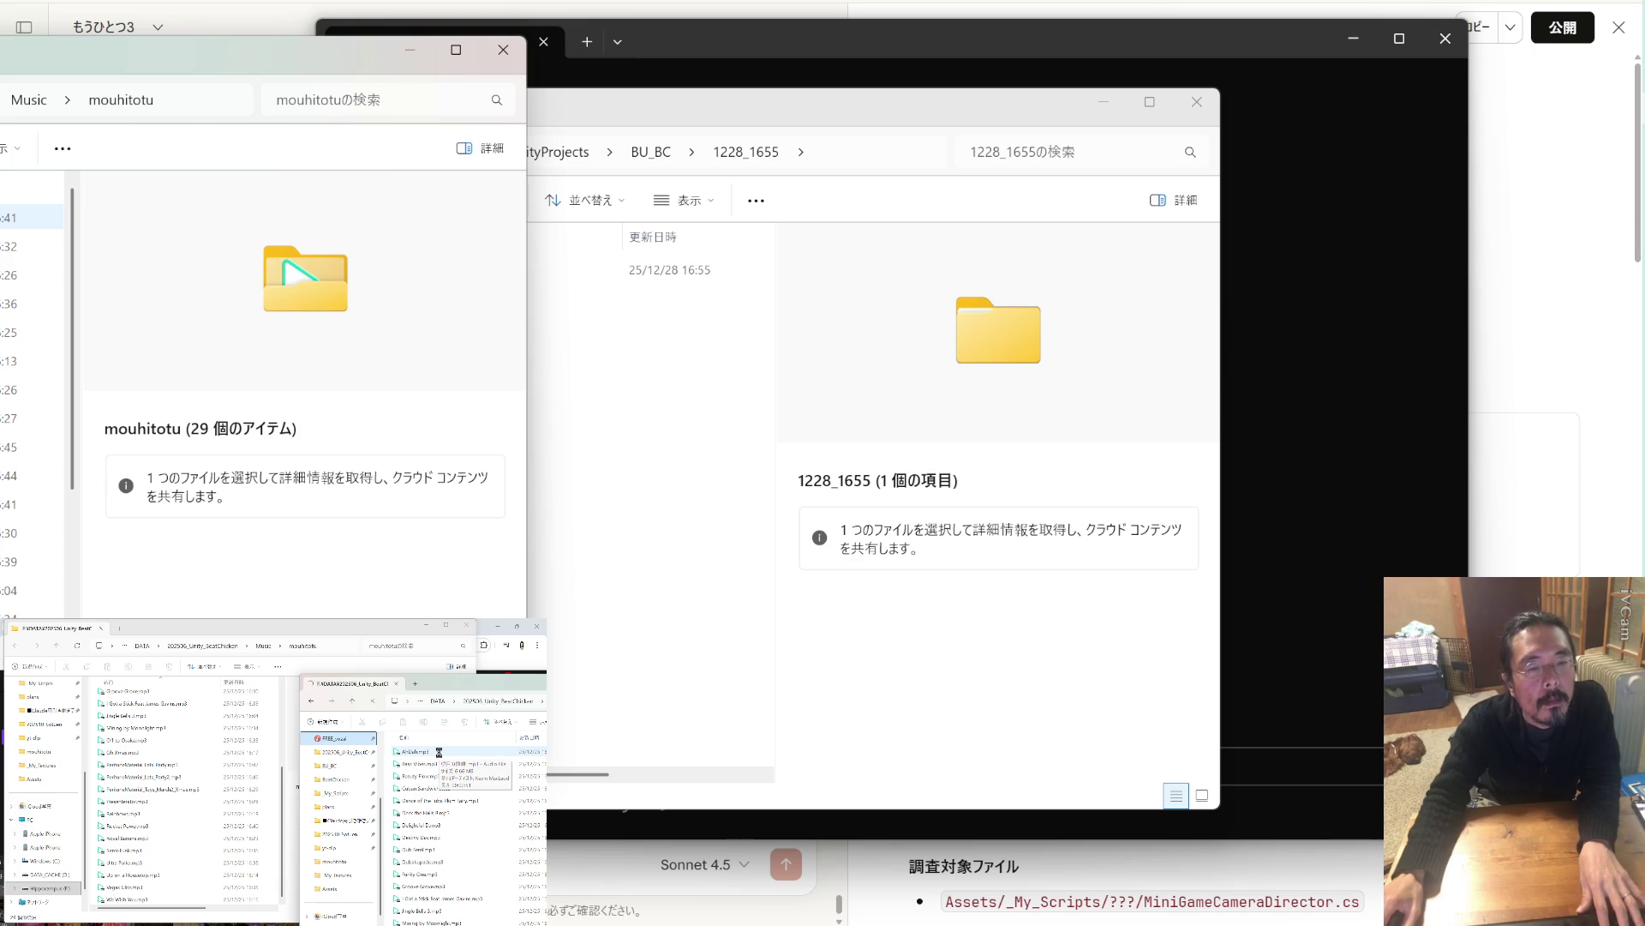
Open the WAV track folder in FREE_sozai and play Dingermorestuff.wav.
key("alt+Left")
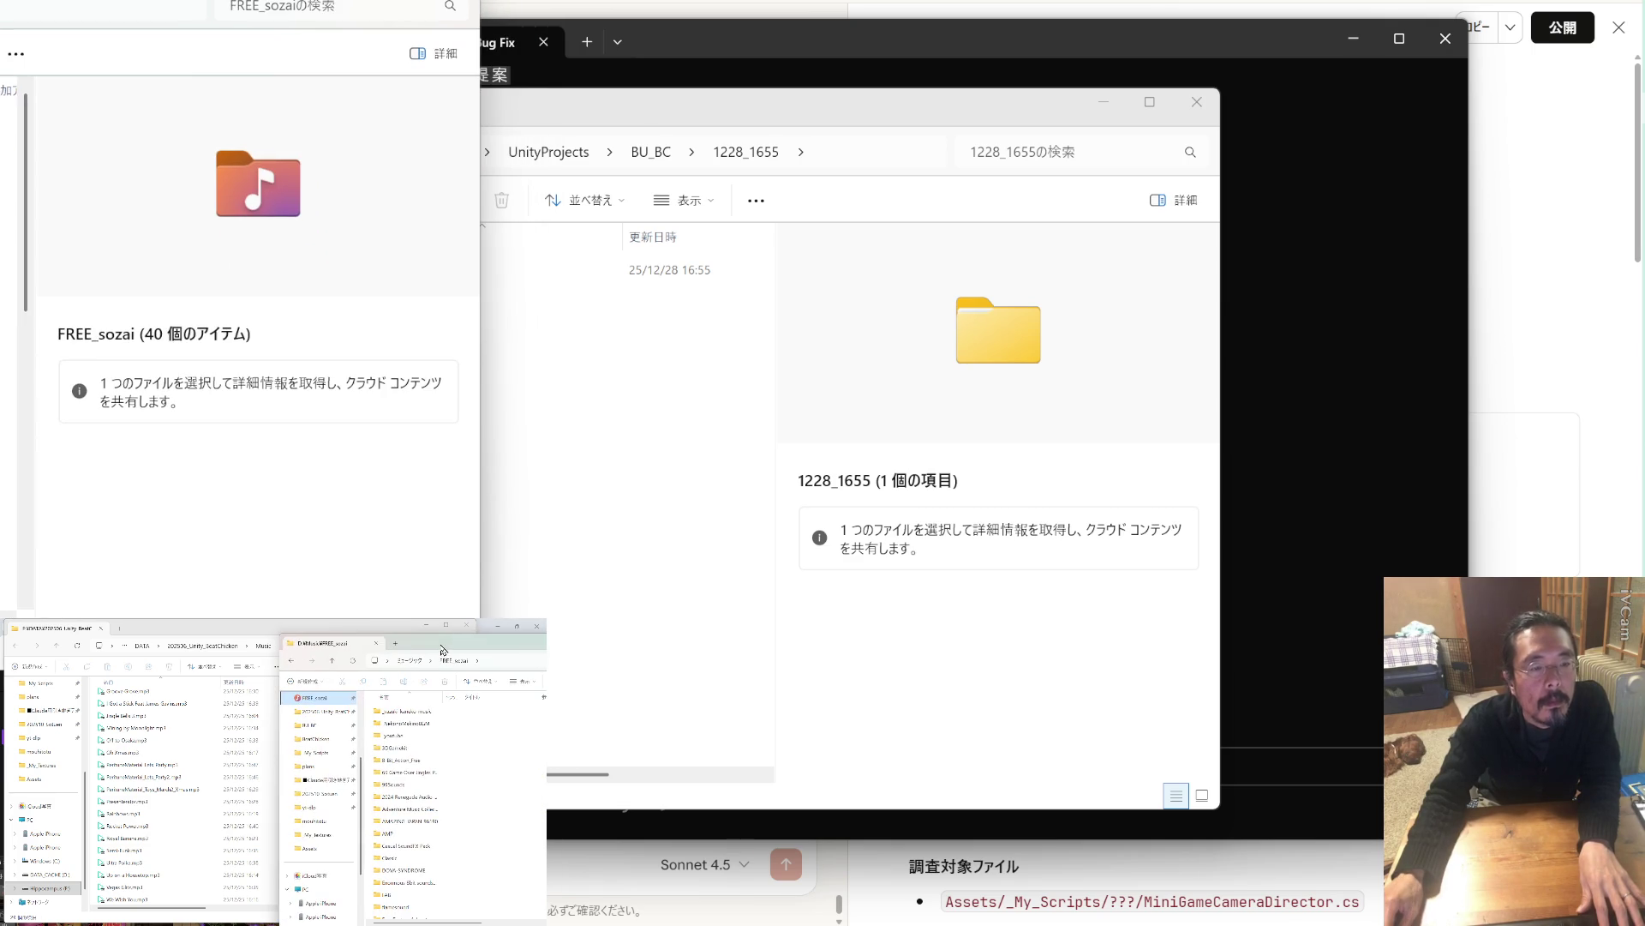
scroll(415, 774, "down", 3)
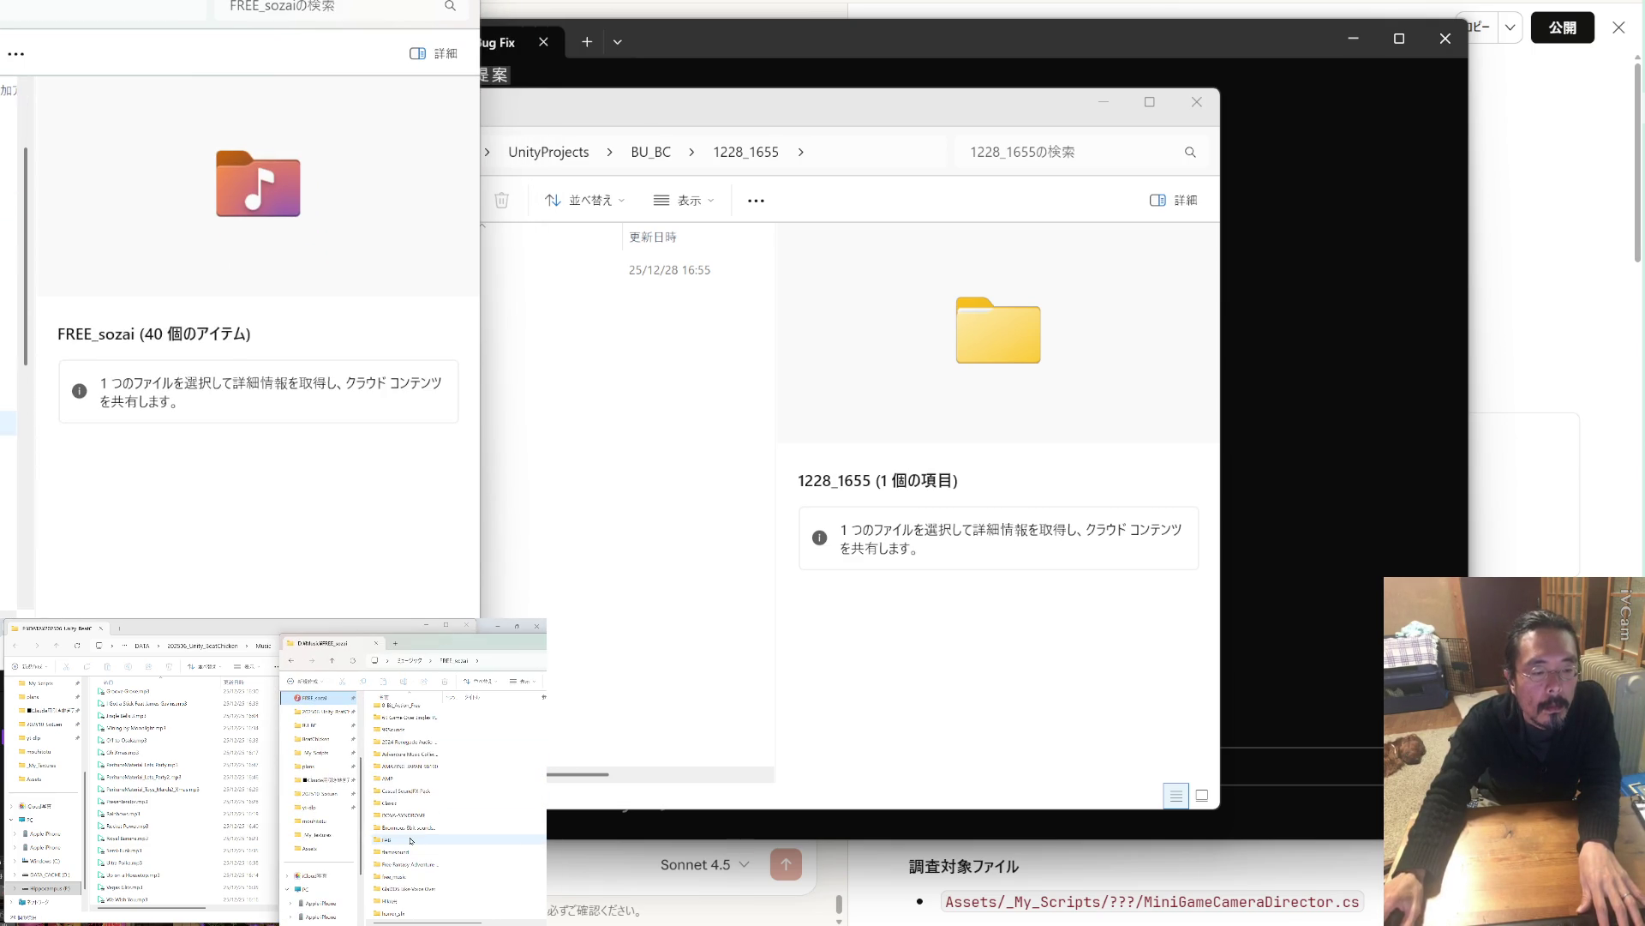
scroll(415, 865, "down", 3)
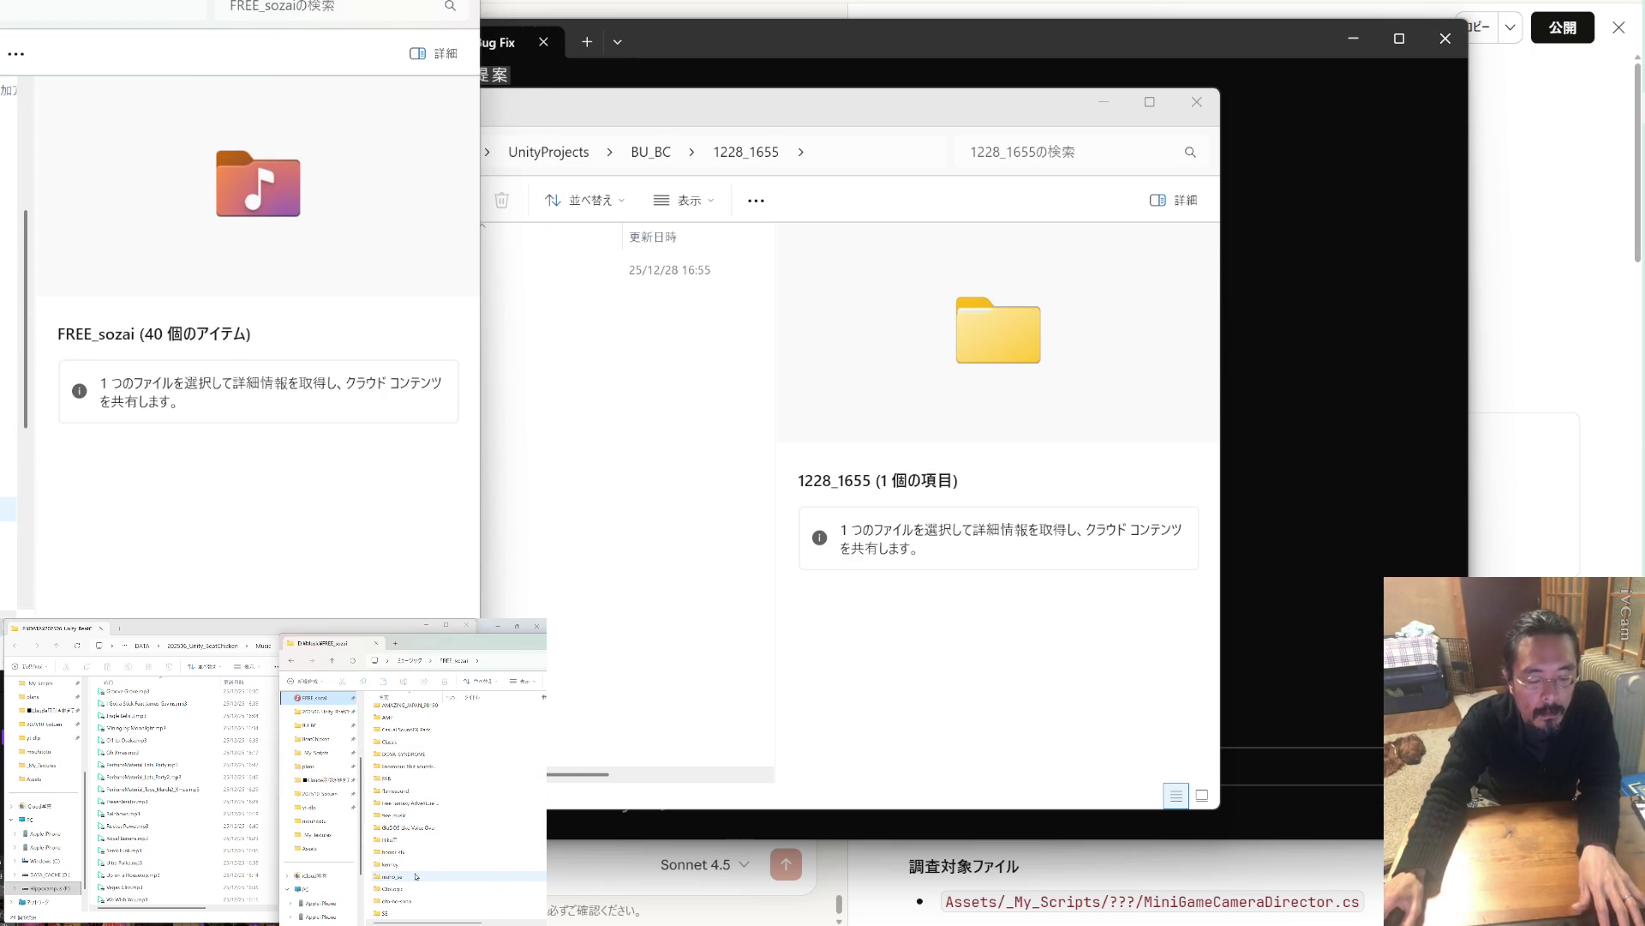
left_click(415, 791)
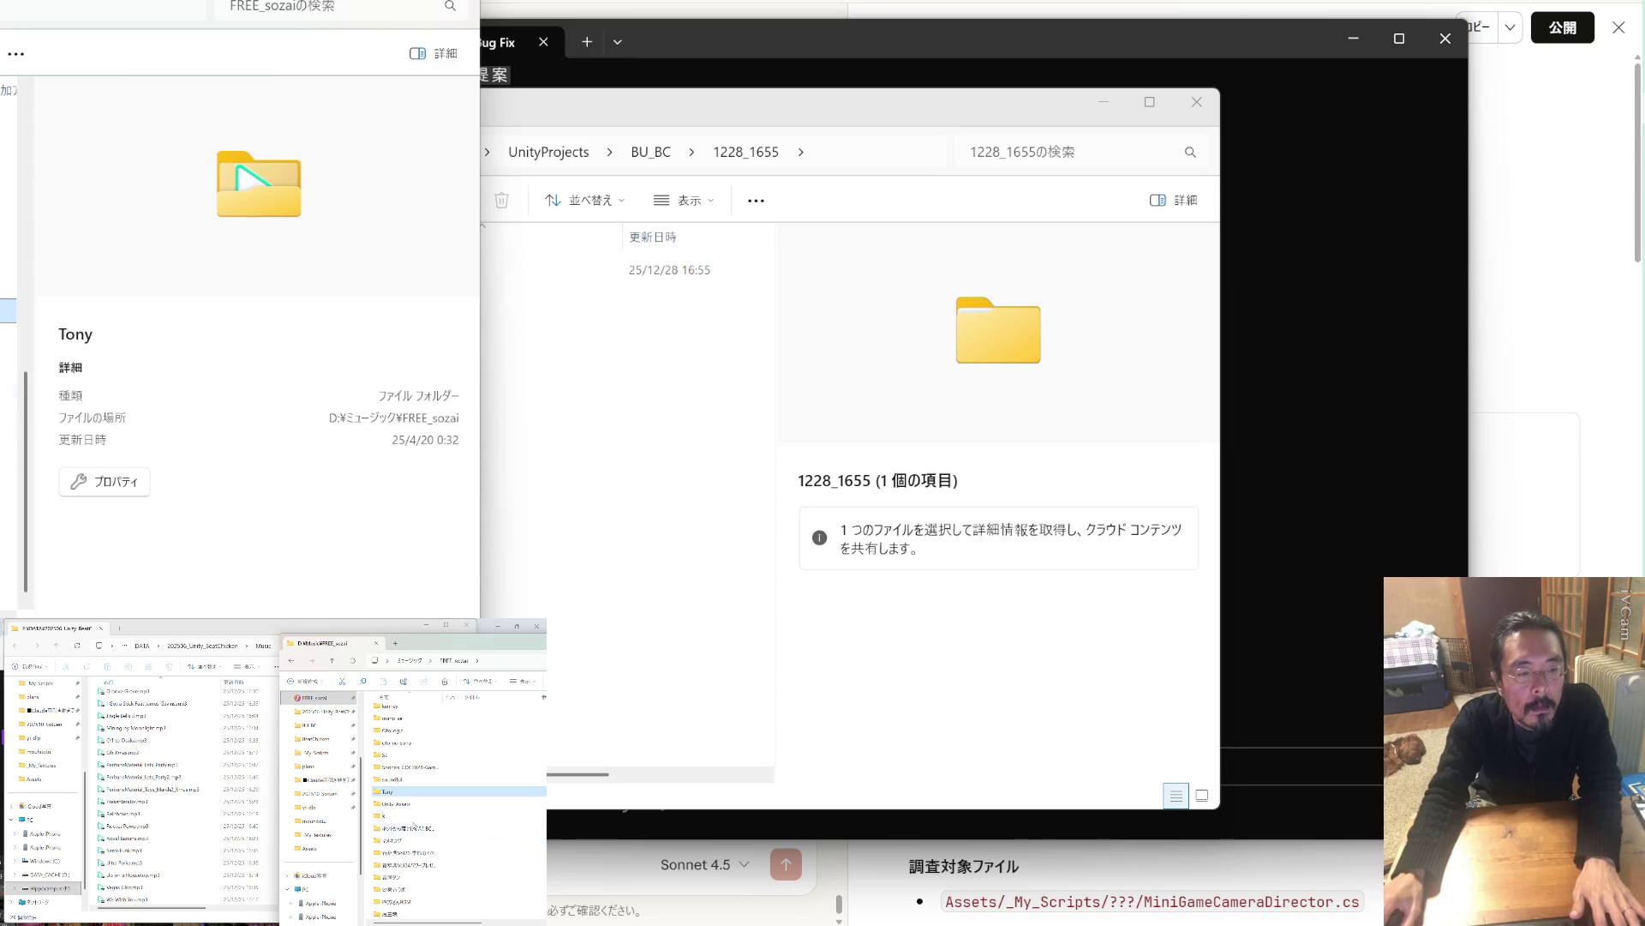
double_click(412, 791)
left_click(414, 713)
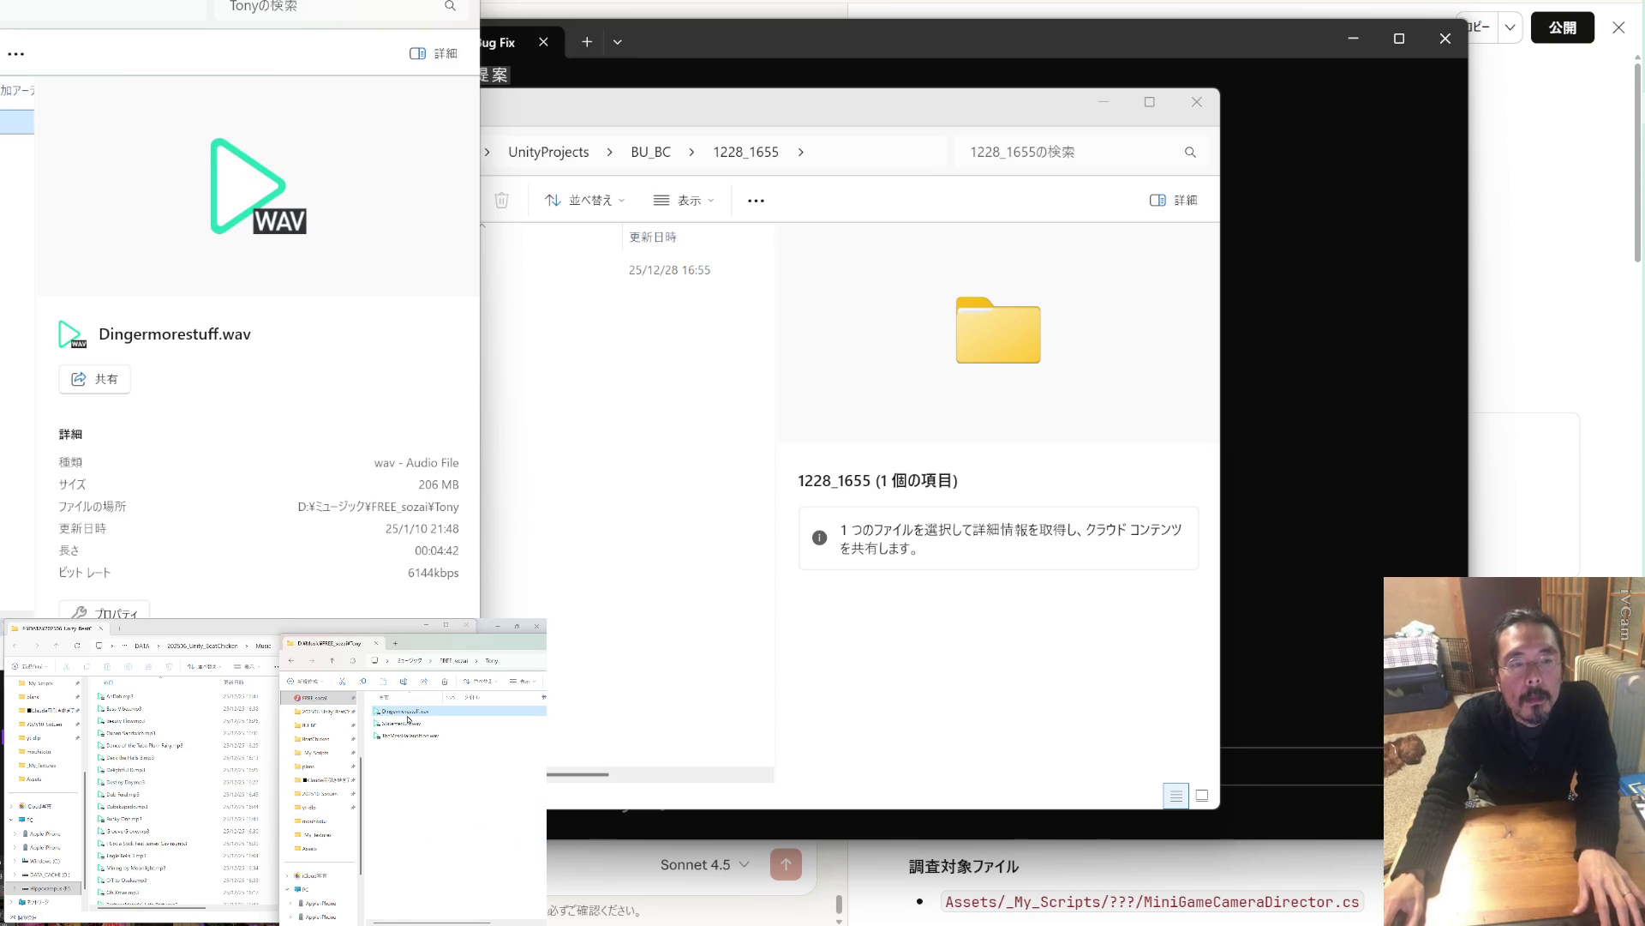
double_click(408, 718)
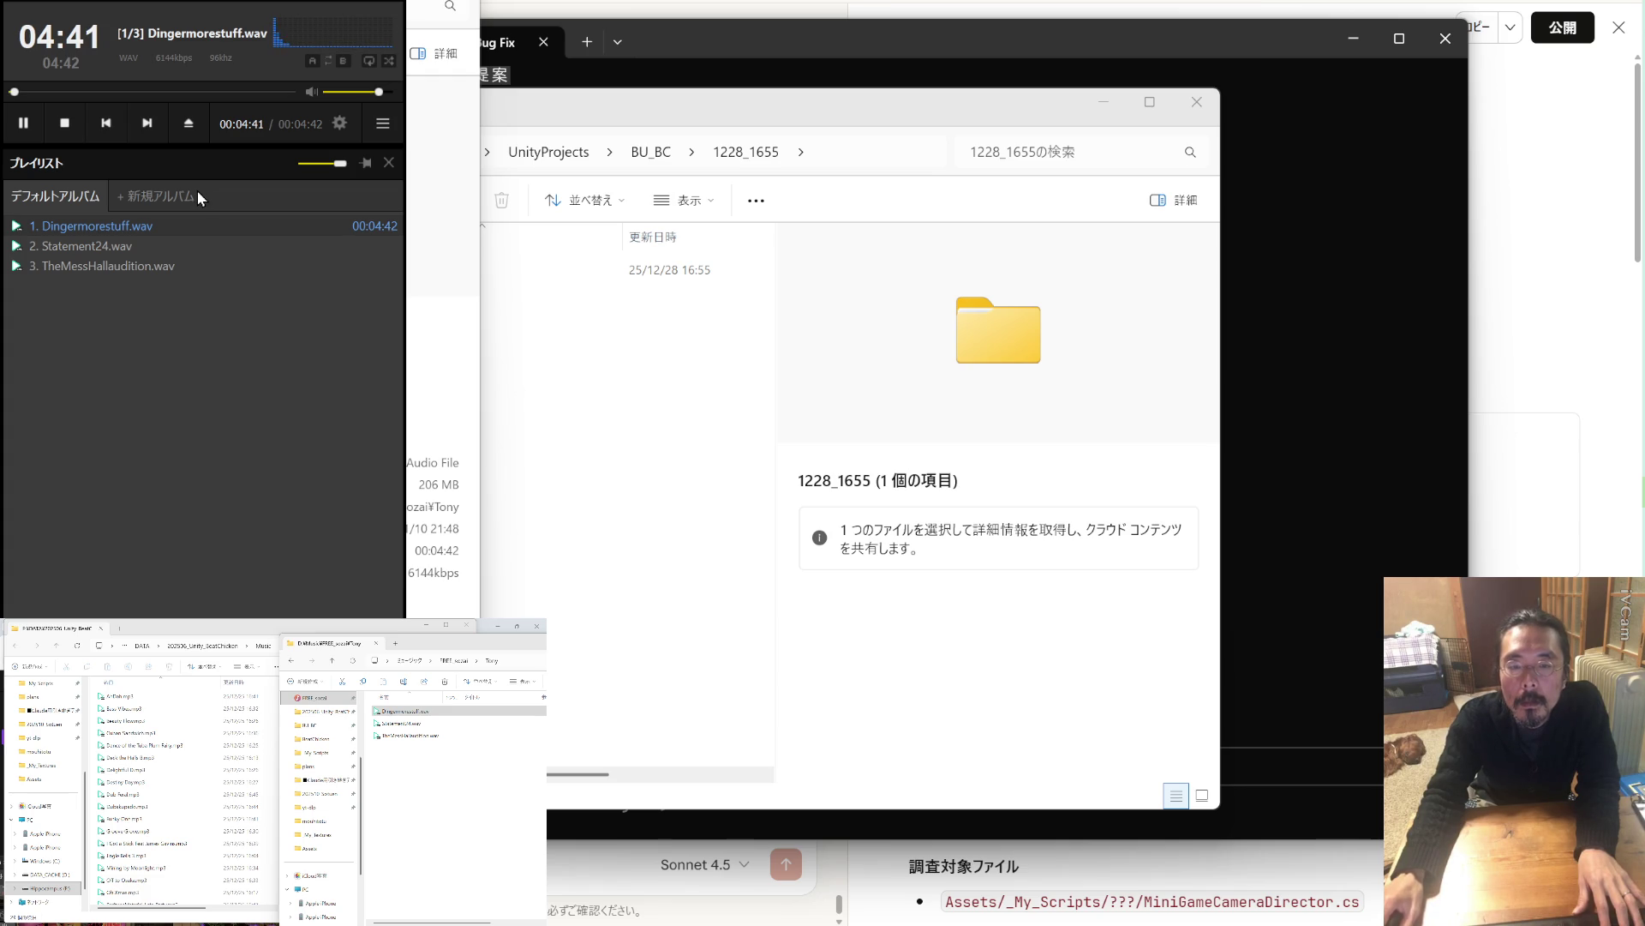
Preview Statement24.wav and TheMessHallaudition.wav, then drag the three WAV tracks into mouhitotu.
left_click(152, 123)
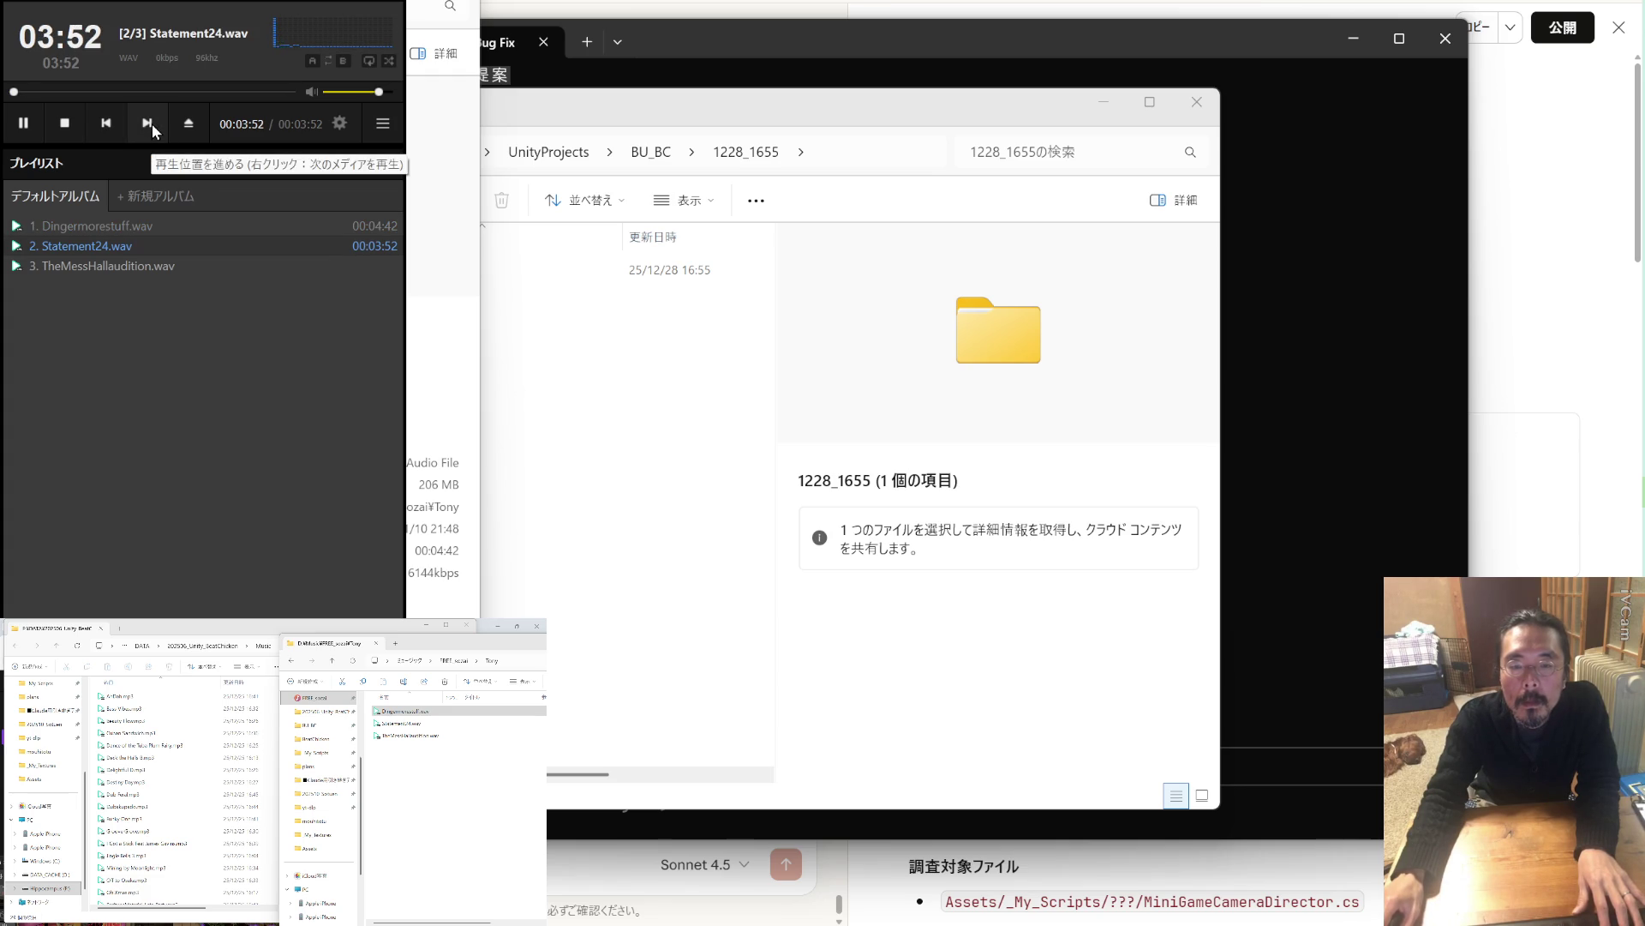
left_click(151, 123)
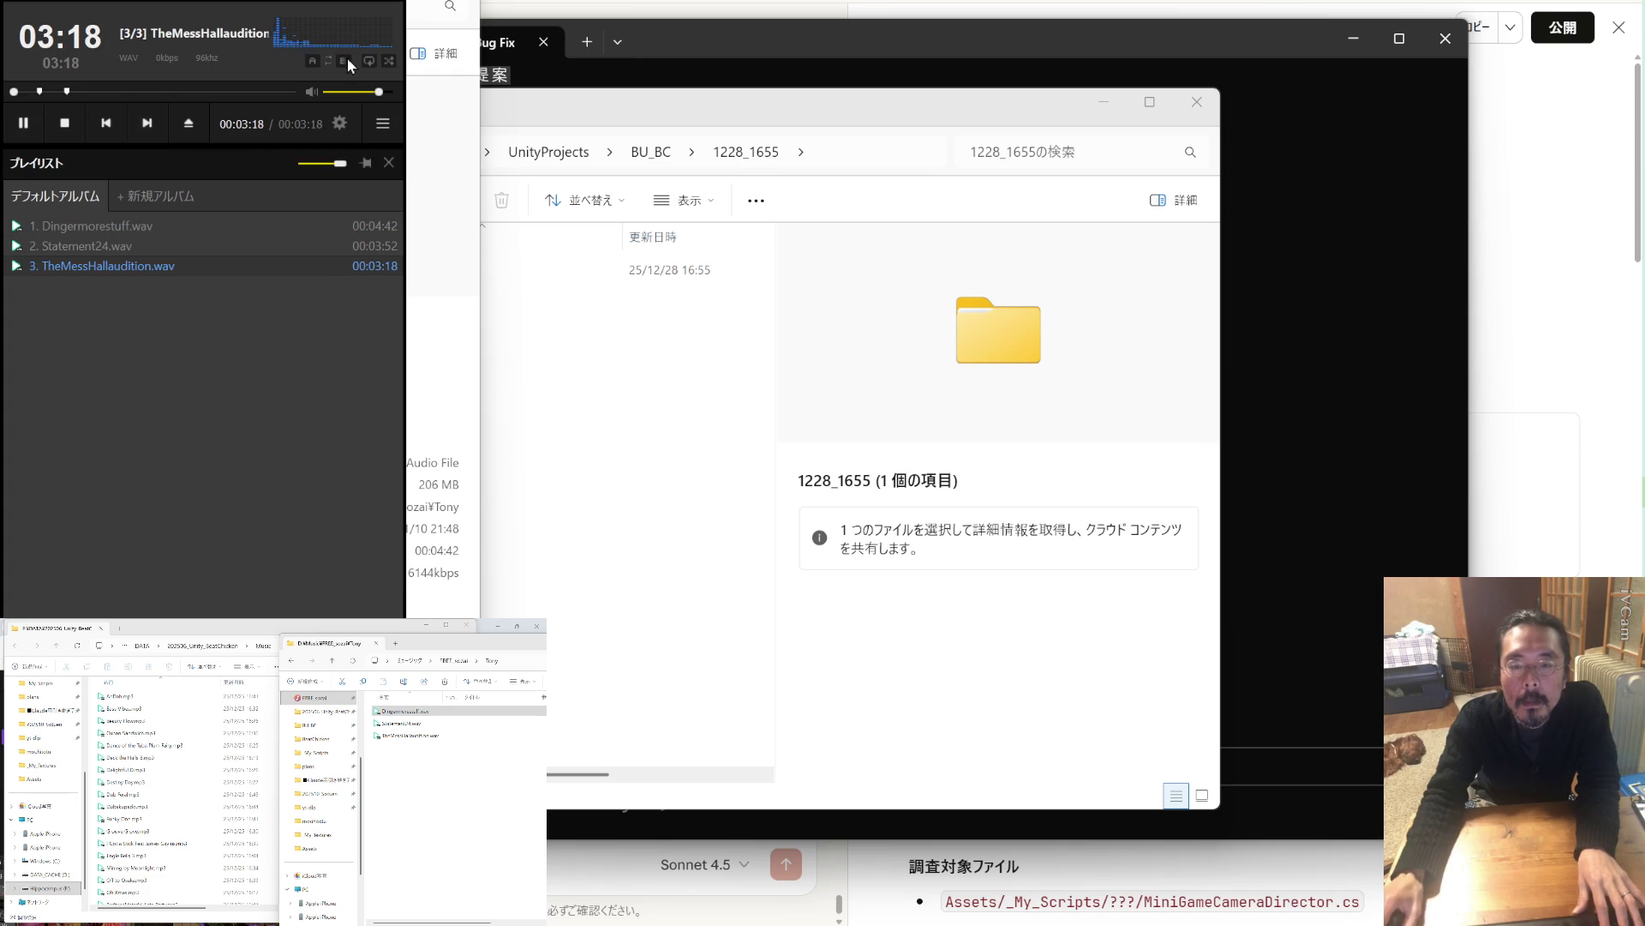
left_click(349, 31)
mouse_move(446, 772)
left_mouse_down()
mouse_move(382, 708)
mouse_move(234, 778)
left_mouse_up()
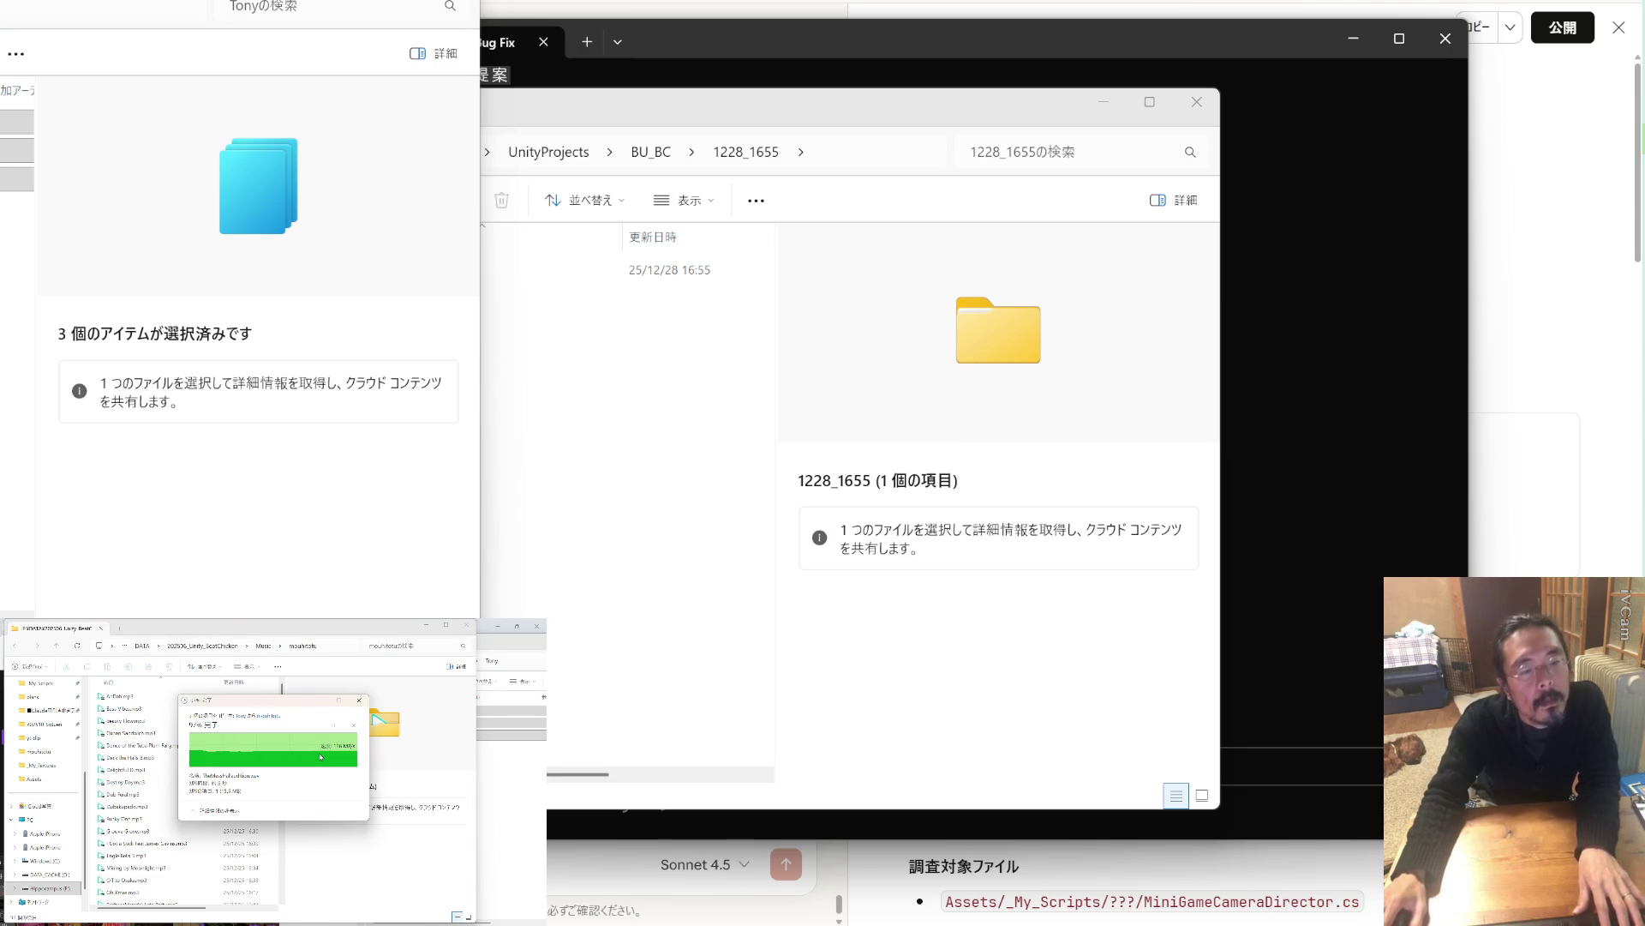
left_click(523, 782)
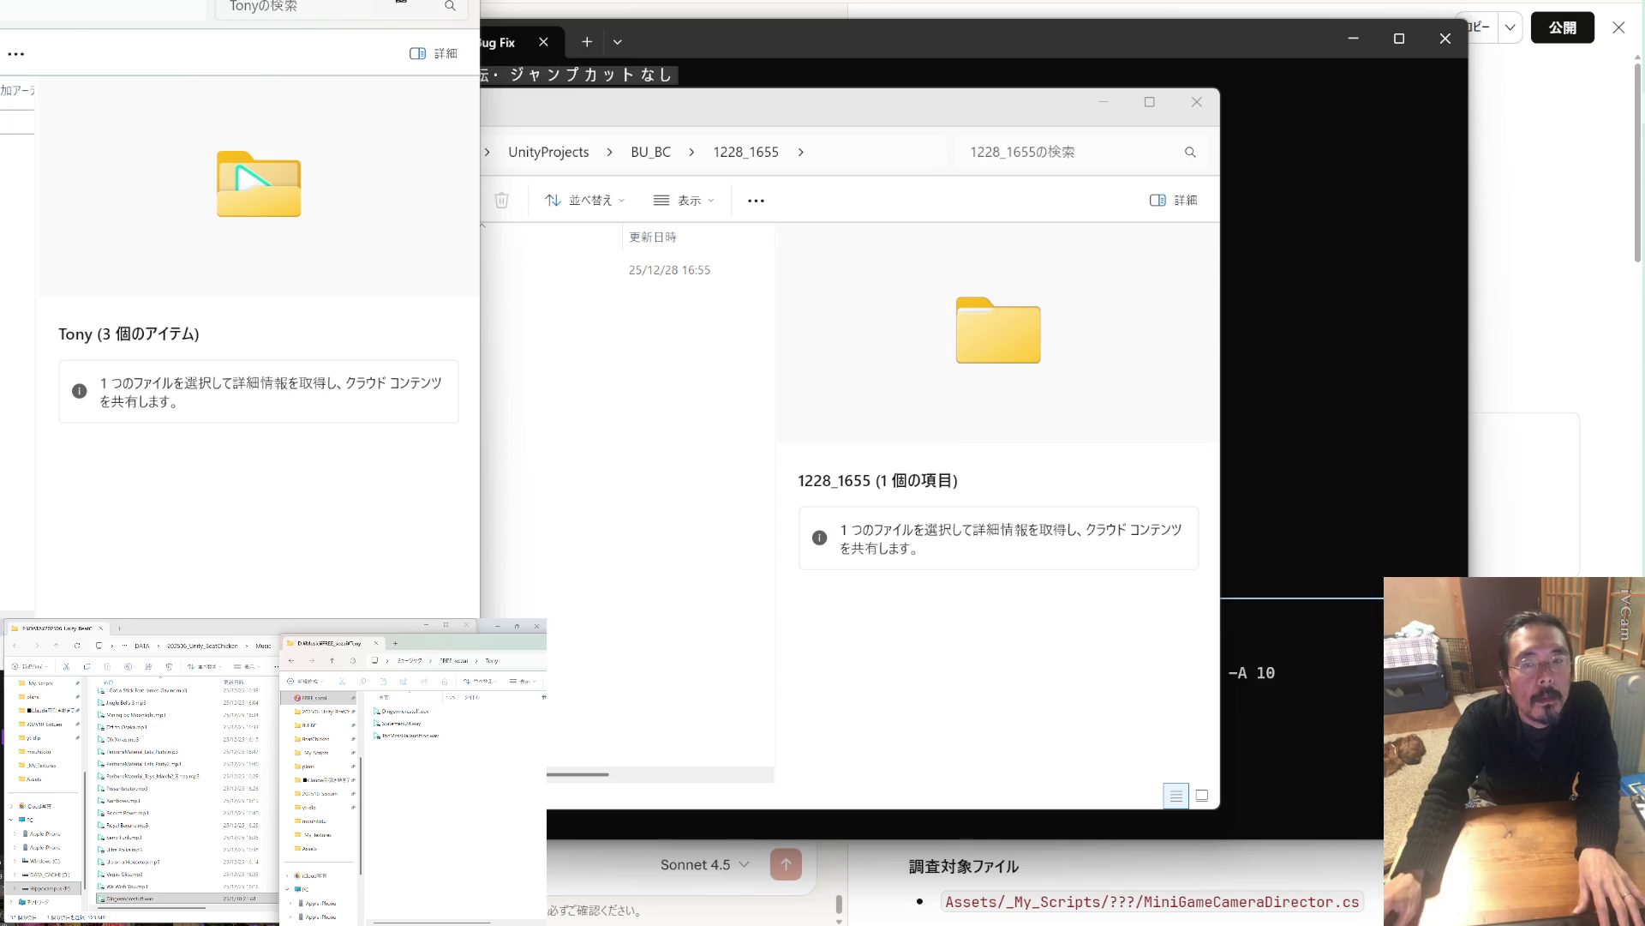
left_click(452, 54)
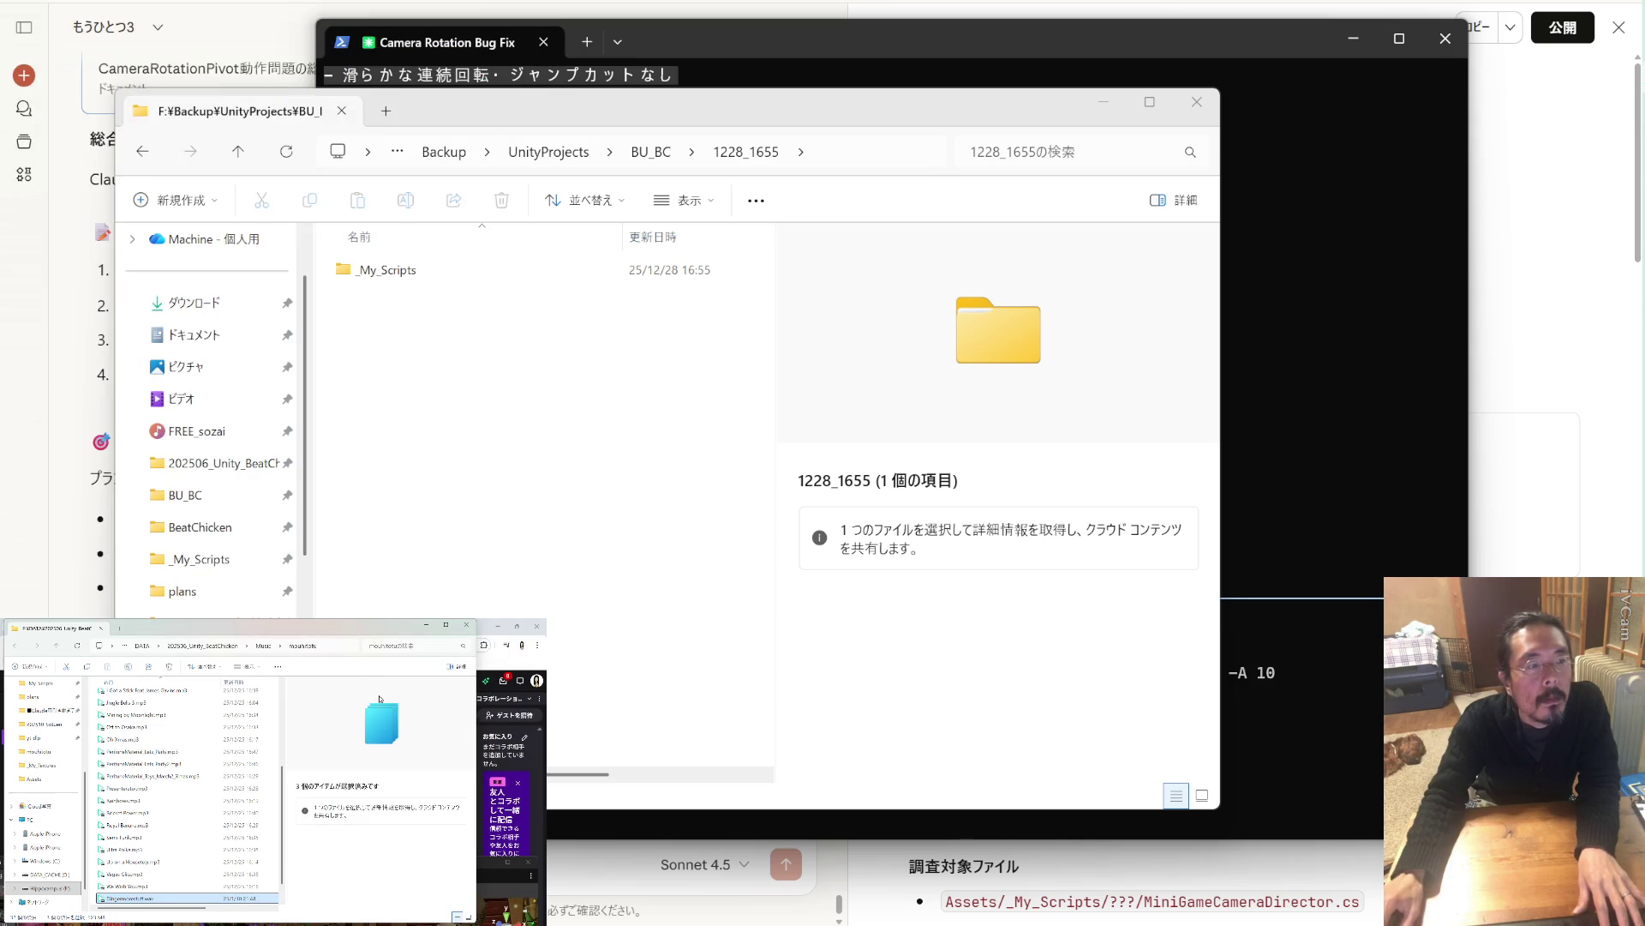
Enlarge the folder window and browse Python_MusicAnalysis and its beatchicken folder.
left_click(307, 633)
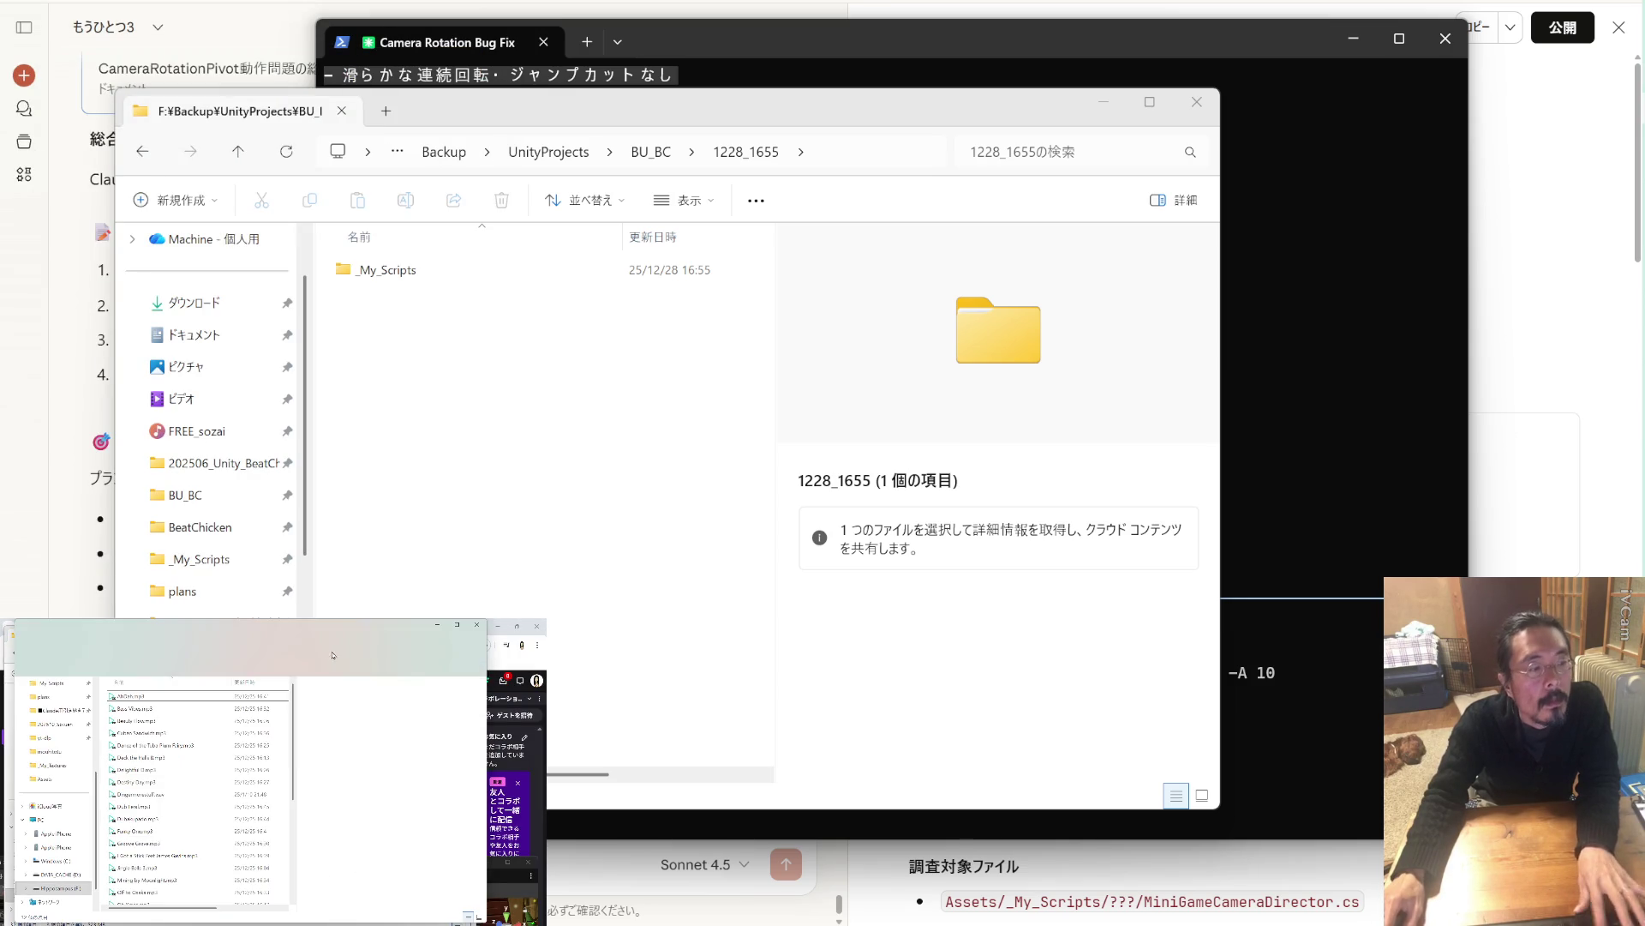
mouse_move(307, 632)
left_mouse_down()
mouse_move(59, 168)
mouse_move(73, 114)
left_mouse_up()
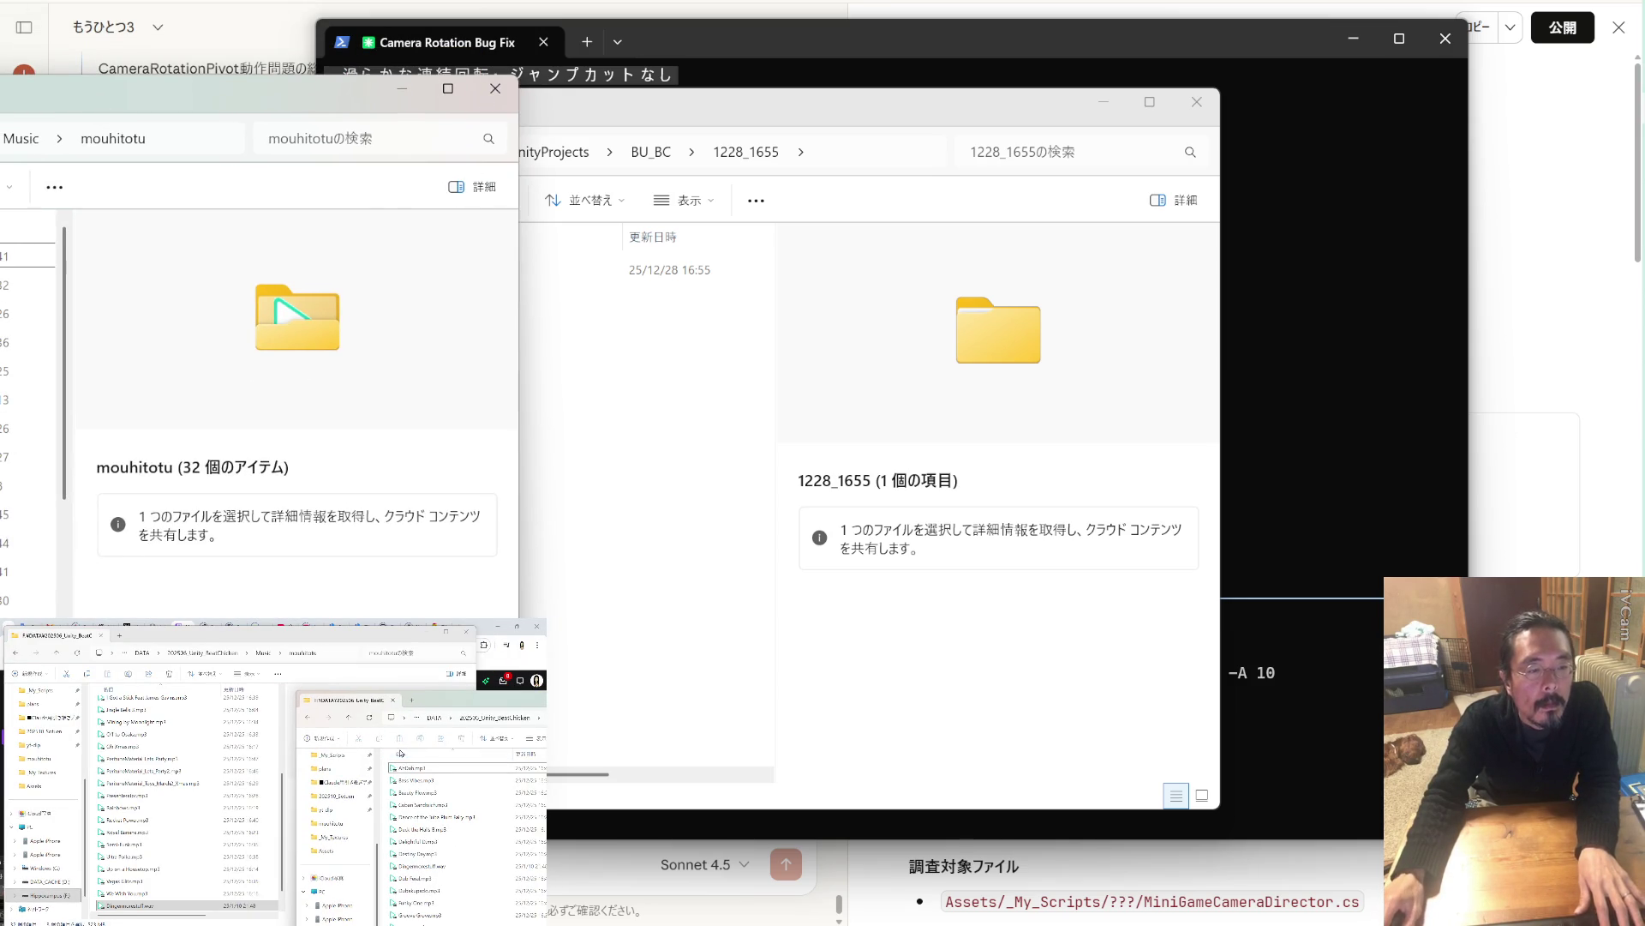
left_click(484, 718)
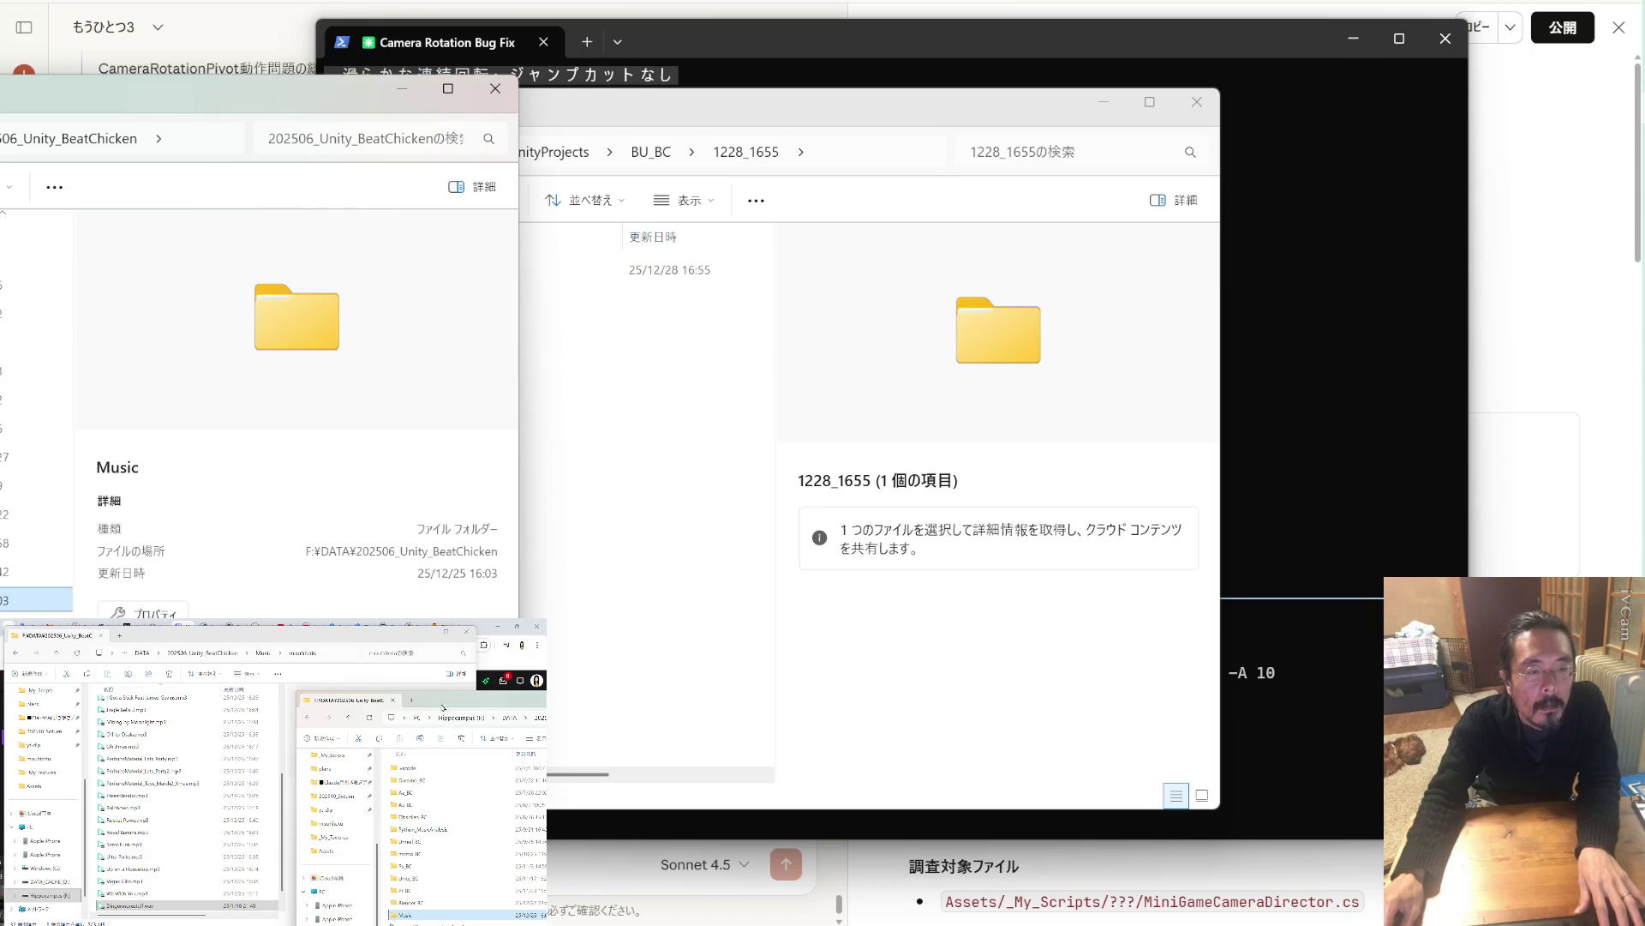
left_click_drag(439, 703, 440, 661)
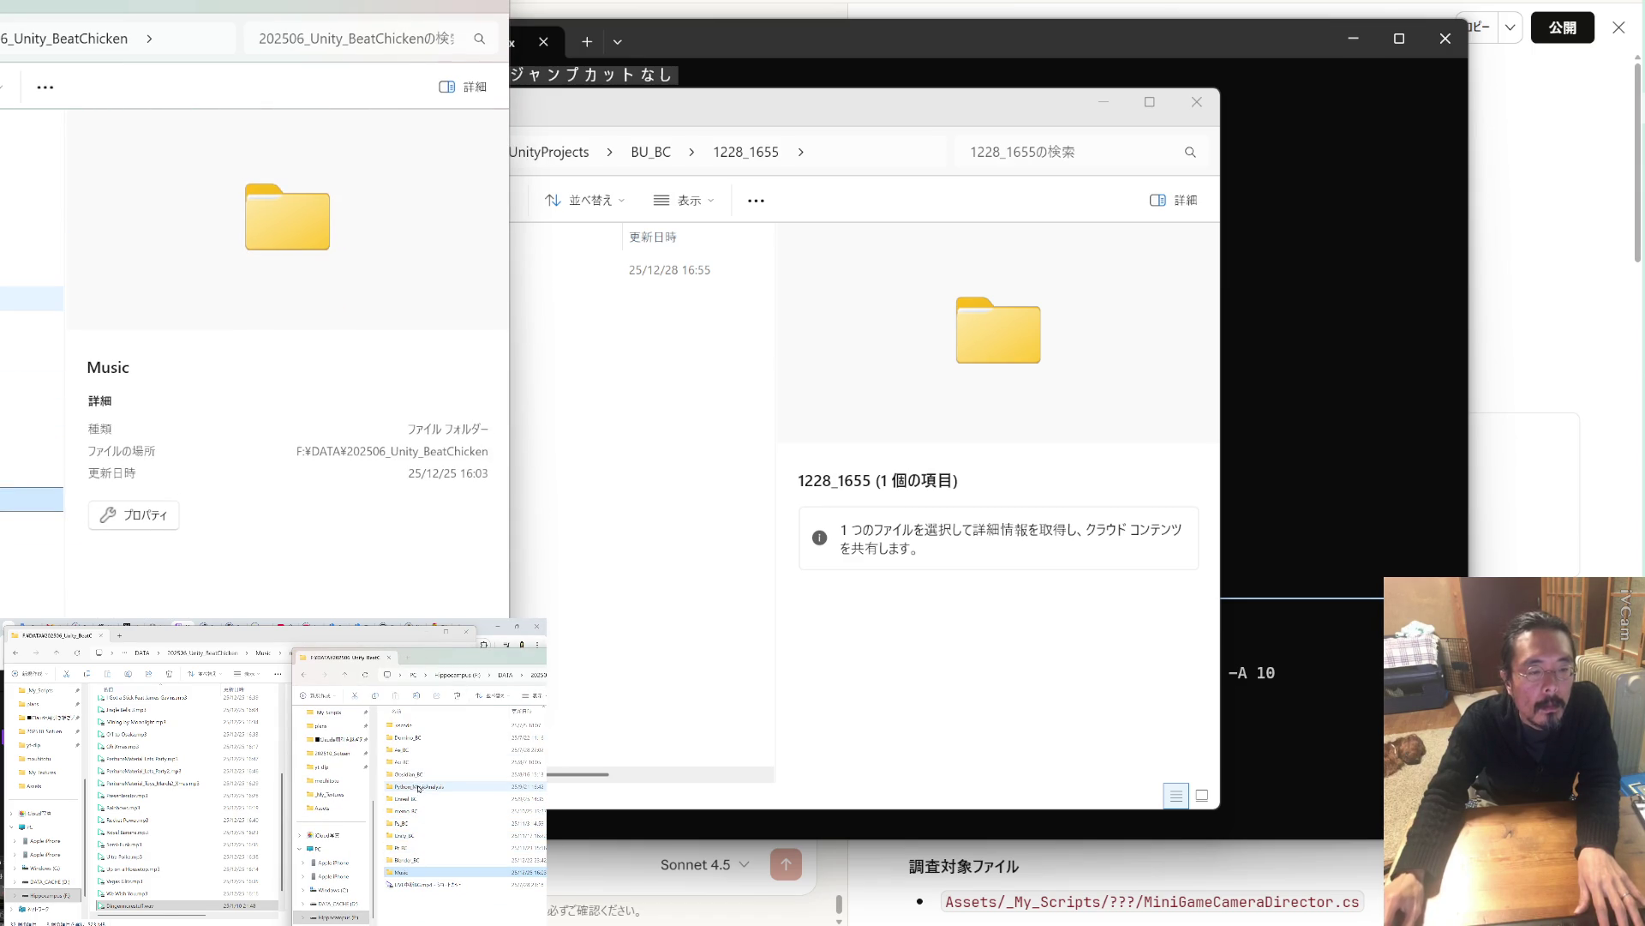
left_click(422, 788)
double_click(422, 787)
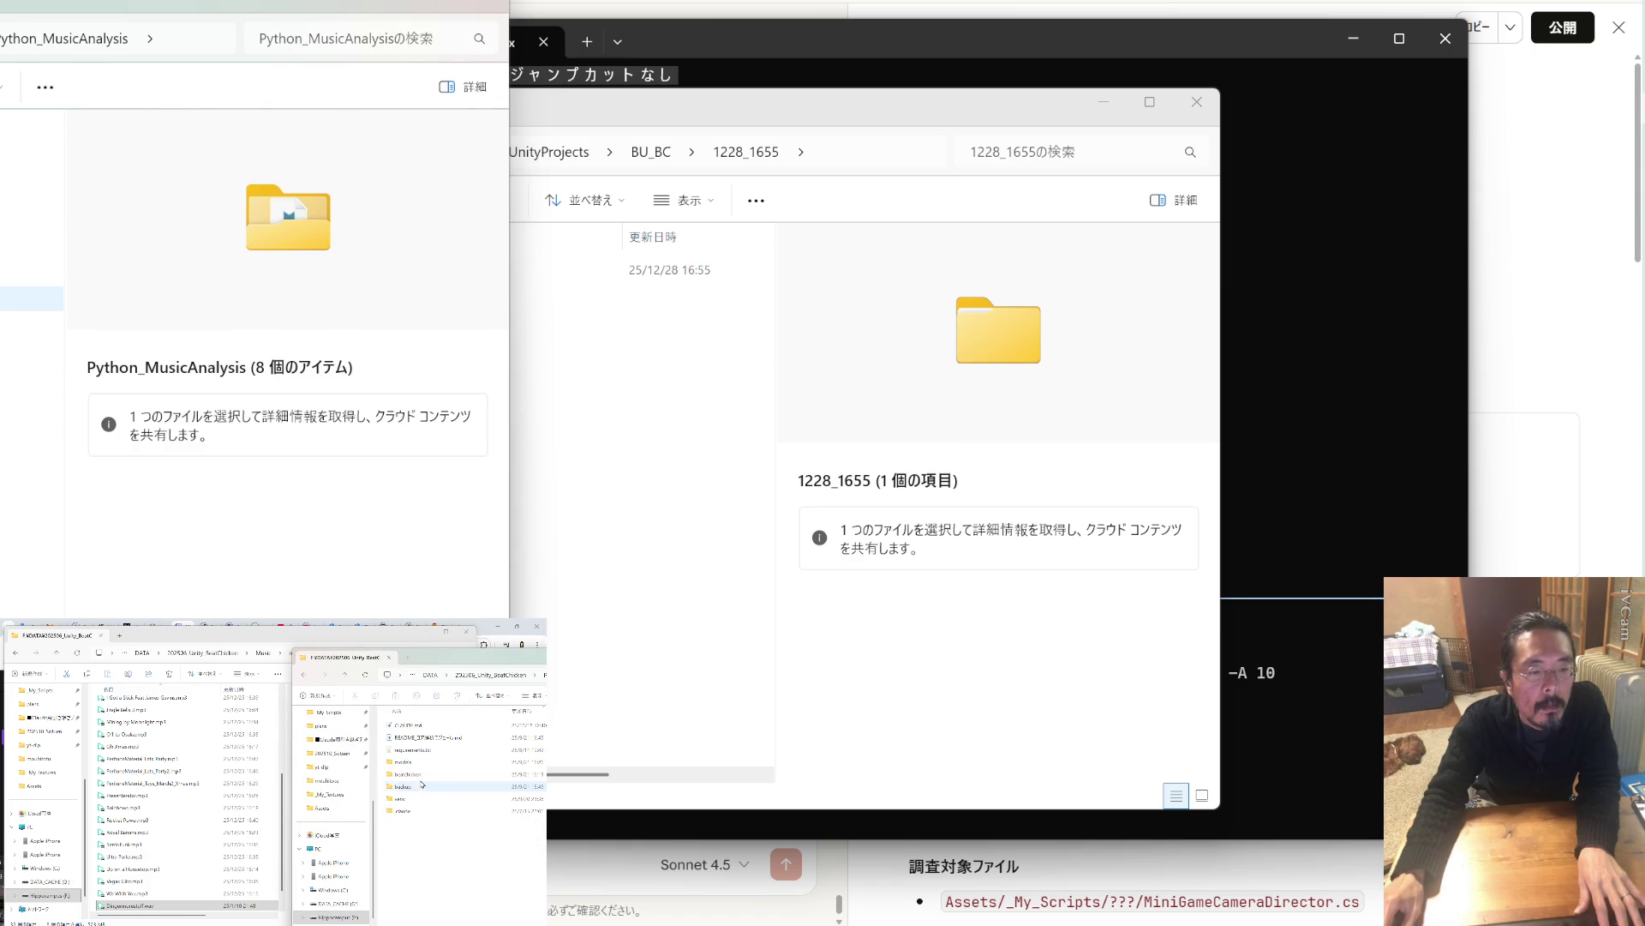
double_click(424, 775)
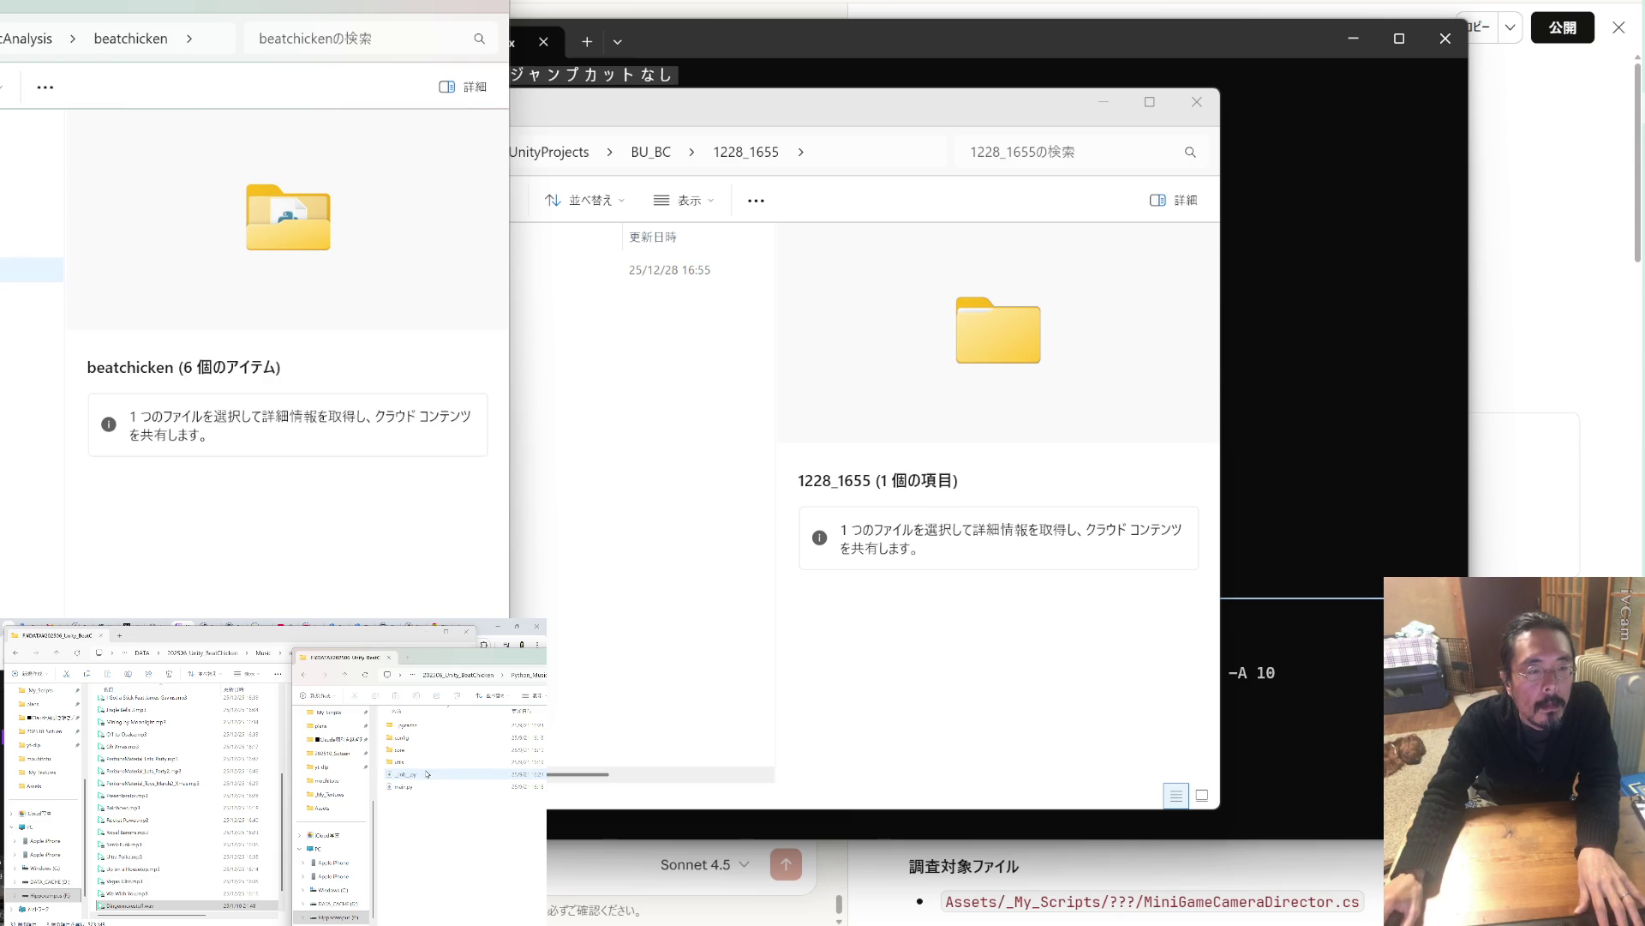
left_click(347, 677)
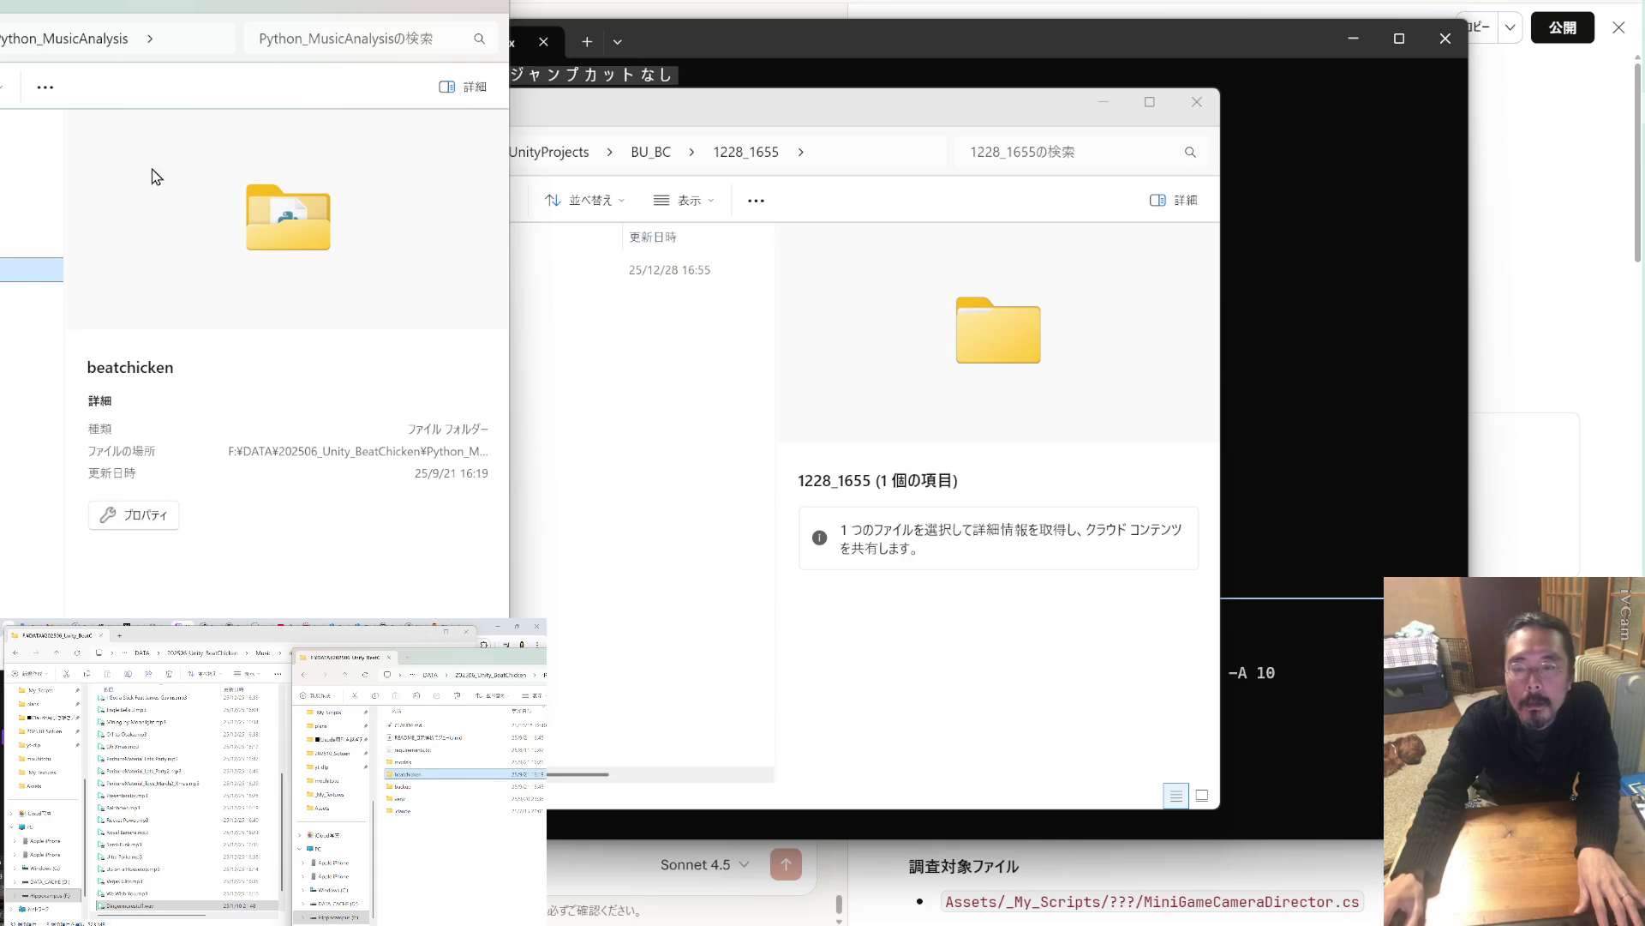
left_click(885, 41)
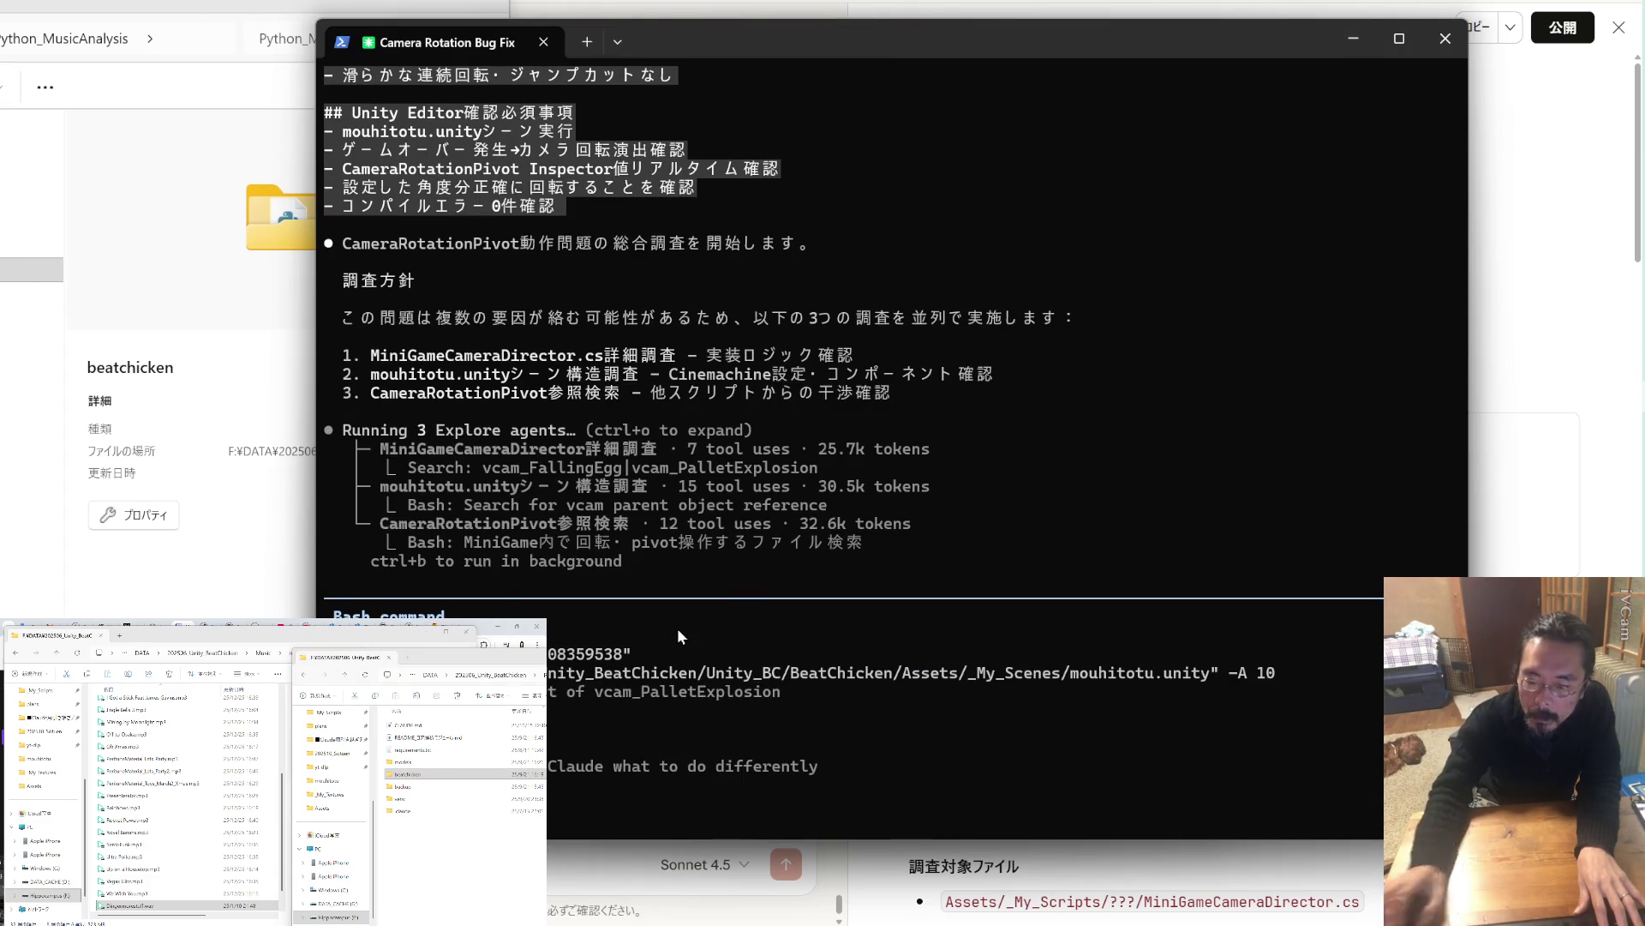
Allow the pending Bash search so the three investigation agents keep running.
key("Return")
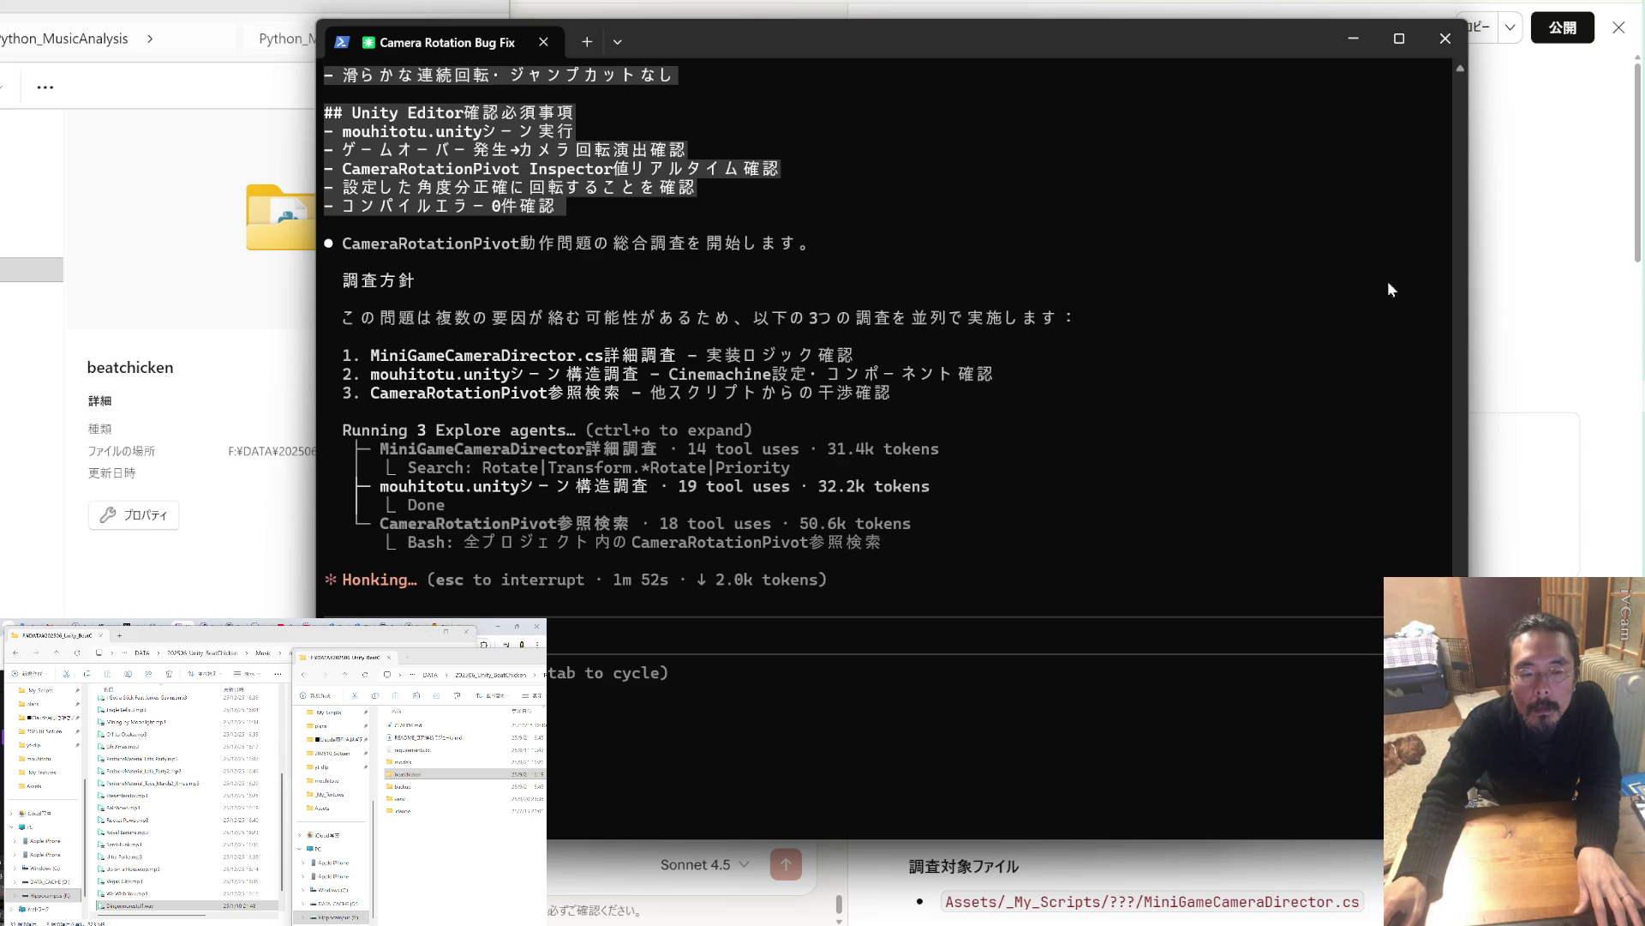
double_click(451, 801)
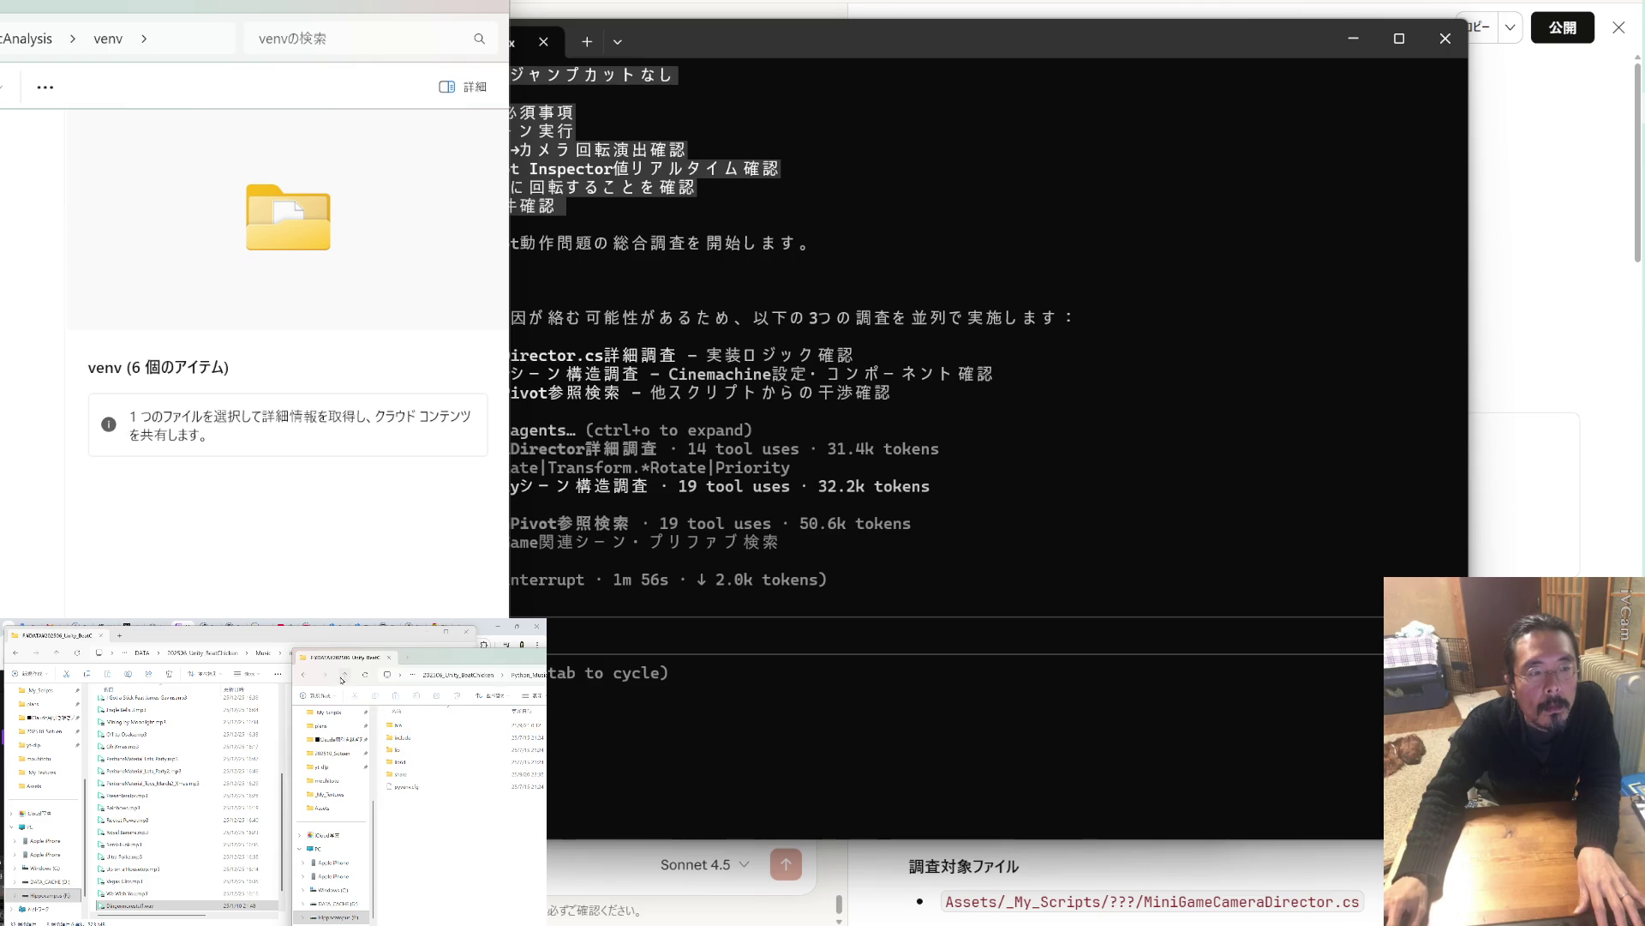
Look into the Python_MusicAnalysis models folder, then return to 202506_Unity_BeatChicken.
key("BackSpace")
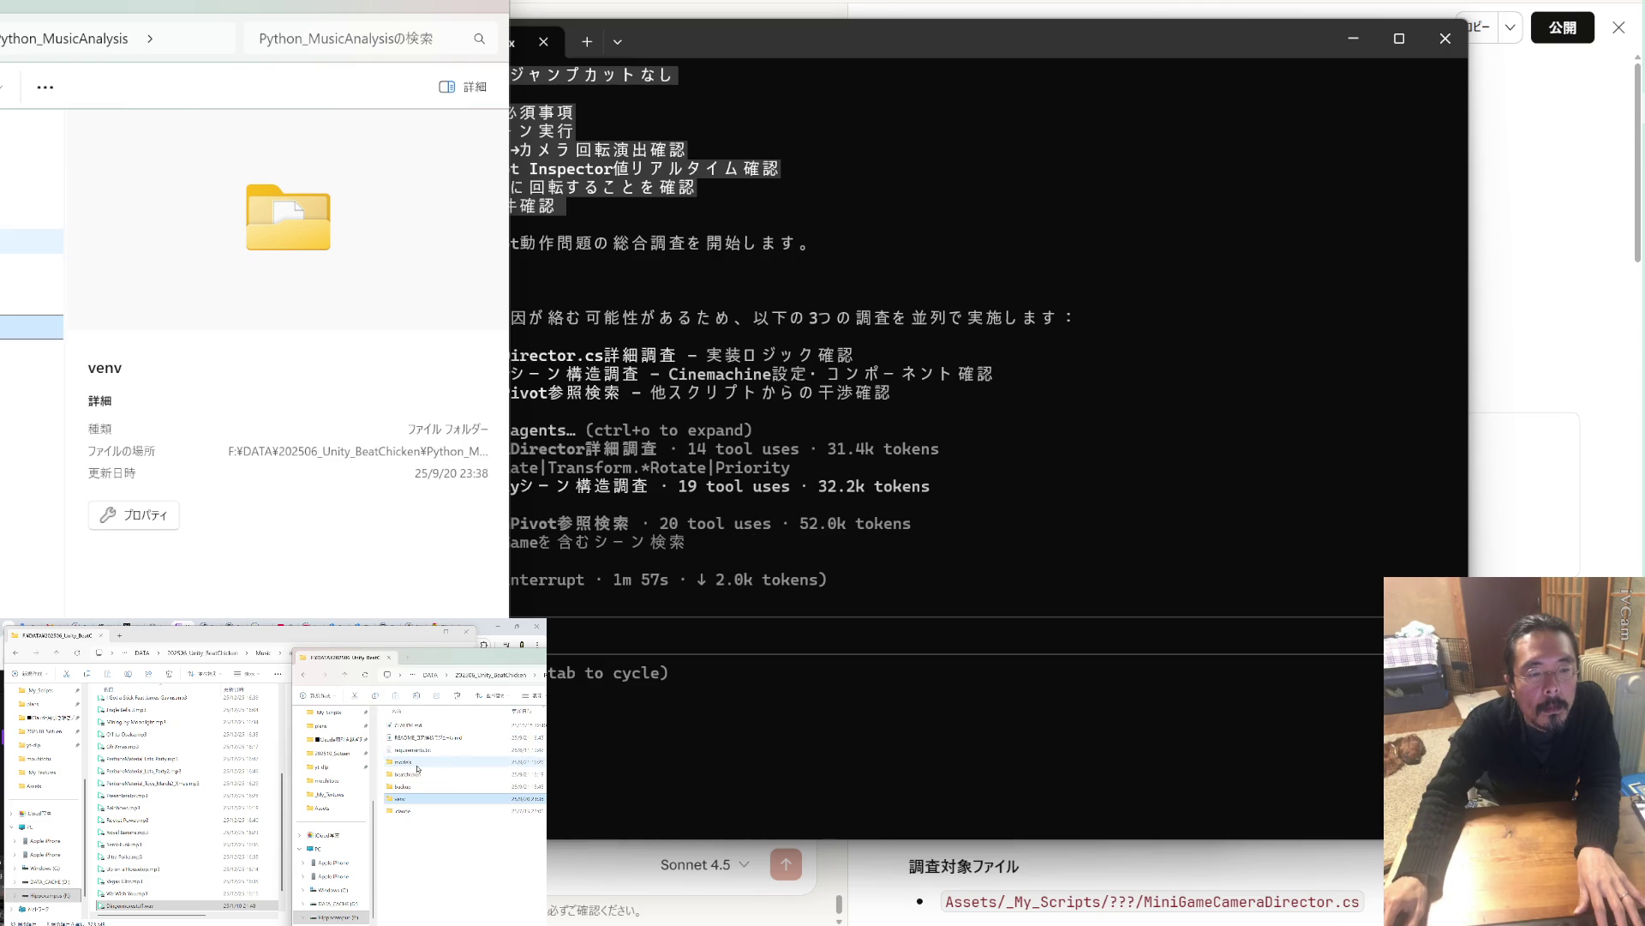
double_click(417, 763)
left_click(346, 677)
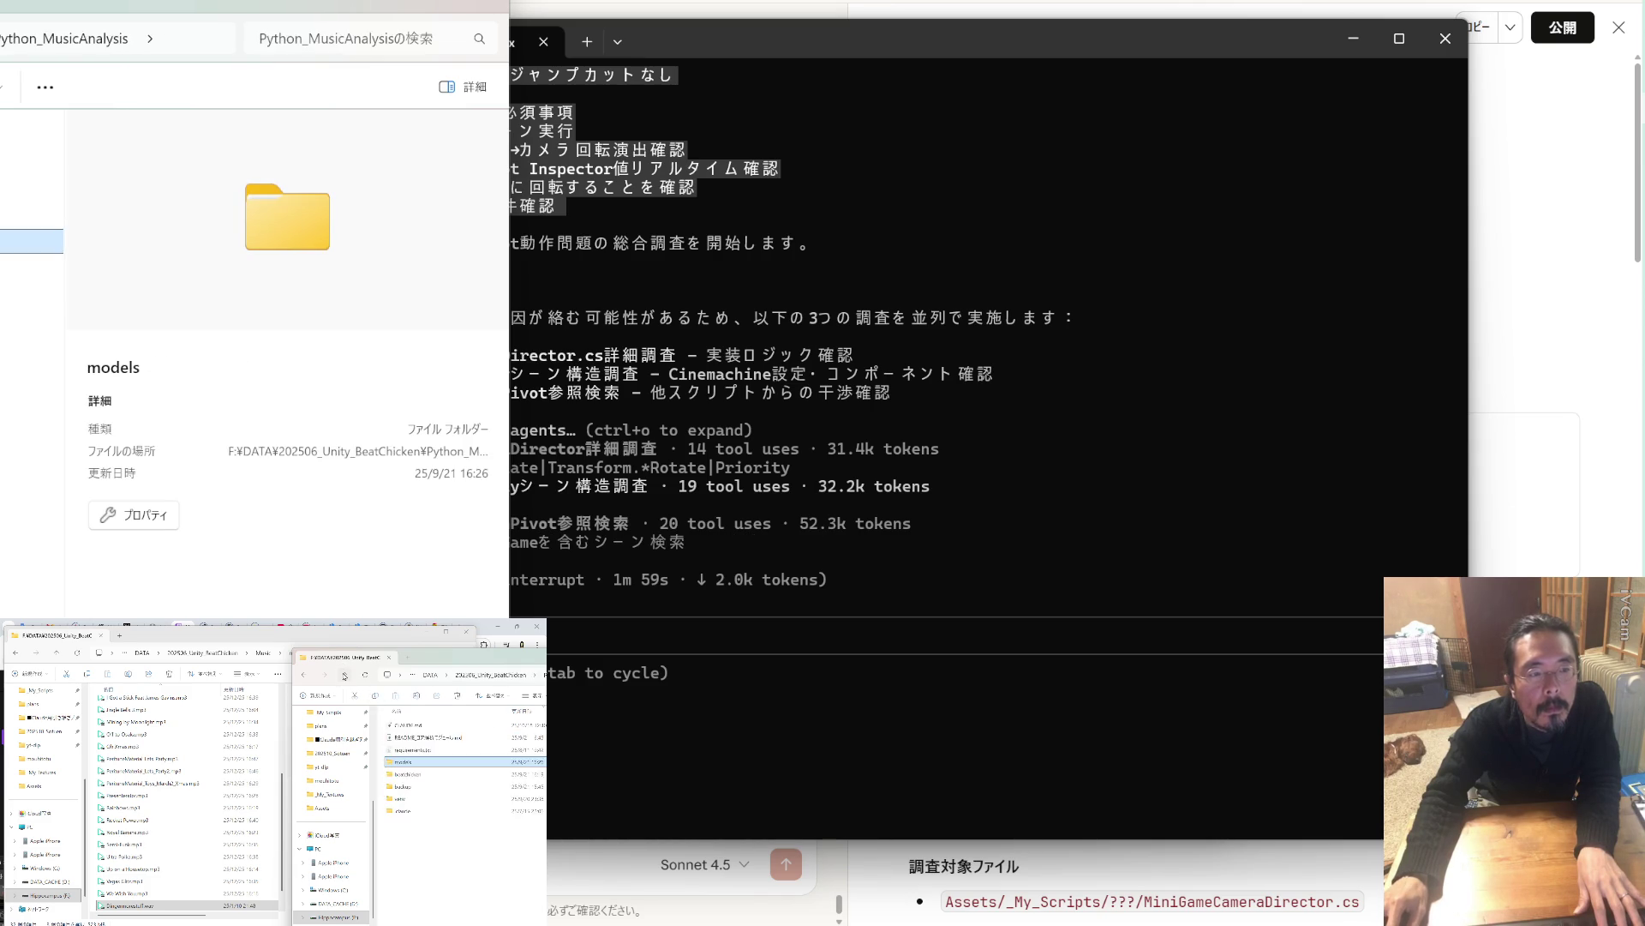
left_click(346, 676)
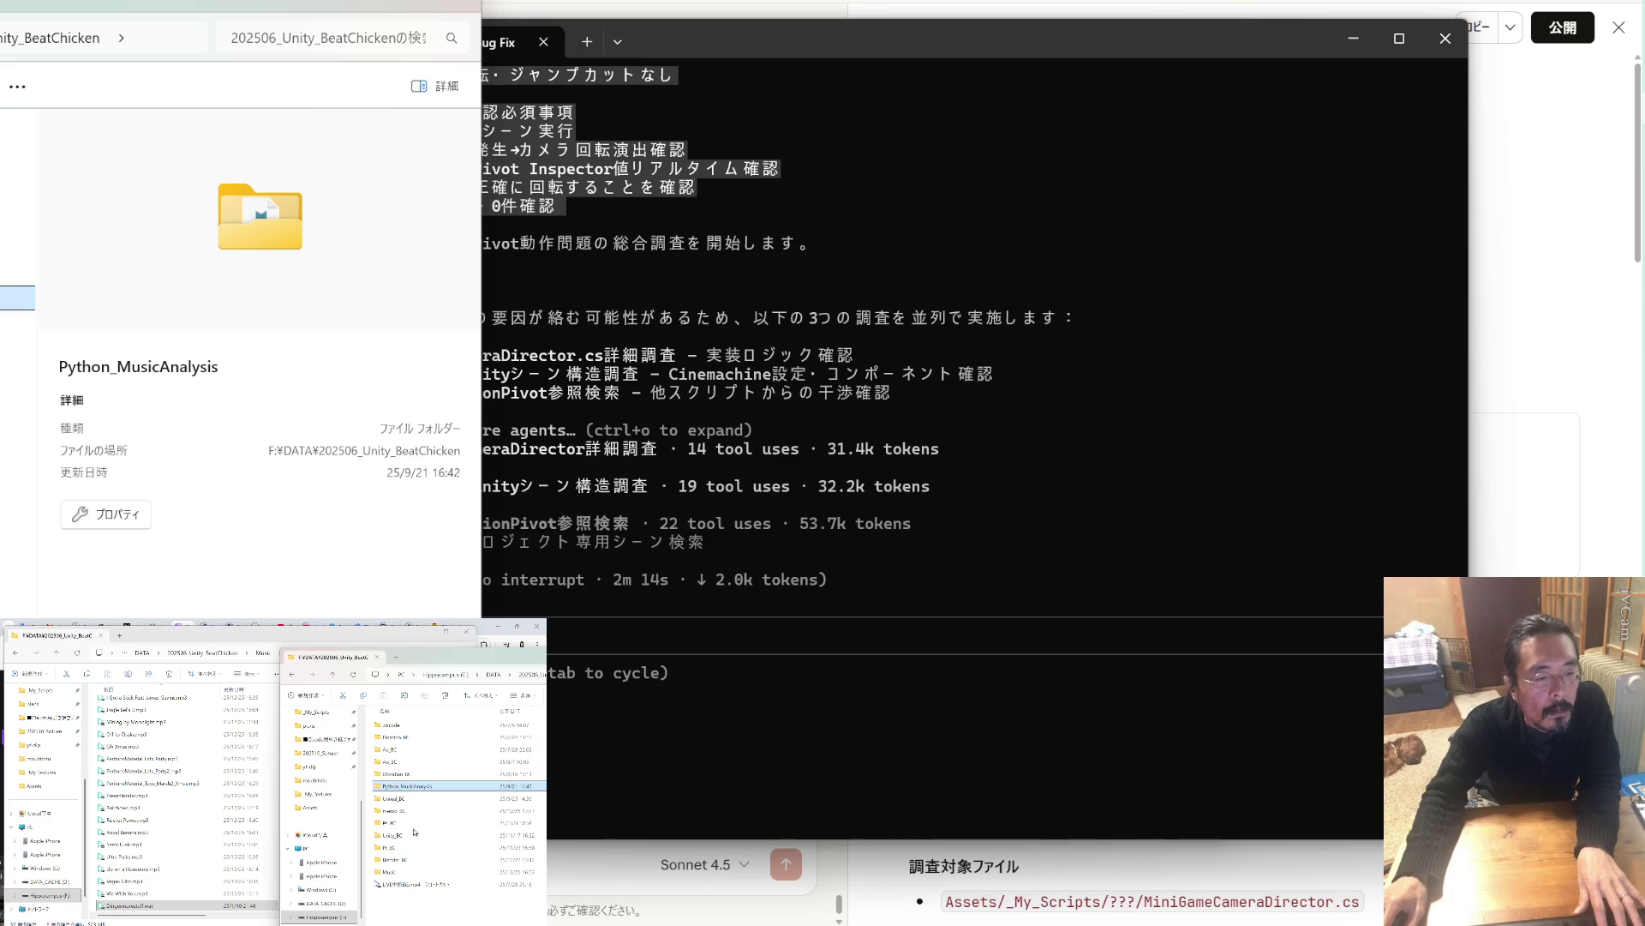
Navigate Unity_BC/BeatChicken/Assets, checking StreamingAssets/MusicAnalysis, then open _My_Audio/BGM.
double_click(415, 833)
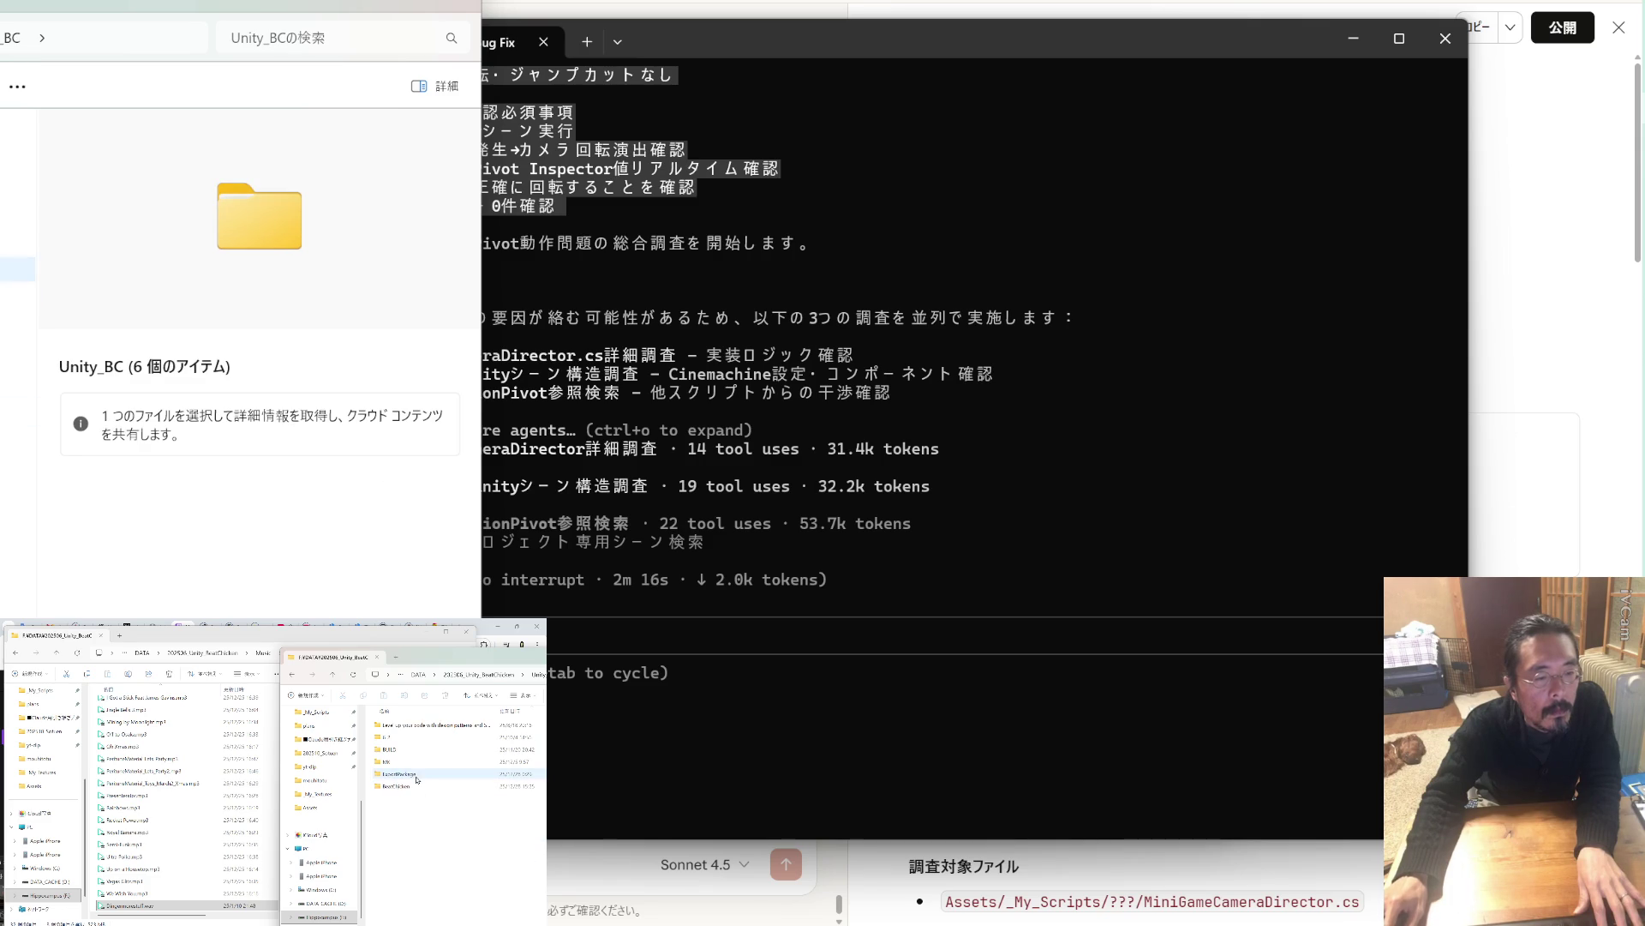
double_click(416, 788)
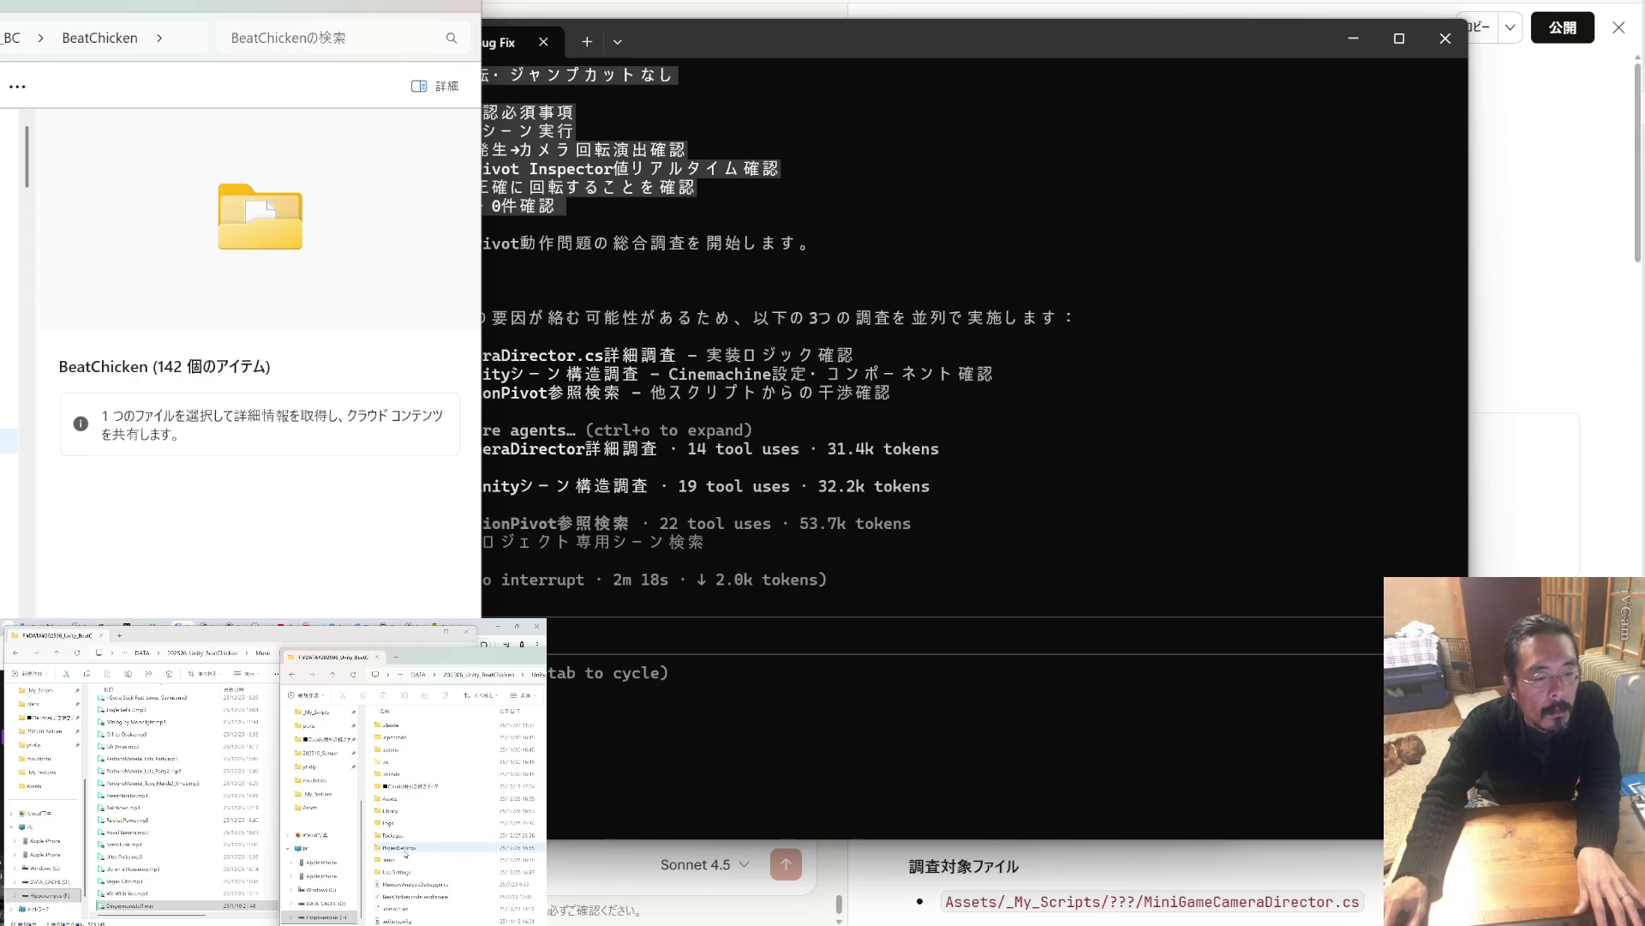
double_click(396, 798)
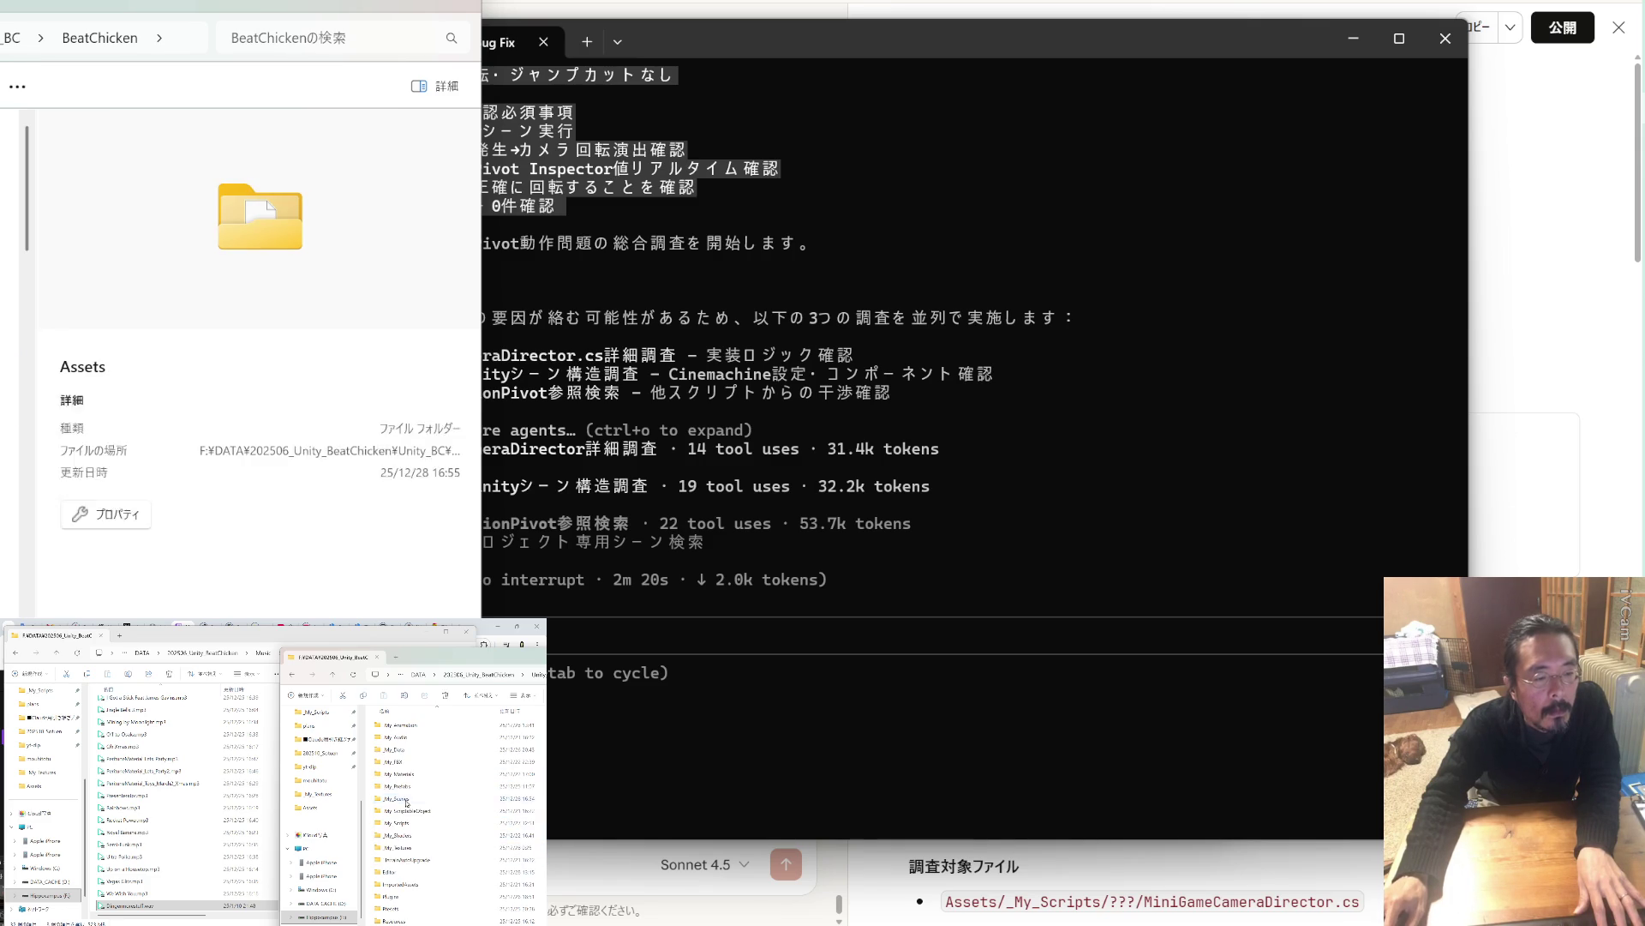
scroll(410, 838, "down", 5)
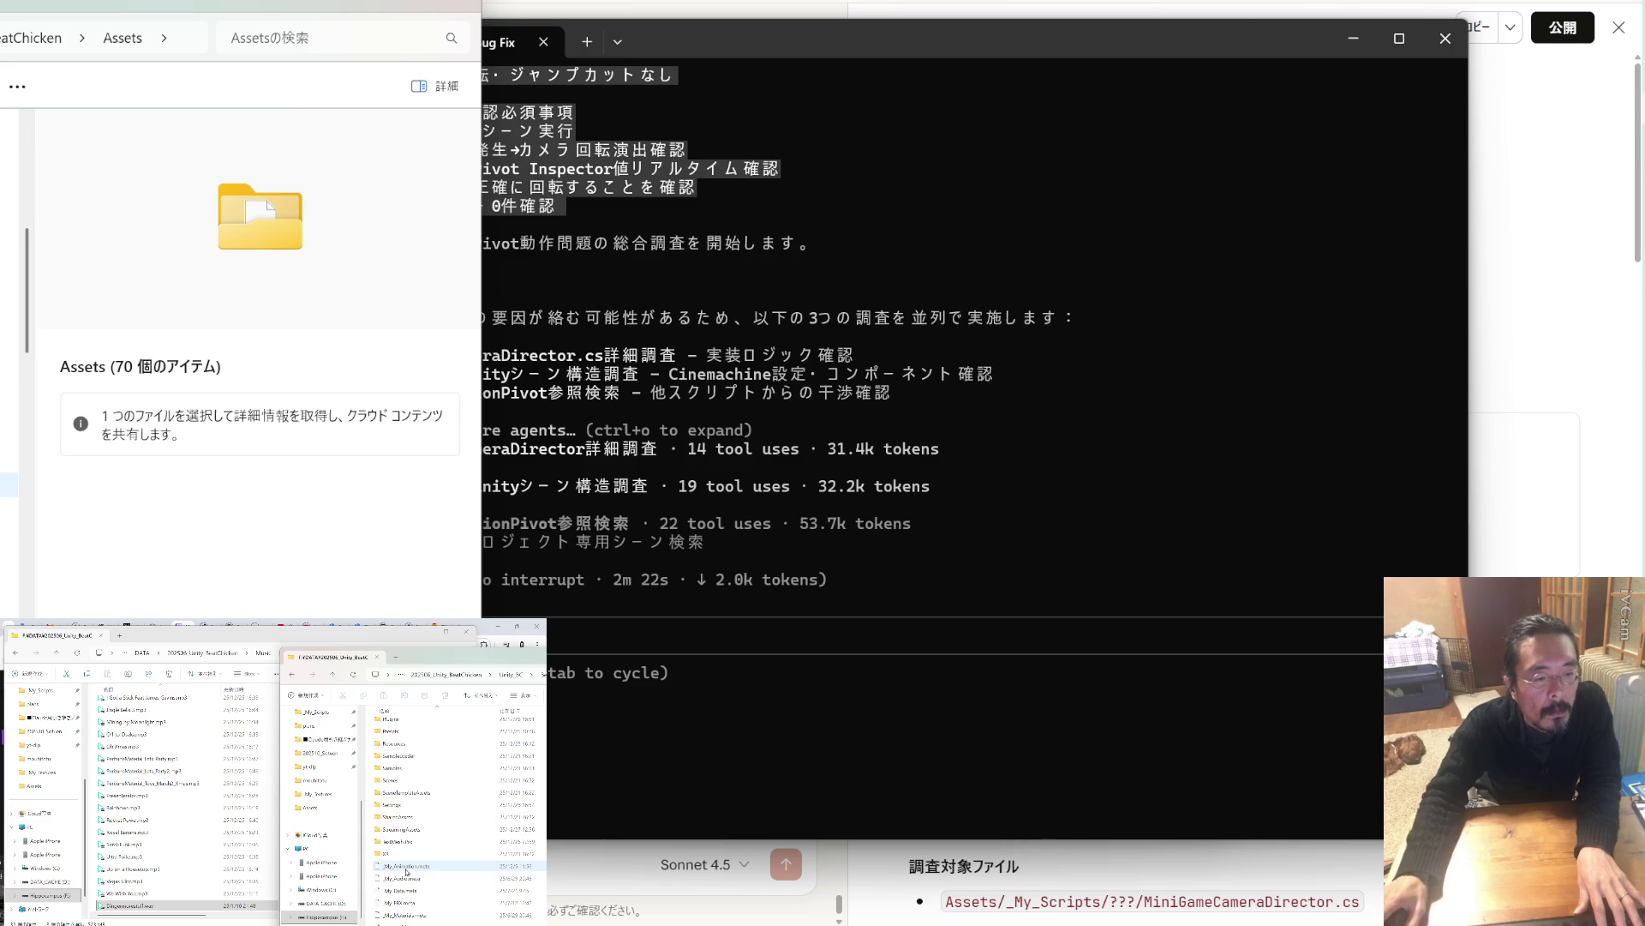
double_click(414, 829)
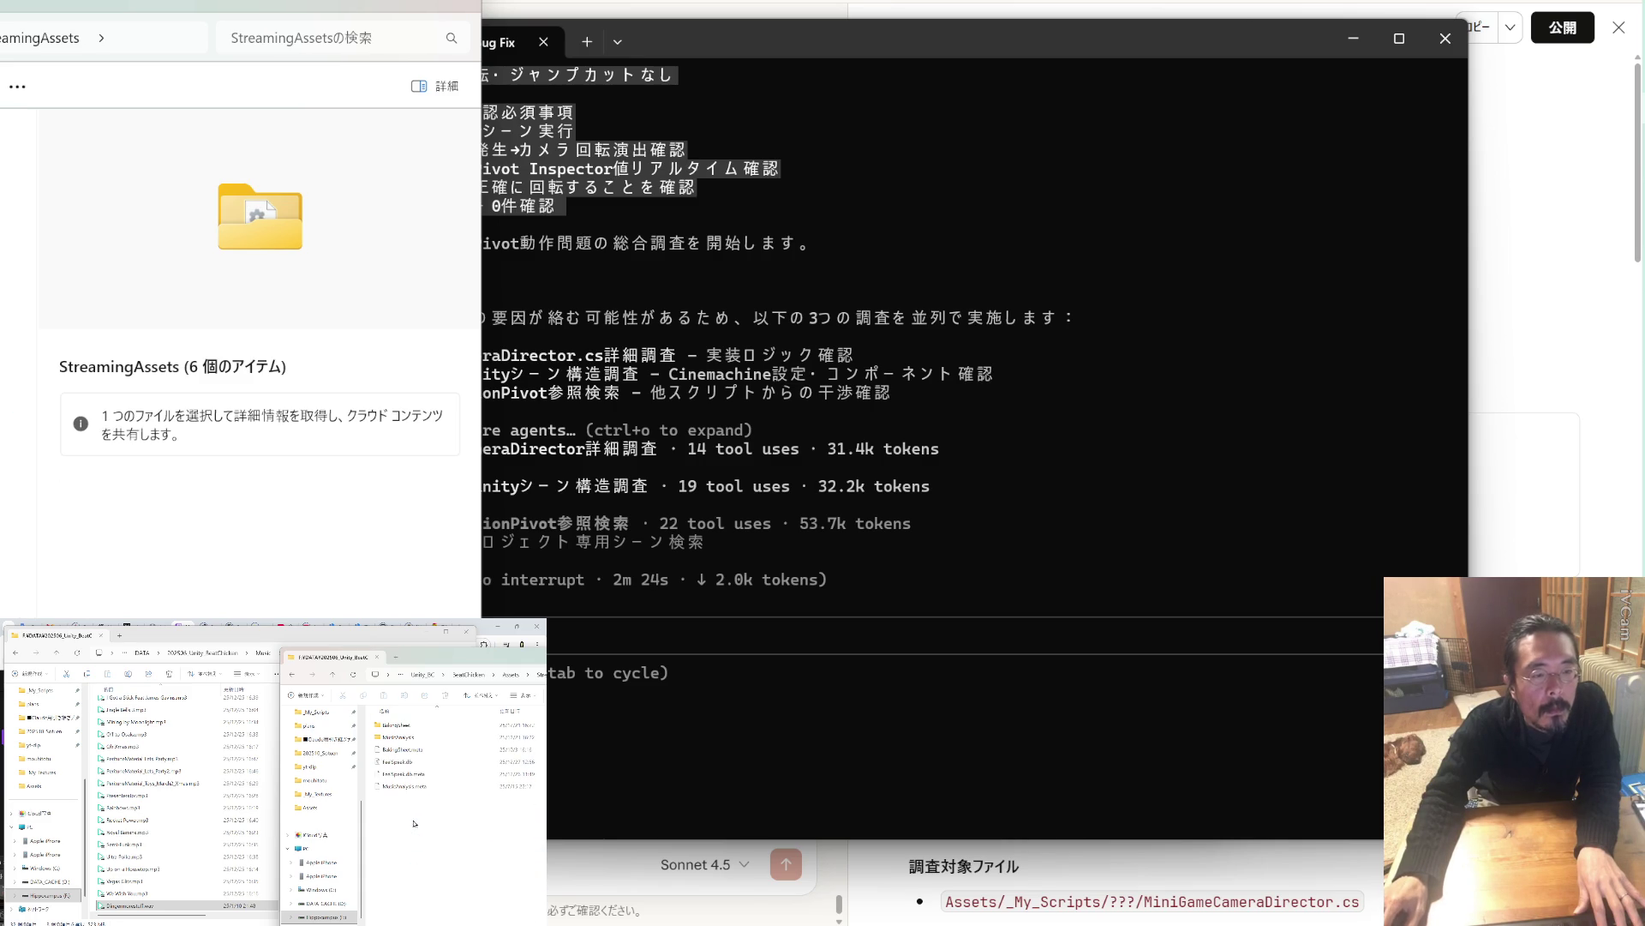
double_click(403, 737)
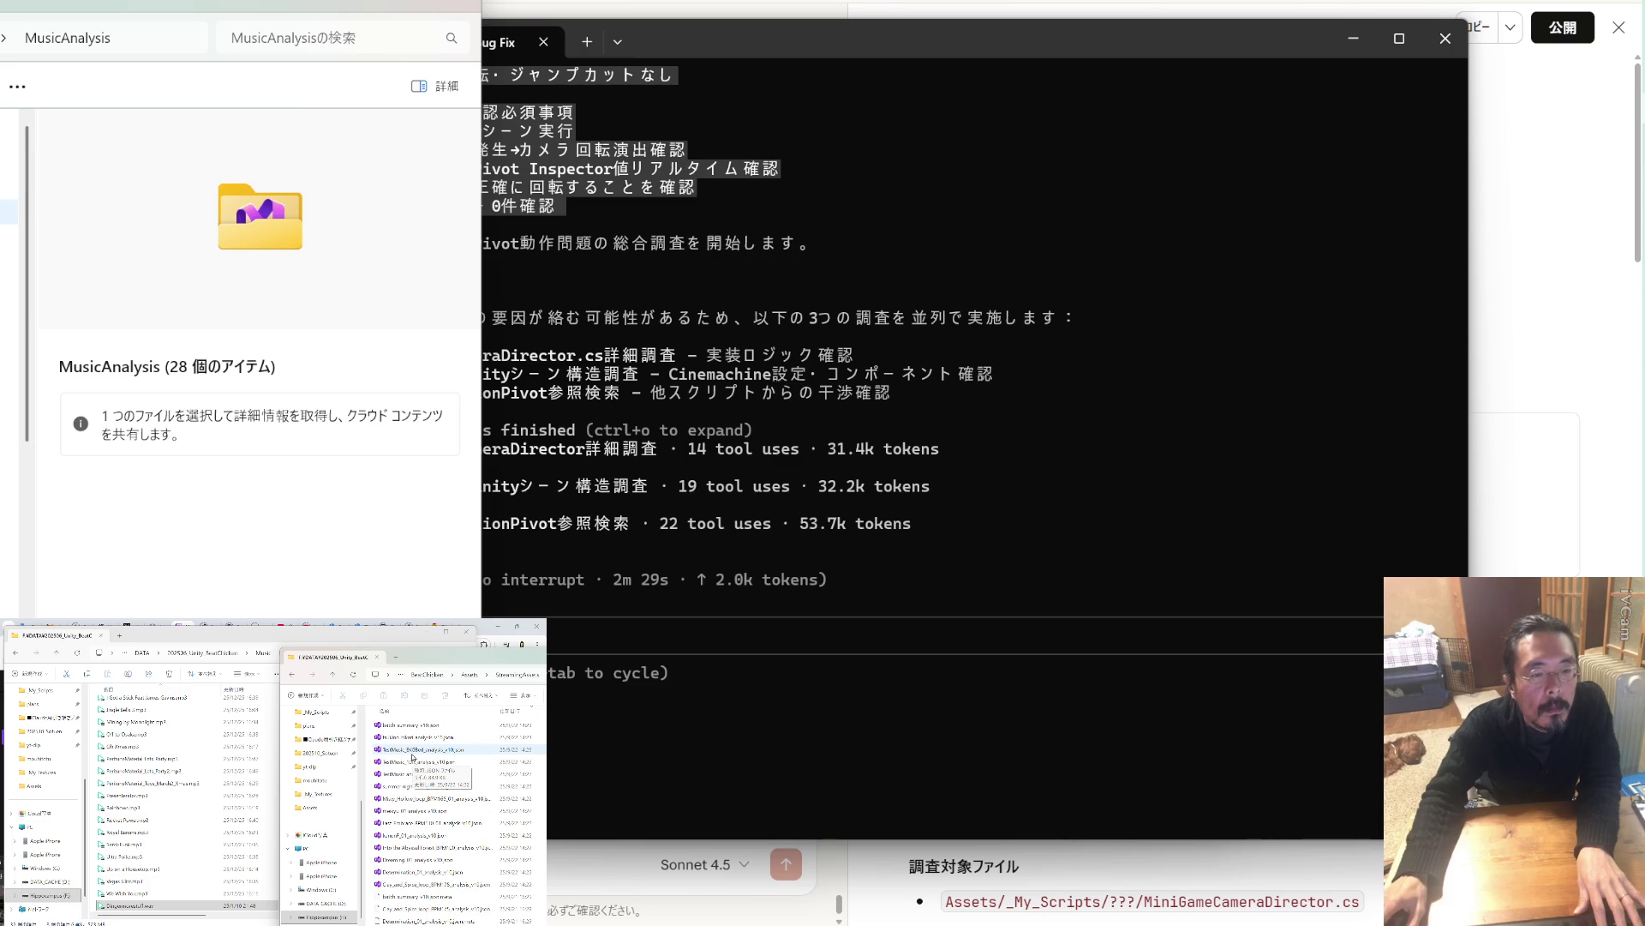
left_click(335, 675)
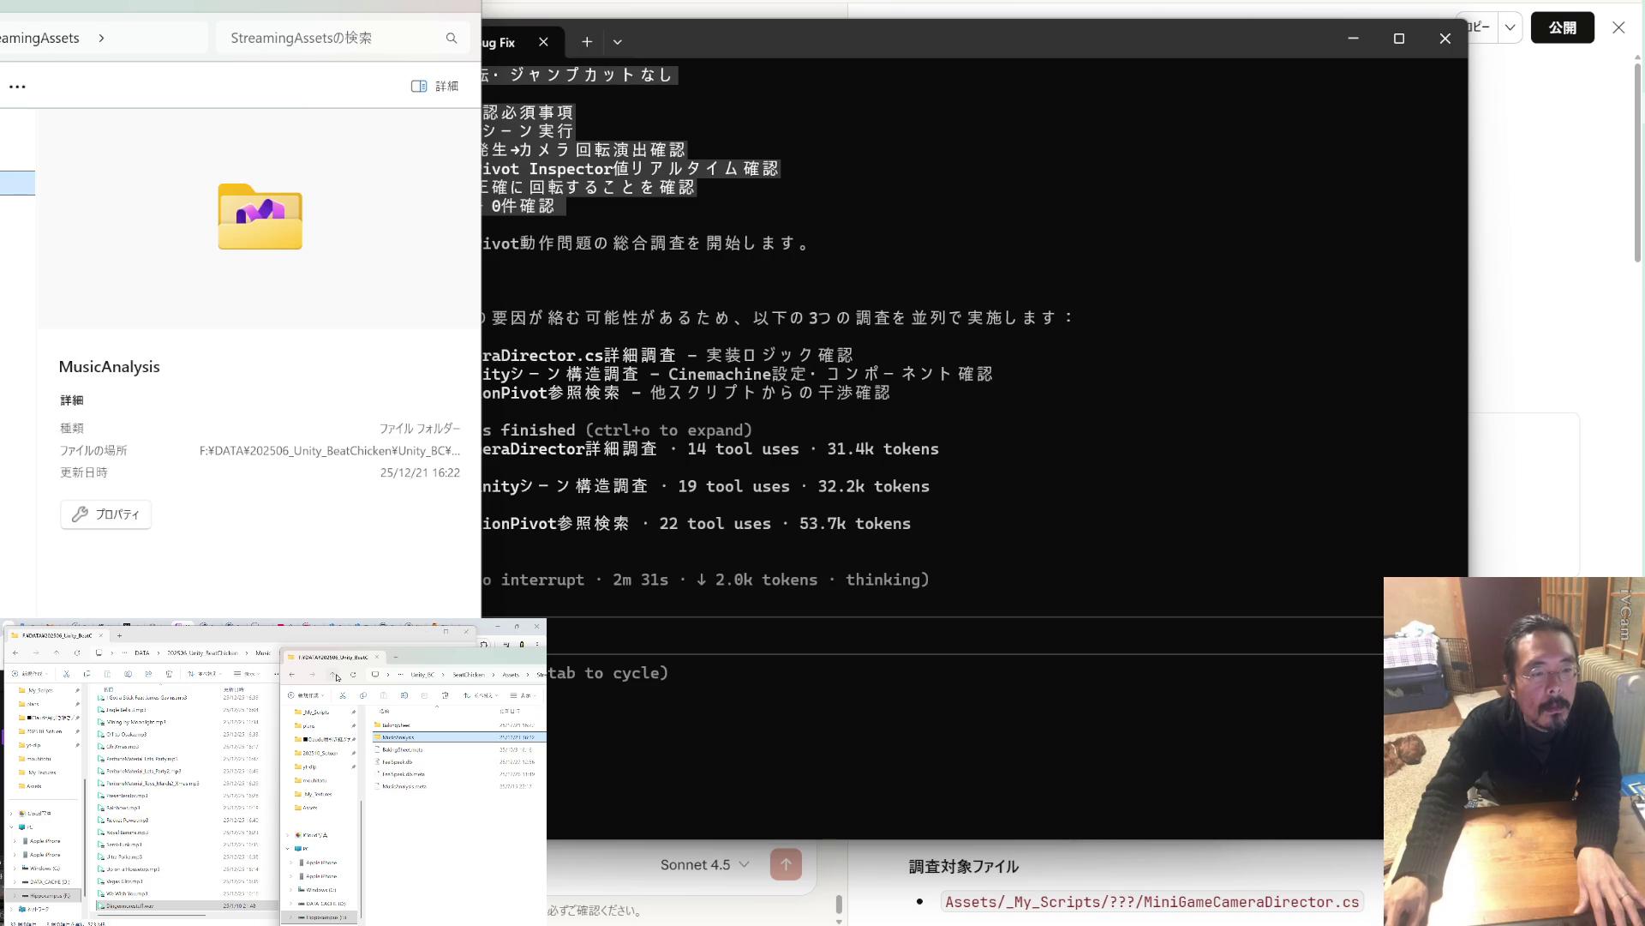
left_click(335, 676)
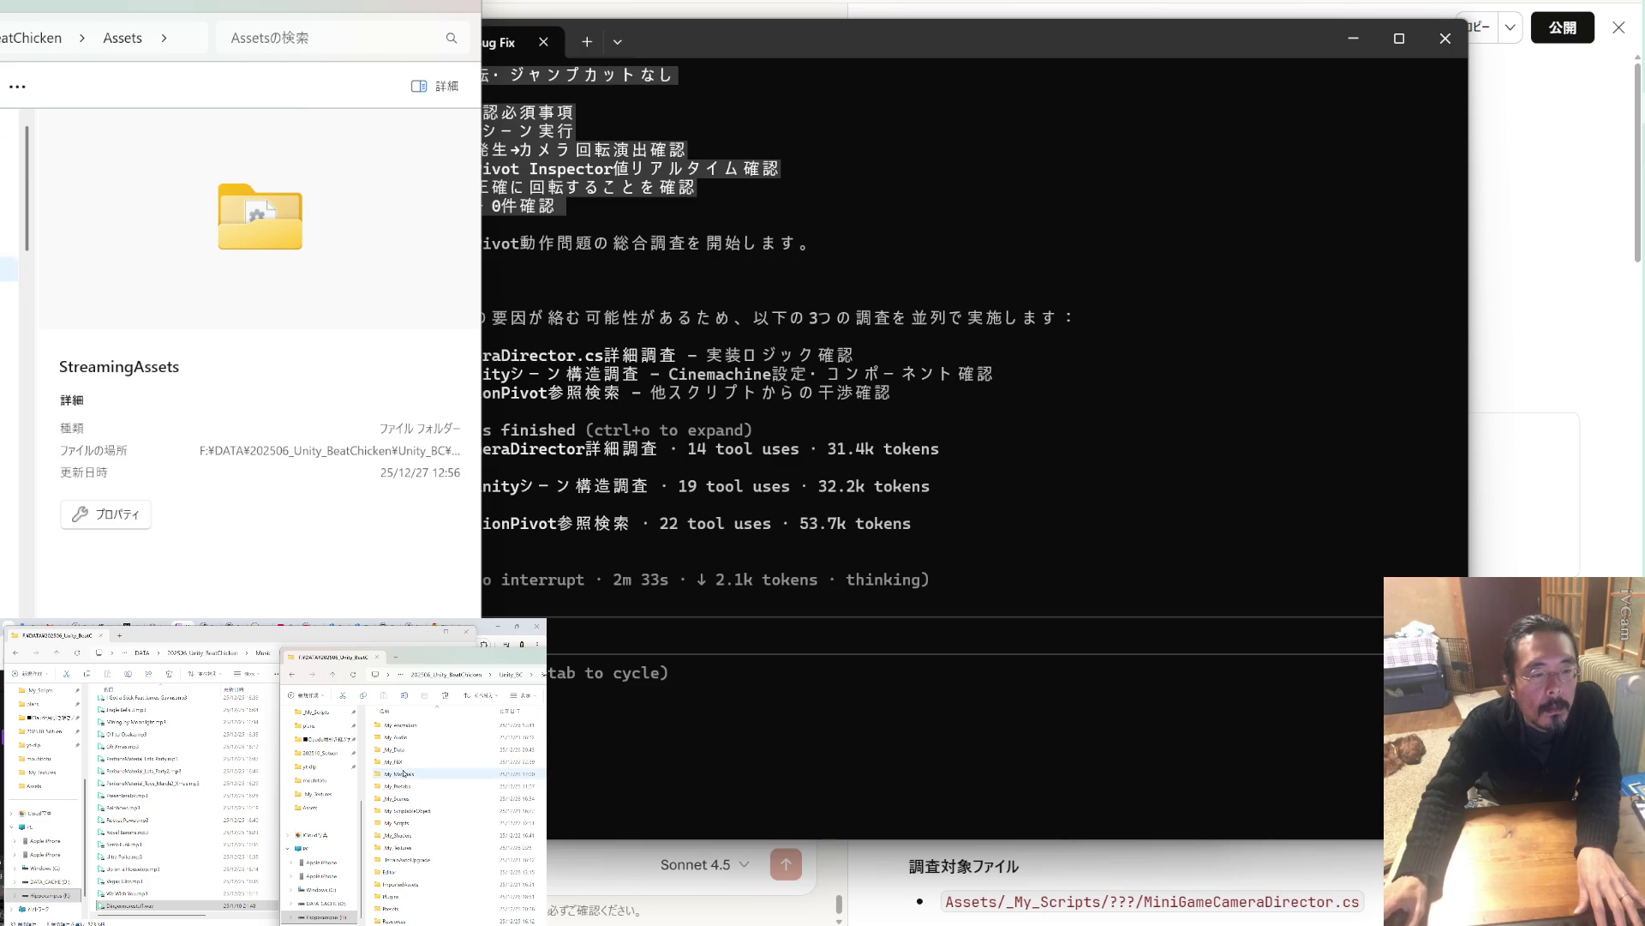
double_click(403, 738)
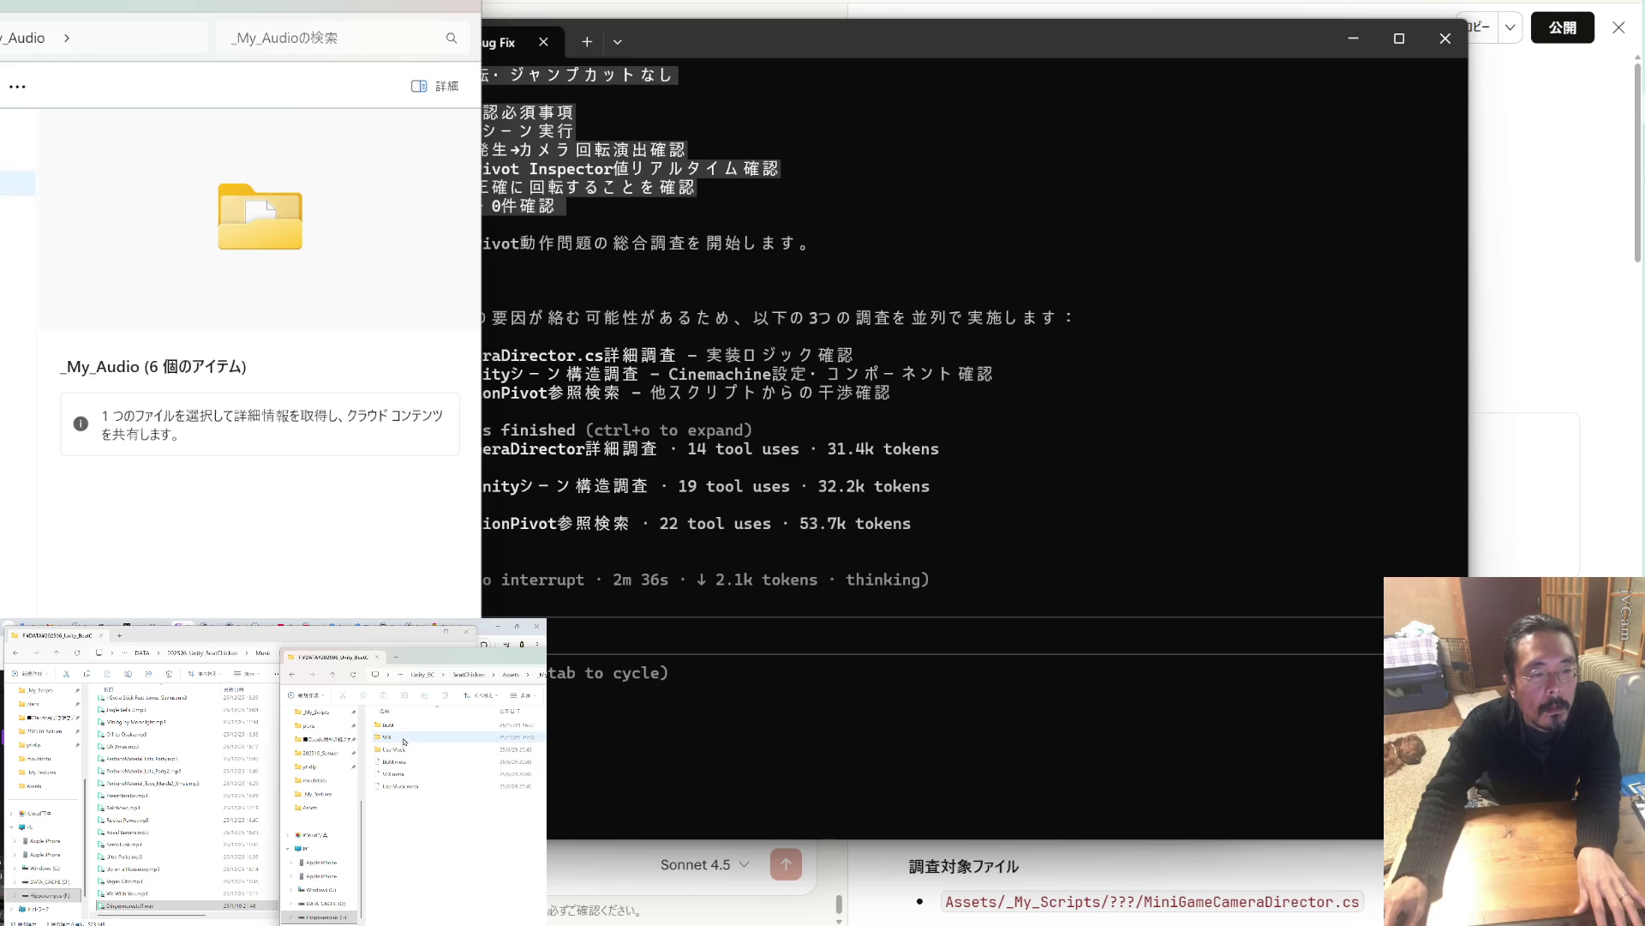
double_click(394, 725)
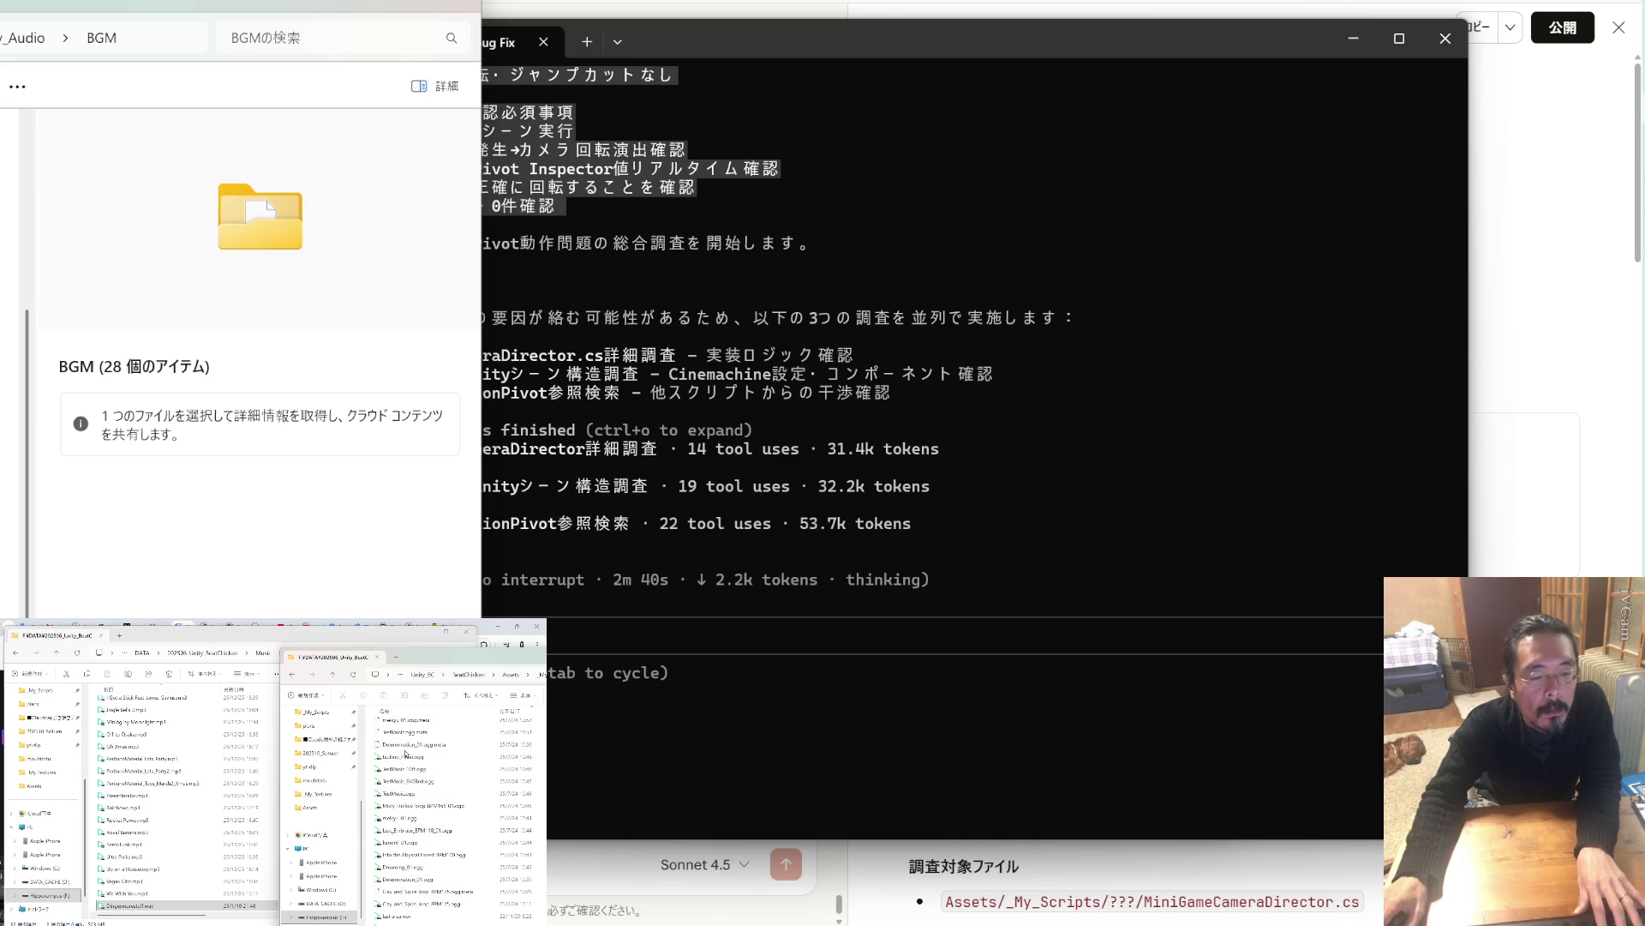
Copy all 32 BGM music files into the other folder window with a Ctrl-drag.
left_click_drag(437, 657, 443, 642)
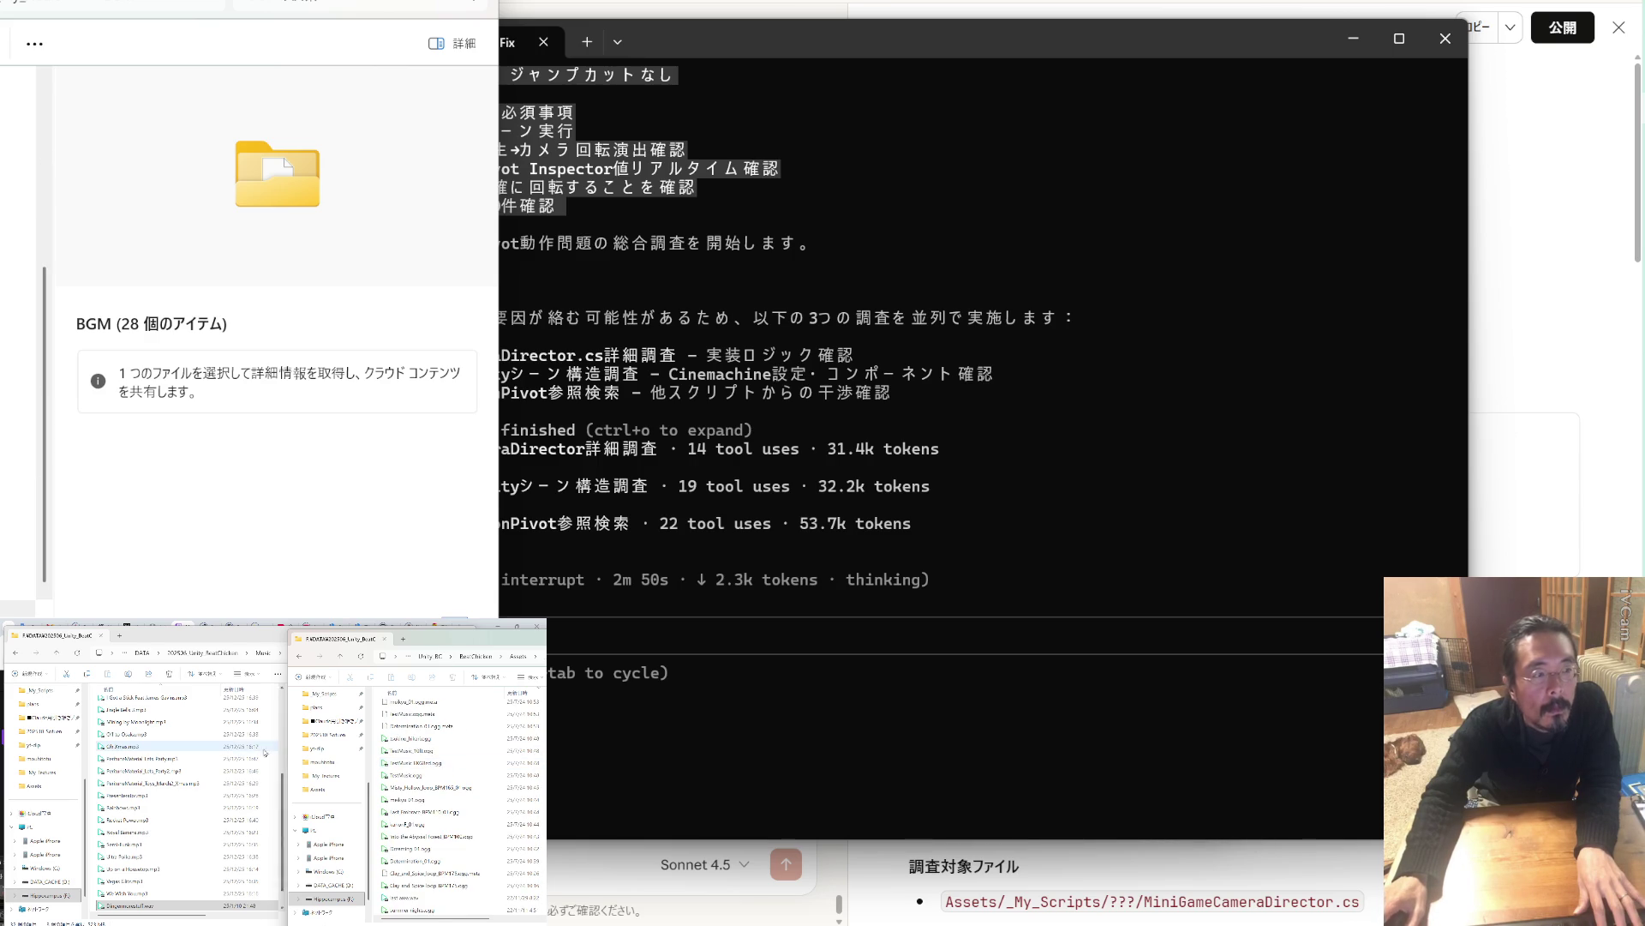
left_click(140, 734)
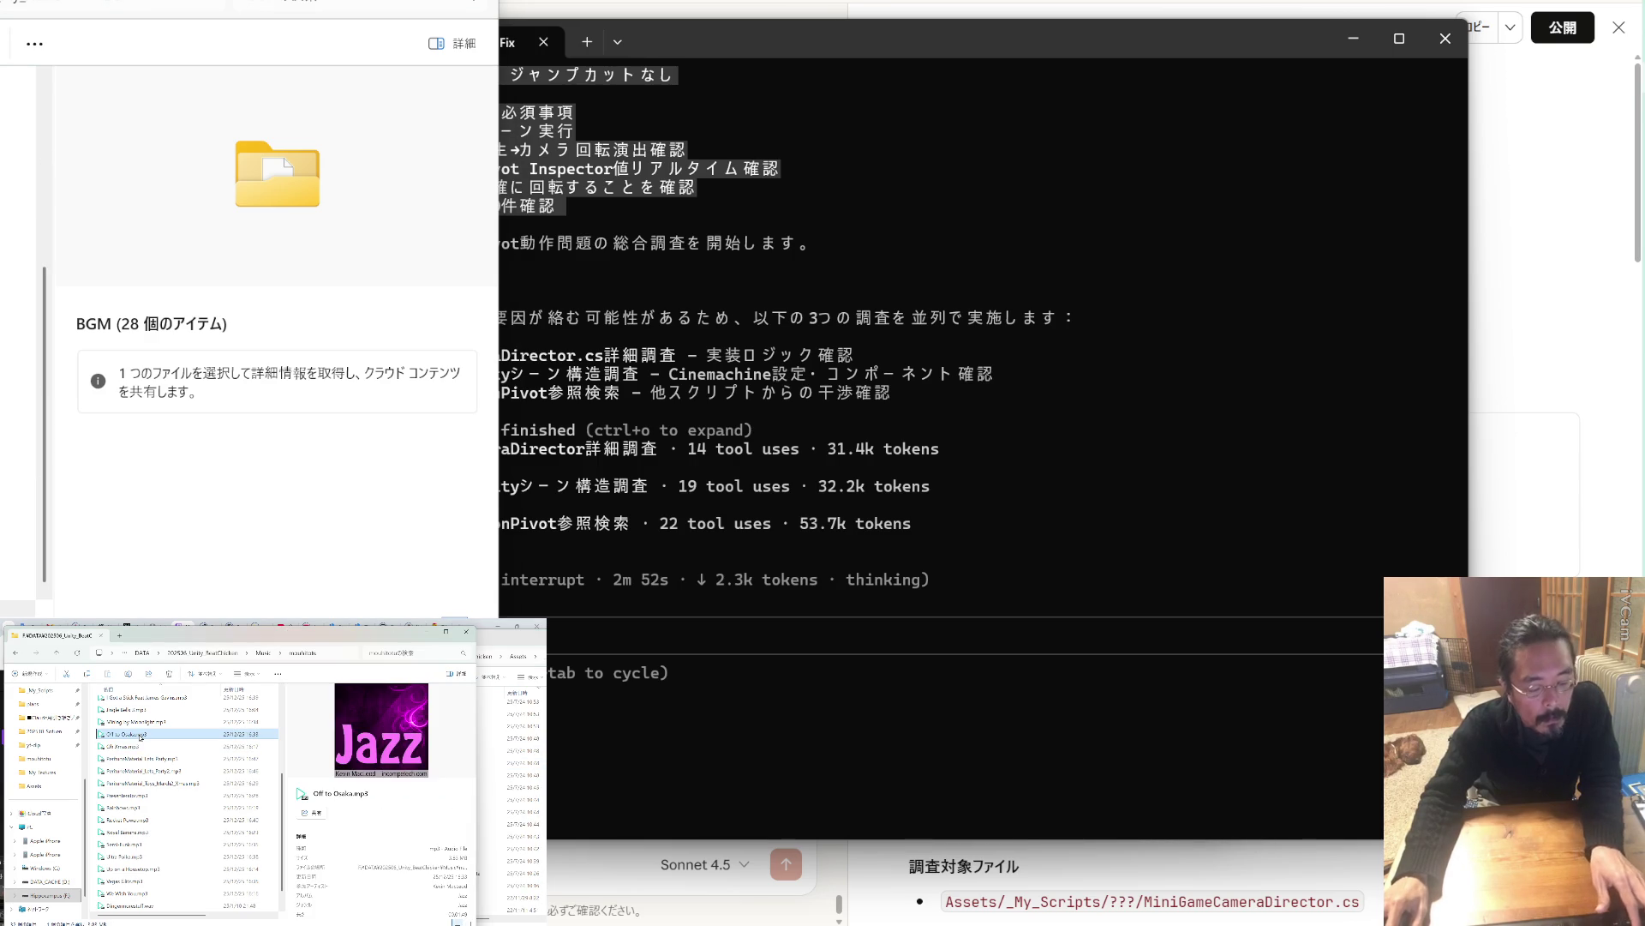
key("ctrl+a")
left_click_drag(185, 763, 515, 793)
key("ctrl")
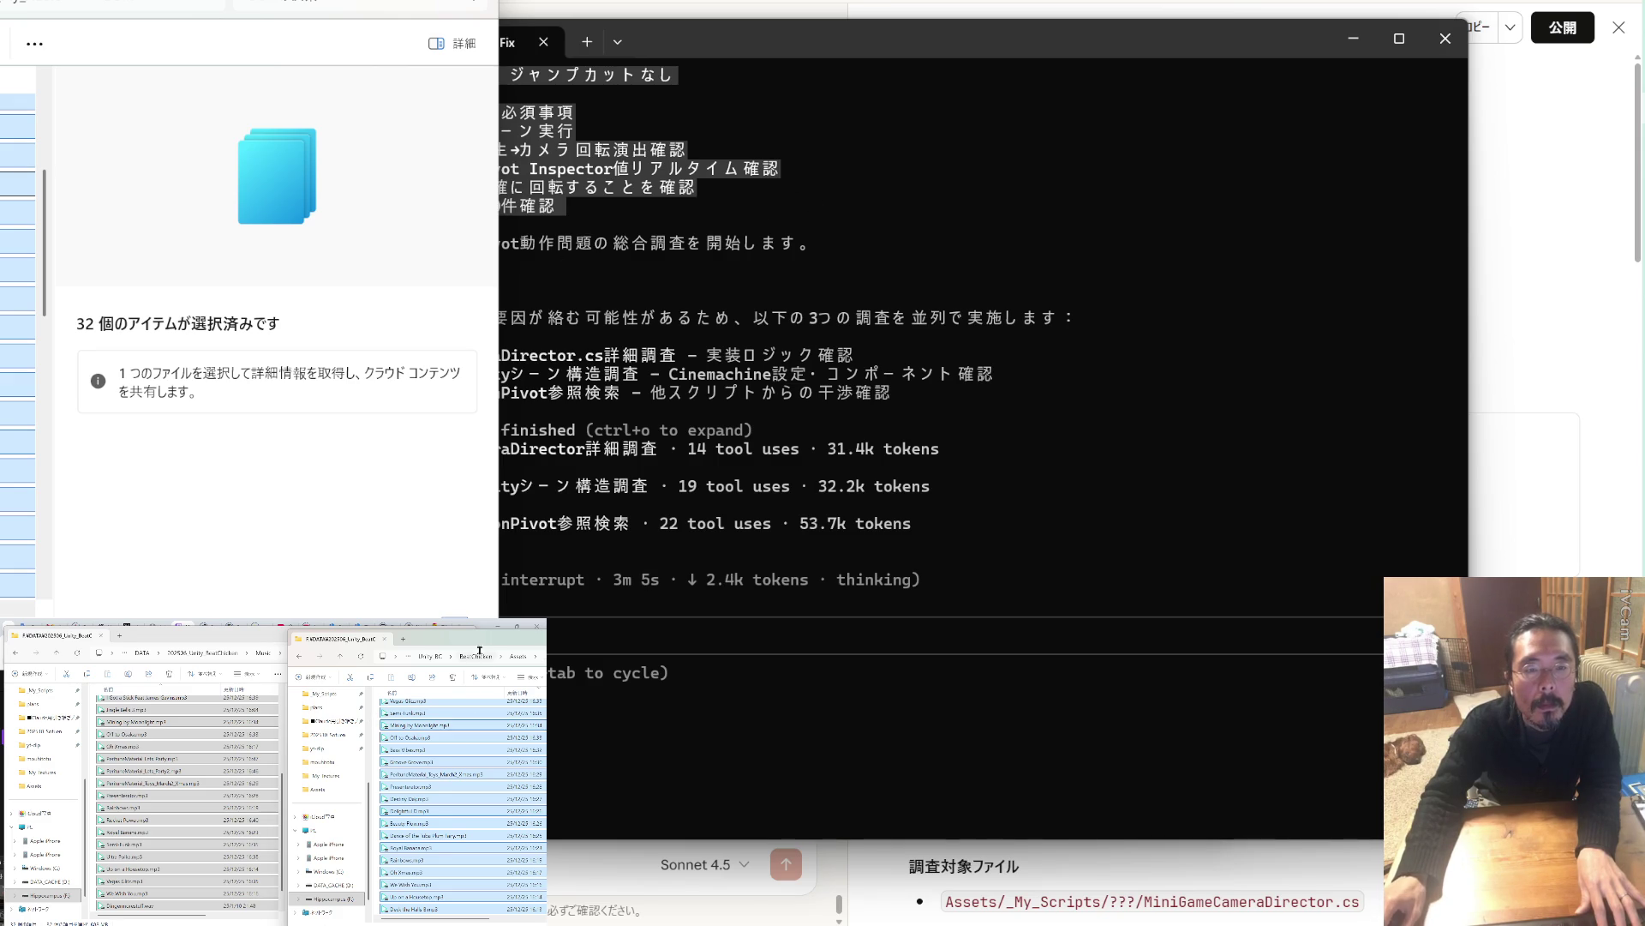
left_click(394, 663)
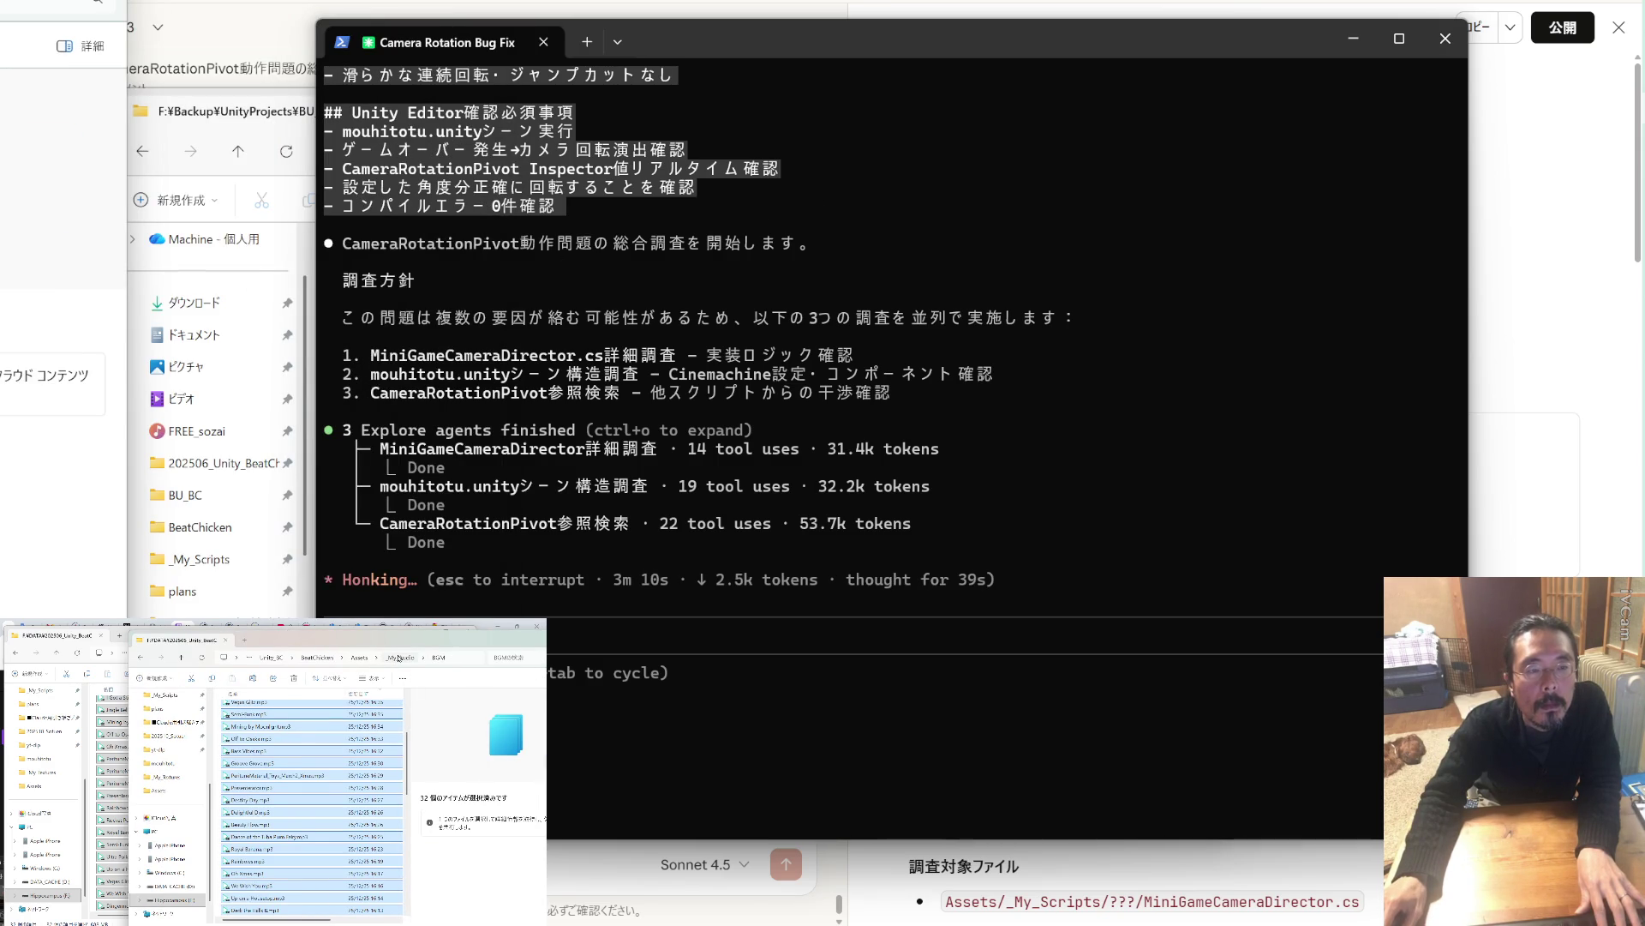
Browse up to 202506_Unity_BeatChicken and into Python_MusicAnalysis/beatchicken while Claude Code finishes.
left_click(316, 658)
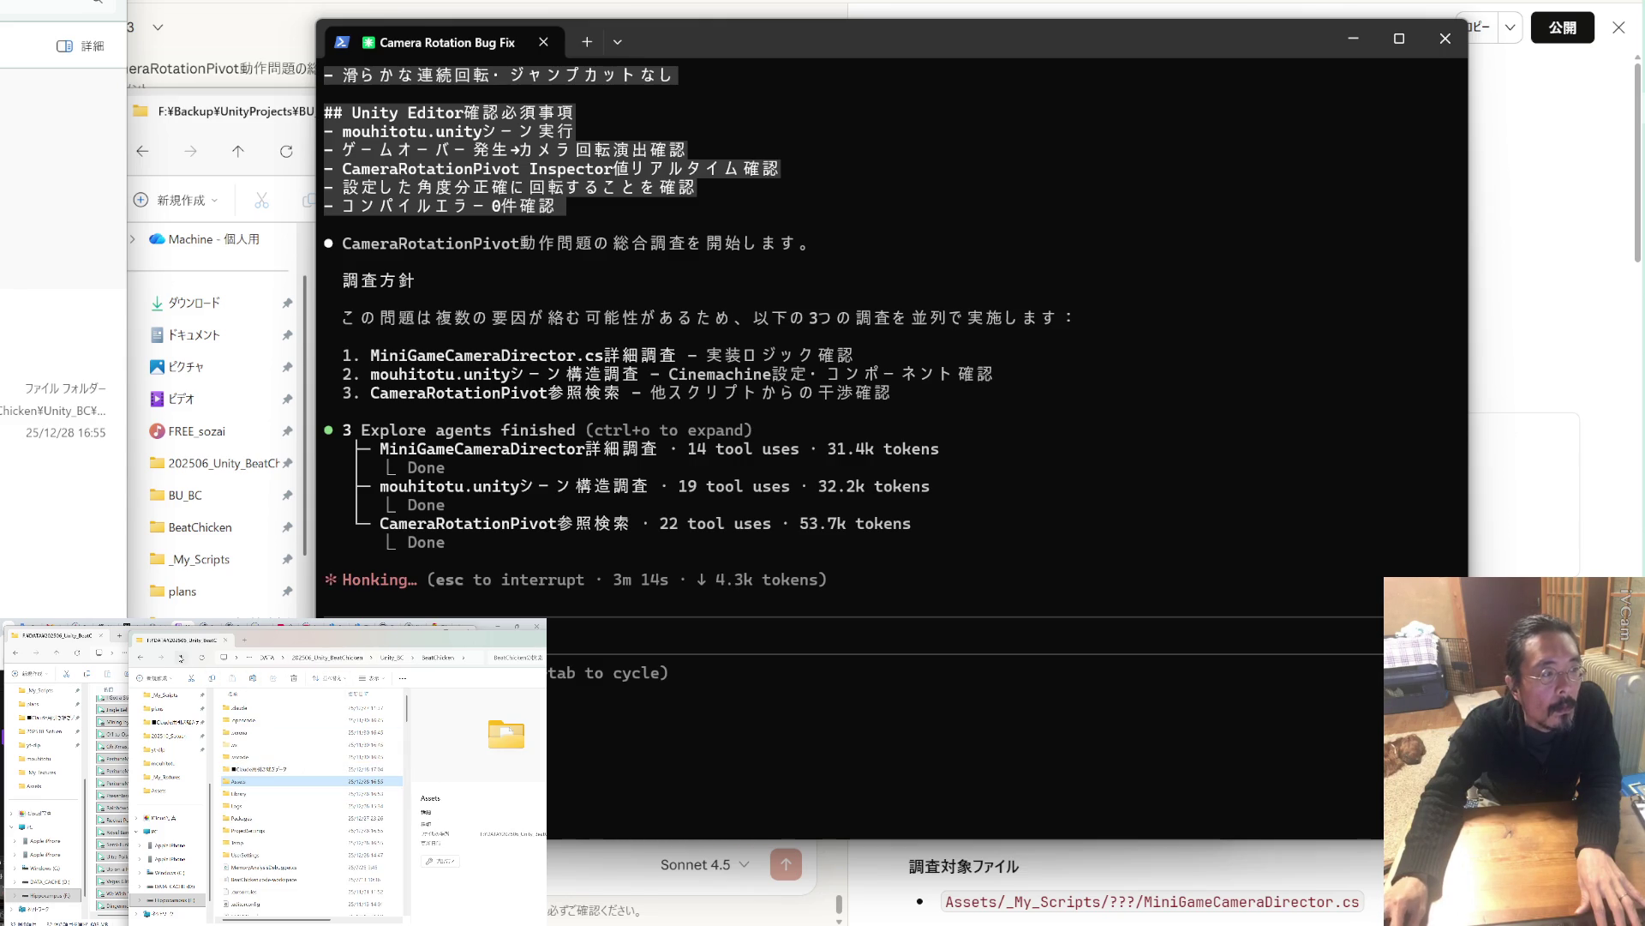
left_click(180, 658)
left_click(181, 658)
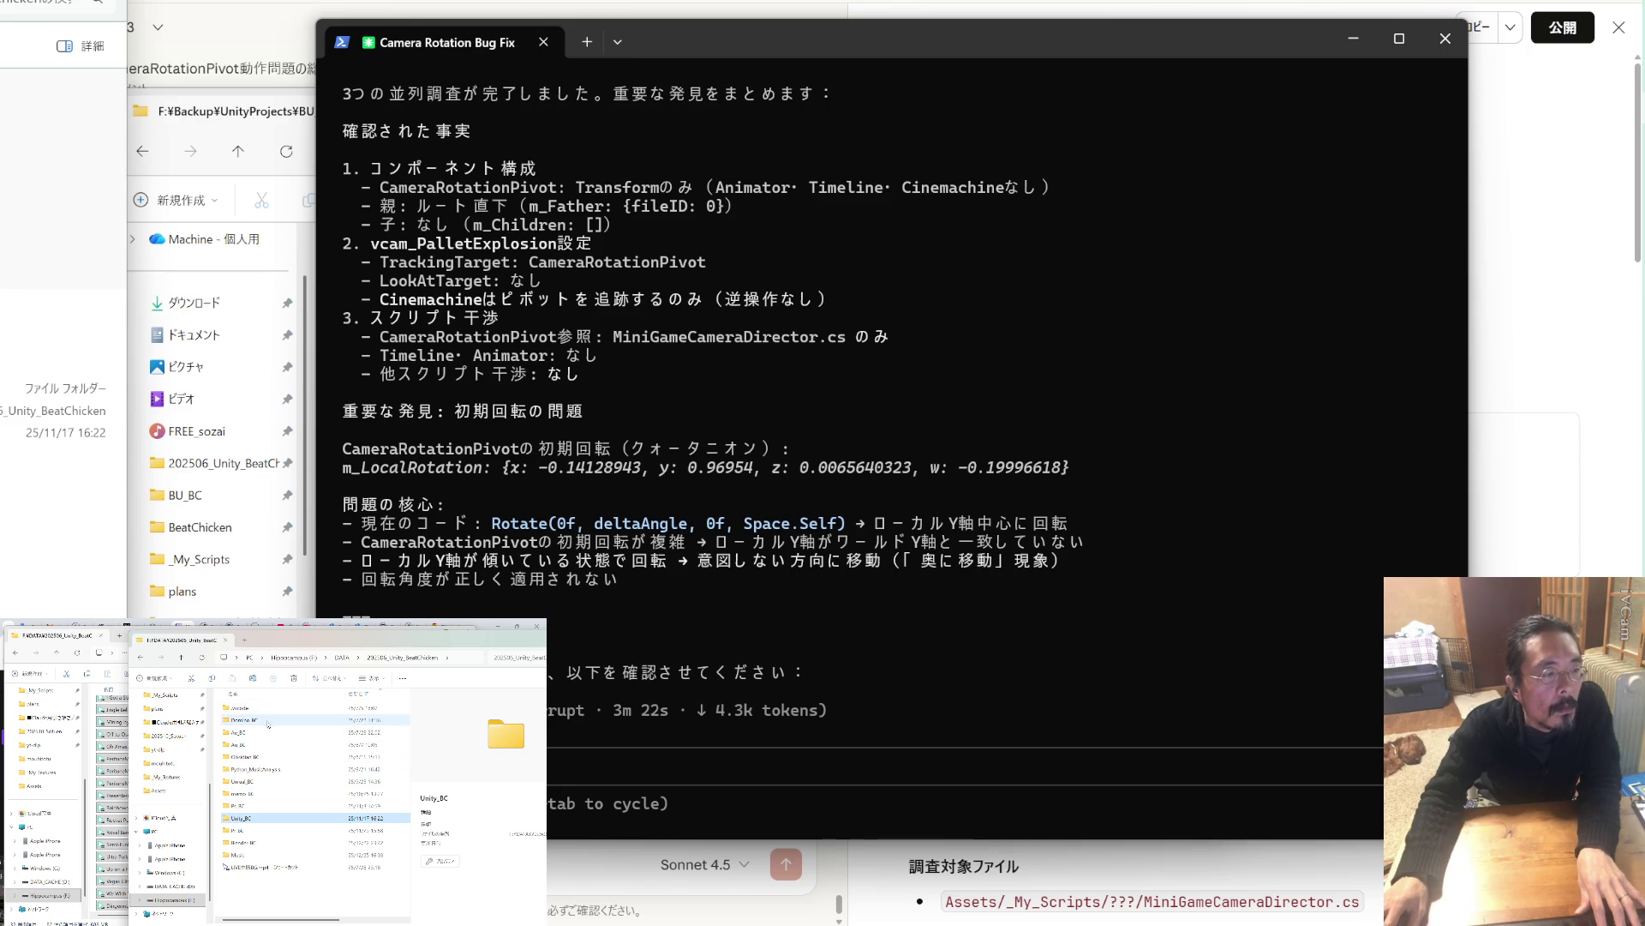
double_click(262, 769)
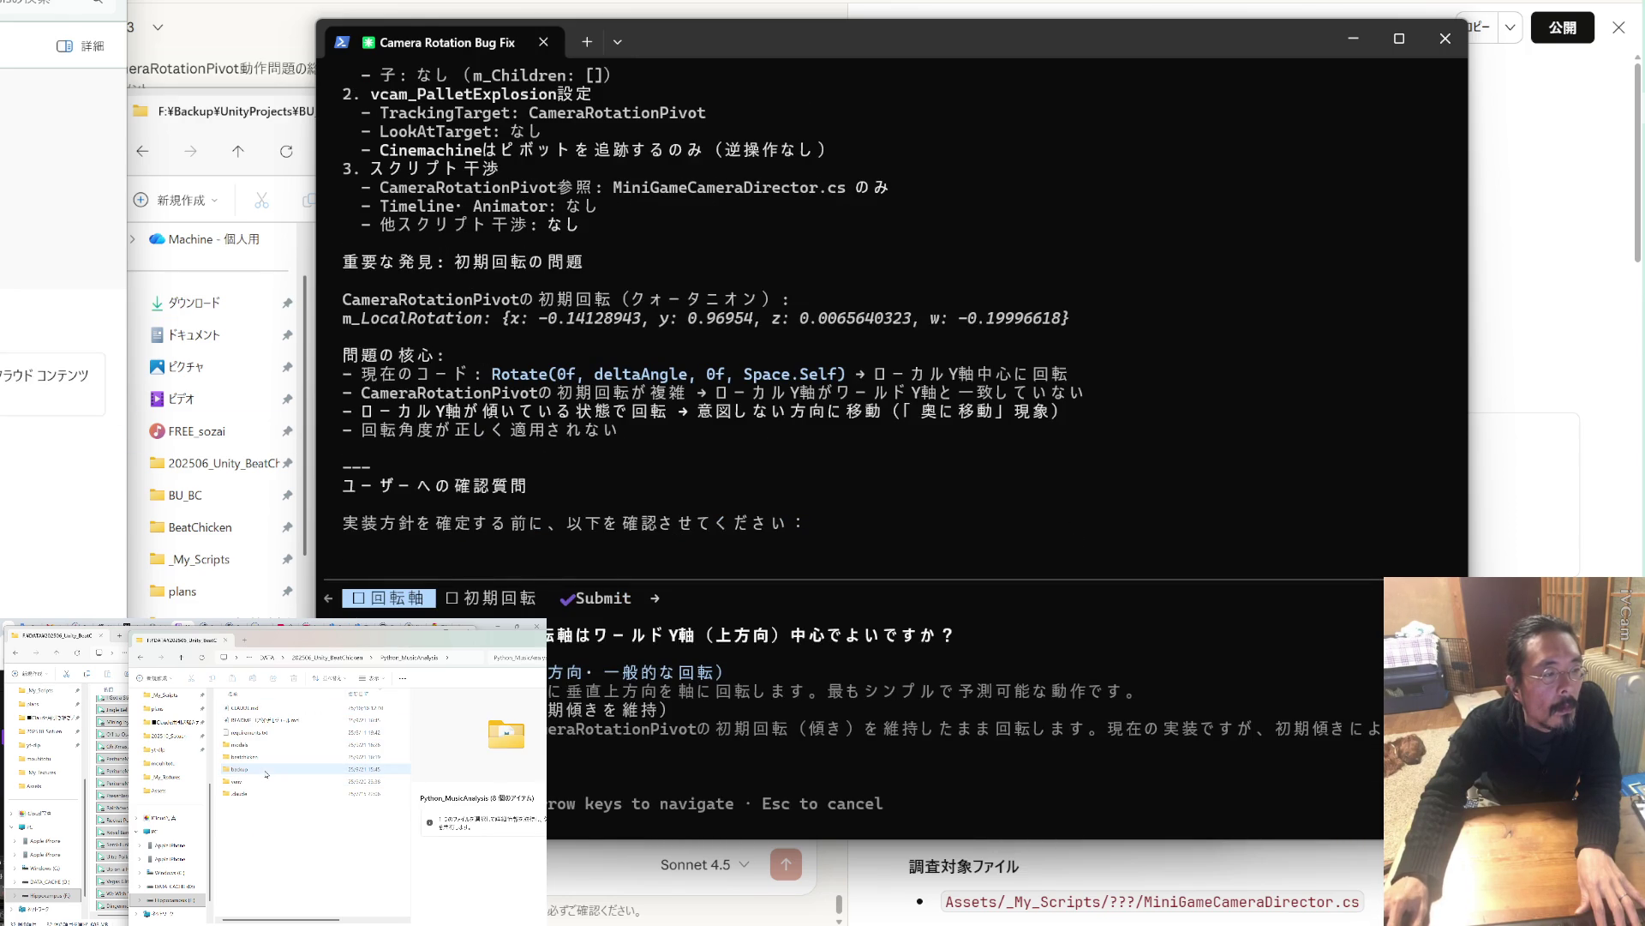
double_click(267, 758)
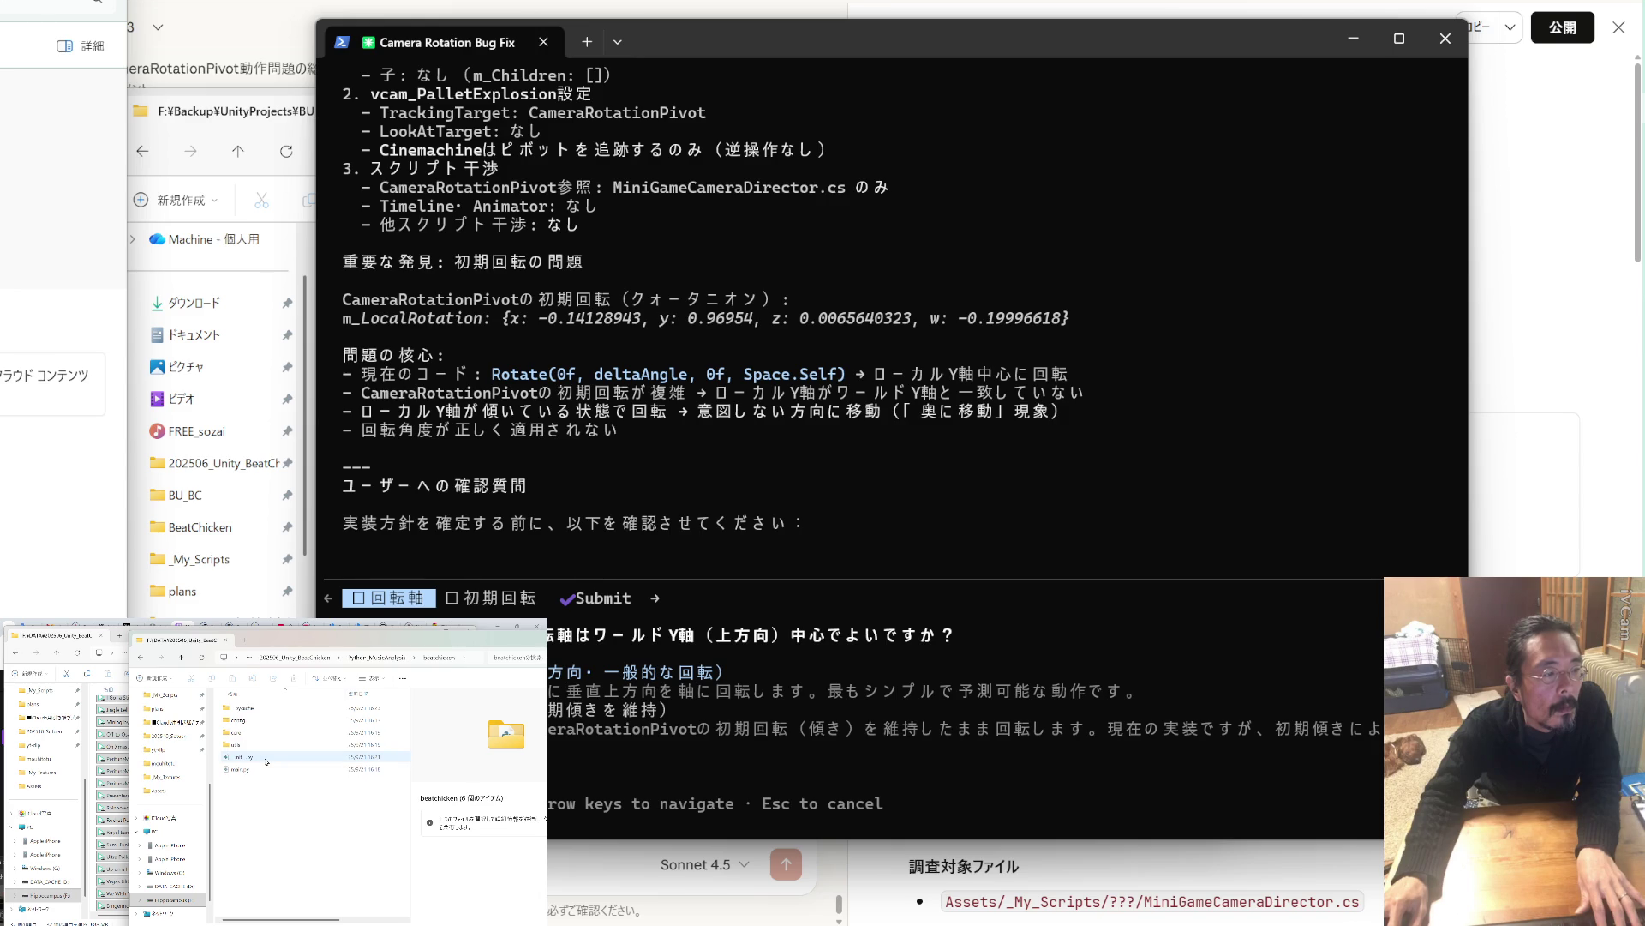
left_click(181, 656)
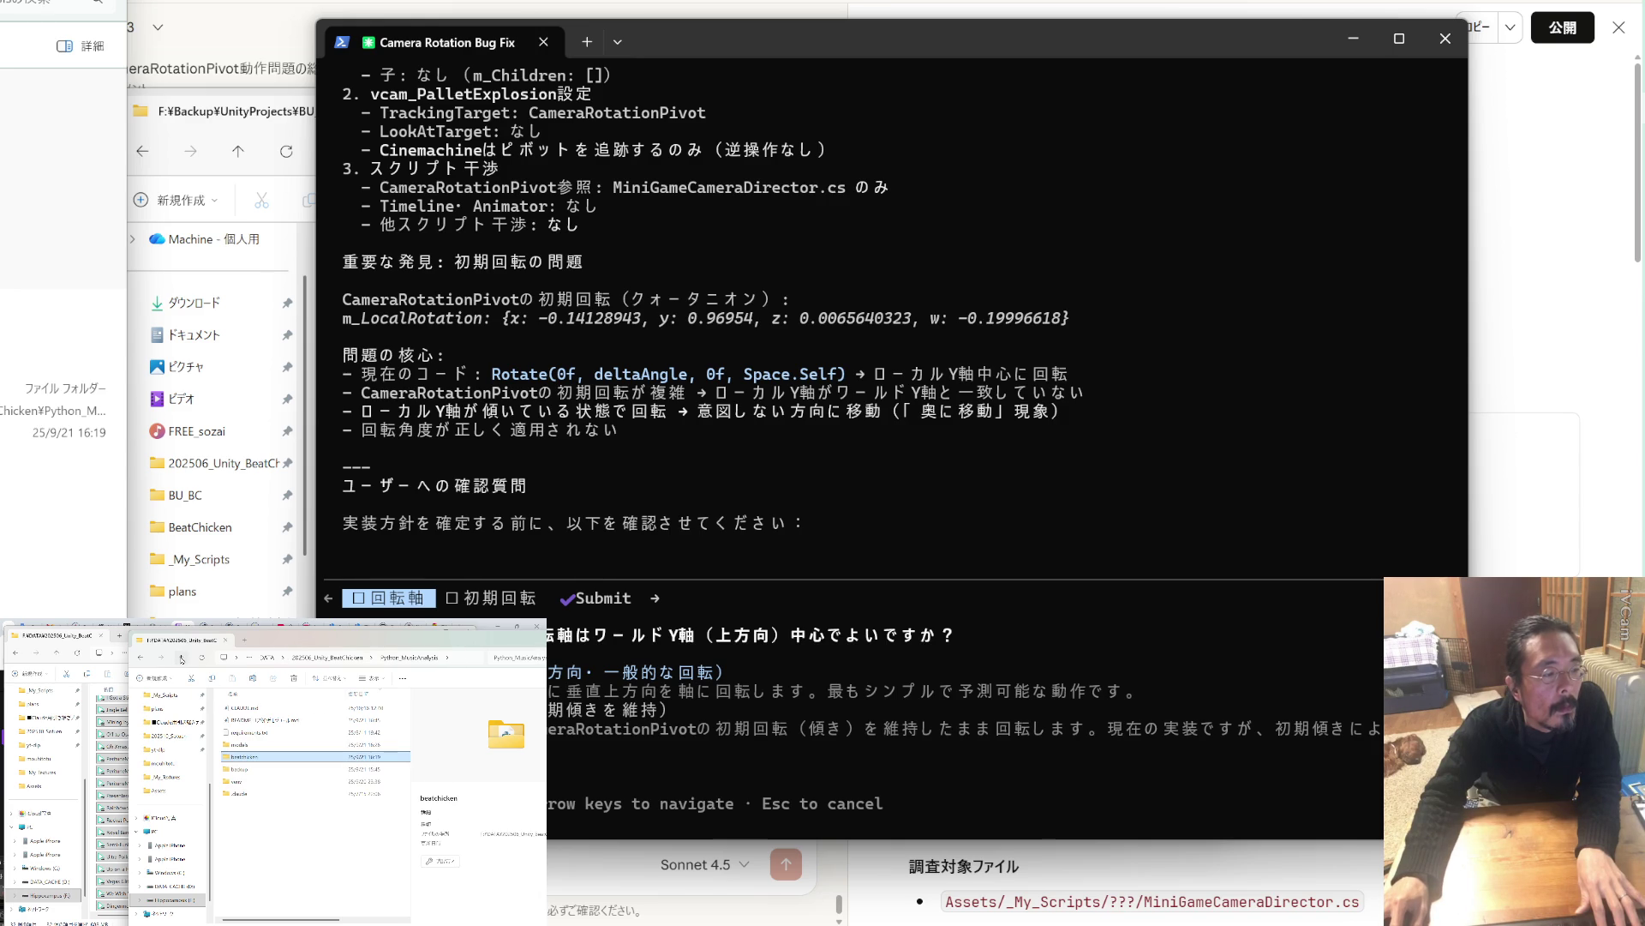
left_click(181, 658)
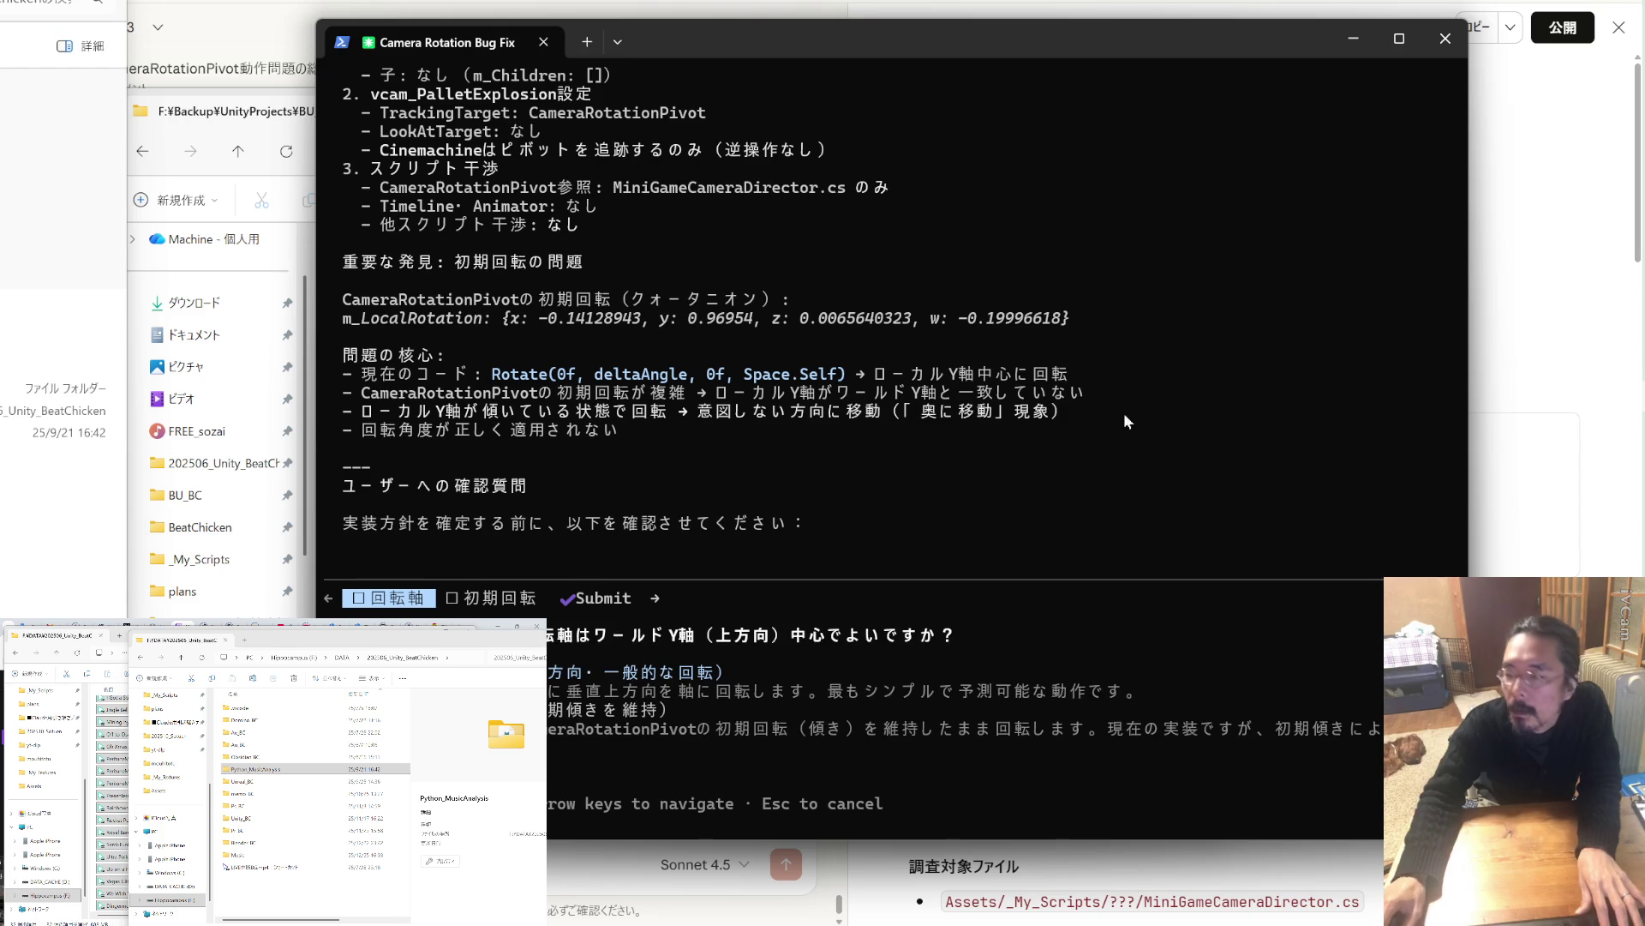
key("alt+Tab")
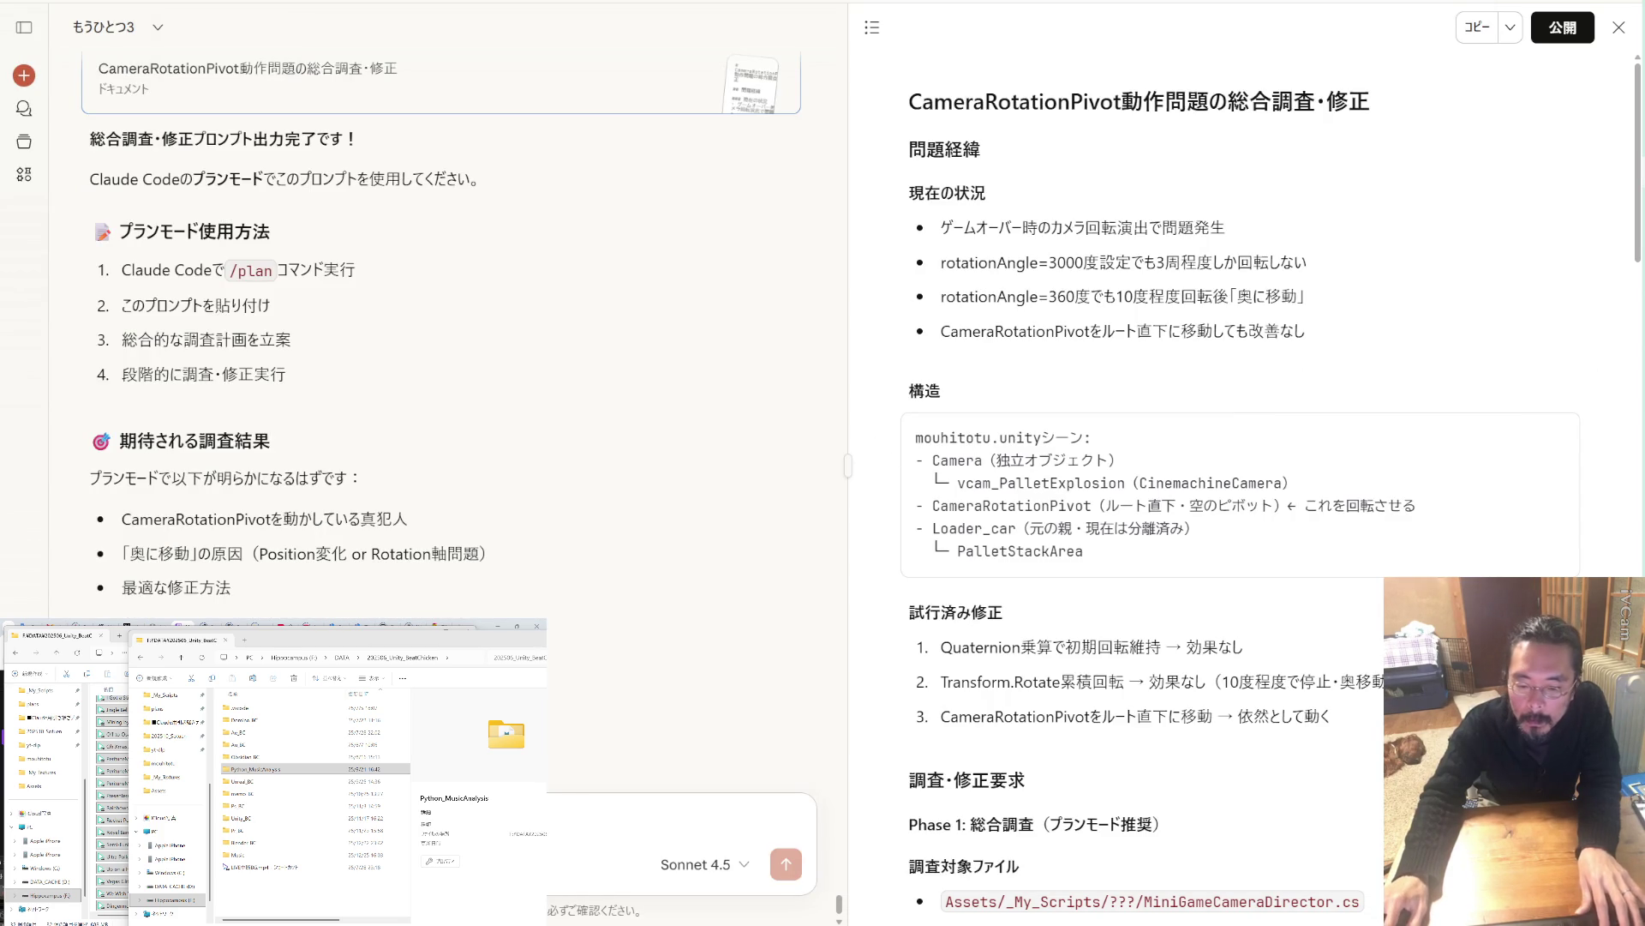
Ask Claude whether world Y-axis rotation suits the circling Matrix-style camera move, then switch to Visual Studio.
key("ctrl+v")
key("shift+Return")
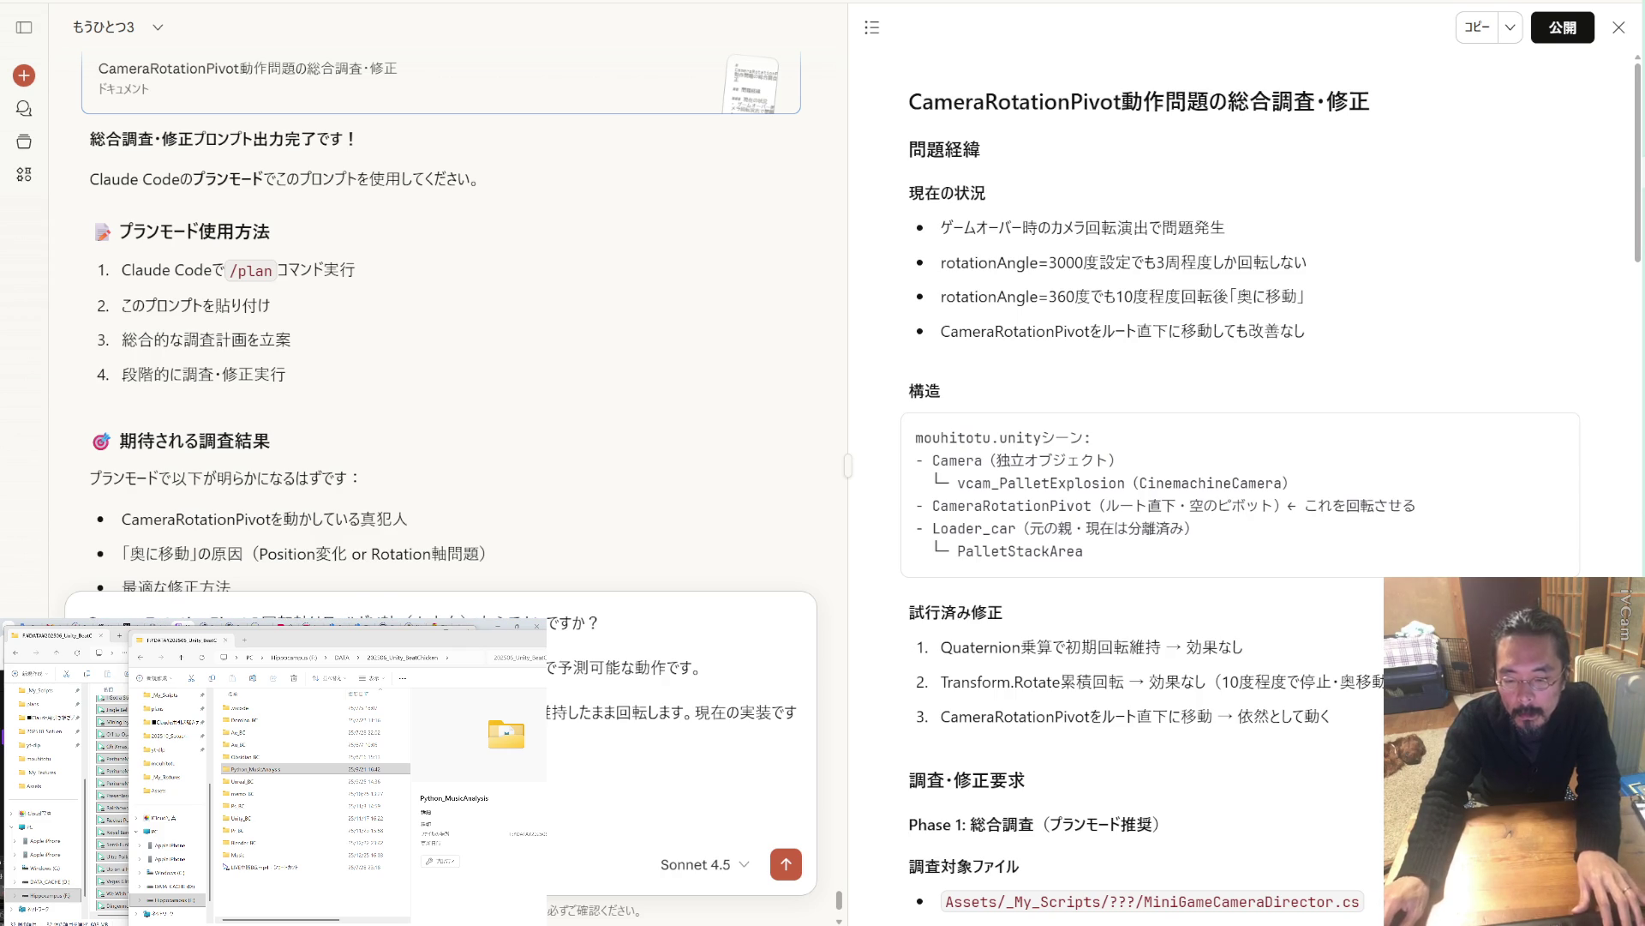
type("な回転)")
type("でいいですか")
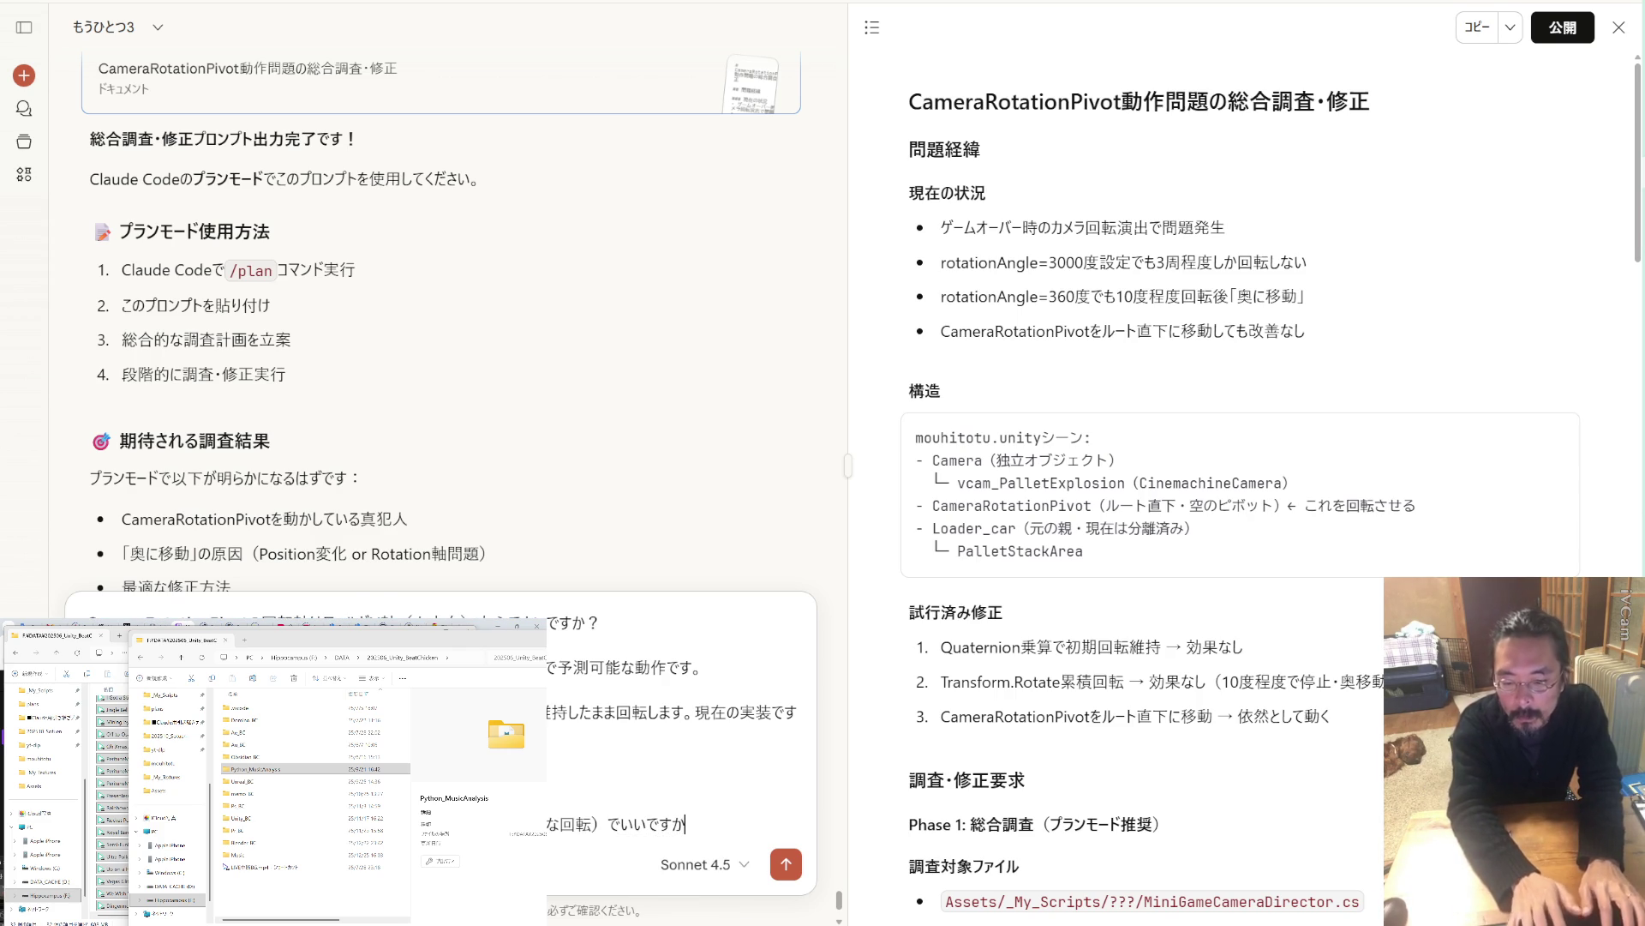
key("Return")
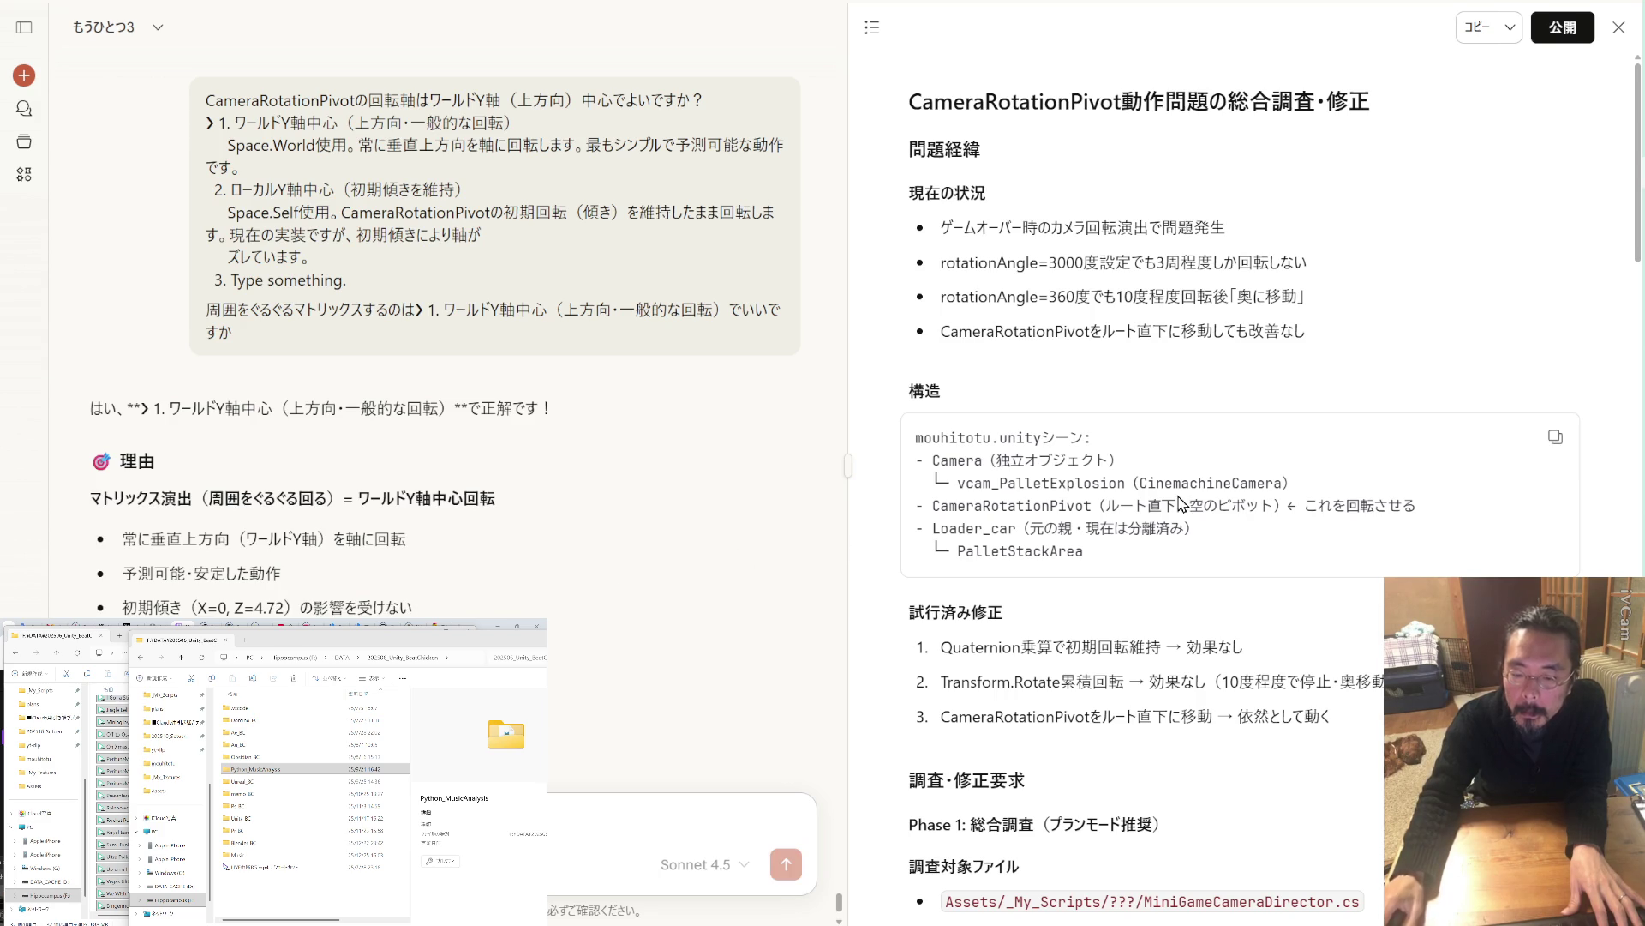
key("alt+Tab")
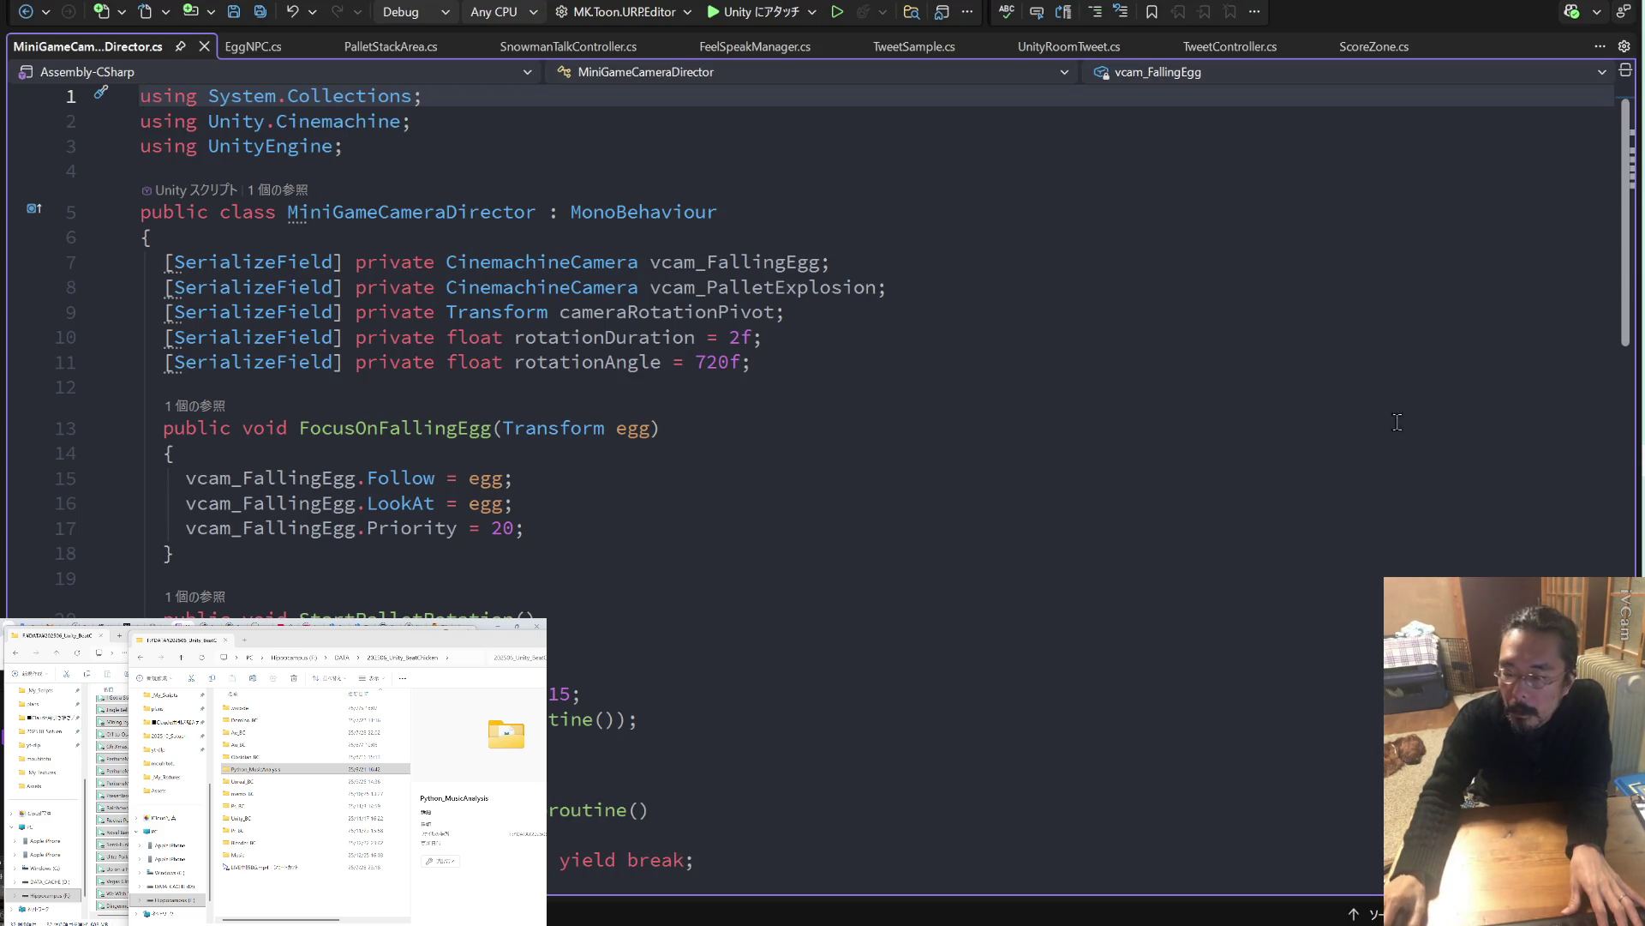
Answer Claude Code with world Y-axis rotation and no initial tilt, submit, then return to VS Code.
key("alt+Tab")
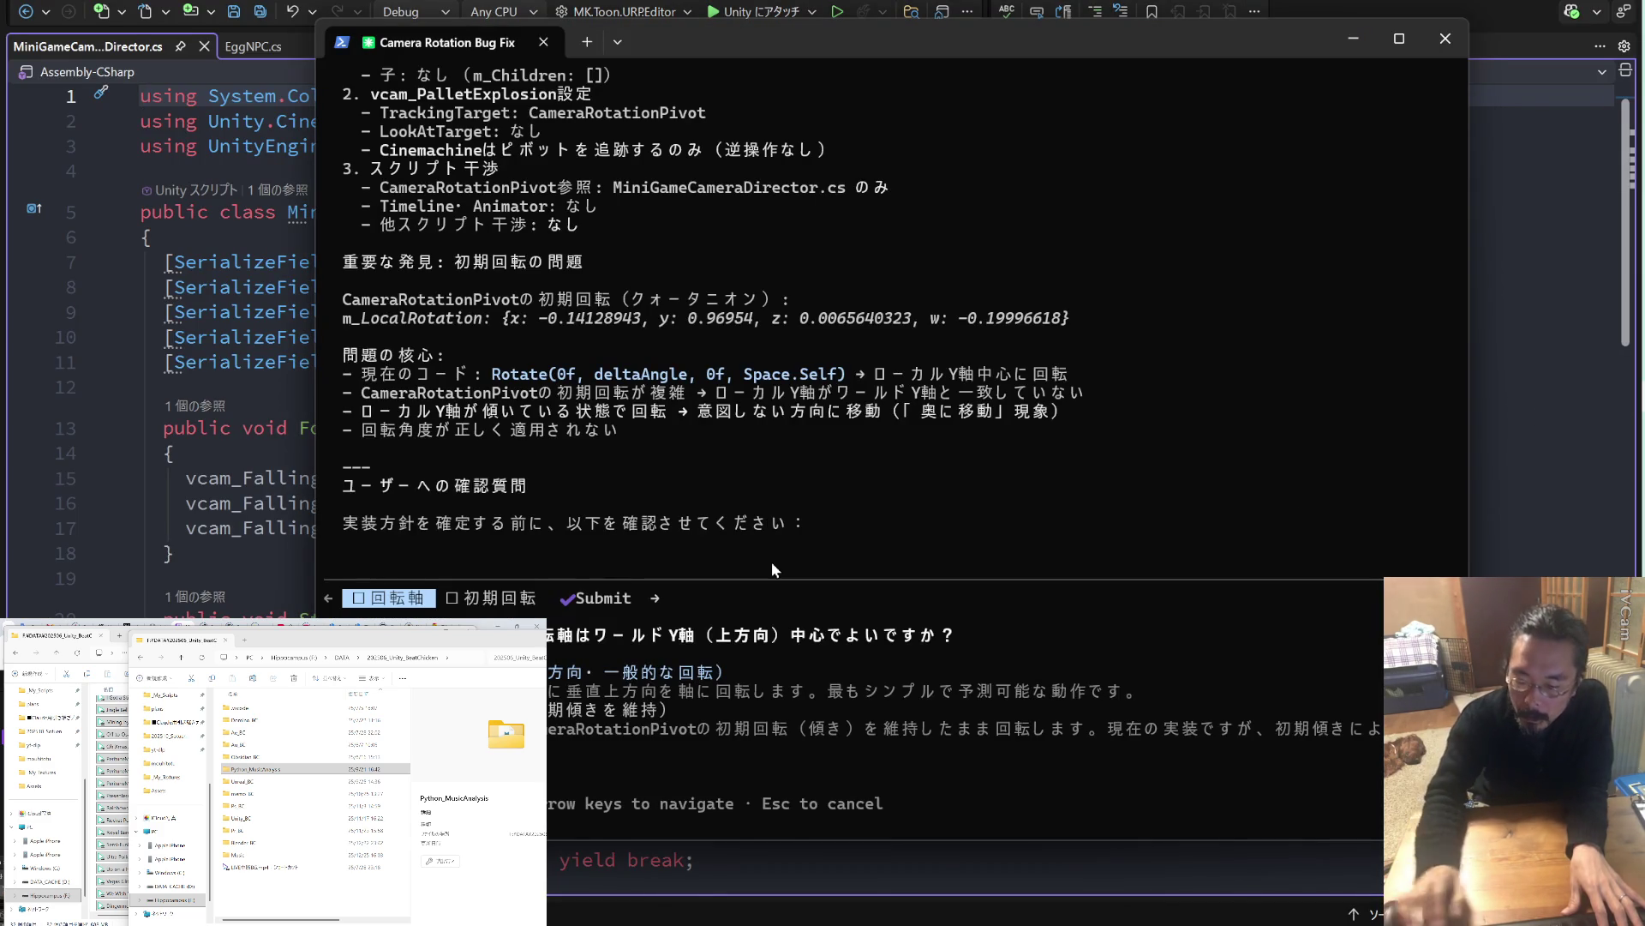
key("Return")
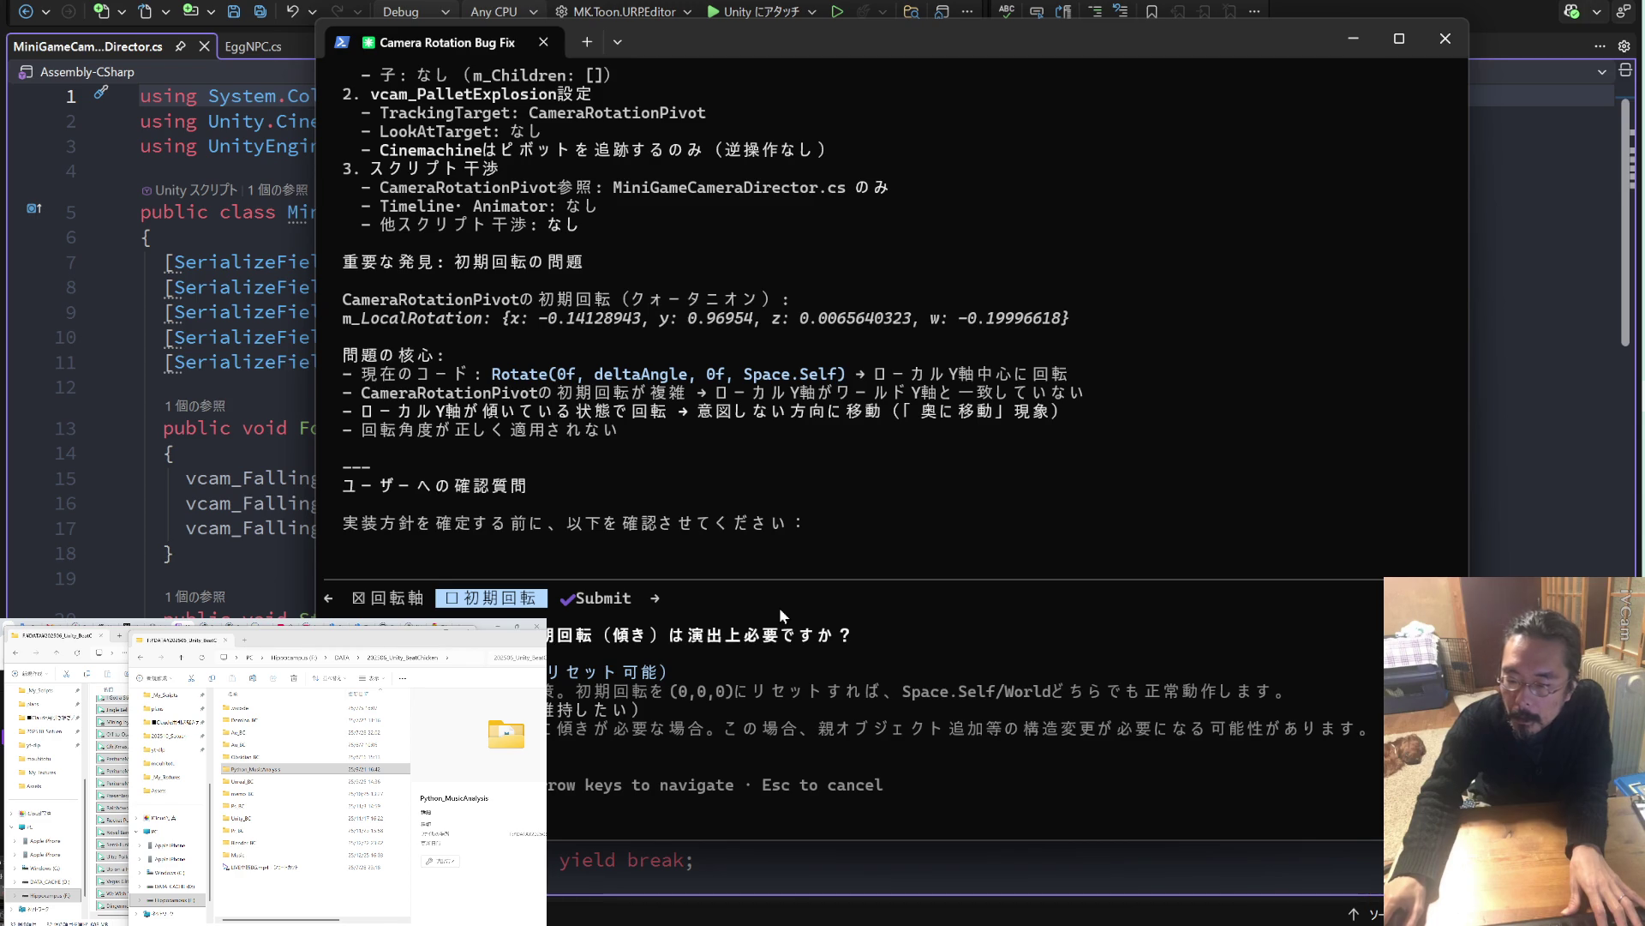
key("Return")
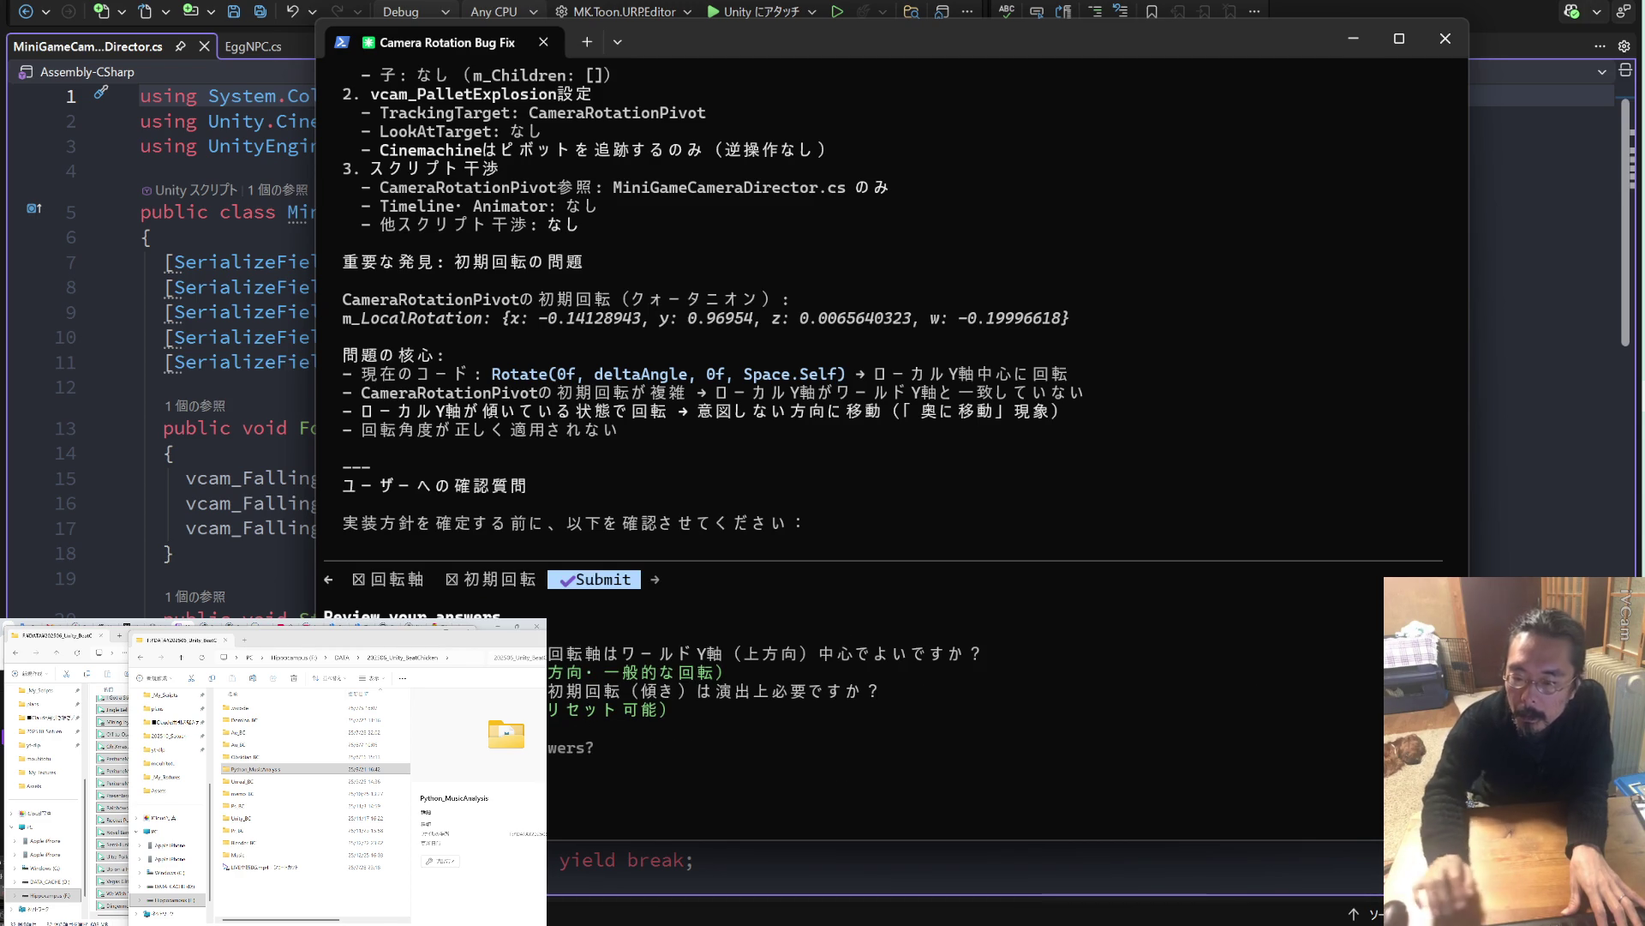
key("Return")
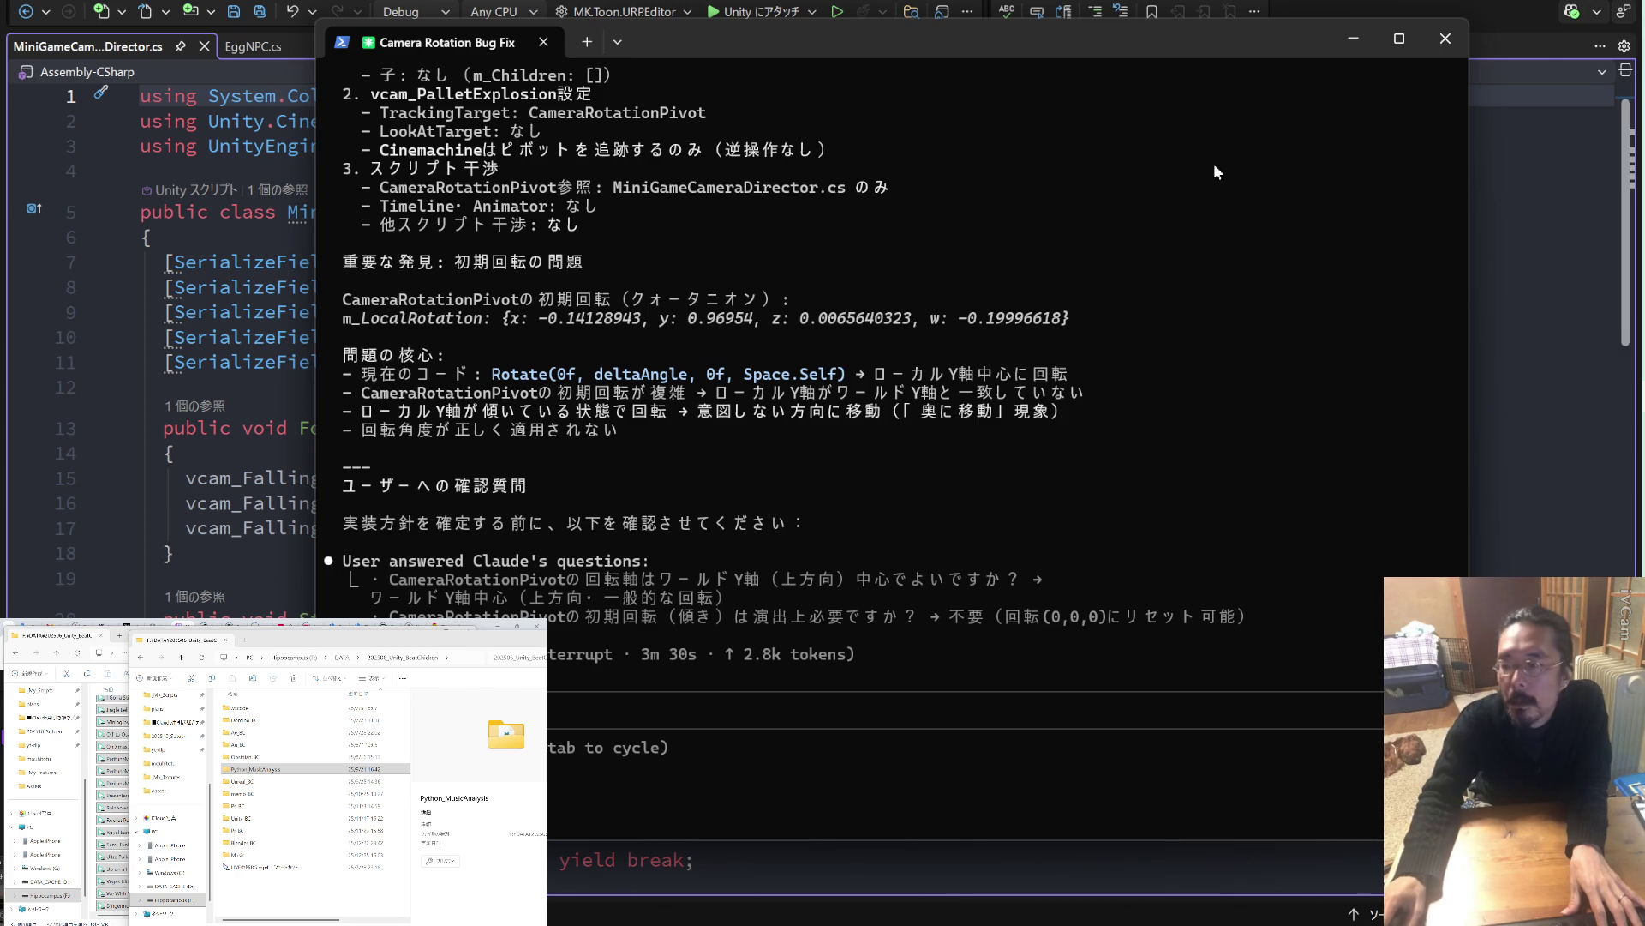
key("alt+Tab")
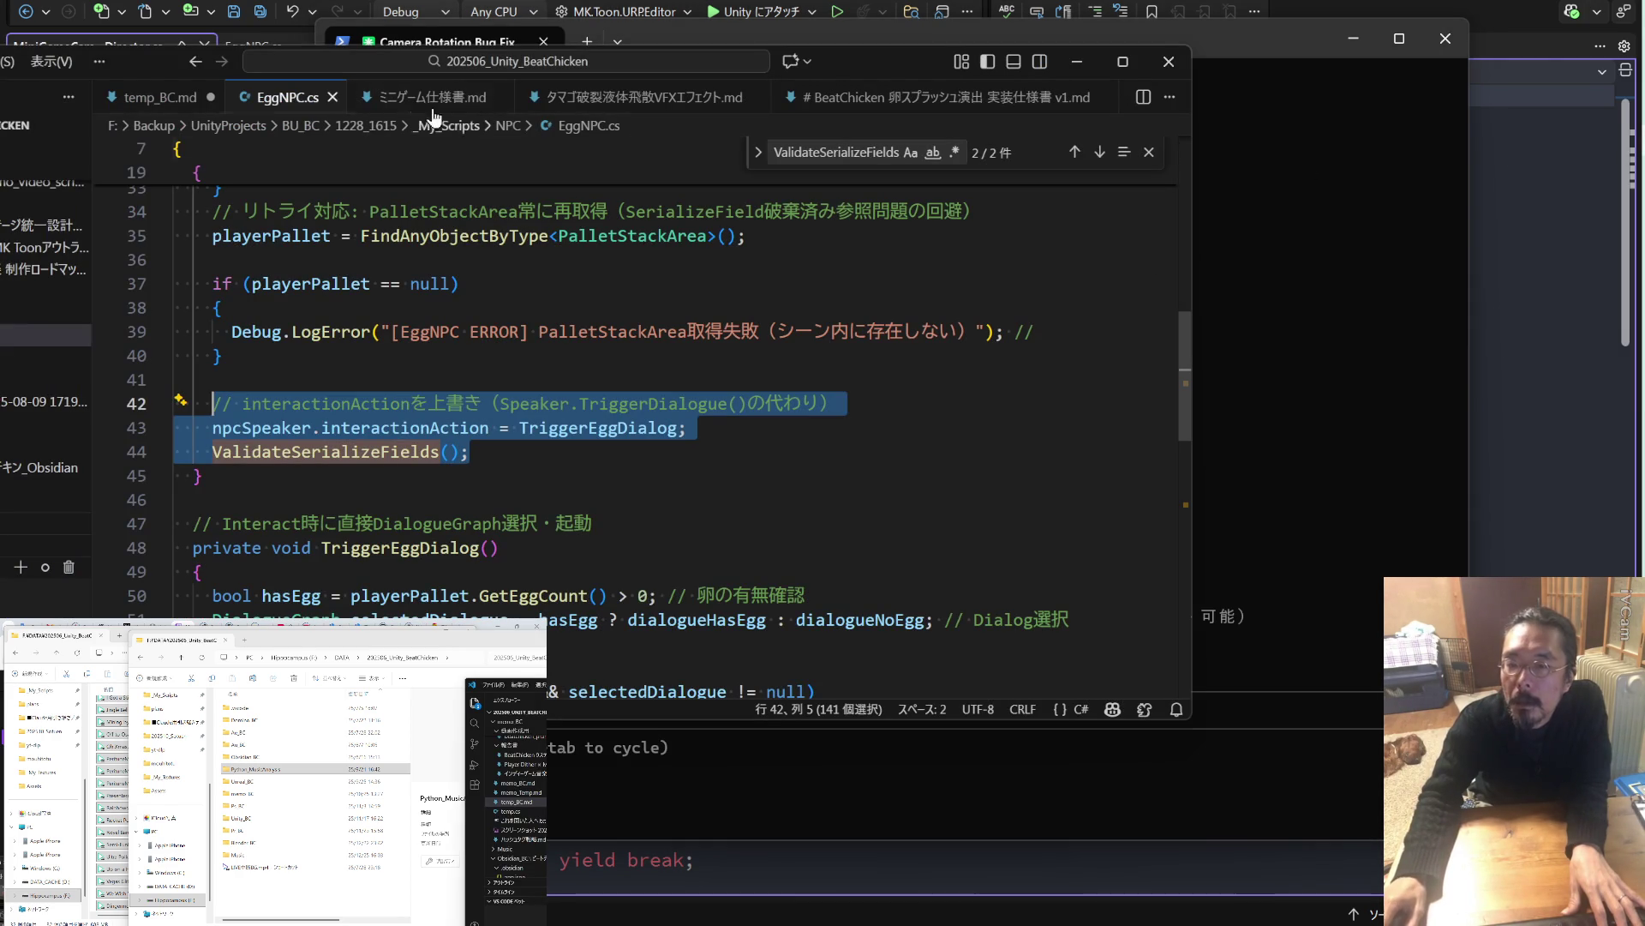
Close EggNPC.cs, delete the old Matrix, snowman and camera notes from temp_BC.md, and save it.
left_click(333, 97)
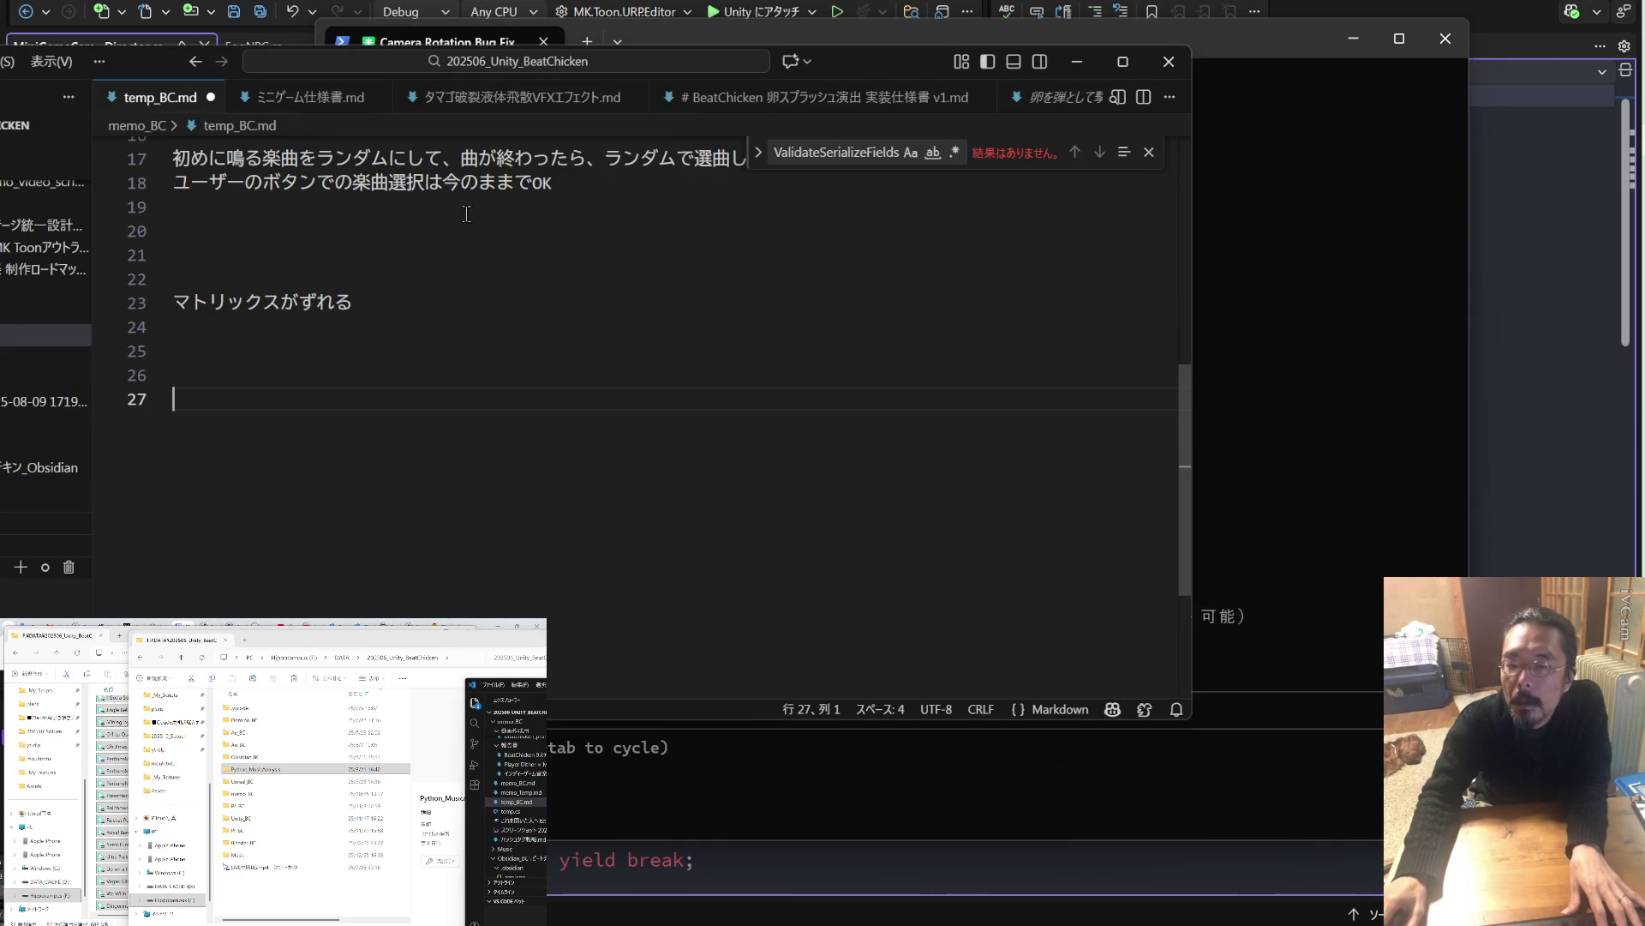
mouse_move(476, 398)
left_mouse_down()
mouse_move(368, 377)
mouse_move(147, 281)
left_mouse_up()
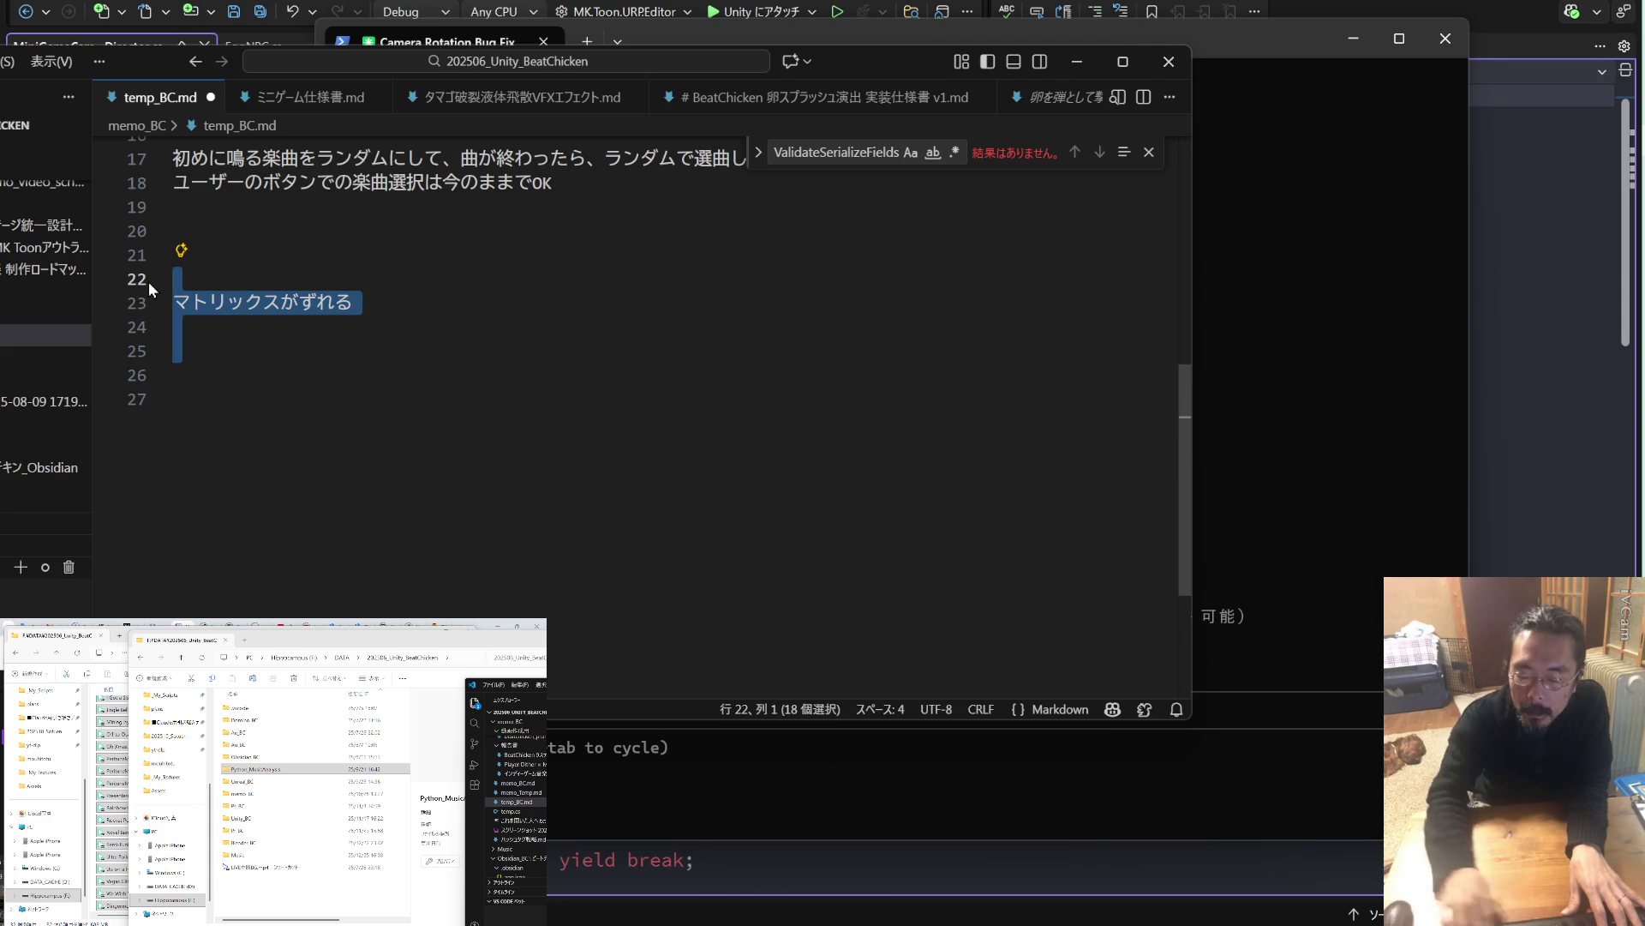
key("BackSpace")
scroll(289, 341, "up", 7)
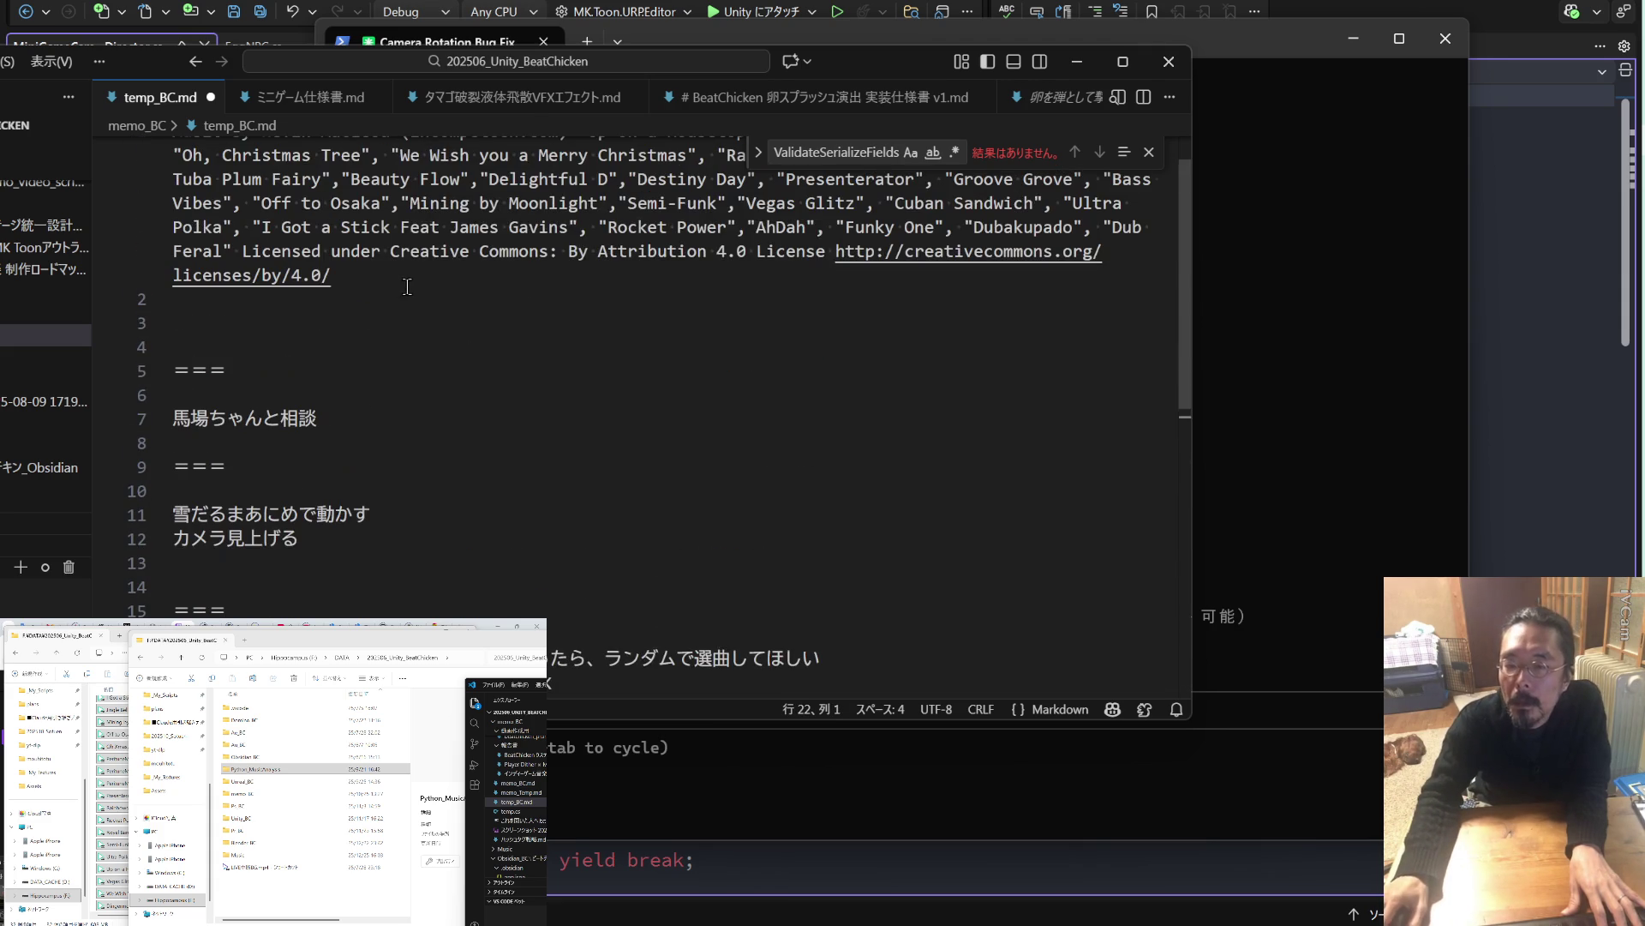
left_click_drag(367, 592, 144, 496)
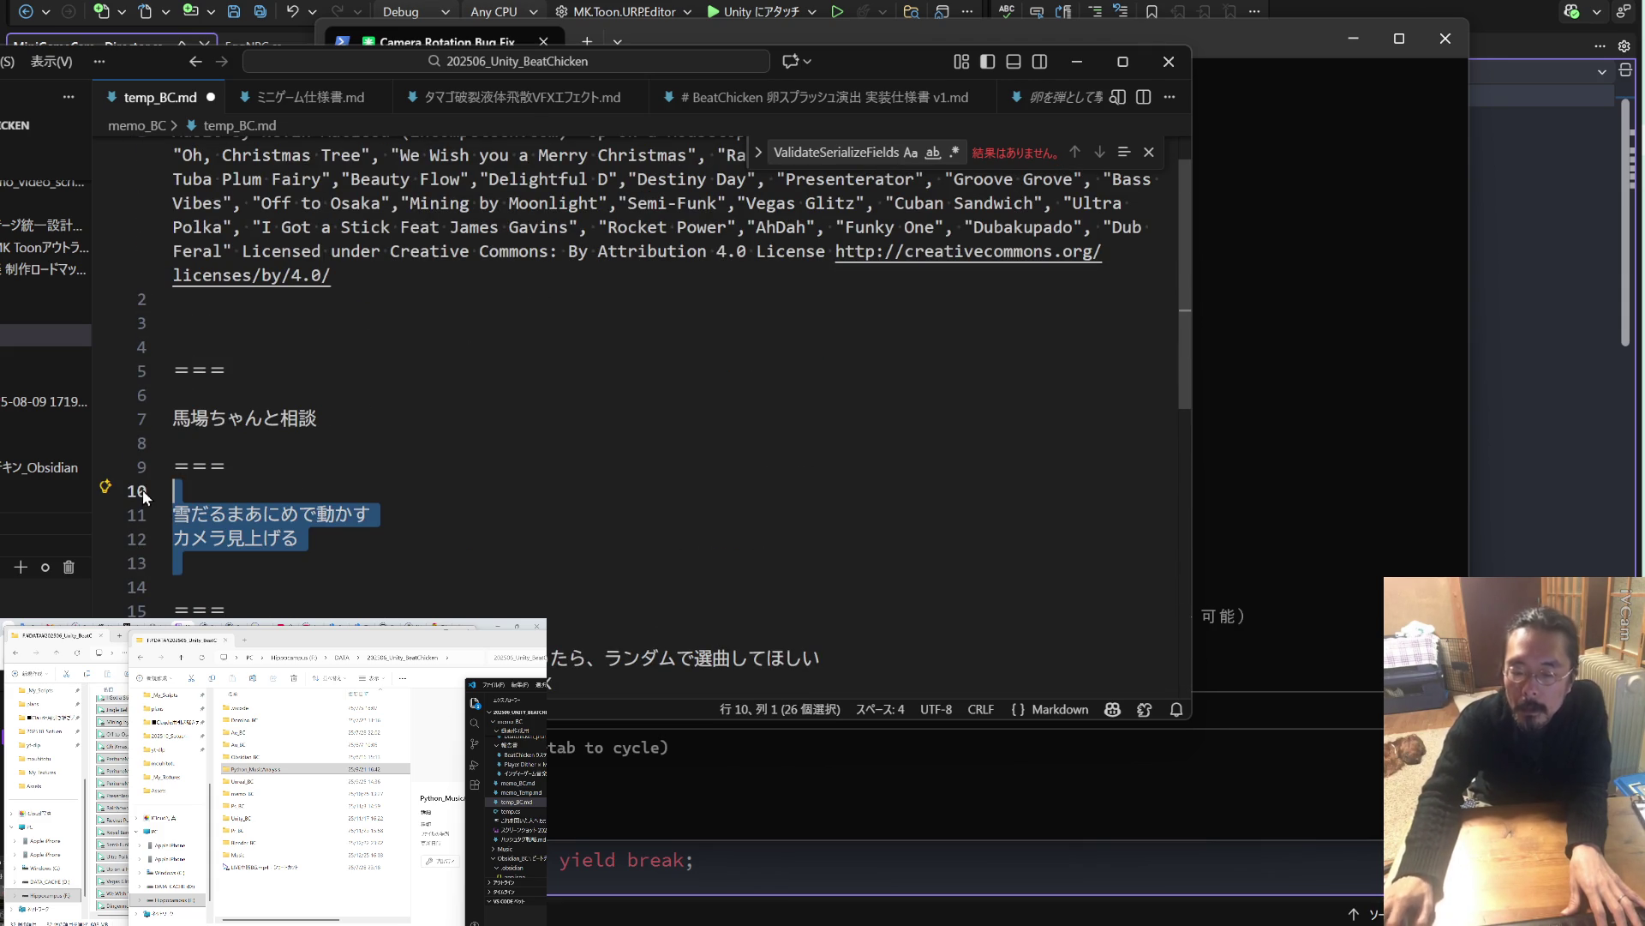
key("BackSpace")
key("ctrl+s")
In memo_BC.md, unfold the 覚書メモ notes, select line 539's venv cd command, and start a new PowerShell tab.
scroll(1009, 102, "down", 5)
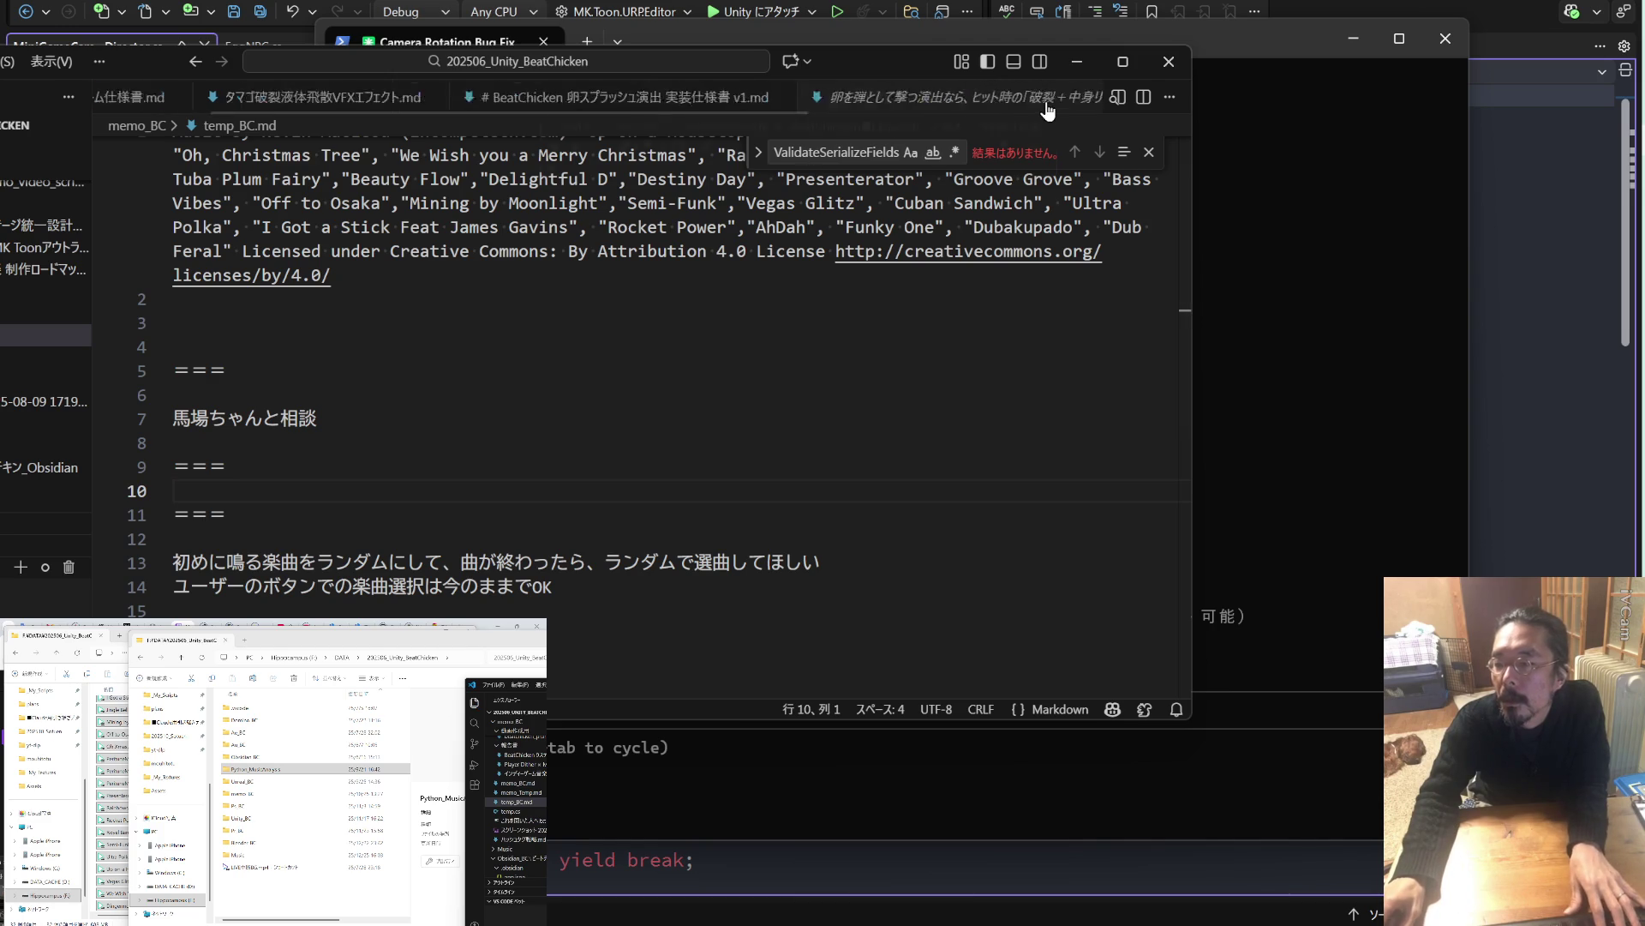
scroll(1009, 101, "down", 2)
left_click(896, 107)
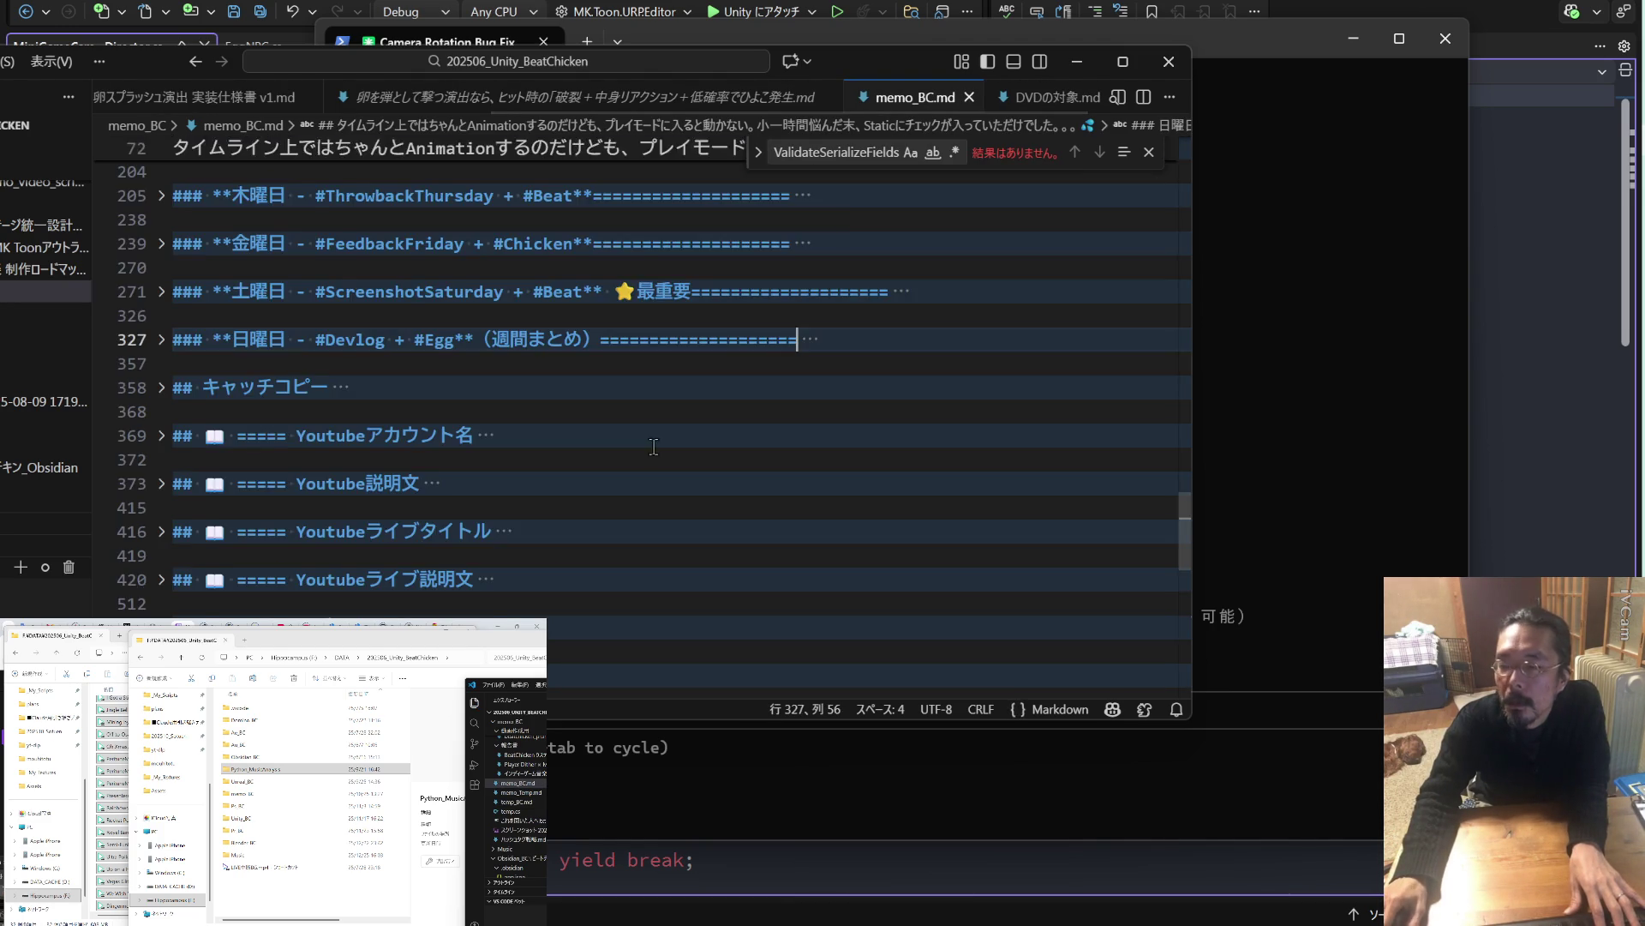
scroll(619, 454, "down", 5)
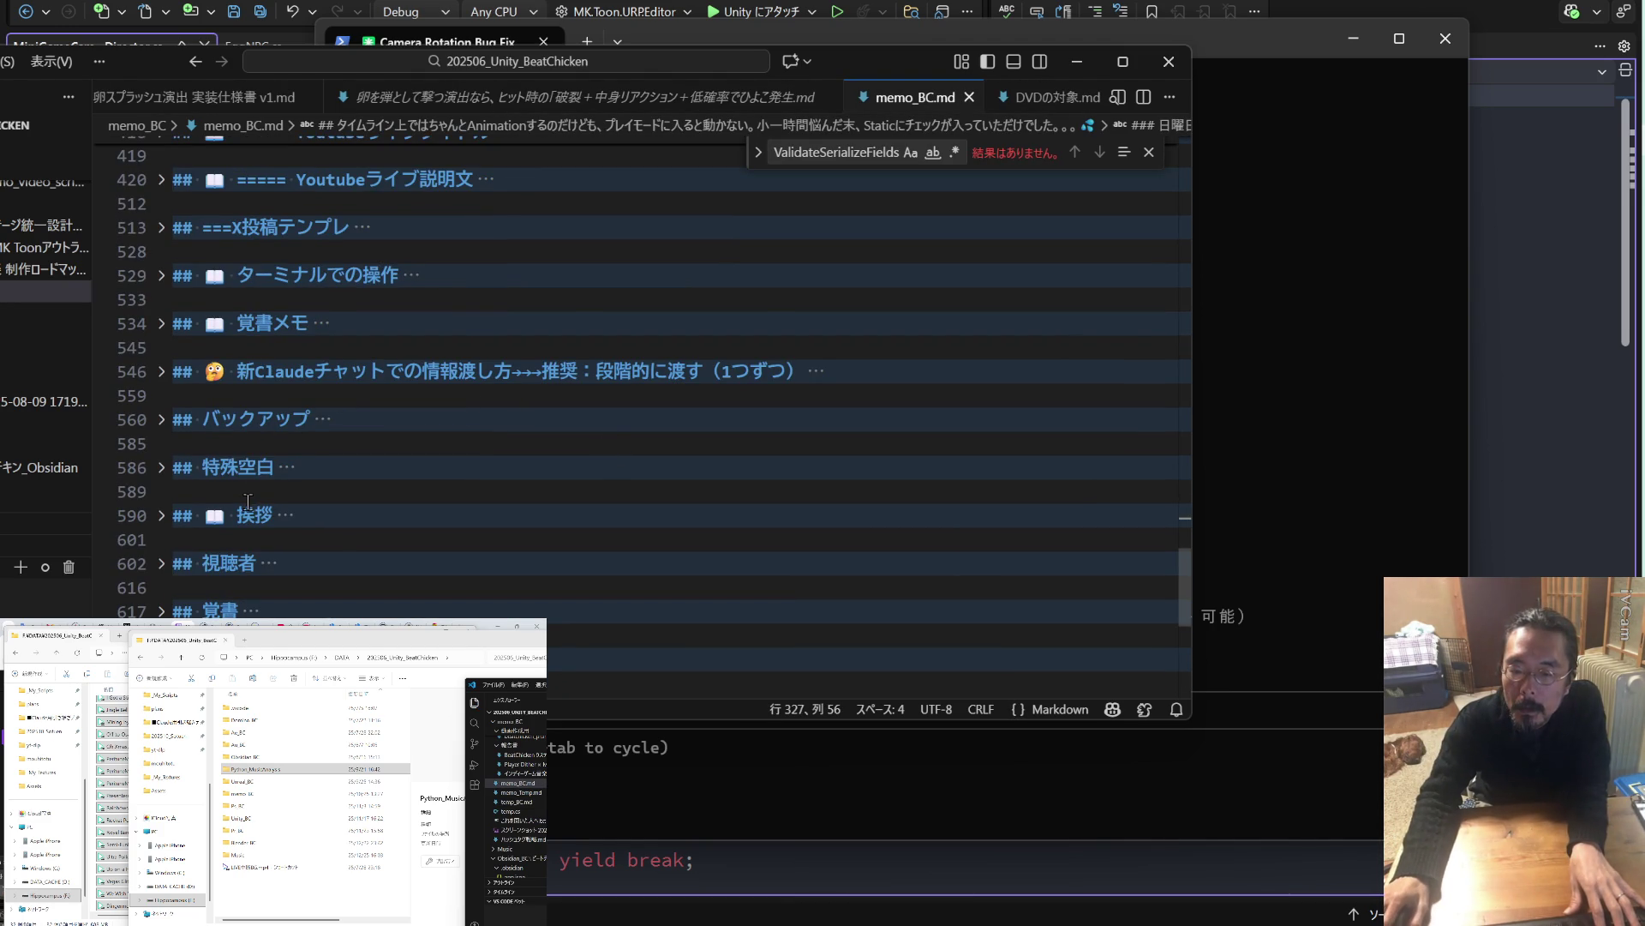
scroll(246, 501, "down", 1)
scroll(222, 428, "down", 1)
scroll(207, 371, "up", 3)
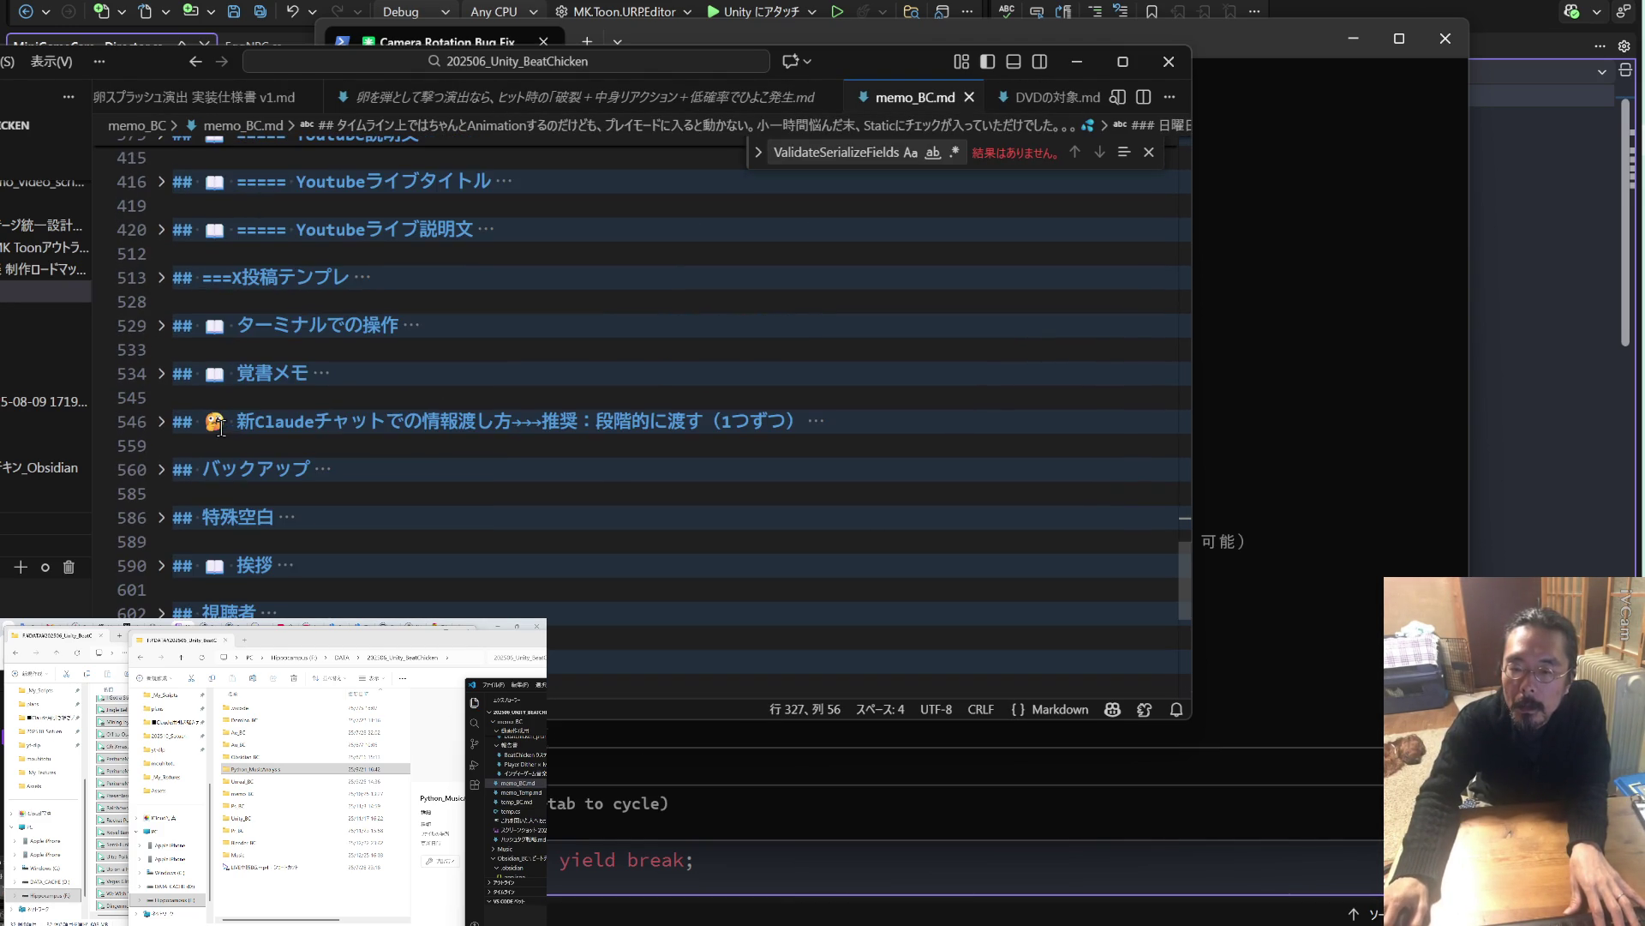
left_click(162, 325)
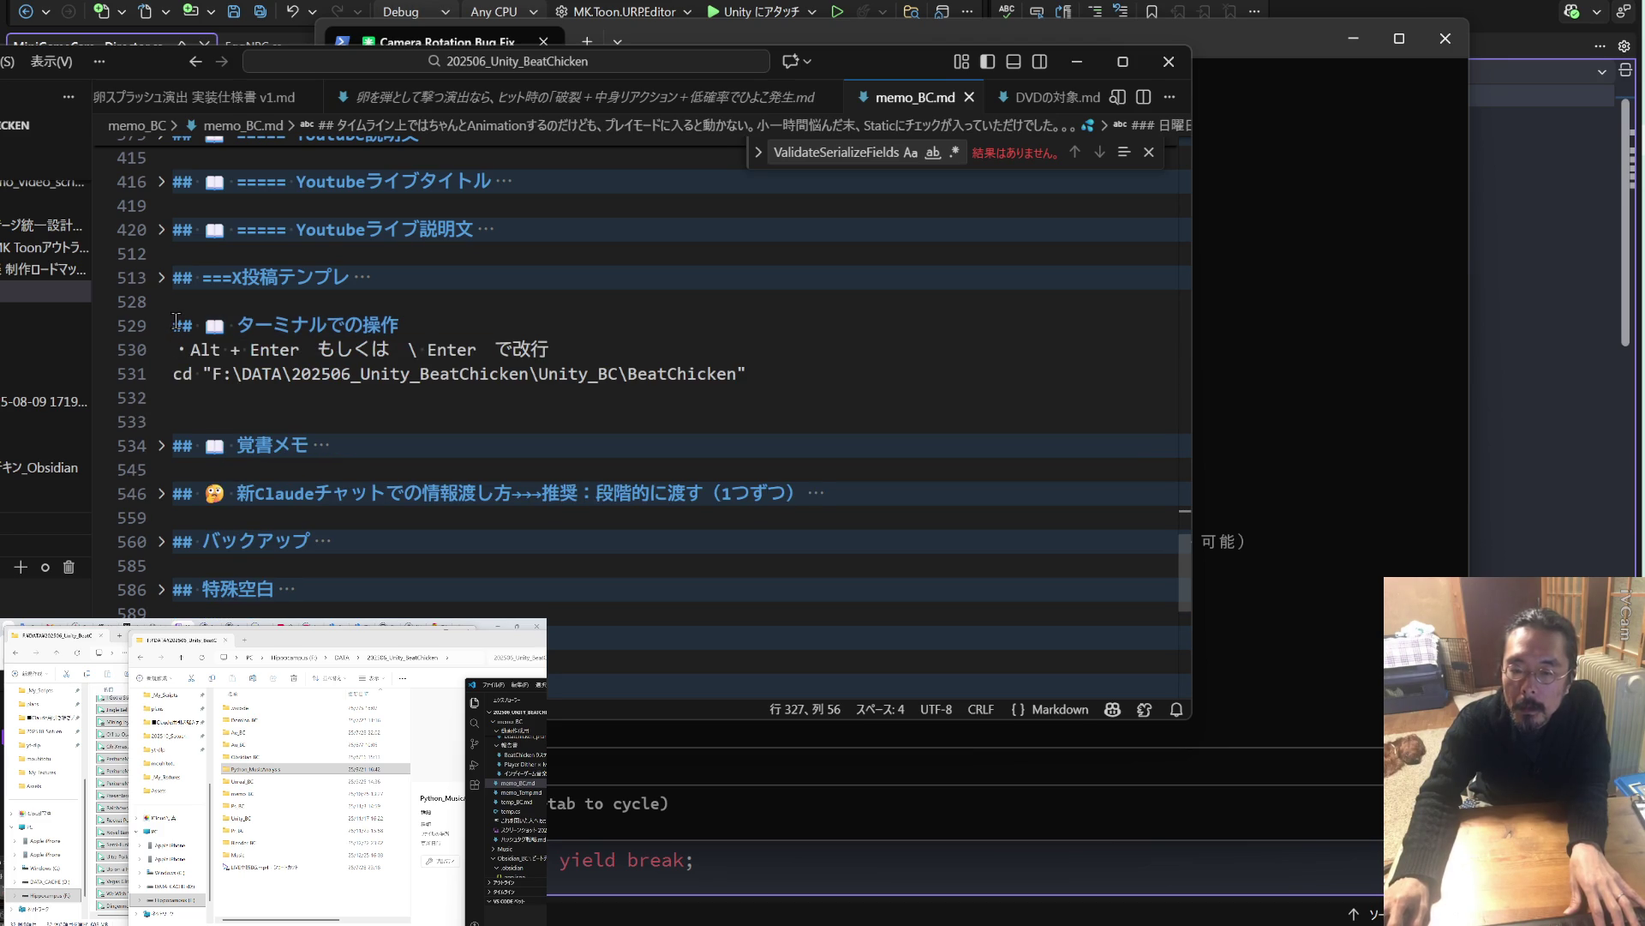
left_click(161, 326)
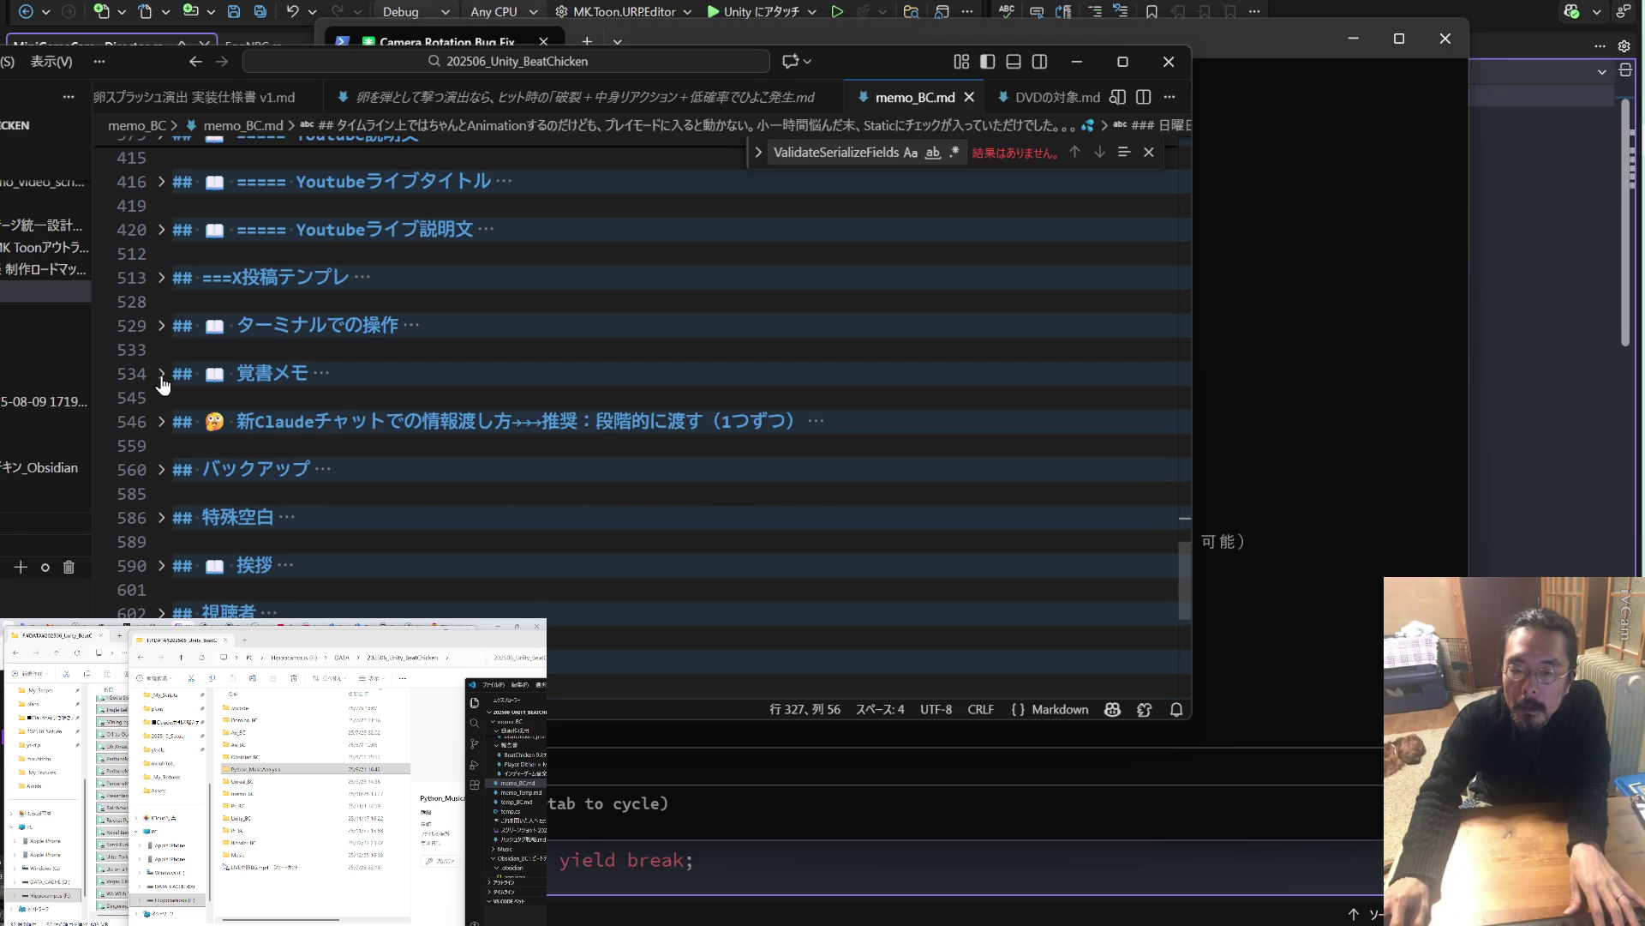
left_click(161, 374)
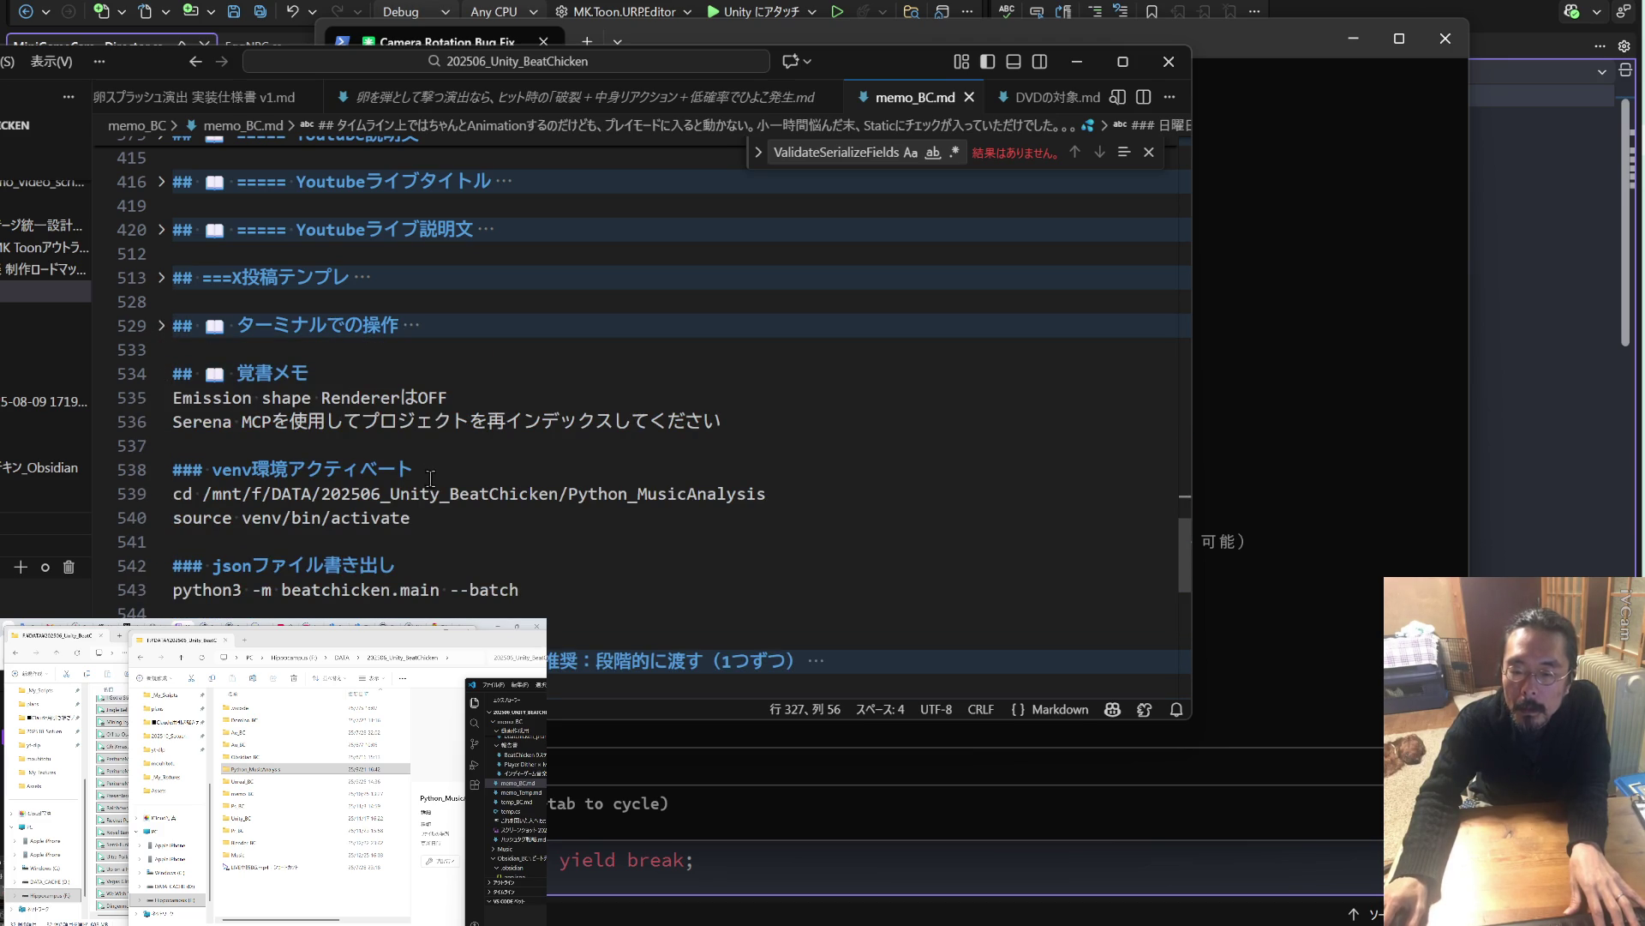
left_click_drag(767, 494, 171, 494)
key("ctrl+c")
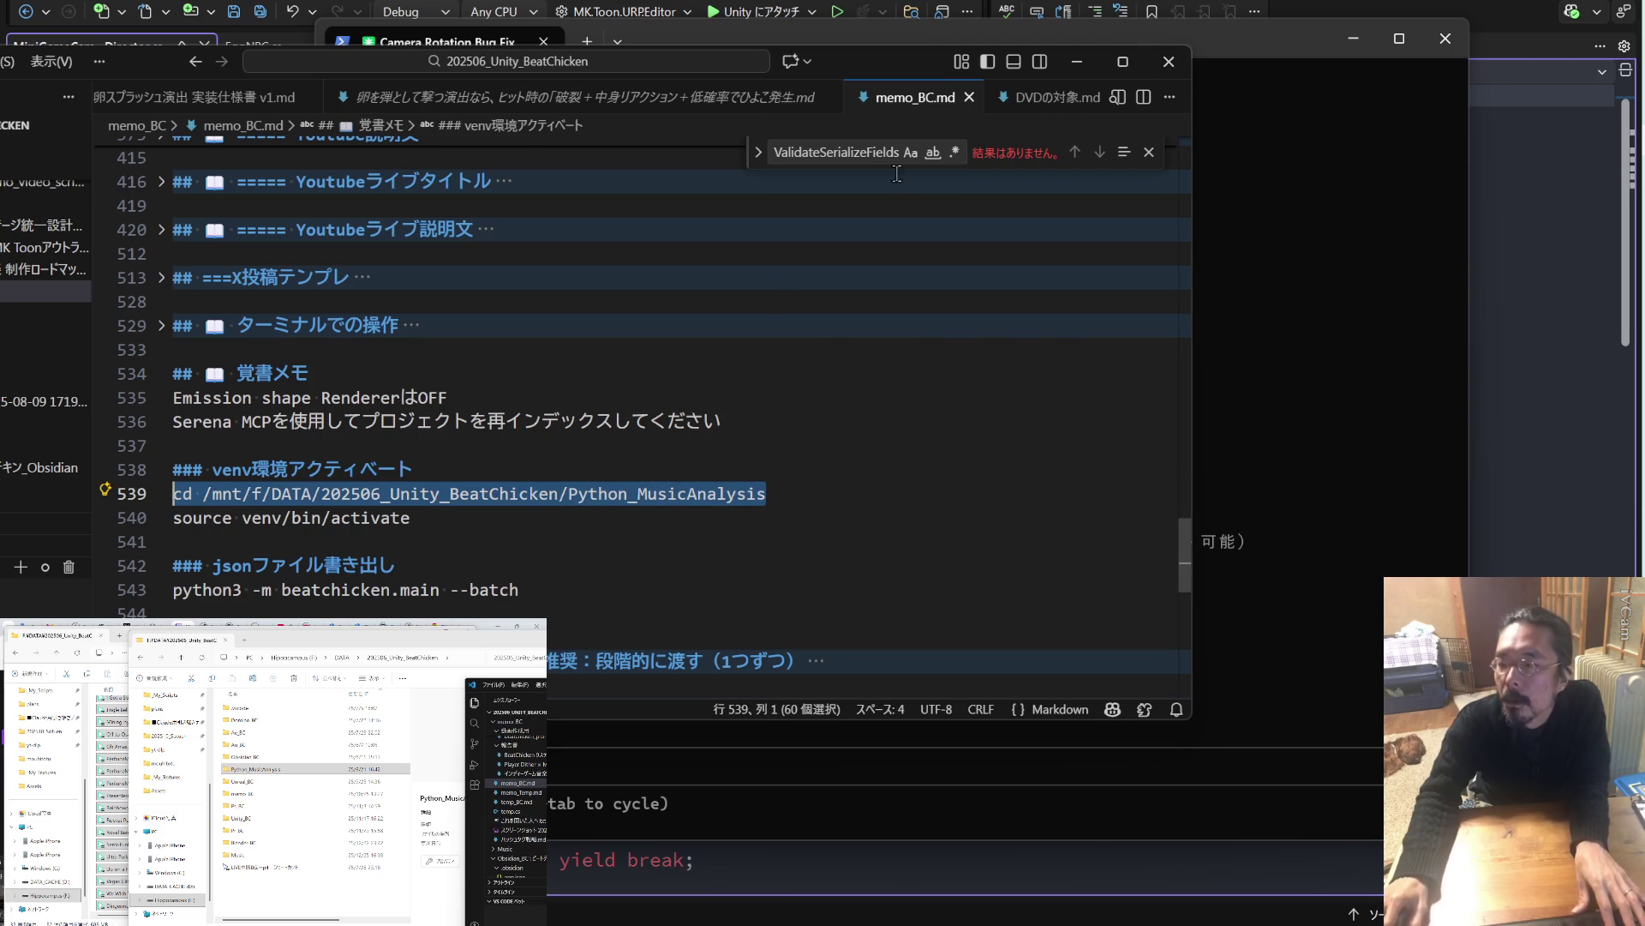
left_click(1256, 154)
left_click(590, 43)
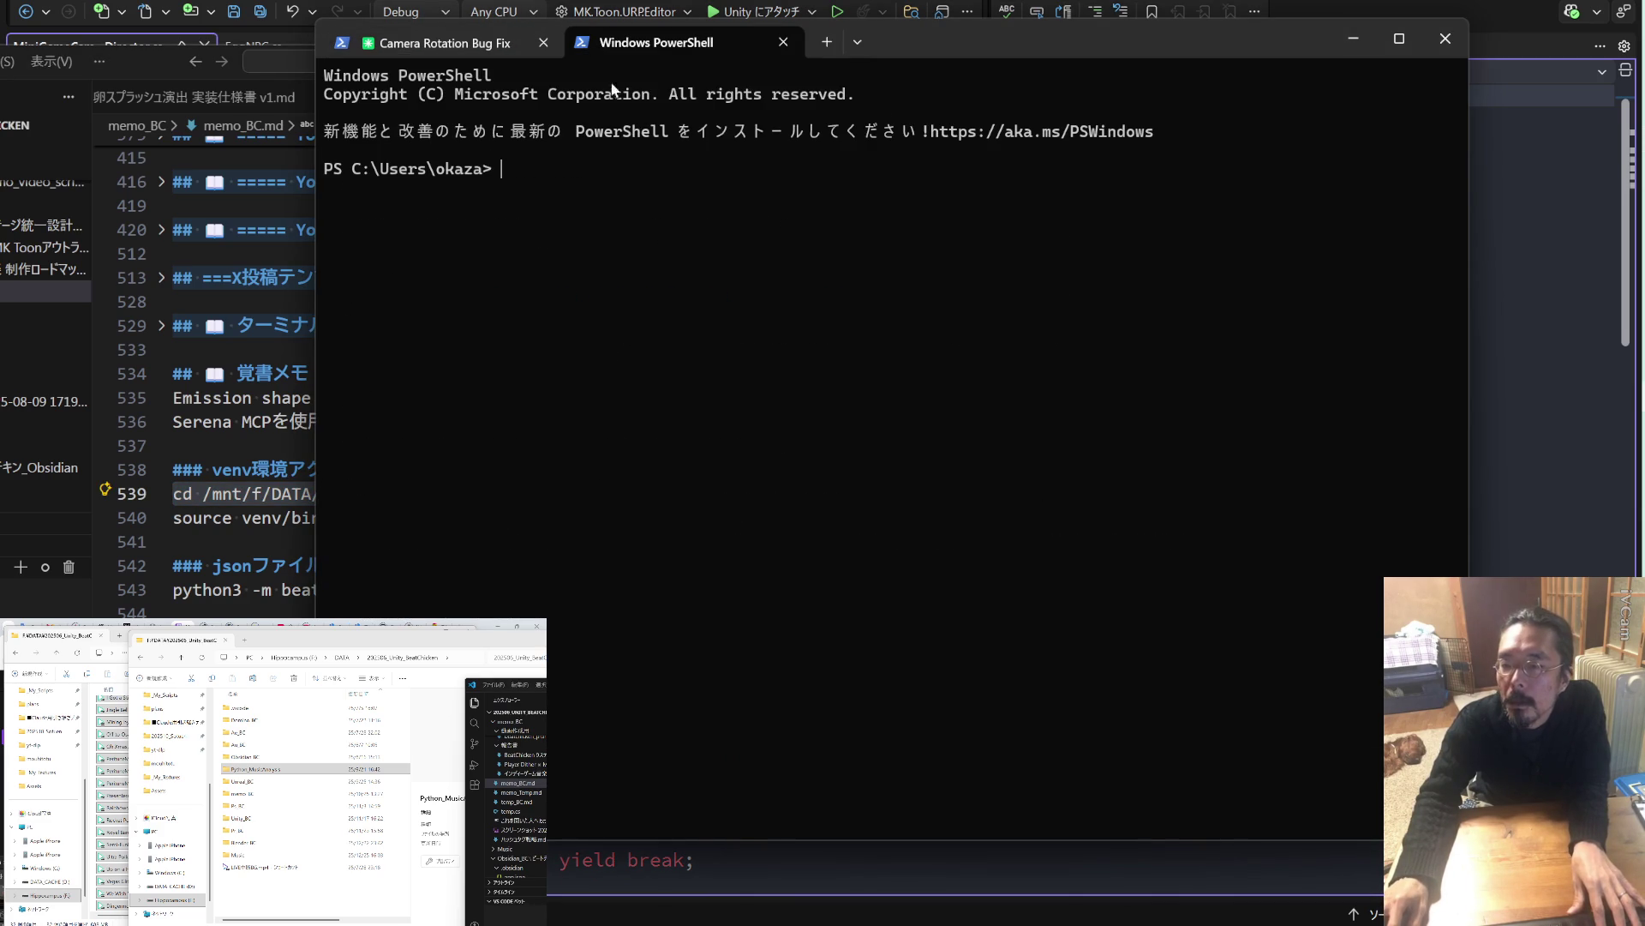
Start WSL and cd into the Python_MusicAnalysis folder.
key("ctrl+v")
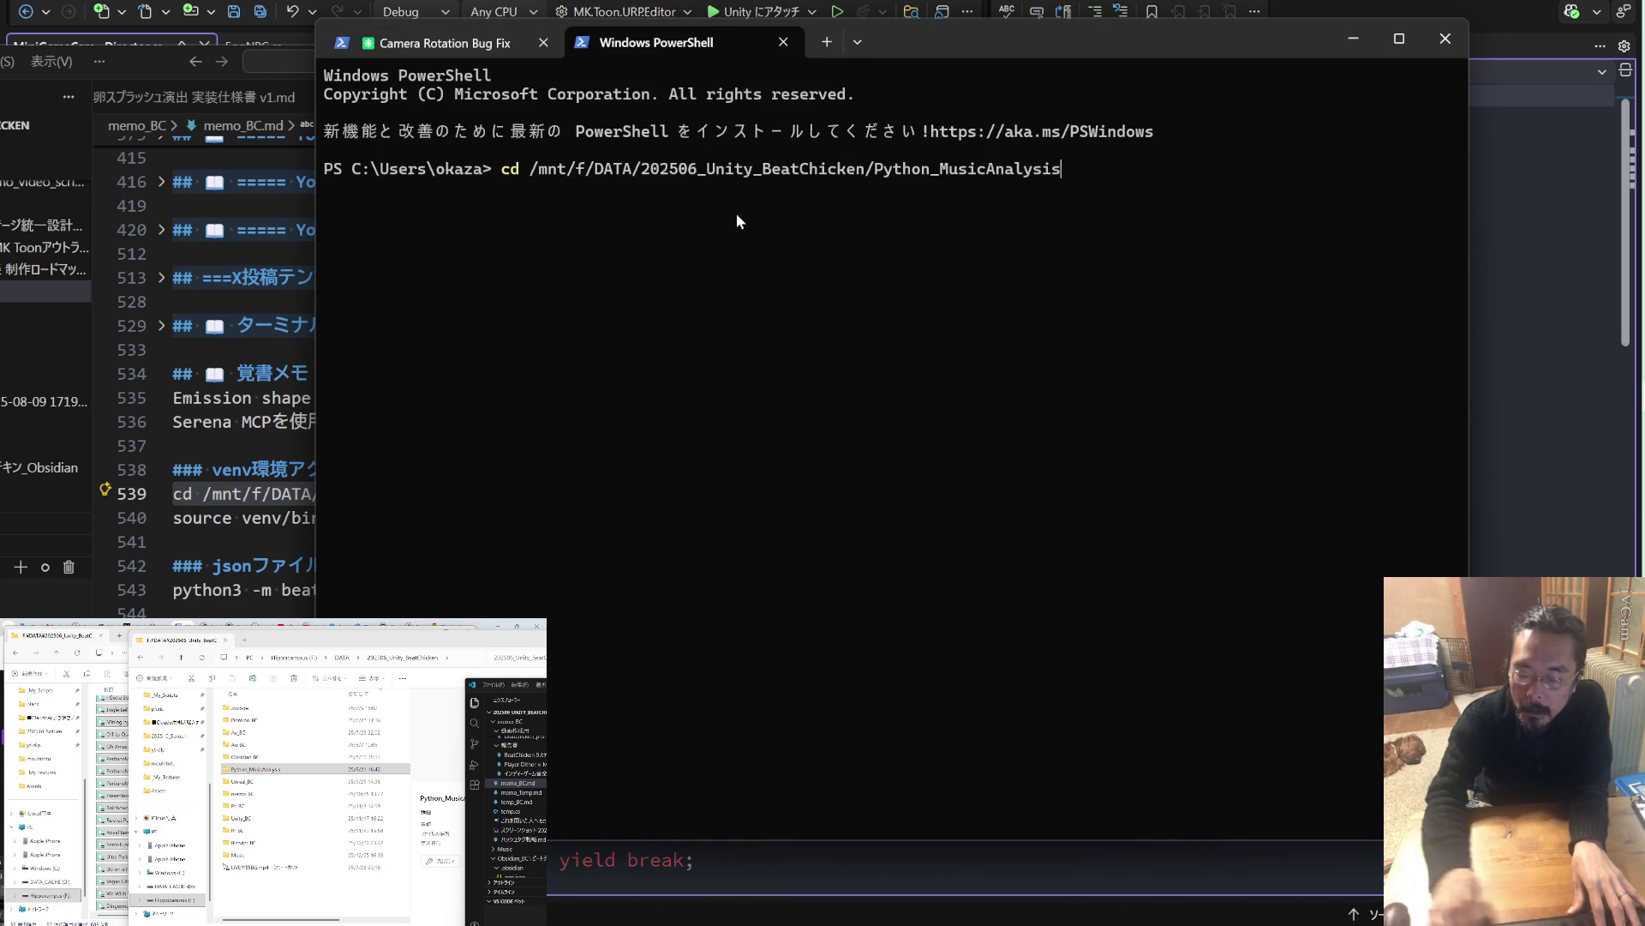
key("Return")
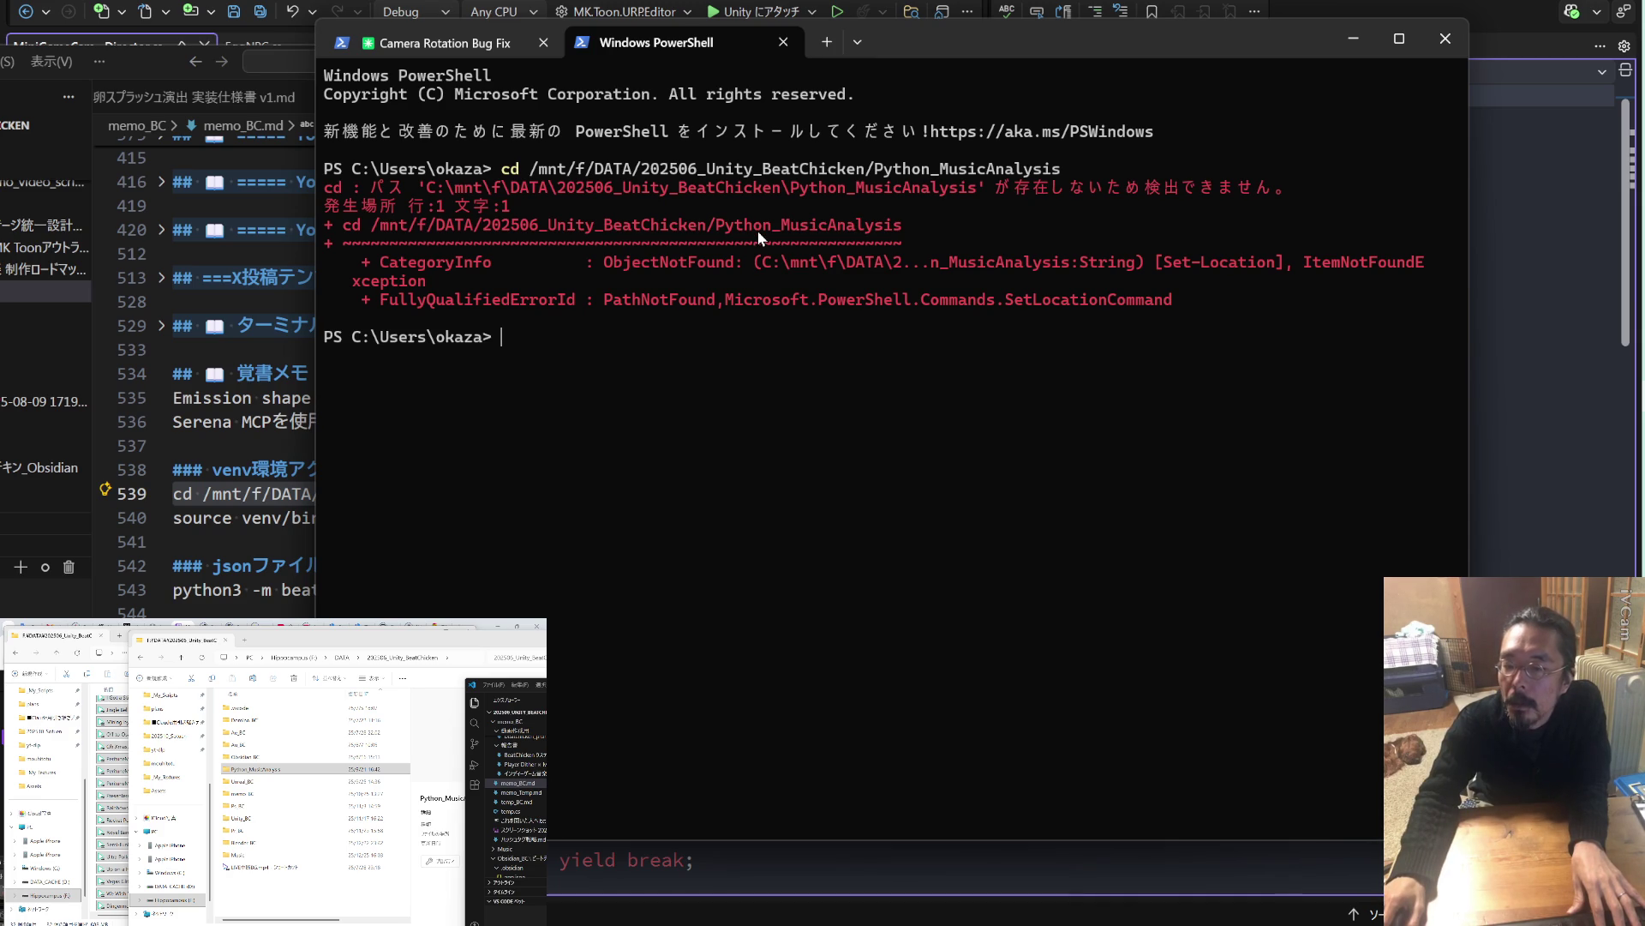
type("wsl")
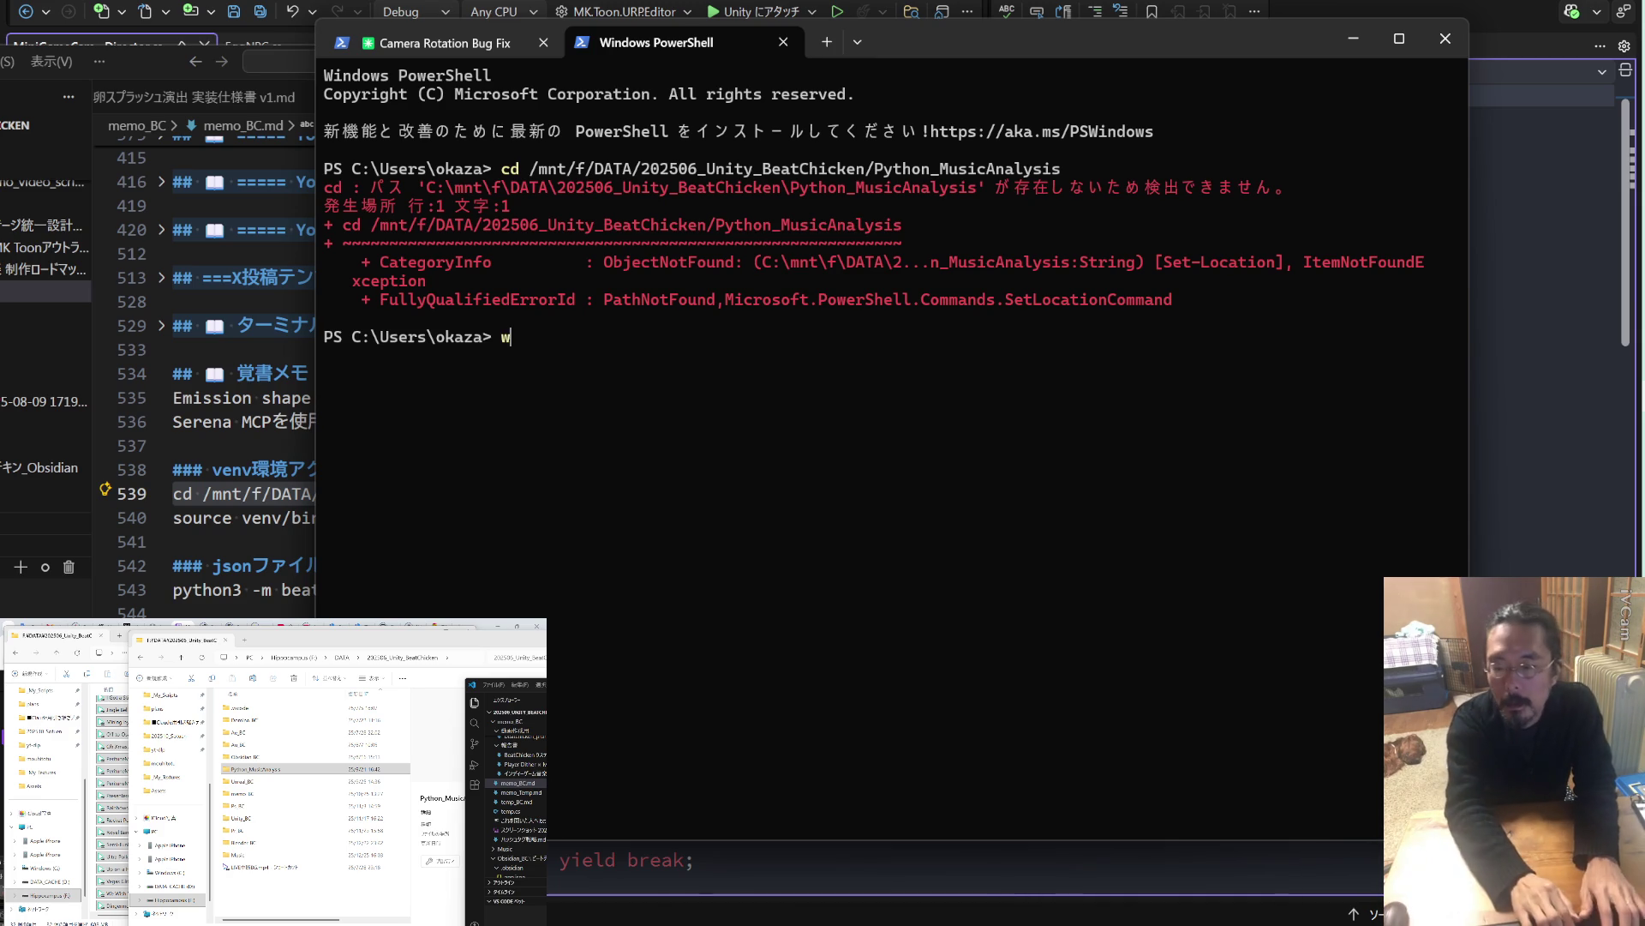
key("Return")
right_click(758, 366)
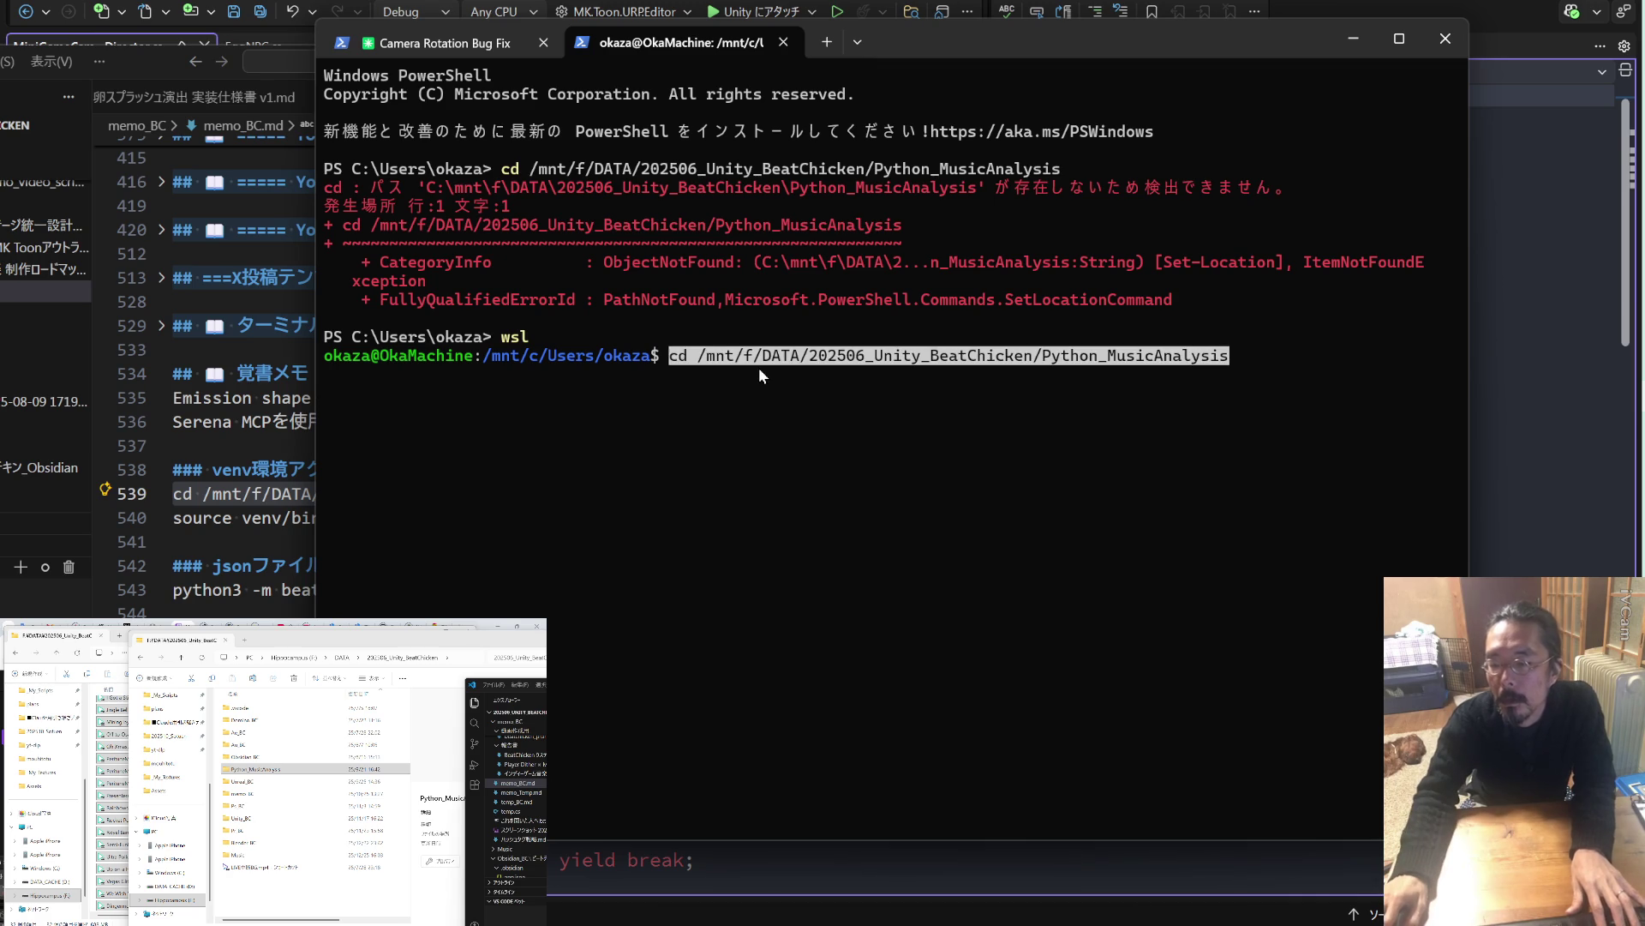
key("Return")
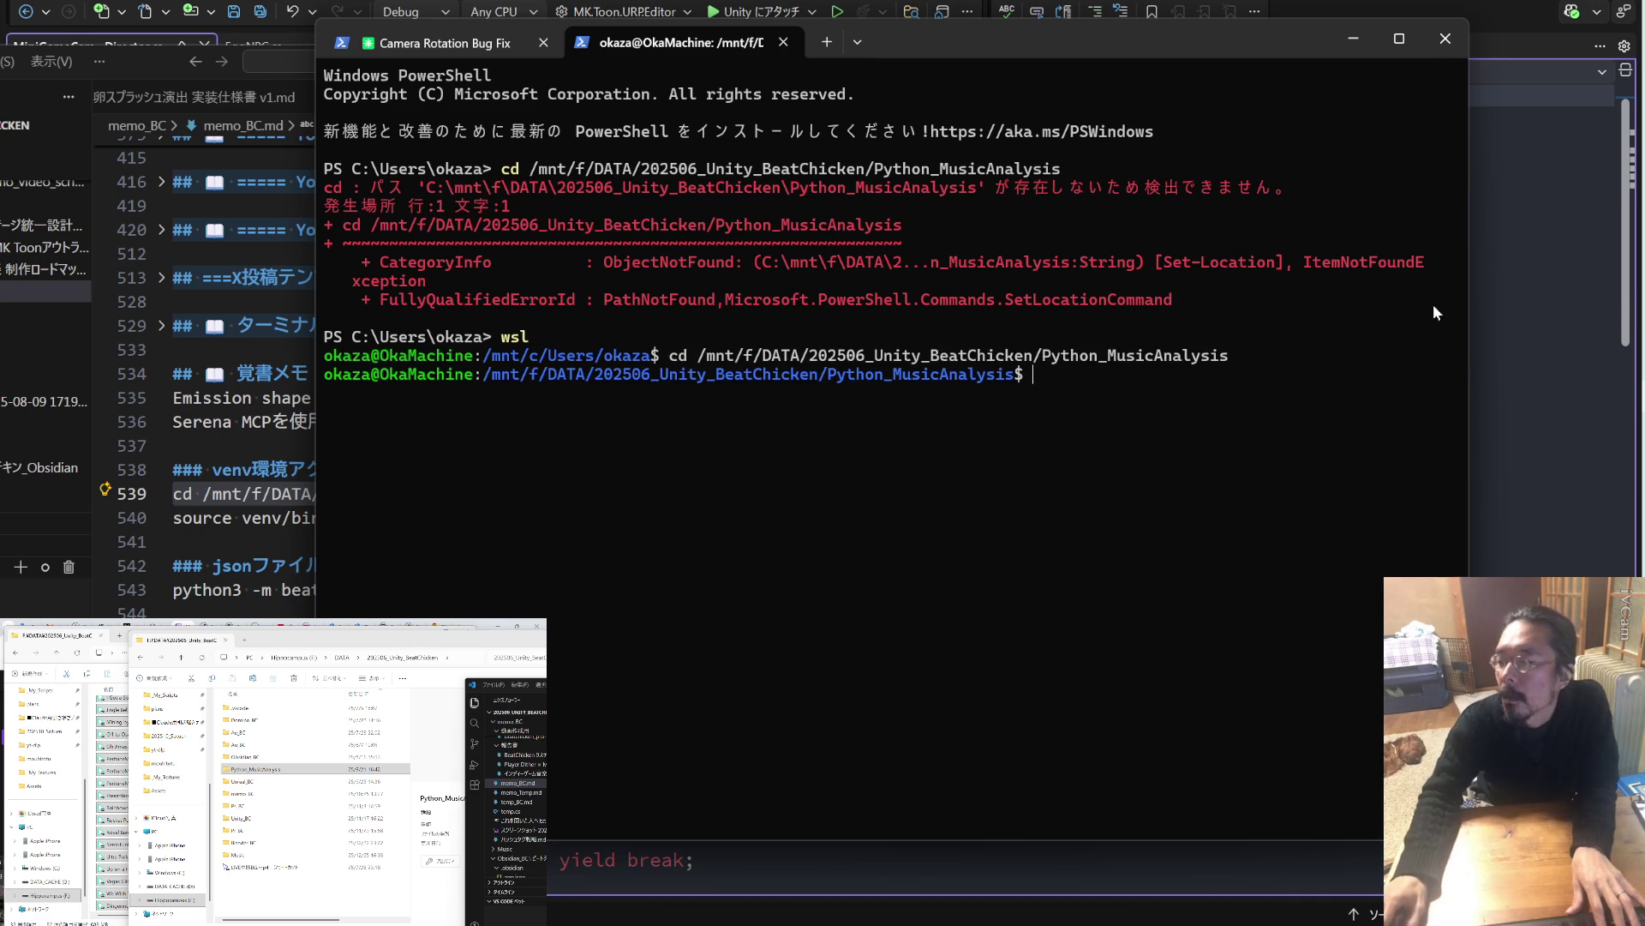
Copy 'source venv/bin/activate' from the memo and activate the Python virtual environment.
left_click(475, 45)
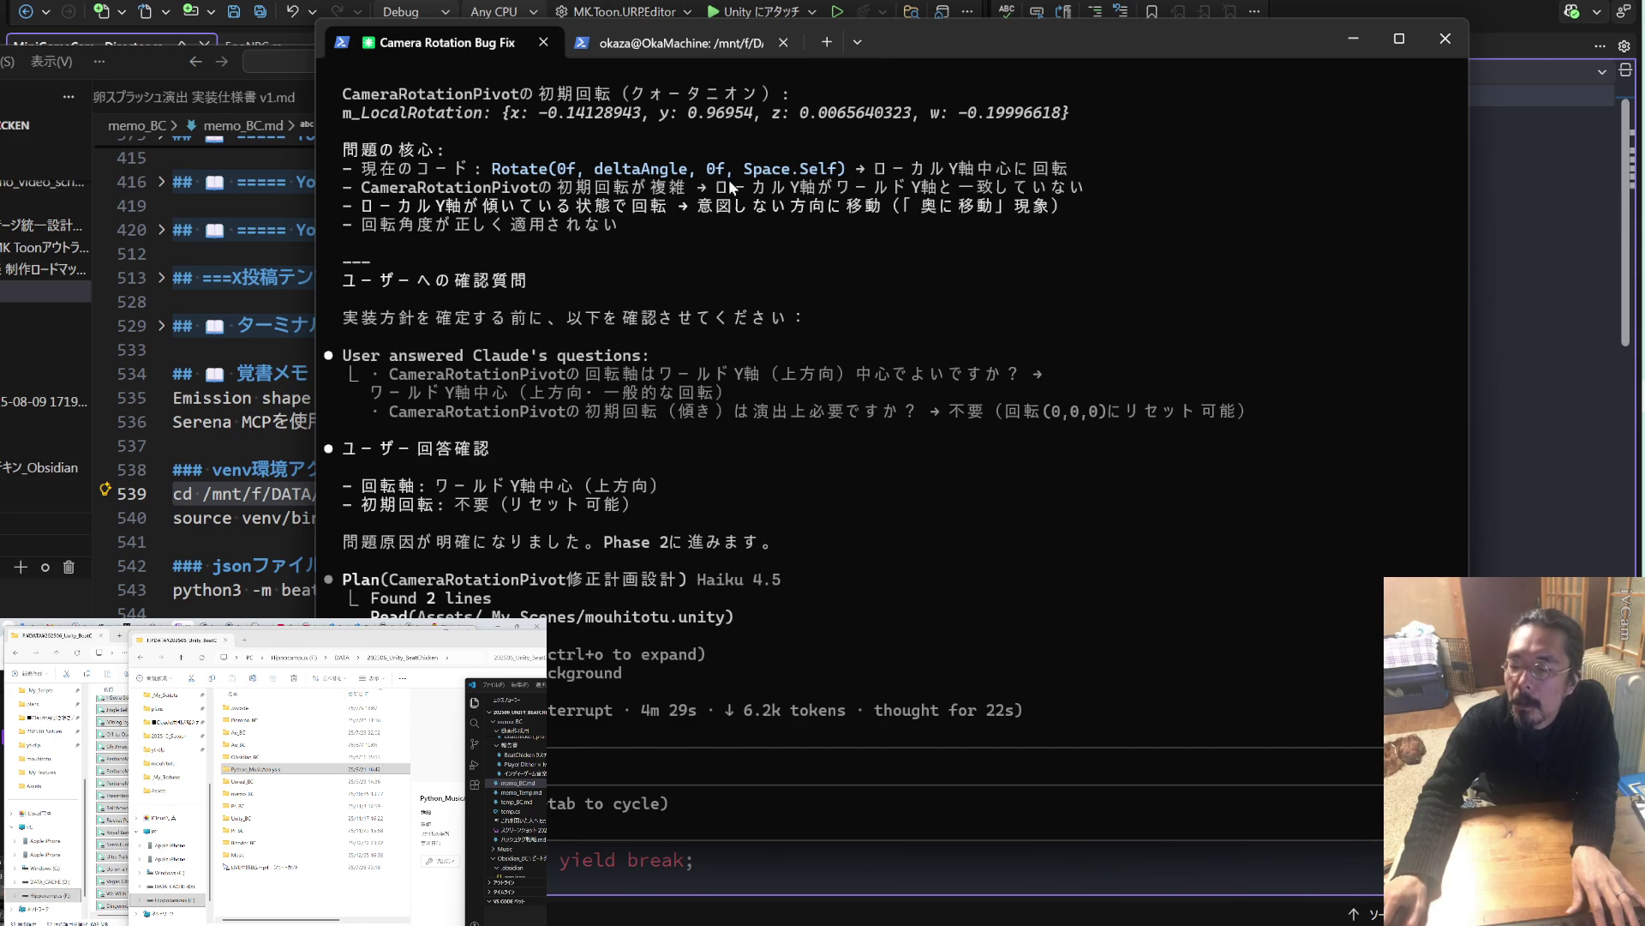
left_click(707, 44)
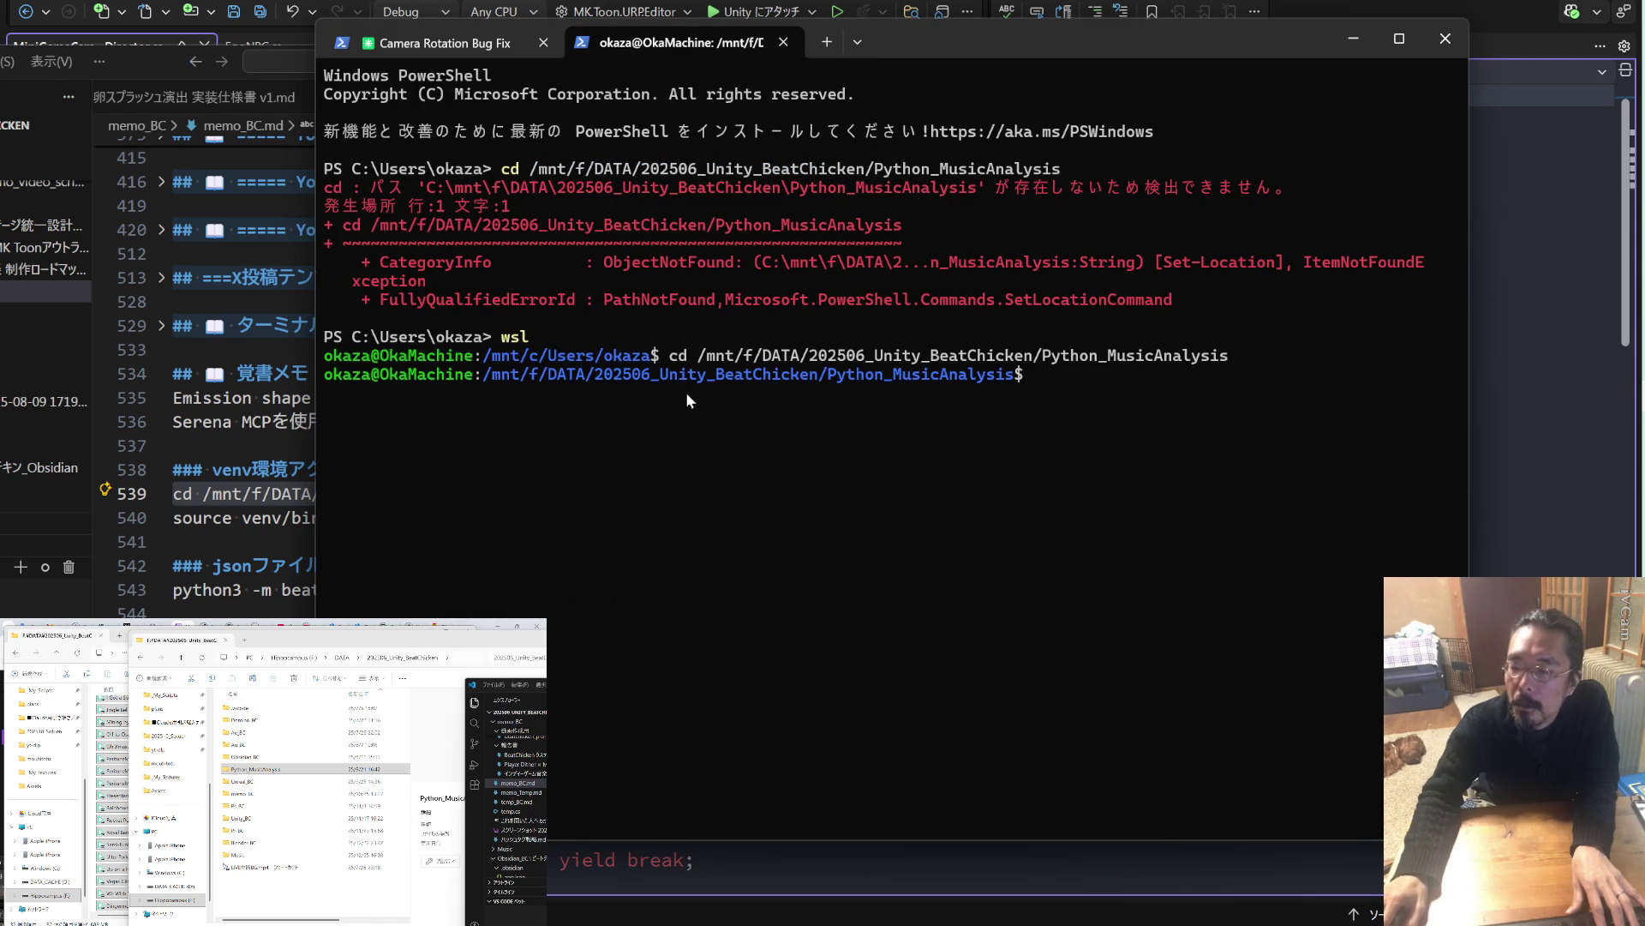
left_click(241, 438)
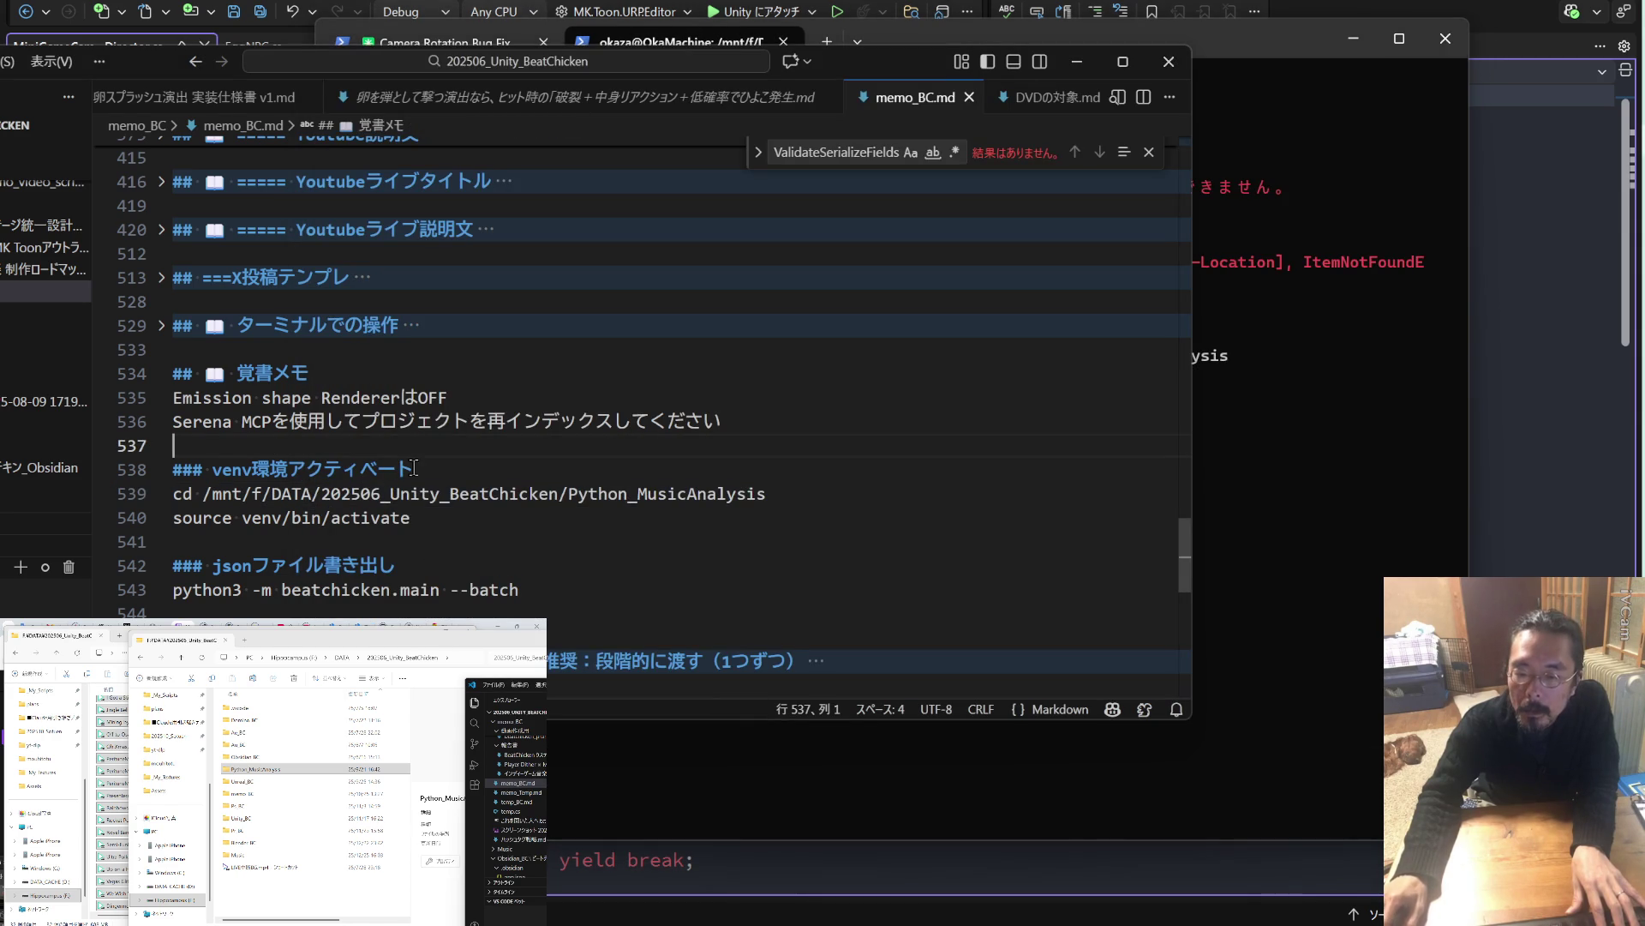
left_click_drag(413, 517, 158, 522)
key("ctrl+c")
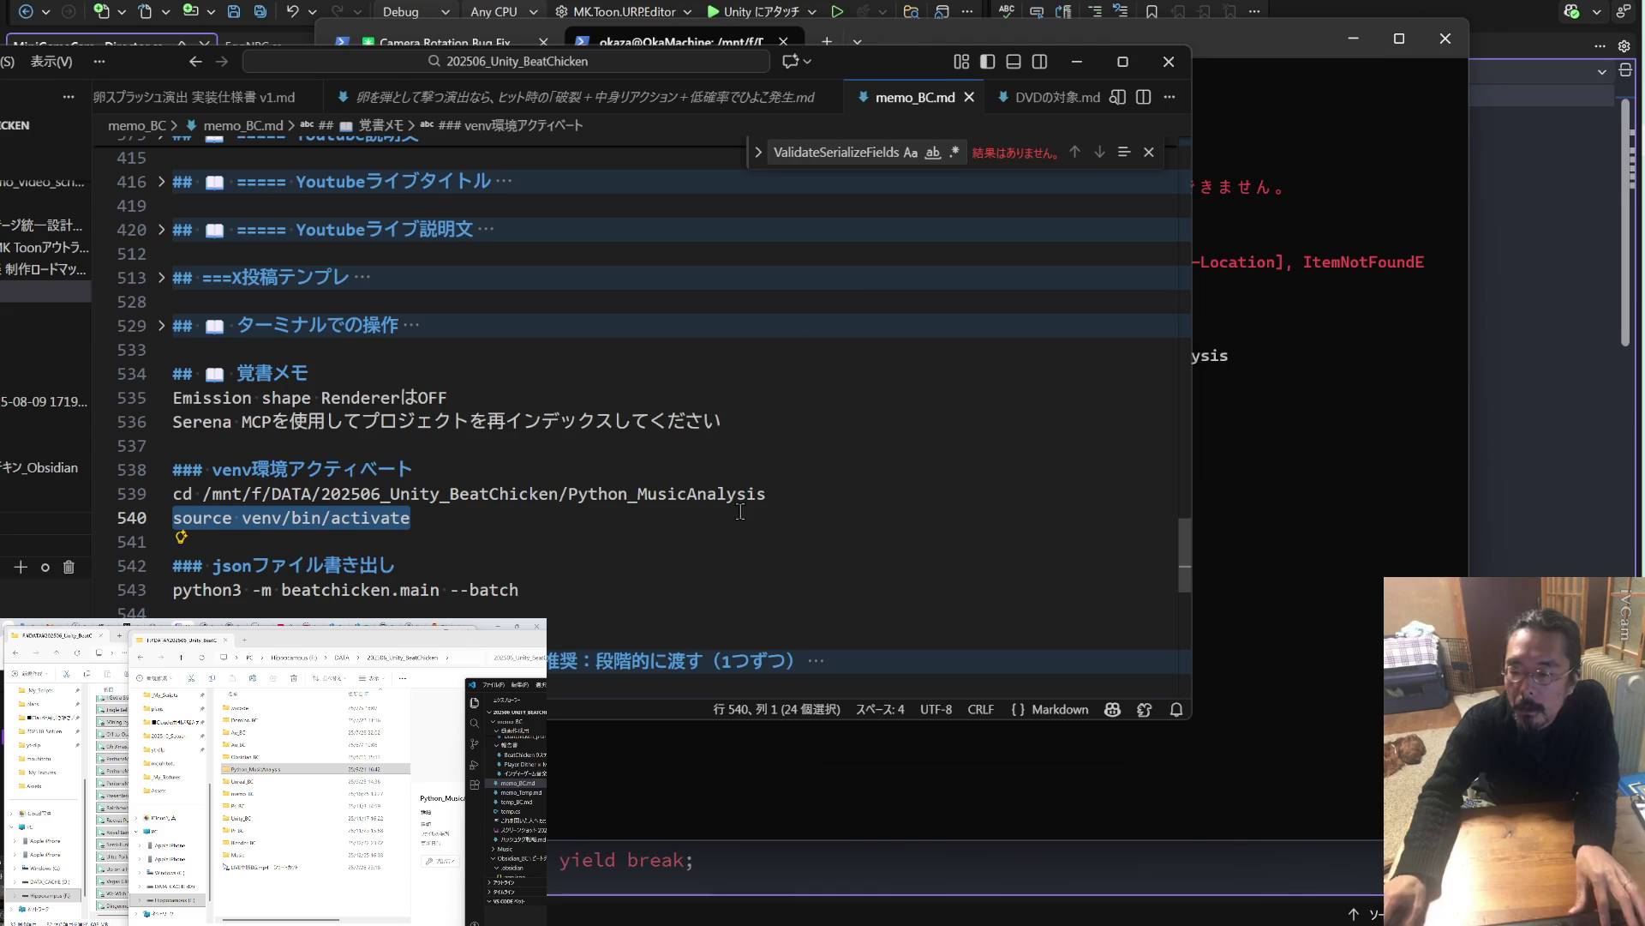
left_click(1386, 517)
key("ctrl+v")
key("Return")
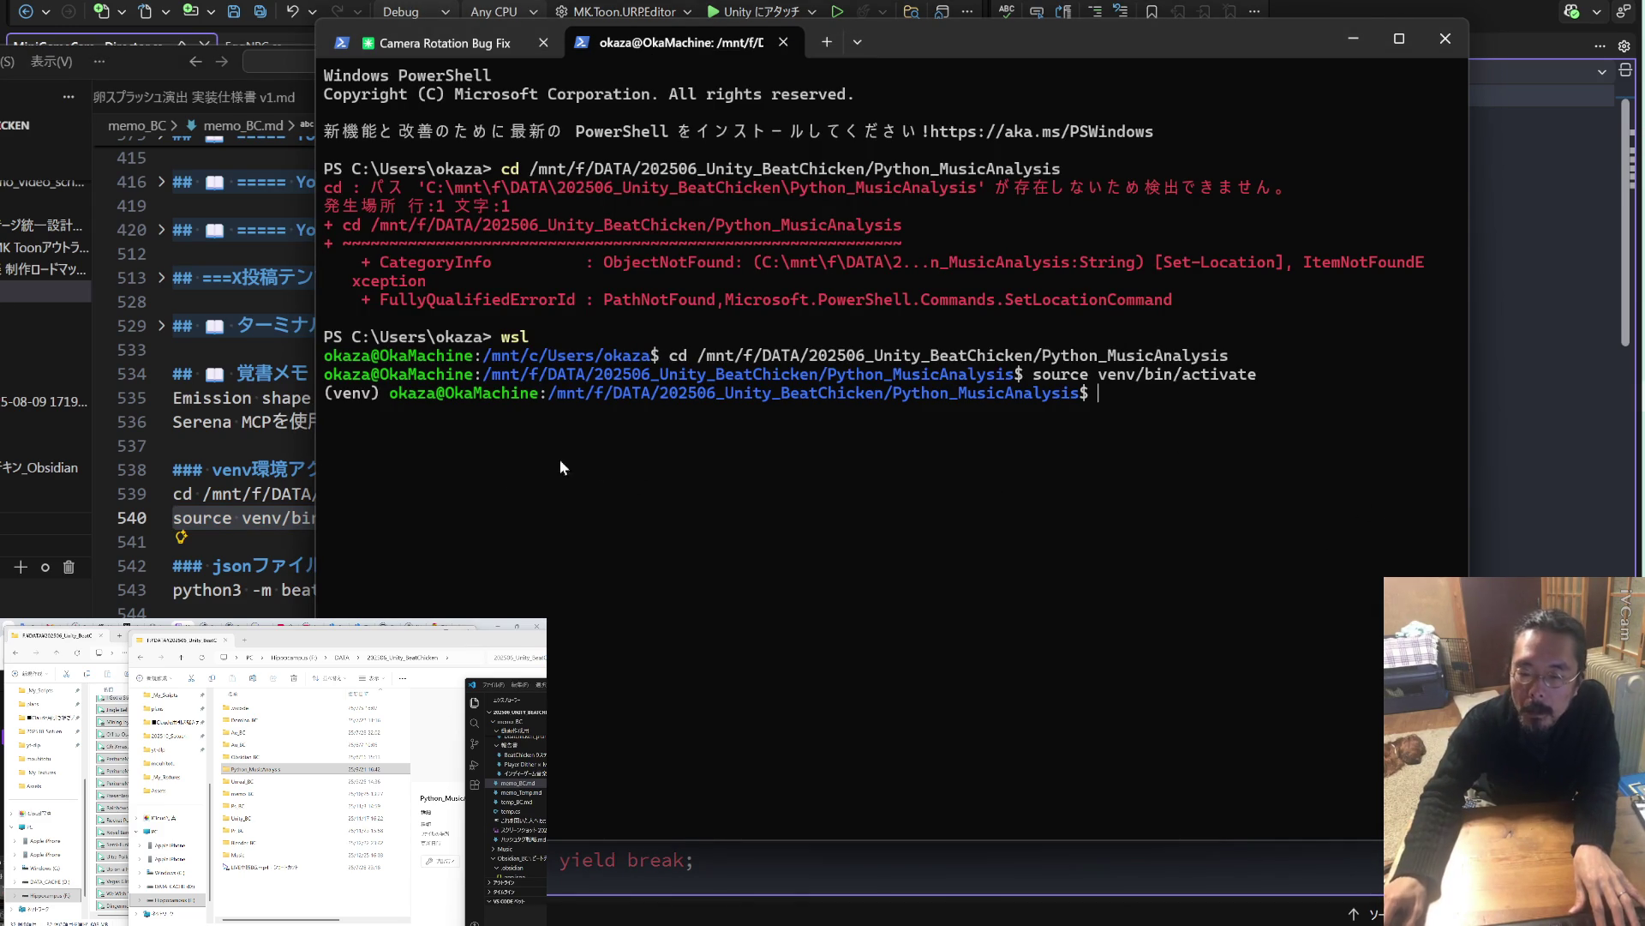
Copy line 543's 'python3 -m beatchicken.main --batch' command and run the batch analysis.
left_click(268, 533)
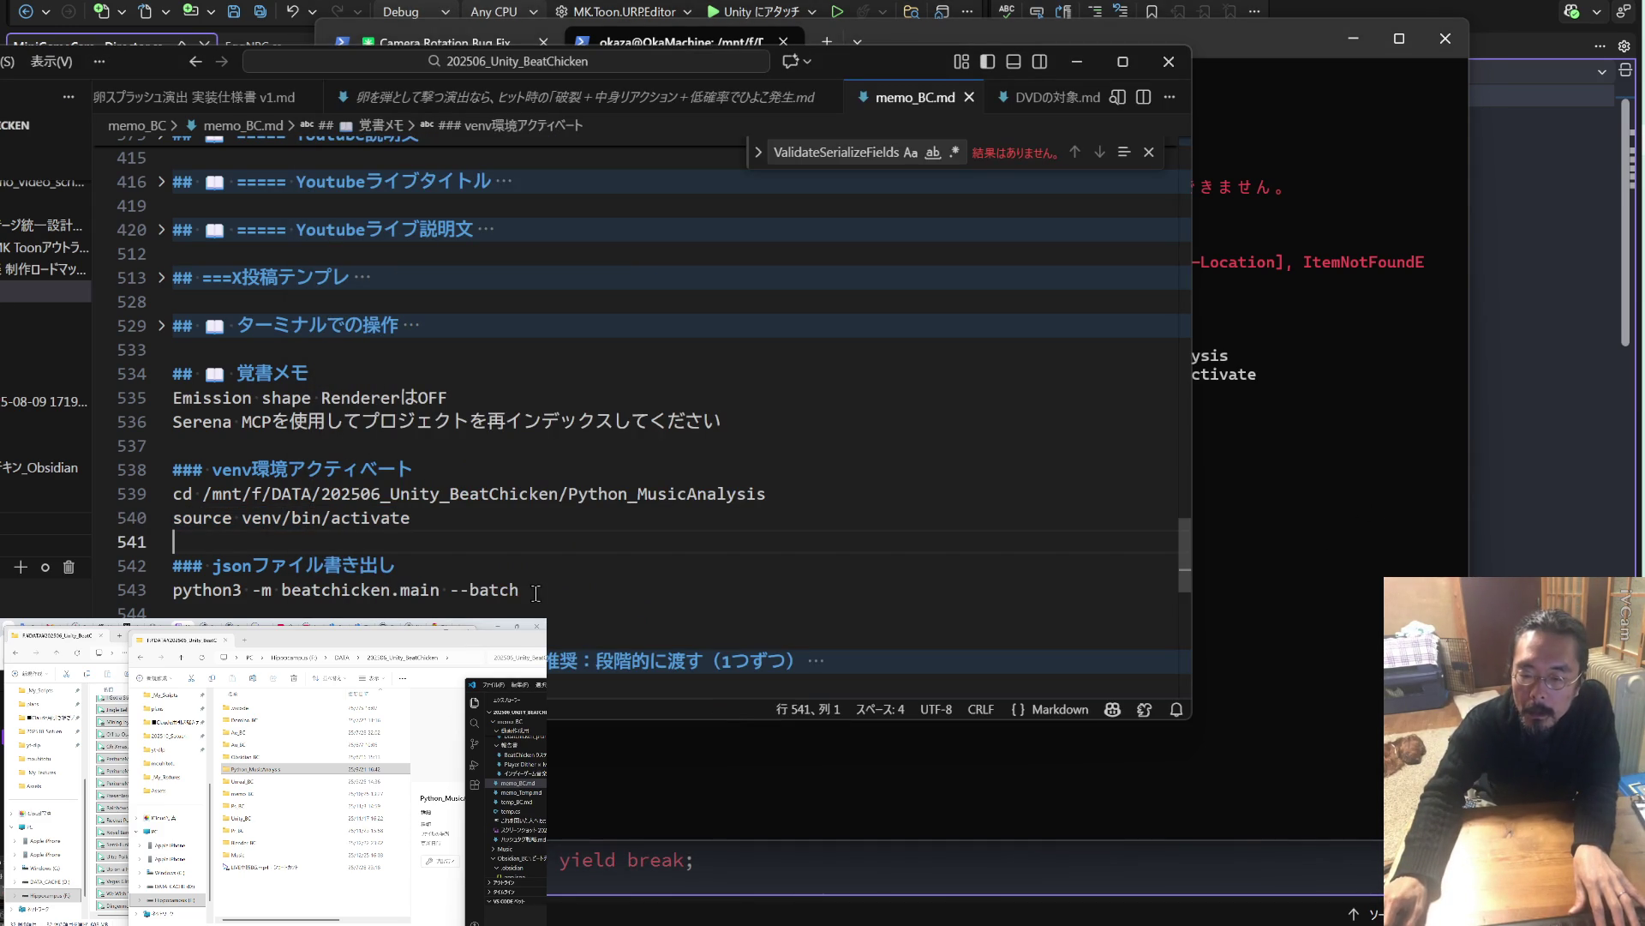
left_click_drag(521, 590, 262, 590)
key("shift+Home")
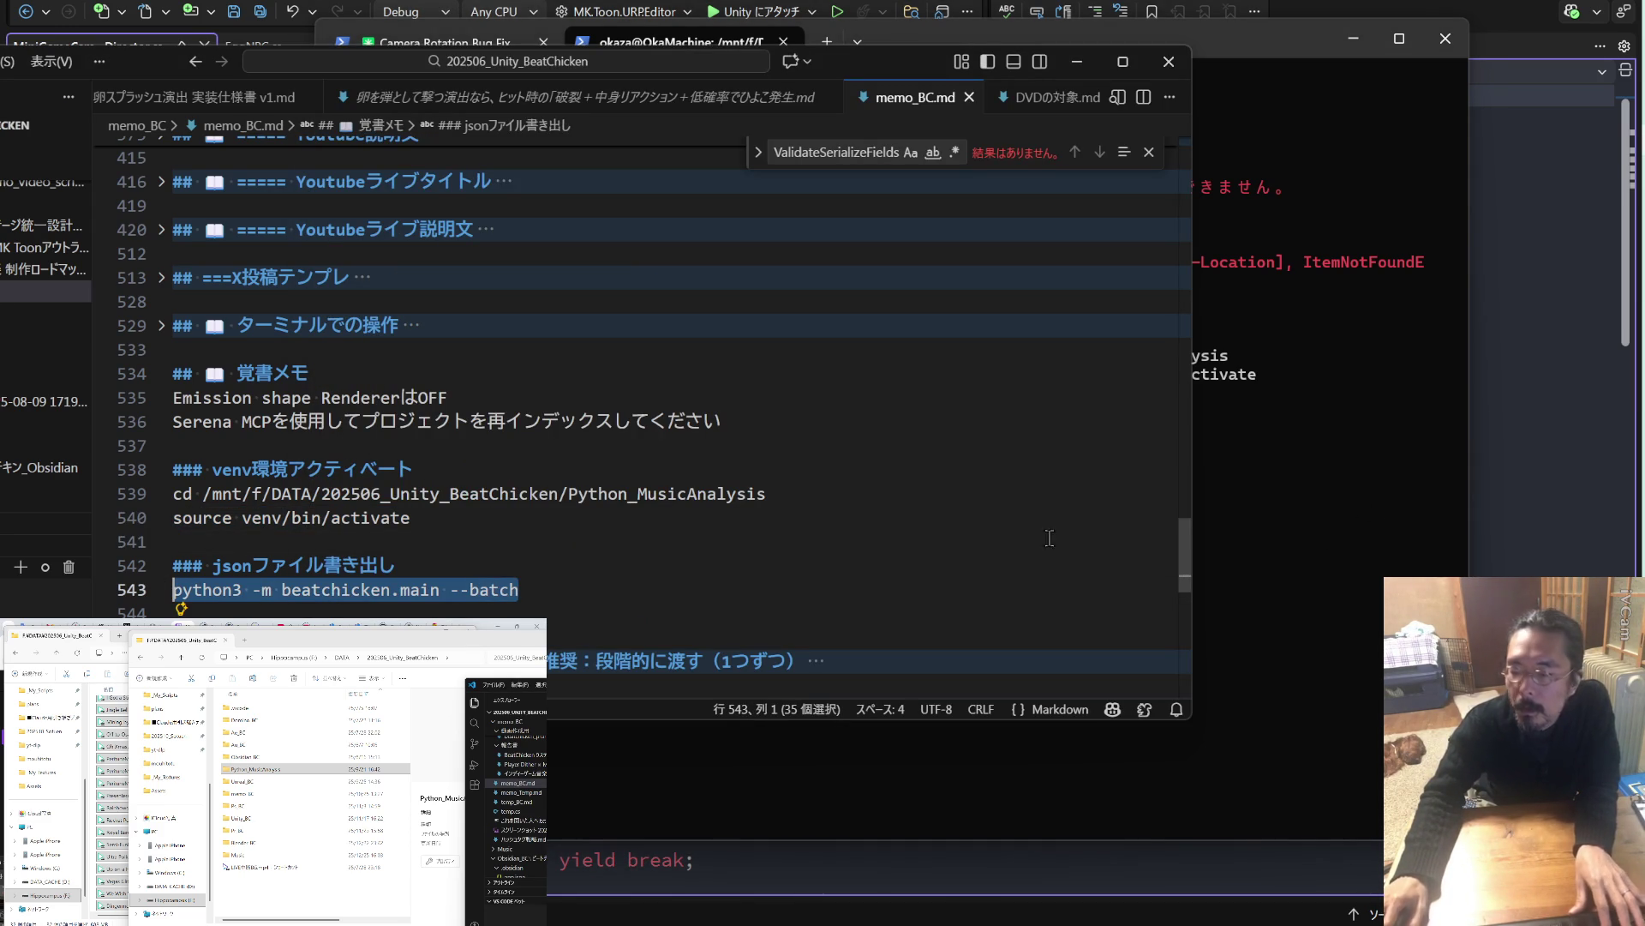
left_click(1271, 518)
right_click(1257, 445)
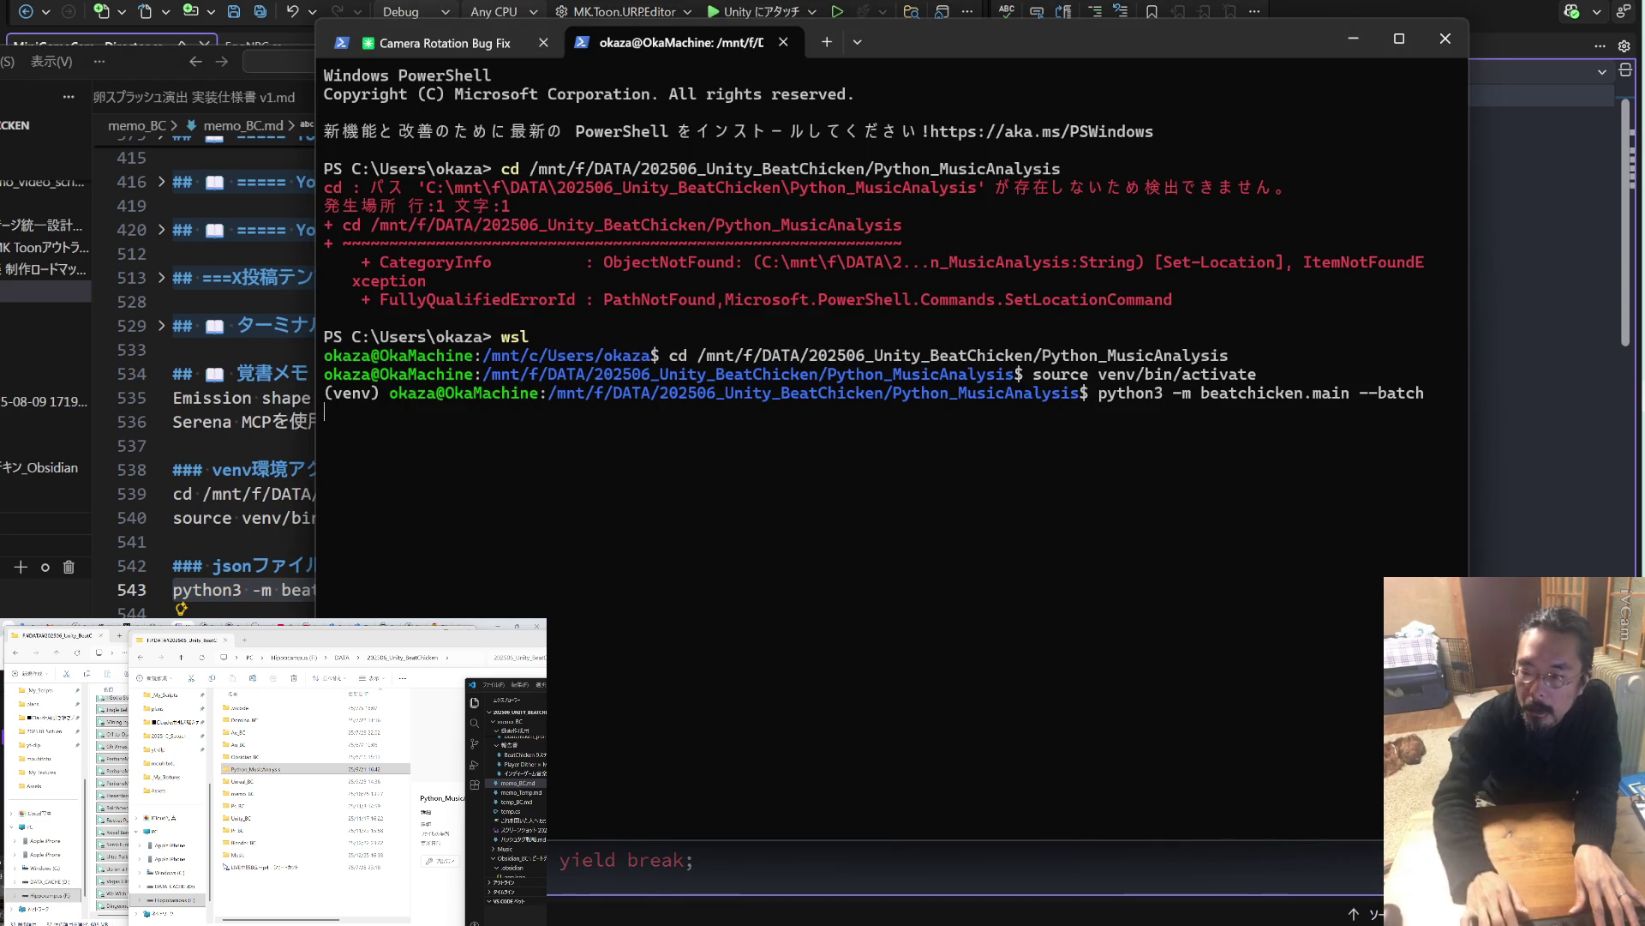
key("Return")
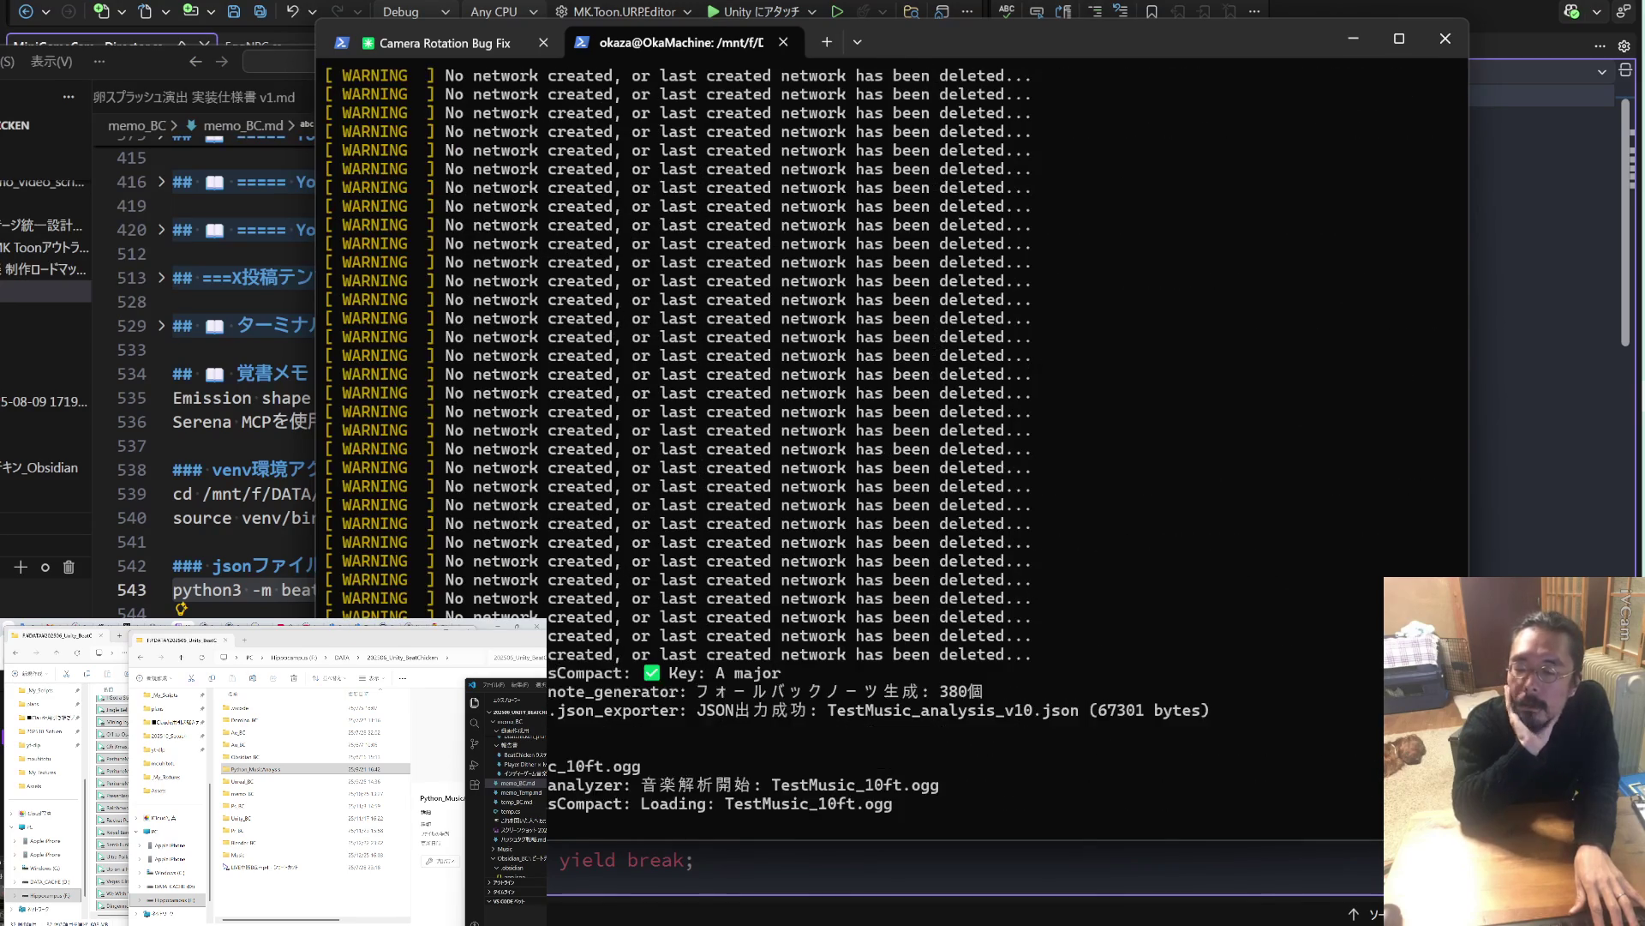
After the analysis exports TestMusic_analysis_v10.json, switch to the Camera Rotation Bug Fix session.
left_click(454, 43)
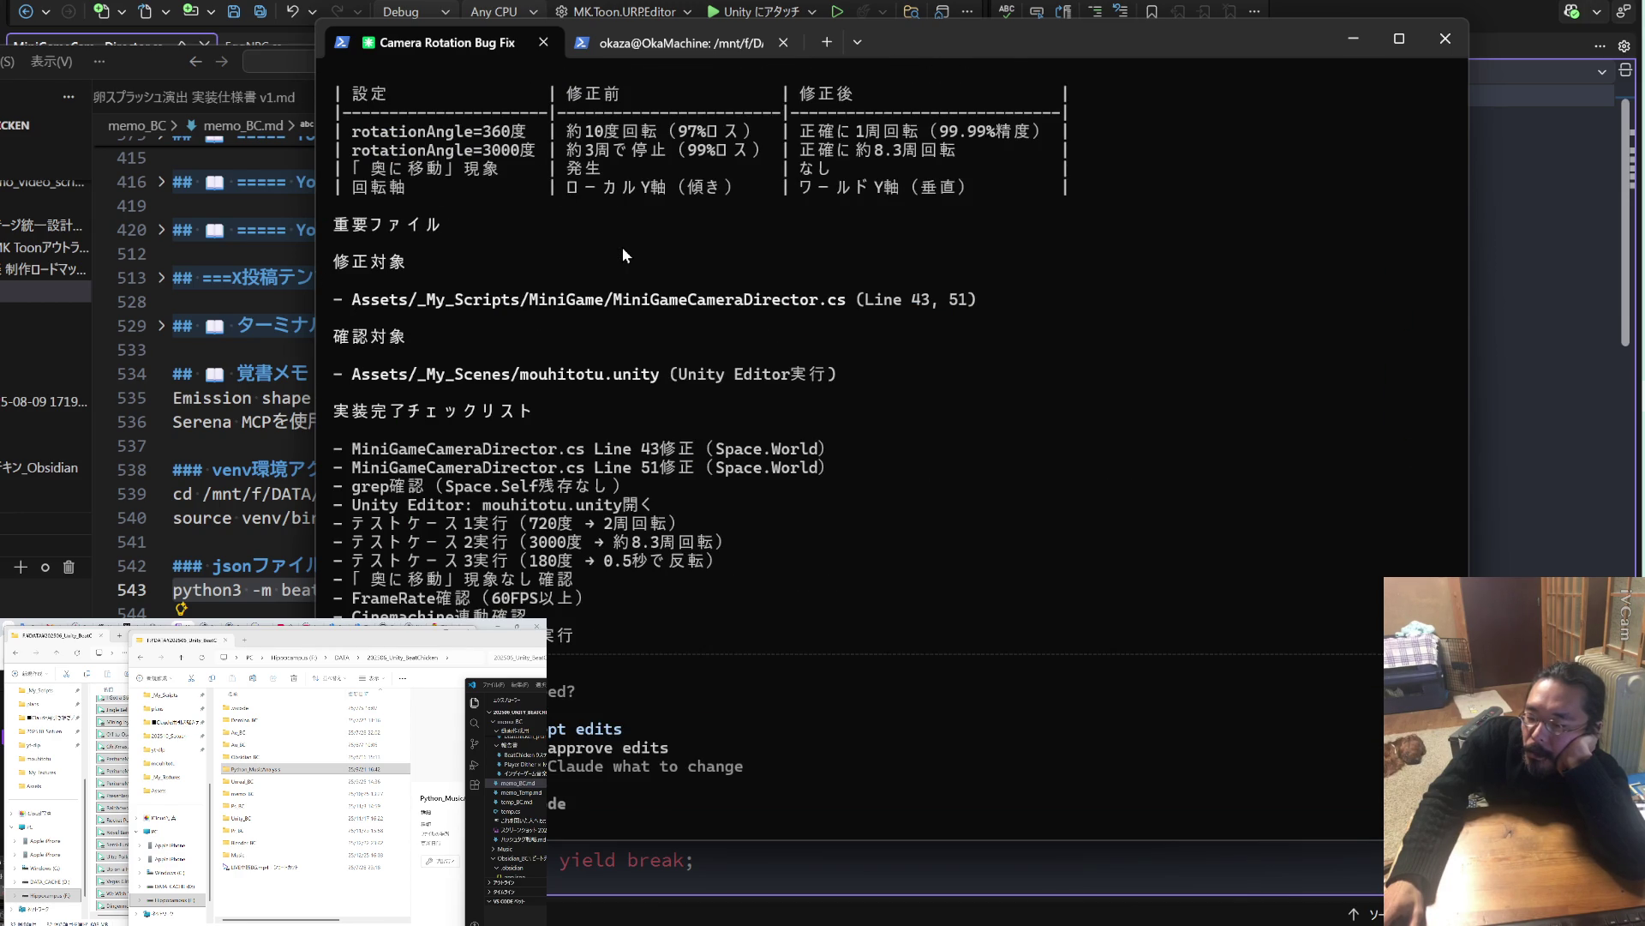
Review Claude's plan and approve it, switching lines 43 and 51 to Space.World.
scroll(623, 254, "up", 10)
scroll(623, 254, "up", 15)
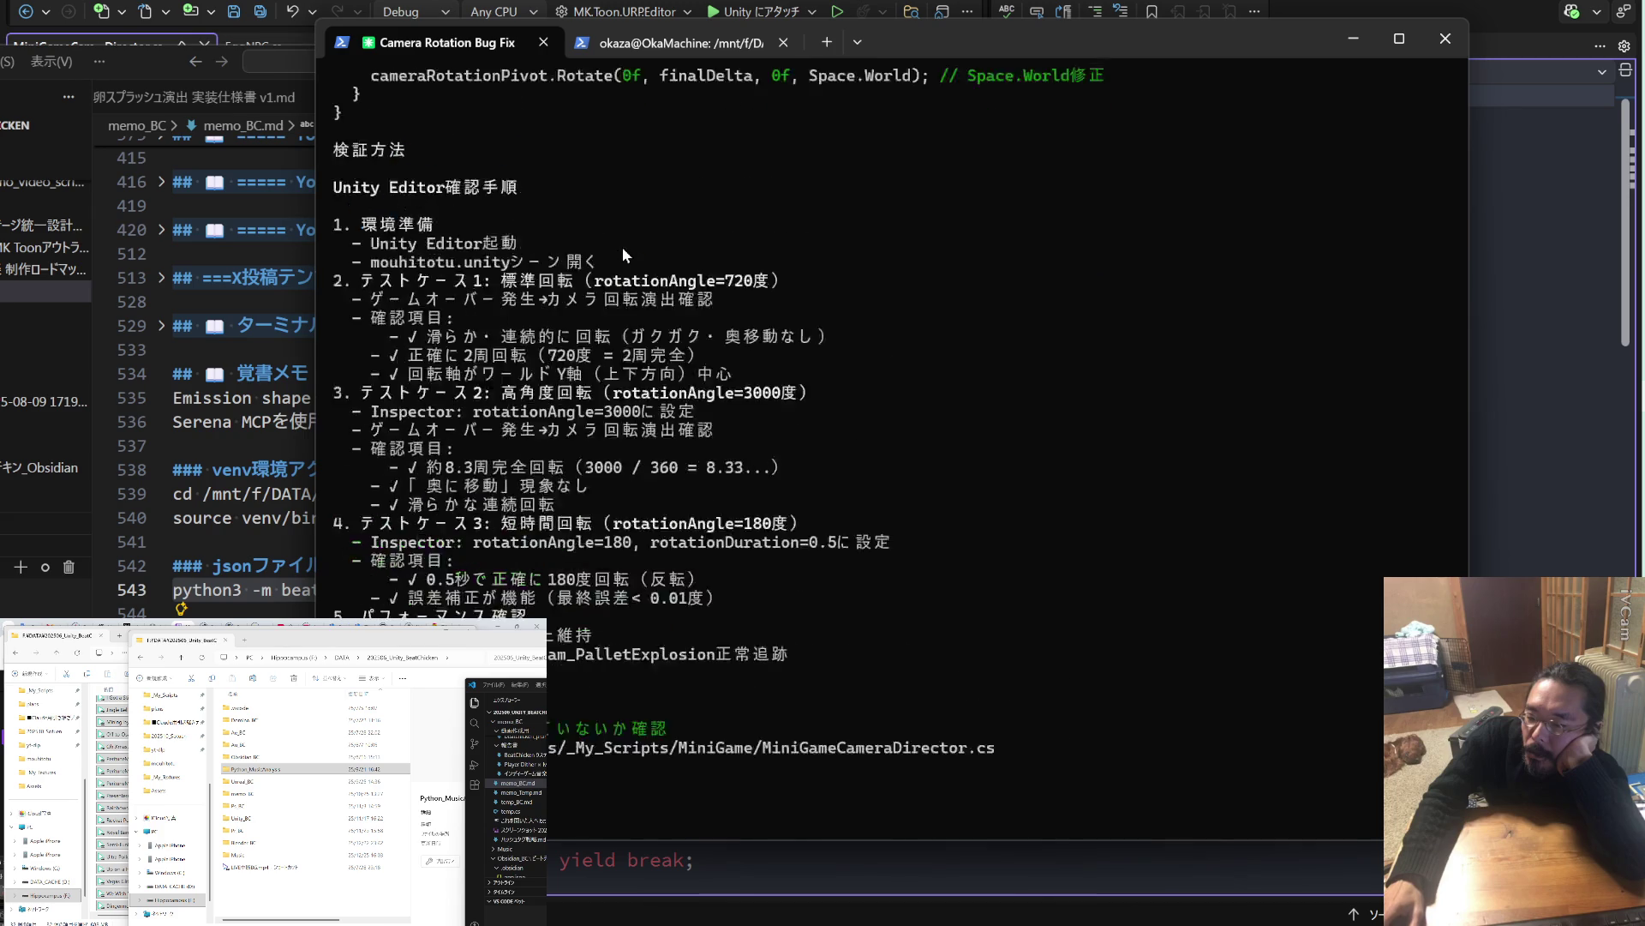
scroll(623, 255, "up", 5)
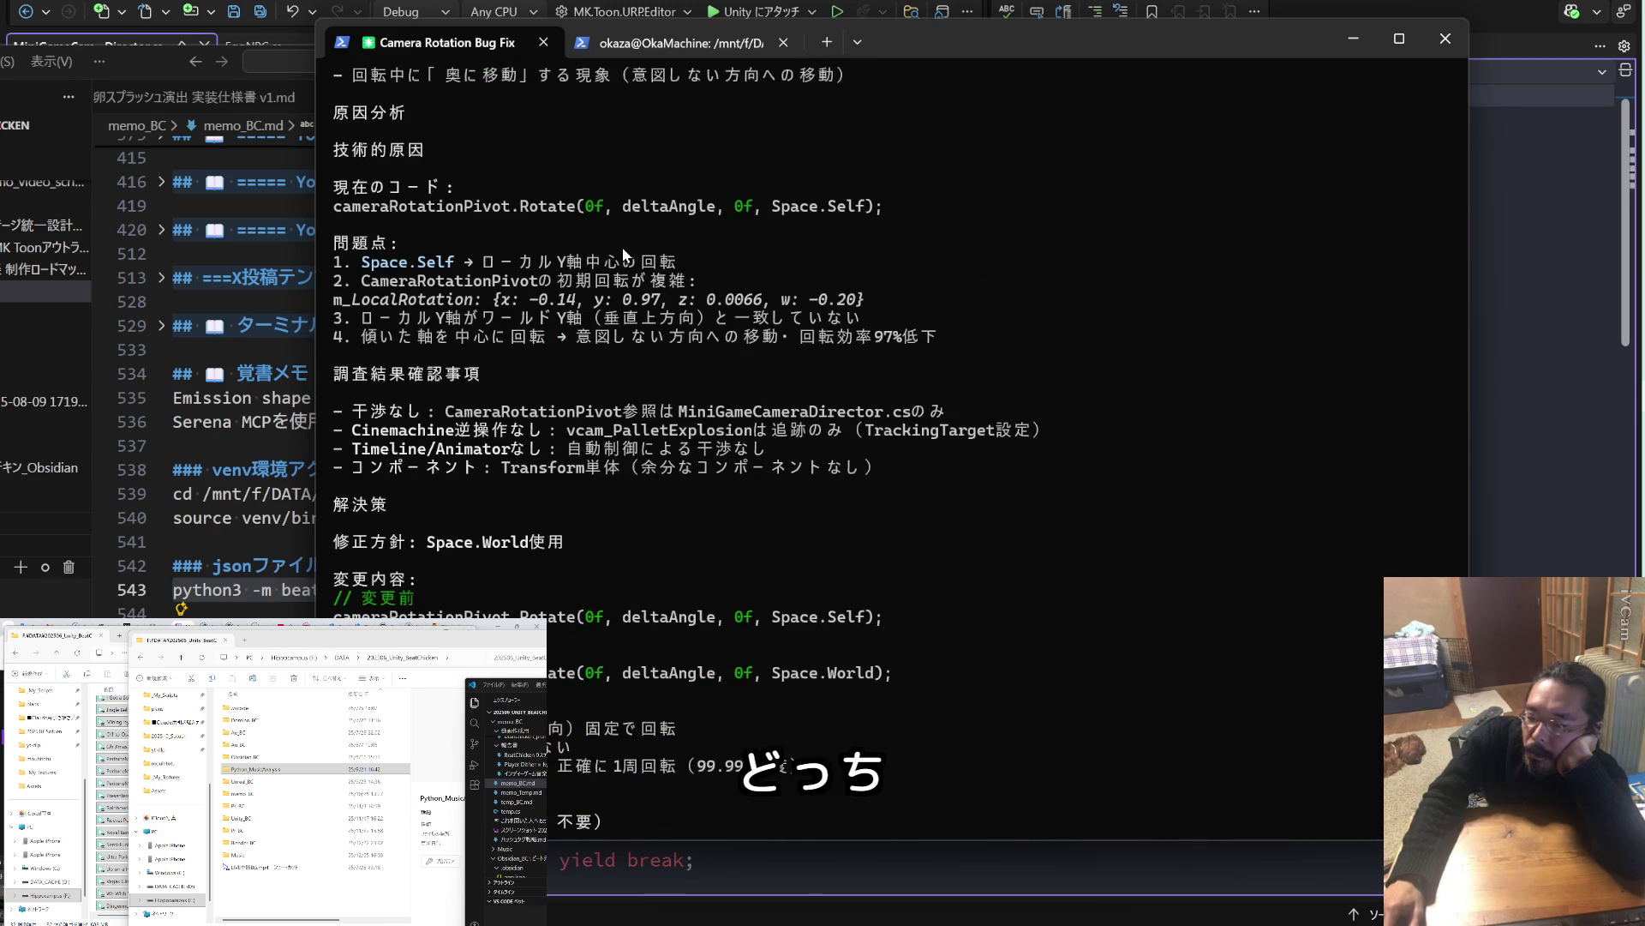
scroll(623, 254, "up", 5)
scroll(623, 255, "down", 20)
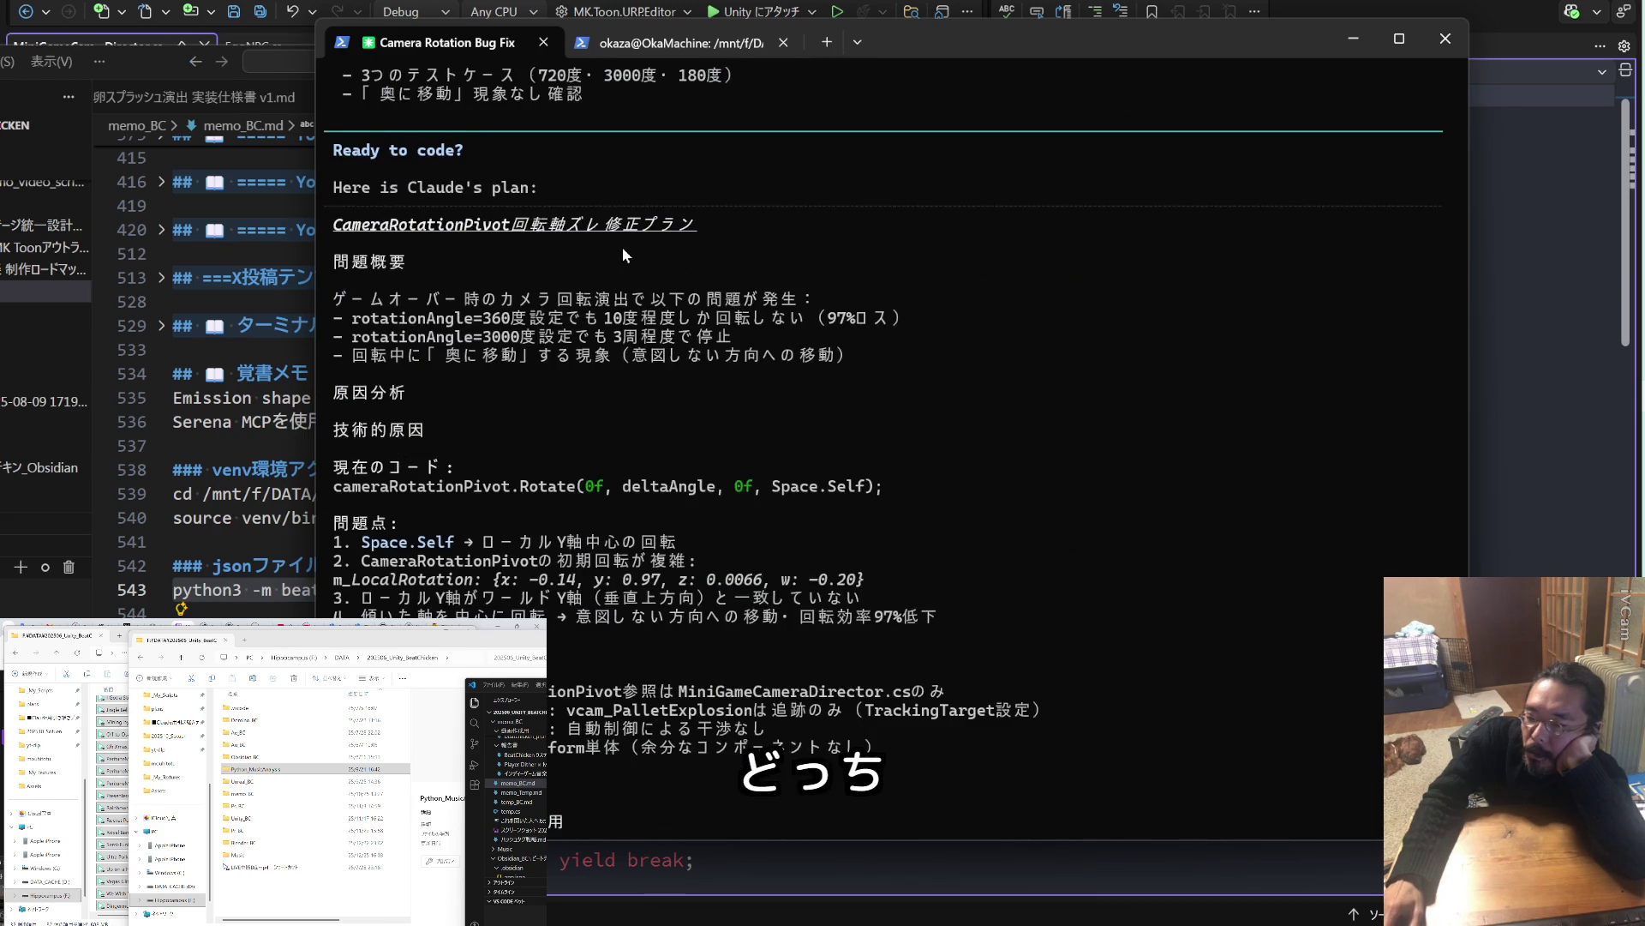
scroll(623, 255, "down", 10)
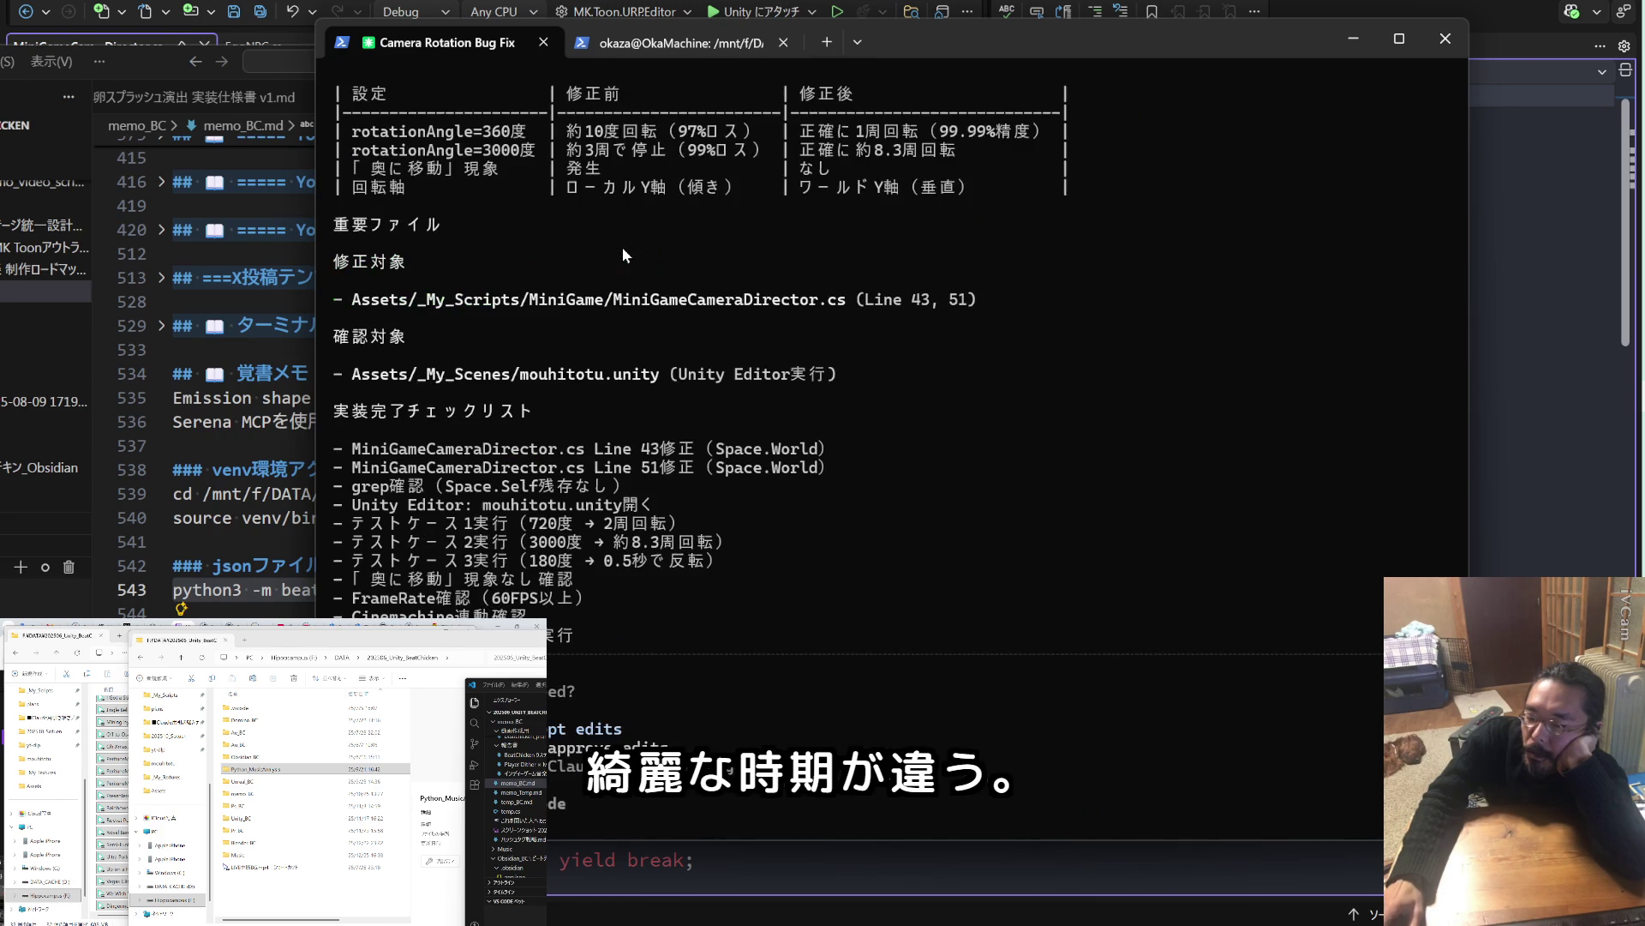
key("Return")
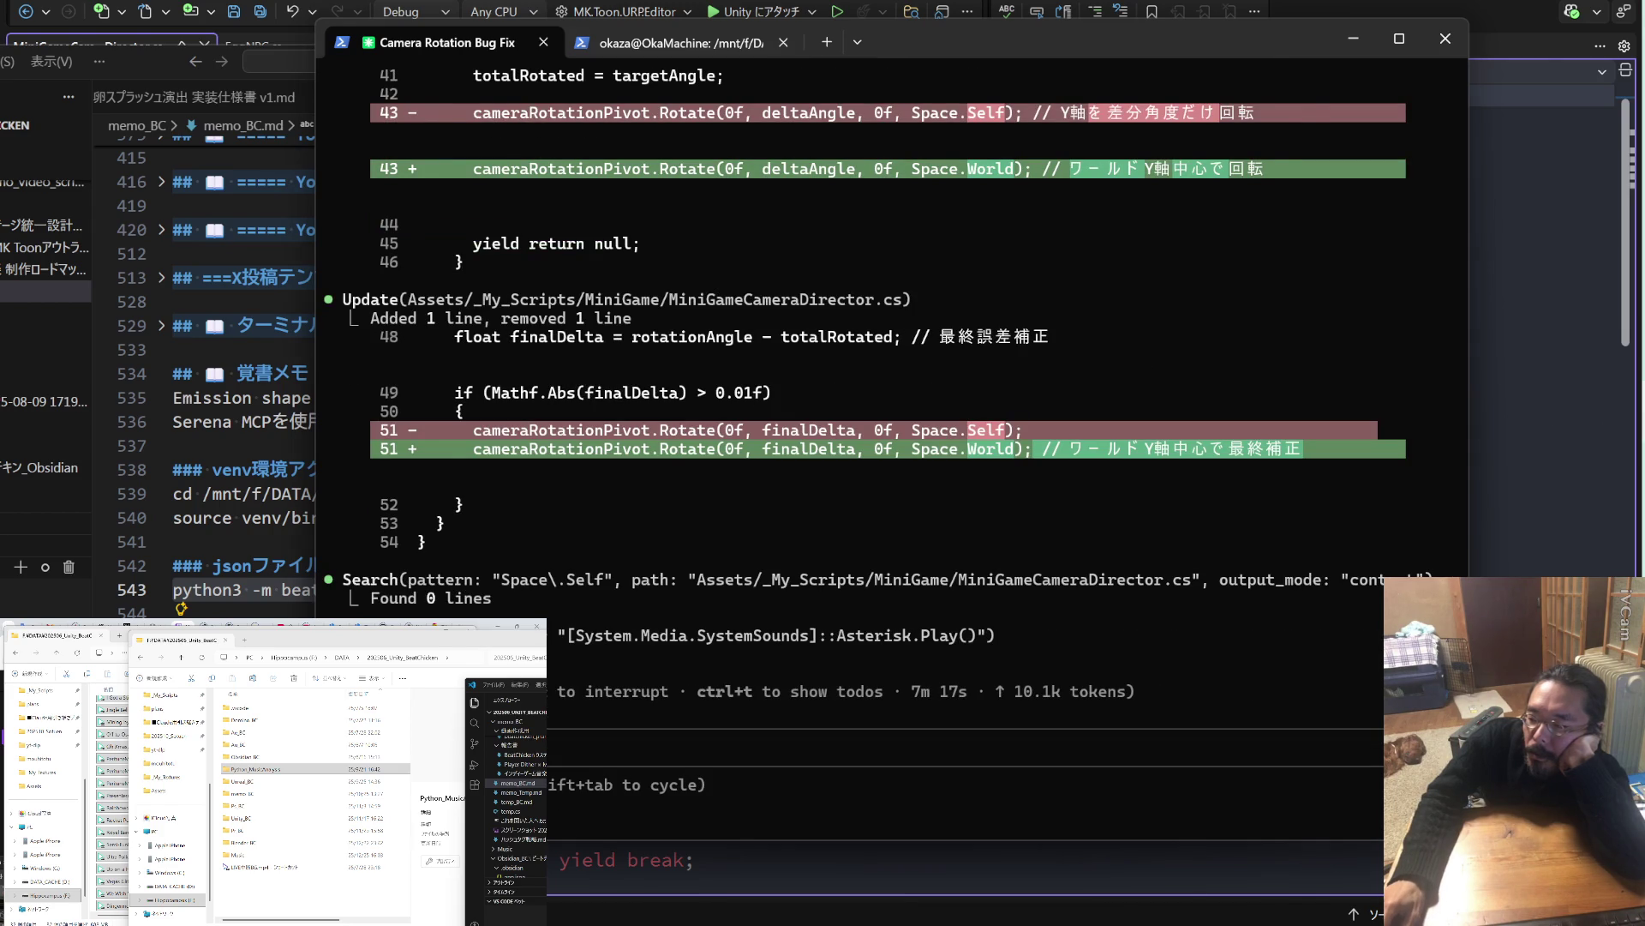
Switch to the Unity editor so it recompiles the edited MiniGameCameraDirector.cs.
key("alt+Tab")
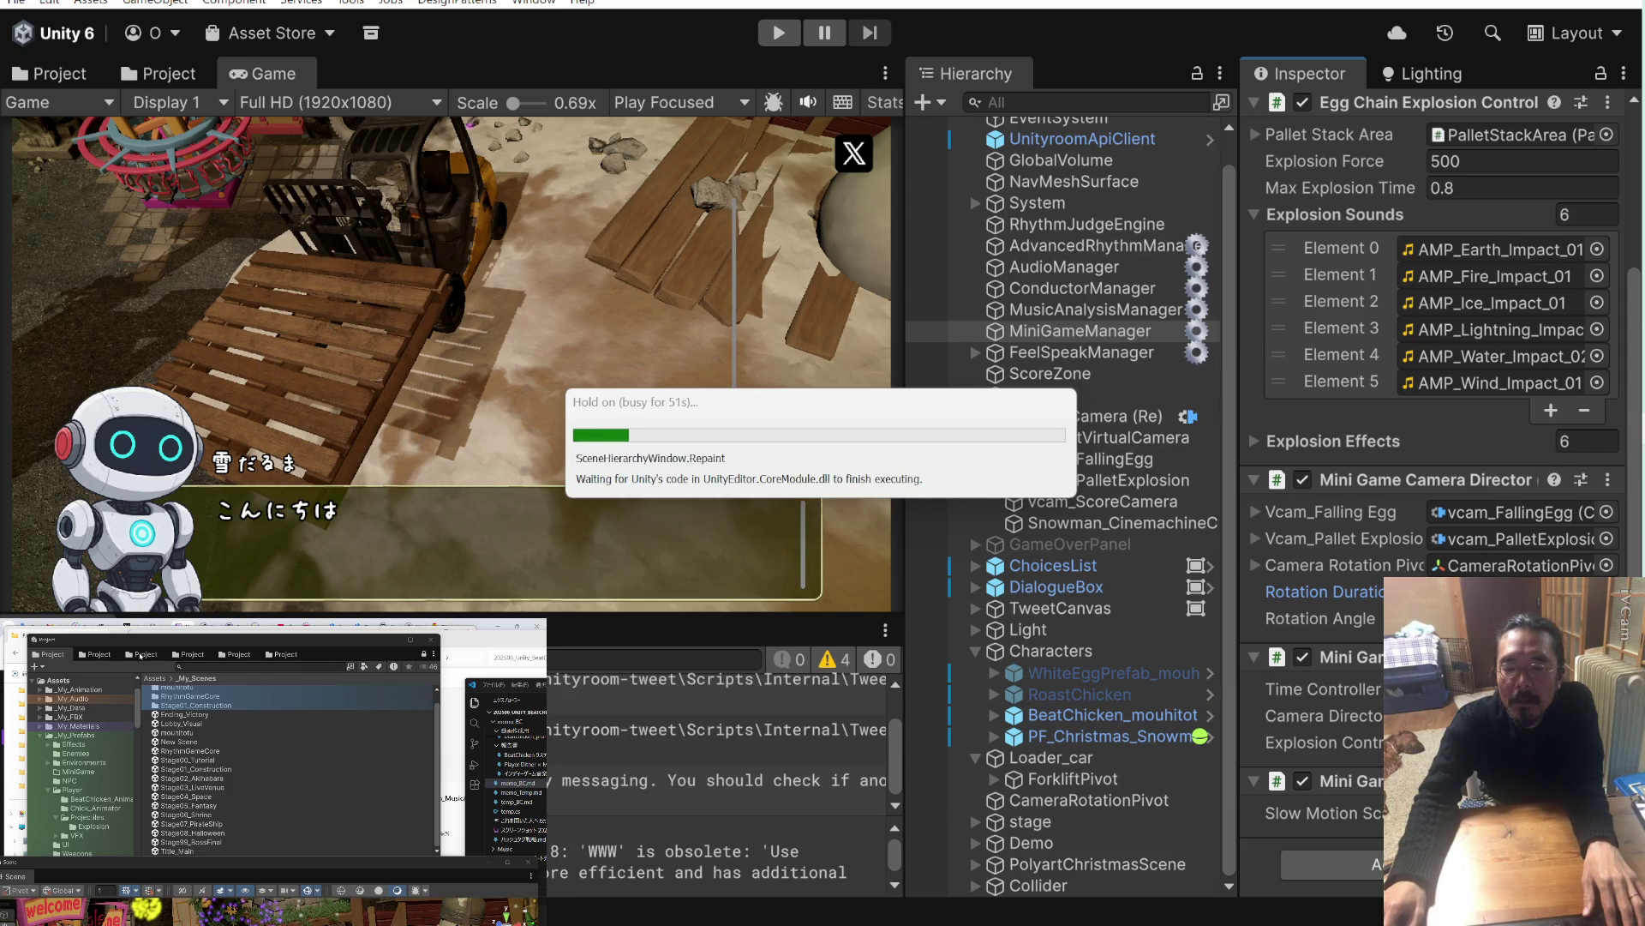
Open _My_Audio > BGM, select all 46 clips, and bring up the import Select Preset picker.
left_click(167, 74)
scroll(167, 283, "up", 5)
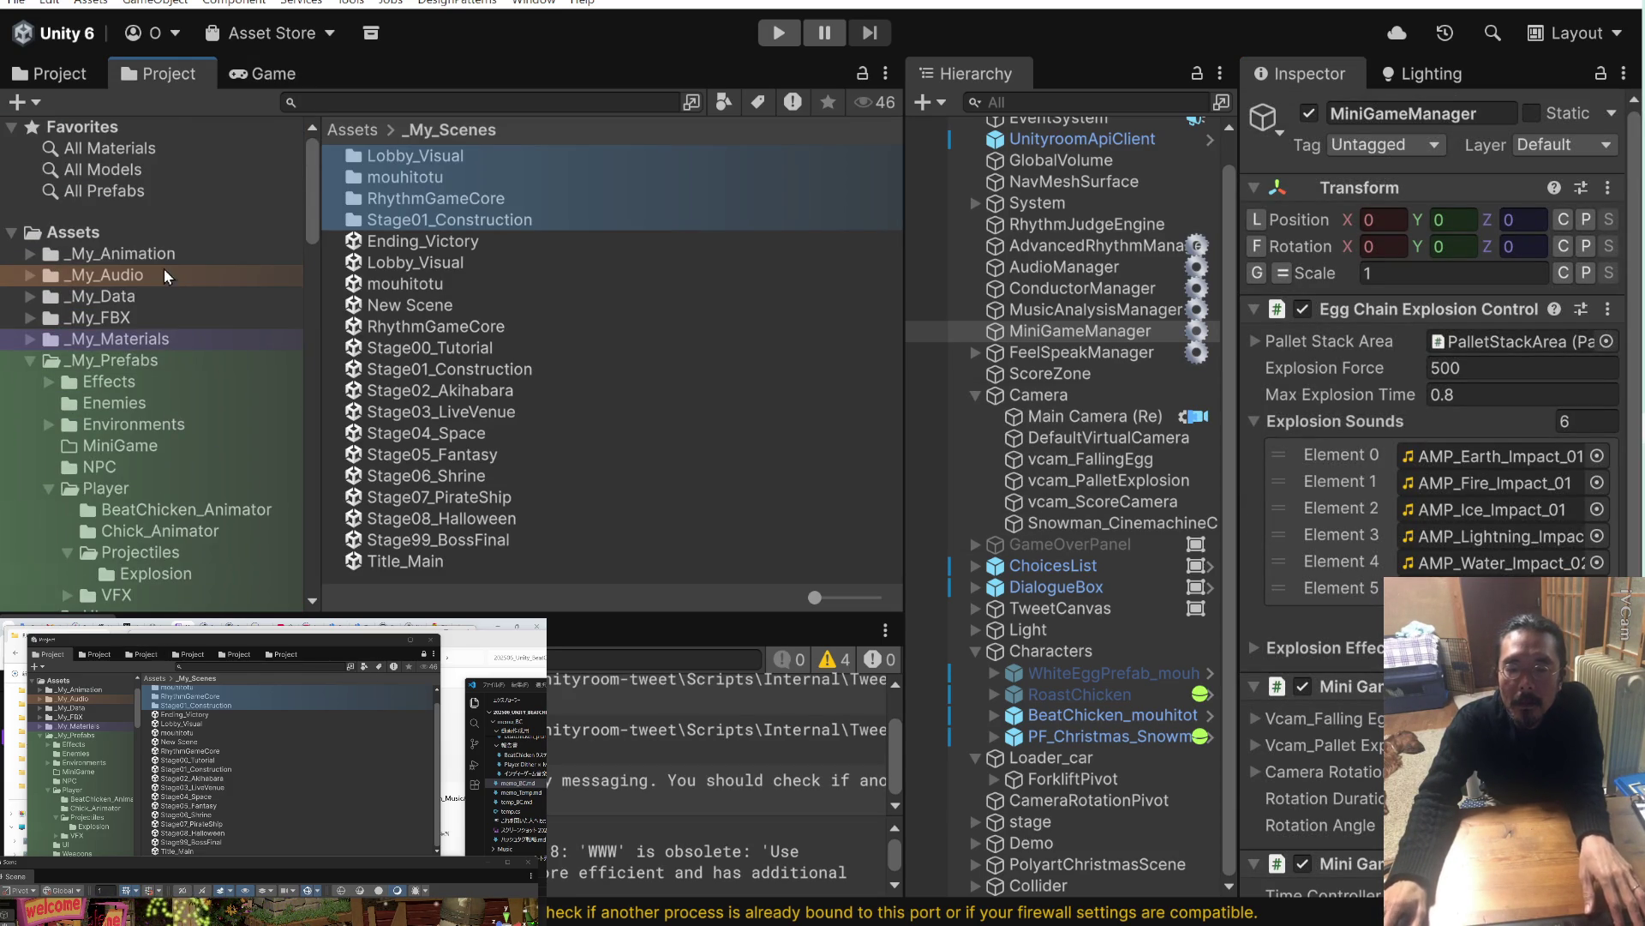
left_click(165, 274)
double_click(368, 157)
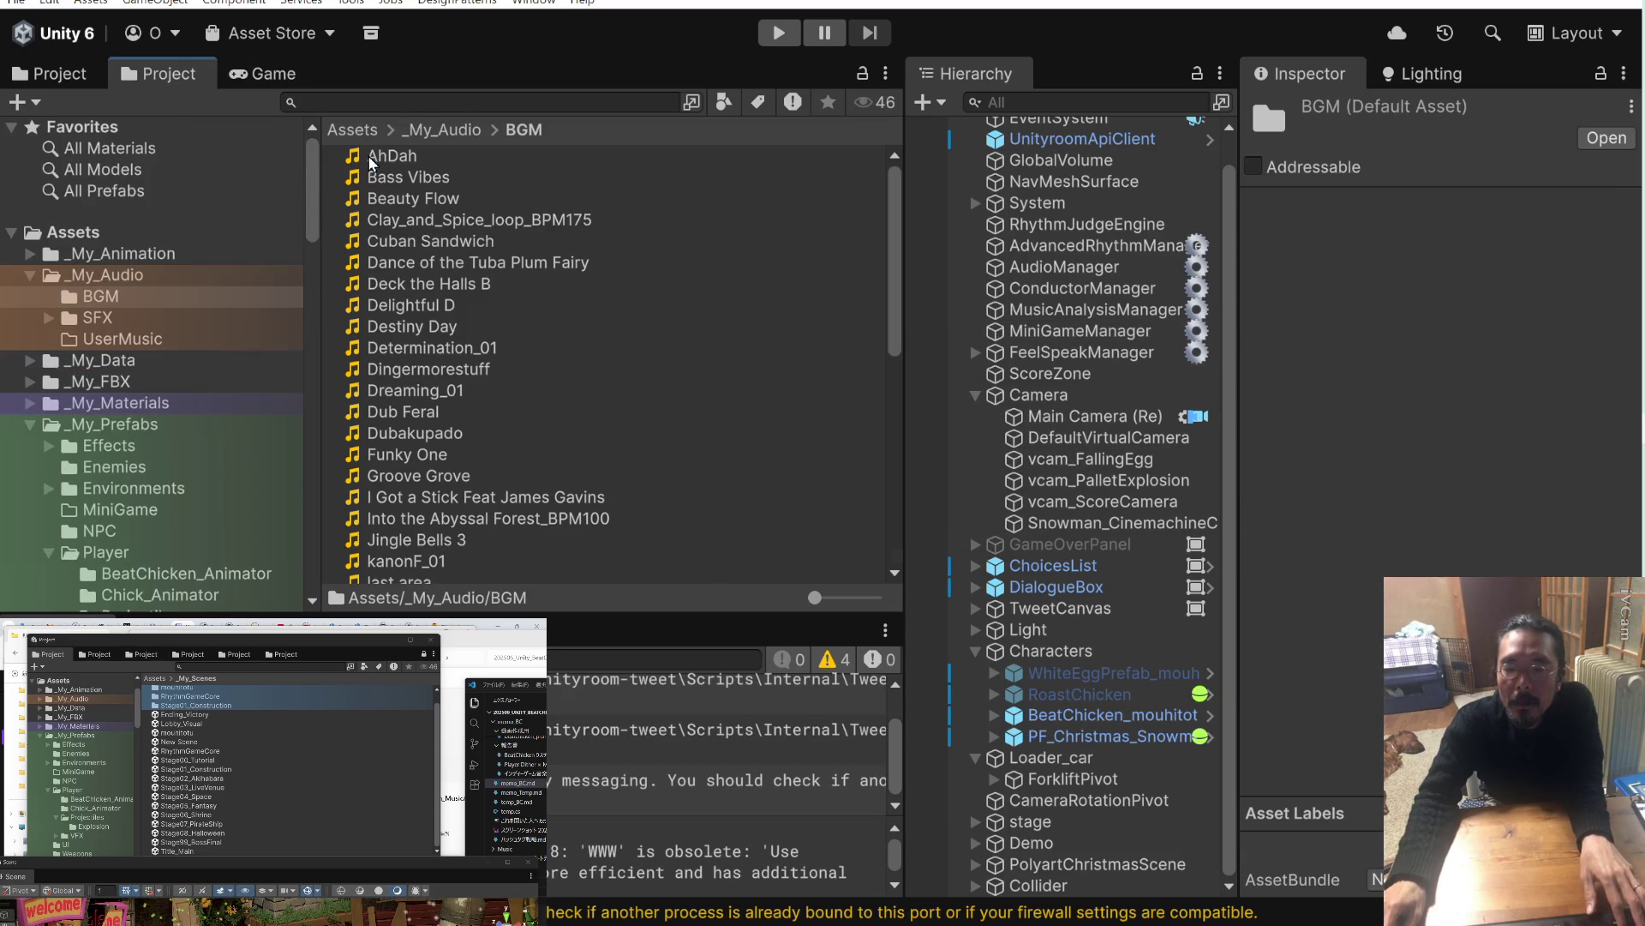
left_click(388, 161)
scroll(390, 212, "down", 5)
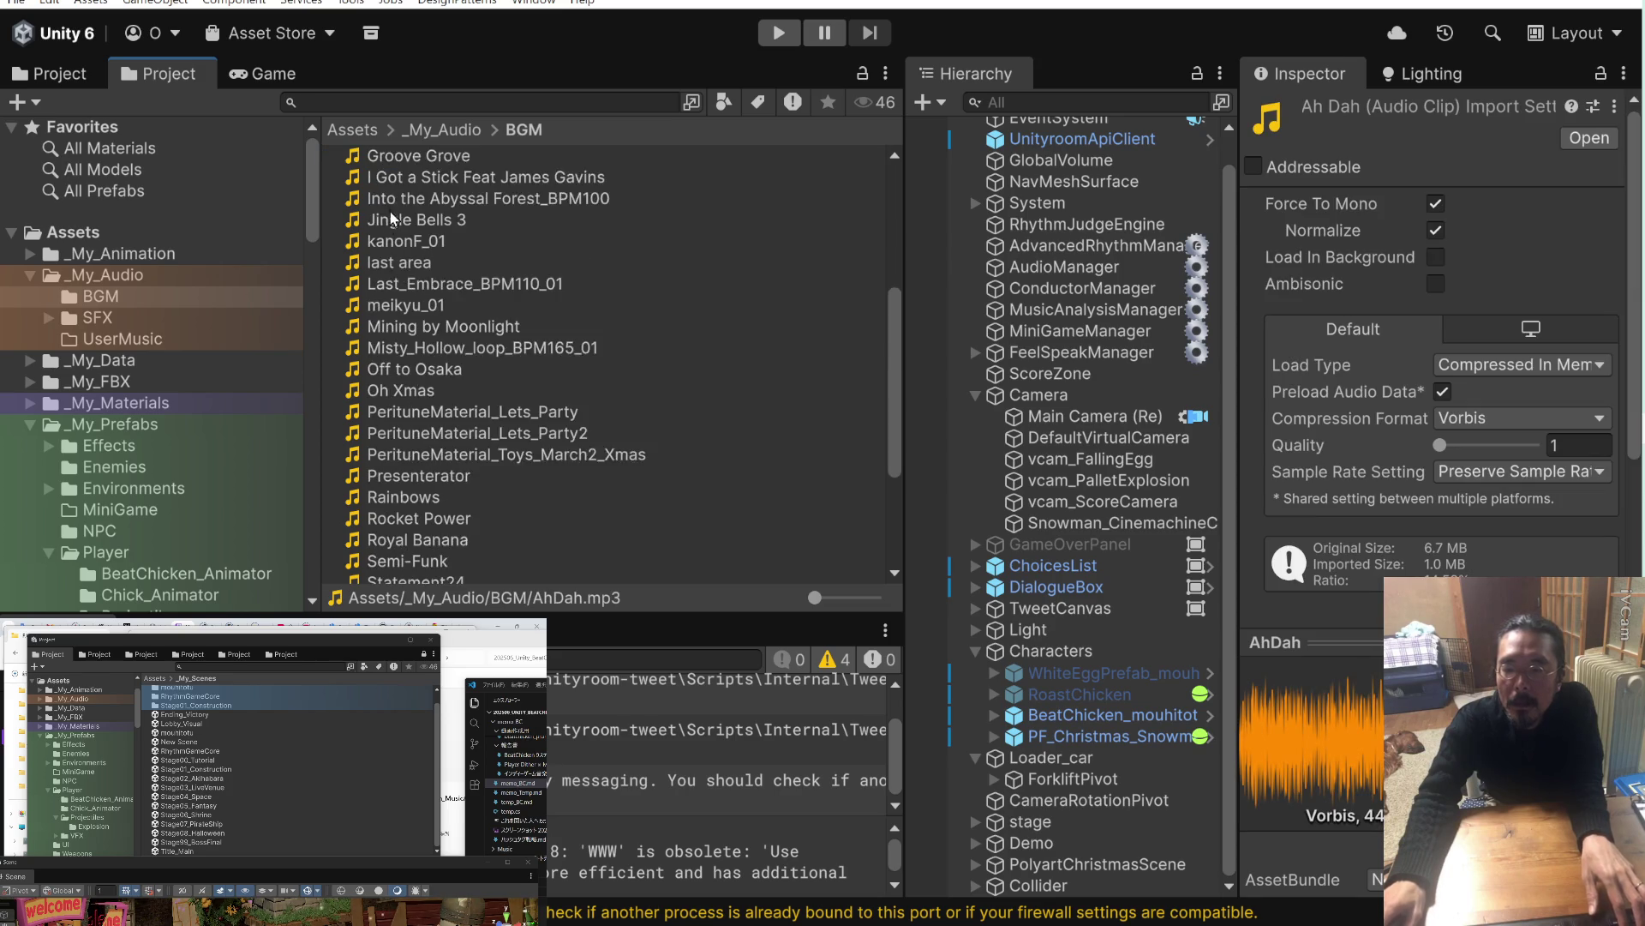
scroll(390, 213, "down", 5)
key("ctrl+a")
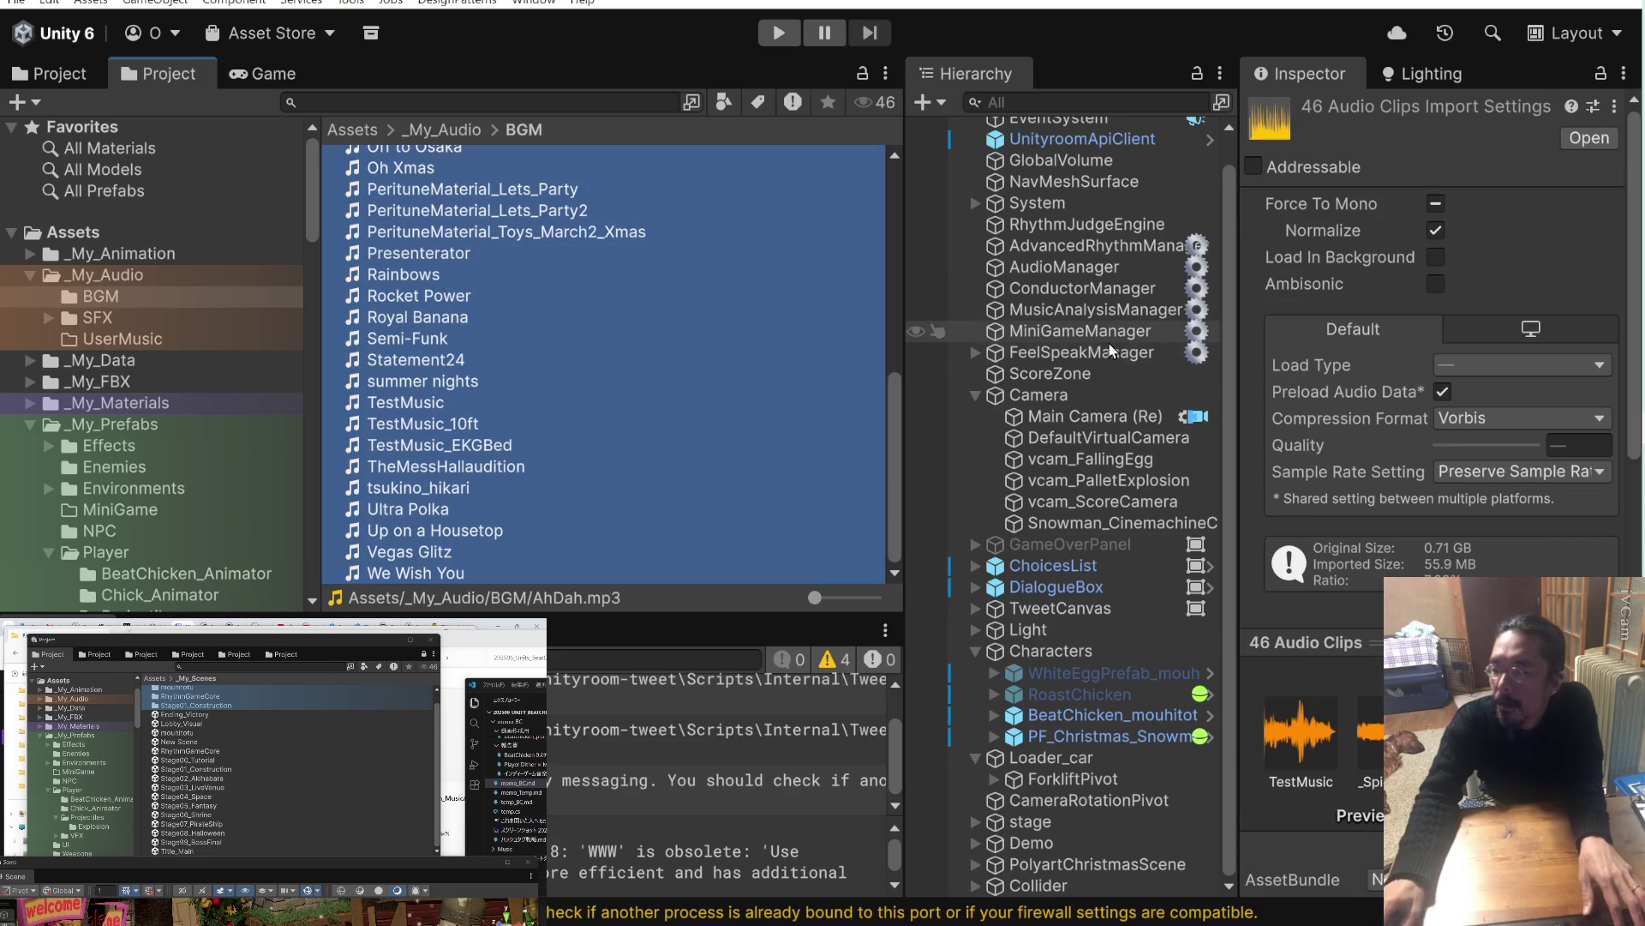
left_click(1593, 107)
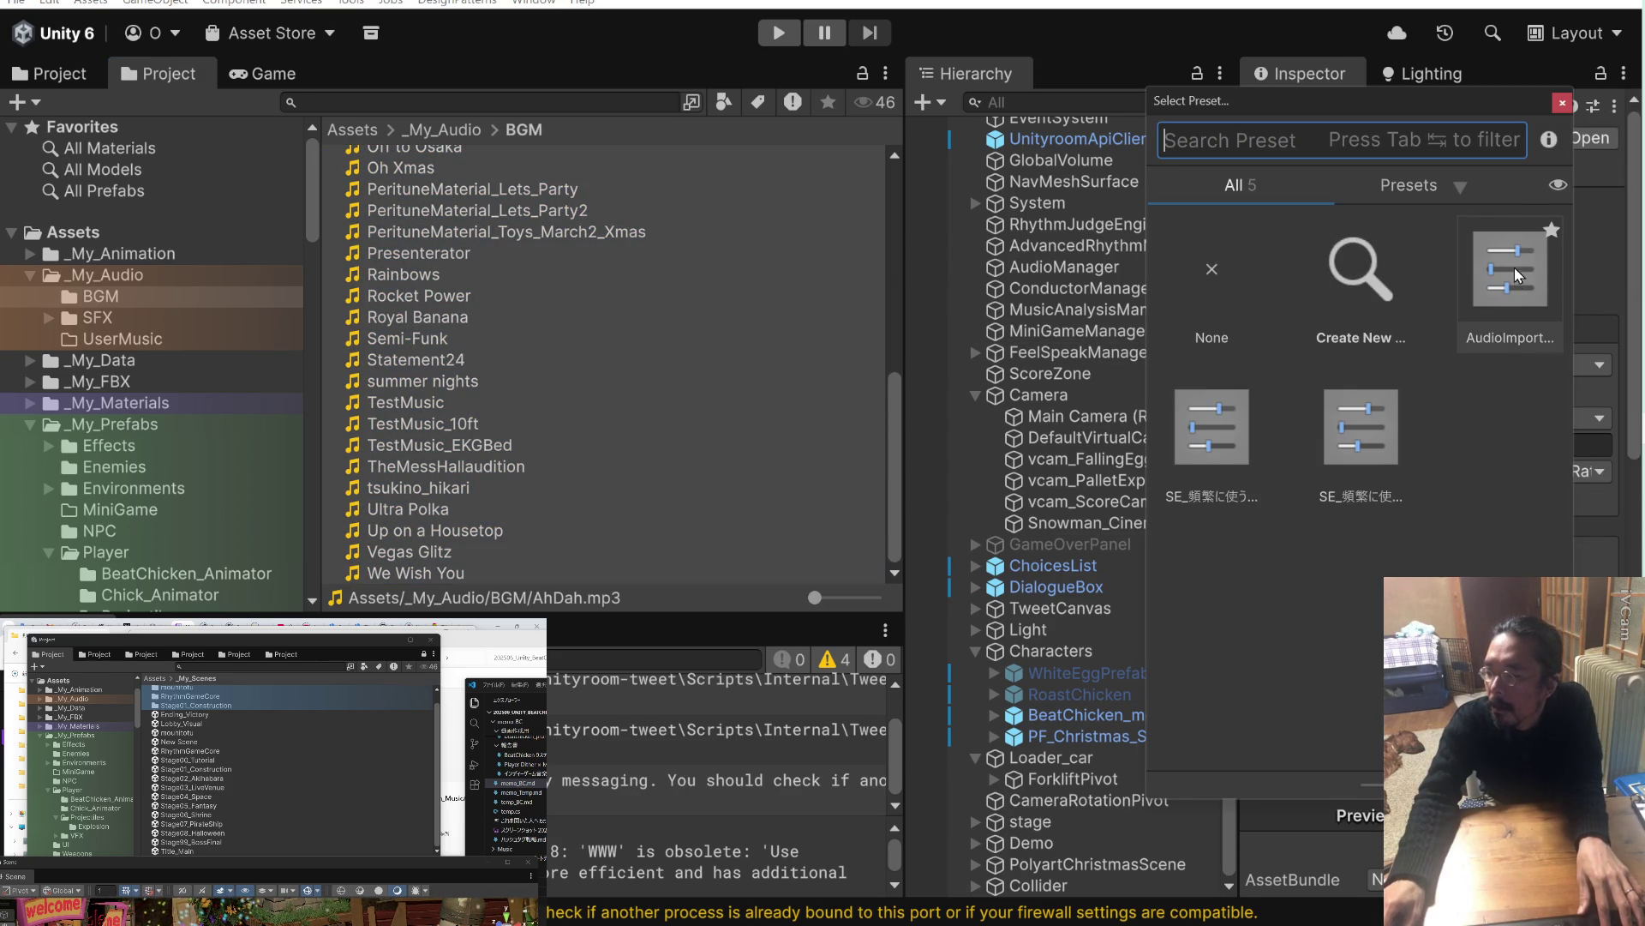
Apply the saved audio import preset, save, and review several BGM clips' import settings.
double_click(1514, 273)
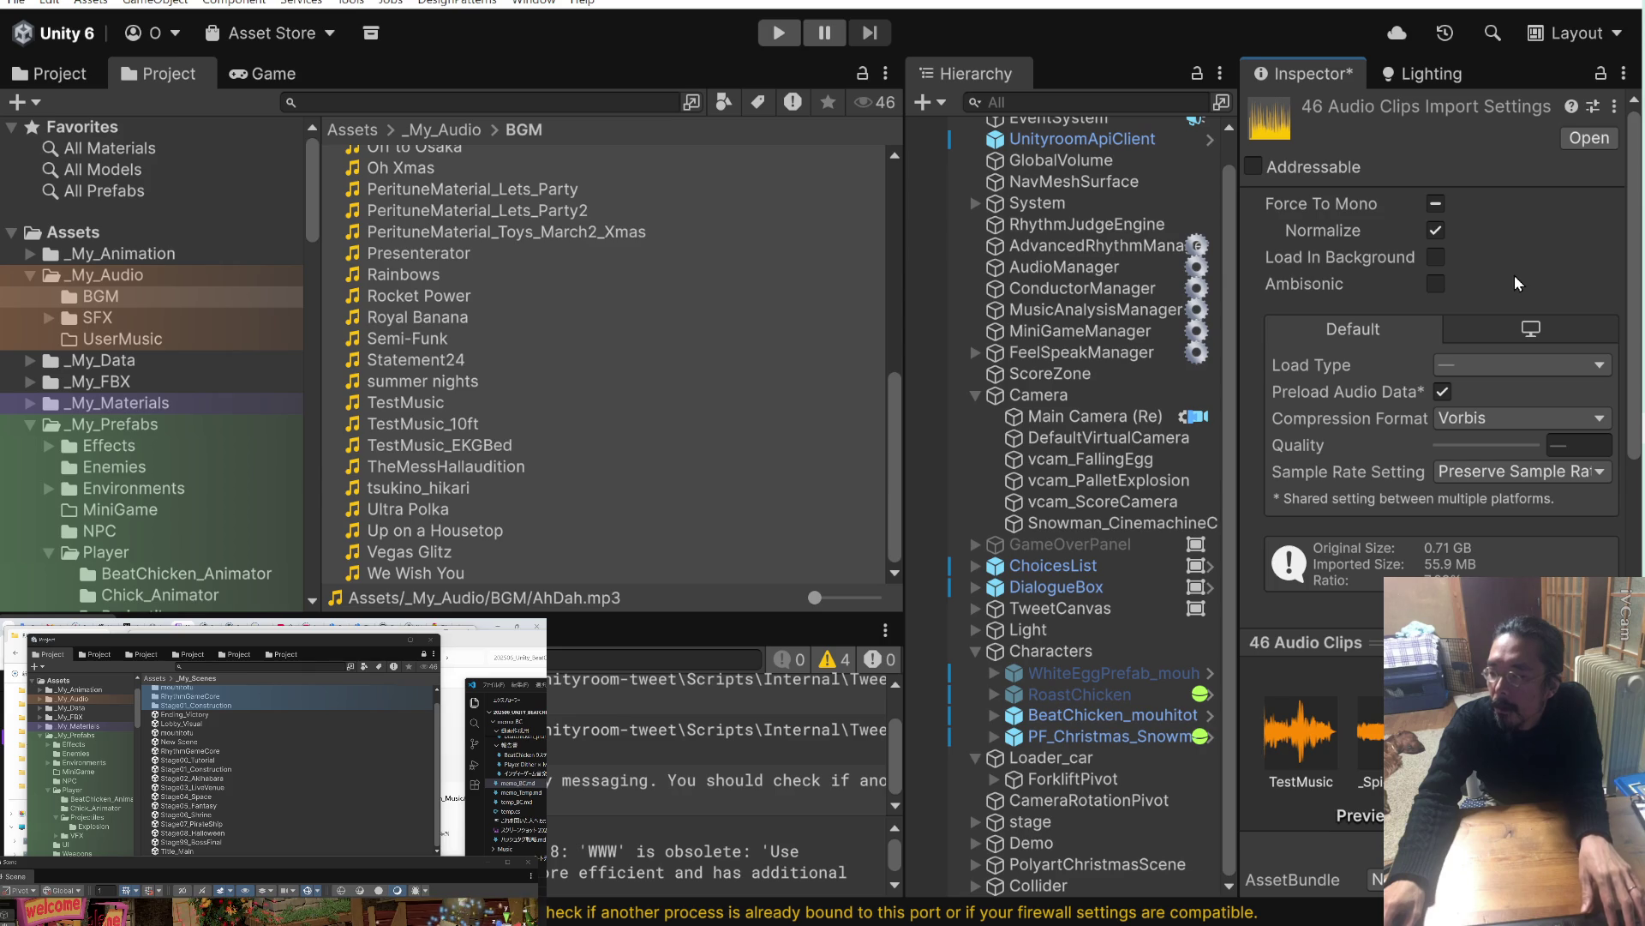
key("ctrl+s")
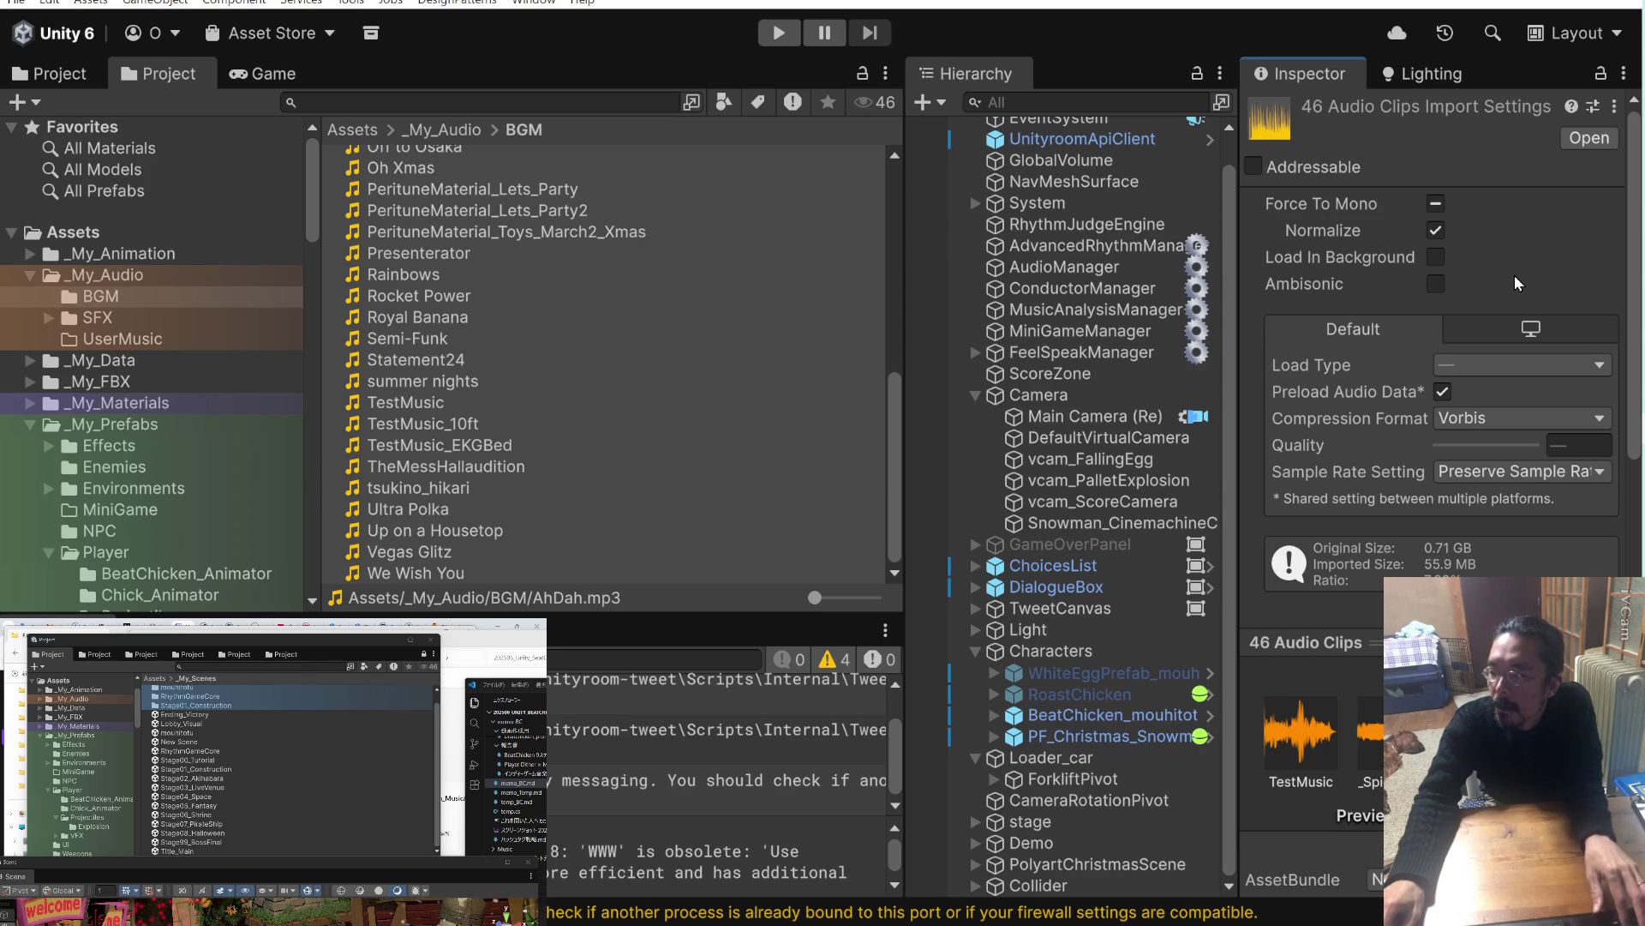
left_click(610, 336)
scroll(610, 332, "up", 10)
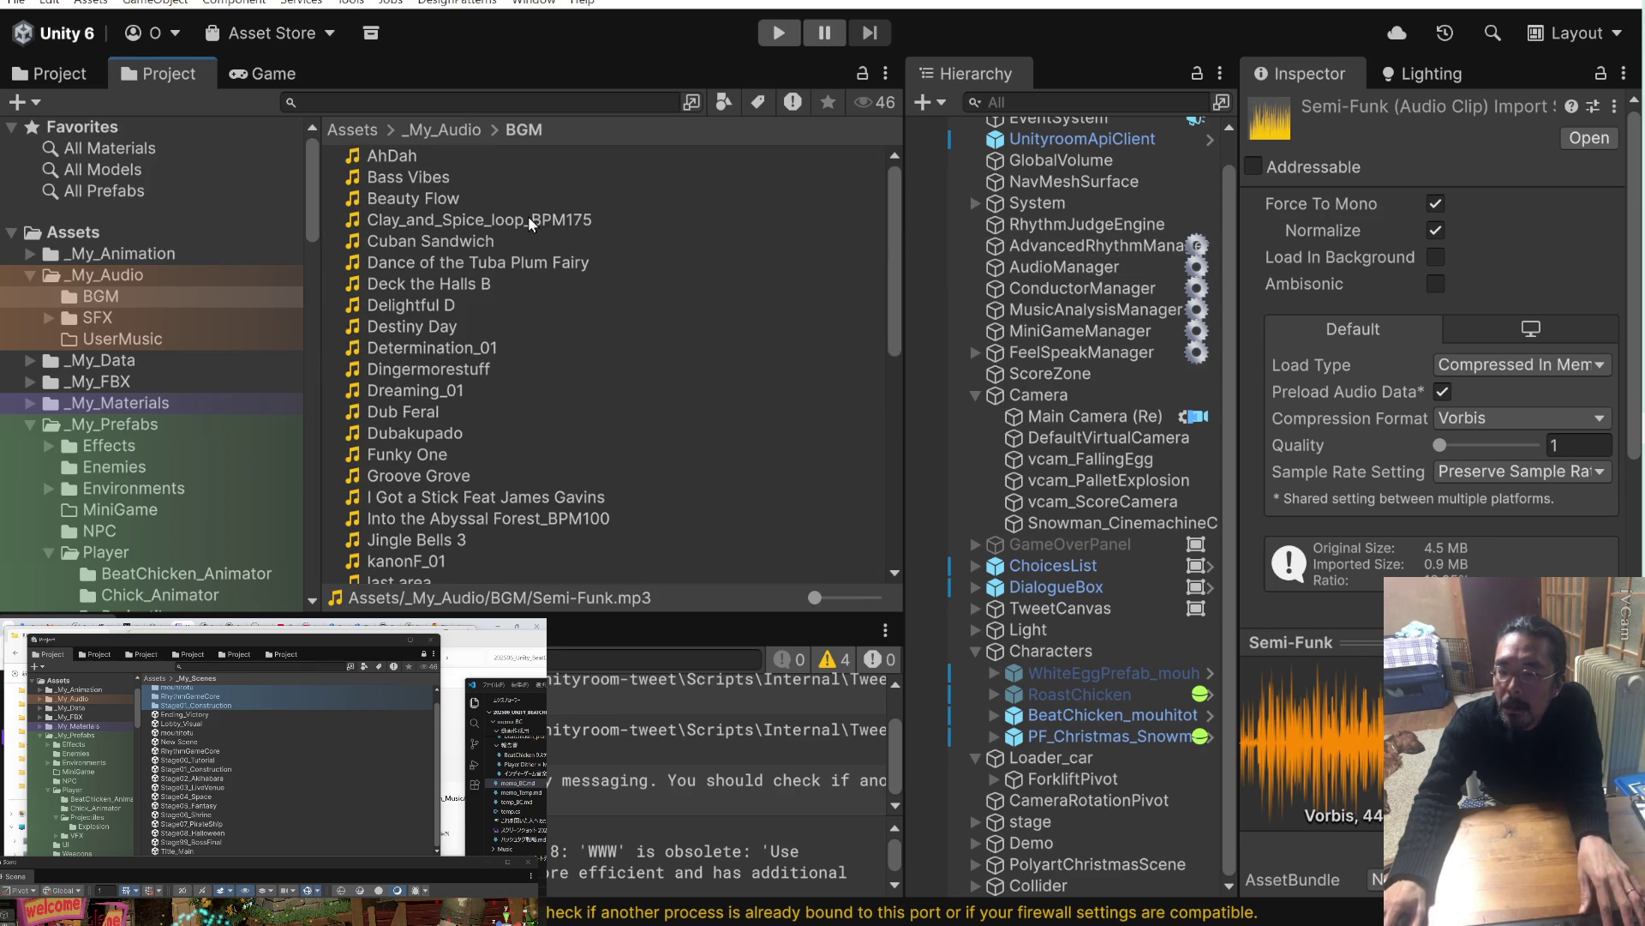
left_click(469, 248)
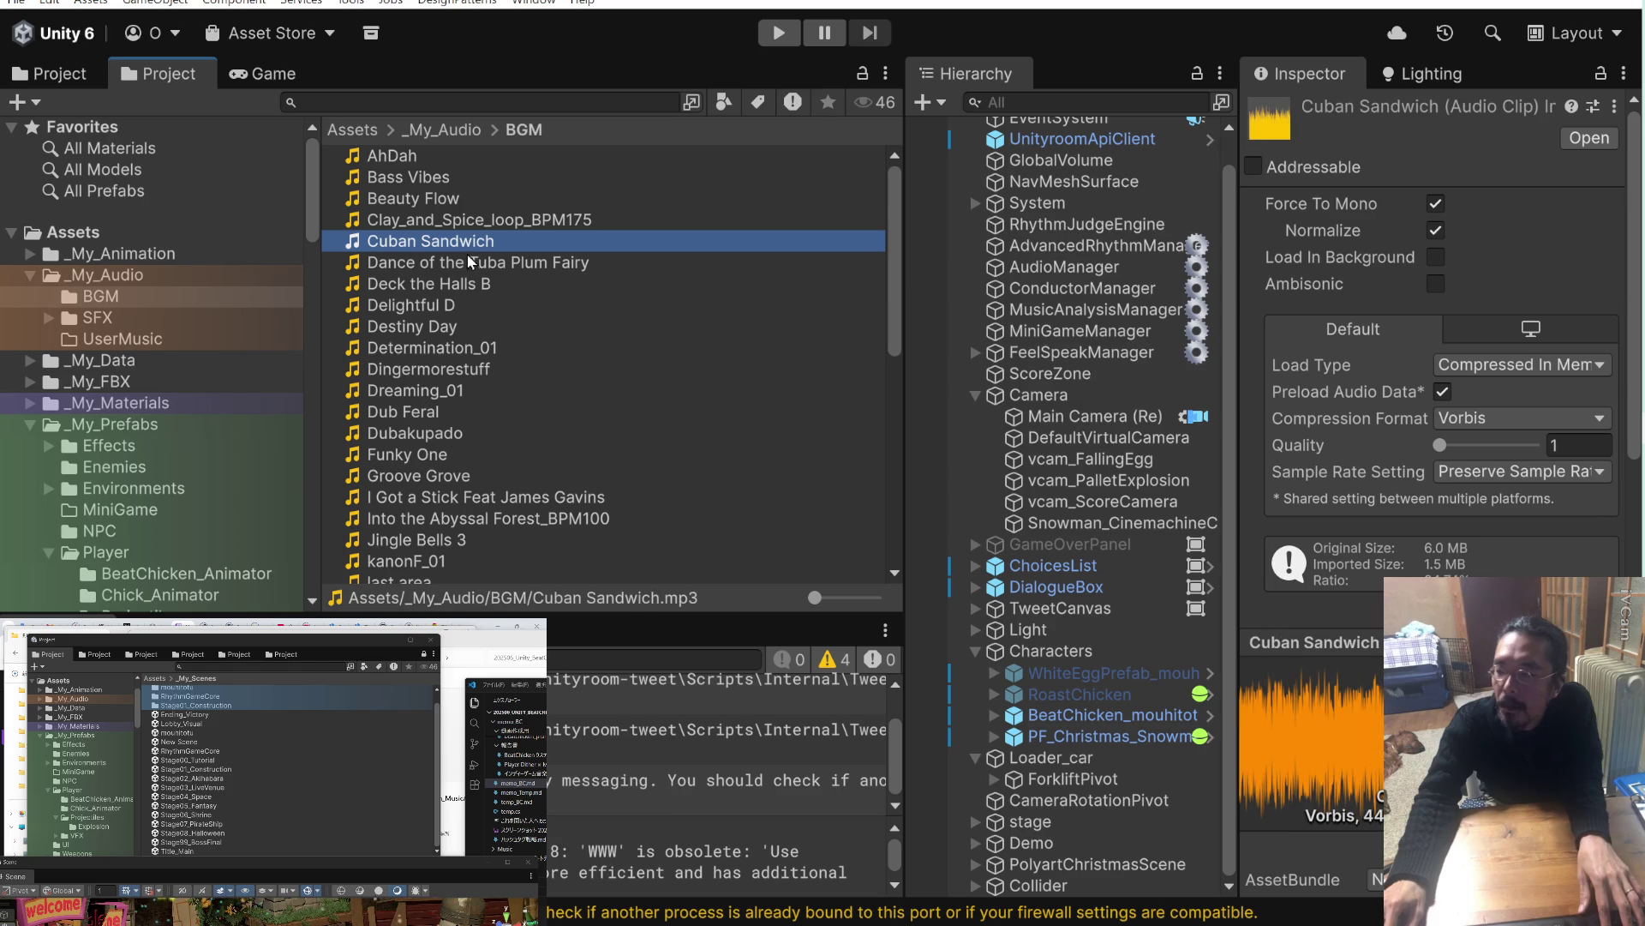
left_click(435, 329)
scroll(434, 332, "down", 5)
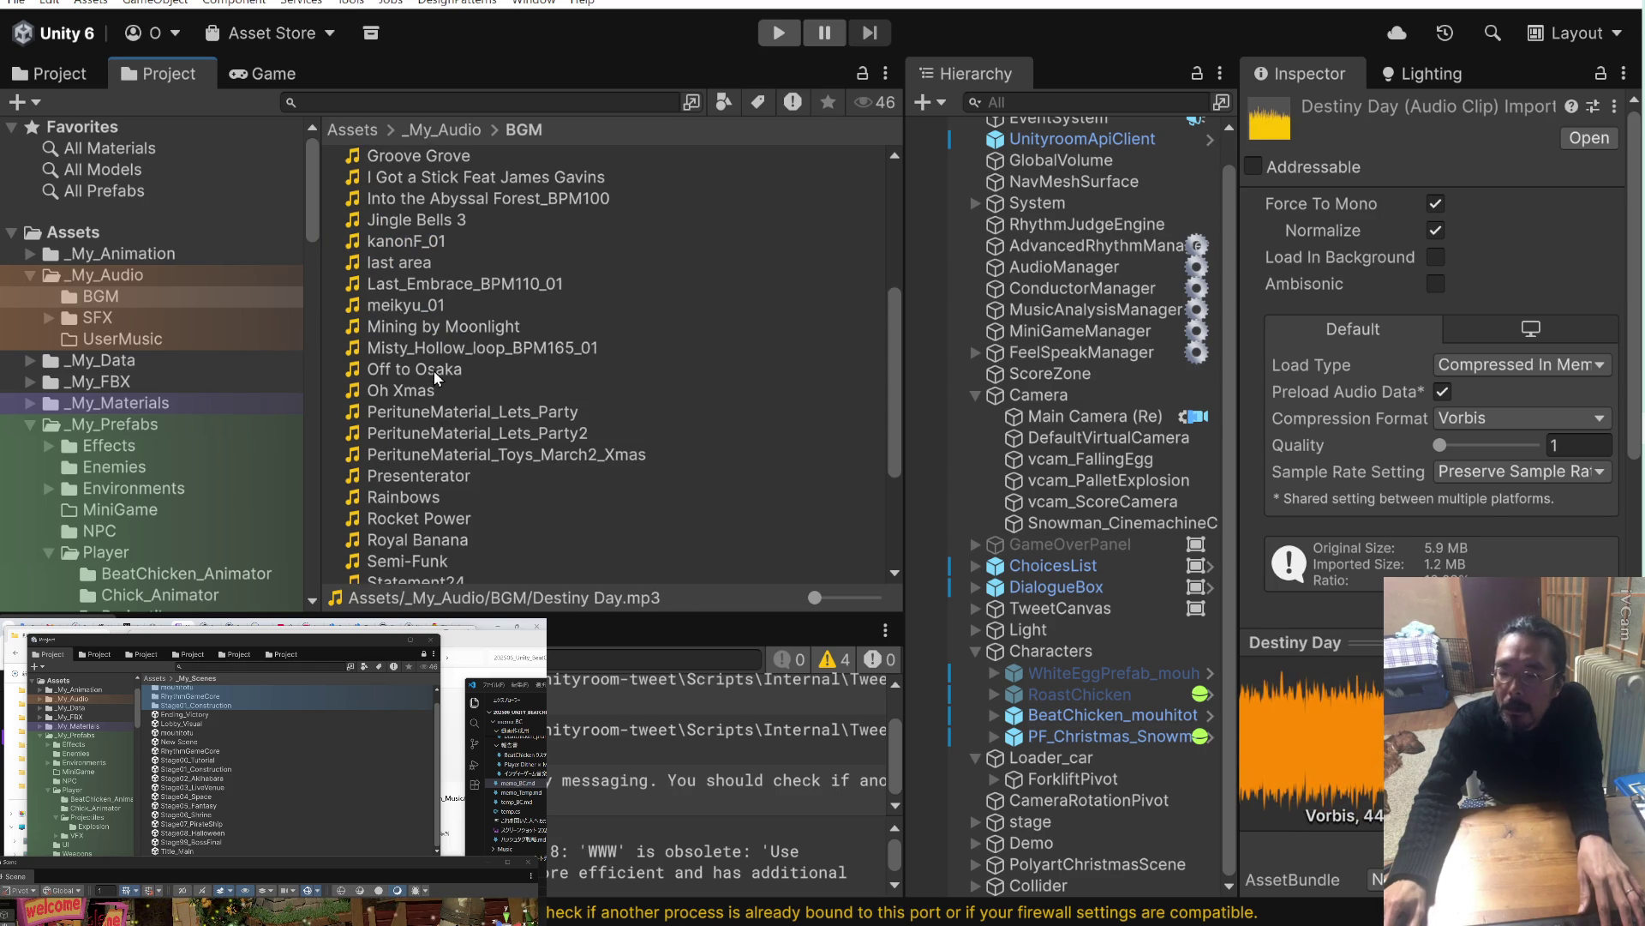
left_click(433, 371)
left_click(434, 411)
scroll(434, 377, "down", 5)
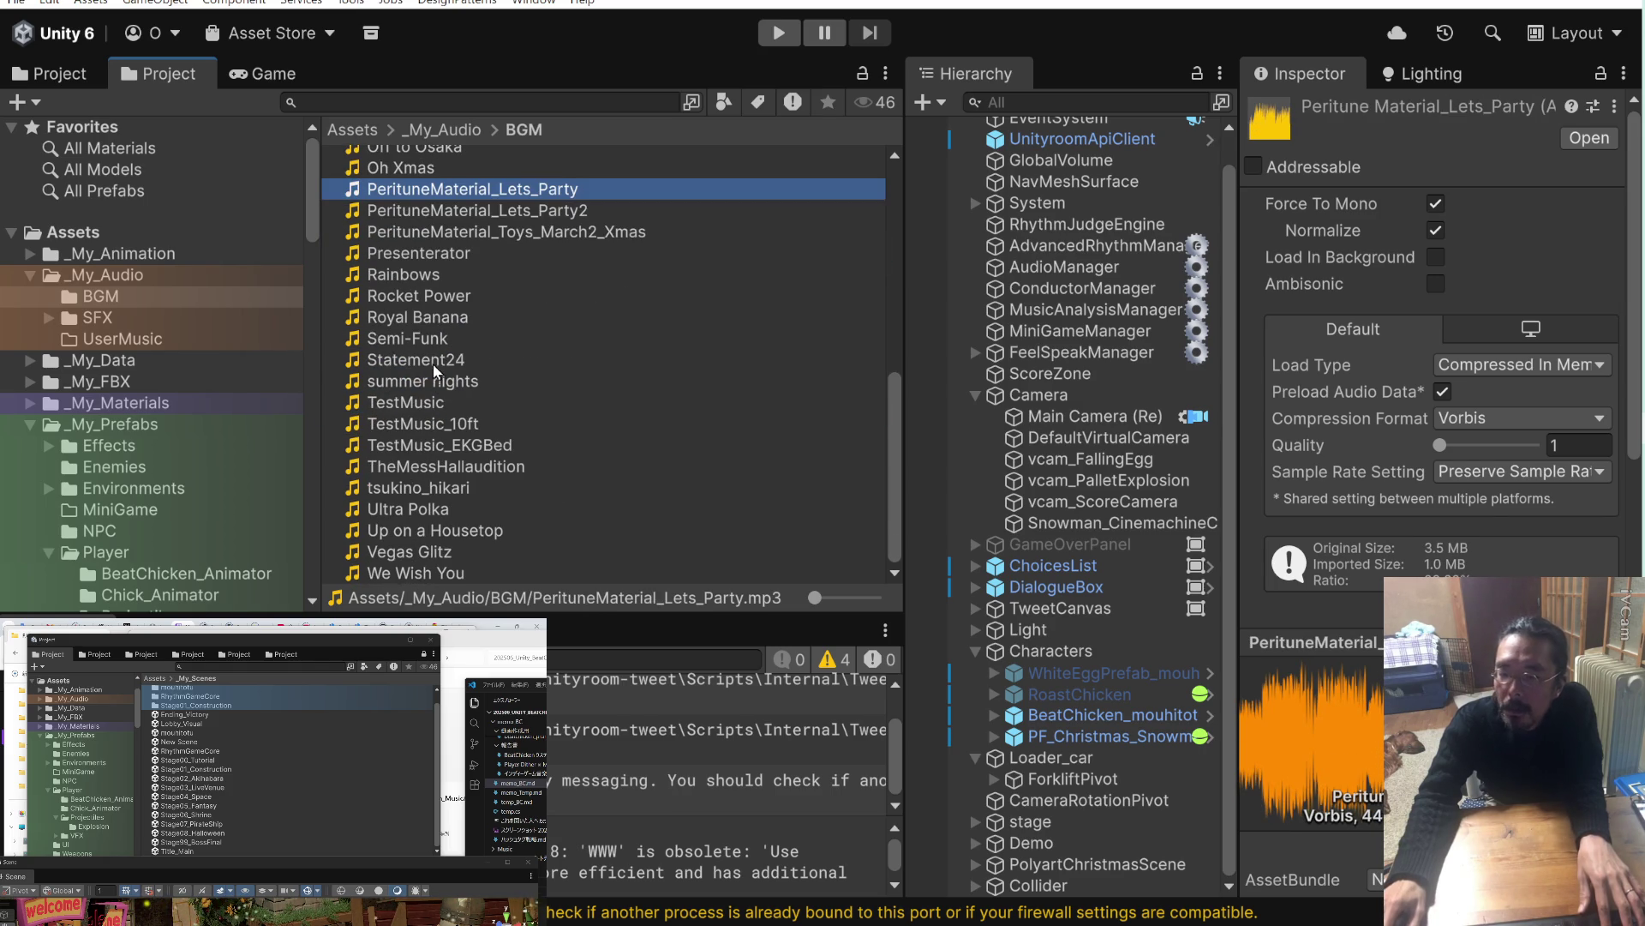
left_click(434, 367)
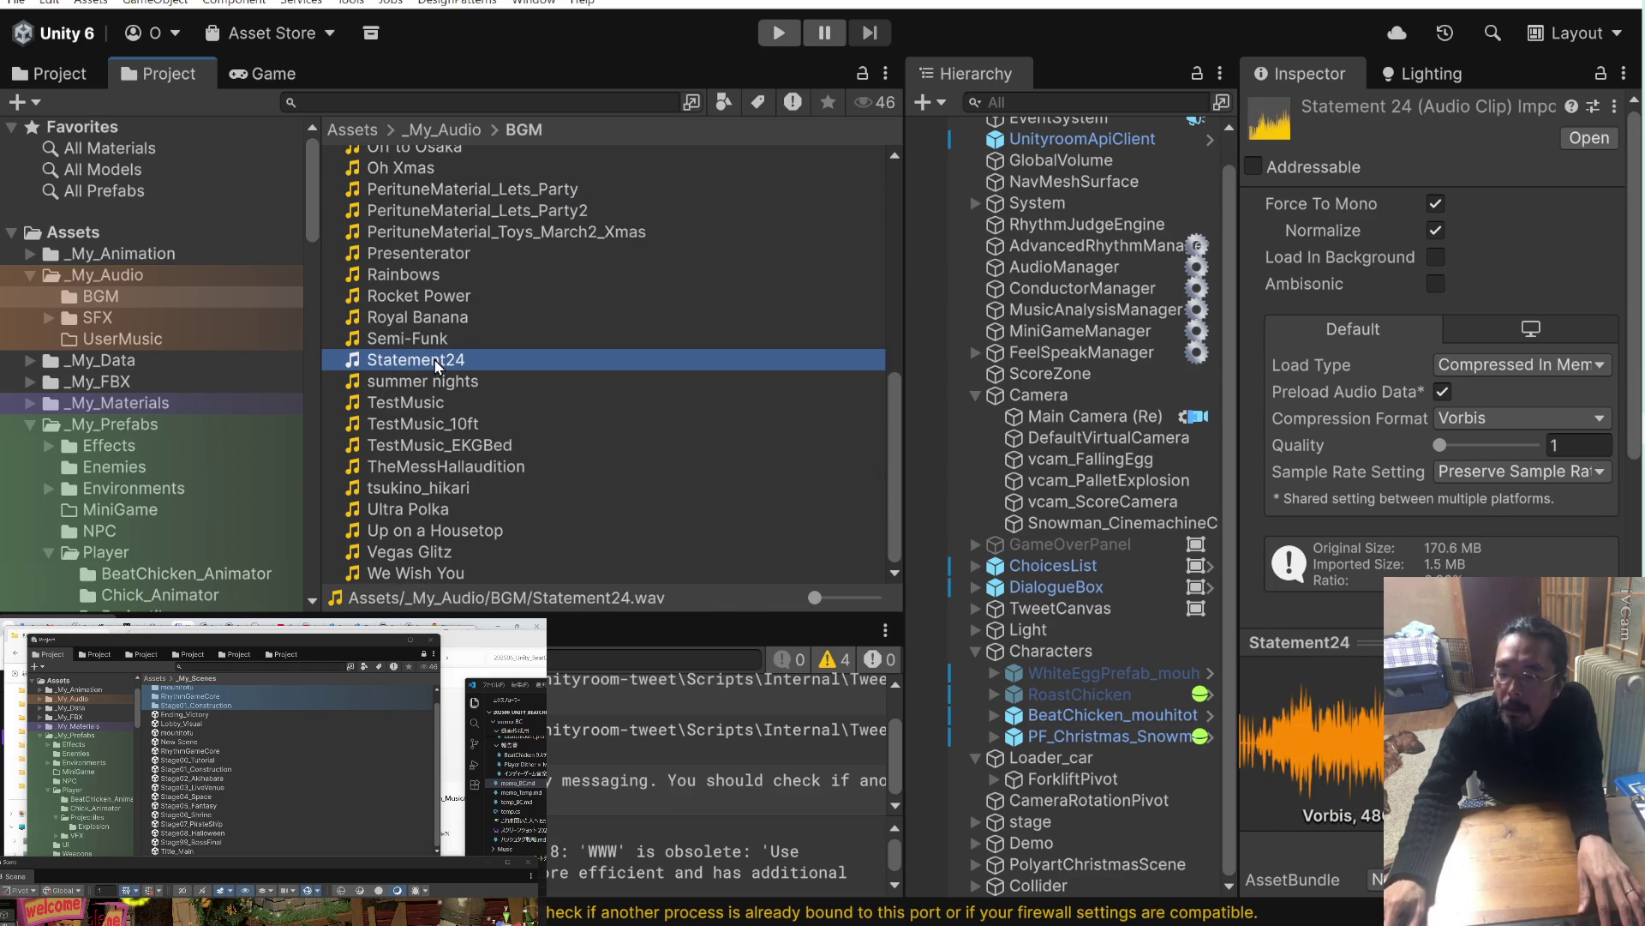
left_click(436, 490)
Keep tsukino_hikari at Compressed In Memory and Preserve Sample Rate, check Royal Banana, then select all clips.
left_click(1482, 365)
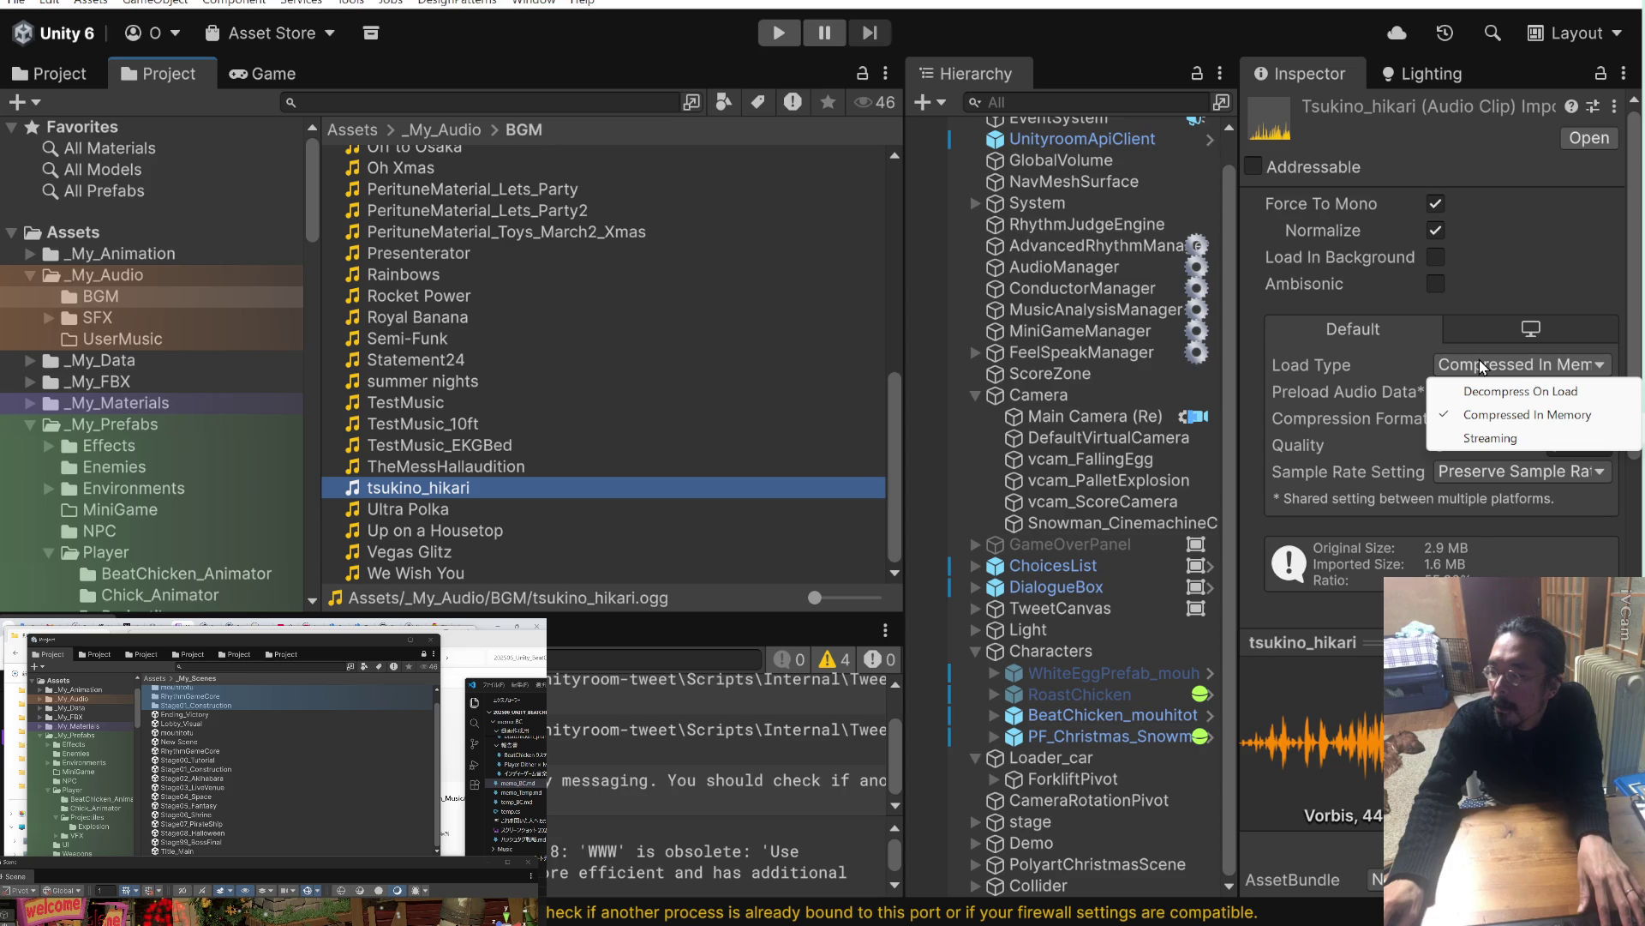
left_click(1392, 355)
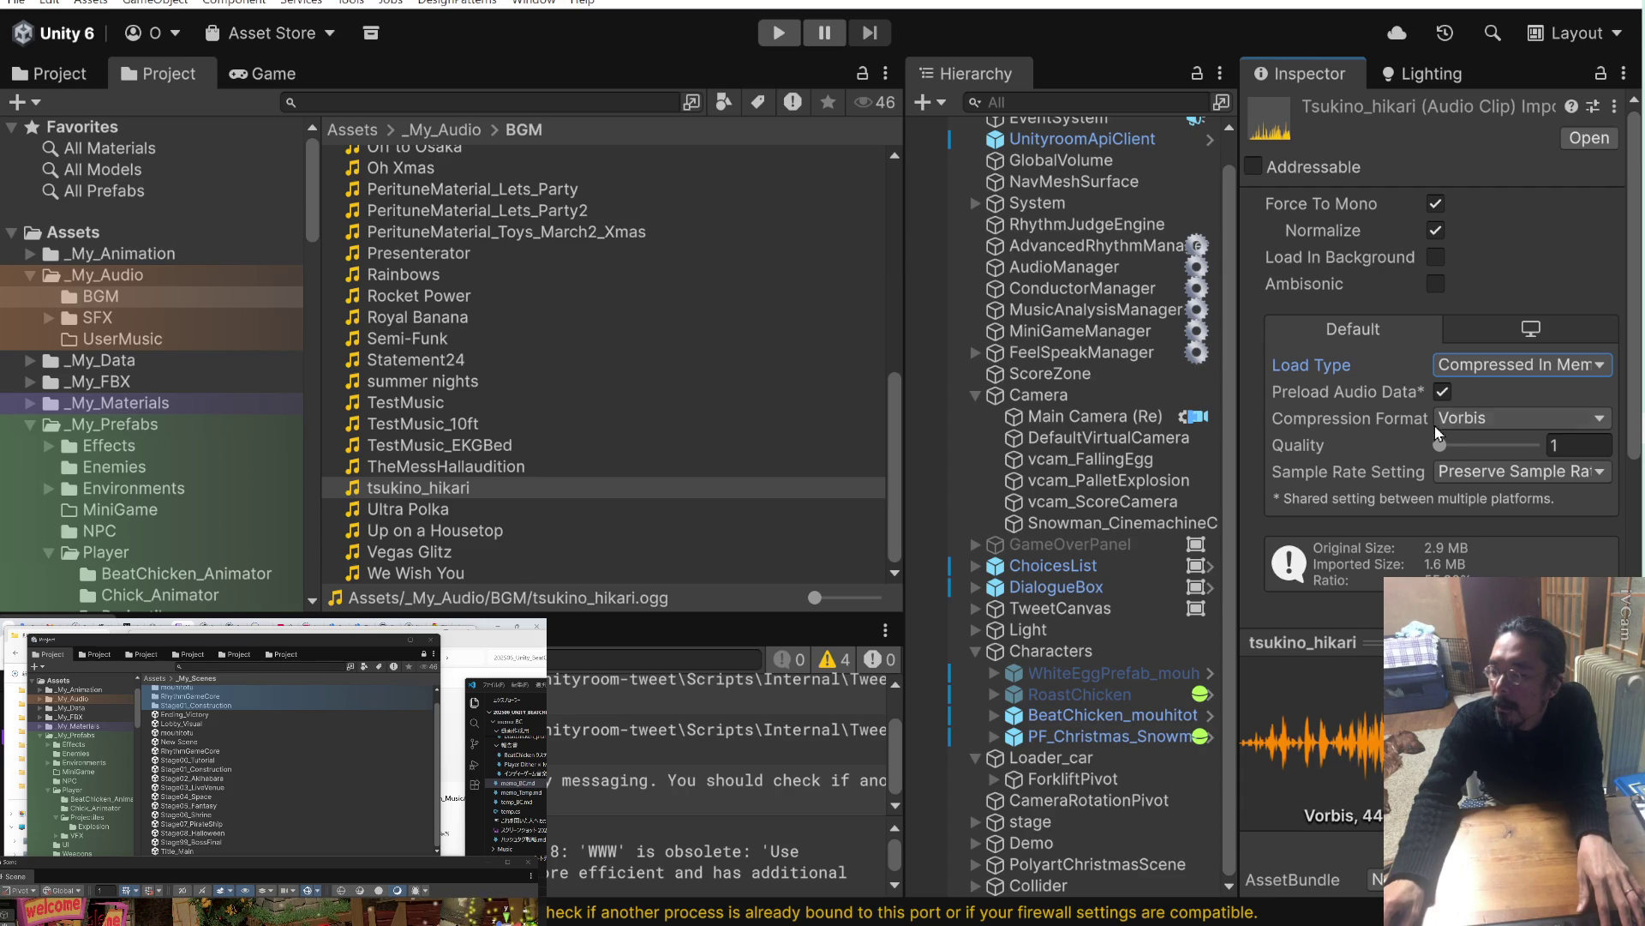
left_click(1462, 472)
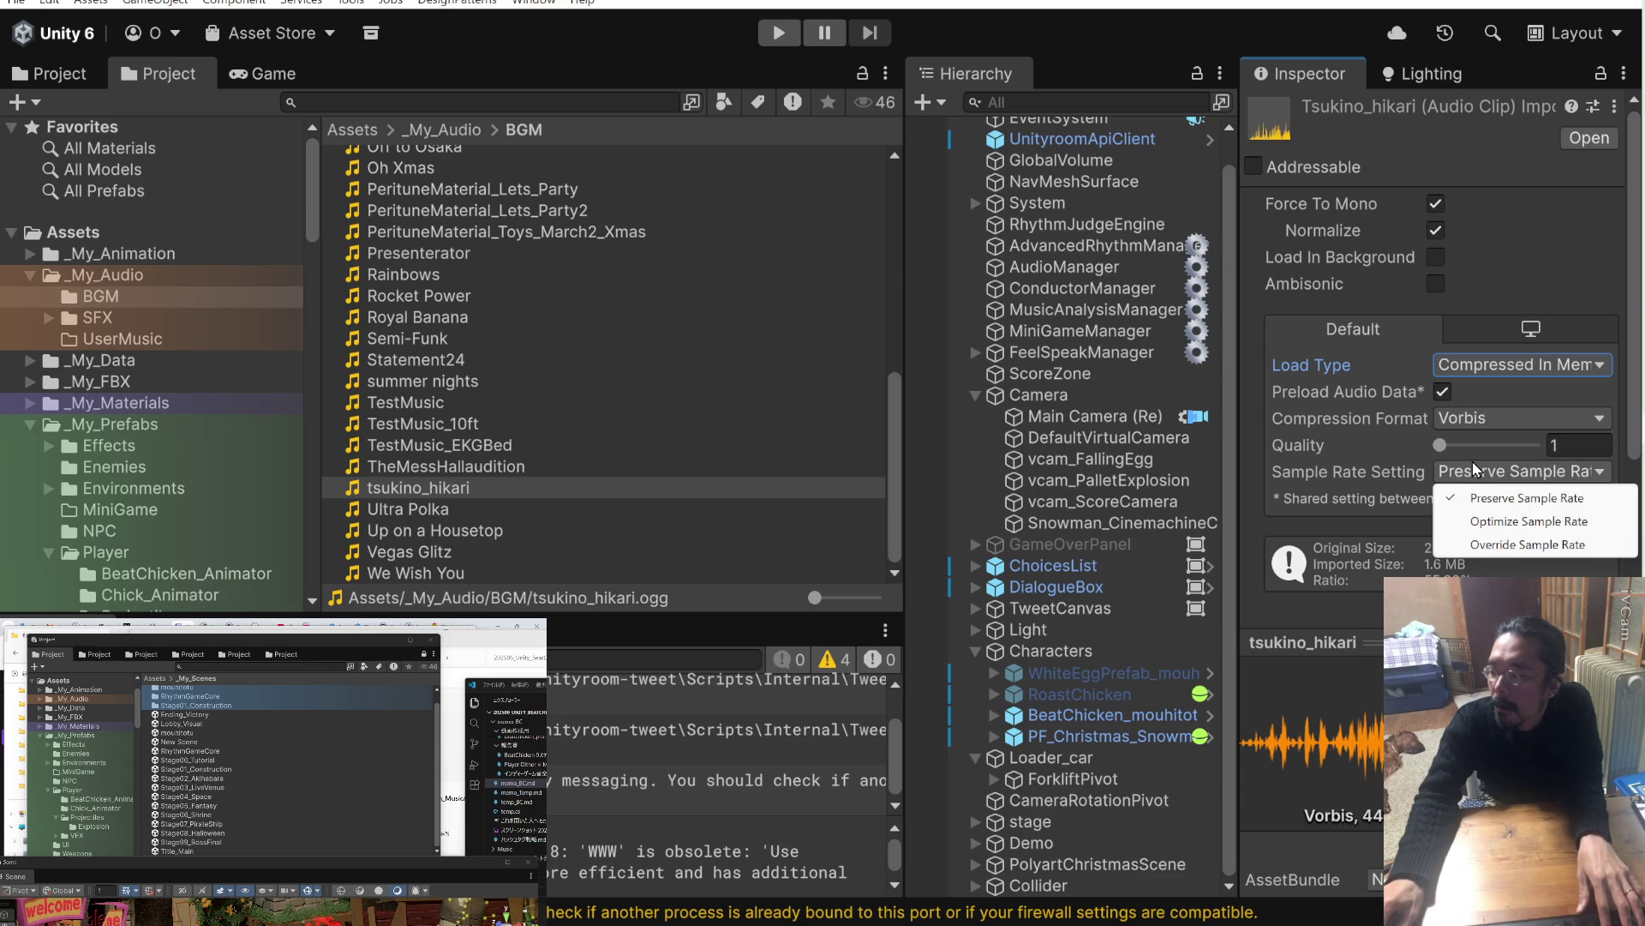
left_click(1416, 363)
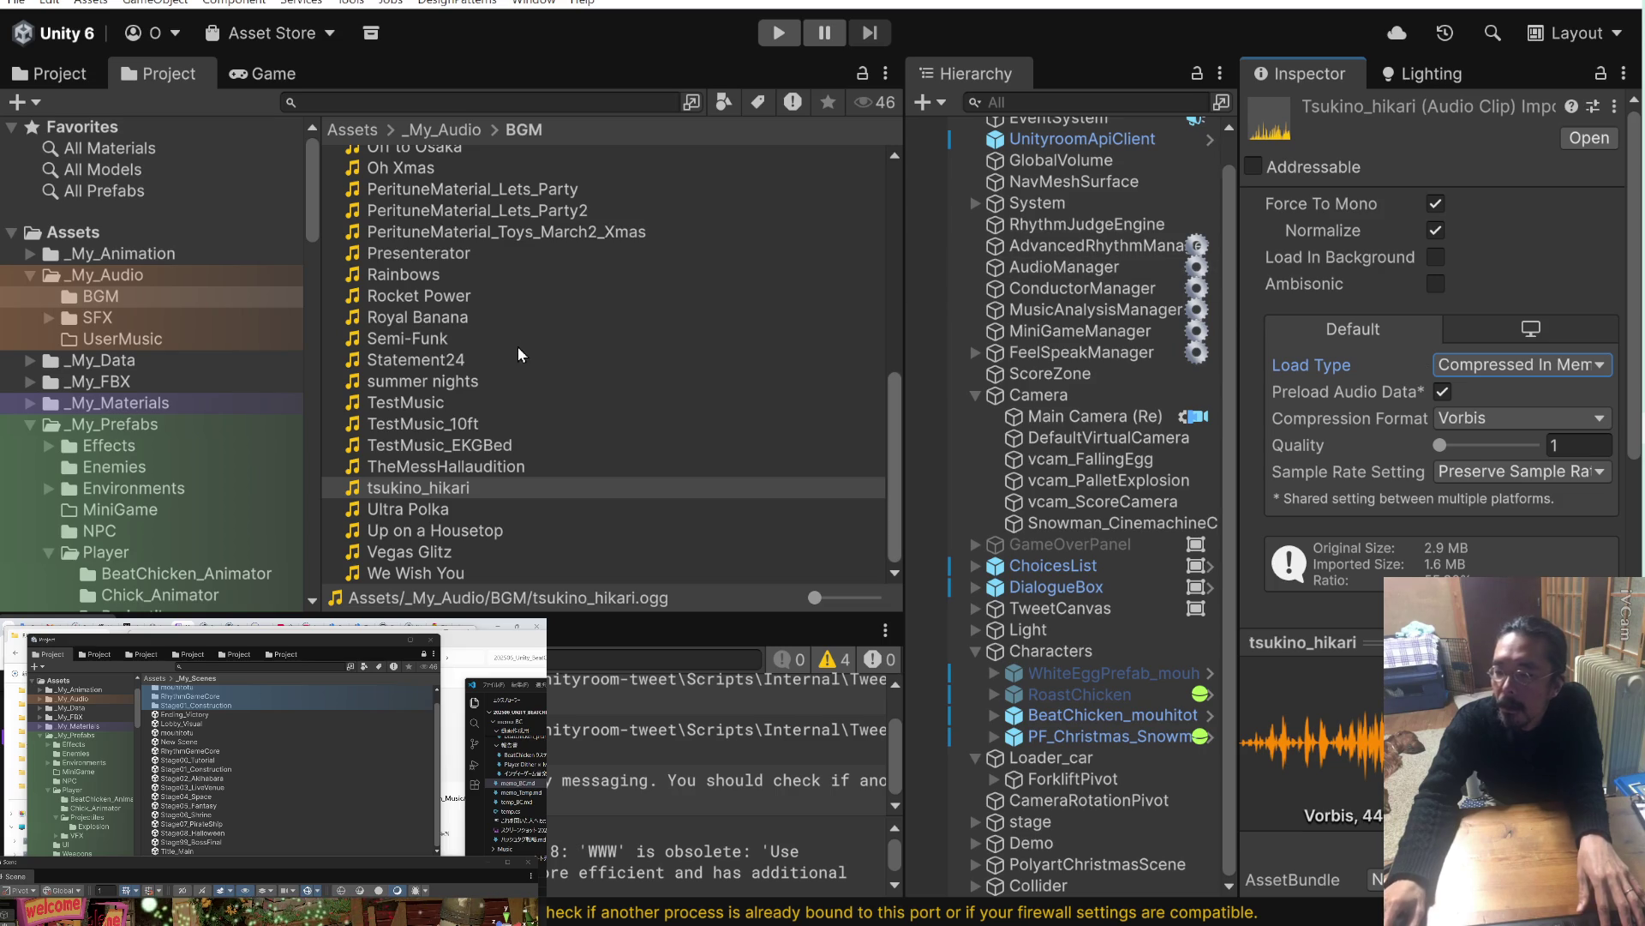
left_click(476, 323)
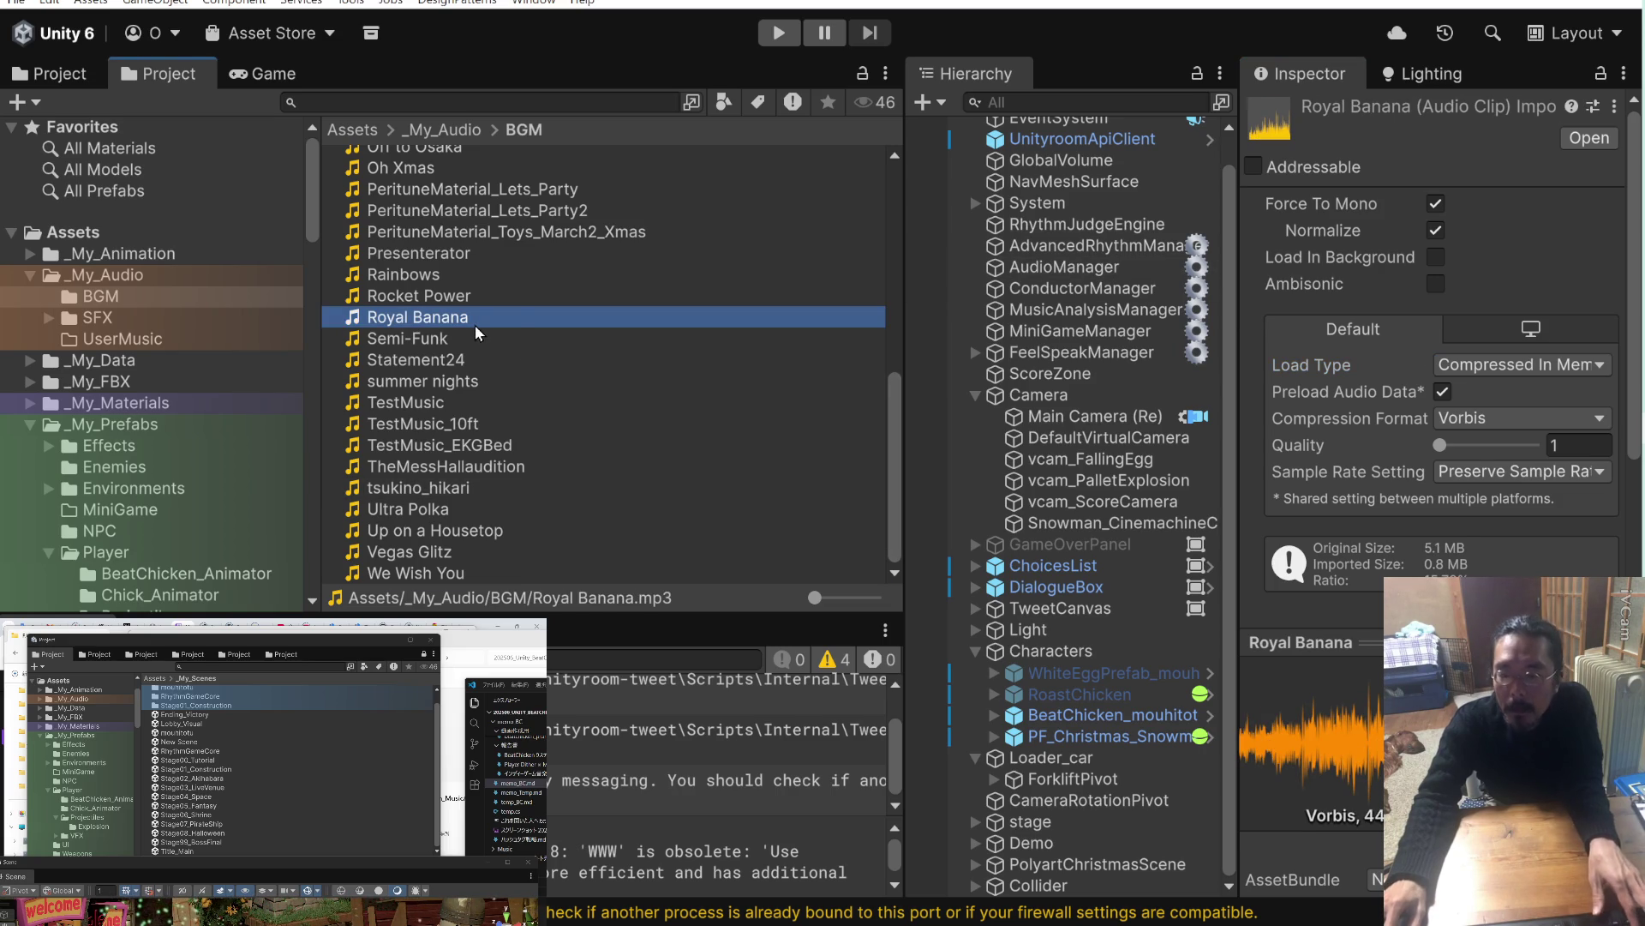
key("ctrl+a")
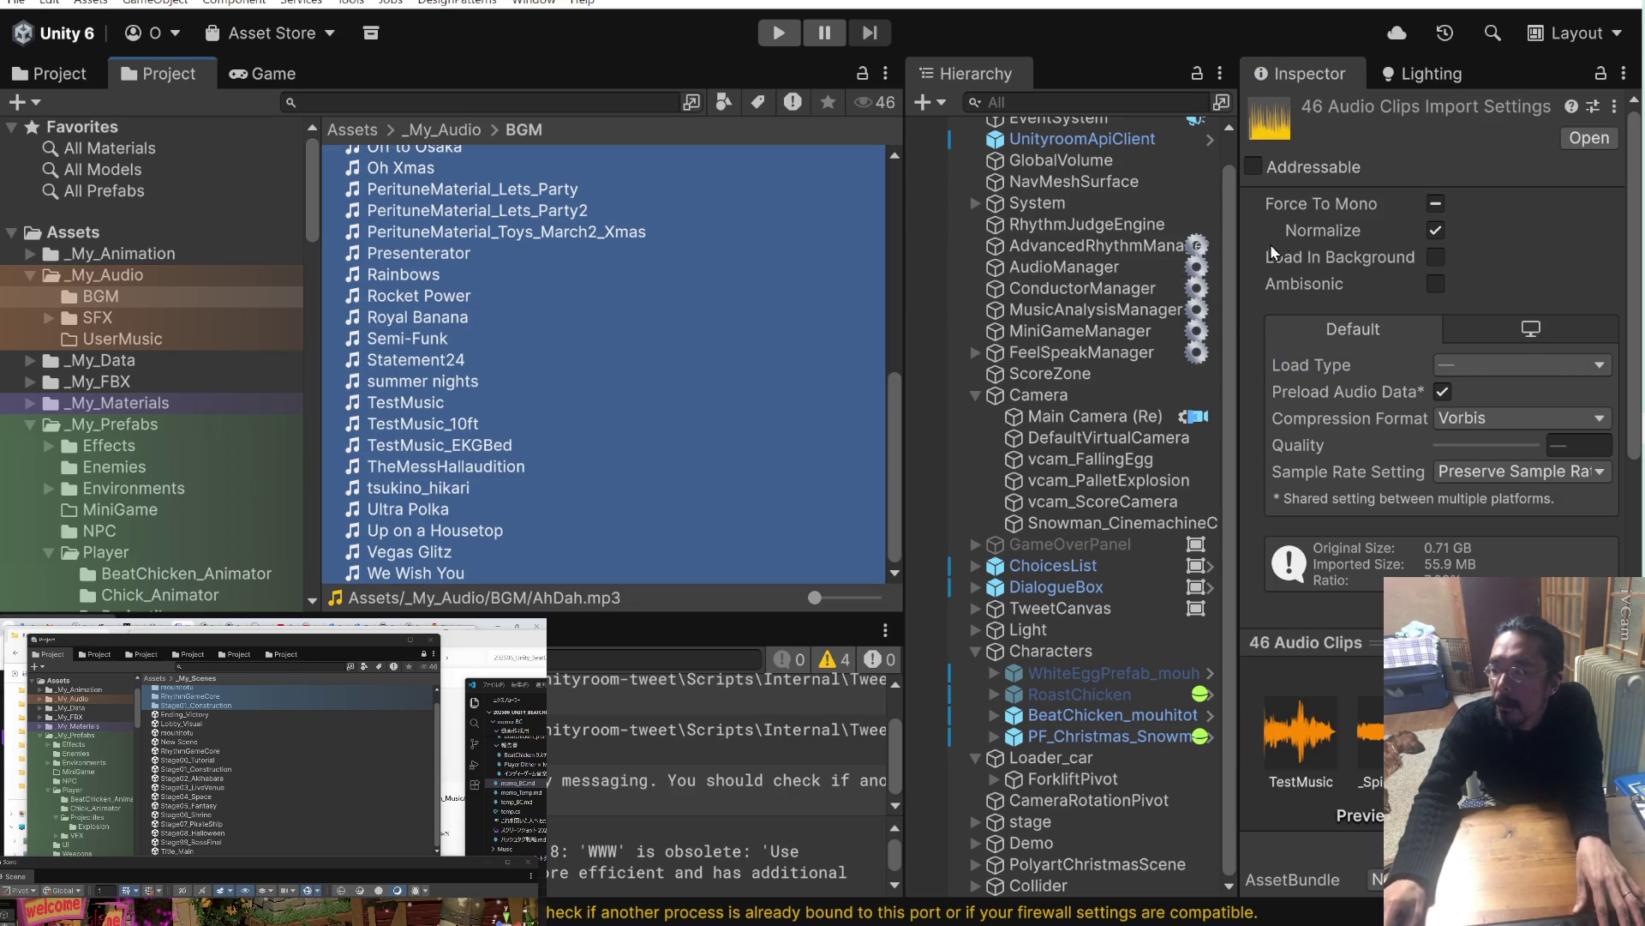
Reselect all 46 BGM clips and choose the AudioImport preset for their import settings.
left_click(1616, 107)
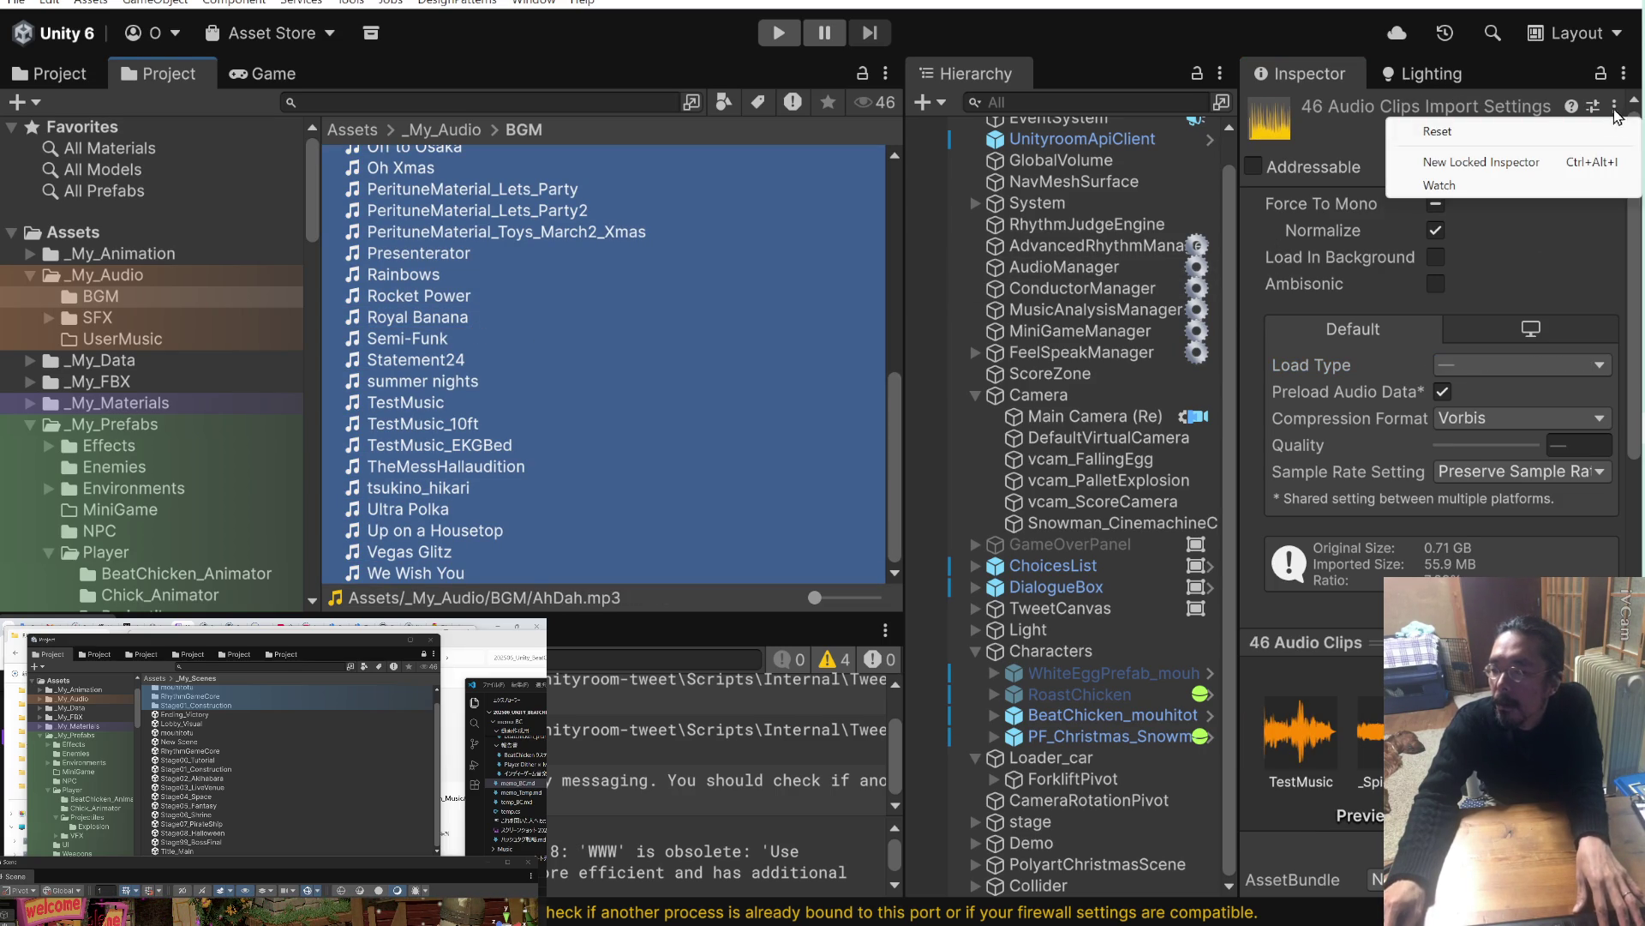
left_click(1519, 187)
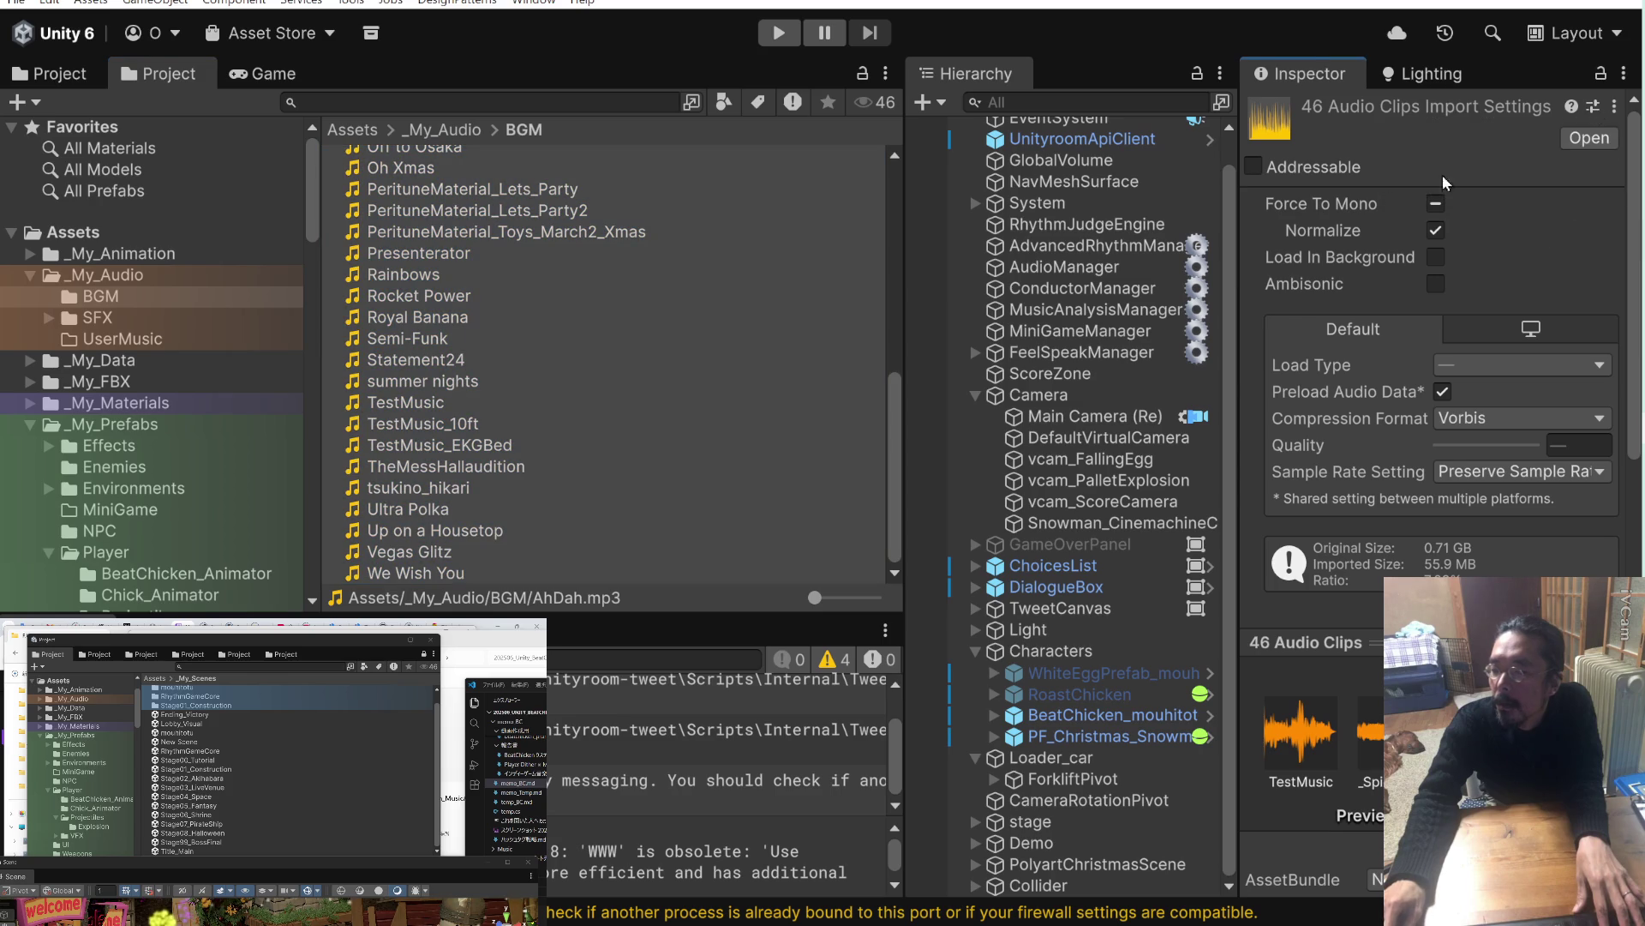
left_click(628, 233)
key("ctrl+a")
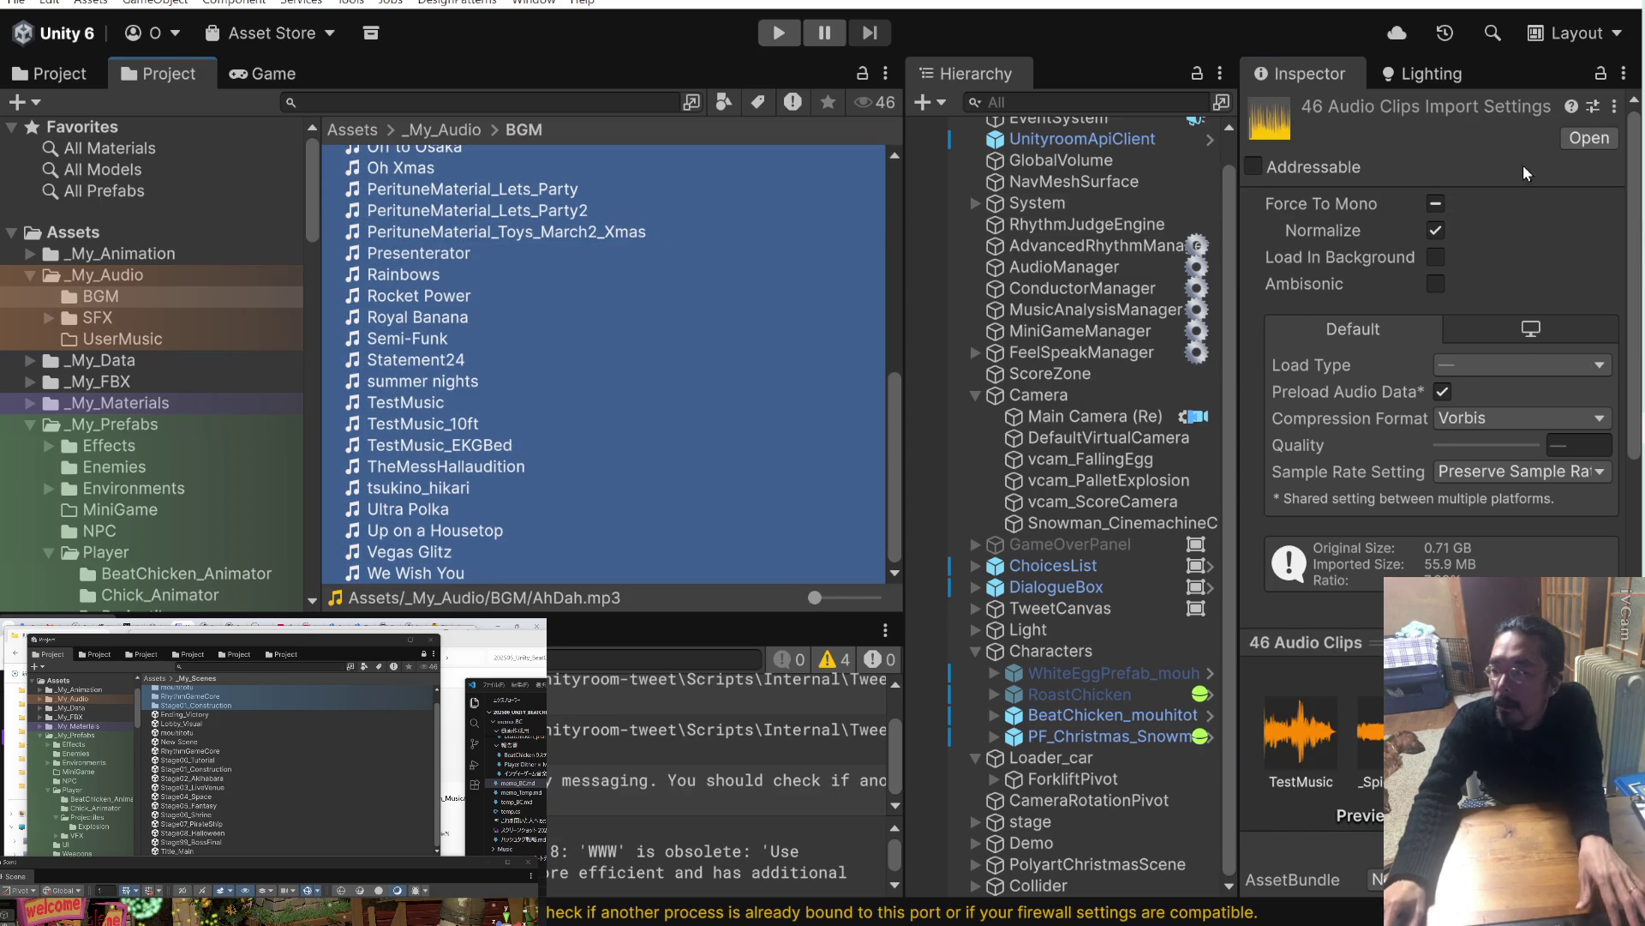
left_click(1593, 106)
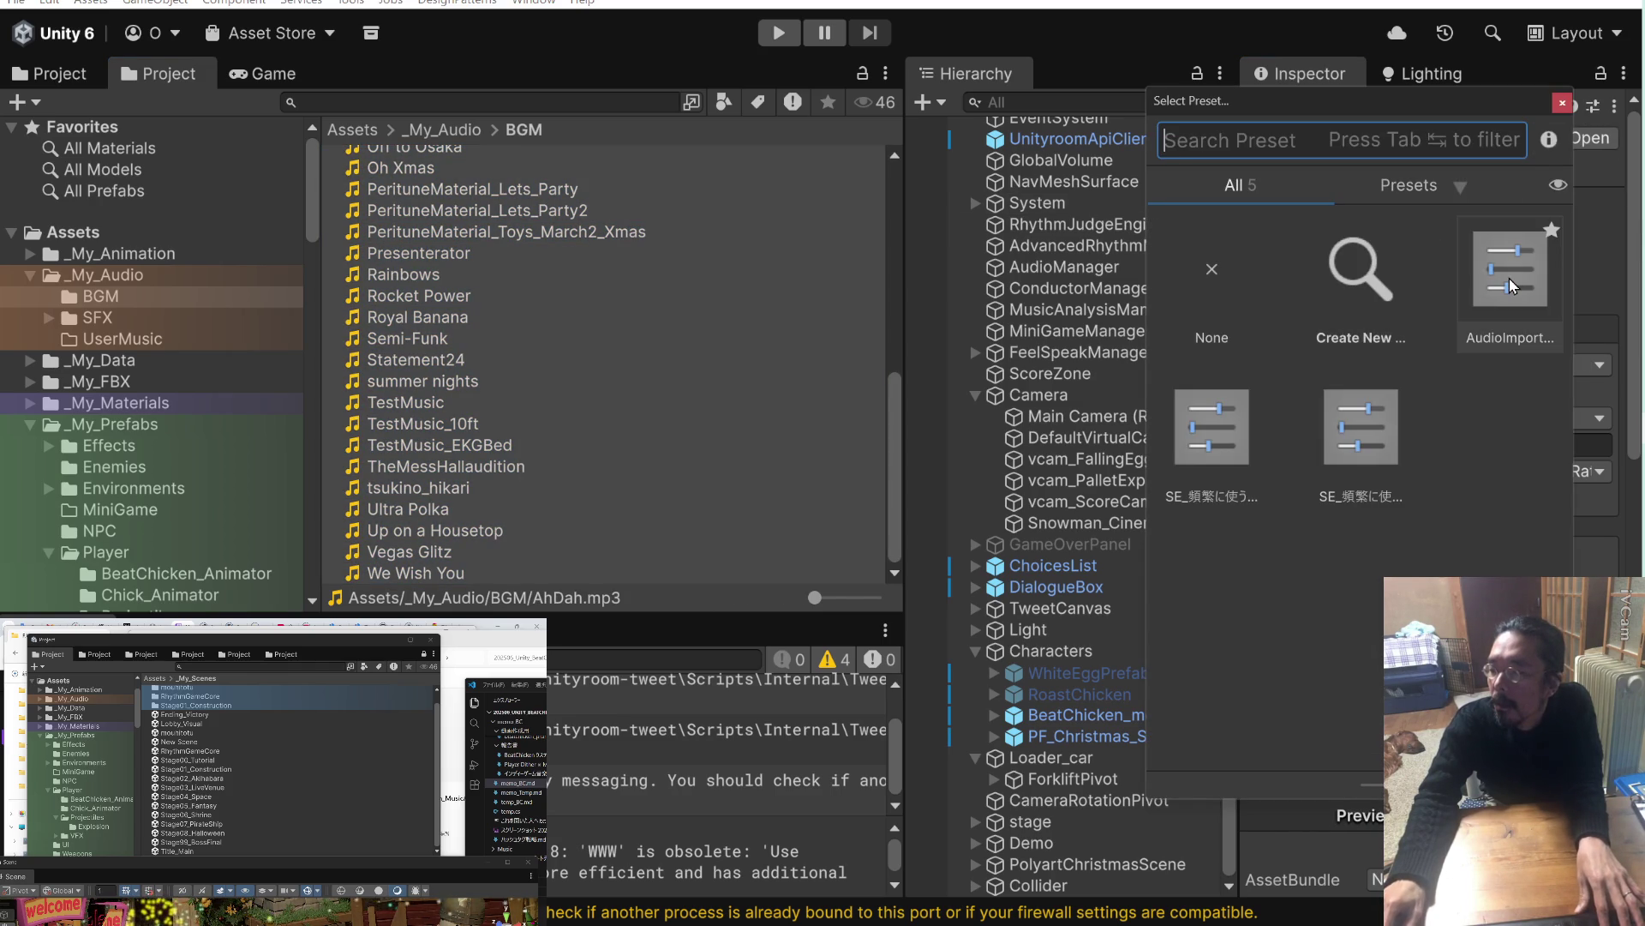
left_click(1509, 278)
double_click(1509, 278)
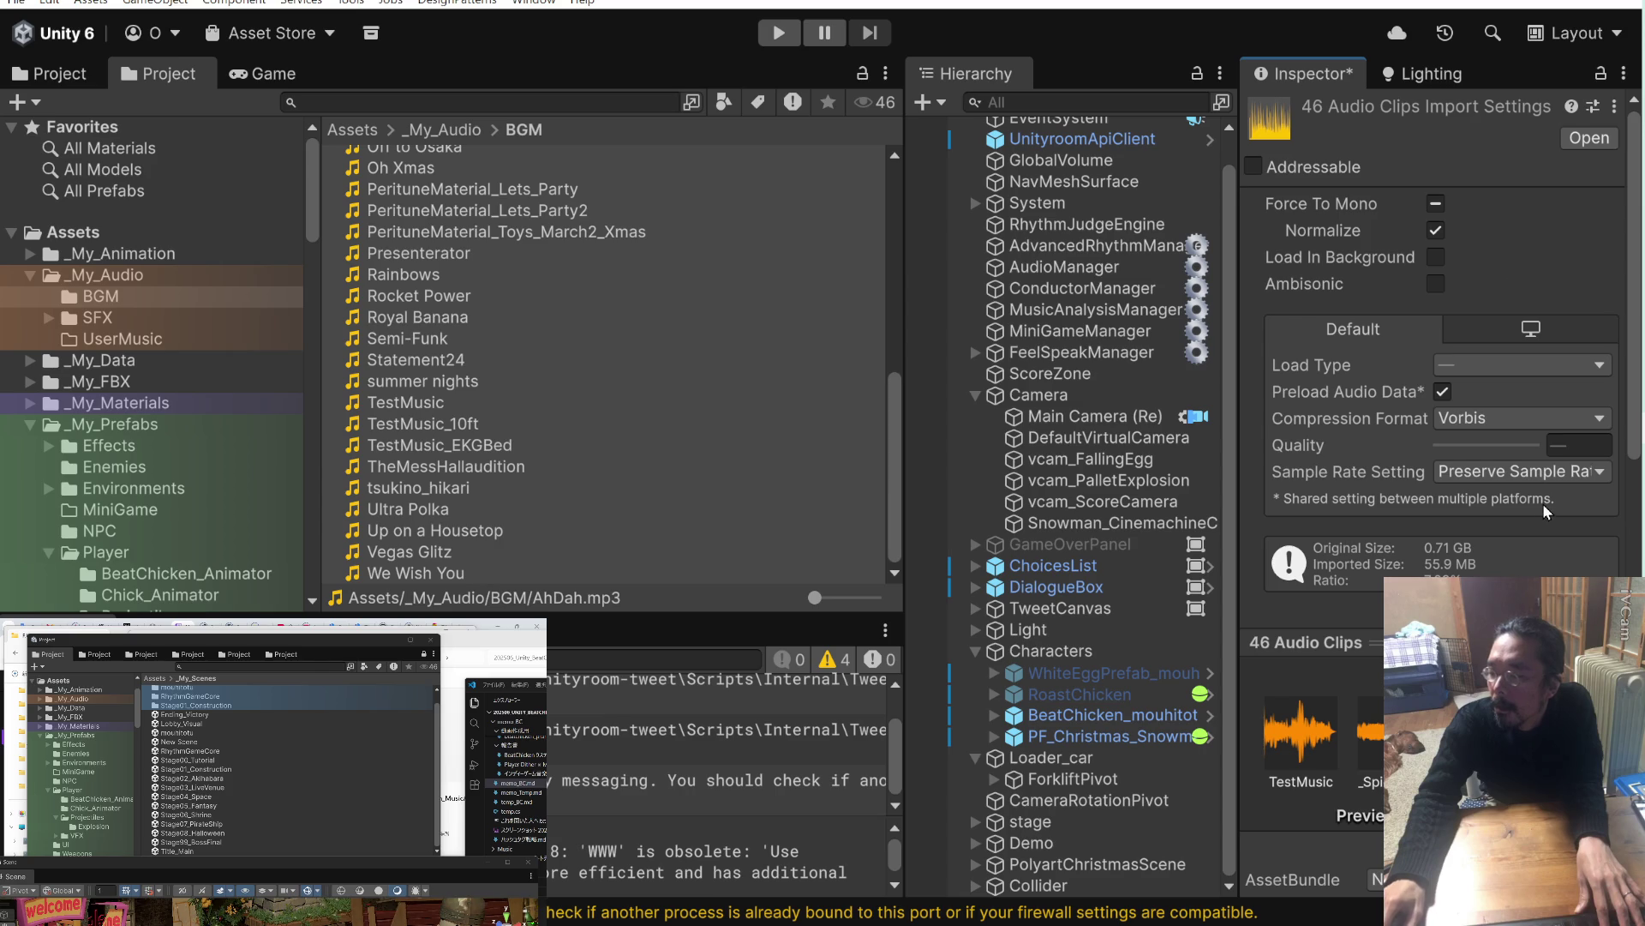
Apply the reimport, shrinking the clips to 50.7 MB, then start a play test.
scroll(1569, 385, "down", 3)
left_click(1603, 476)
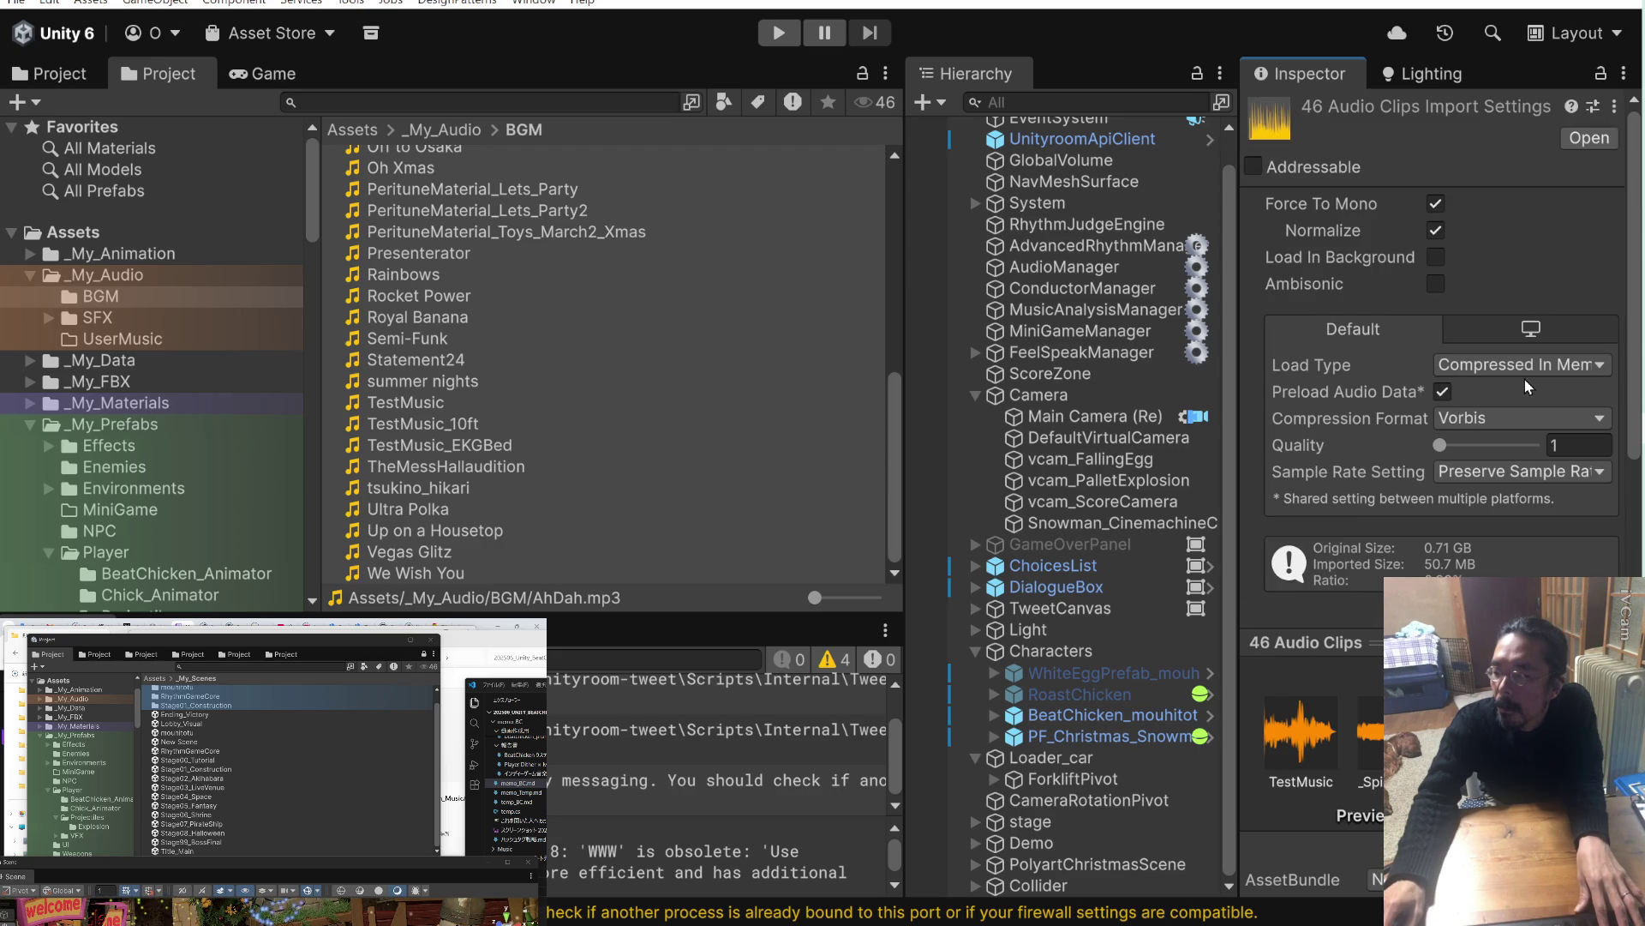
scroll(1525, 379, "down", 3)
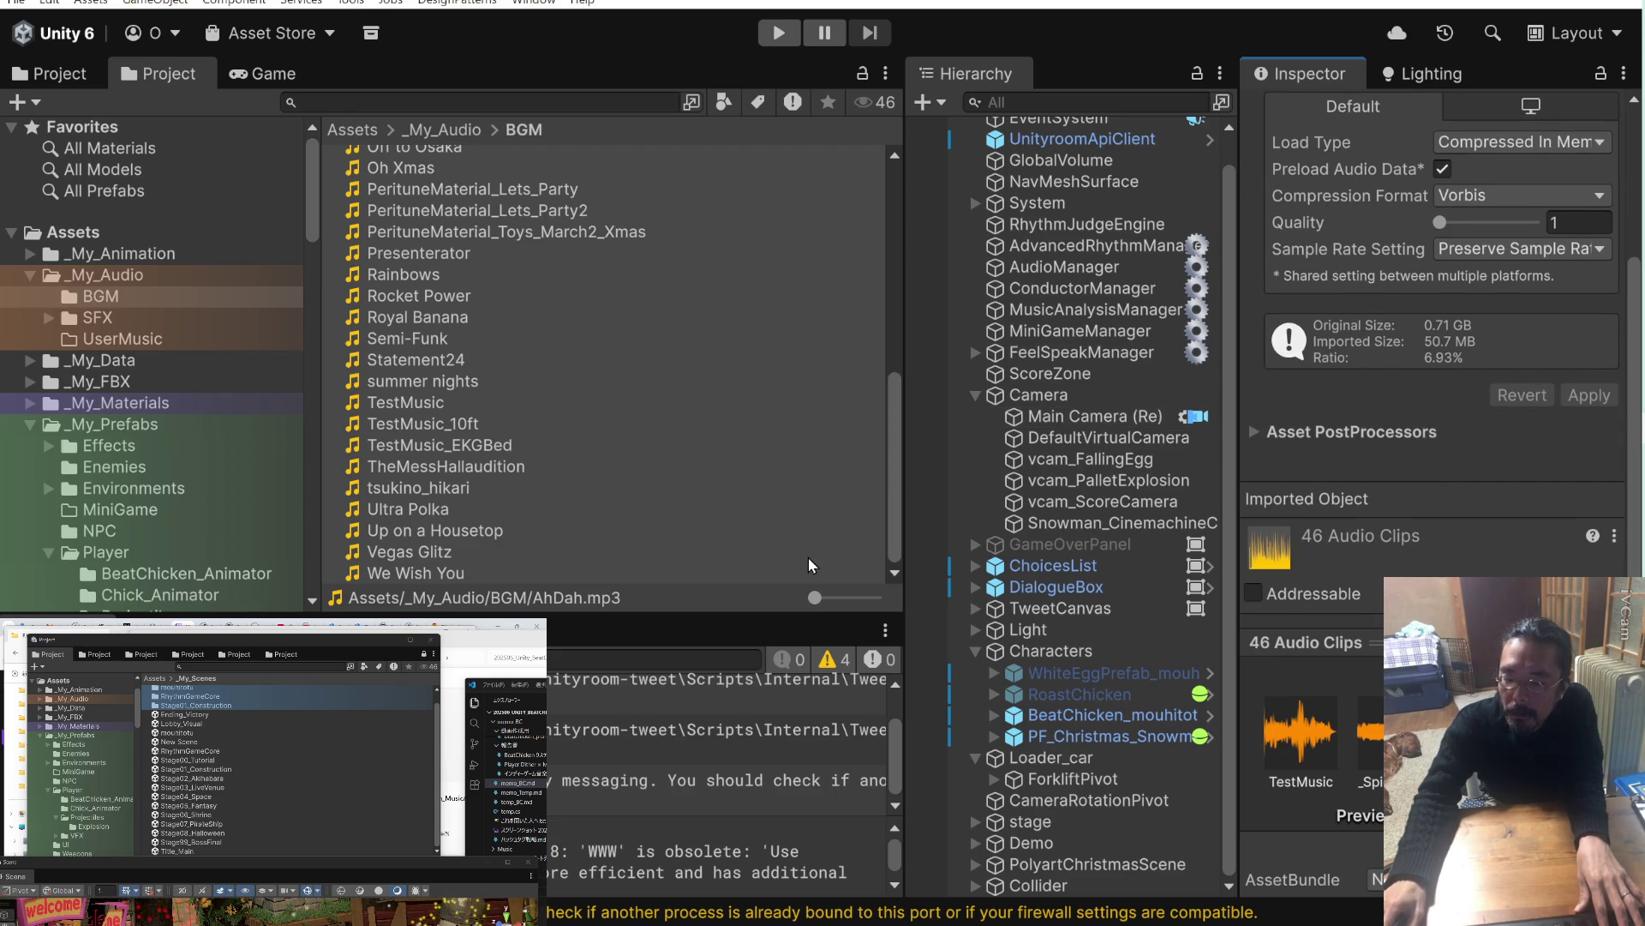
left_click(790, 33)
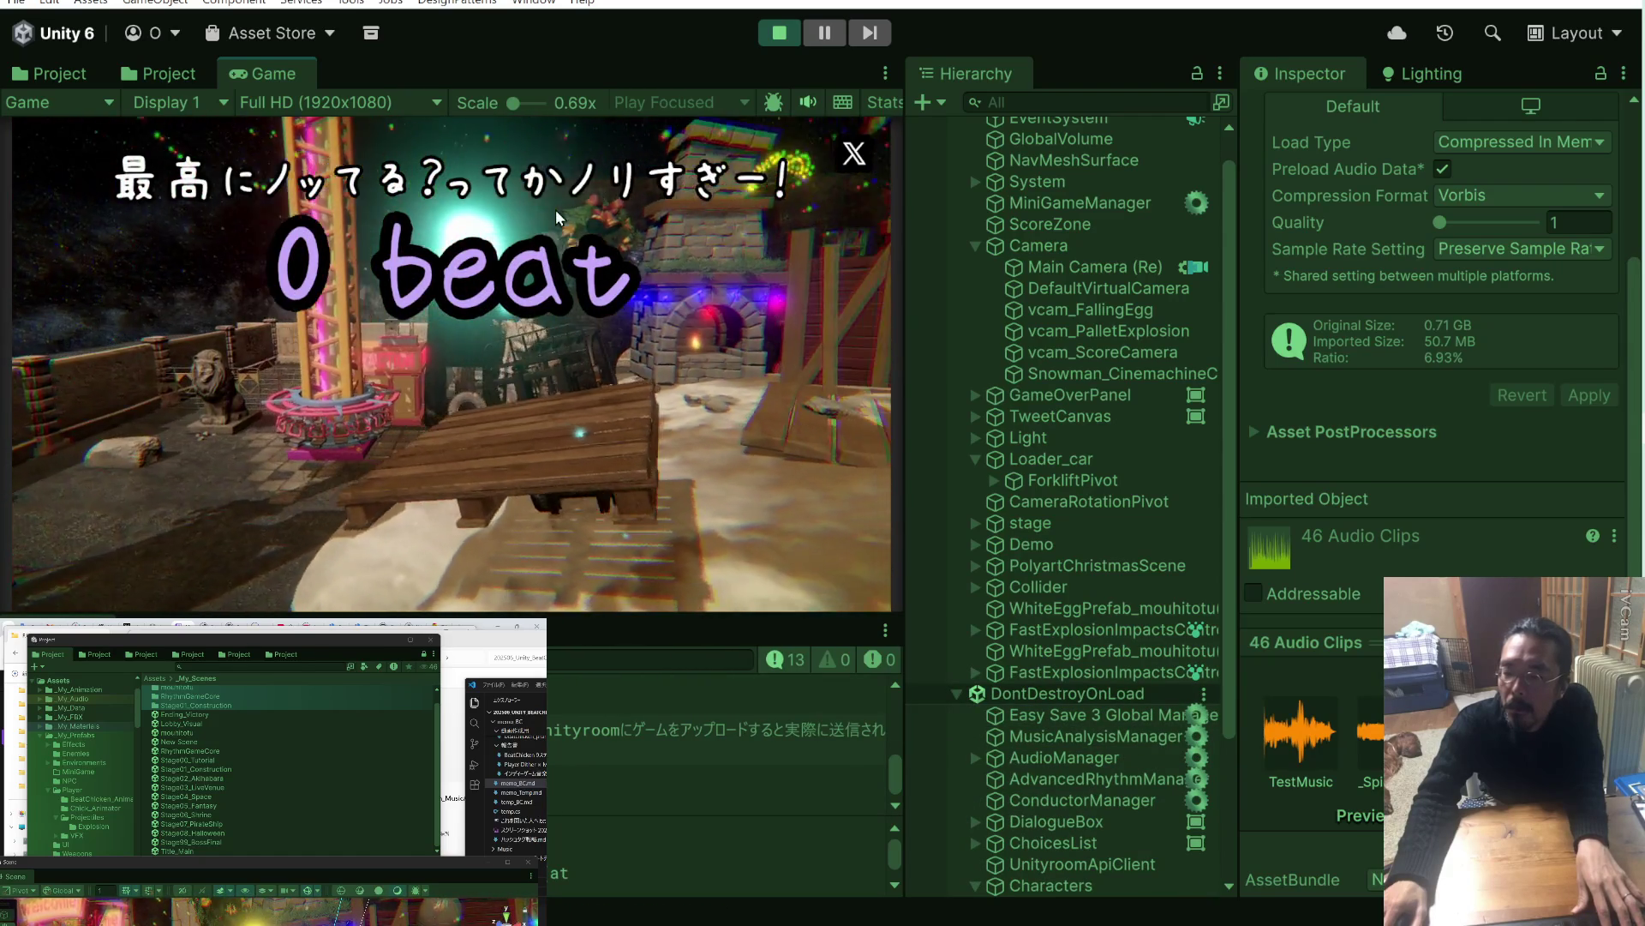
Stop the play test, check MiniGameManager's camera rotation angle, then play-test again and stop.
left_click(775, 35)
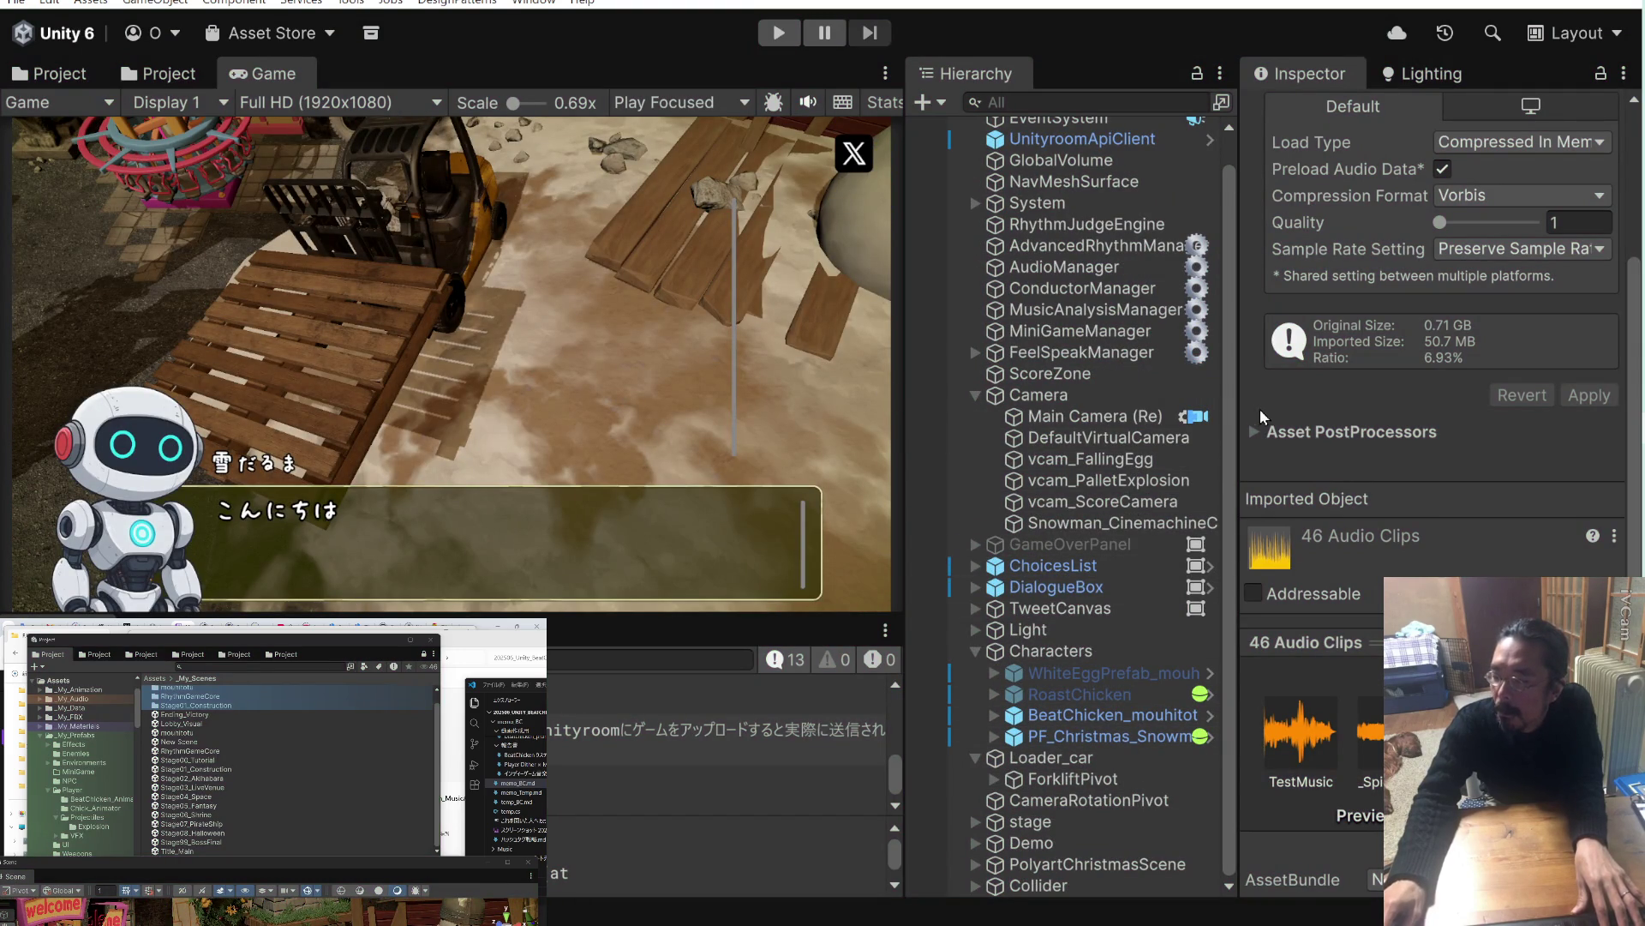
left_click(1113, 336)
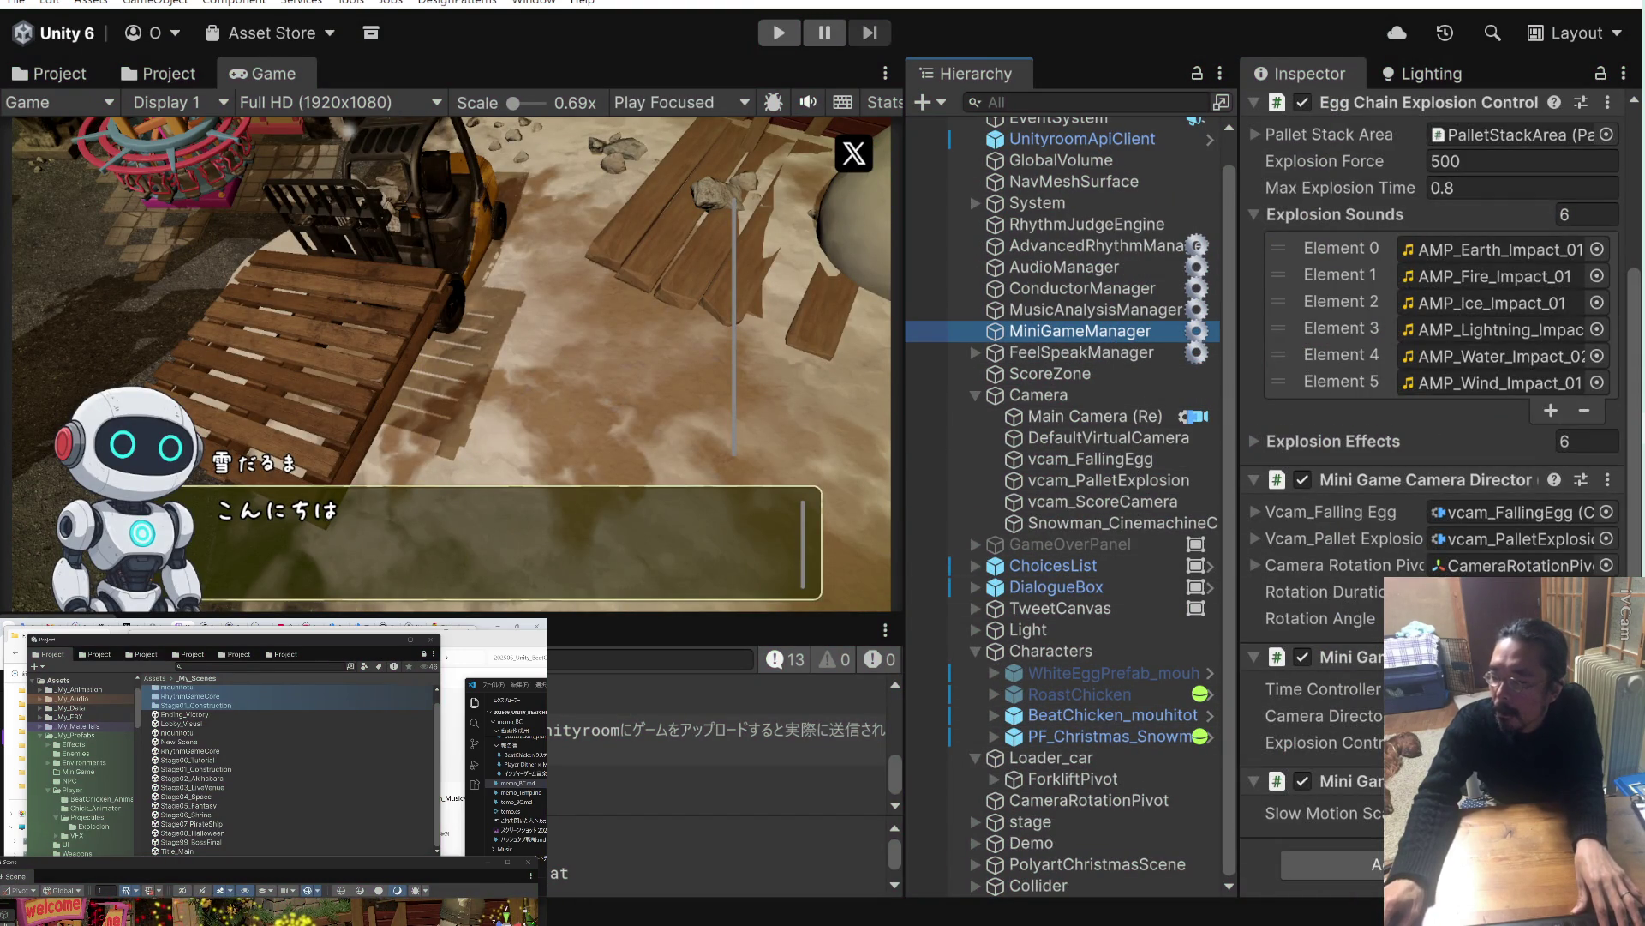
left_click(1375, 618)
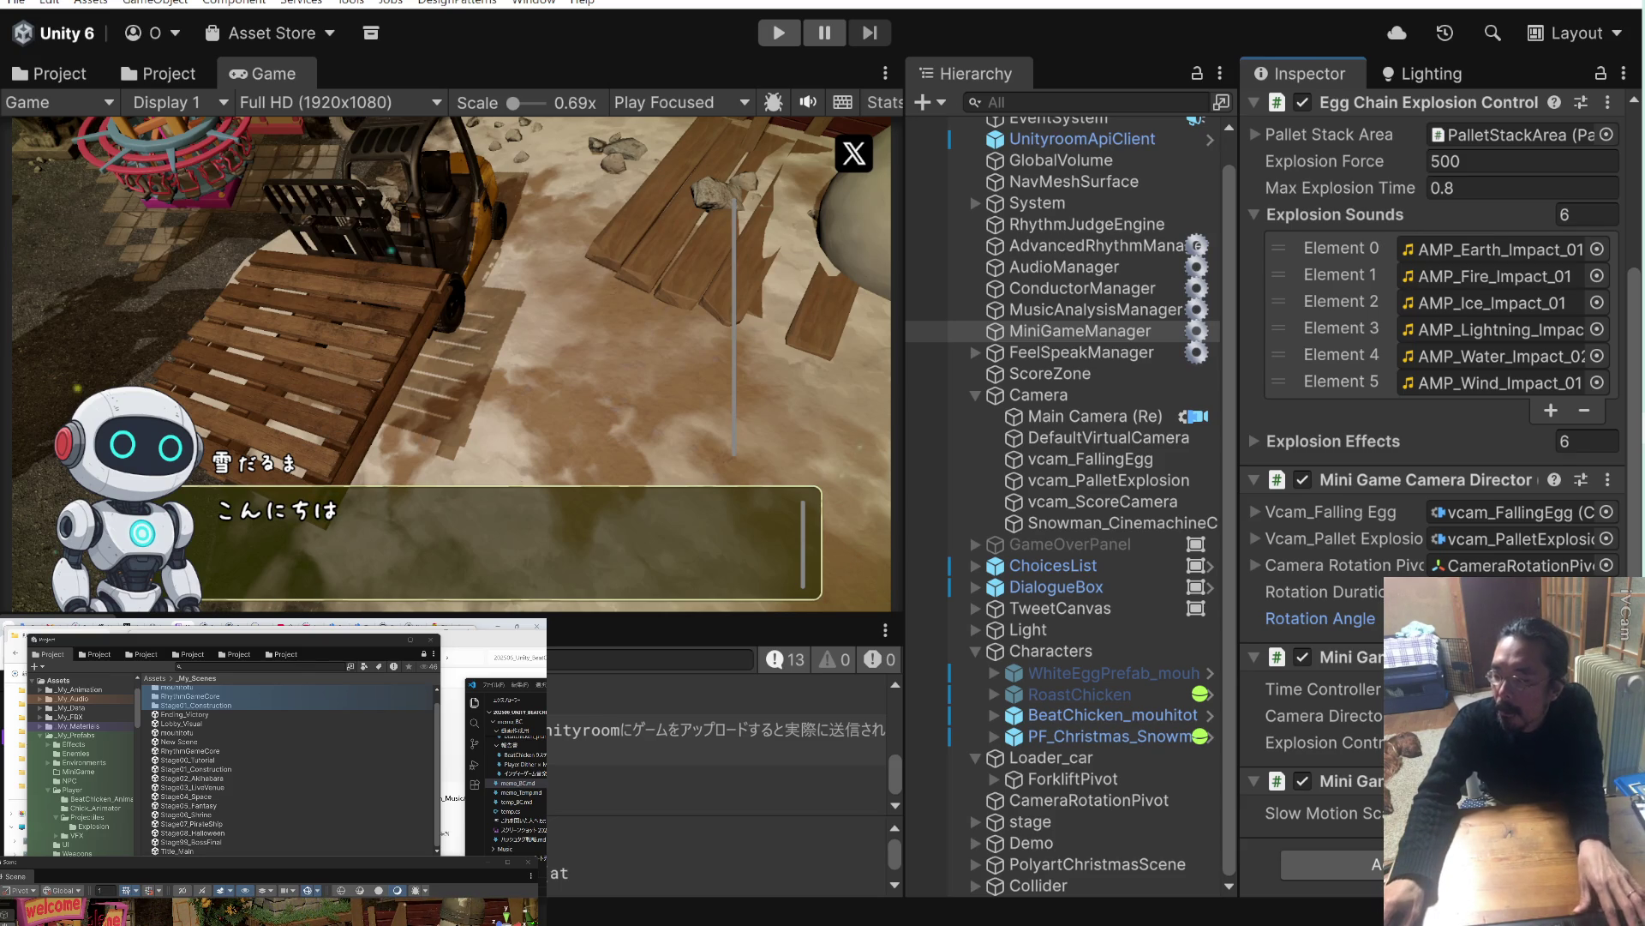
left_click(778, 33)
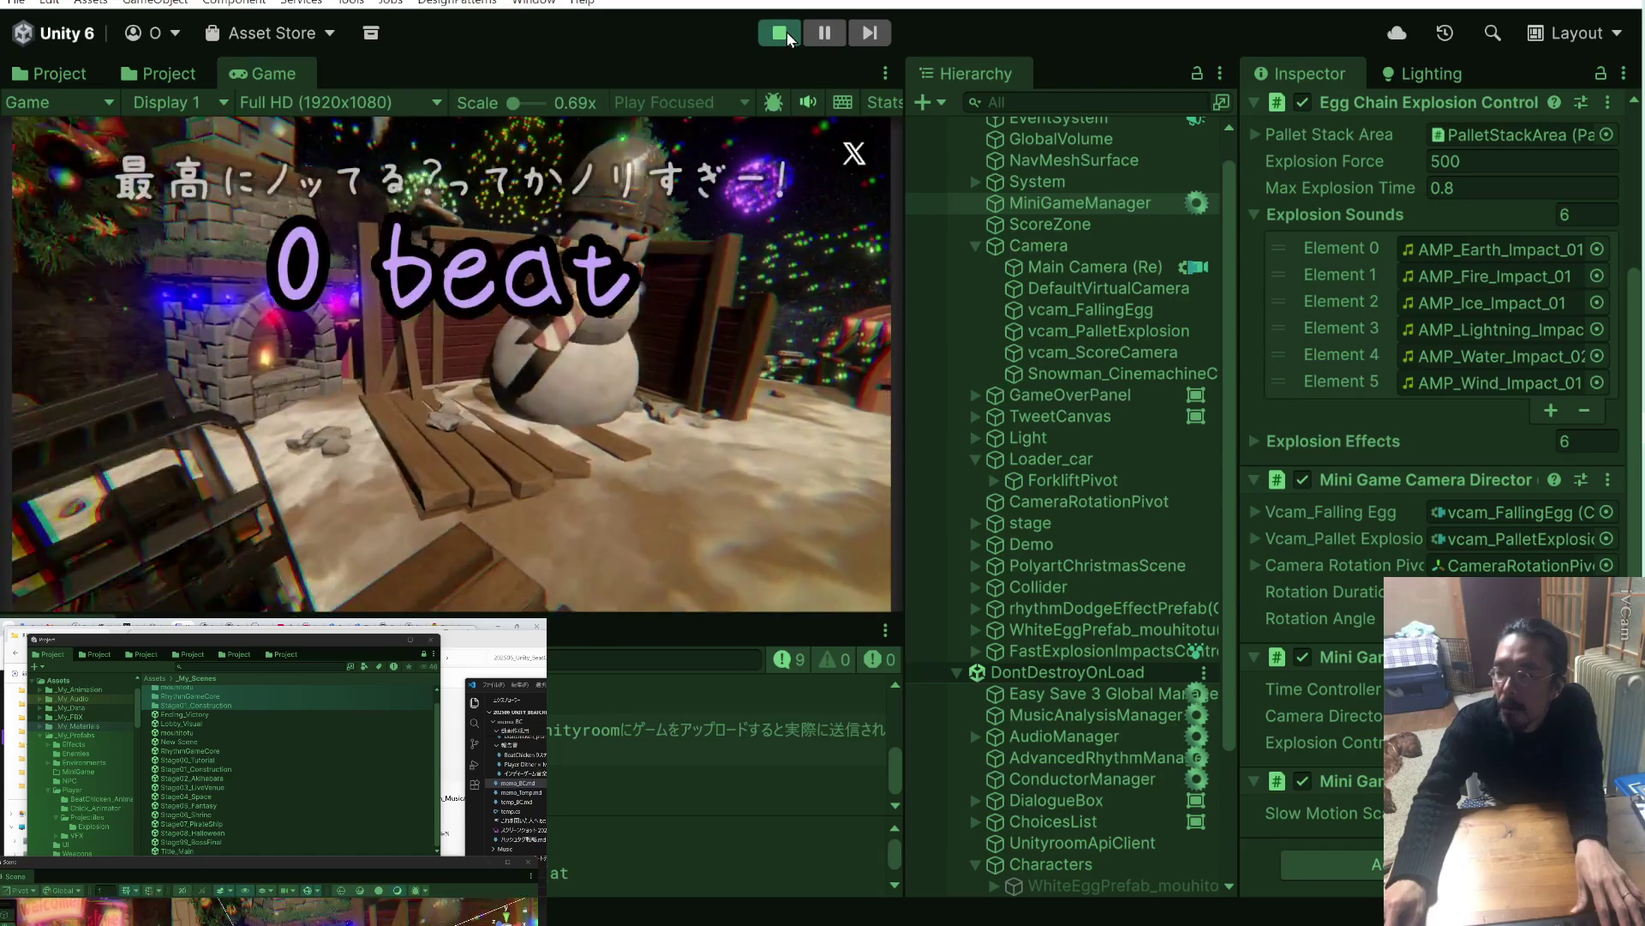
left_click(787, 32)
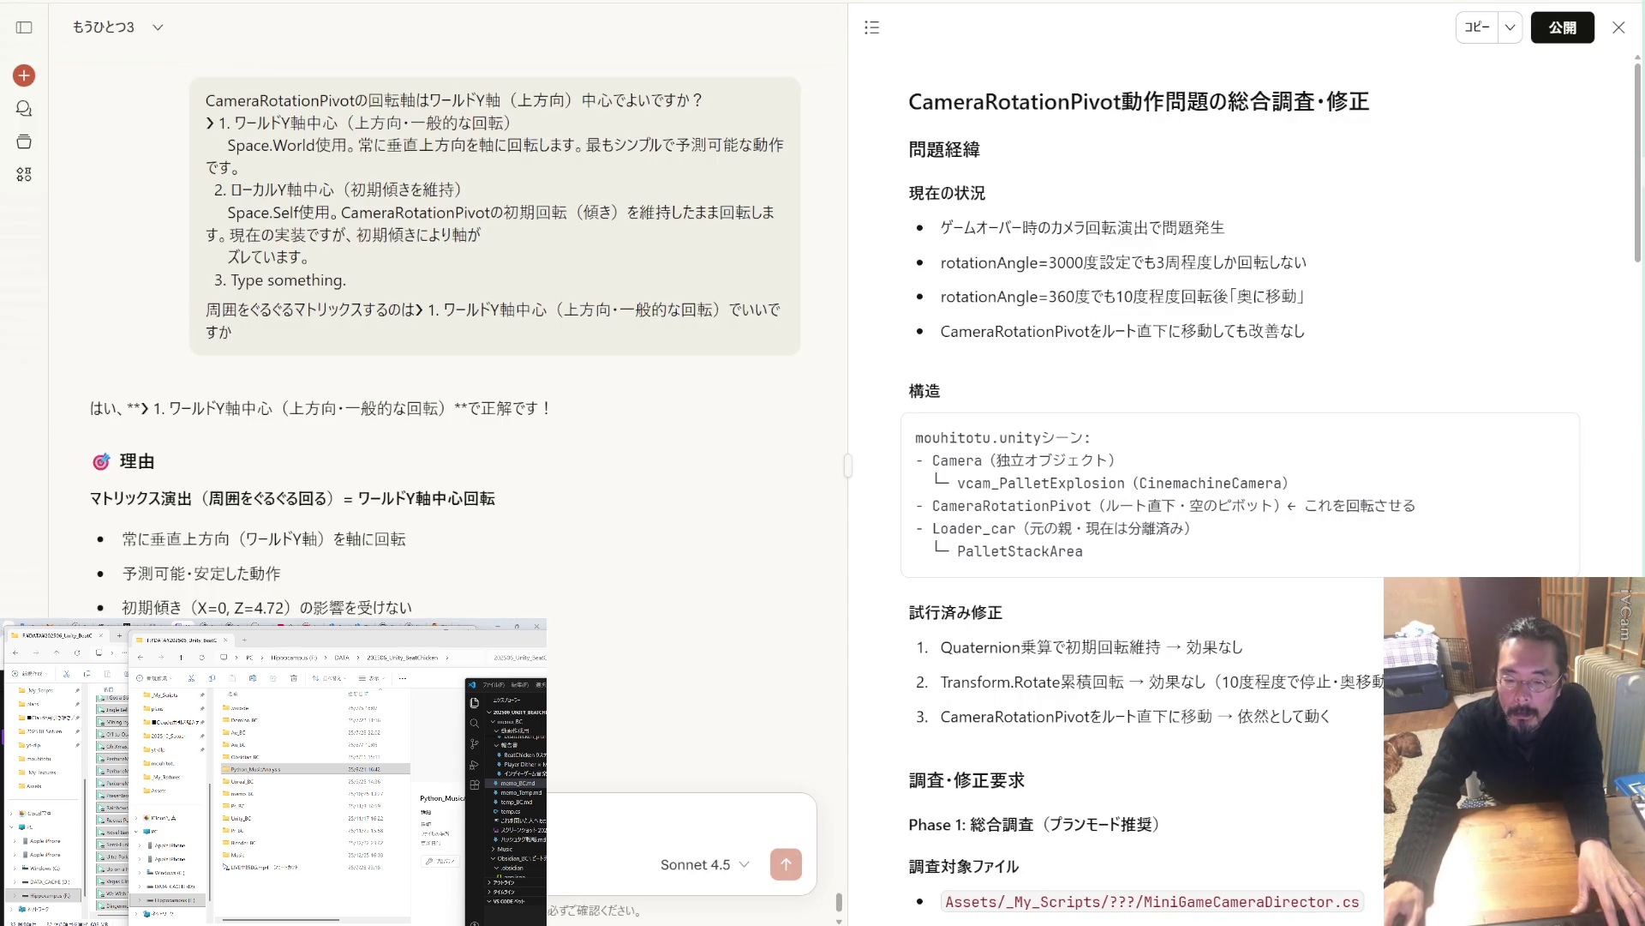
Ask Claude whether simply rotating CameraRotationPivot about the world Y axis would work.
type("はい")
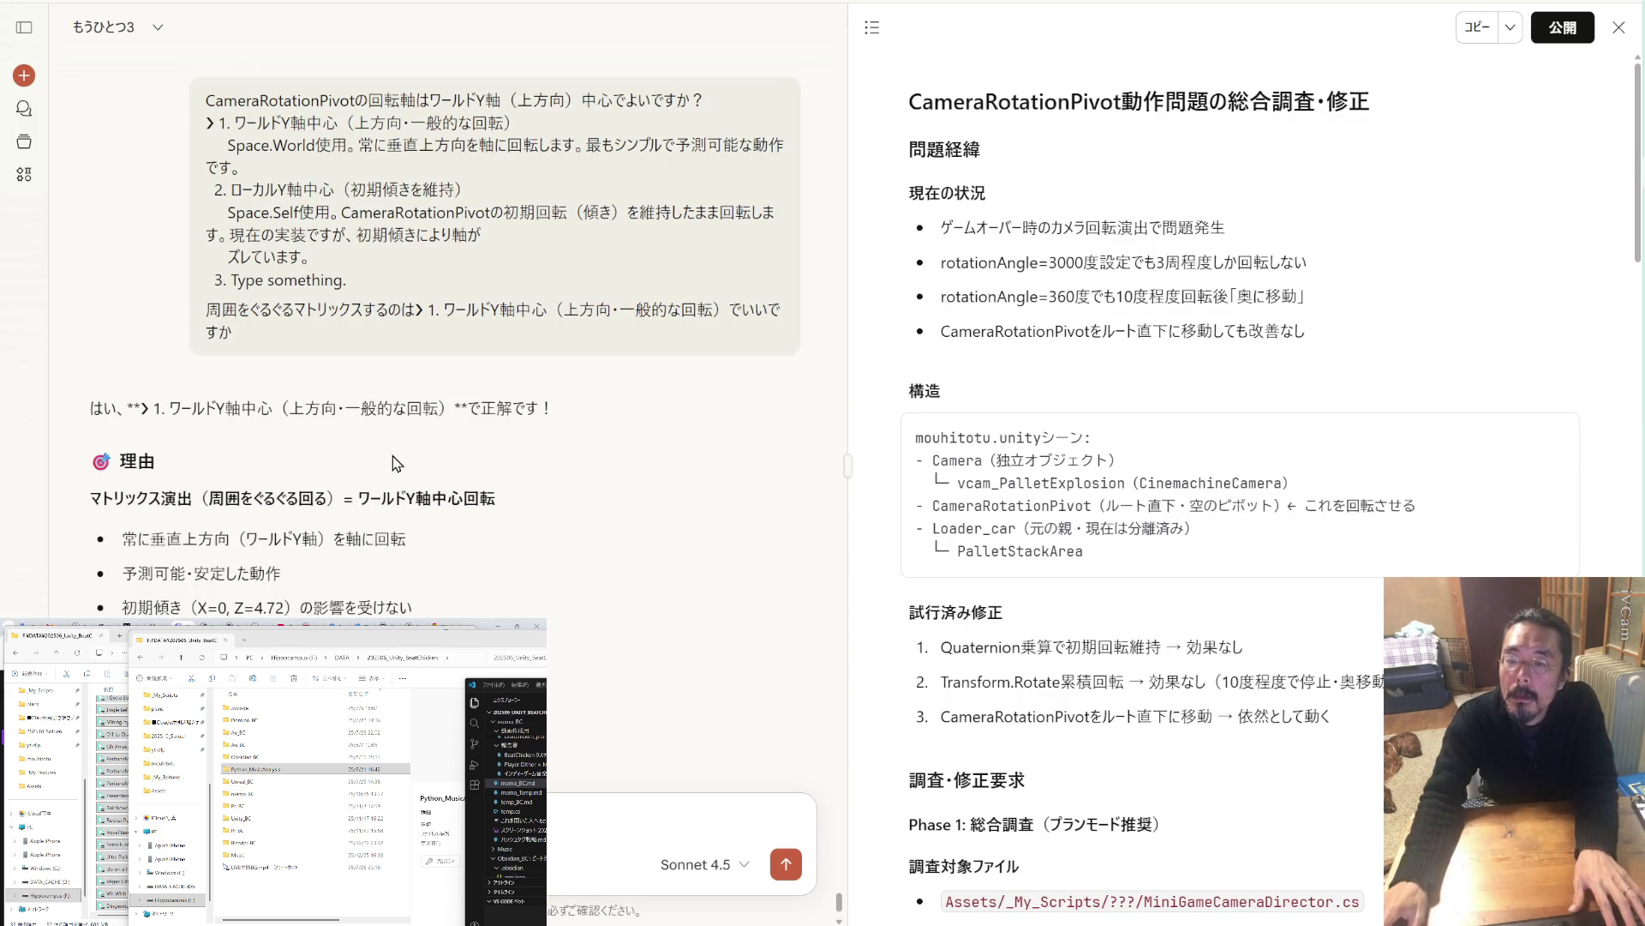
left_click_drag(474, 210, 341, 211)
left_click(341, 212)
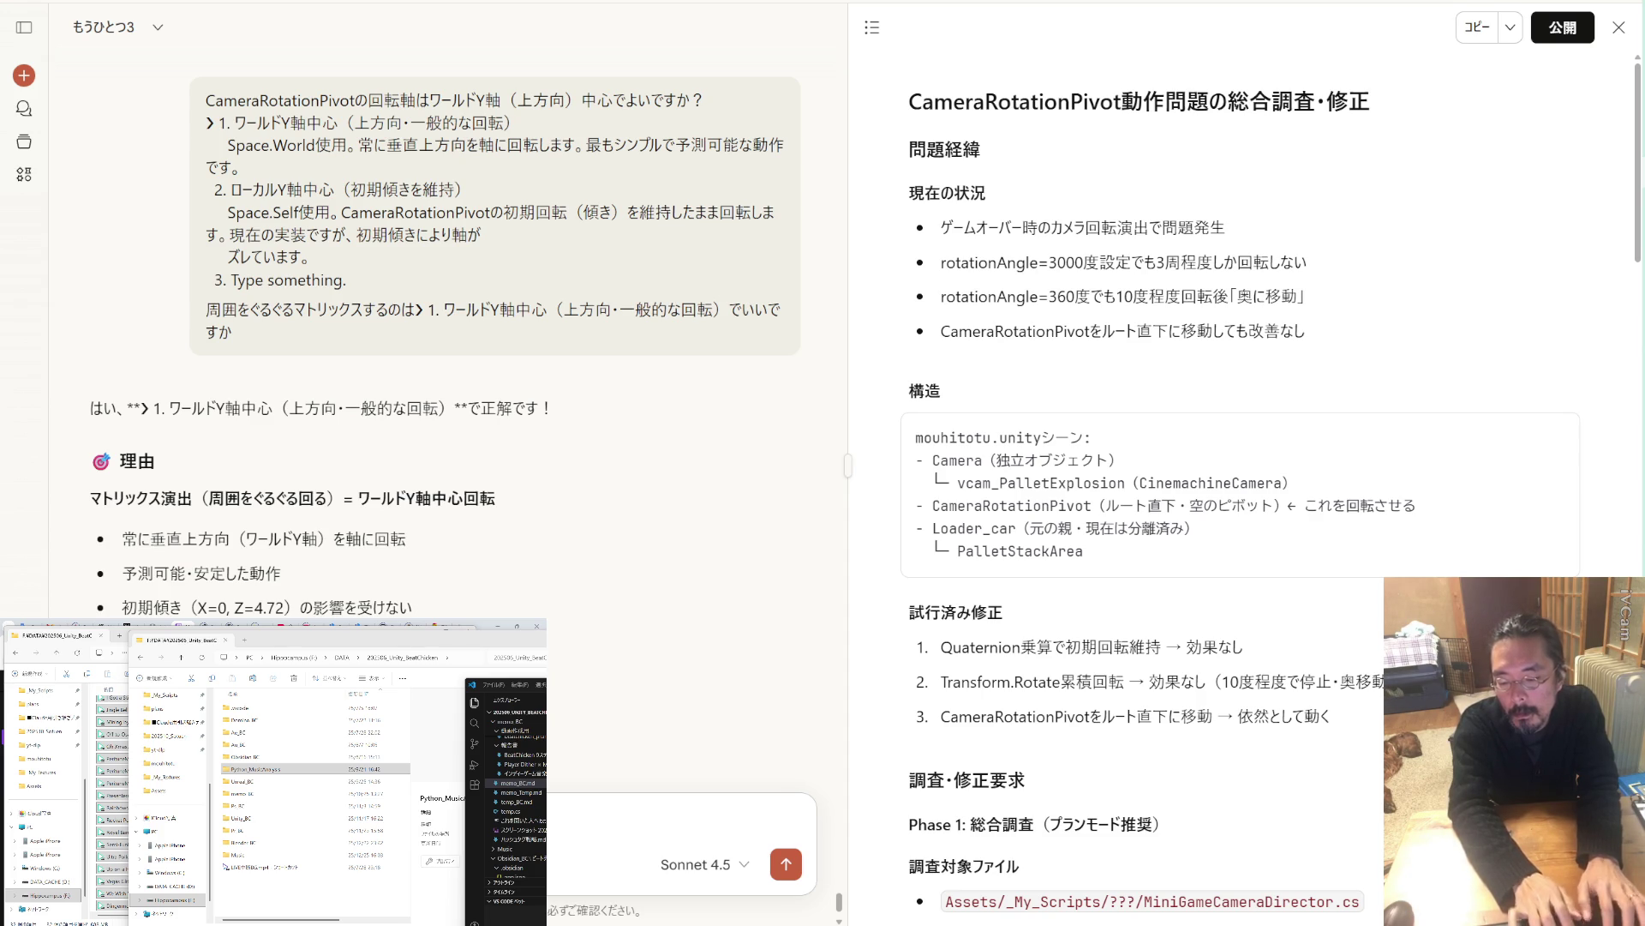
type("kit")
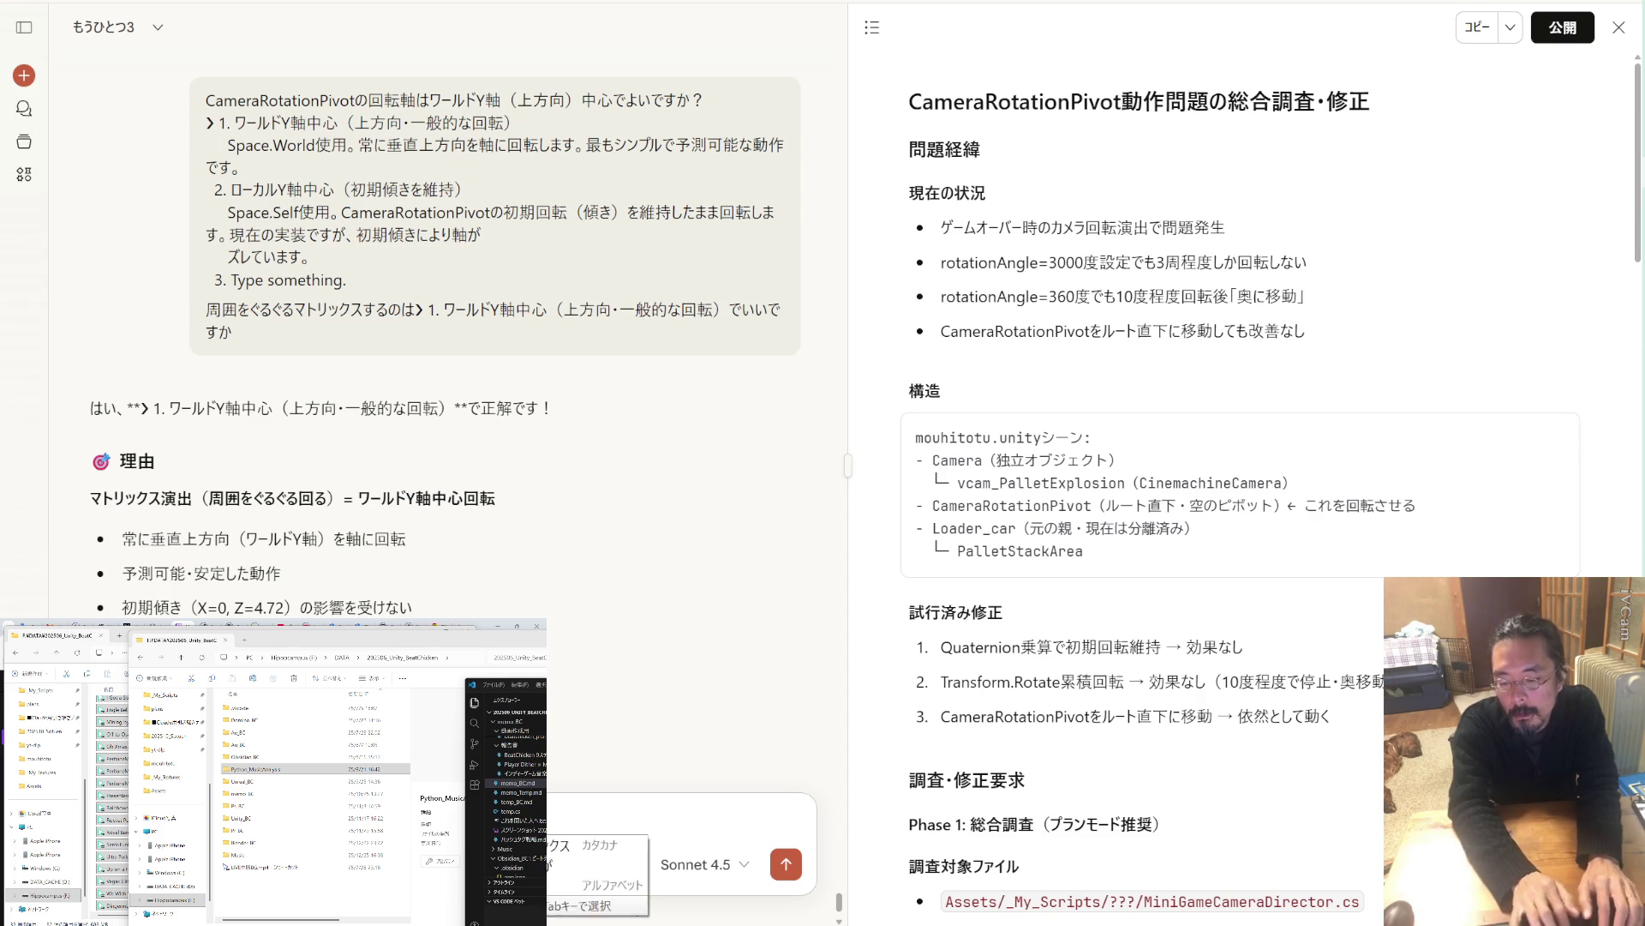
type("e")
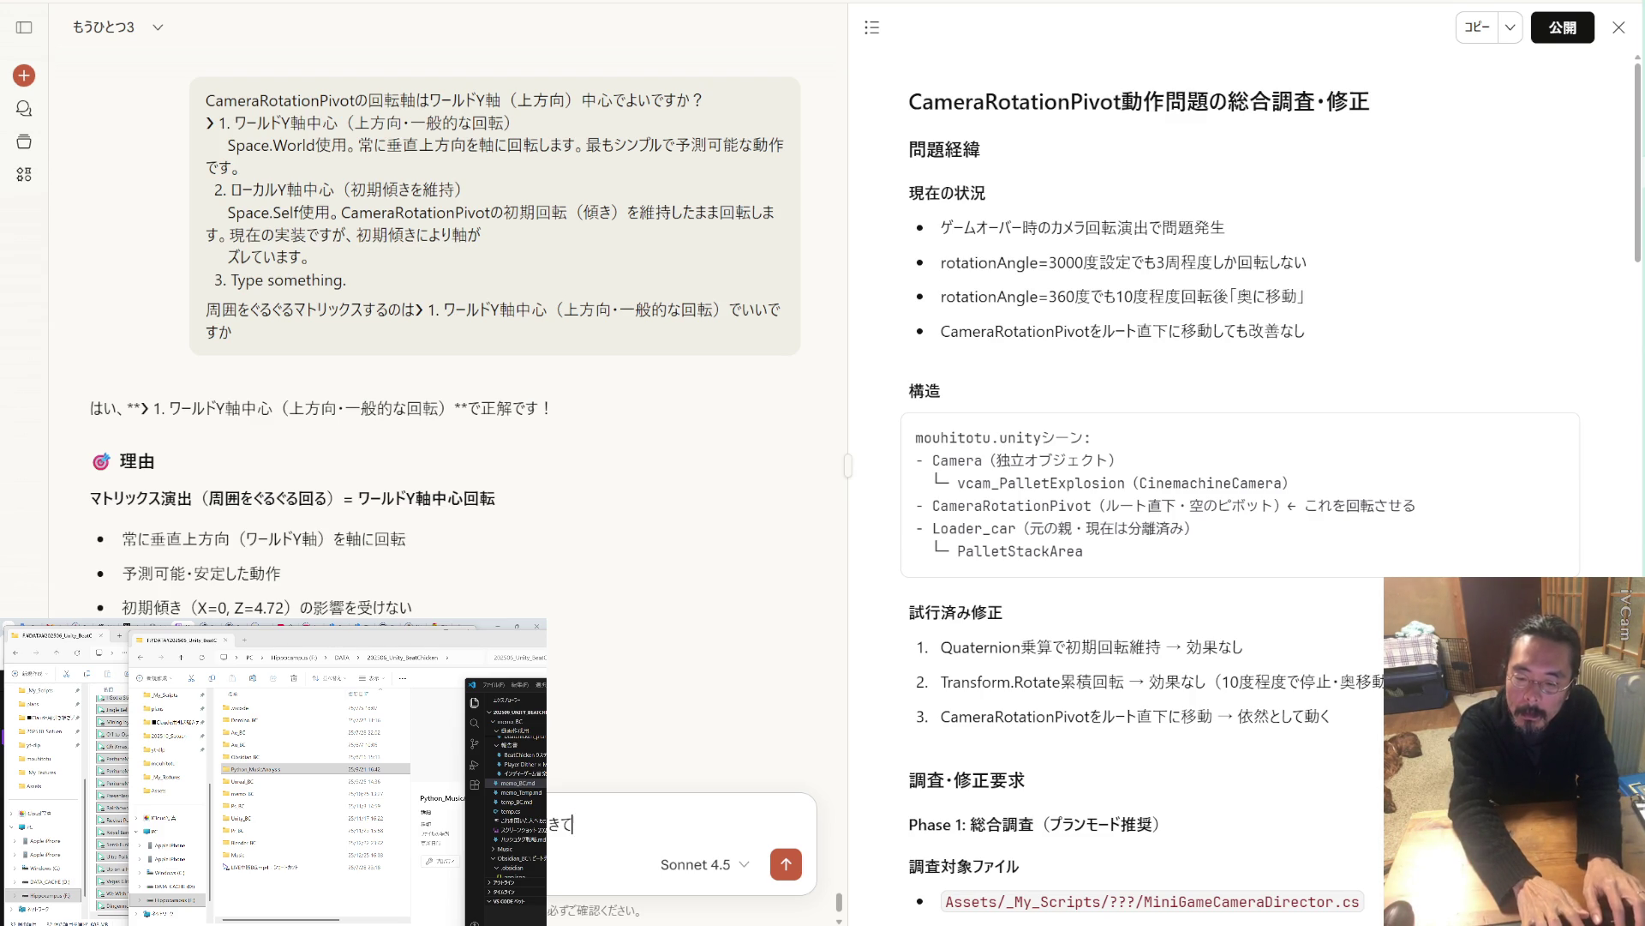
type("Y j")
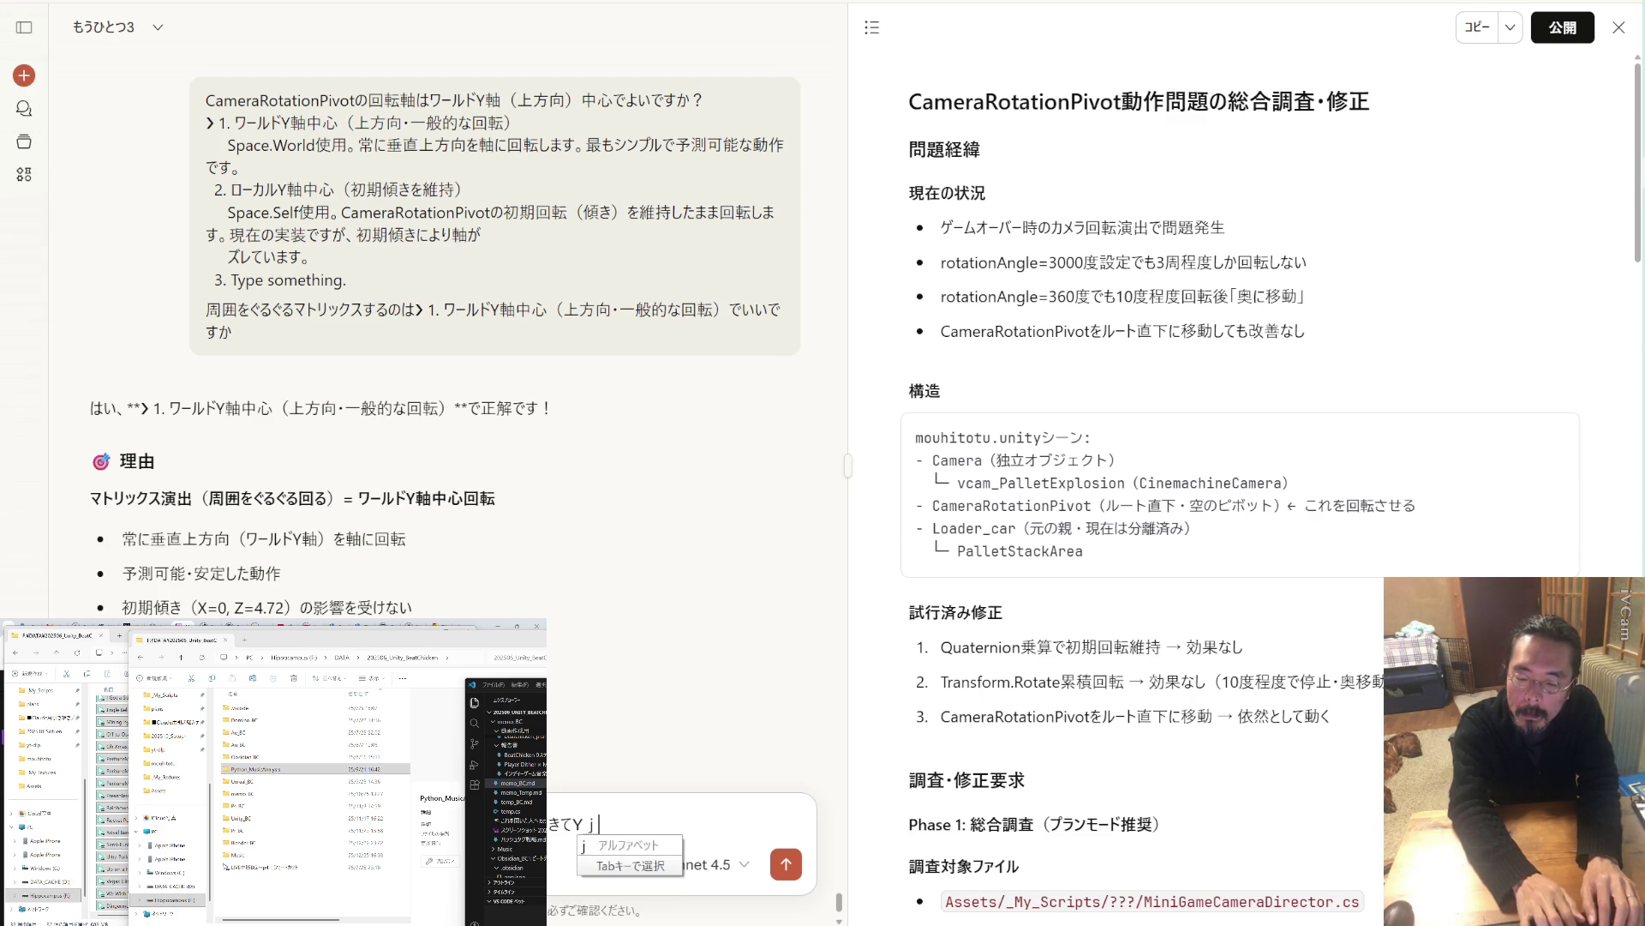
type("udekaiten")
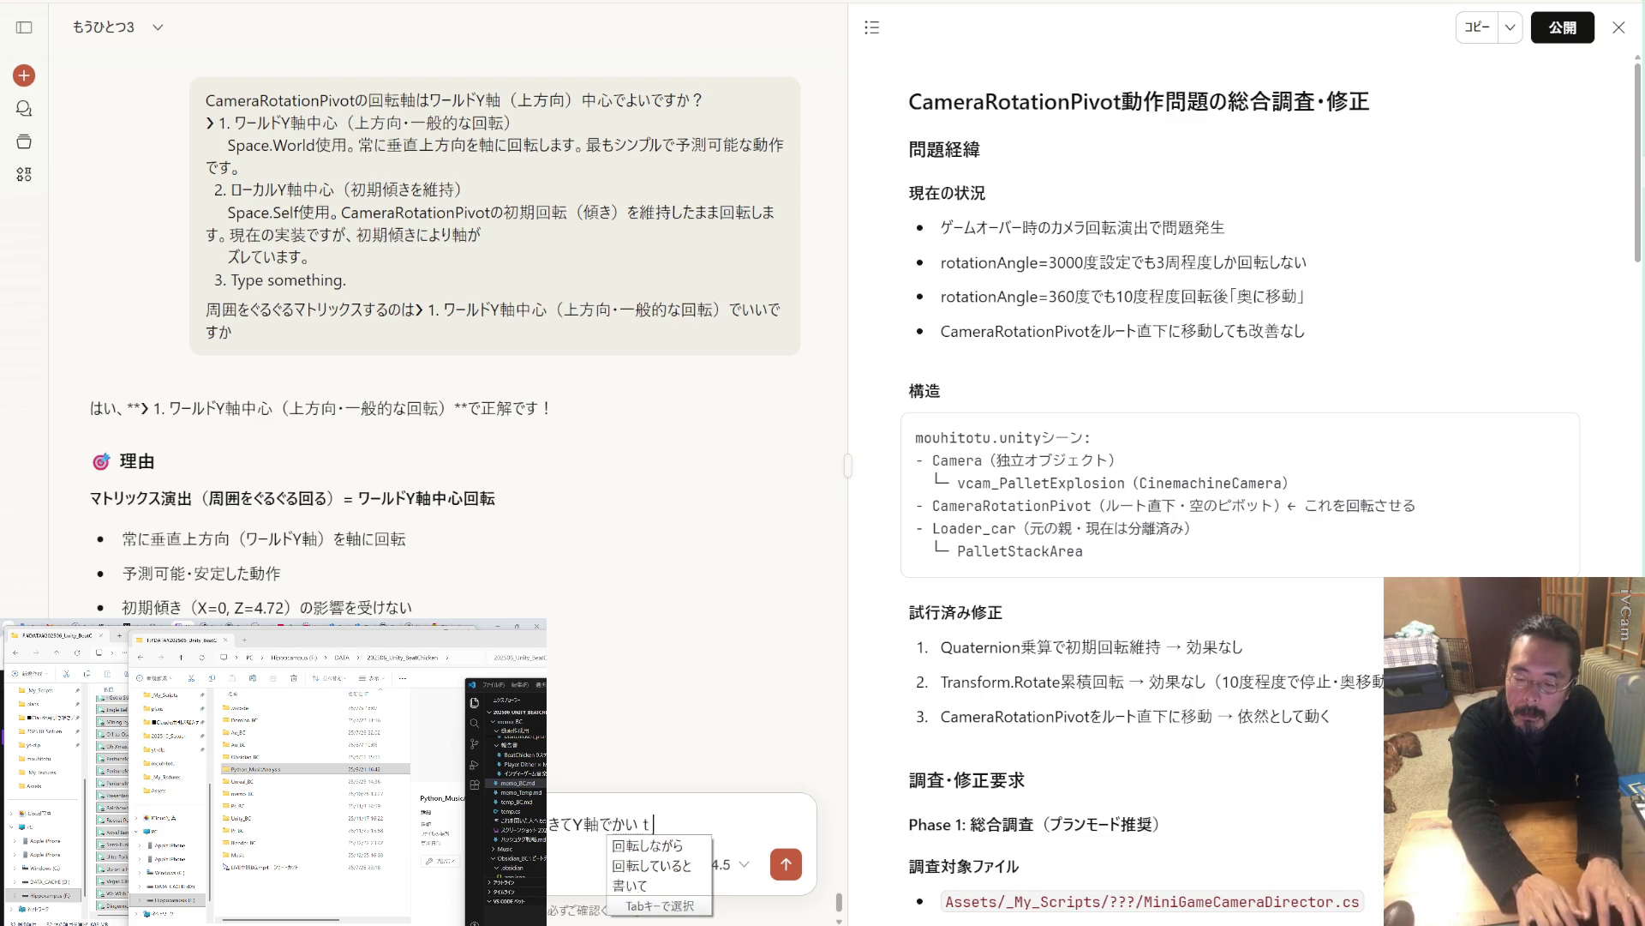
type("sasetara")
key("space")
type("iinodeha")
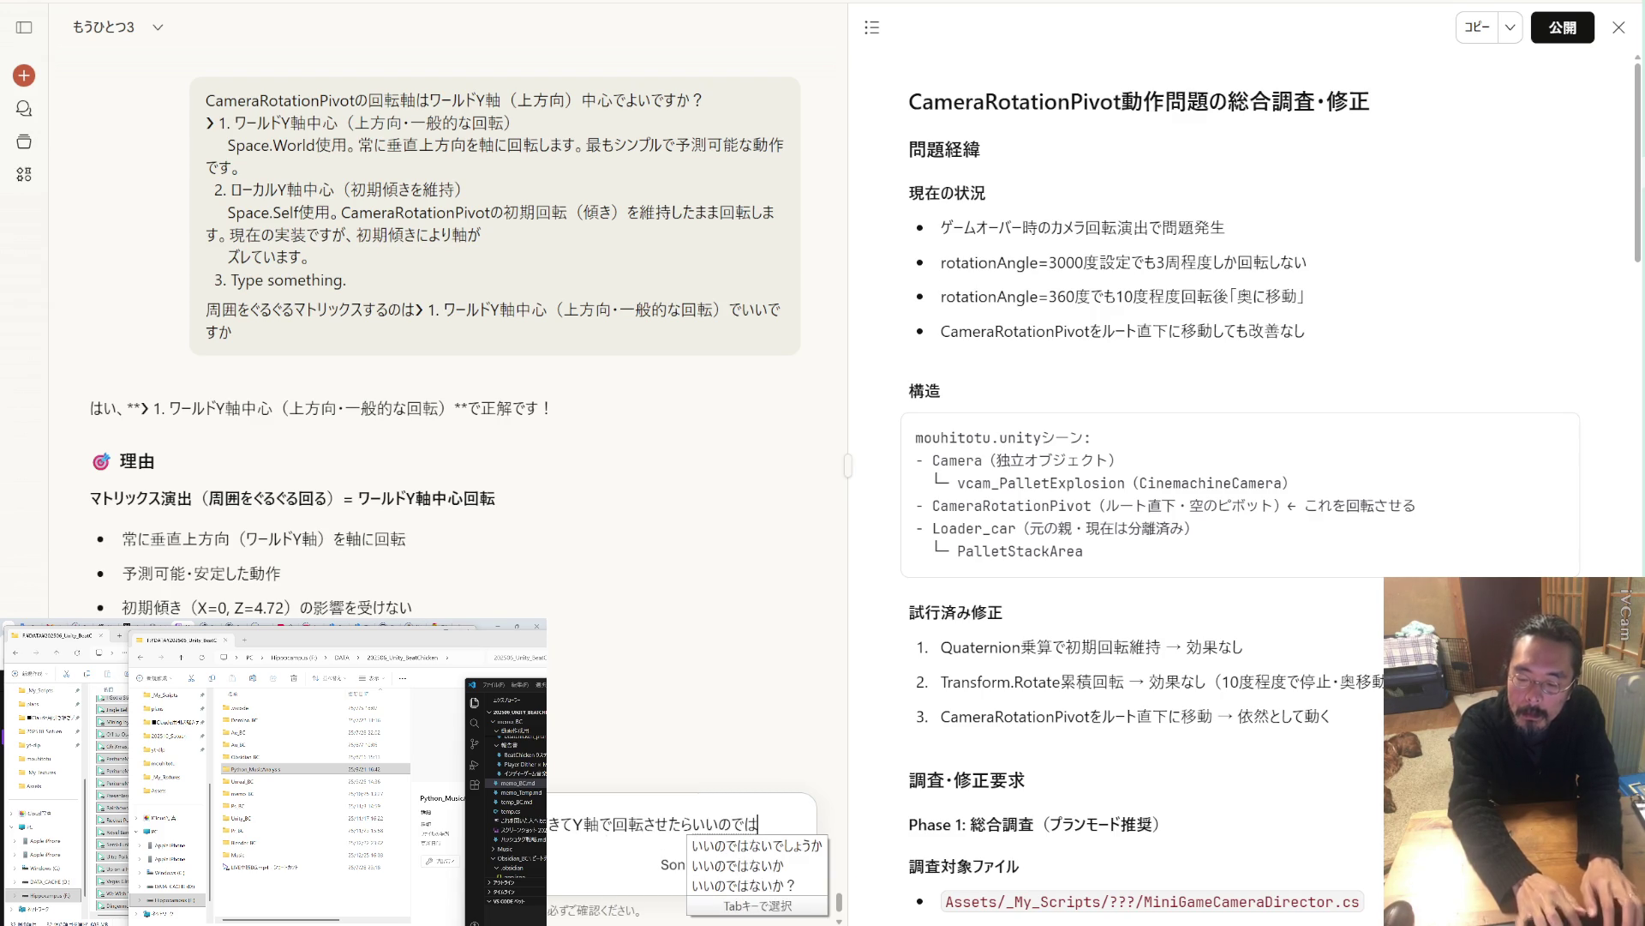
key("Return")
type("?")
key("Return")
key("Return")
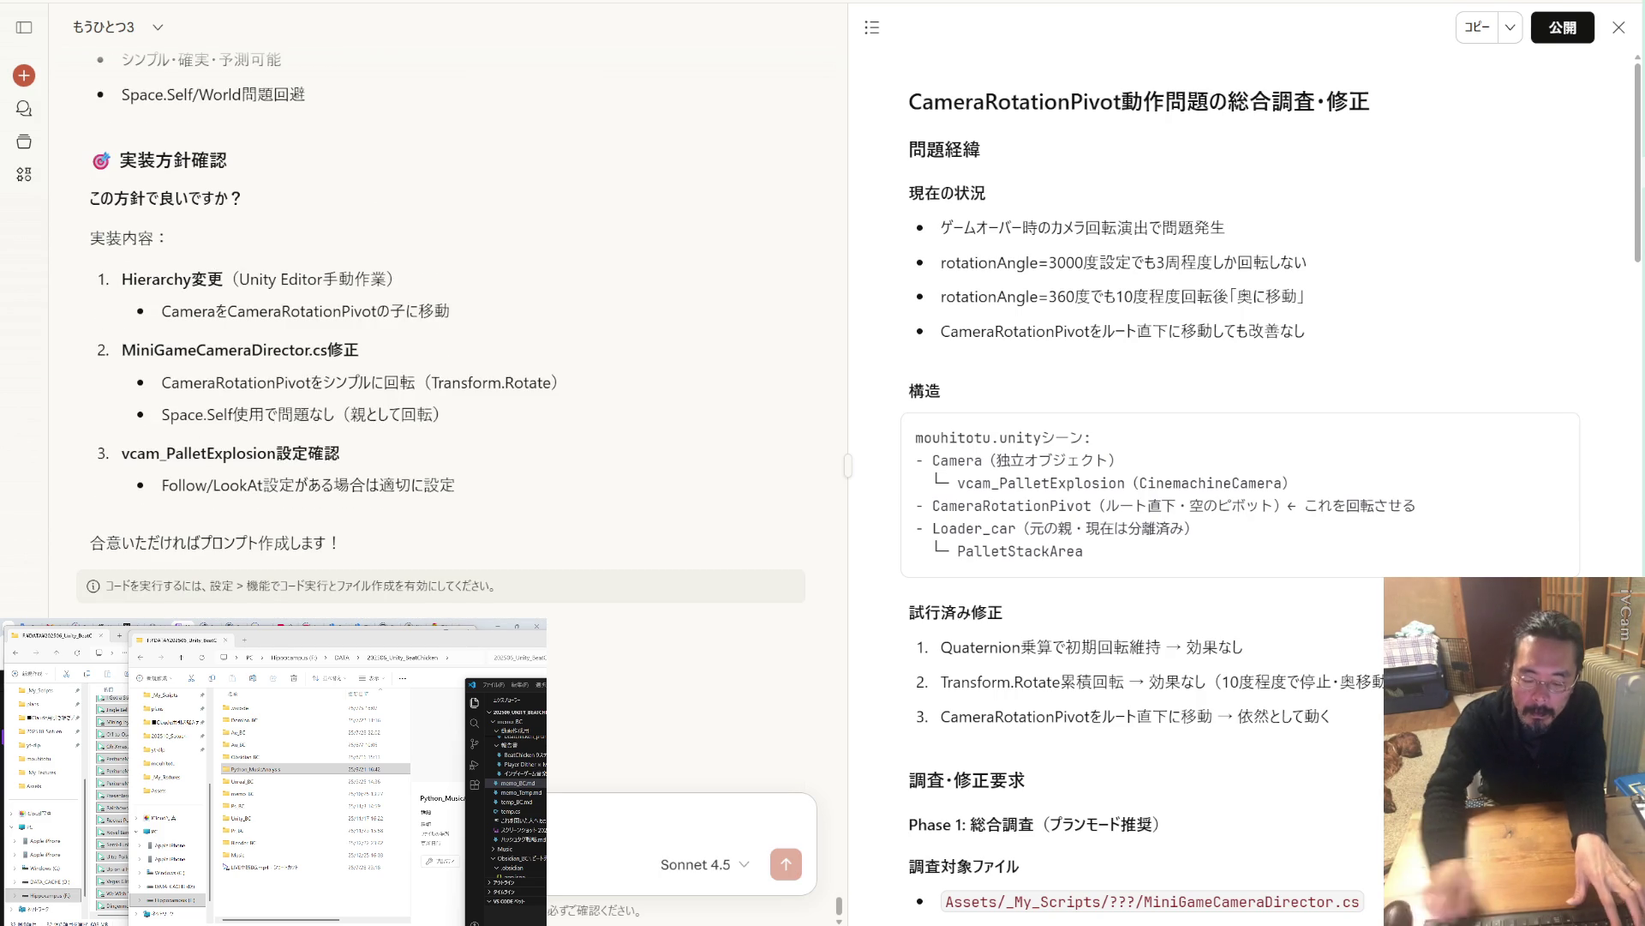
Approve the plan with 'はい' and review the generated カメラ親子関係による回転実装 prompt.
type("はい")
key("Return")
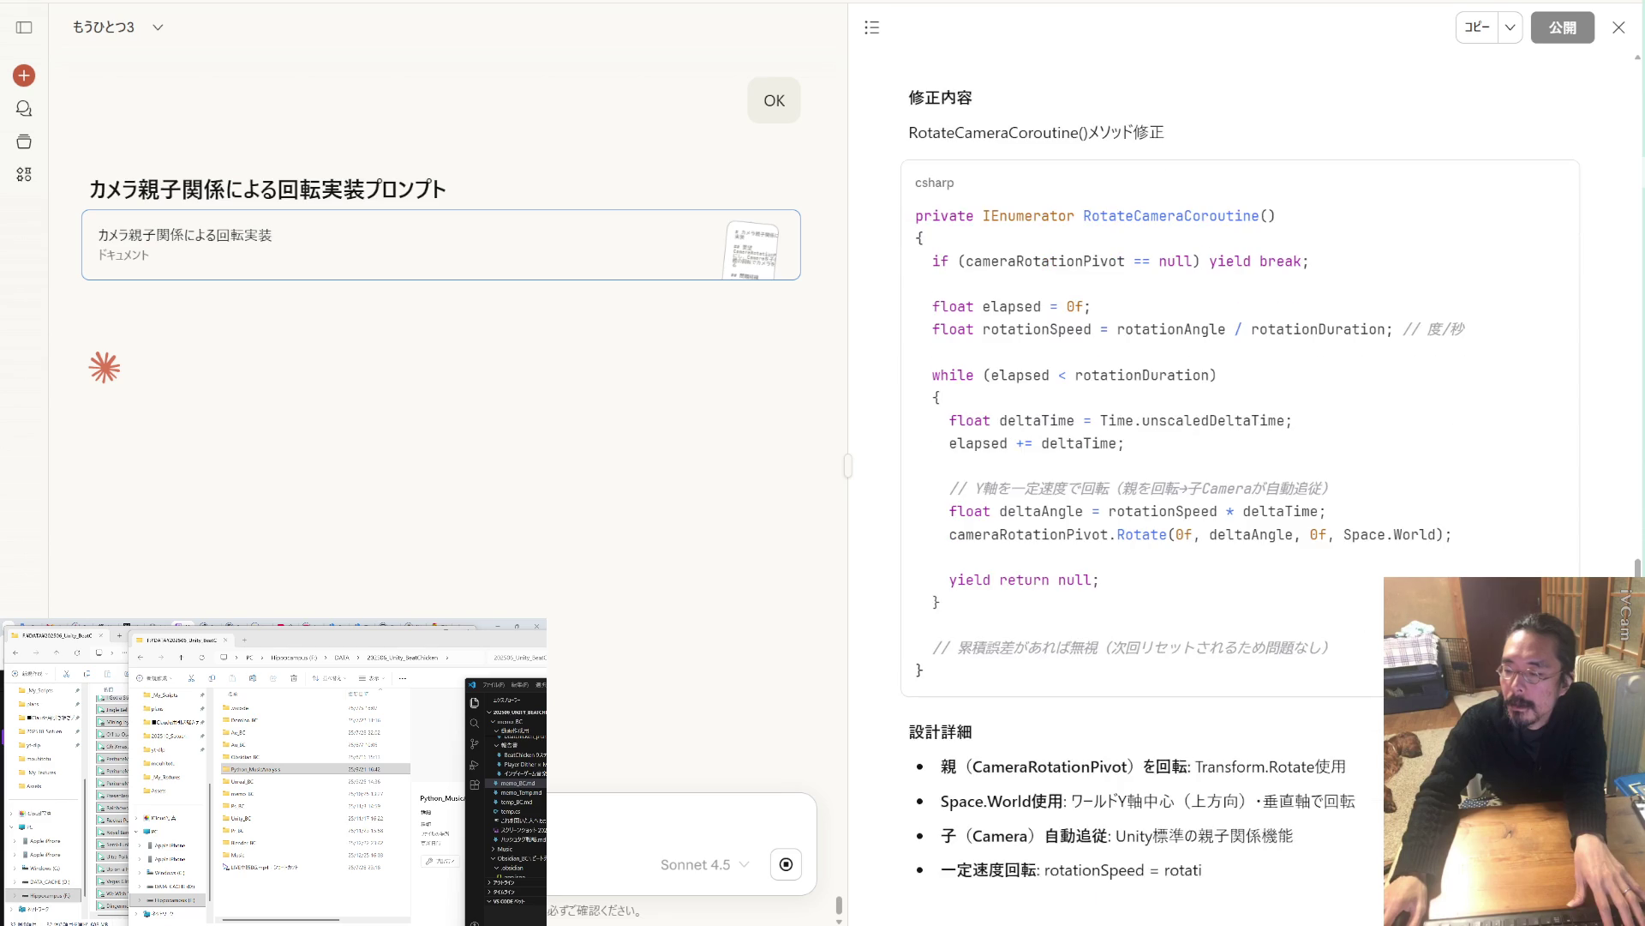
scroll(1015, 579, "up", 5)
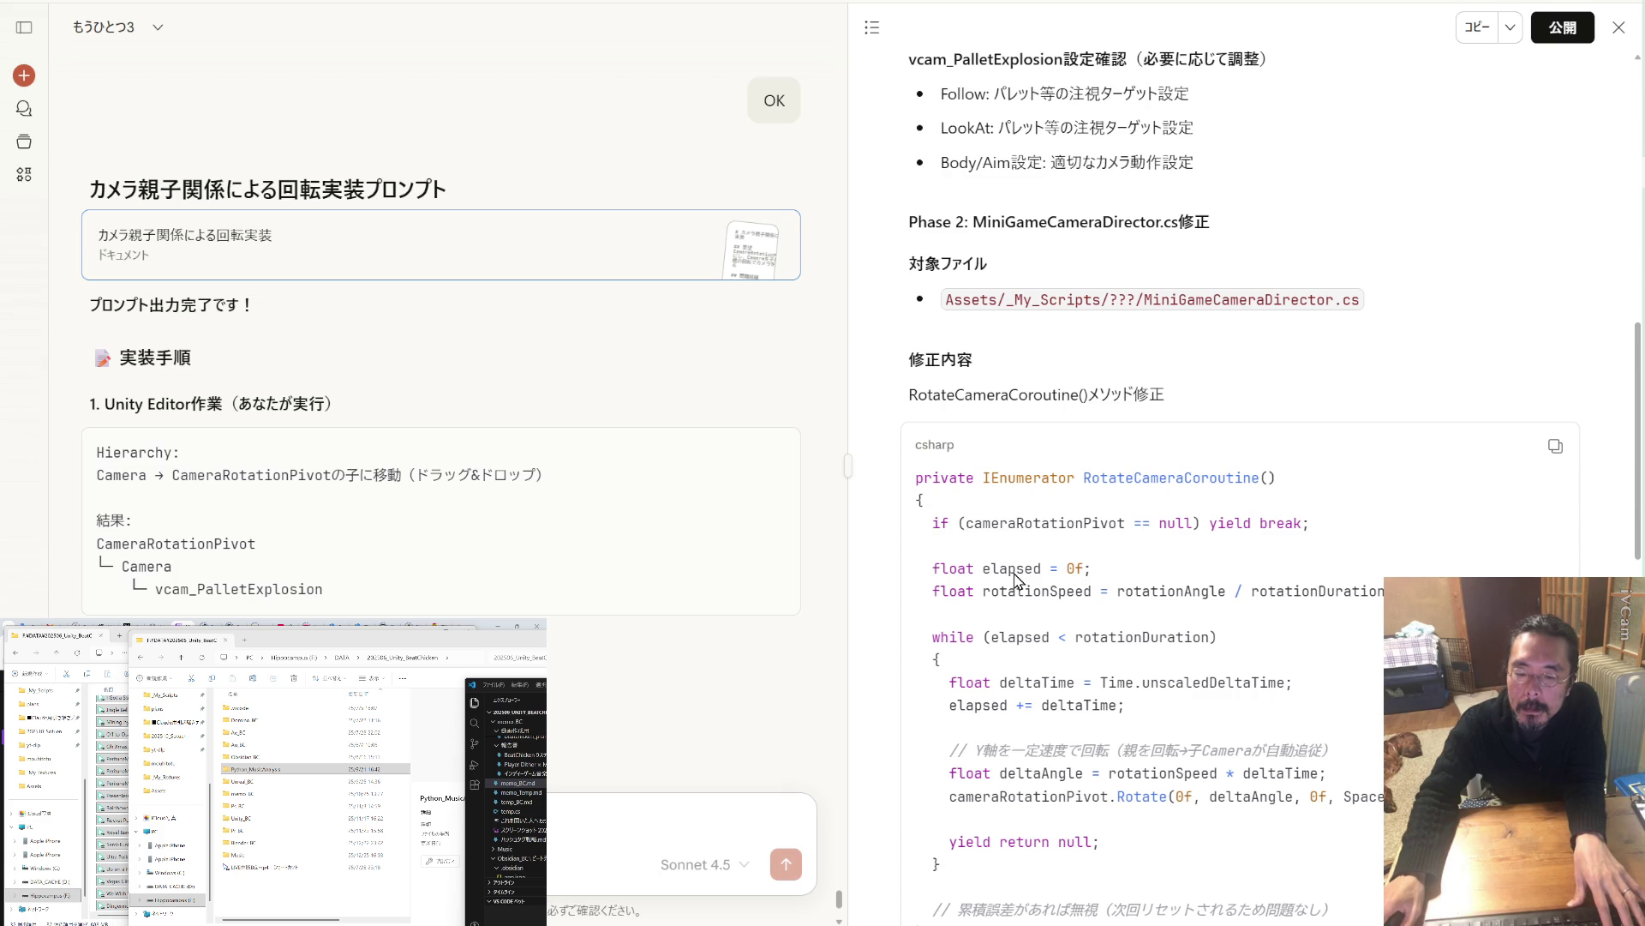
scroll(1011, 577, "down", 2)
scroll(739, 582, "down", 4)
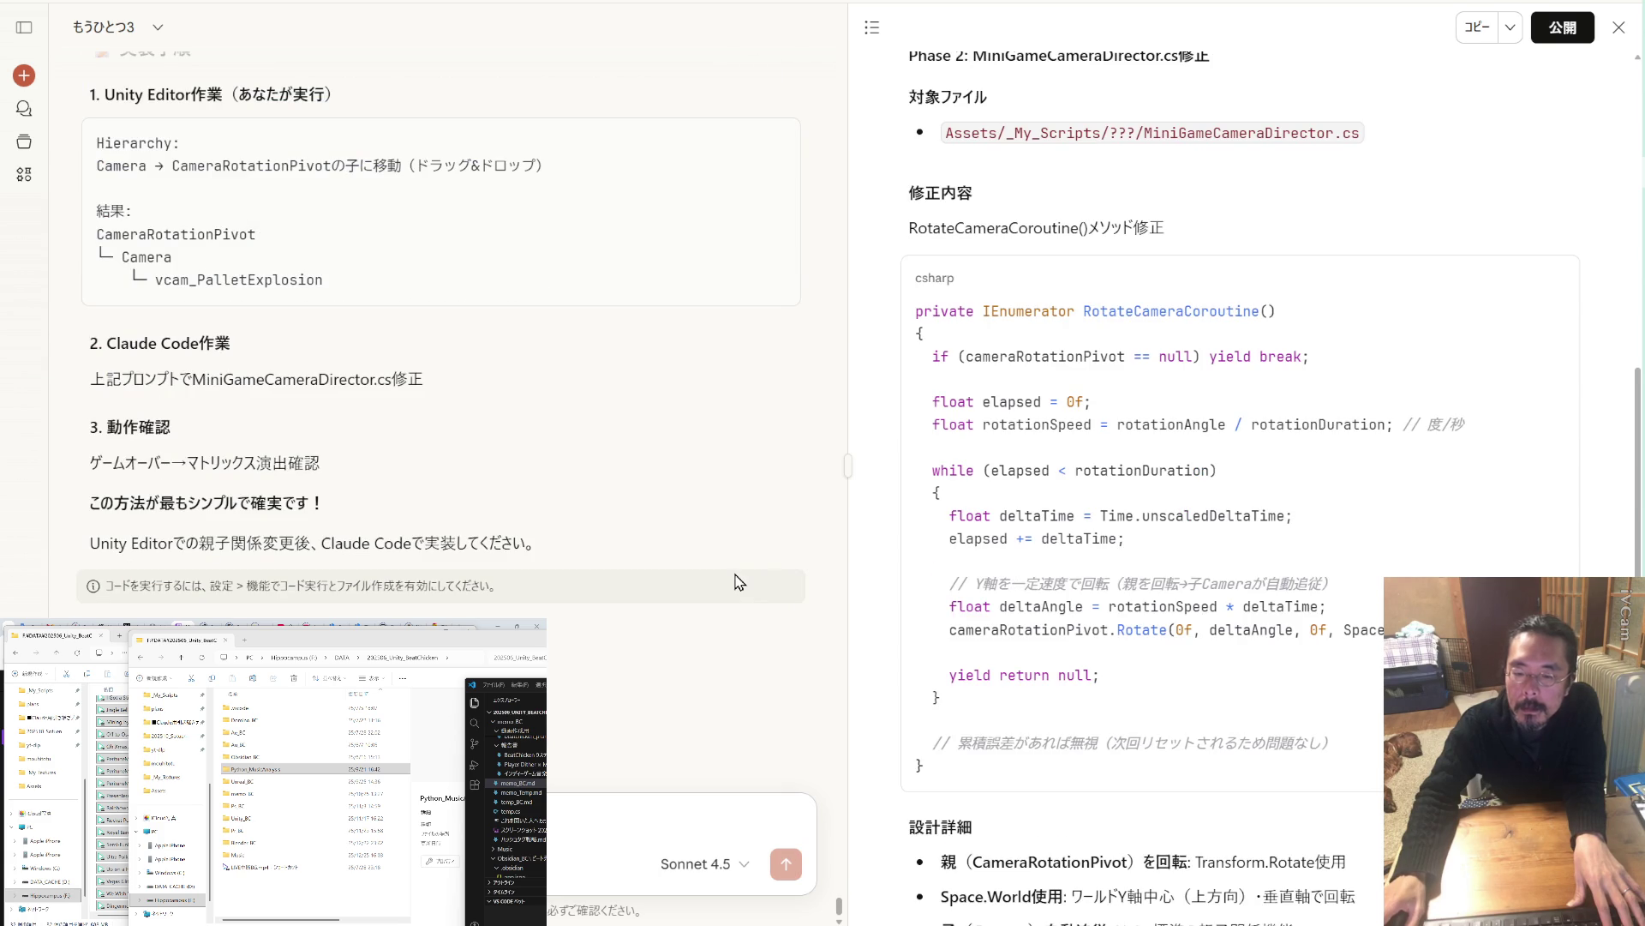
scroll(1017, 578, "down", 5)
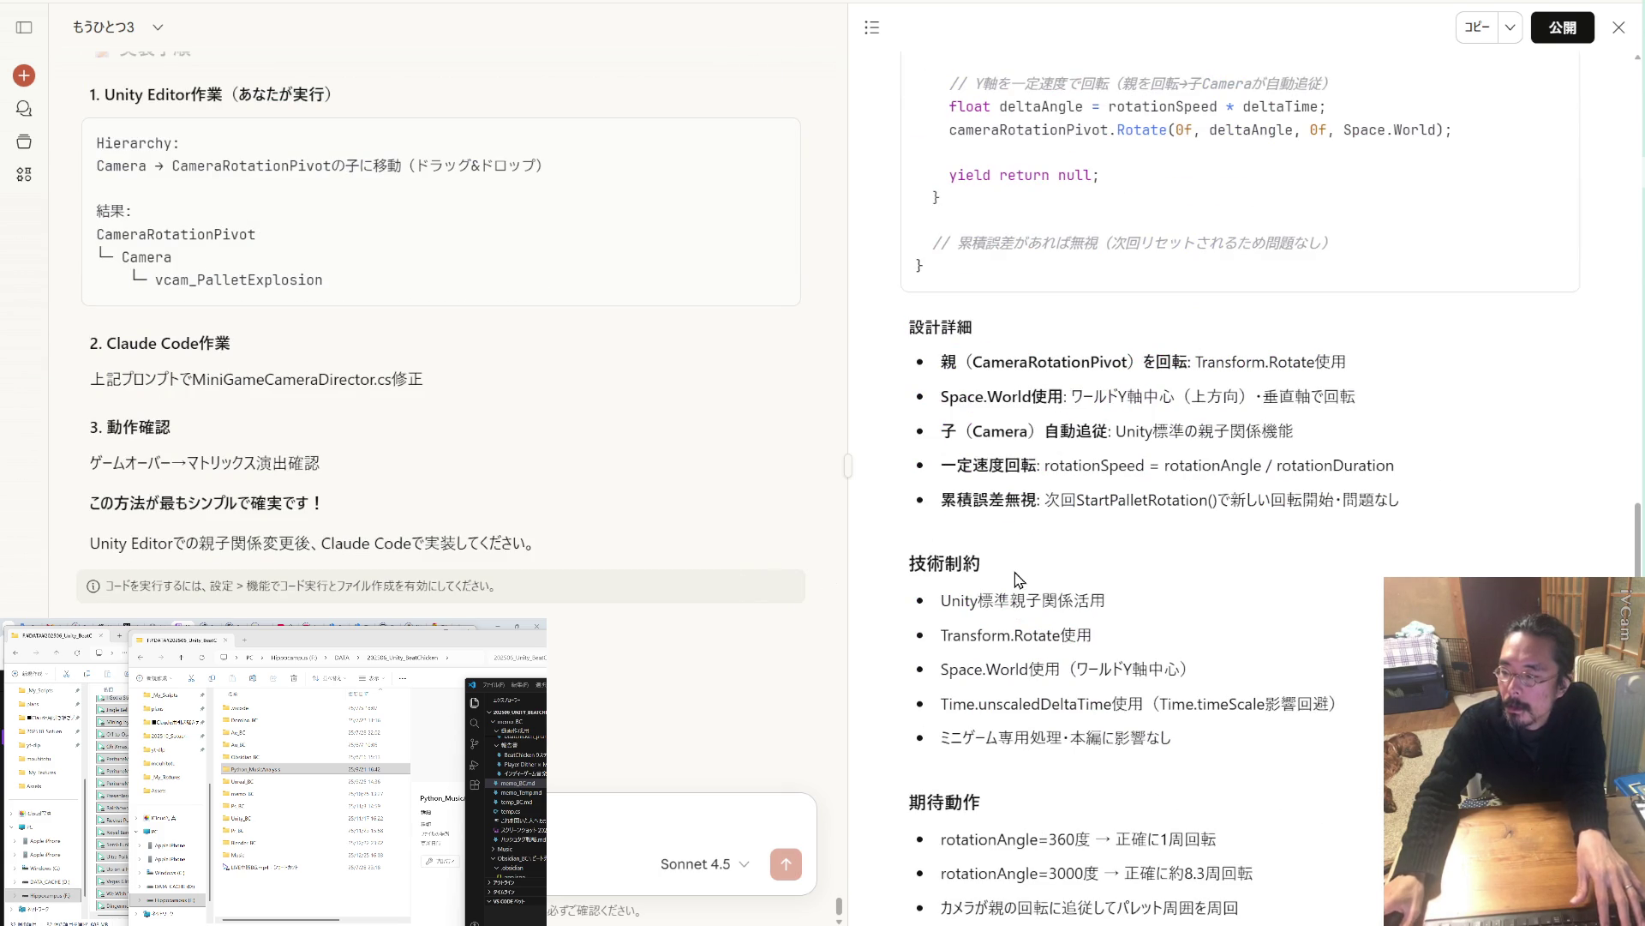
scroll(1018, 580, "down", 5)
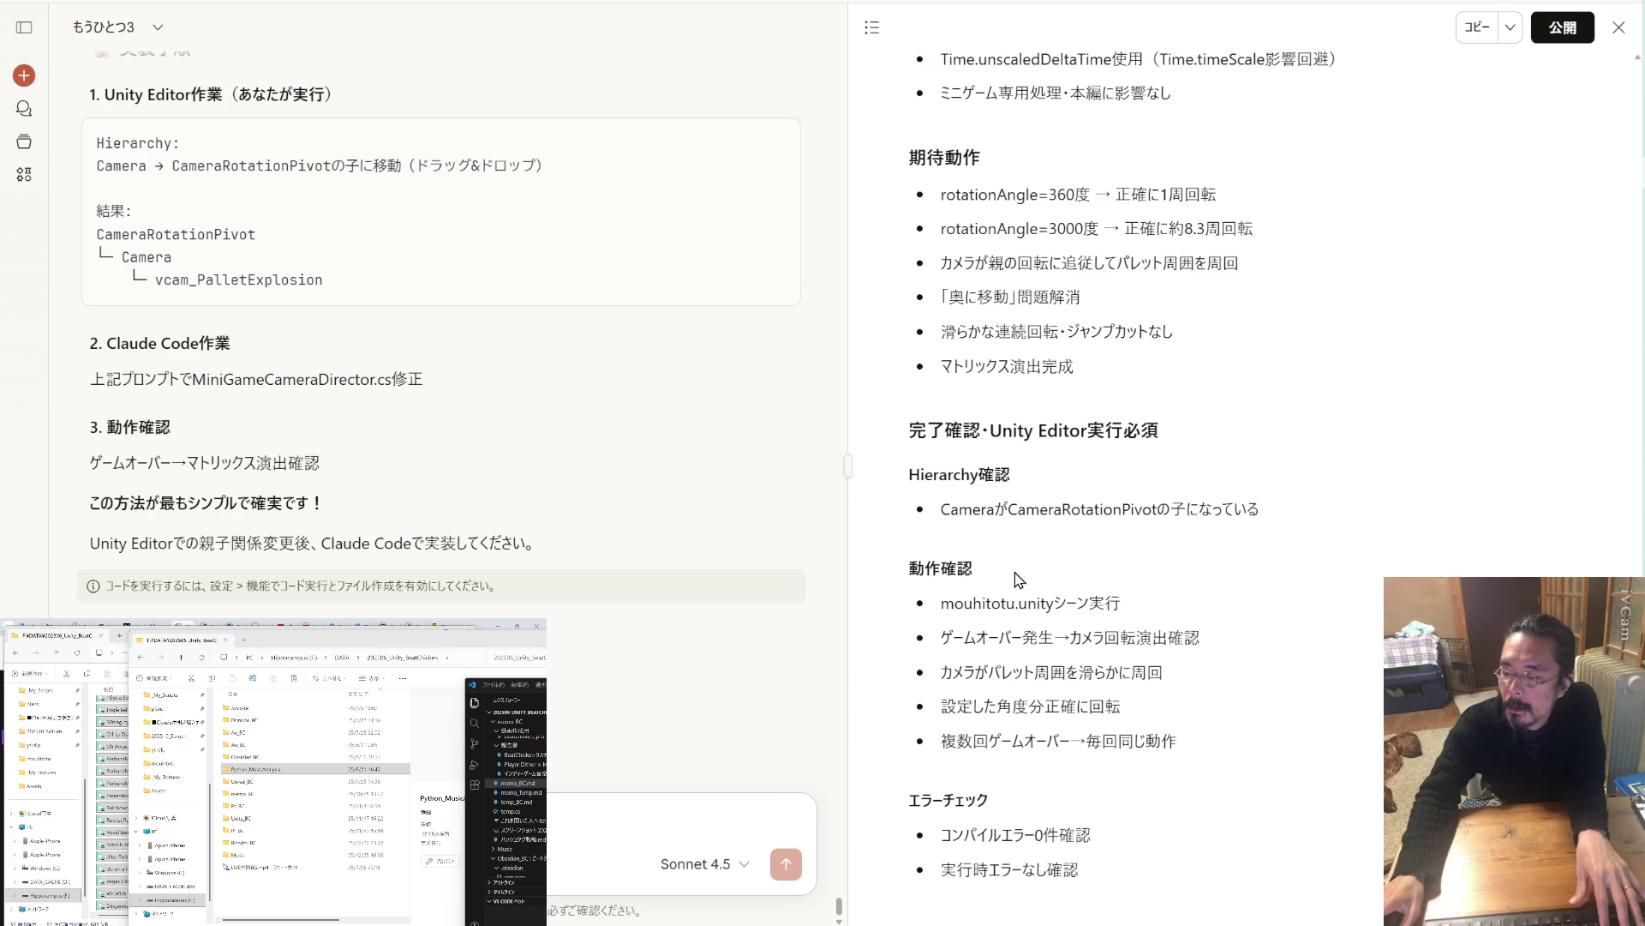
scroll(1019, 579, "up", 10)
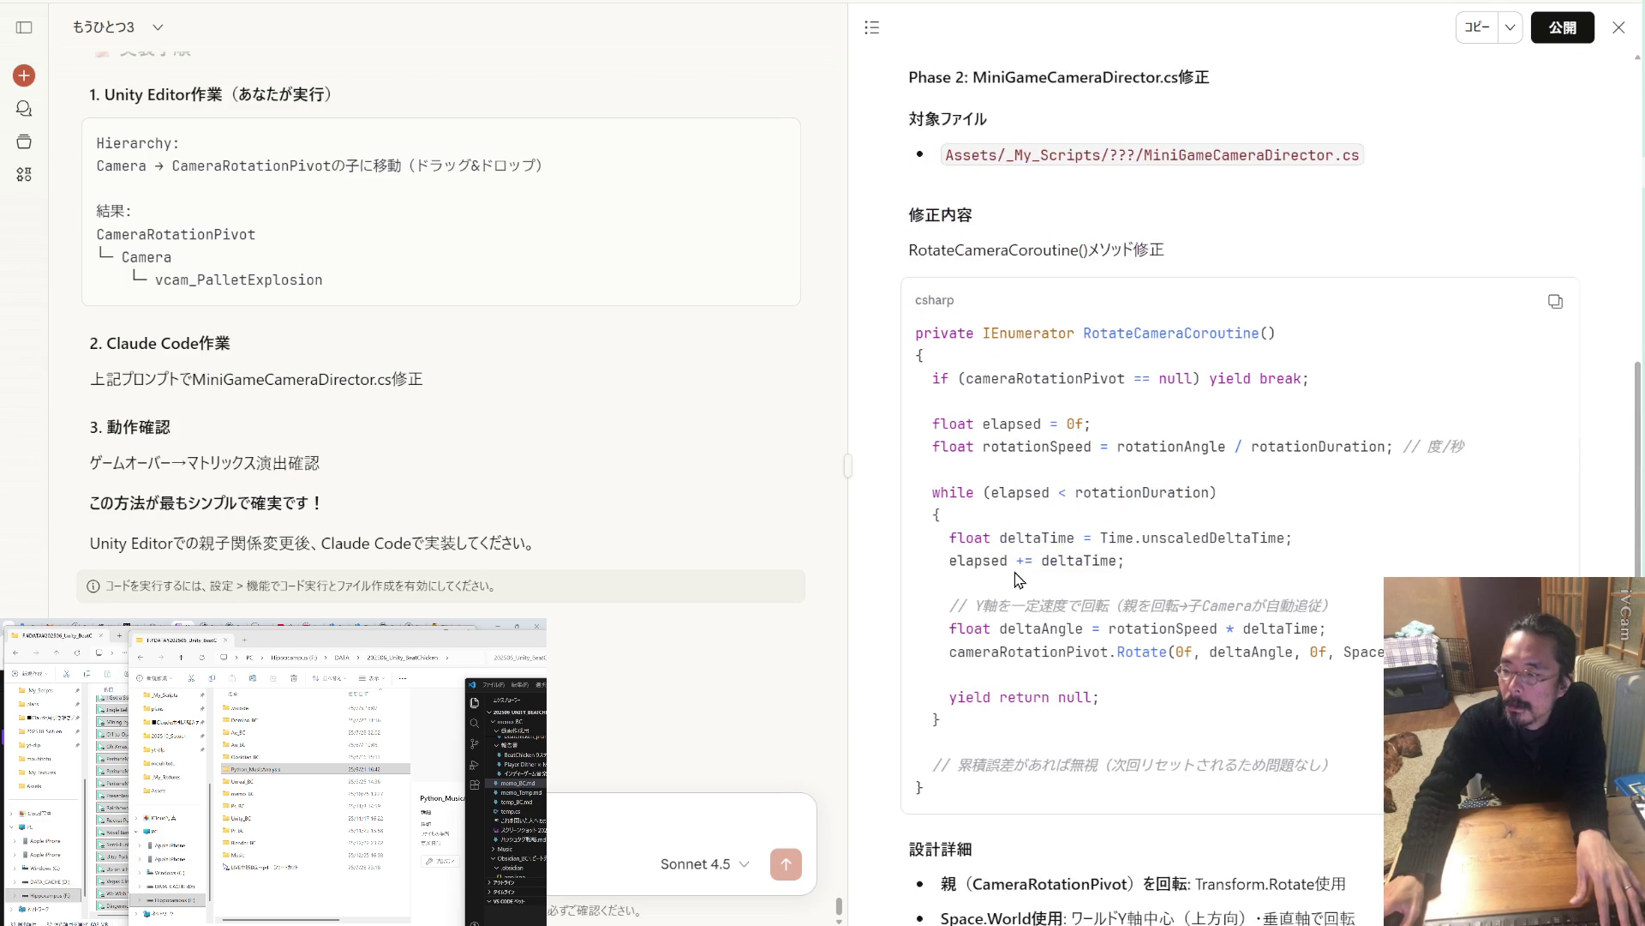
scroll(1019, 579, "up", 2)
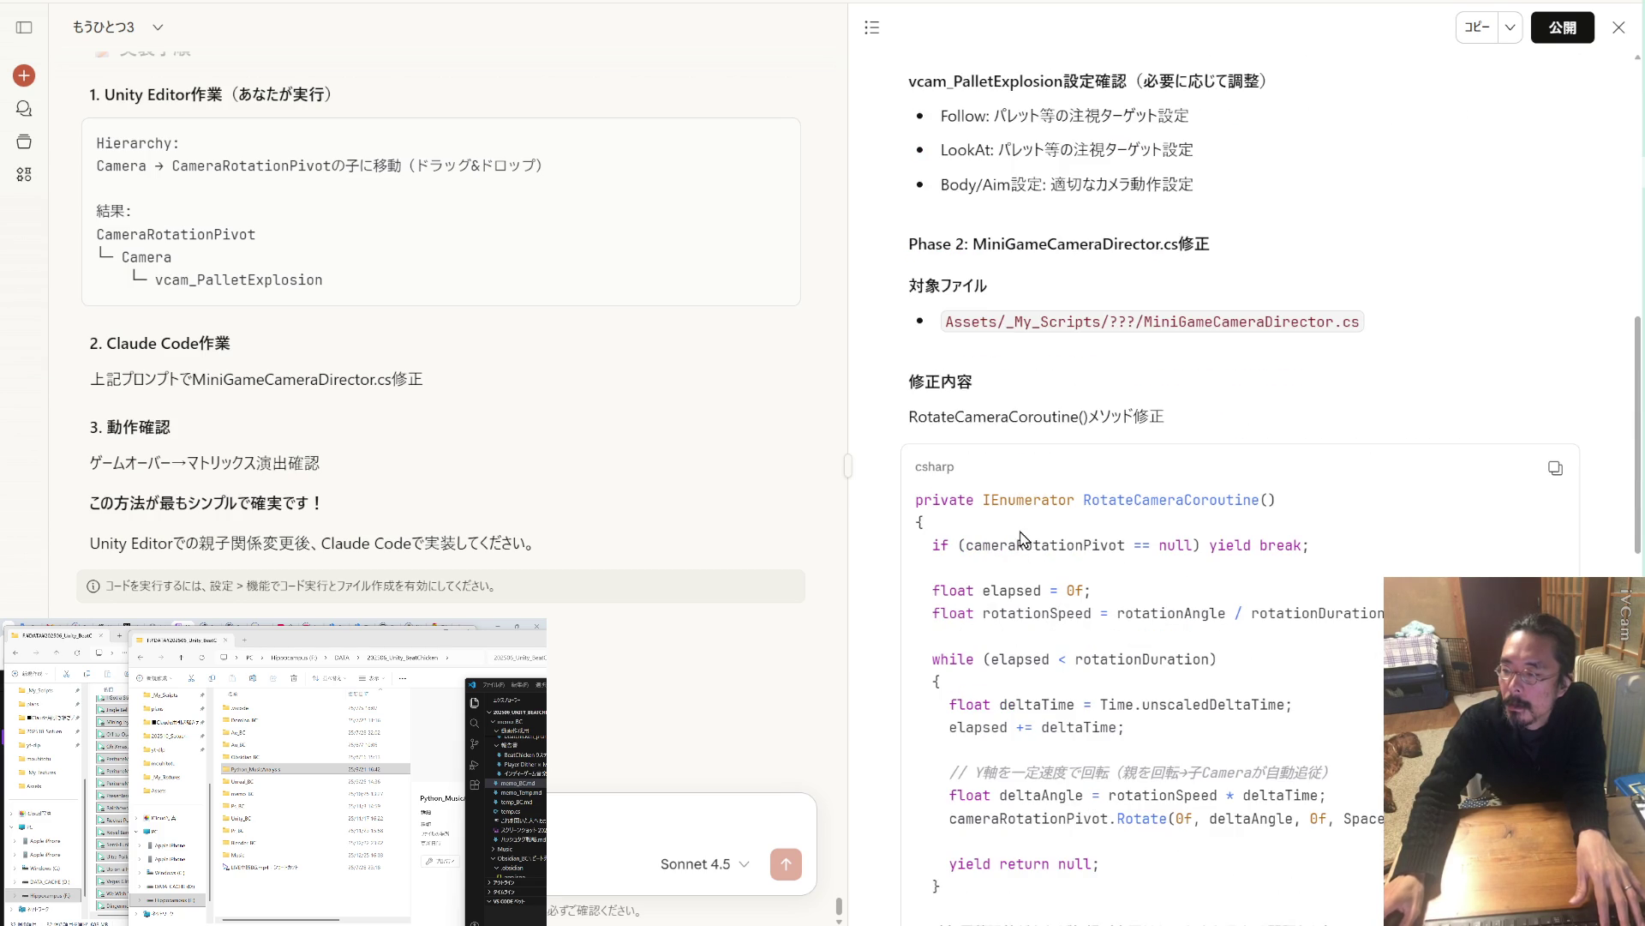
Copy 'MiniGameCameraDirector' into the chat message, then select MiniGameManager in Unity.
left_click_drag(1335, 322, 1144, 322)
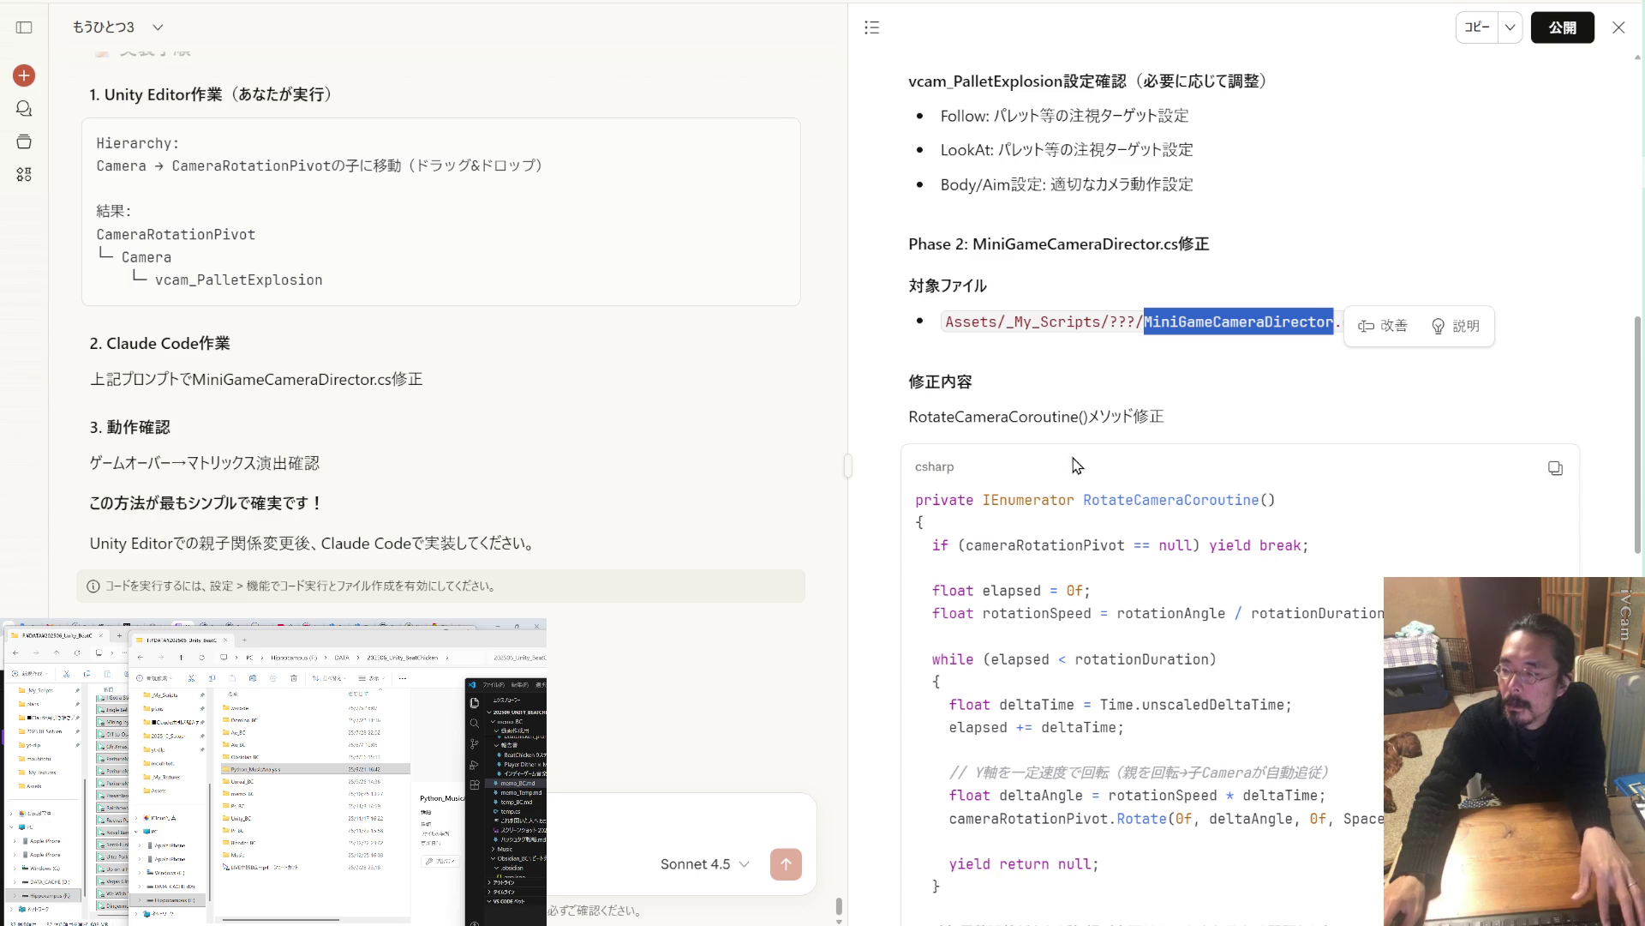
key("ctrl+c")
key("ctrl+v")
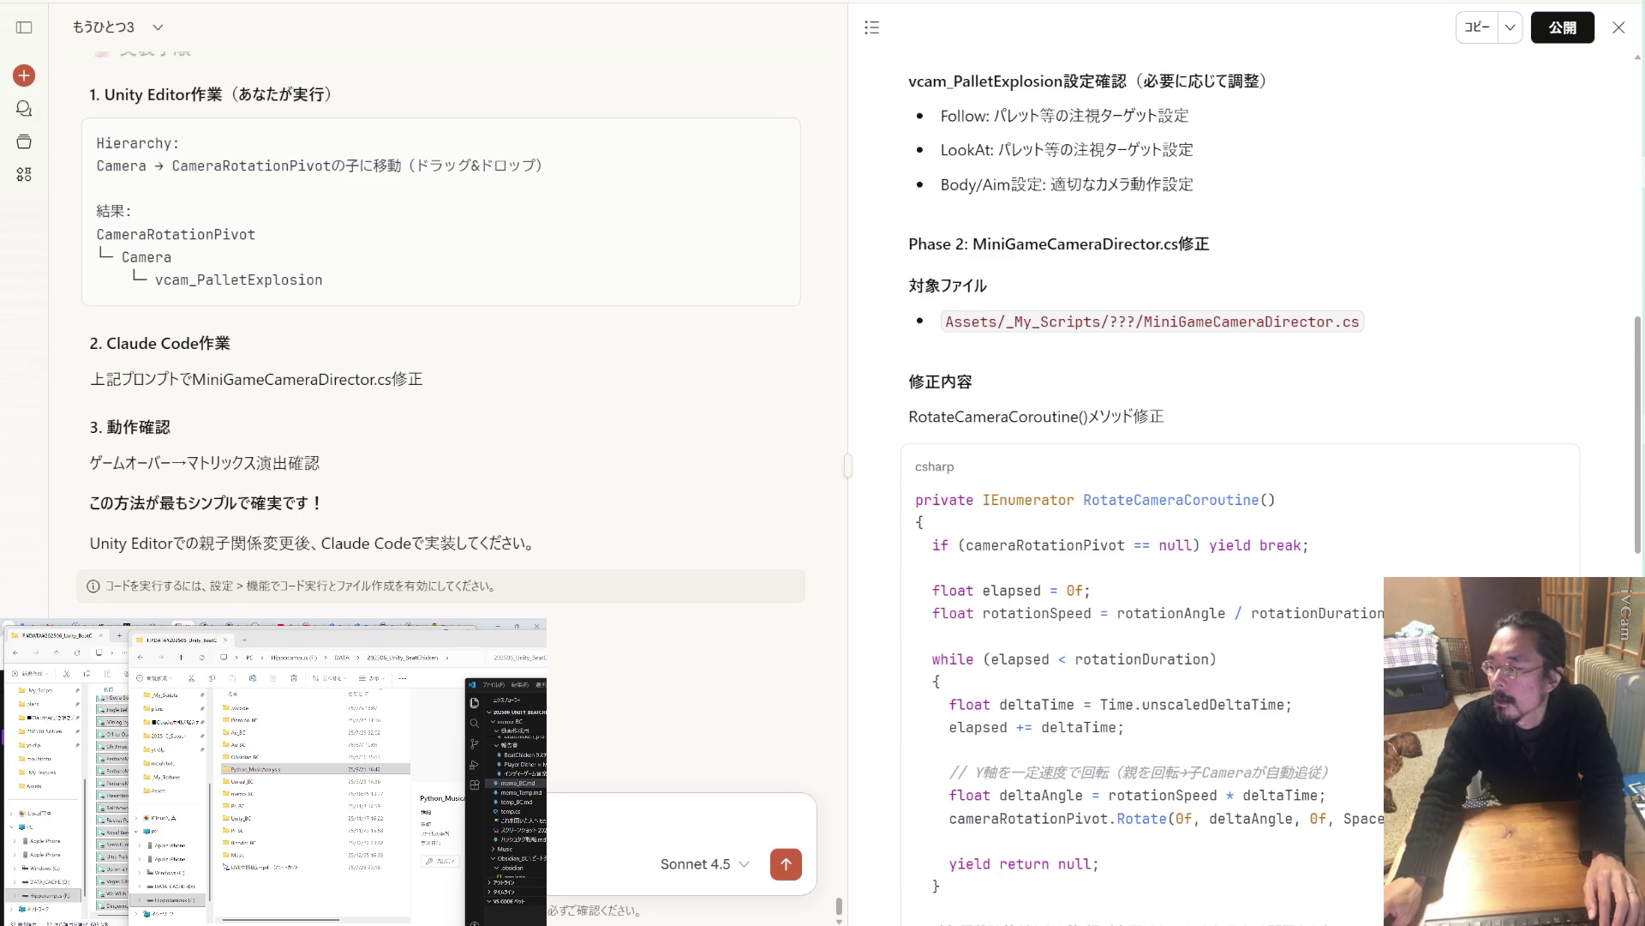
key("alt+Tab")
left_click(1122, 340)
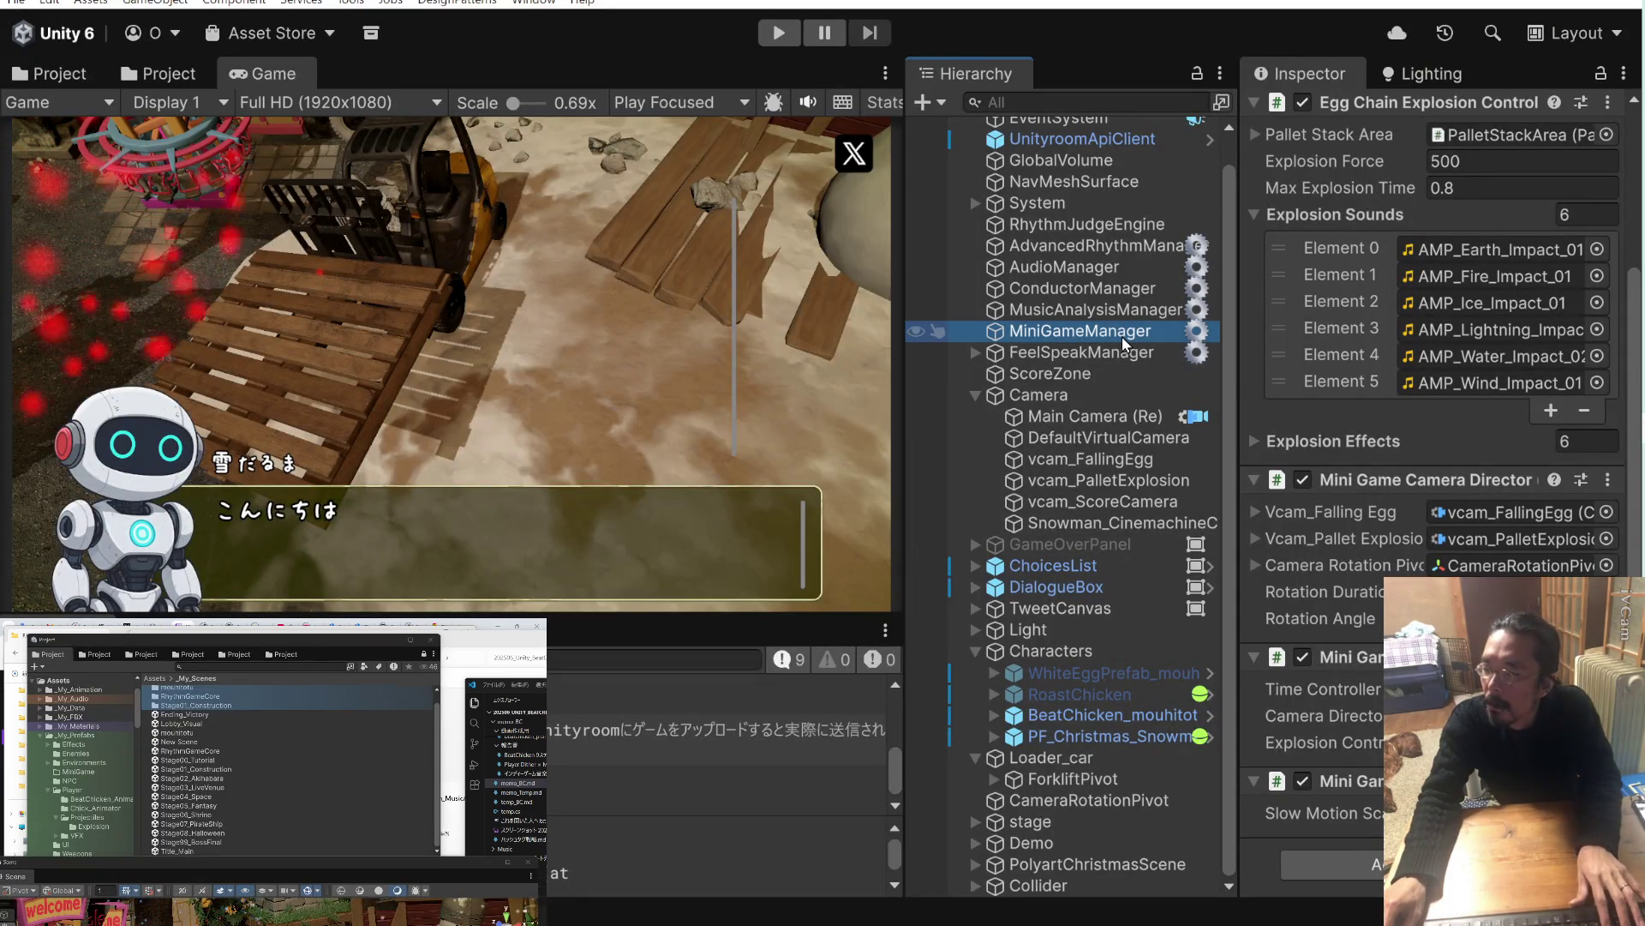
Confirm MiniGameManager carries the Mini Game Camera Director component, then return to Claude.
key("Down")
key("Up")
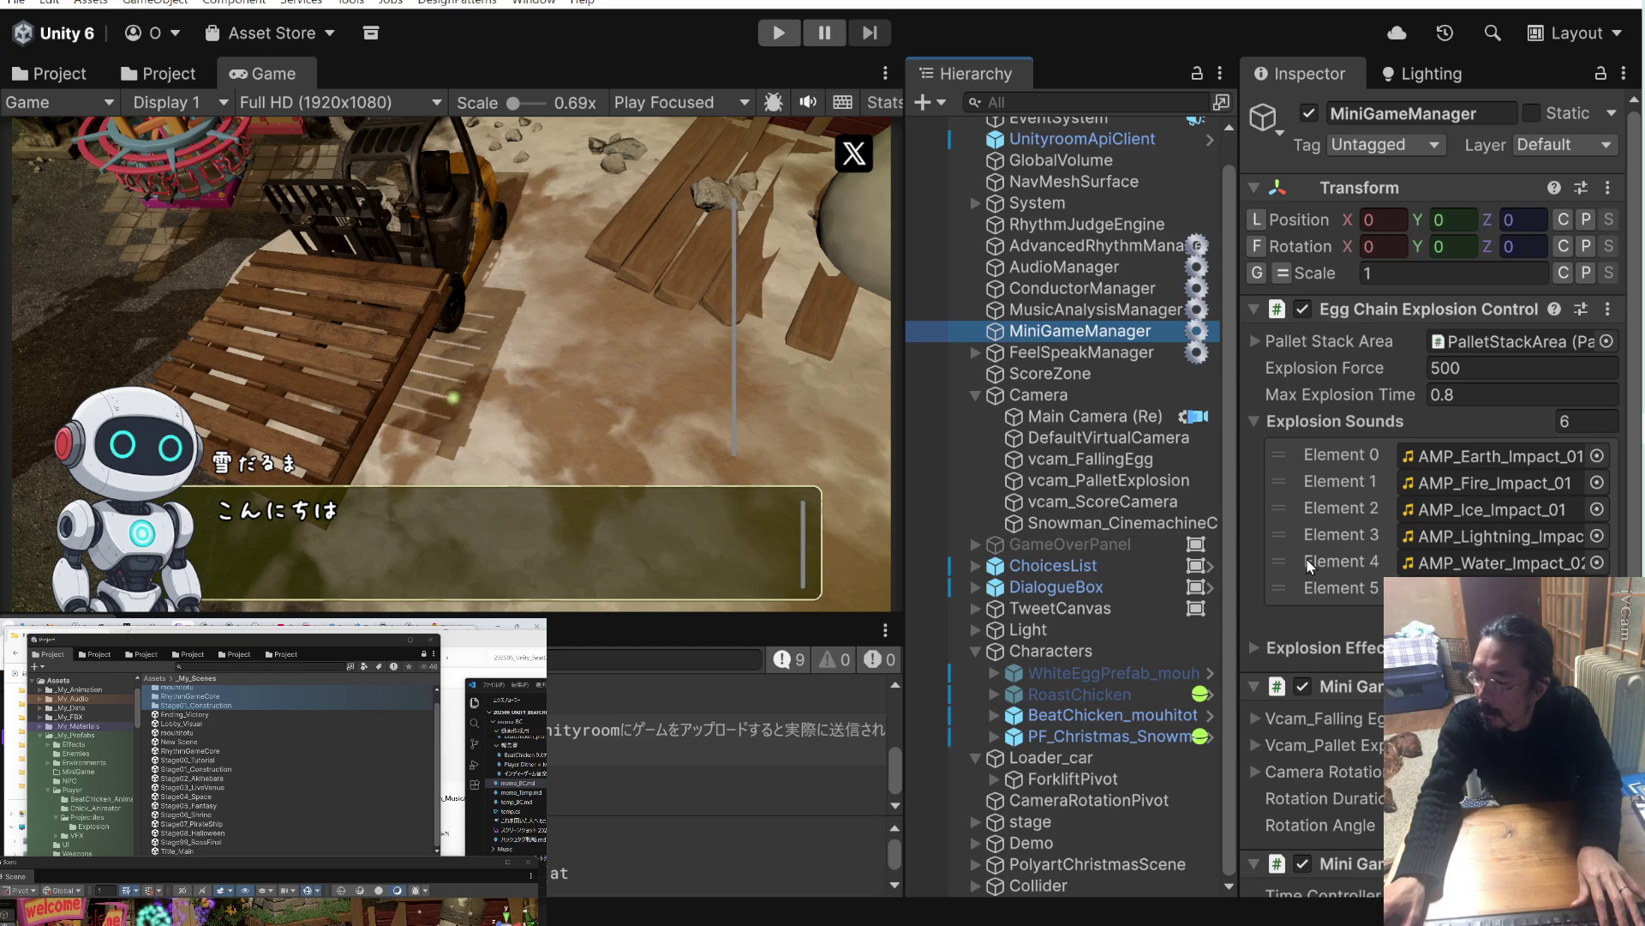
key("alt+Tab")
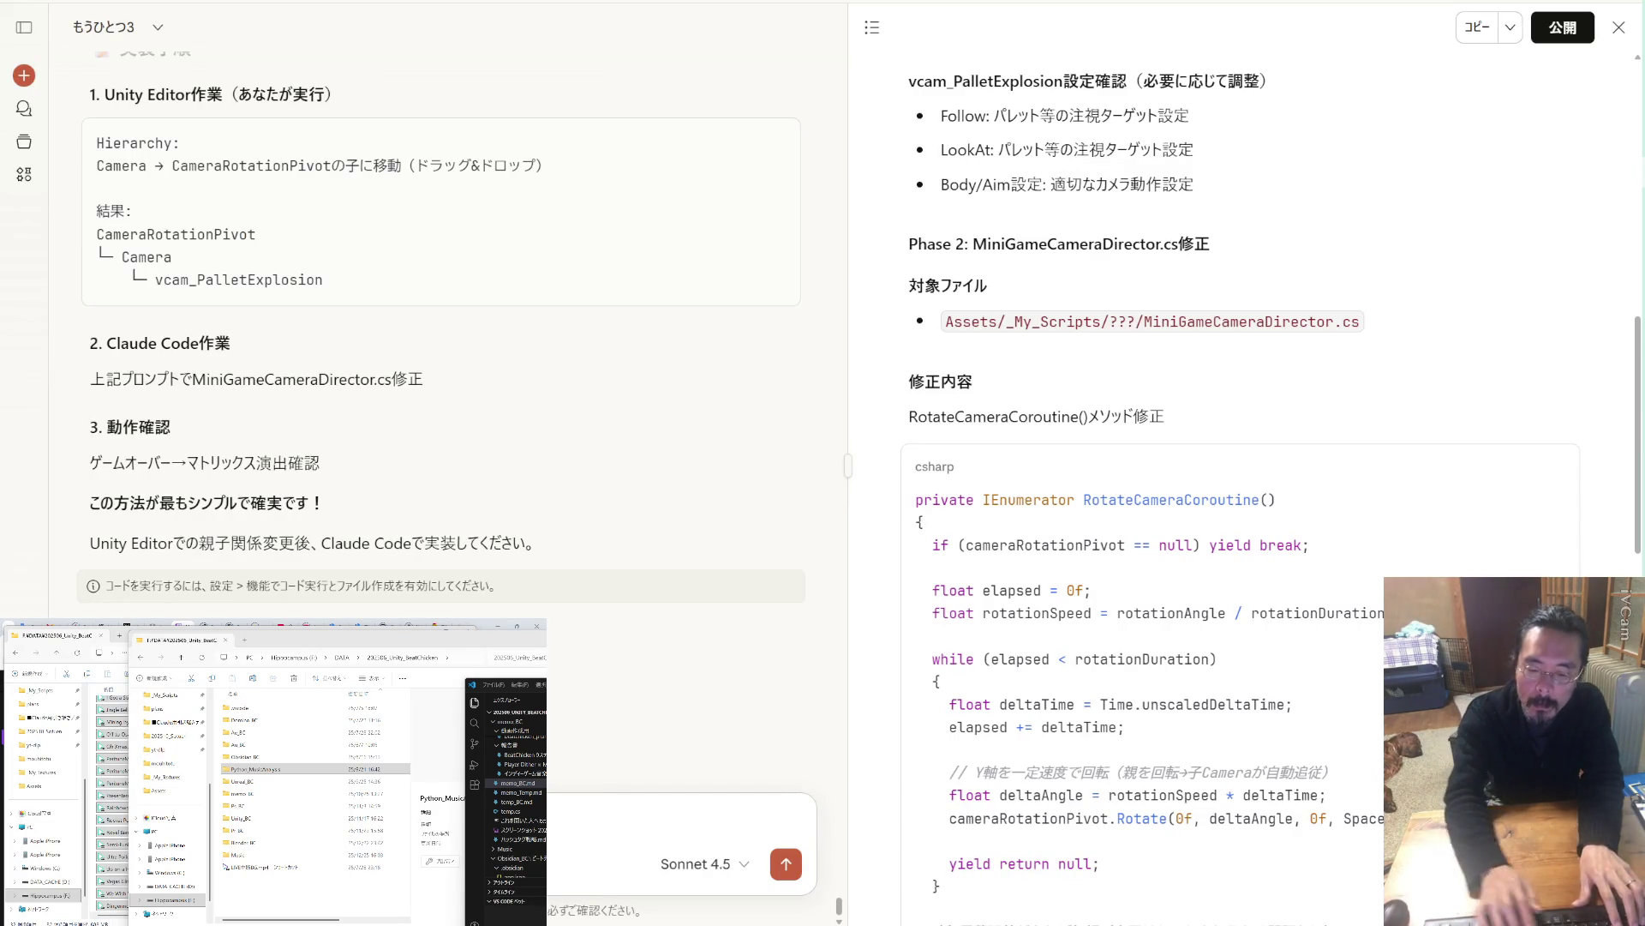
Write the question asking whether the change affects MiniGameManager (影響はないですか).
key("ctrl+v")
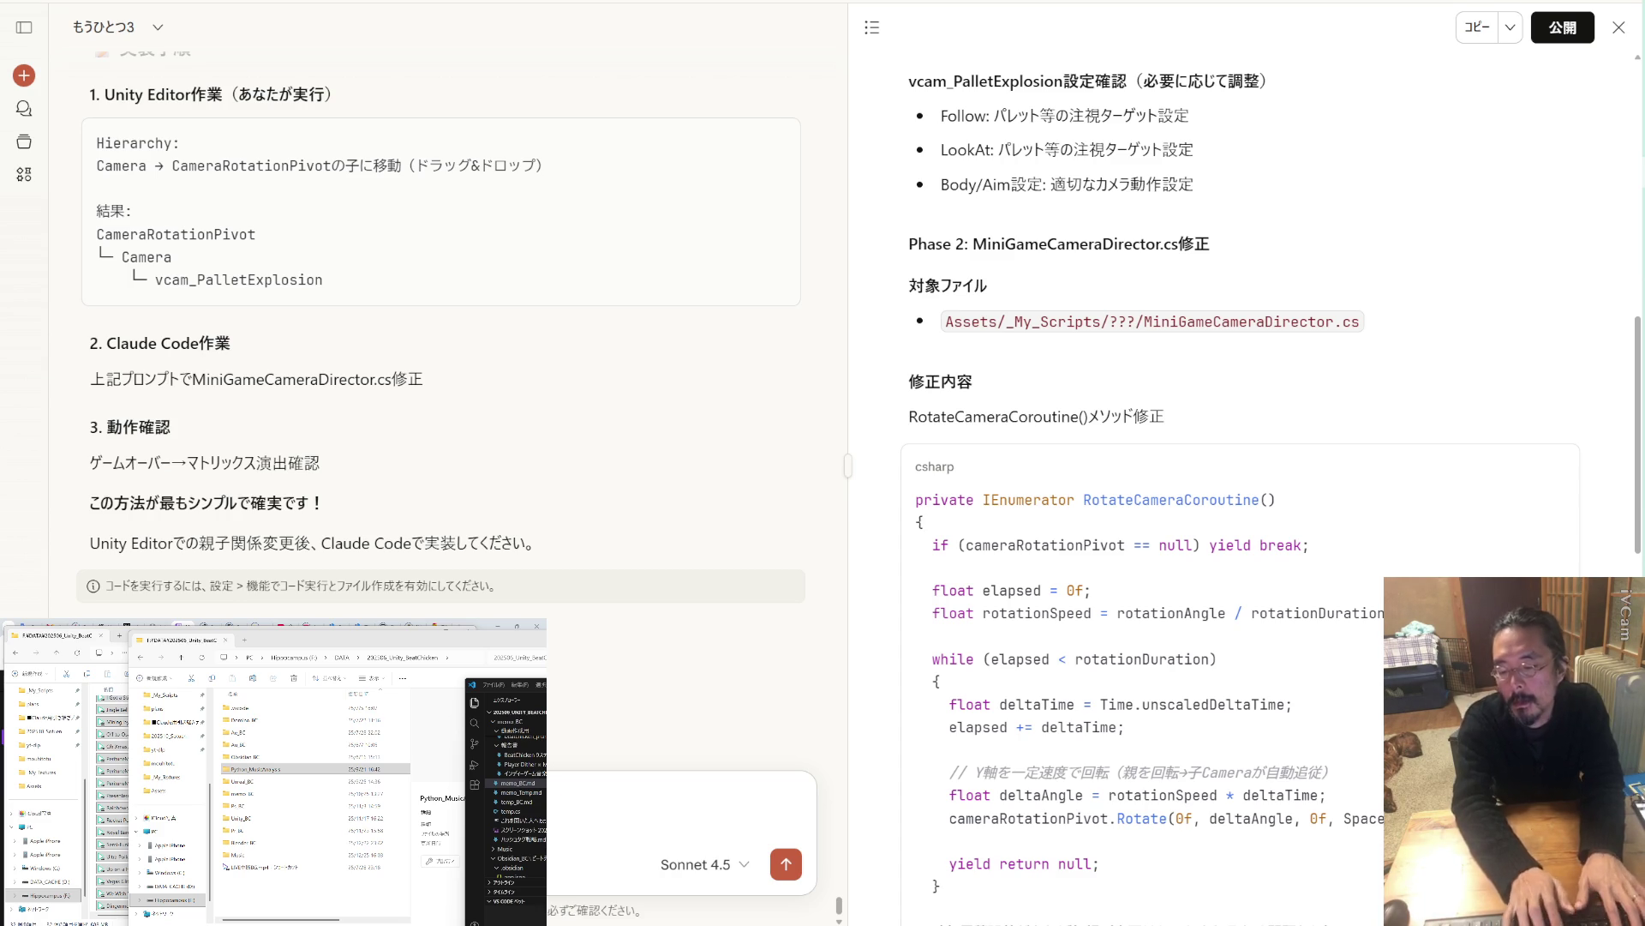
type("にえいきょう")
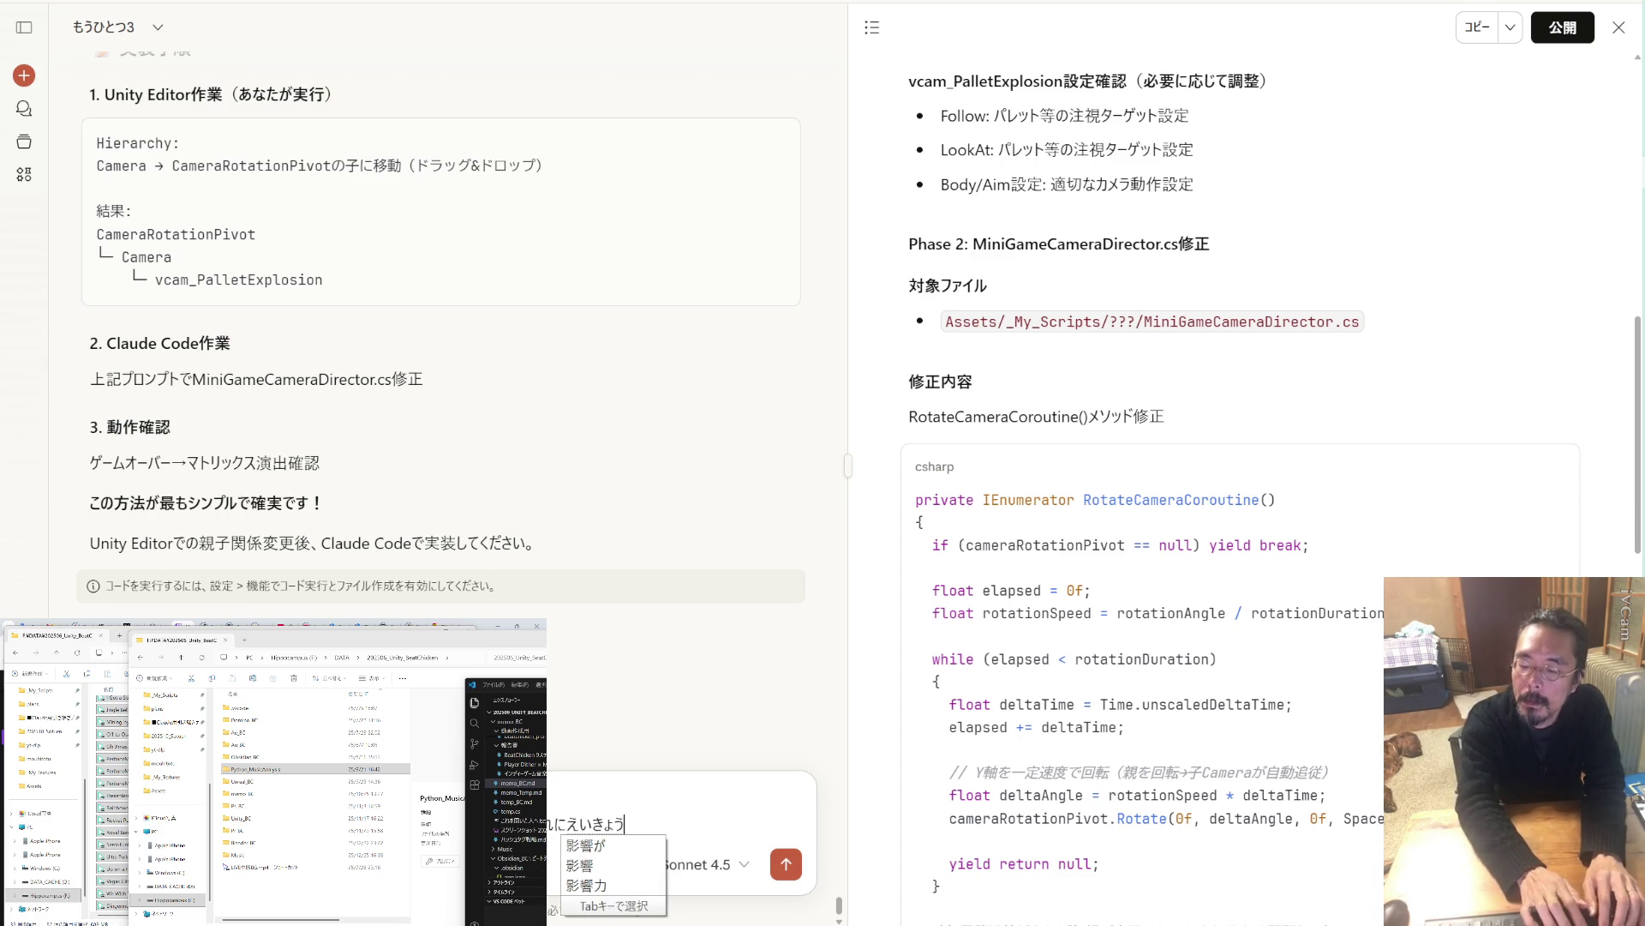
type("影響はないですか")
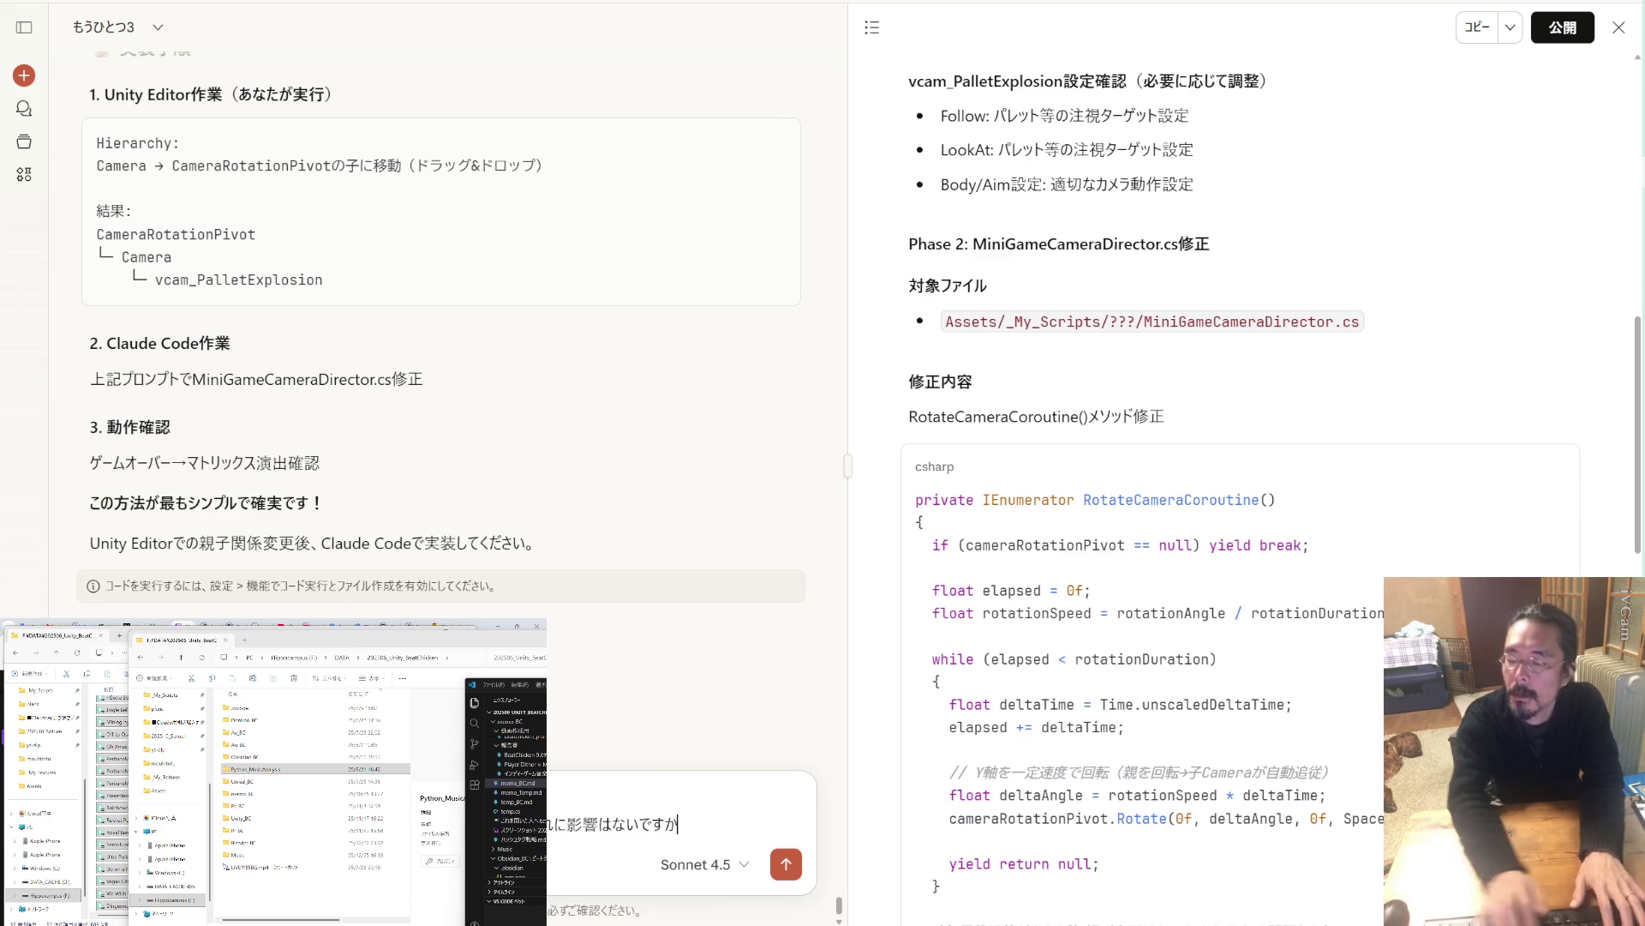
scroll(467, 451, "up", 3)
scroll(585, 455, "down", 3)
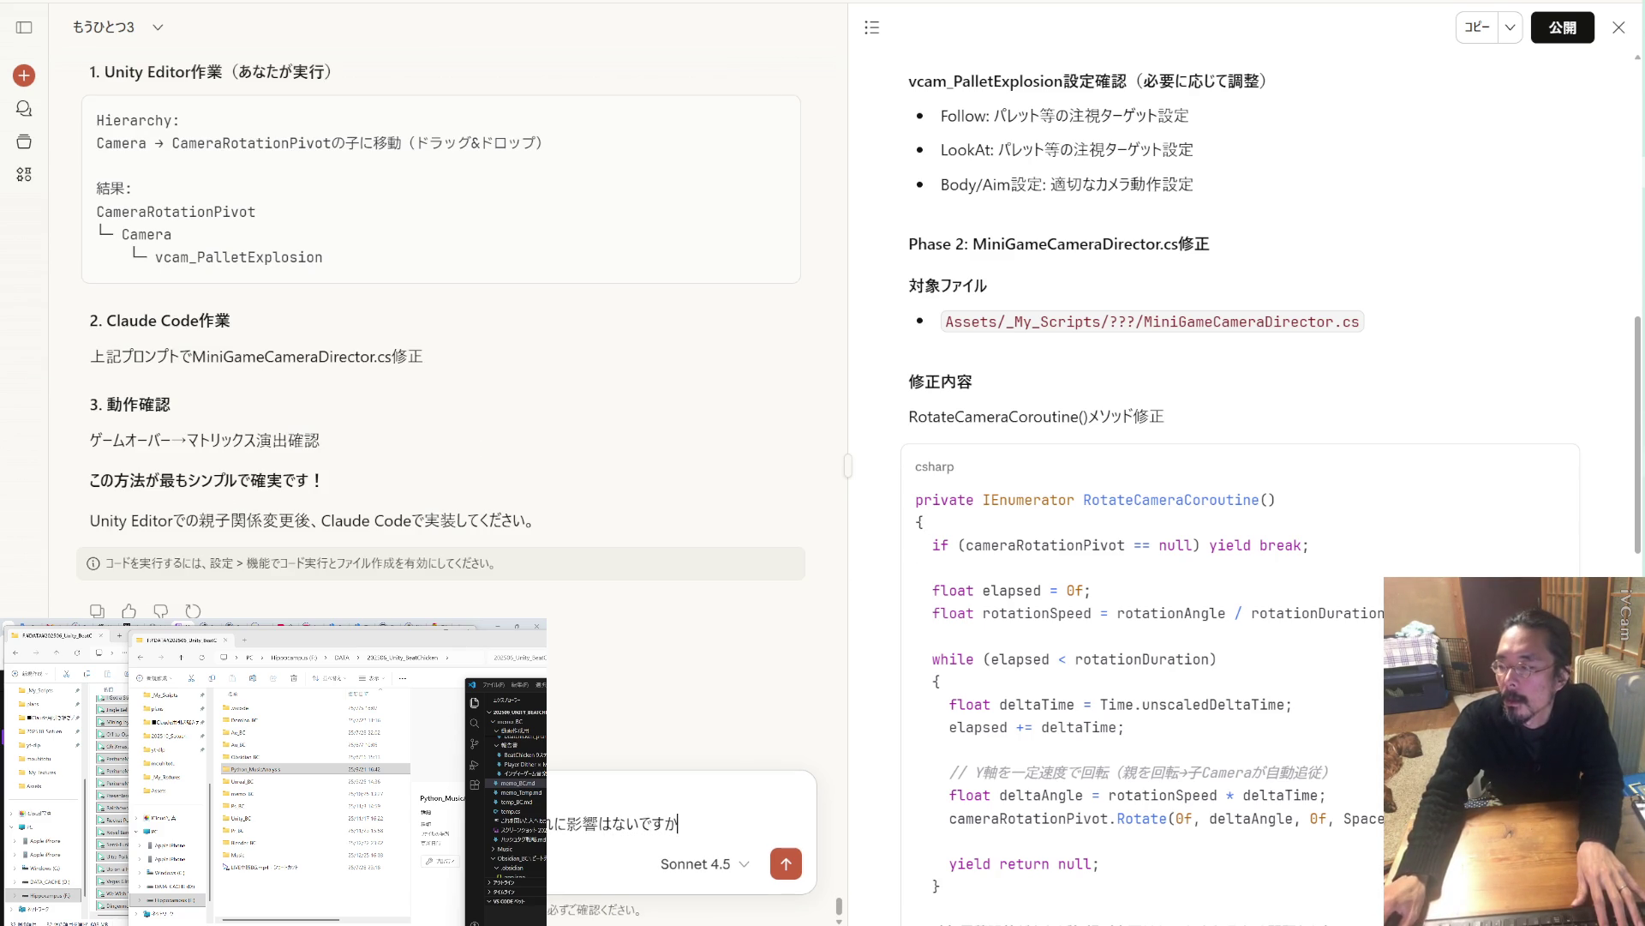
Attach MiniGameCameraDirector.cs from File Explorer, send the question, and read Claude's reply.
key("alt+Tab")
right_click(121, 48)
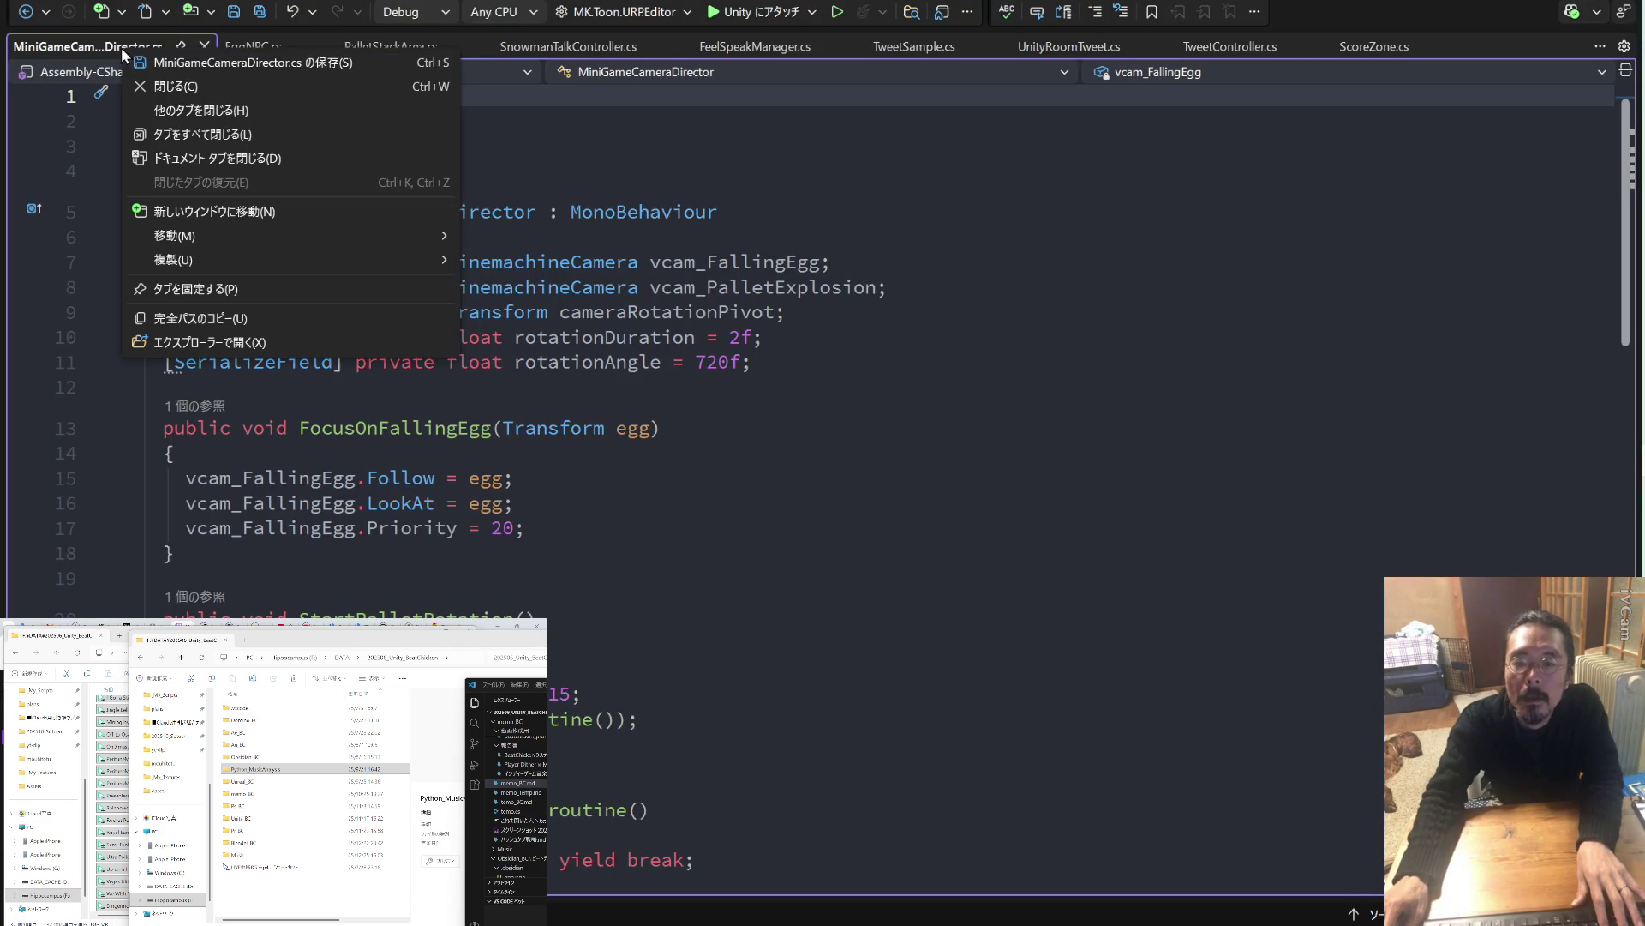
left_click(179, 342)
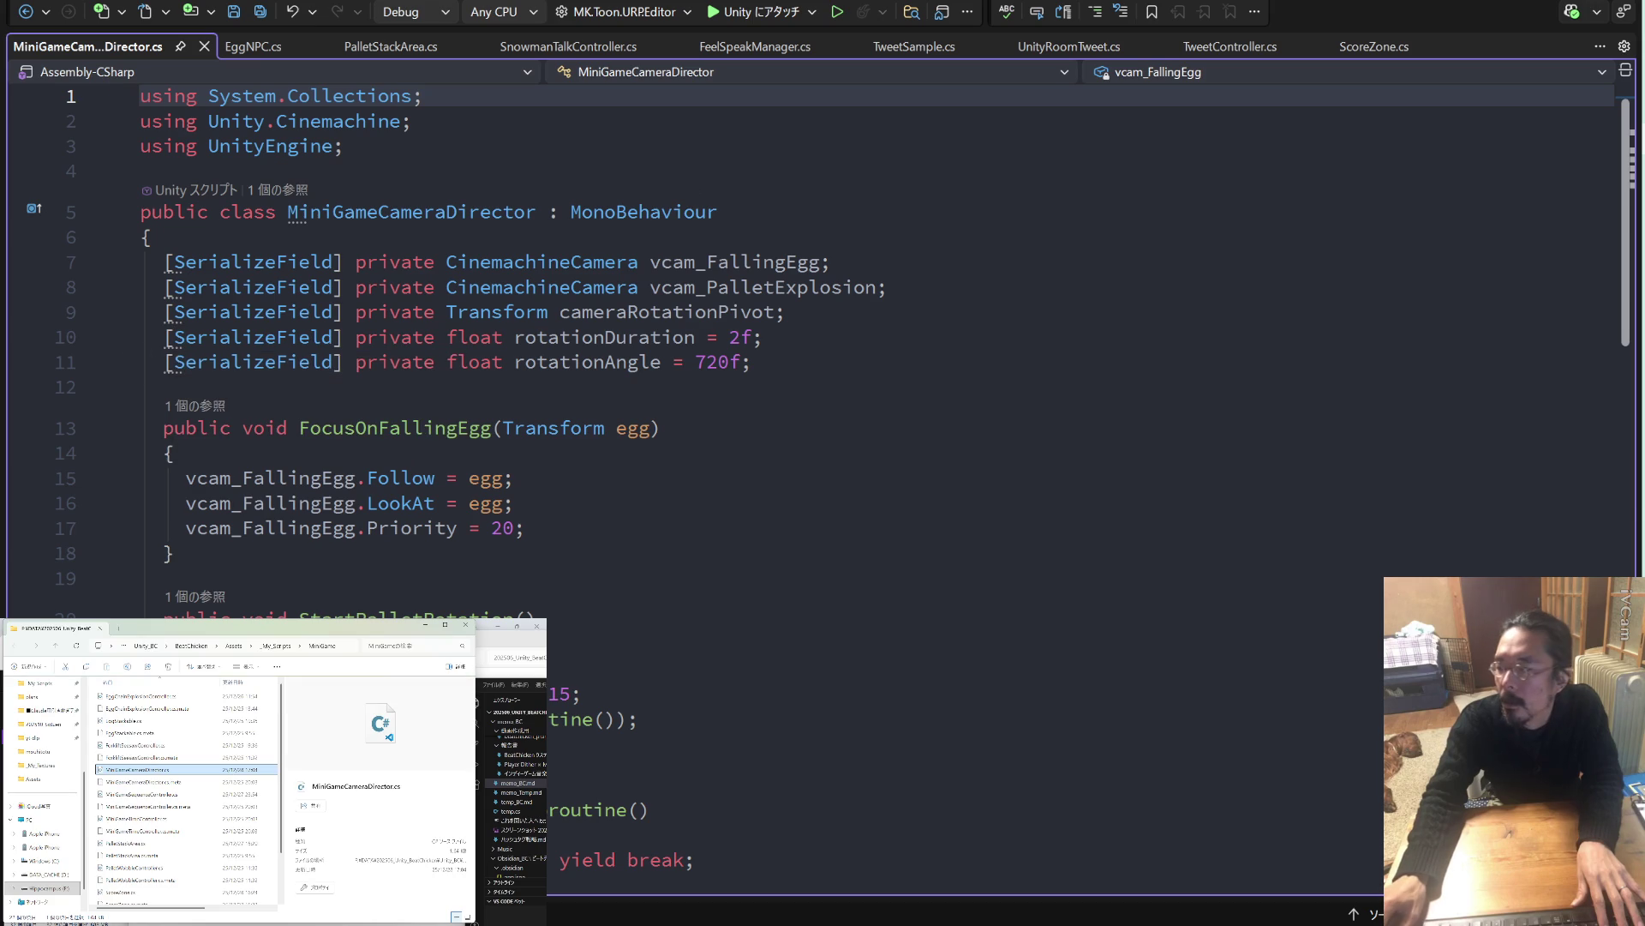
key("alt+Tab")
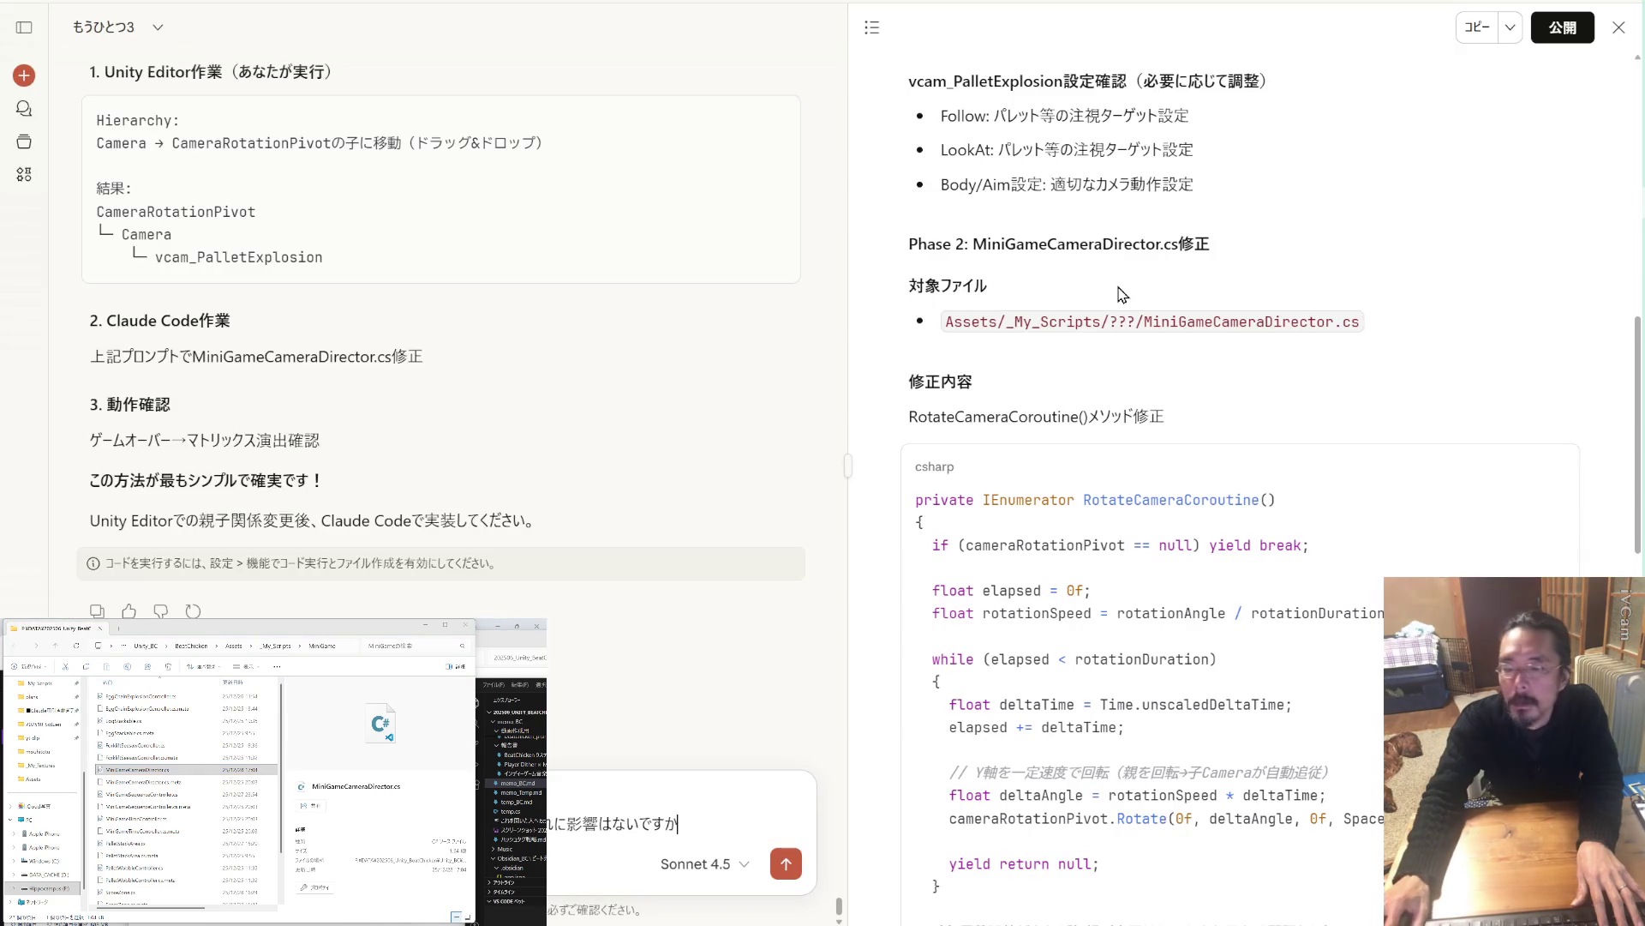
mouse_move(138, 770)
left_mouse_down()
mouse_move(588, 741)
mouse_move(561, 770)
left_mouse_up()
key("Return")
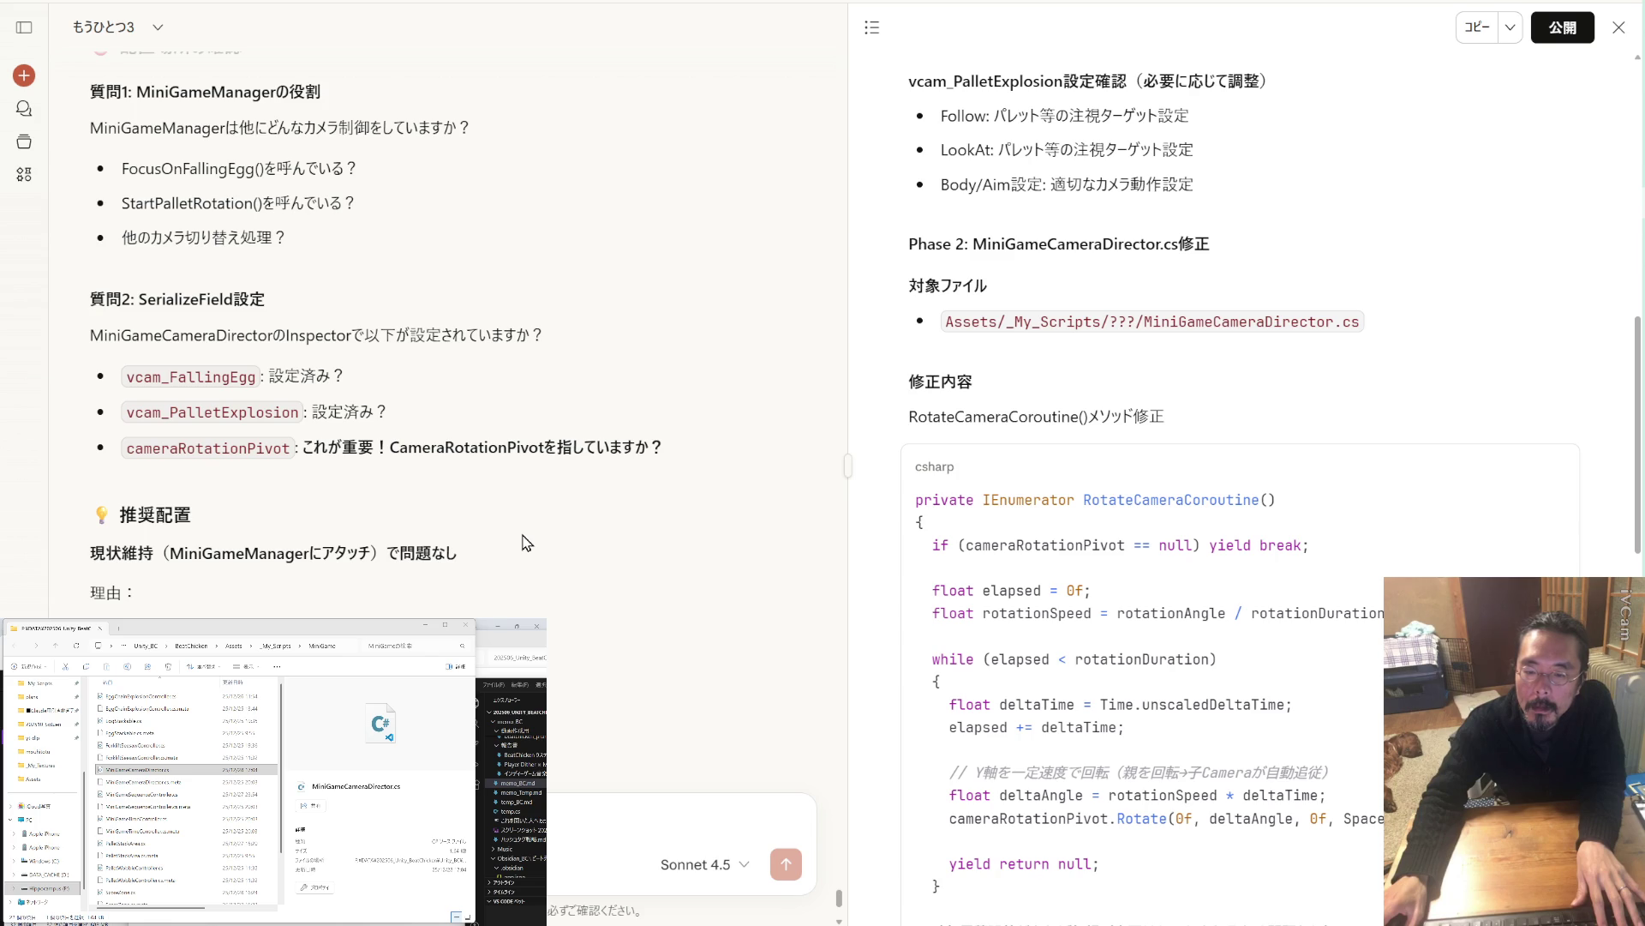
scroll(525, 542, "down", 2)
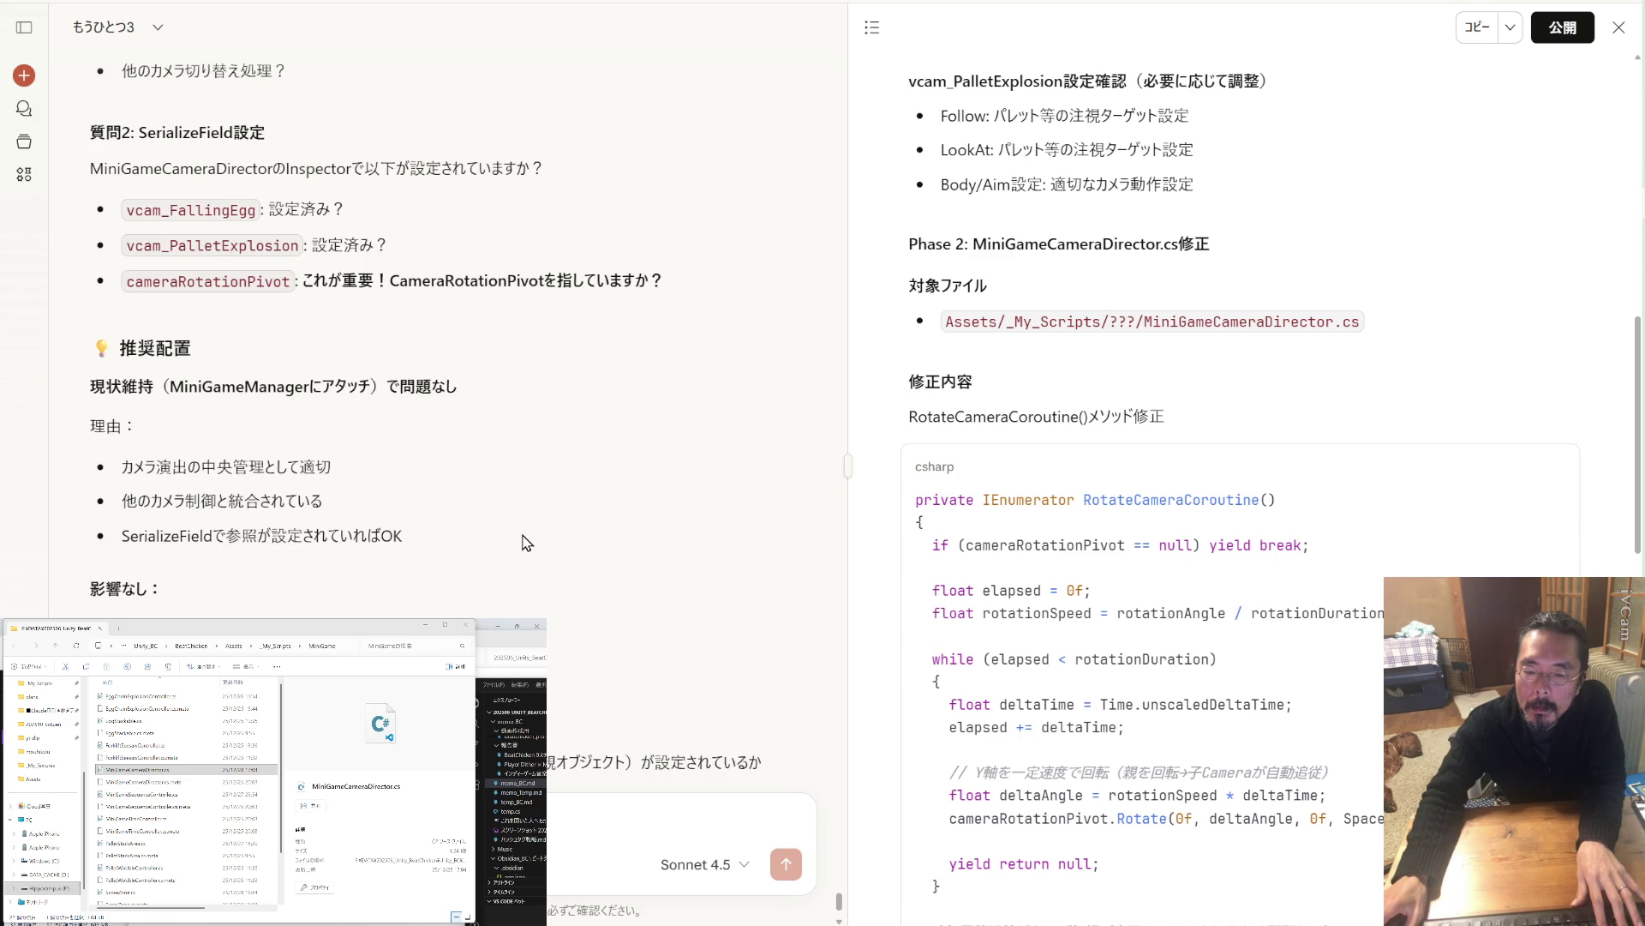
scroll(526, 542, "down", 2)
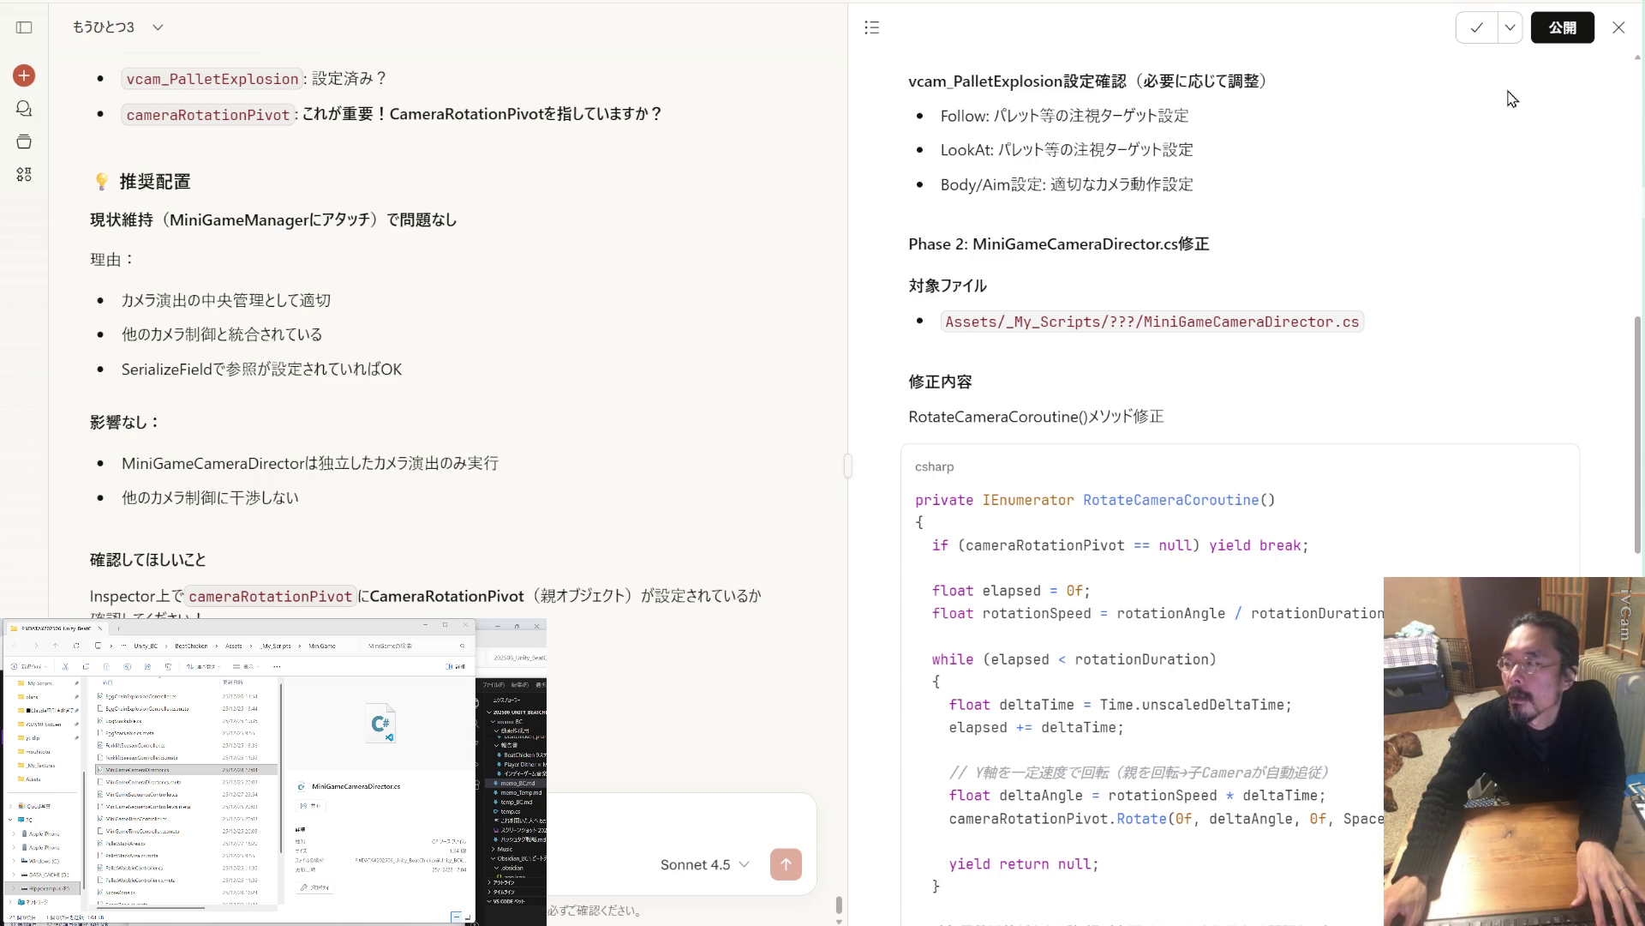
left_click(1626, 114)
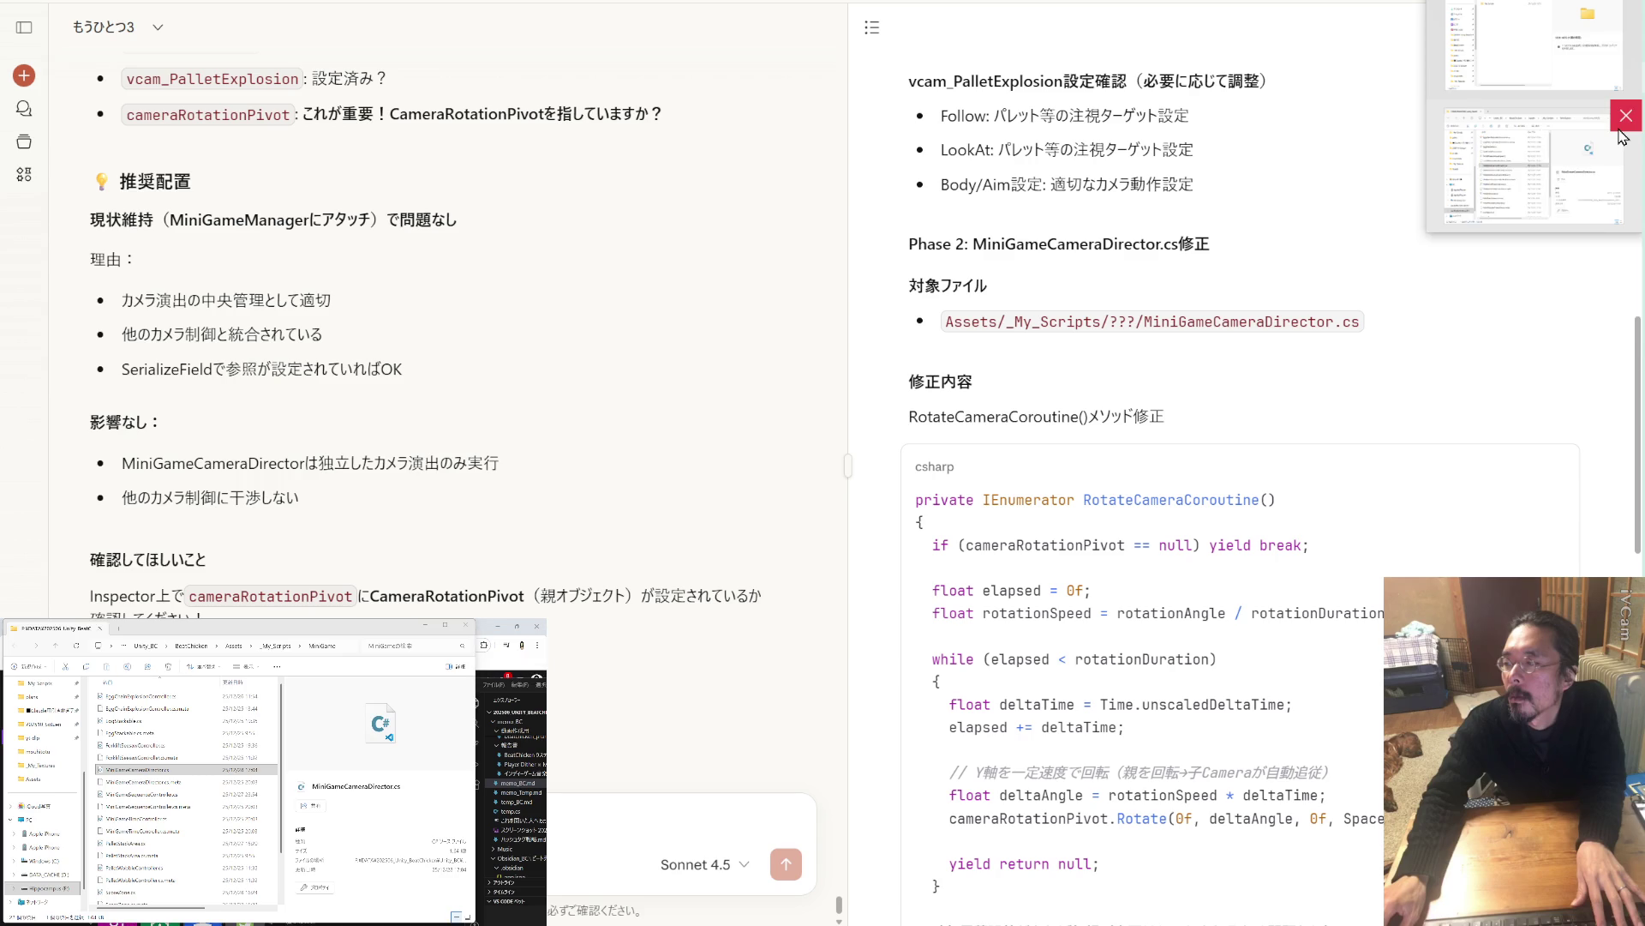
Create backup folder 1228_1712 in BU_BC and copy _My_Scripts into it.
left_click(1534, 43)
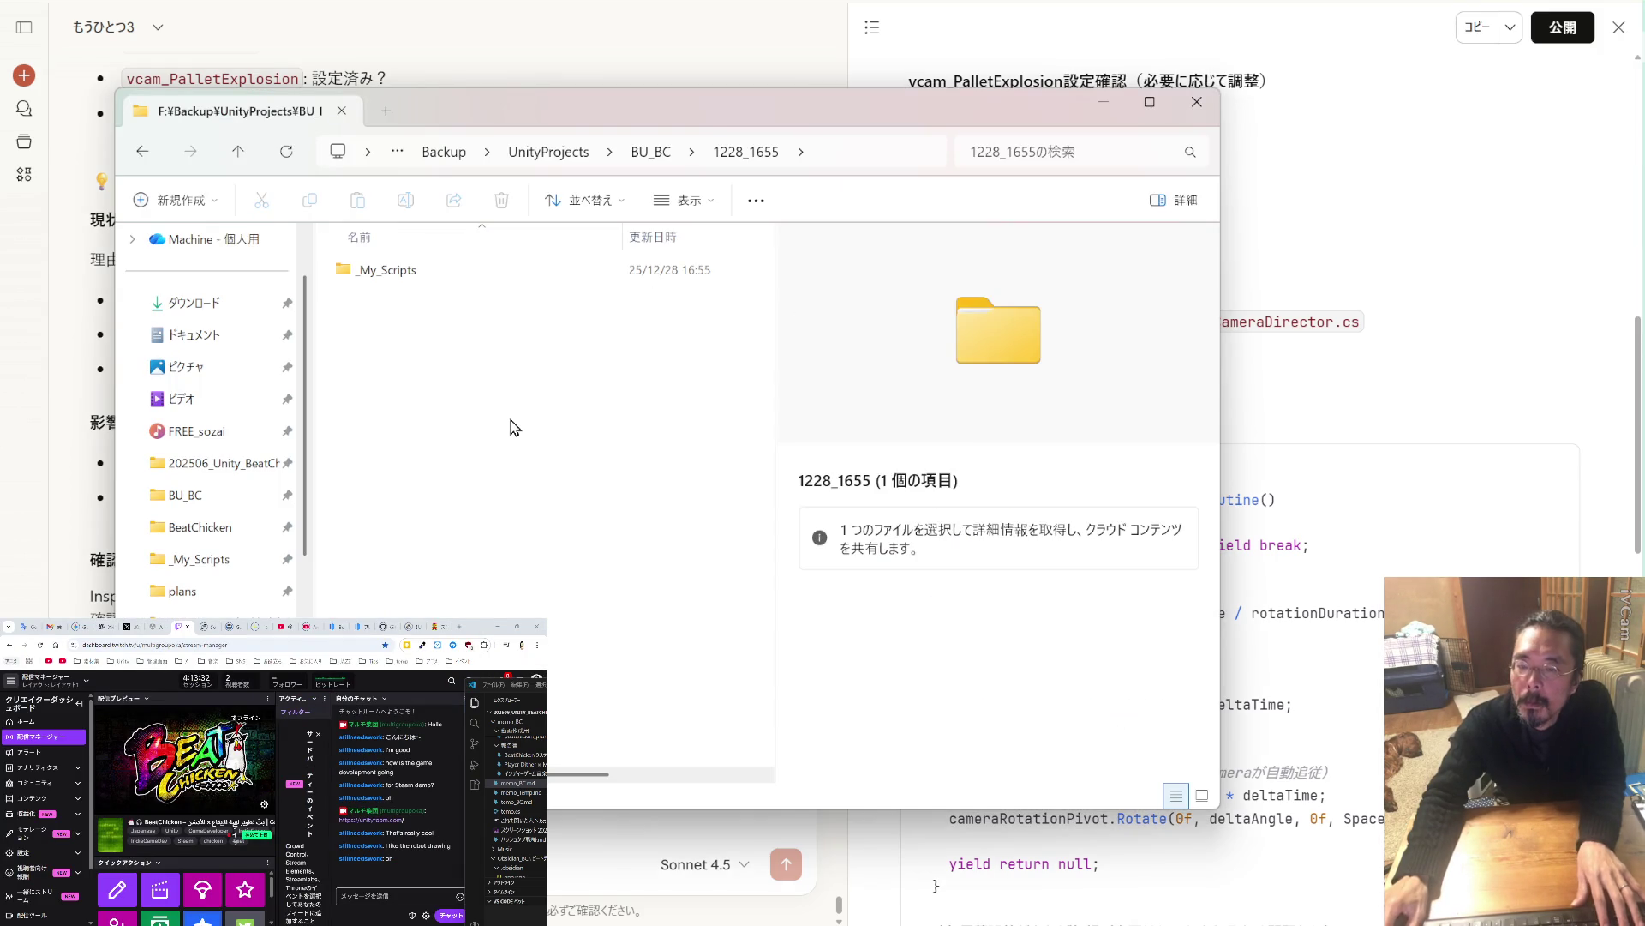
left_click_drag(562, 127, 569, 103)
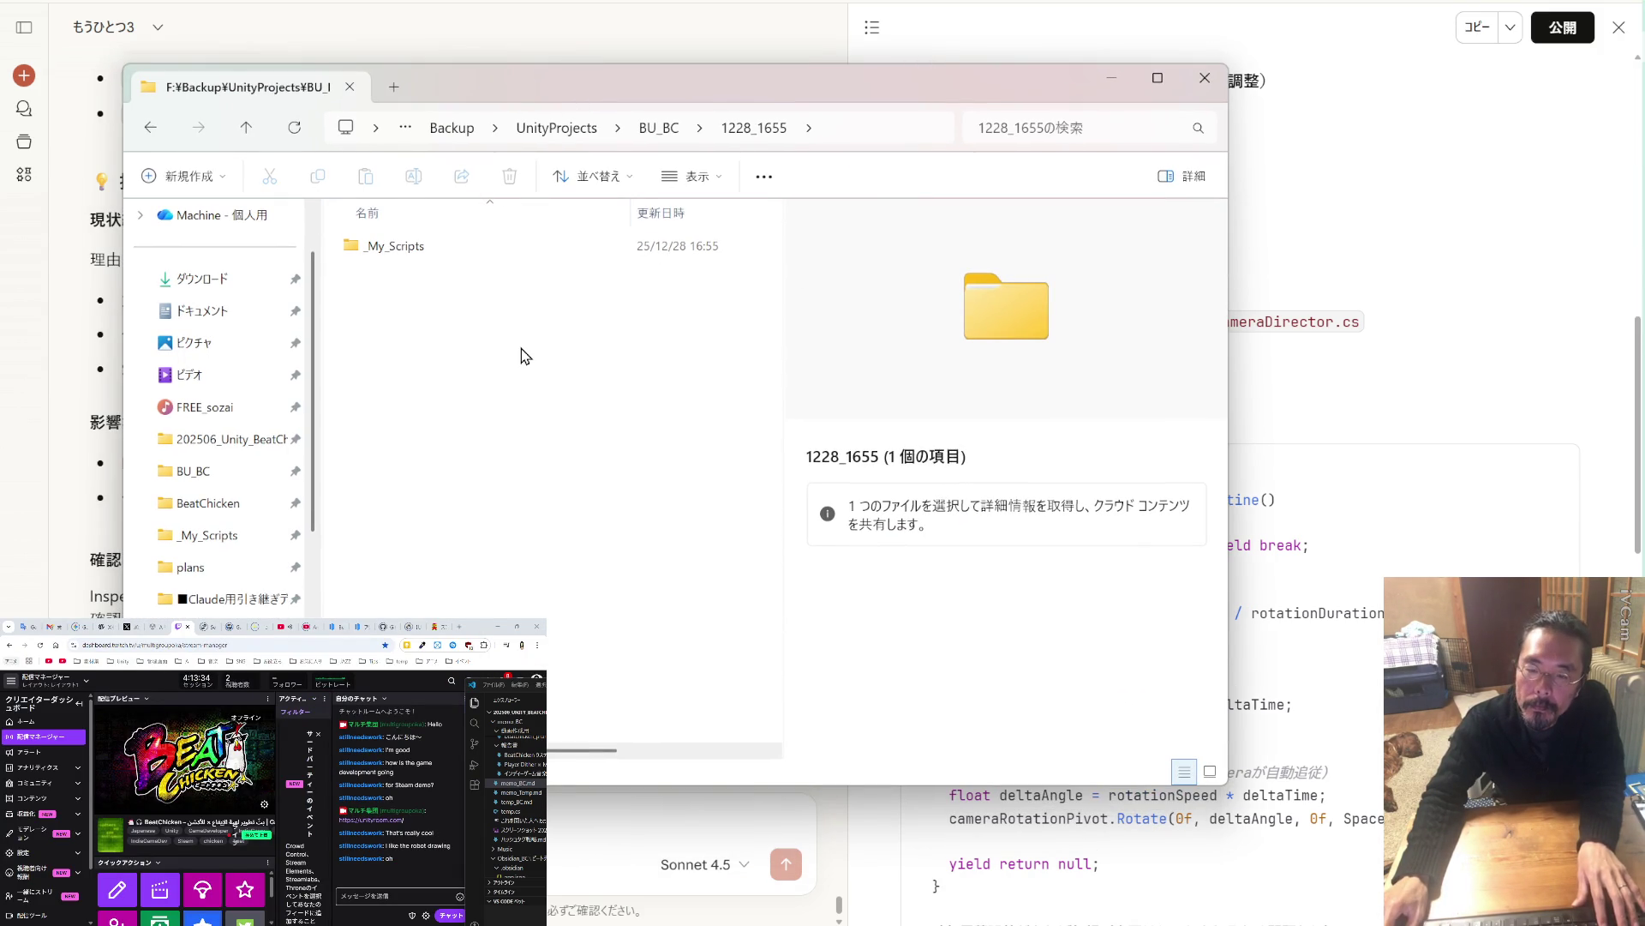
left_click(246, 127)
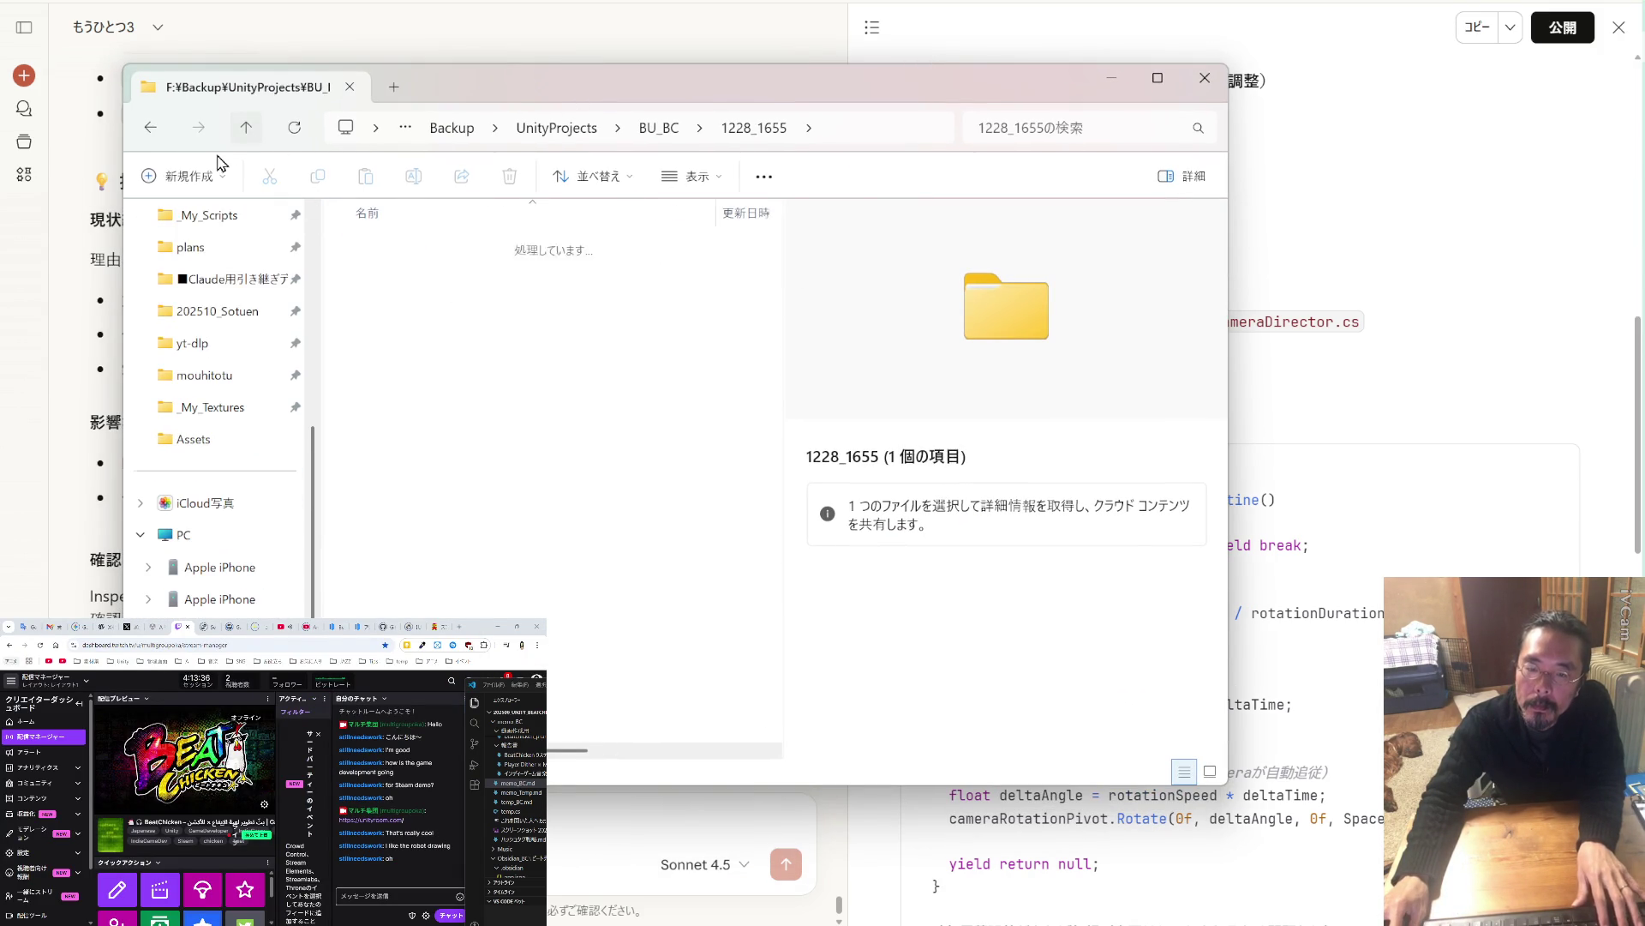
scroll(214, 236, "down", 4)
key("ctrl+shift+n")
type("1228_1712")
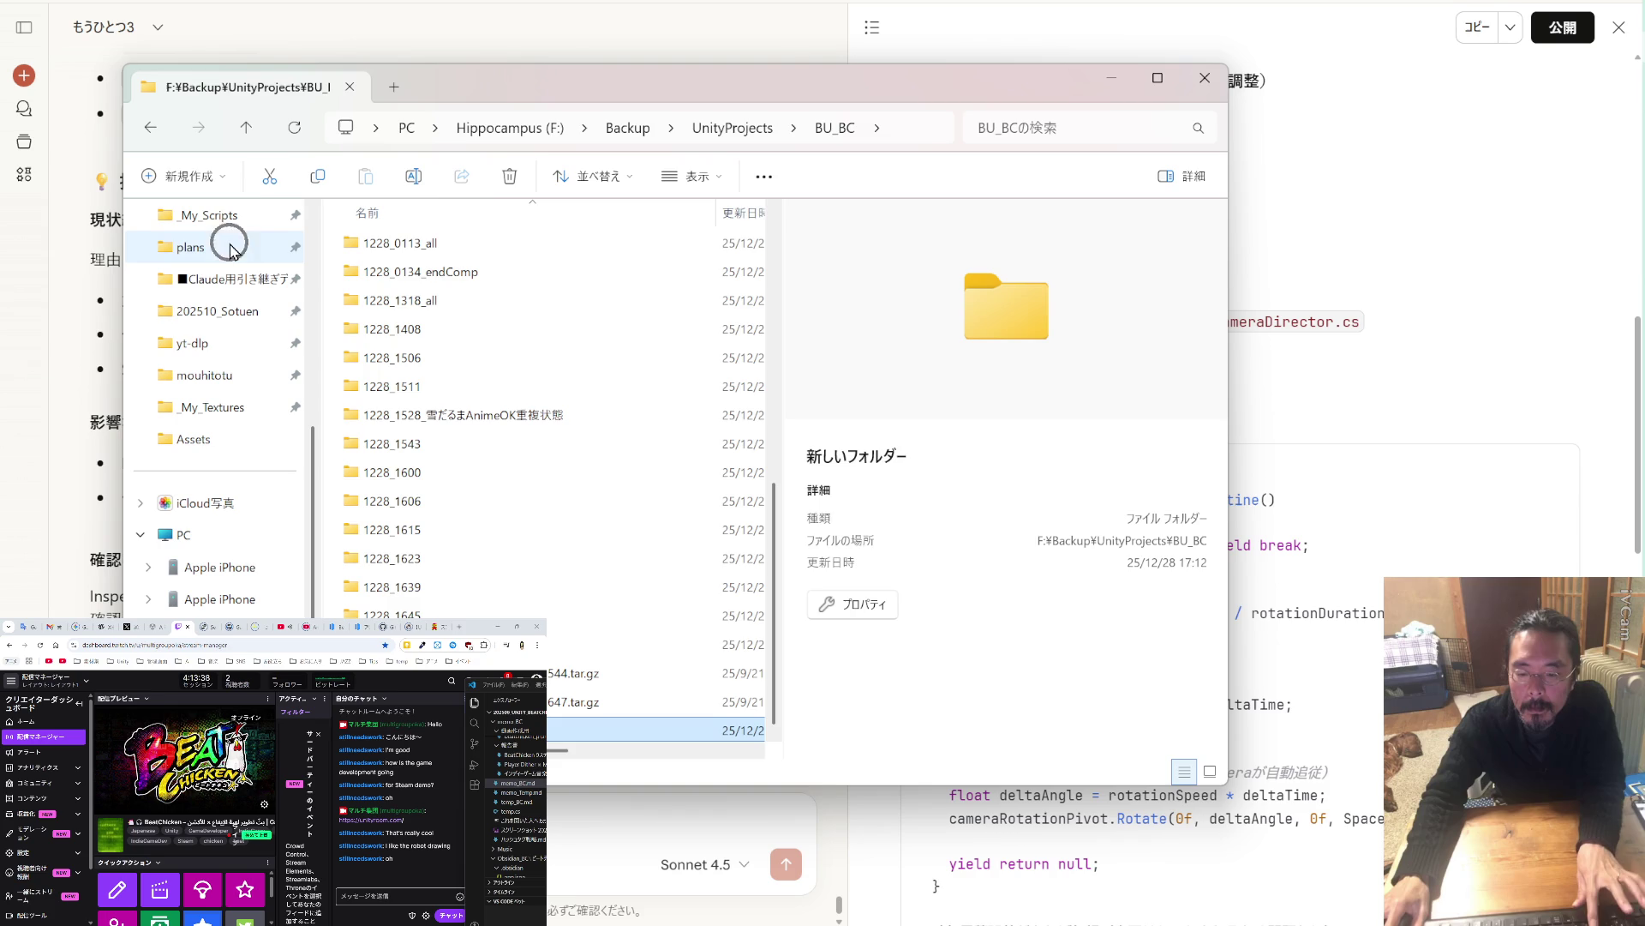
key("Return")
key("Return")
left_click_drag(235, 221, 470, 316)
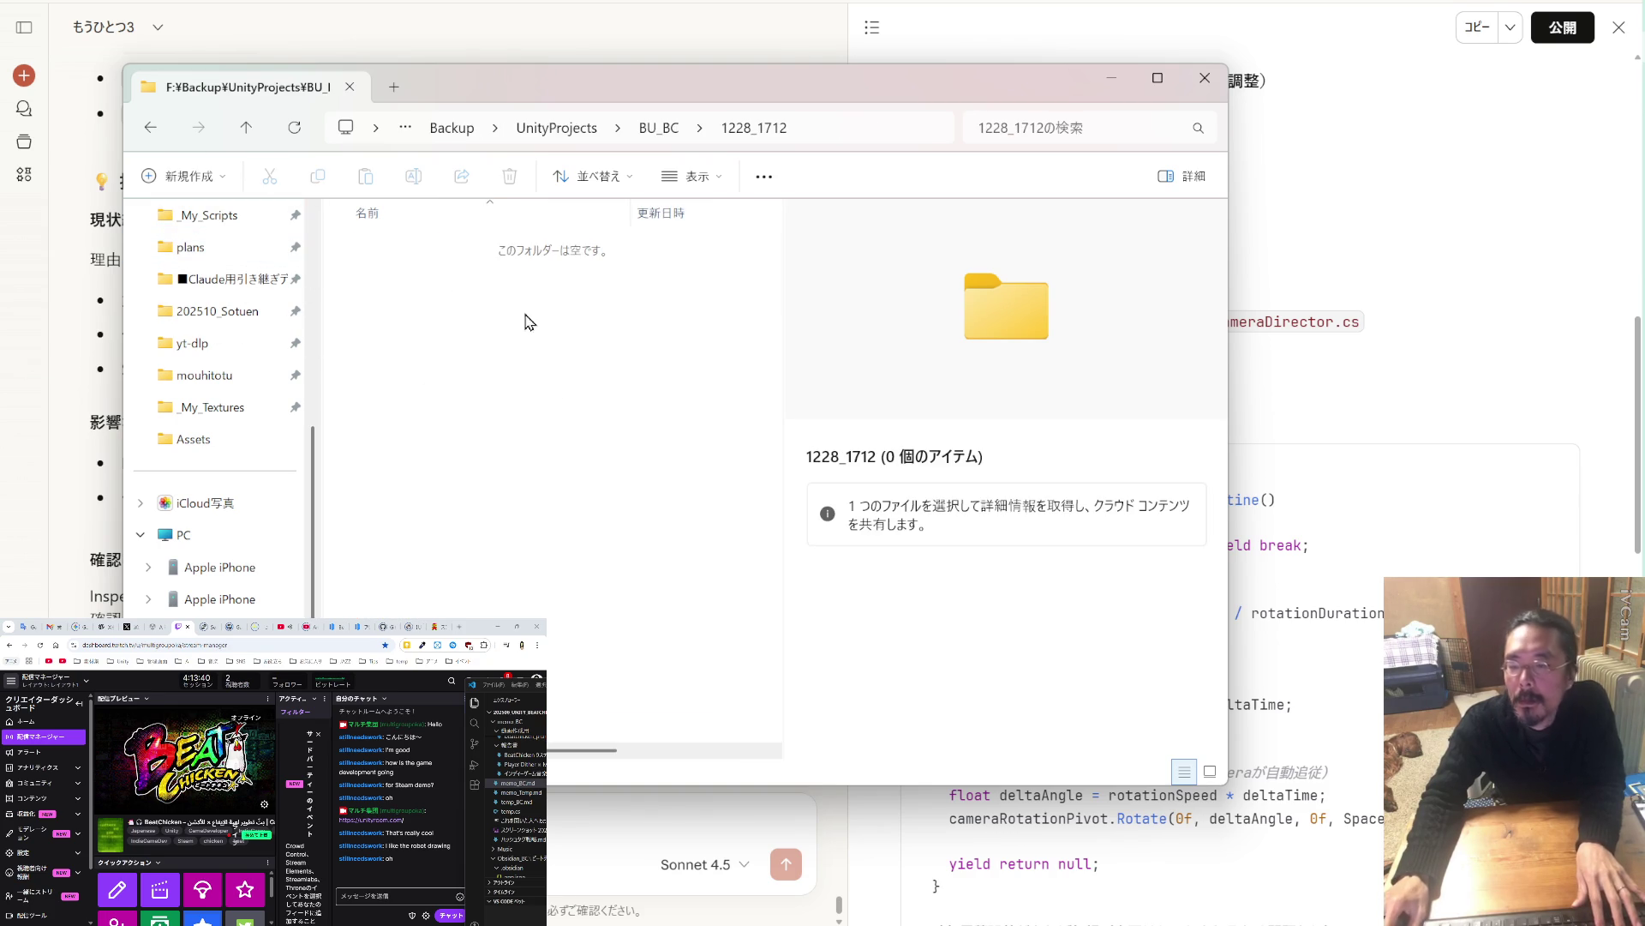
Copy Claude's implementation plan and paste it into the Claude Code prompt.
left_click(1476, 32)
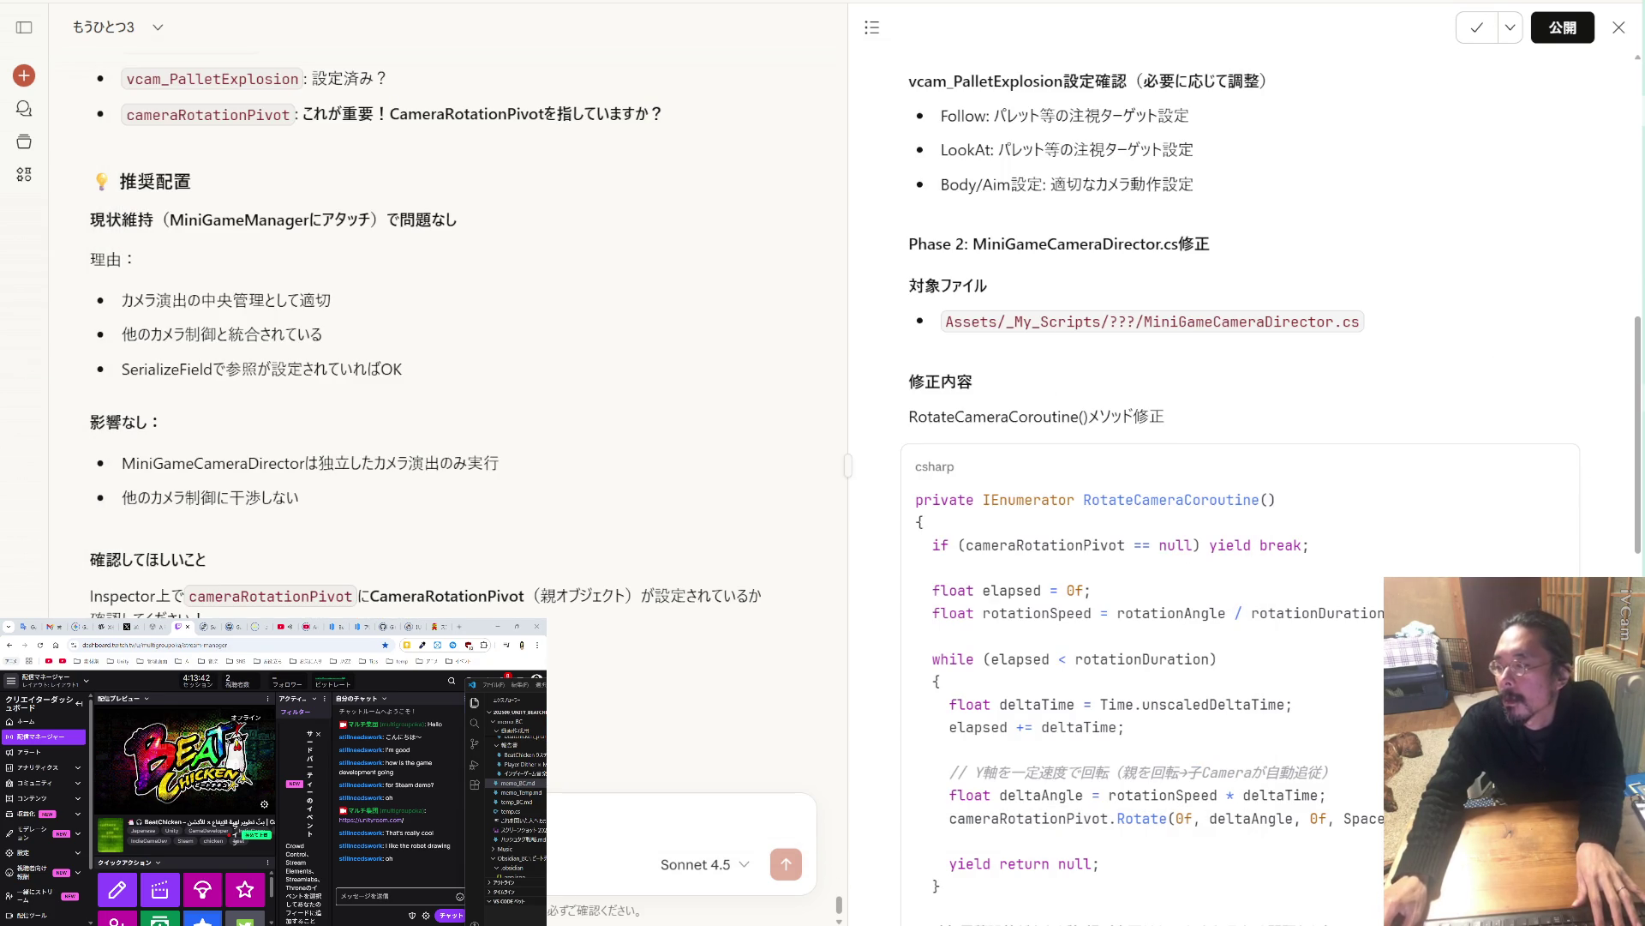
key("alt+Tab")
key("ctrl+v")
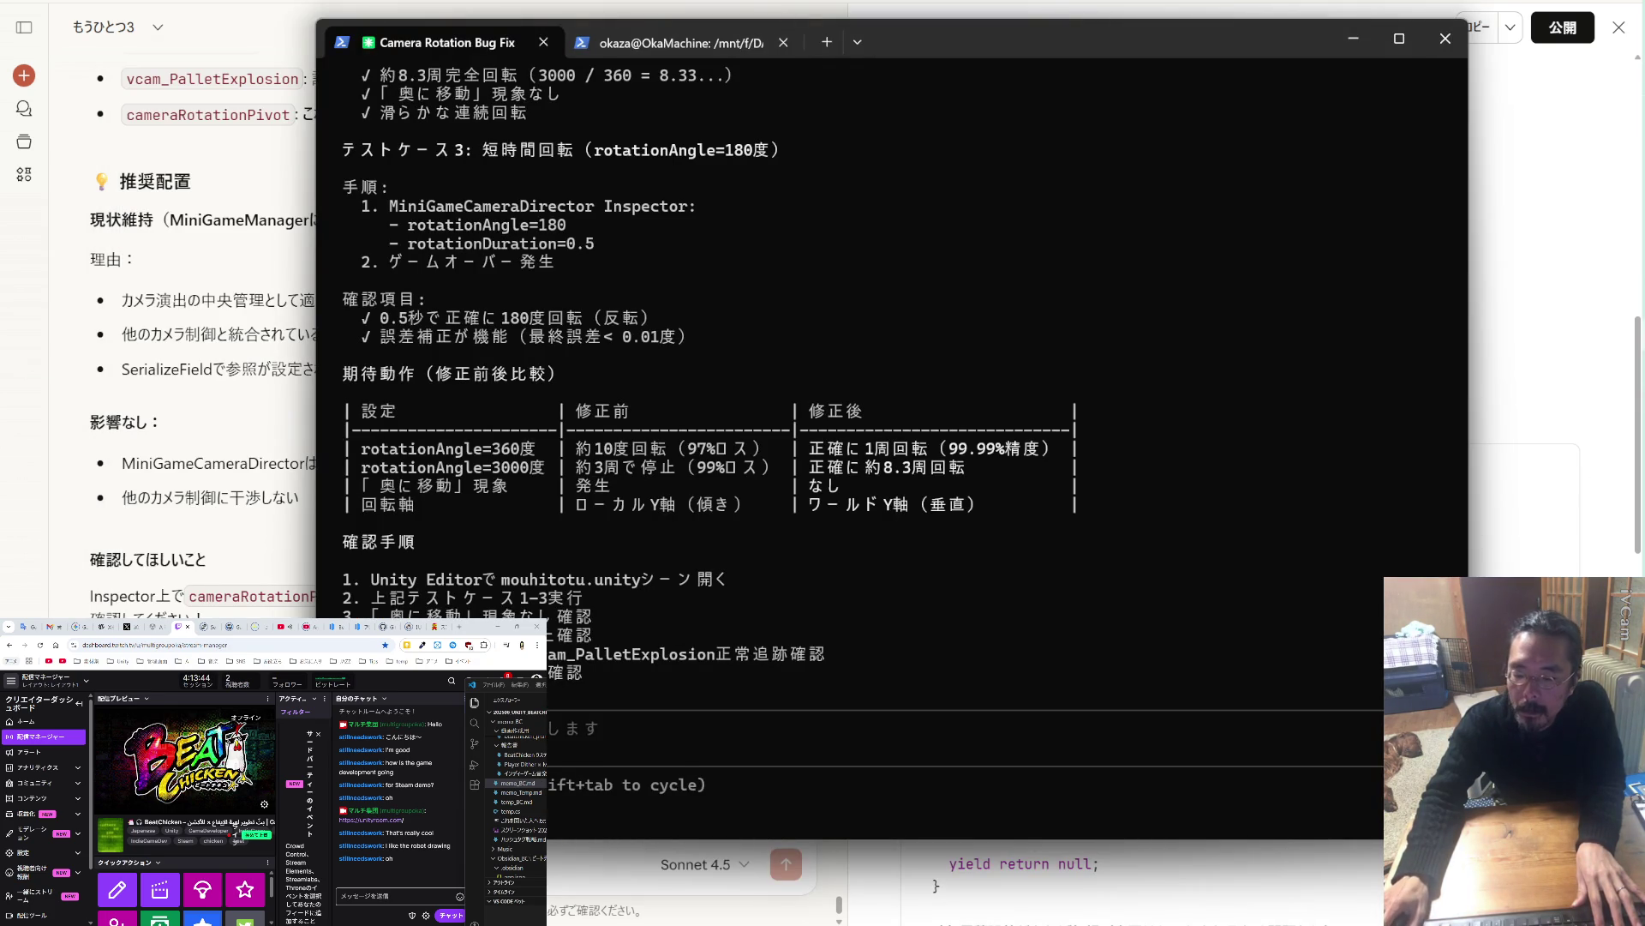
Submit the pasted camera parent-child rotation plan to Claude Code and scroll through it.
key("Return")
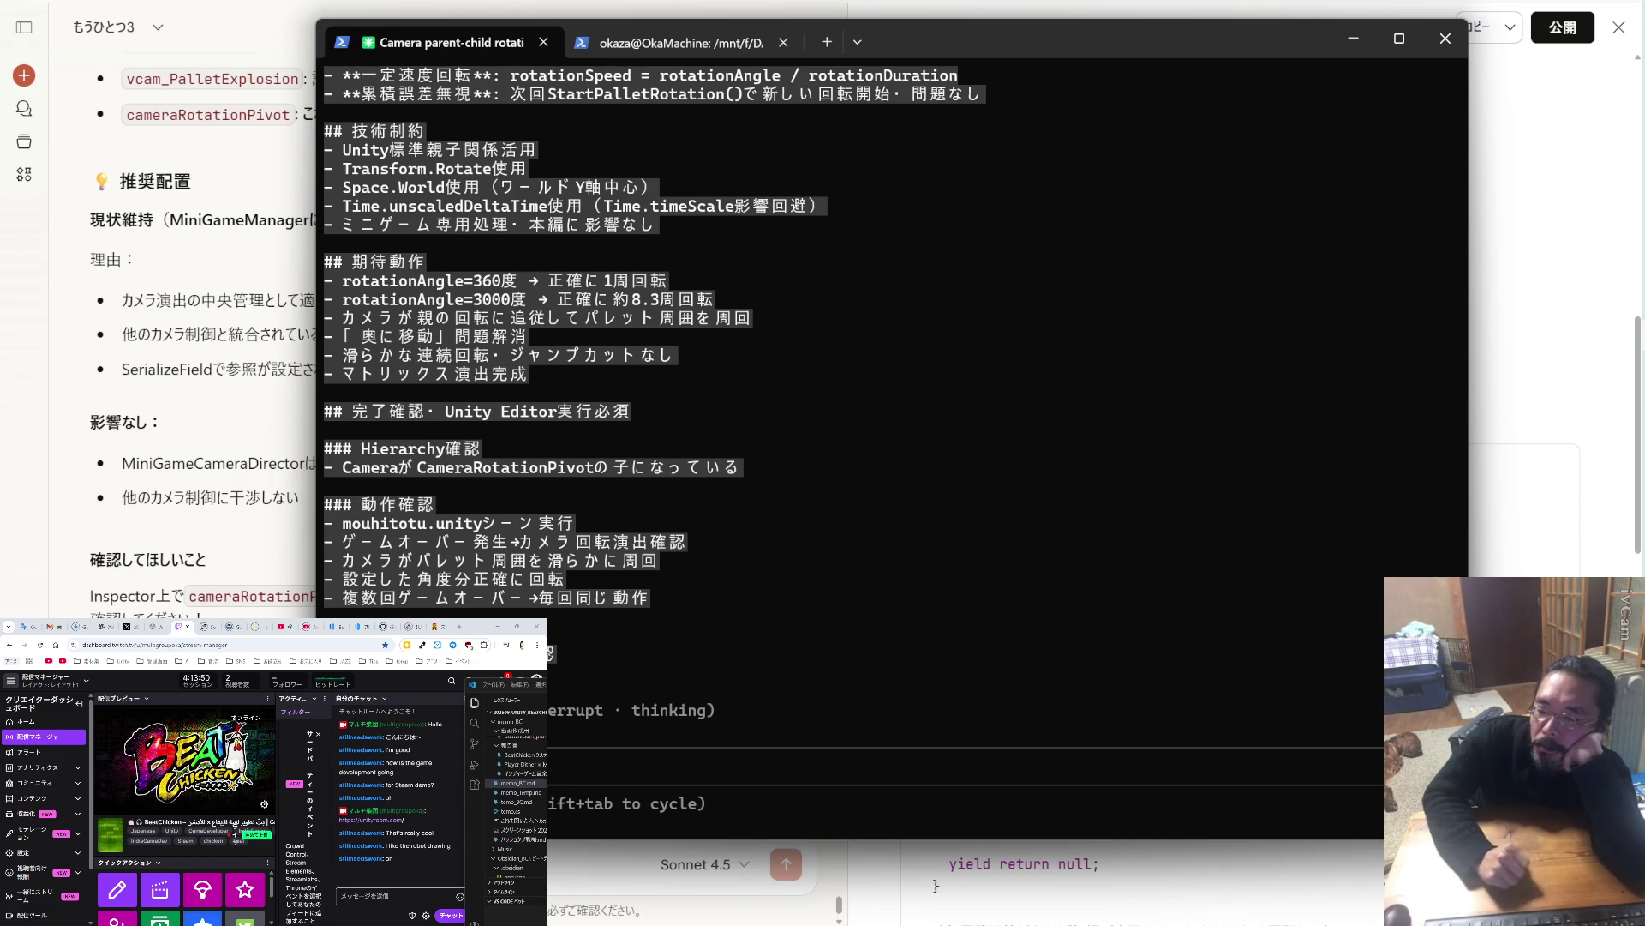
scroll(656, 428, "up", 15)
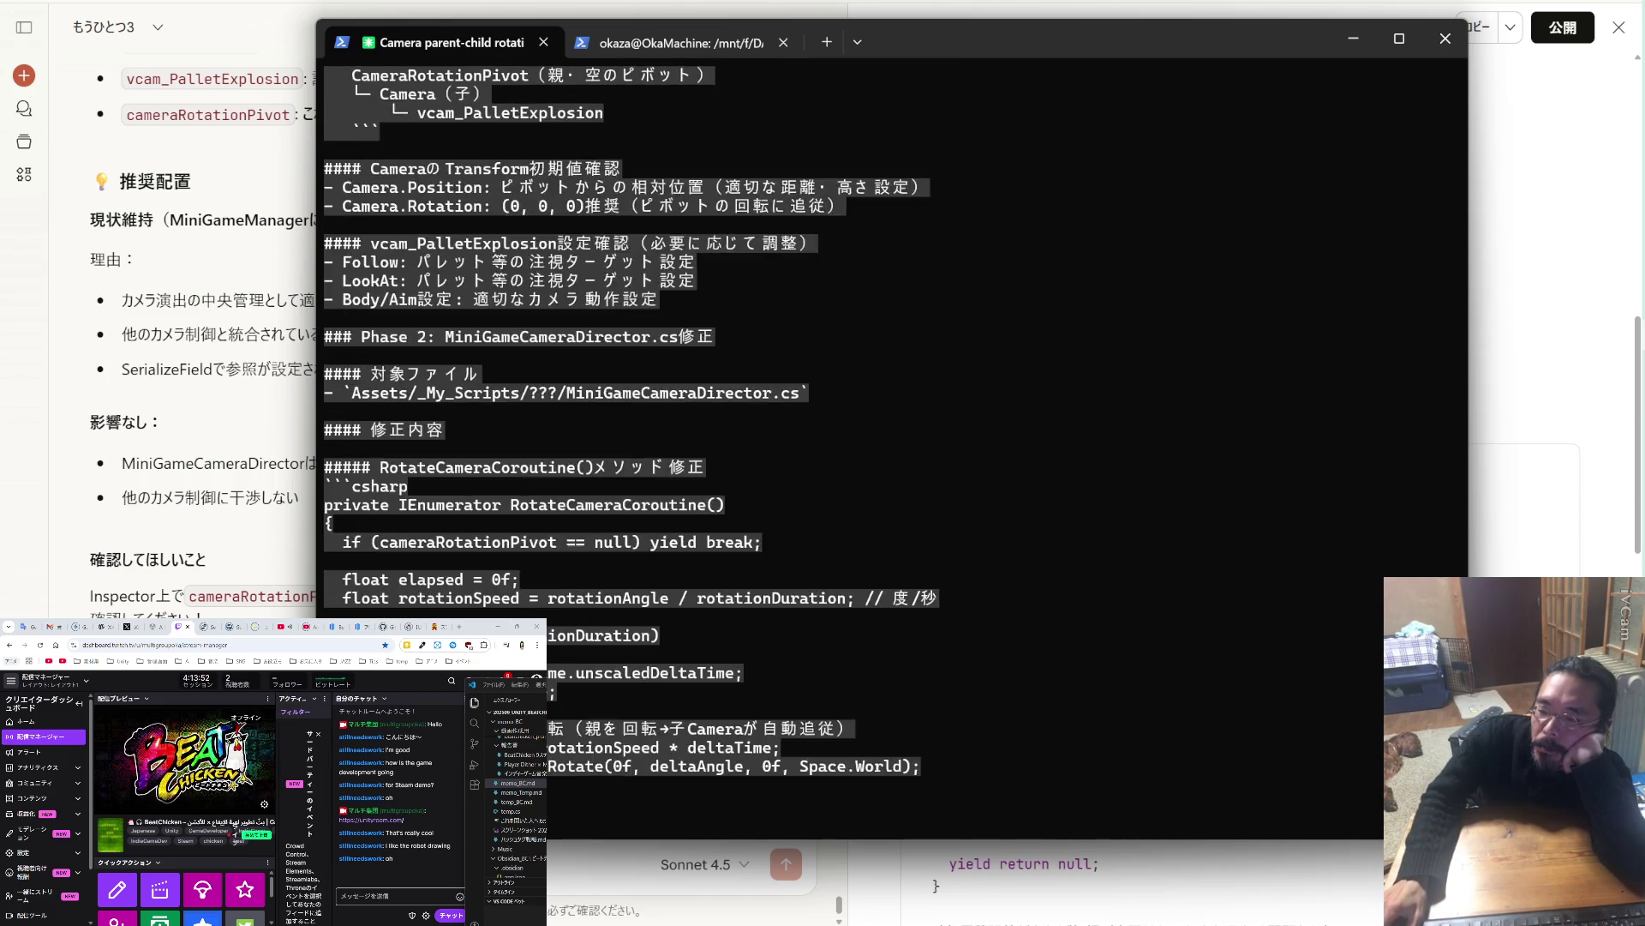
scroll(891, 429, "up", 10)
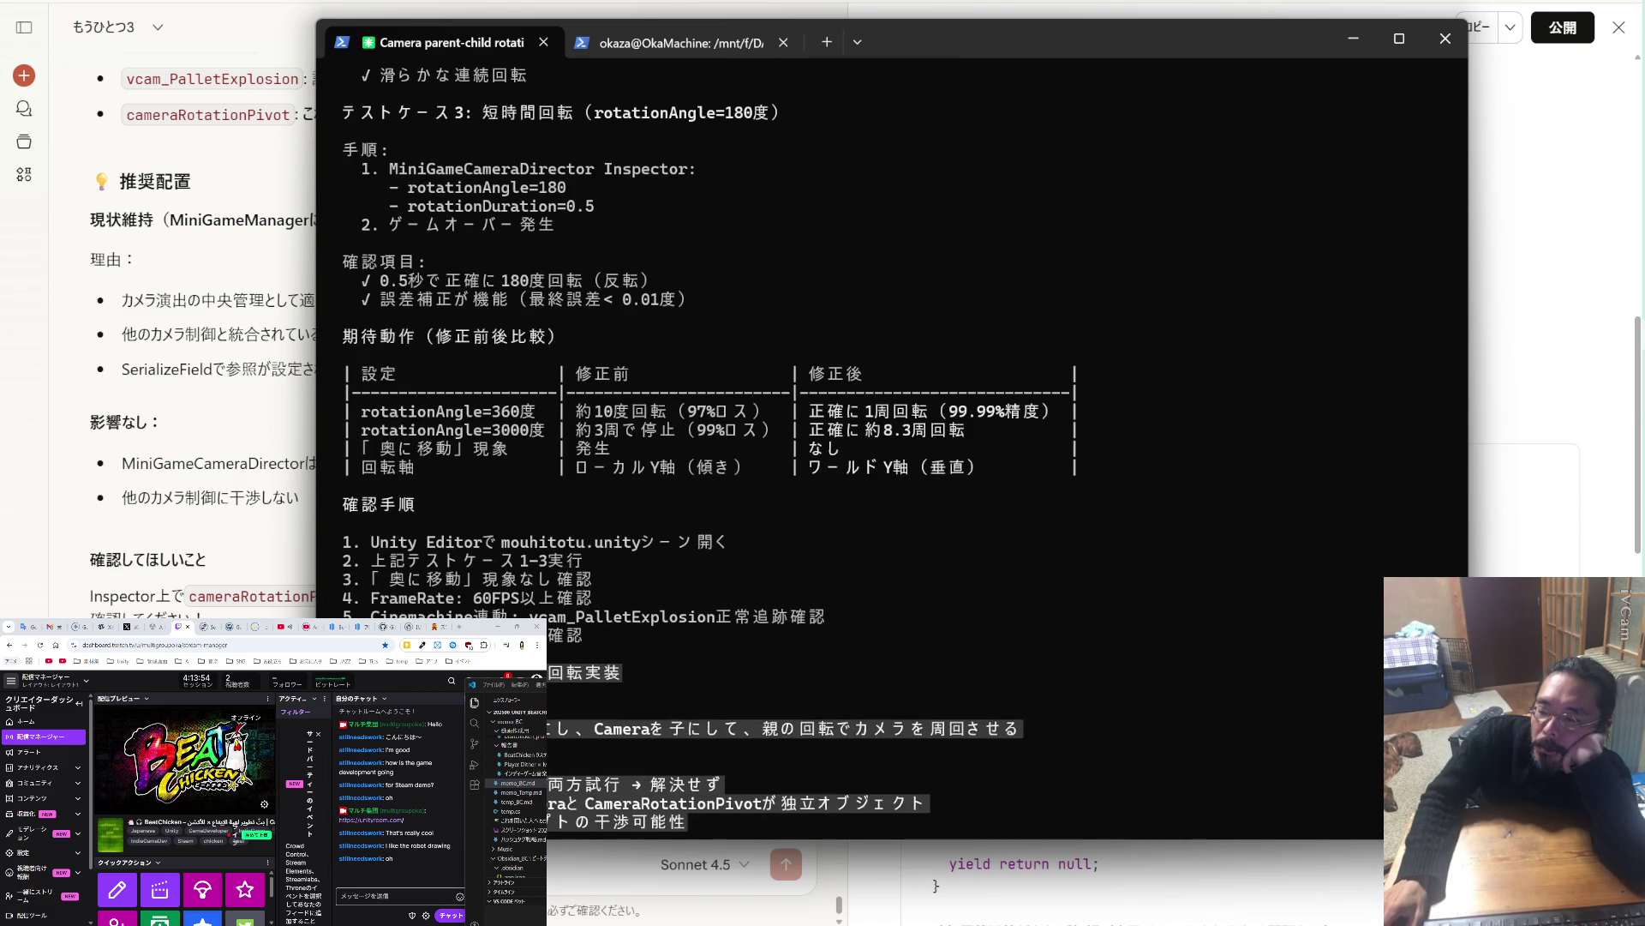
scroll(892, 429, "down", 8)
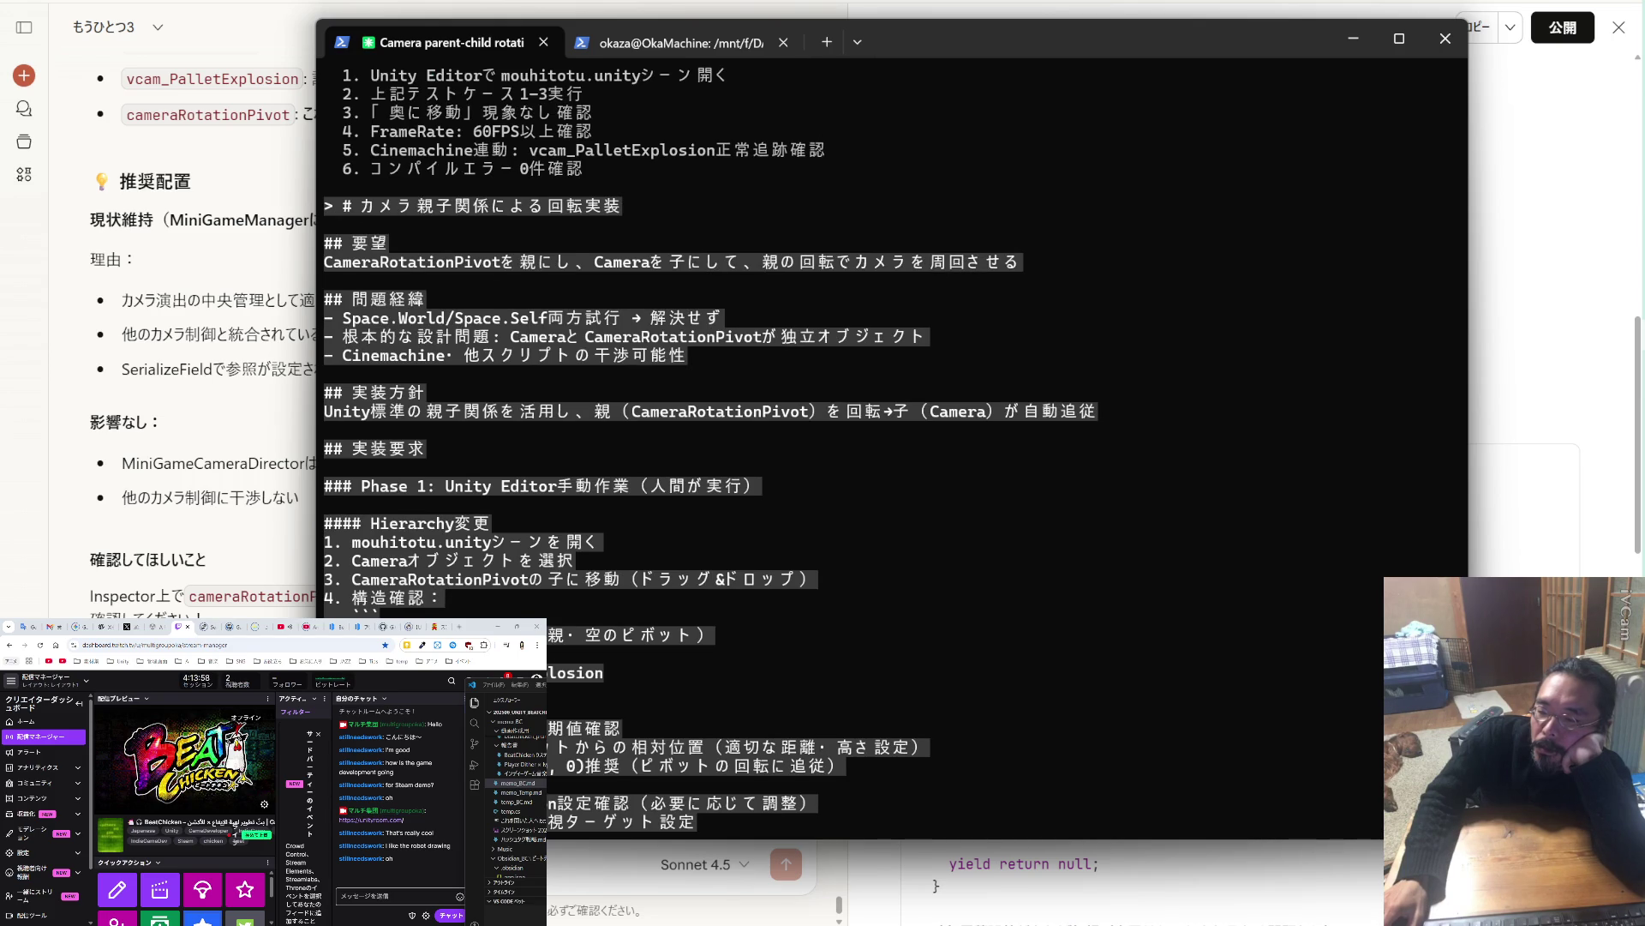
scroll(711, 446, "down", 20)
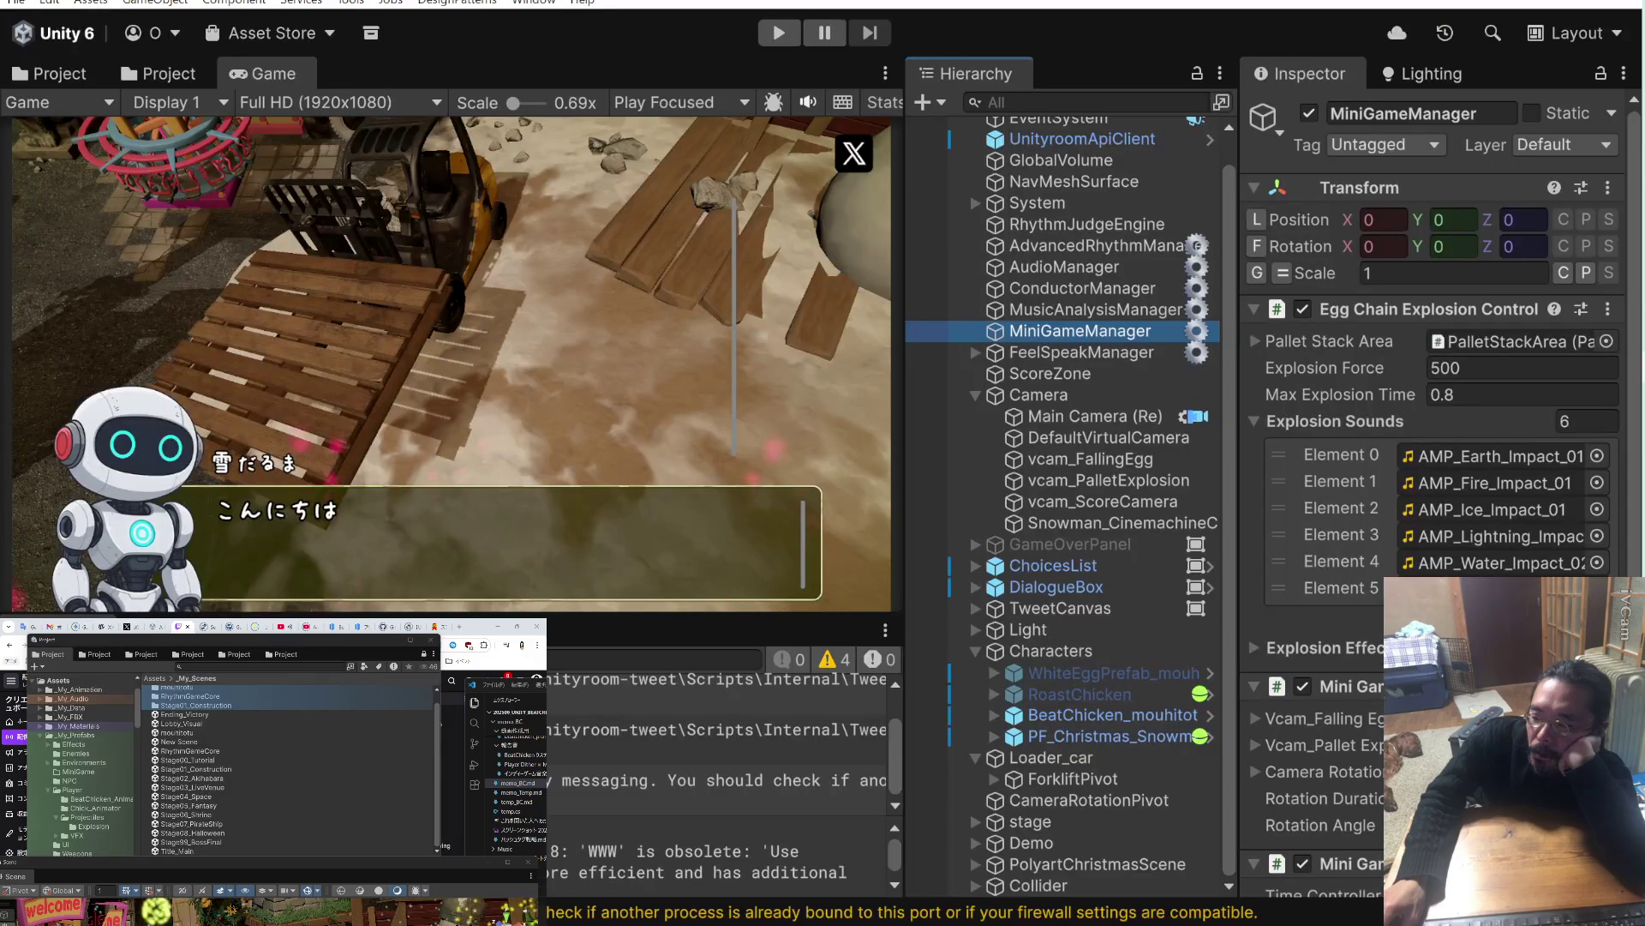
Inspect vcam_PalletExplosion's Position Composer: Camera Distance 8, Target Offset 5, 3, 0.
left_click(1102, 481)
scroll(1322, 527, "down", 5)
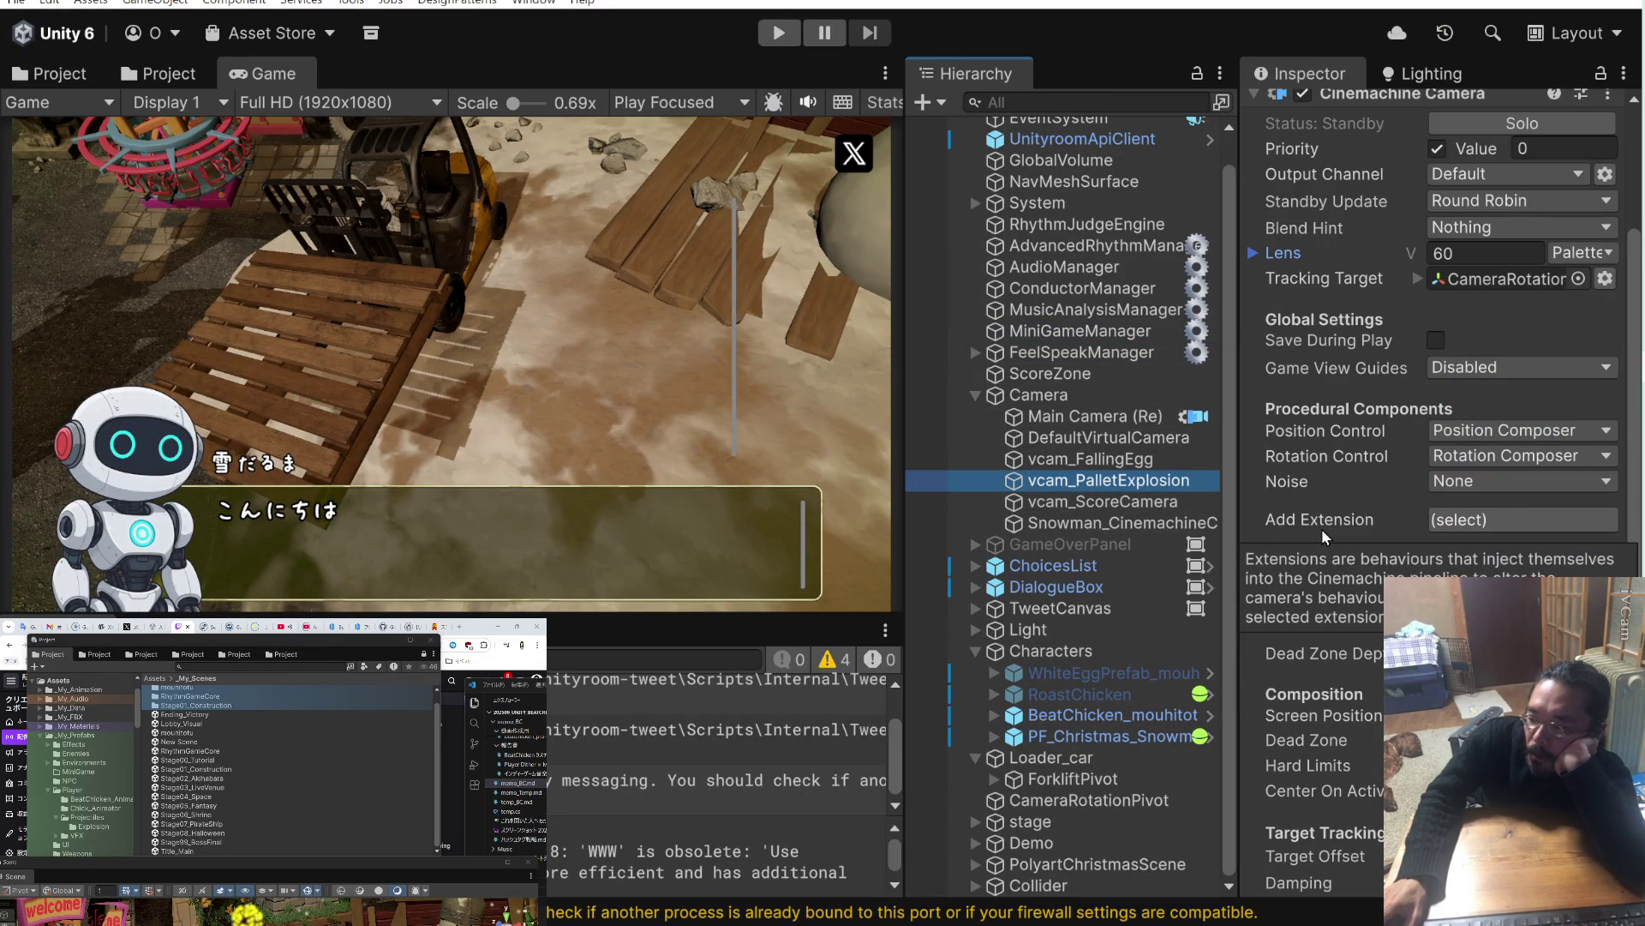
scroll(1321, 528, "down", 5)
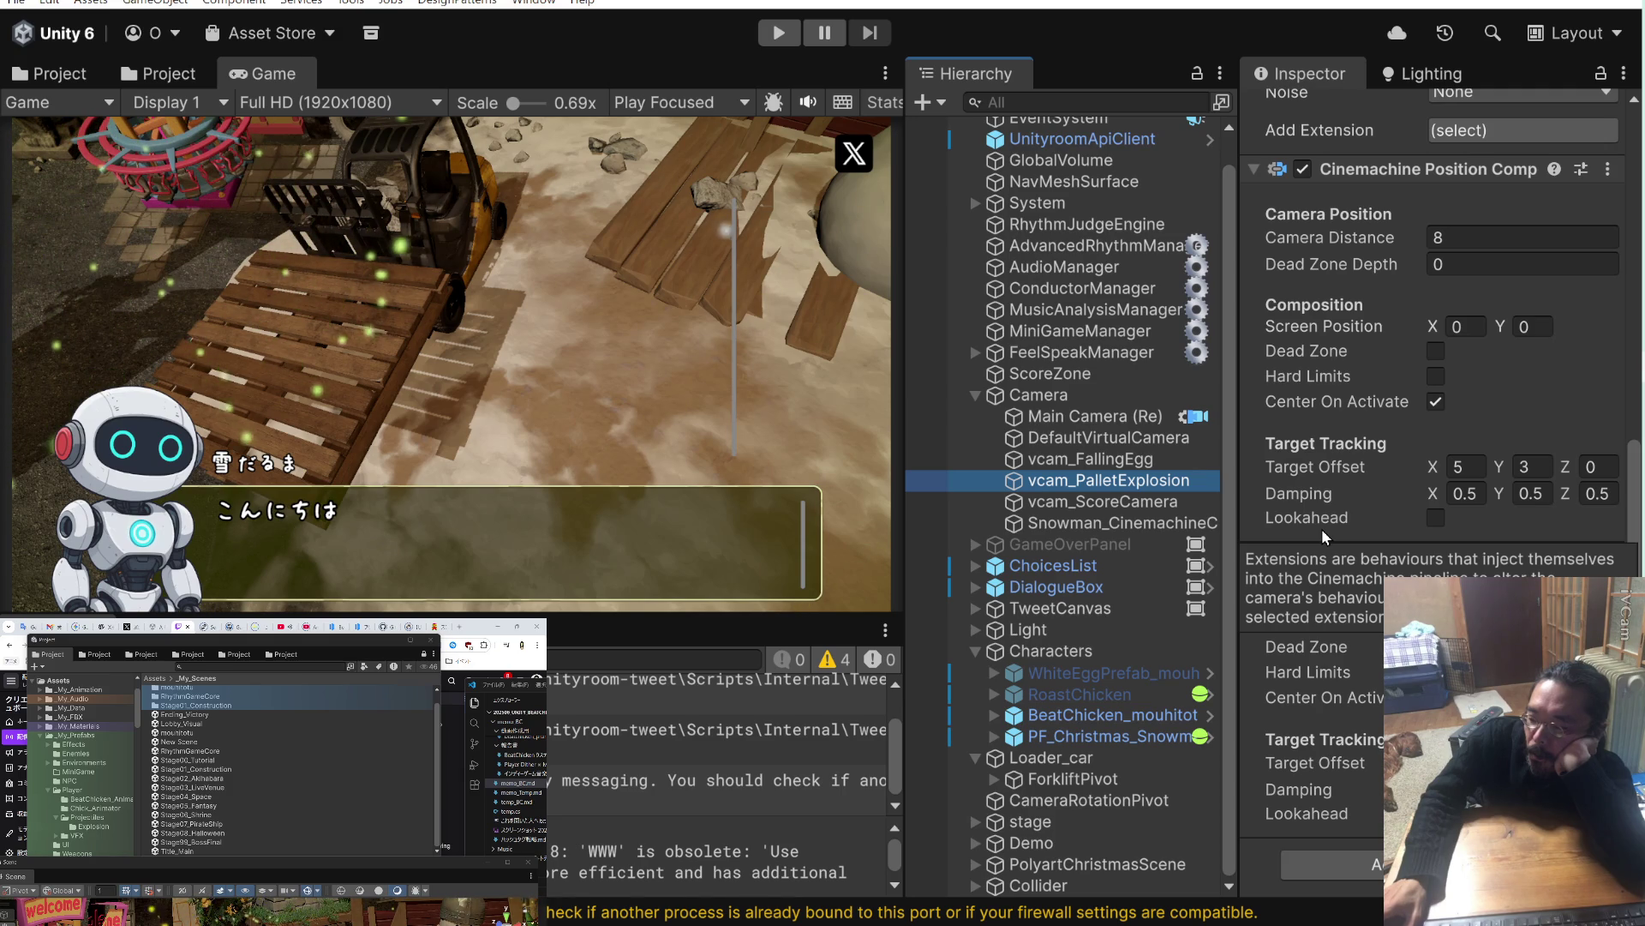
scroll(1322, 528, "up", 8)
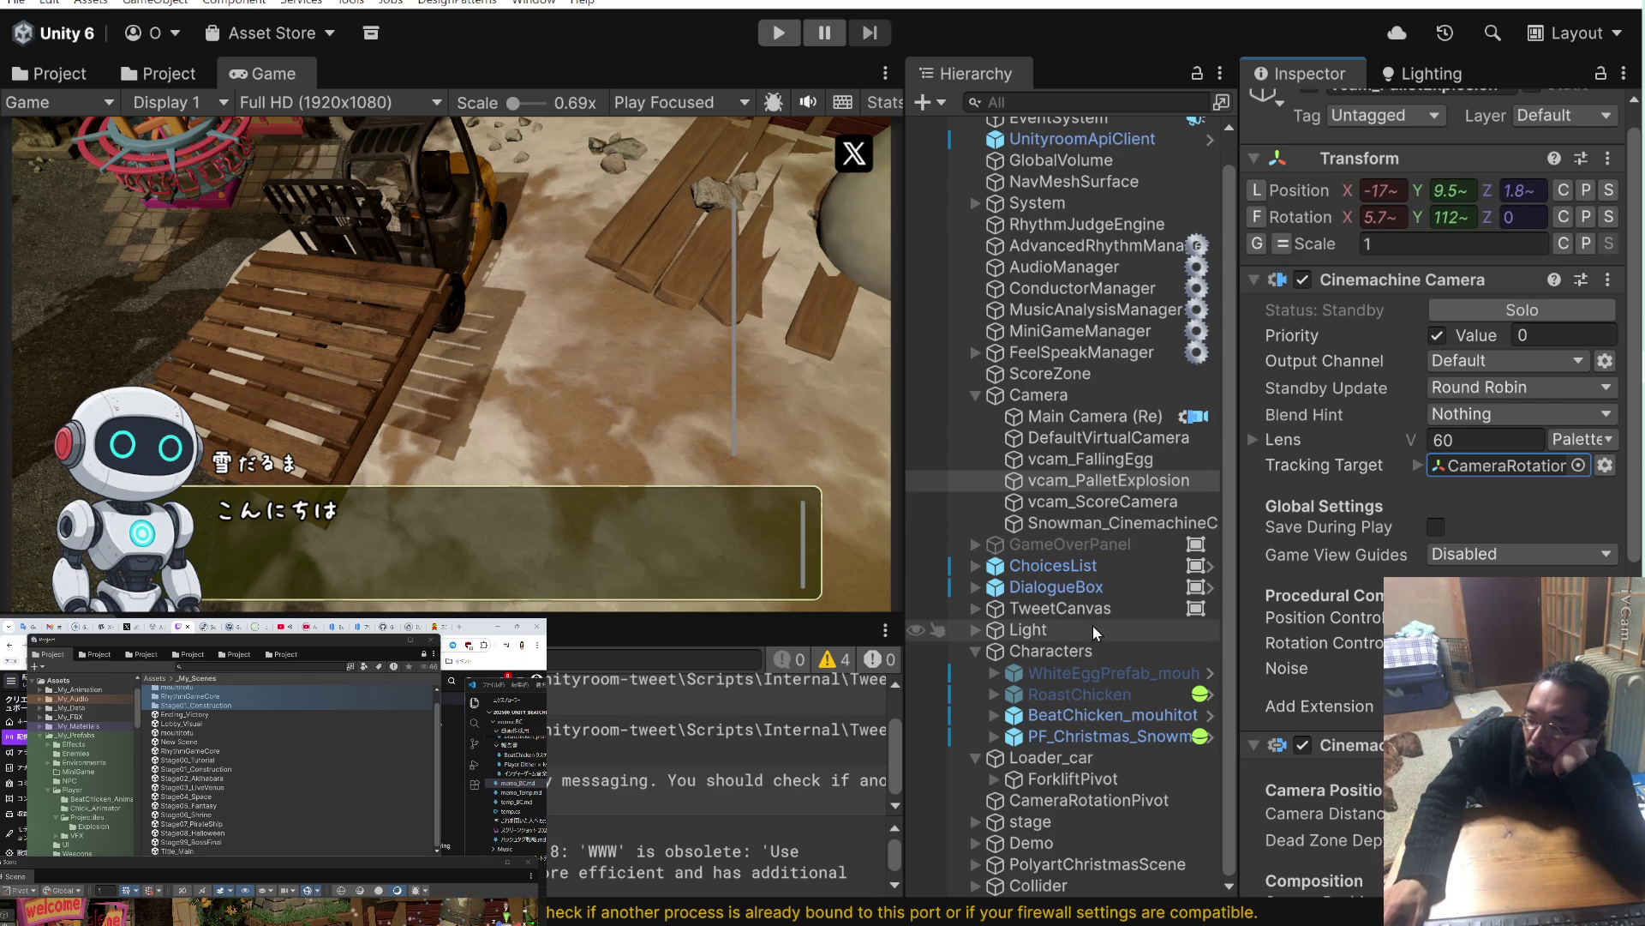
Move CameraRotationPivot into the Camera group and nest vcam_PalletExplosion under it, checking transforms.
left_click(998, 802)
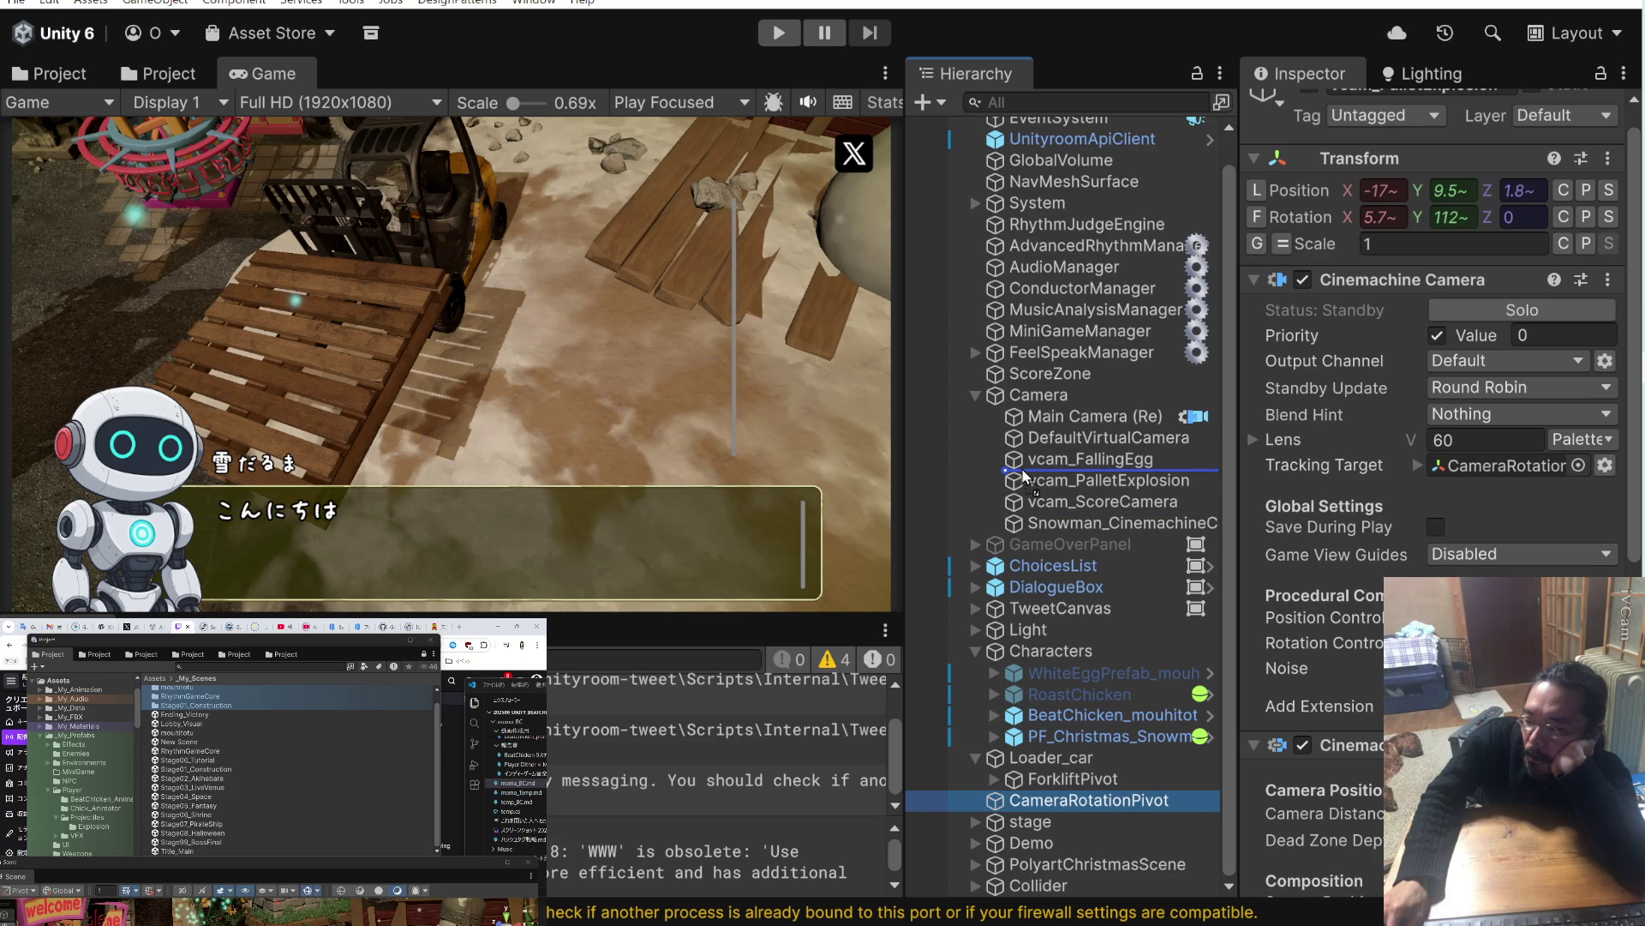
left_click_drag(1024, 476, 1037, 478)
left_click(1019, 502)
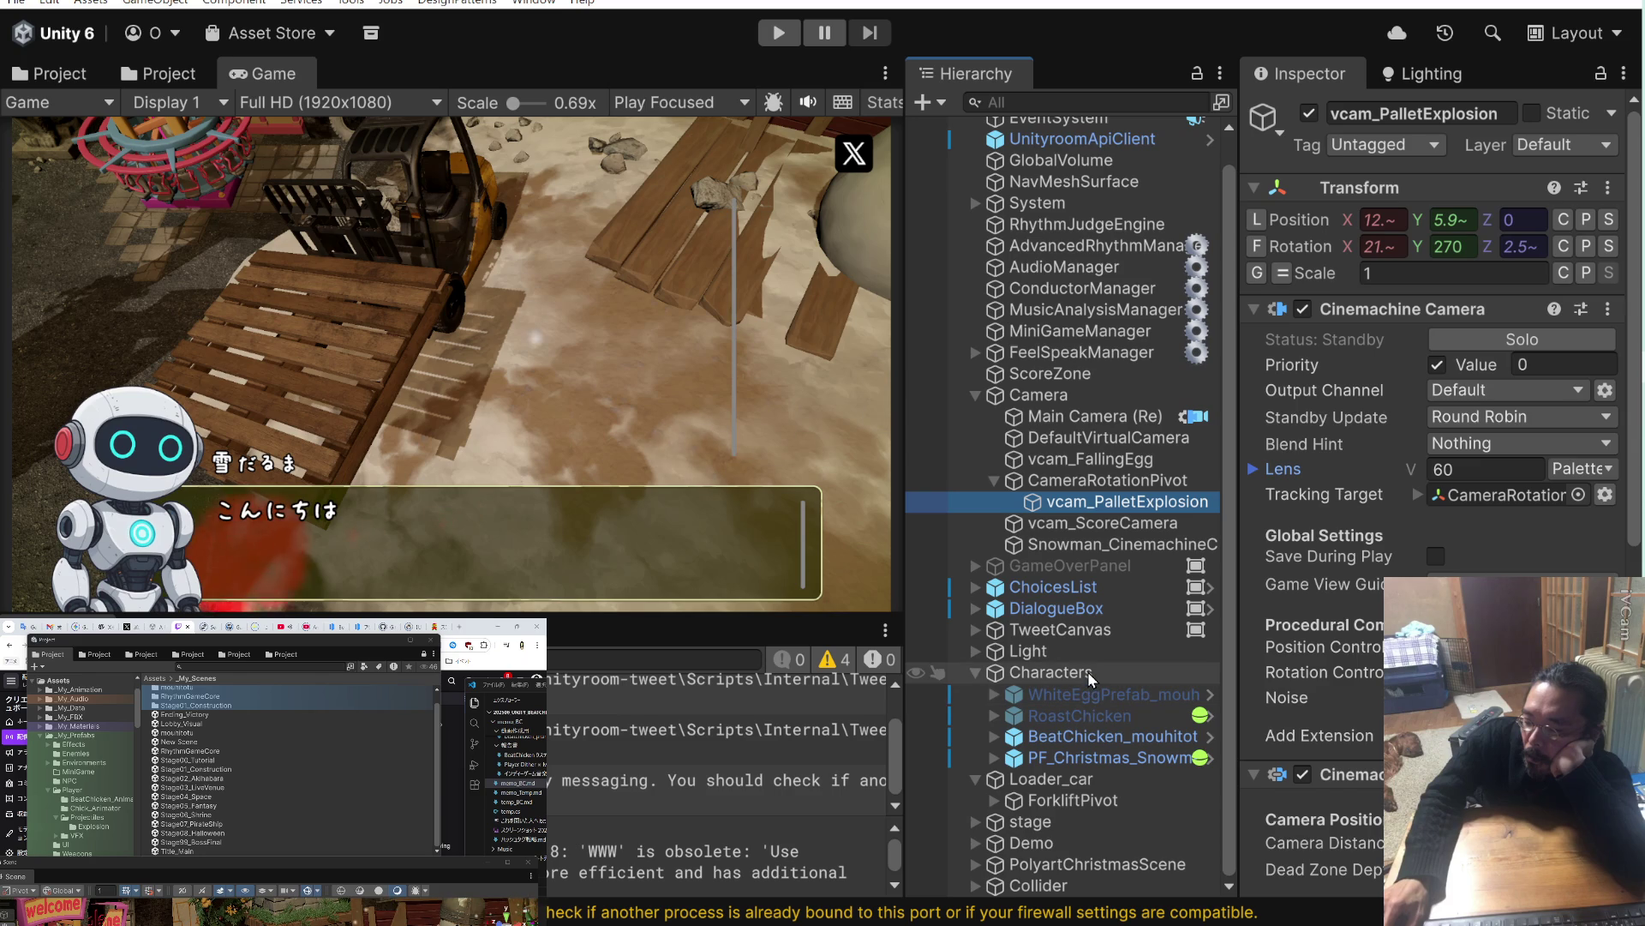
left_click(1099, 482)
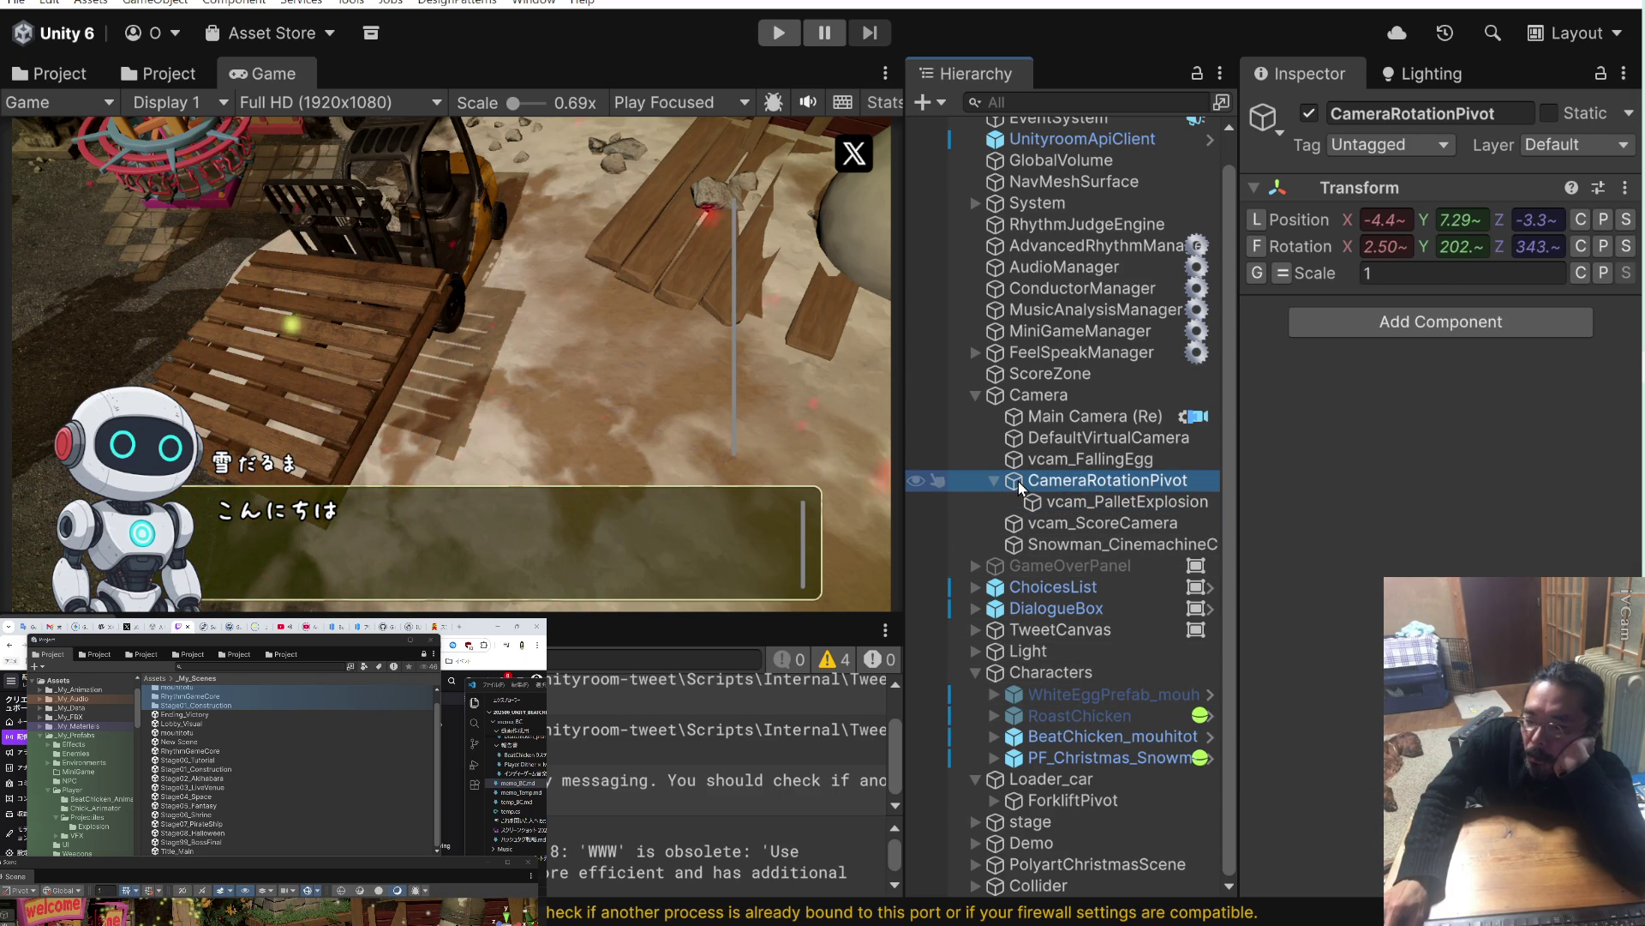
key("alt+Tab")
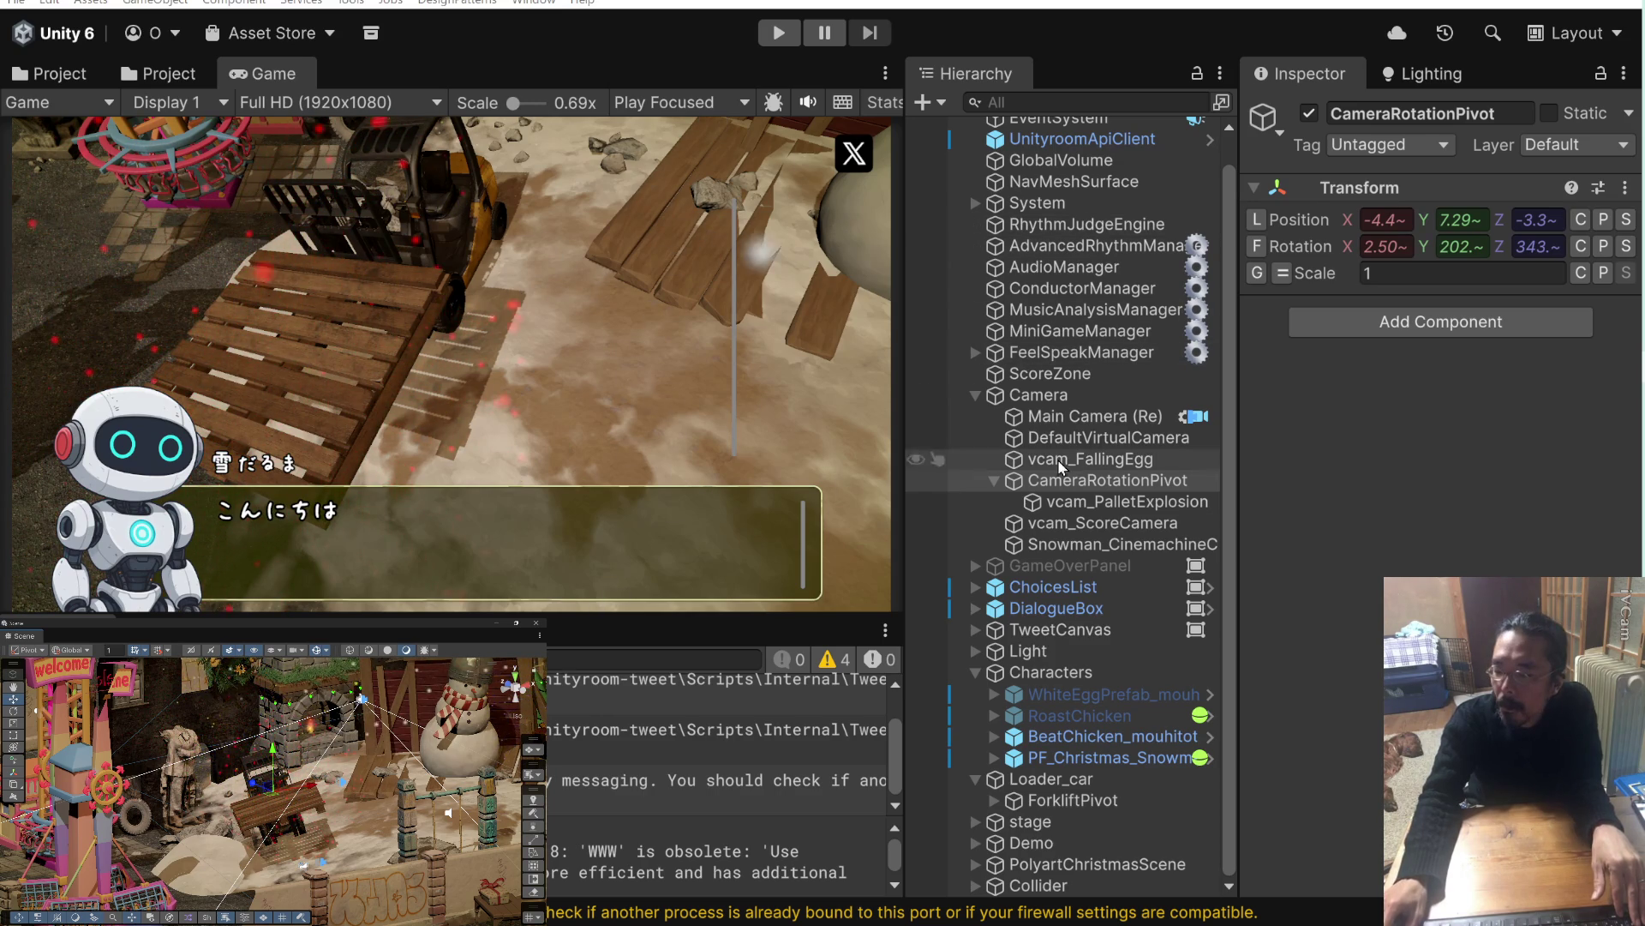
left_click(1036, 504)
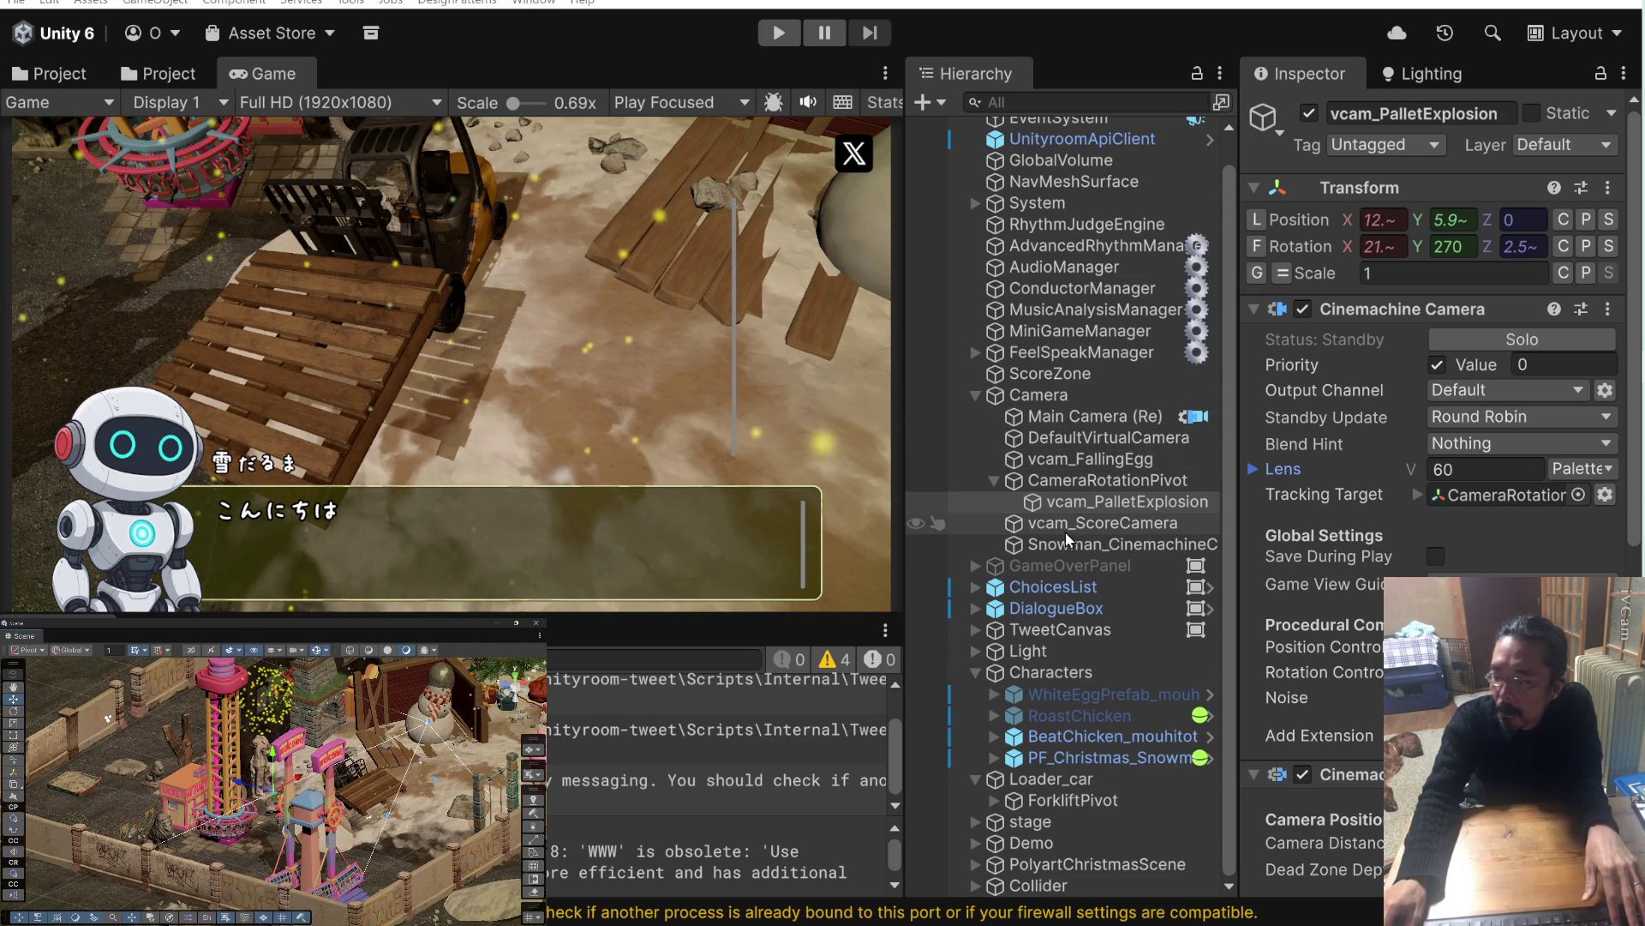
left_click(1063, 482)
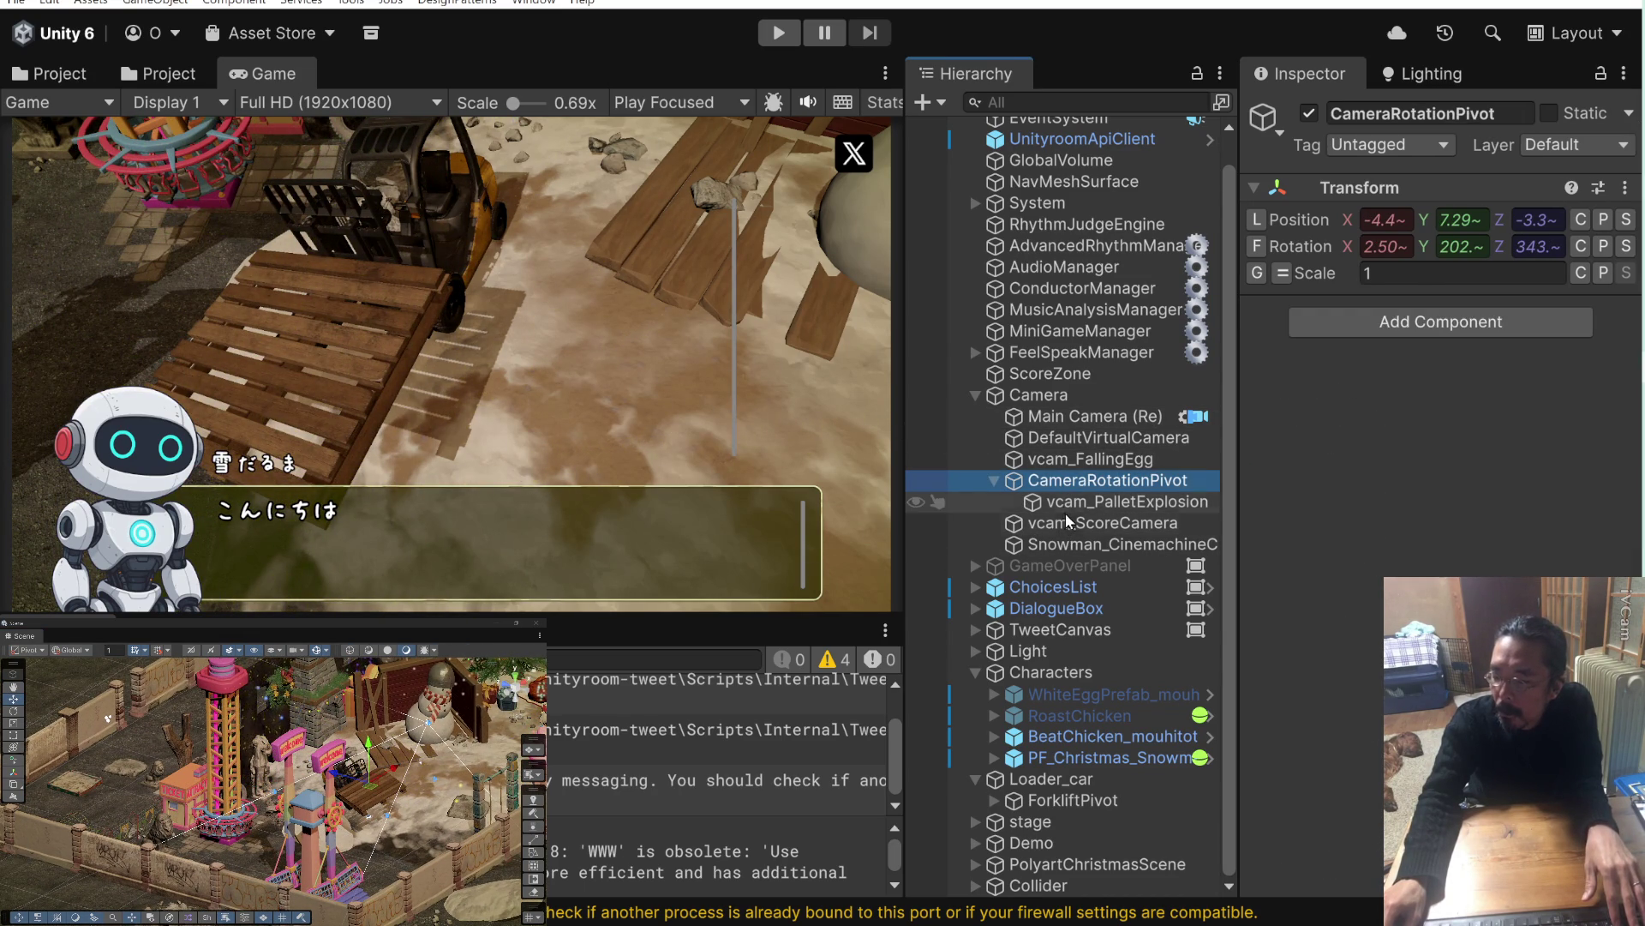
Review MiniGameManager's camera director settings, then play-test the camera rotation once.
left_click(1066, 334)
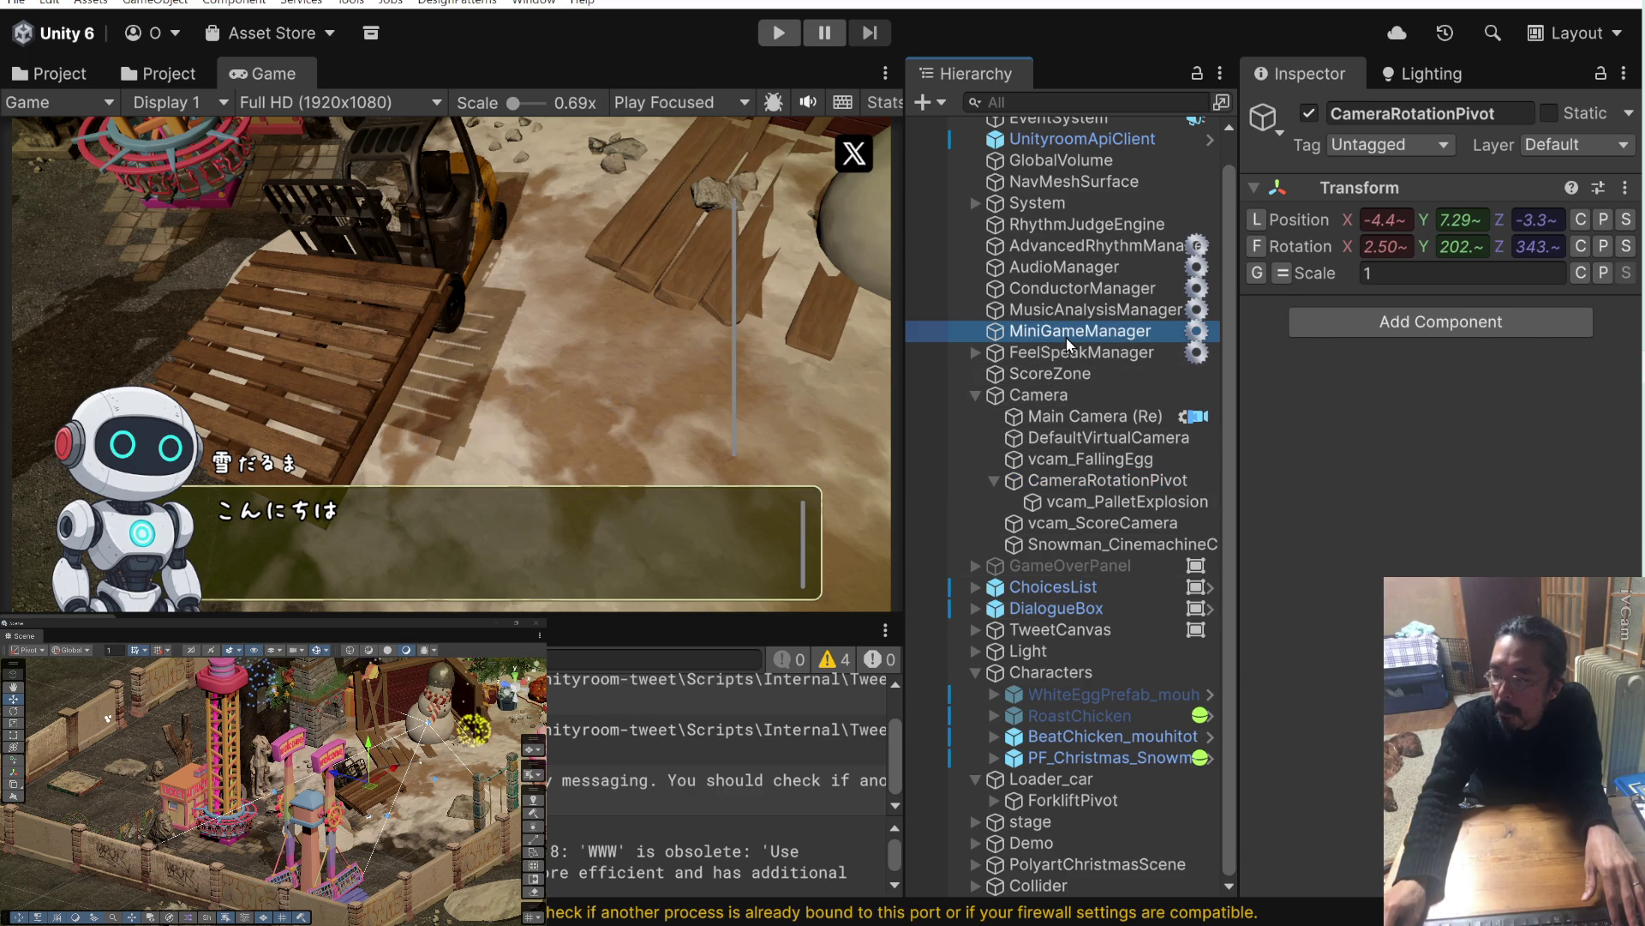
scroll(1325, 627, "down", 3)
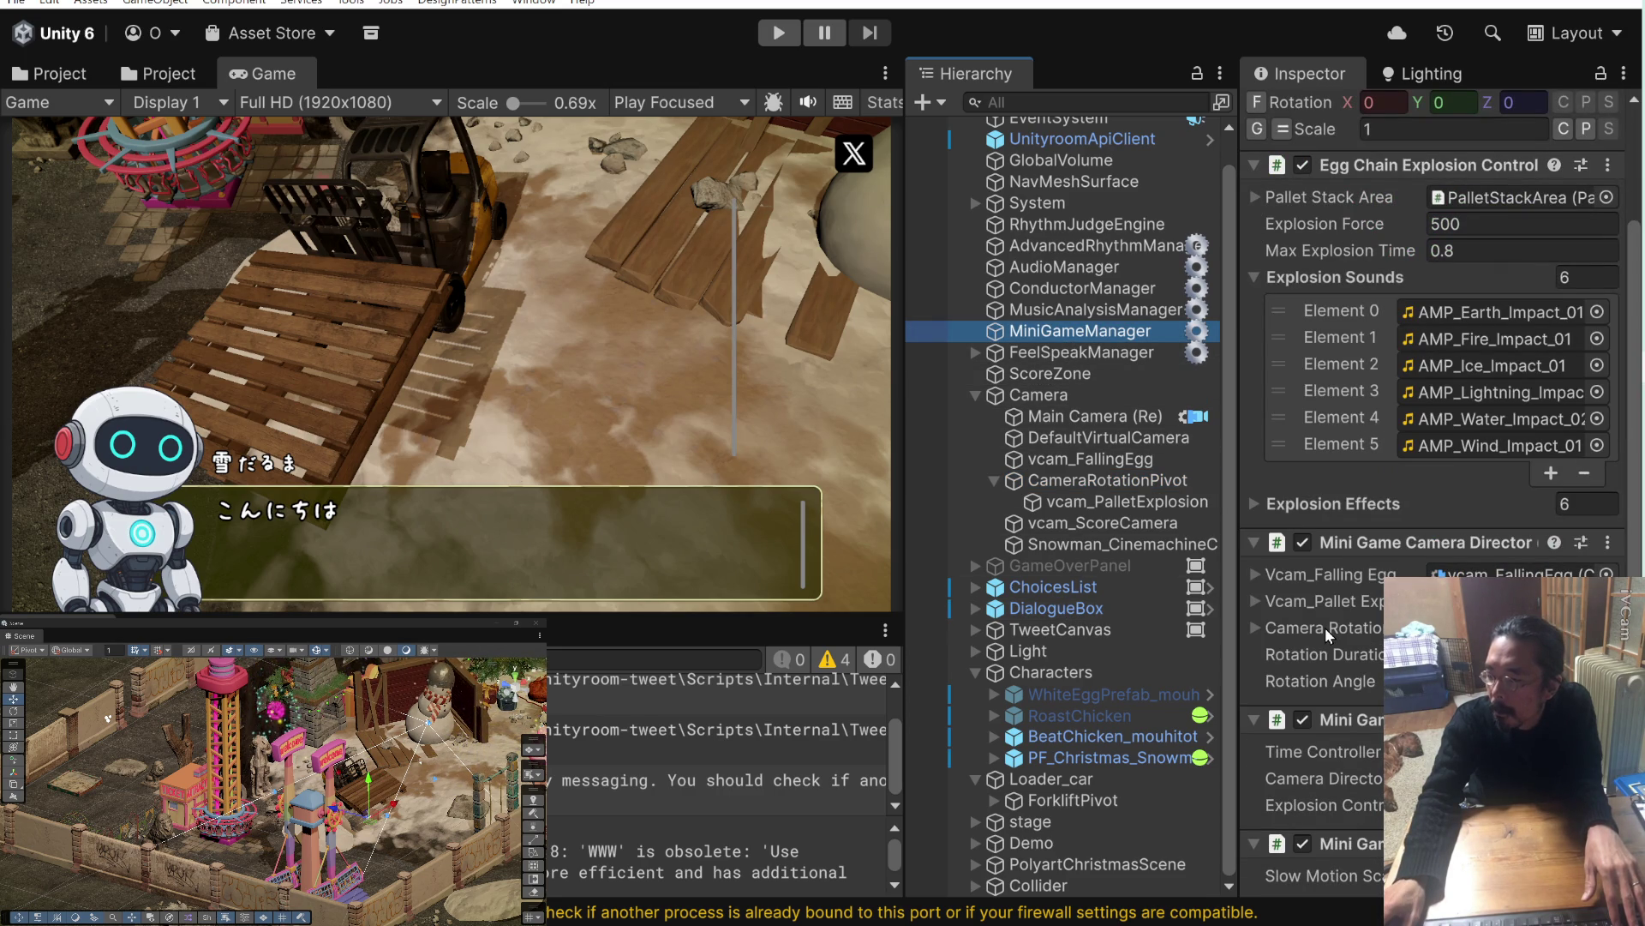
left_click(779, 32)
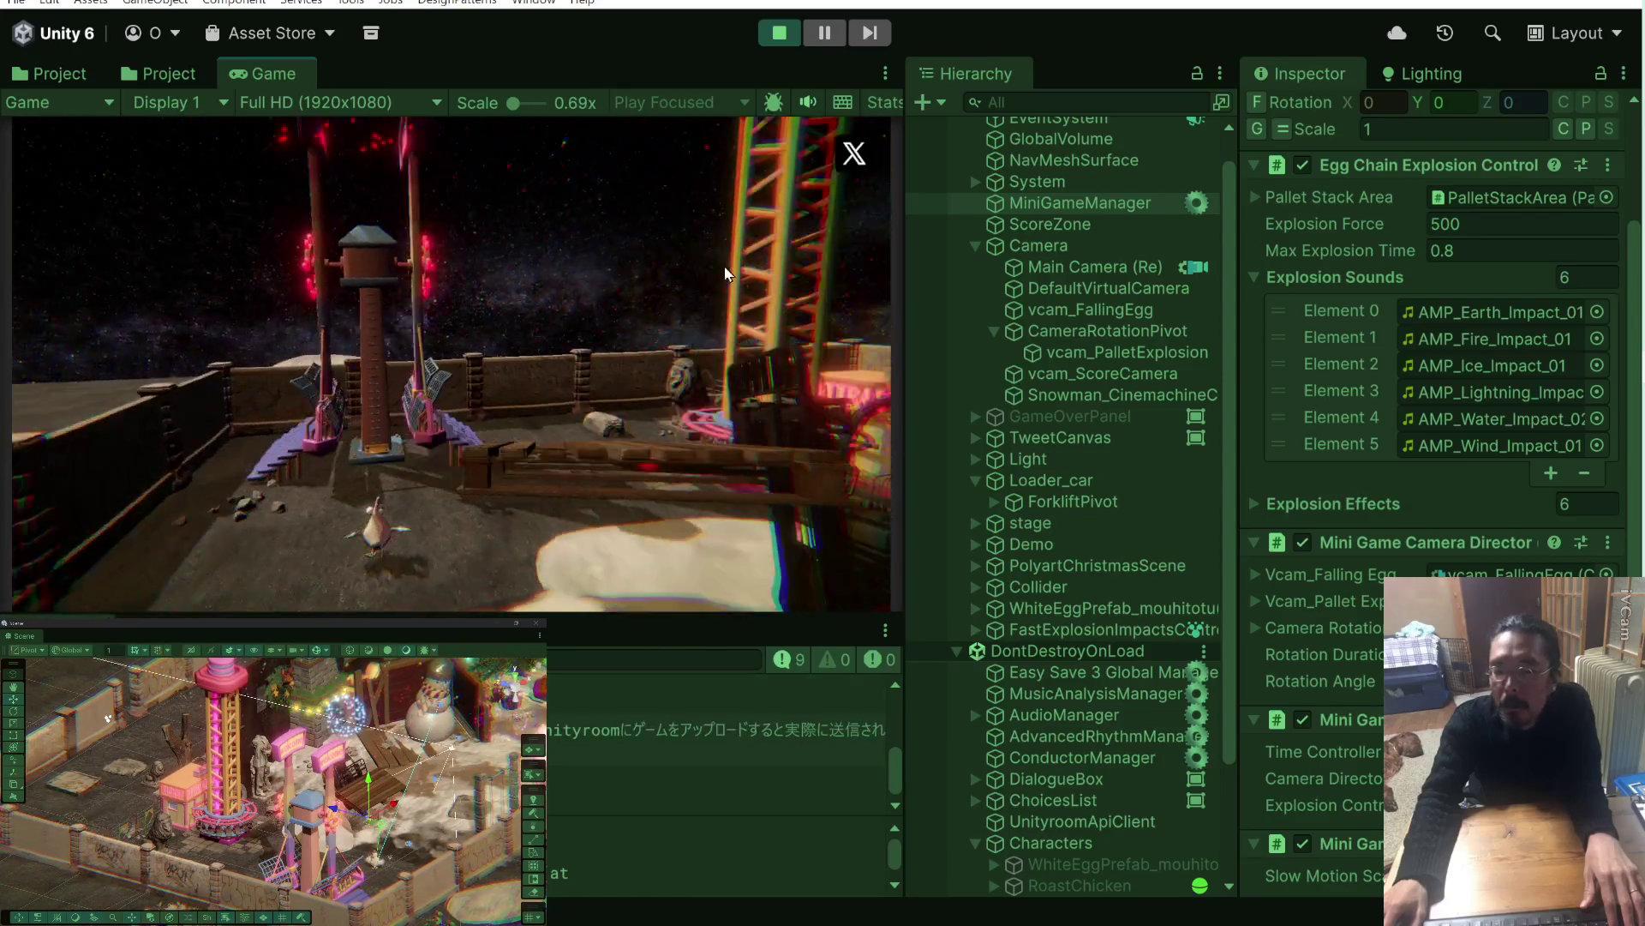
left_click(779, 33)
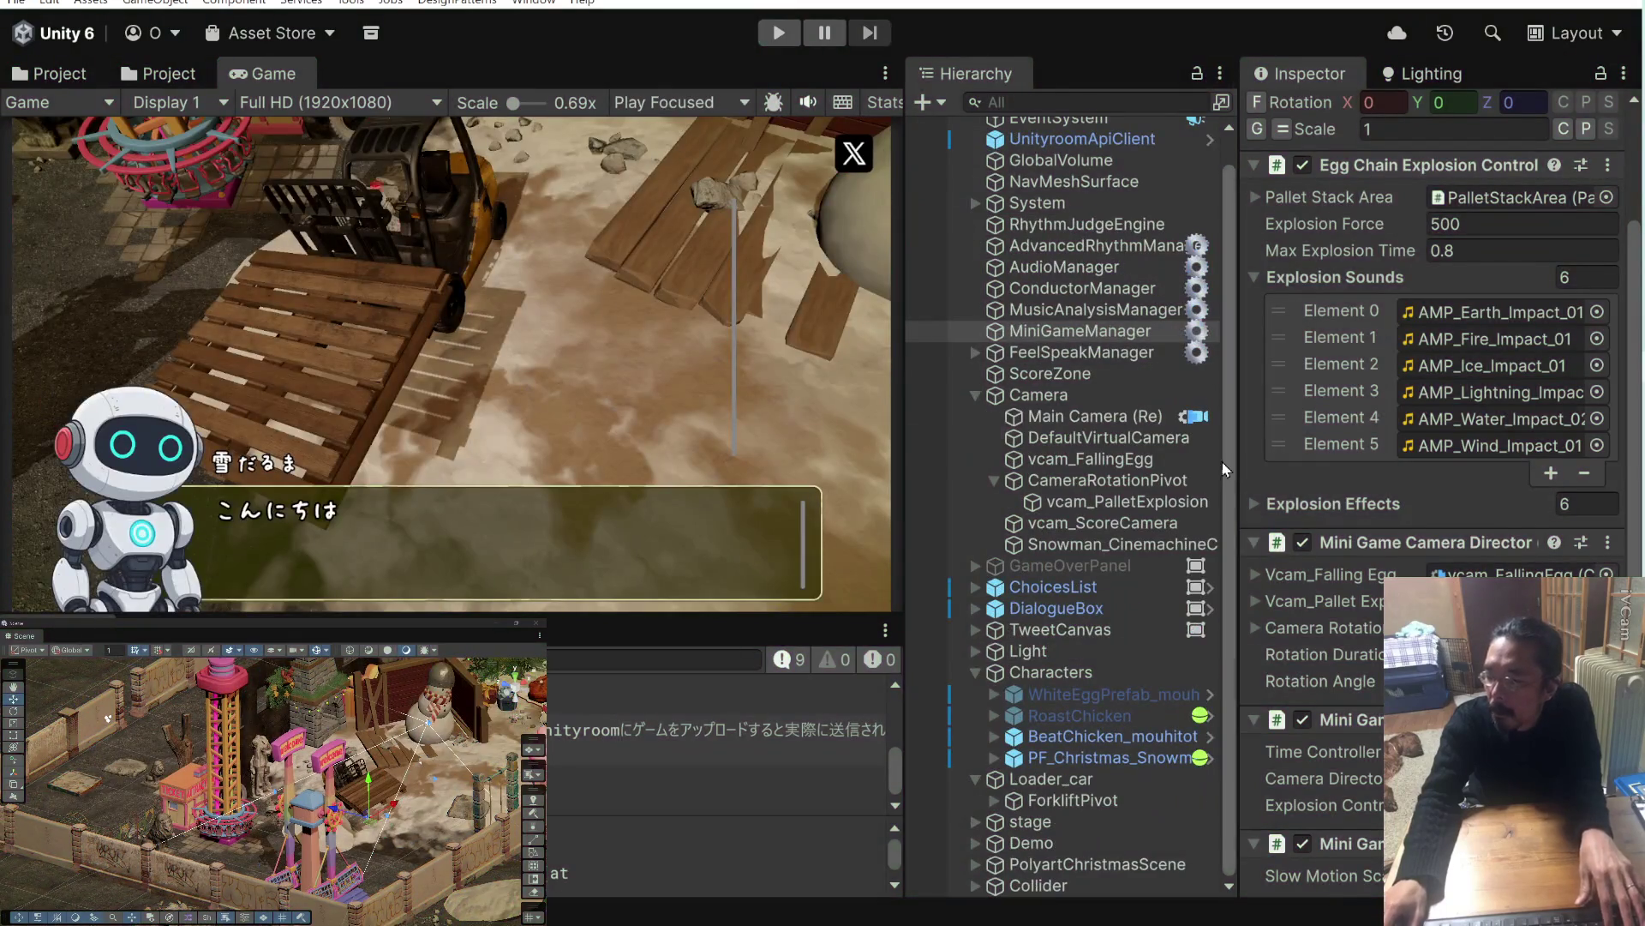
Set vcam_PalletExplosion's Position Control and Rotation Control to None.
left_click(1168, 506)
scroll(1399, 514, "down", 3)
scroll(1398, 549, "up", 3)
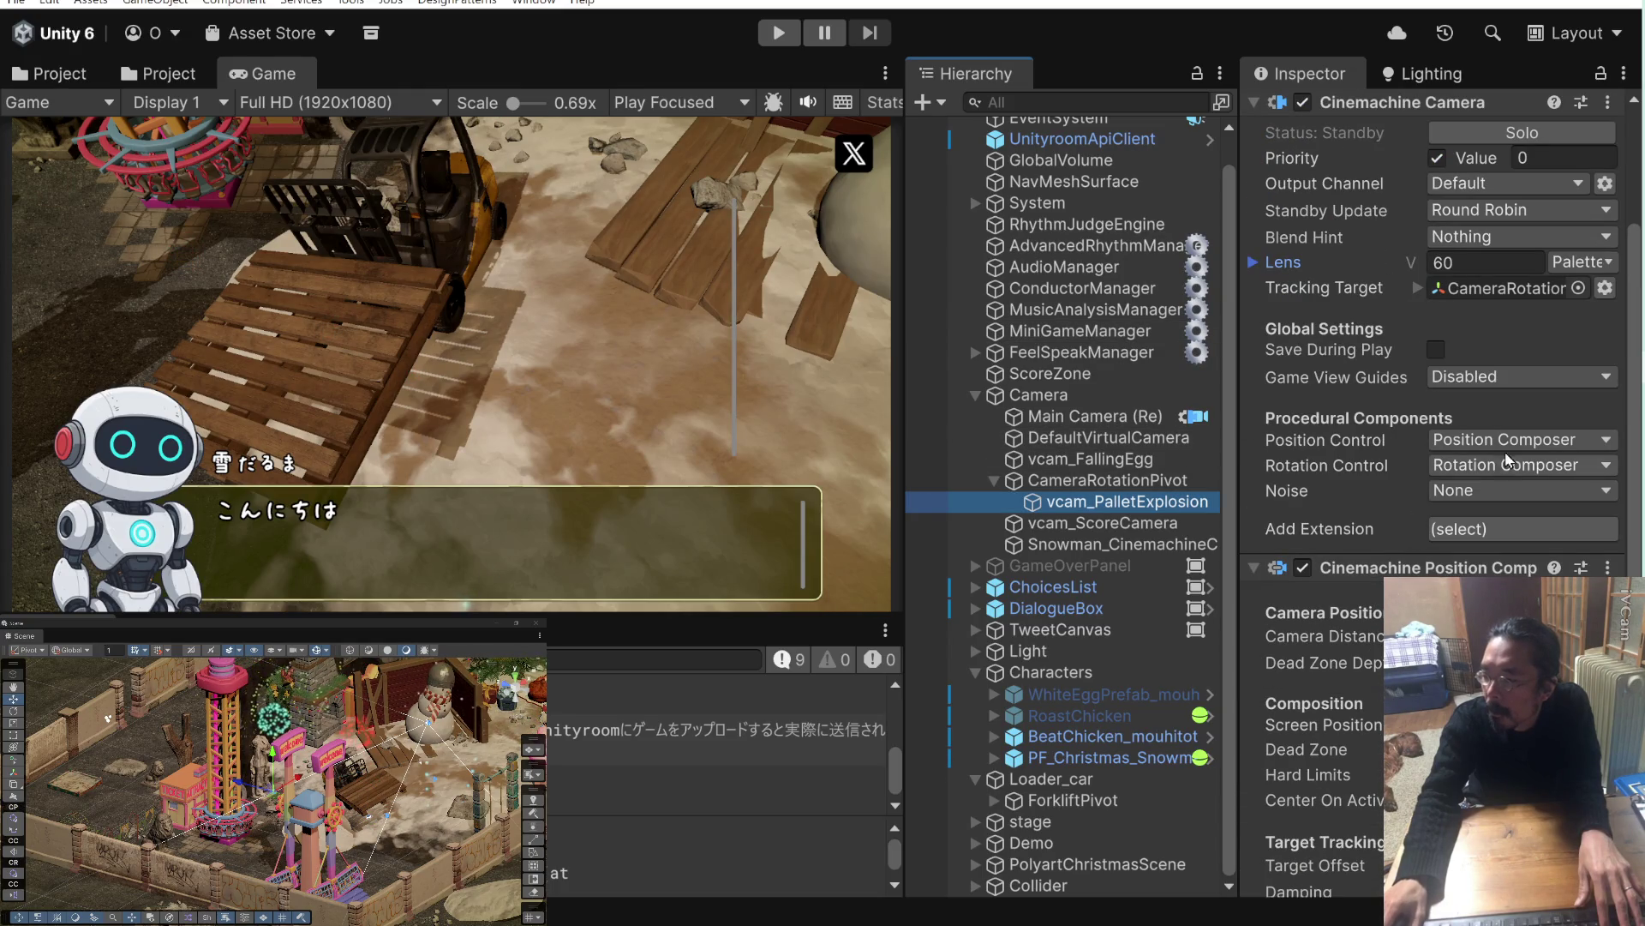
left_click(1509, 441)
left_click(1508, 469)
left_click(1508, 469)
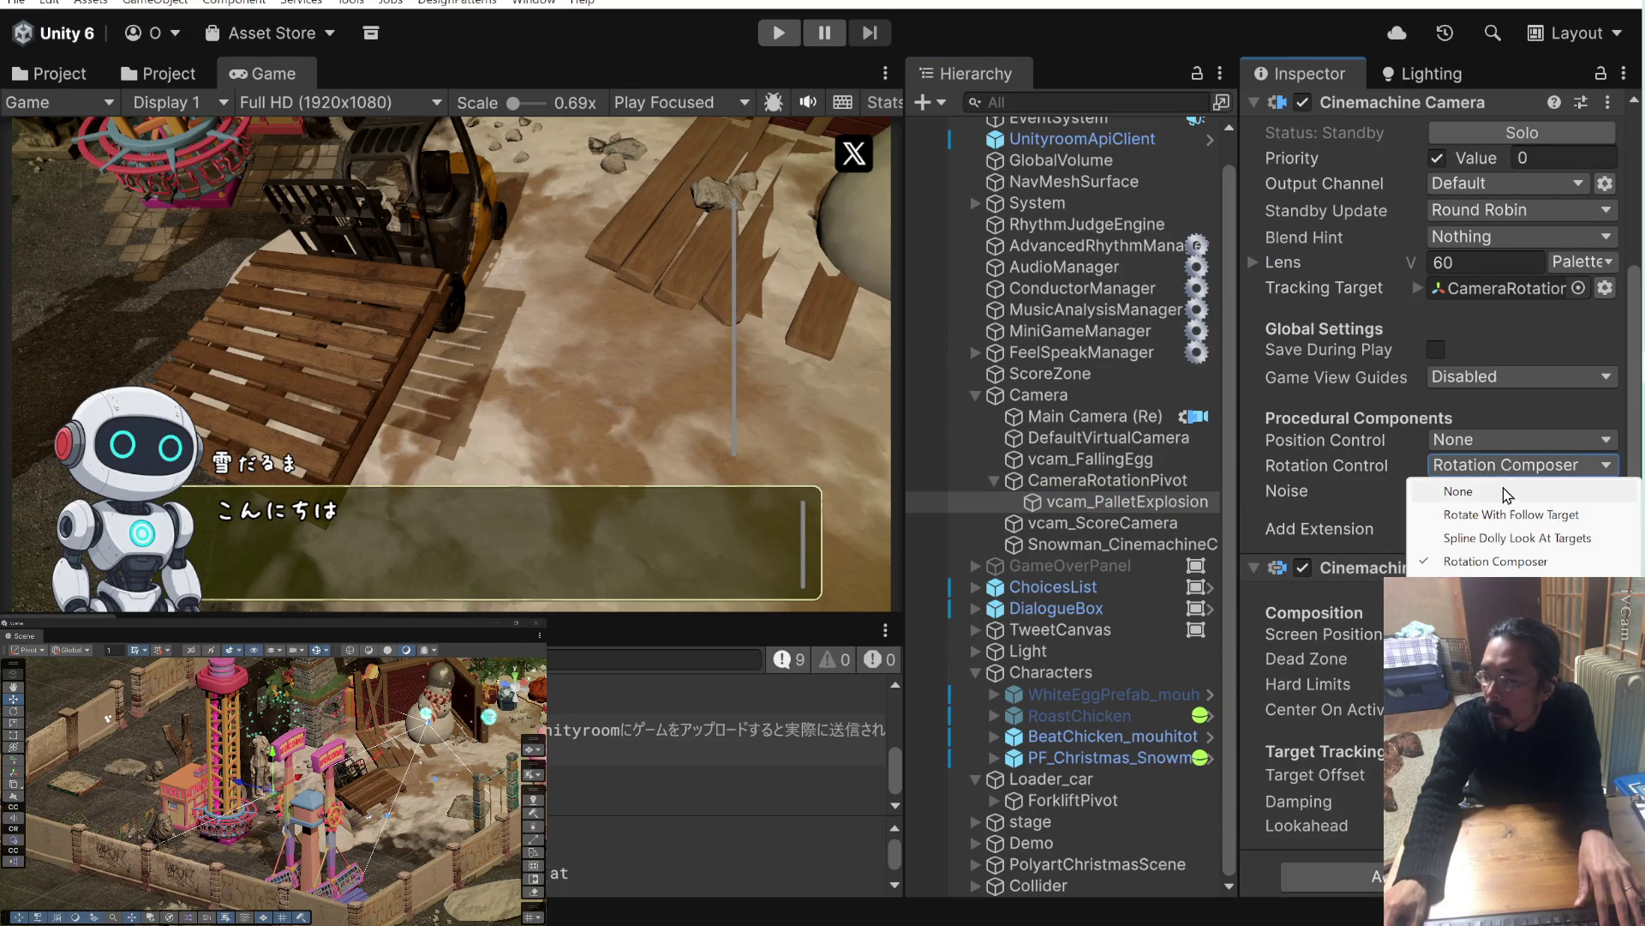
left_click(1509, 490)
Clear vcam_PalletExplosion's Tracking Target to None and start play mode.
left_click(1483, 498)
left_click(1594, 495)
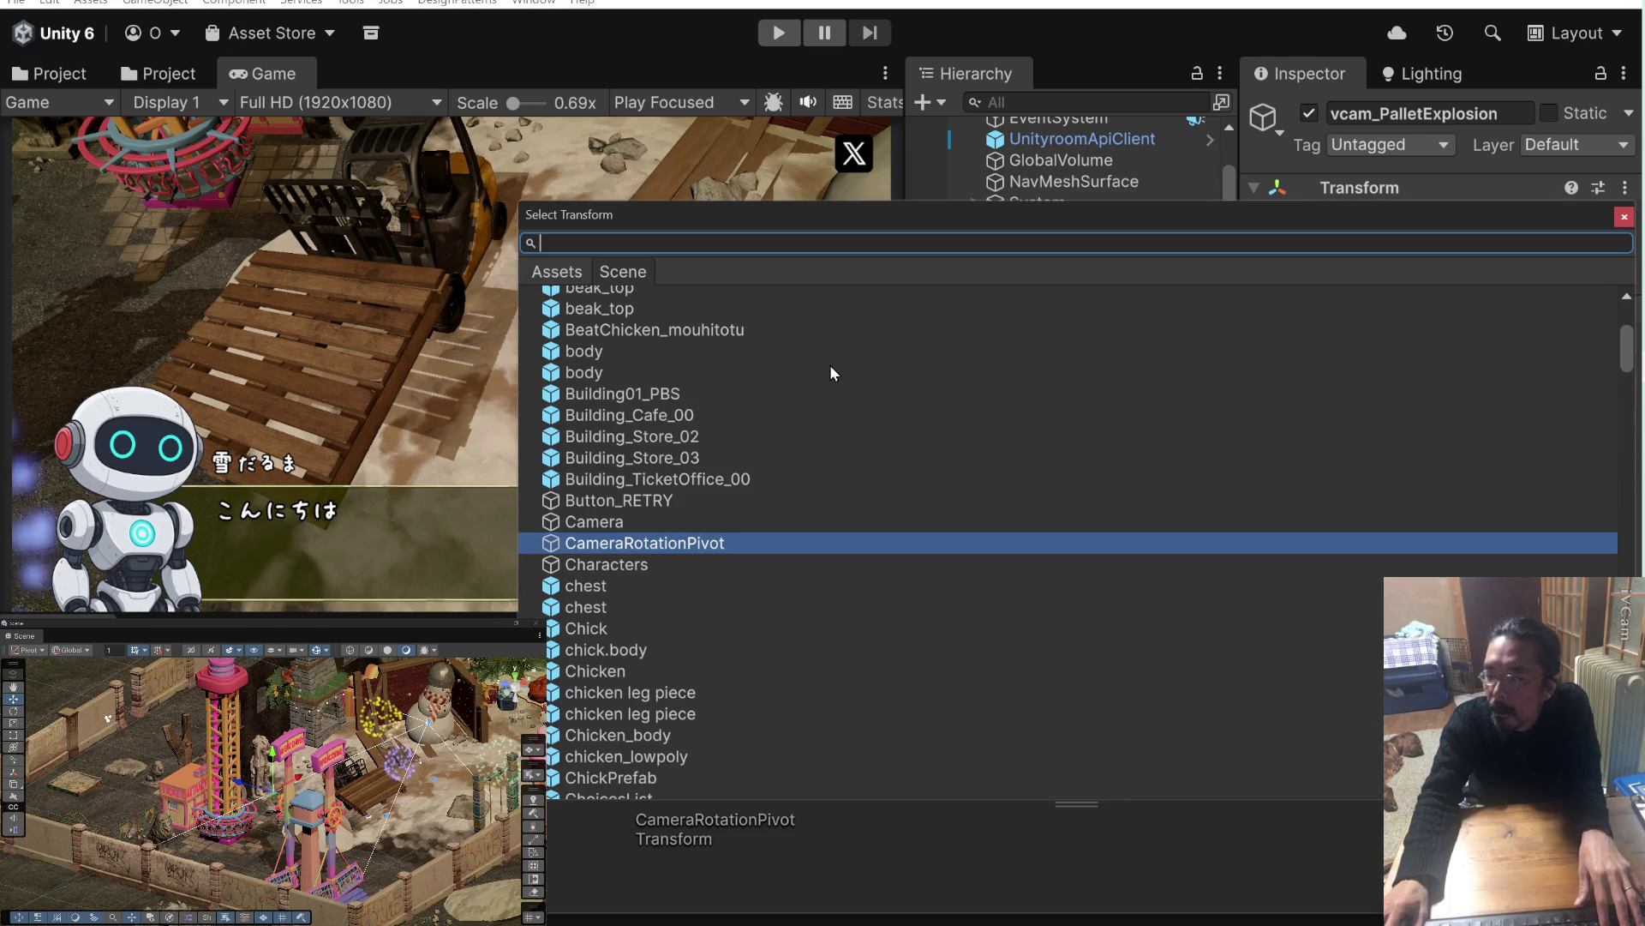
scroll(857, 369, "up", 5)
double_click(573, 296)
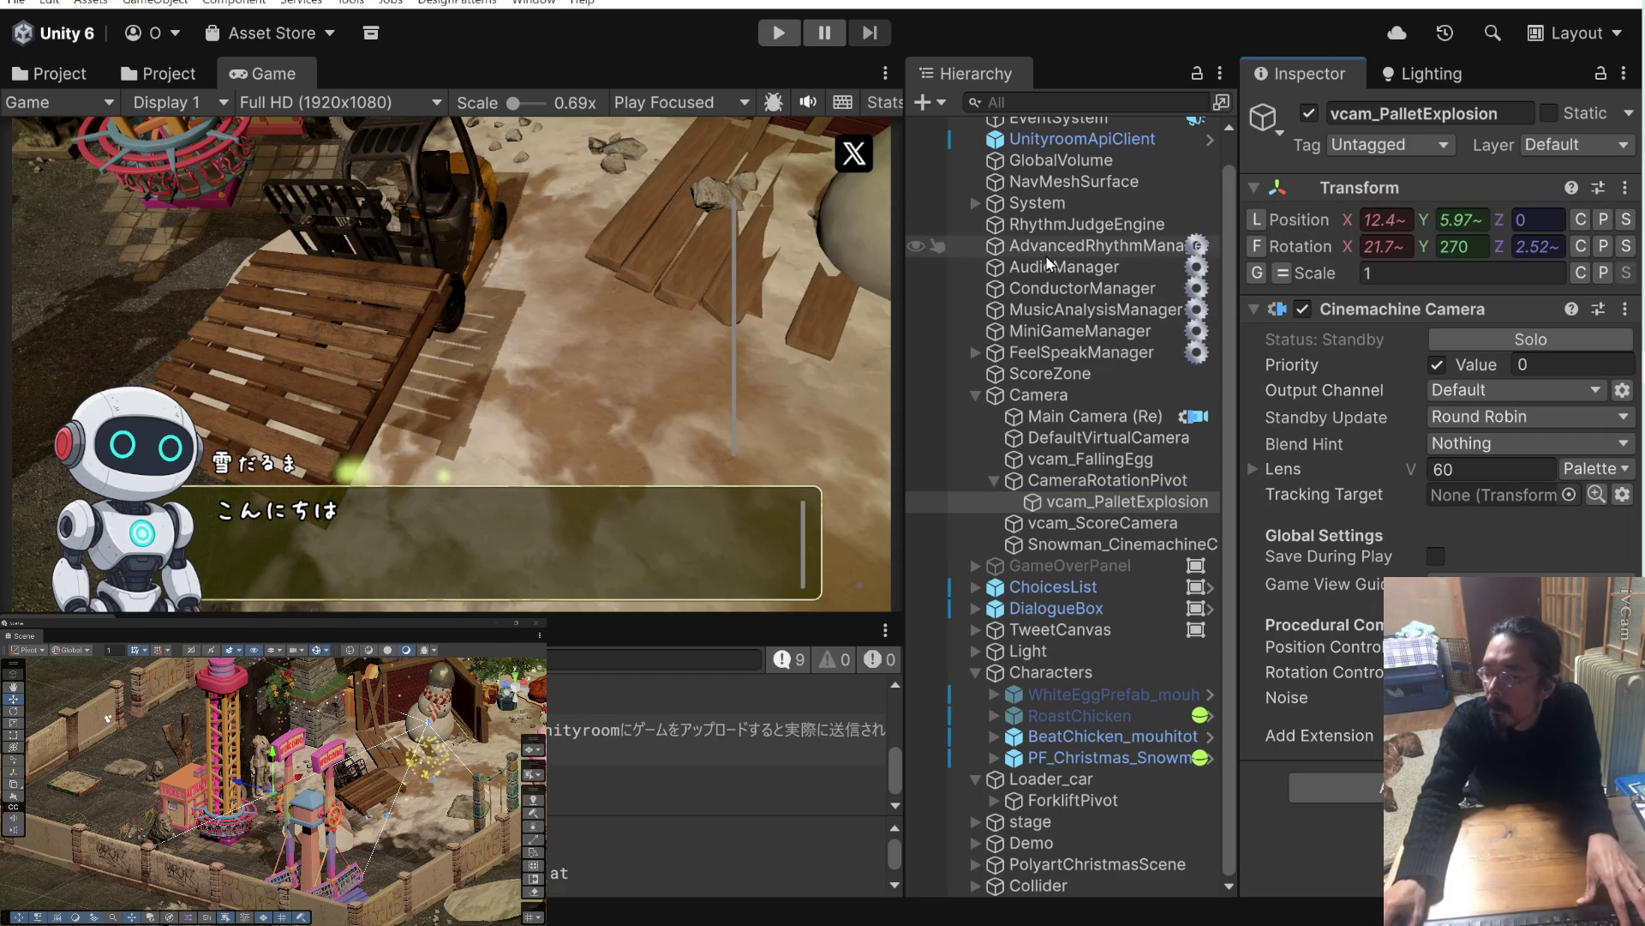
left_click(779, 33)
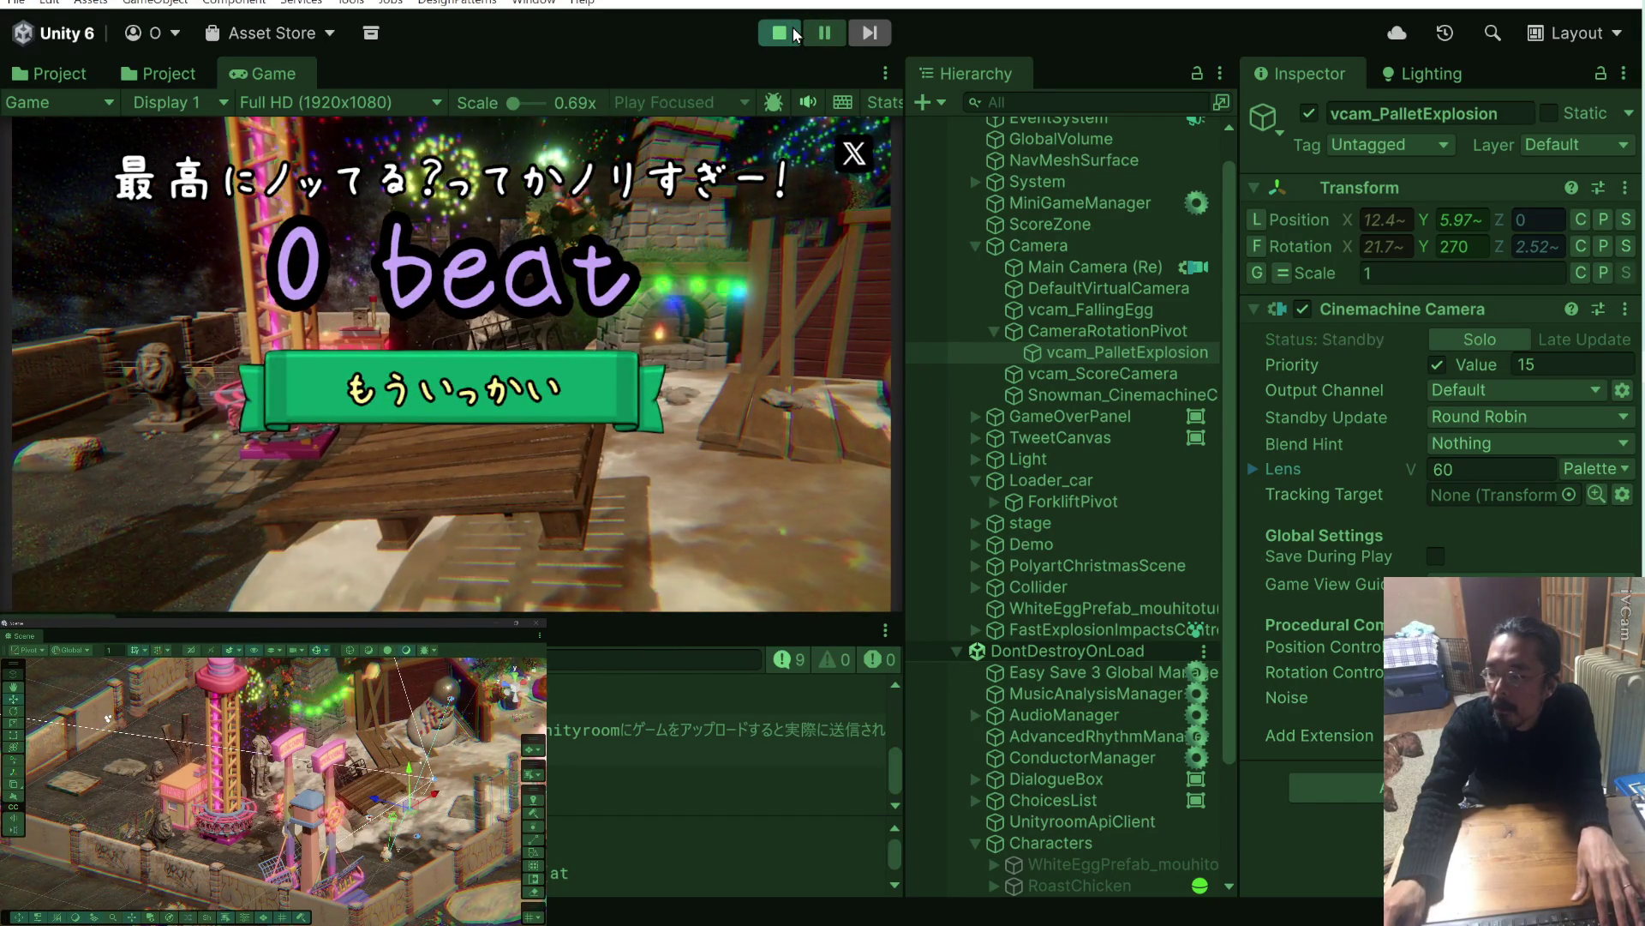
Restart the play test and trigger the pallet explosion camera sequence.
left_click(795, 34)
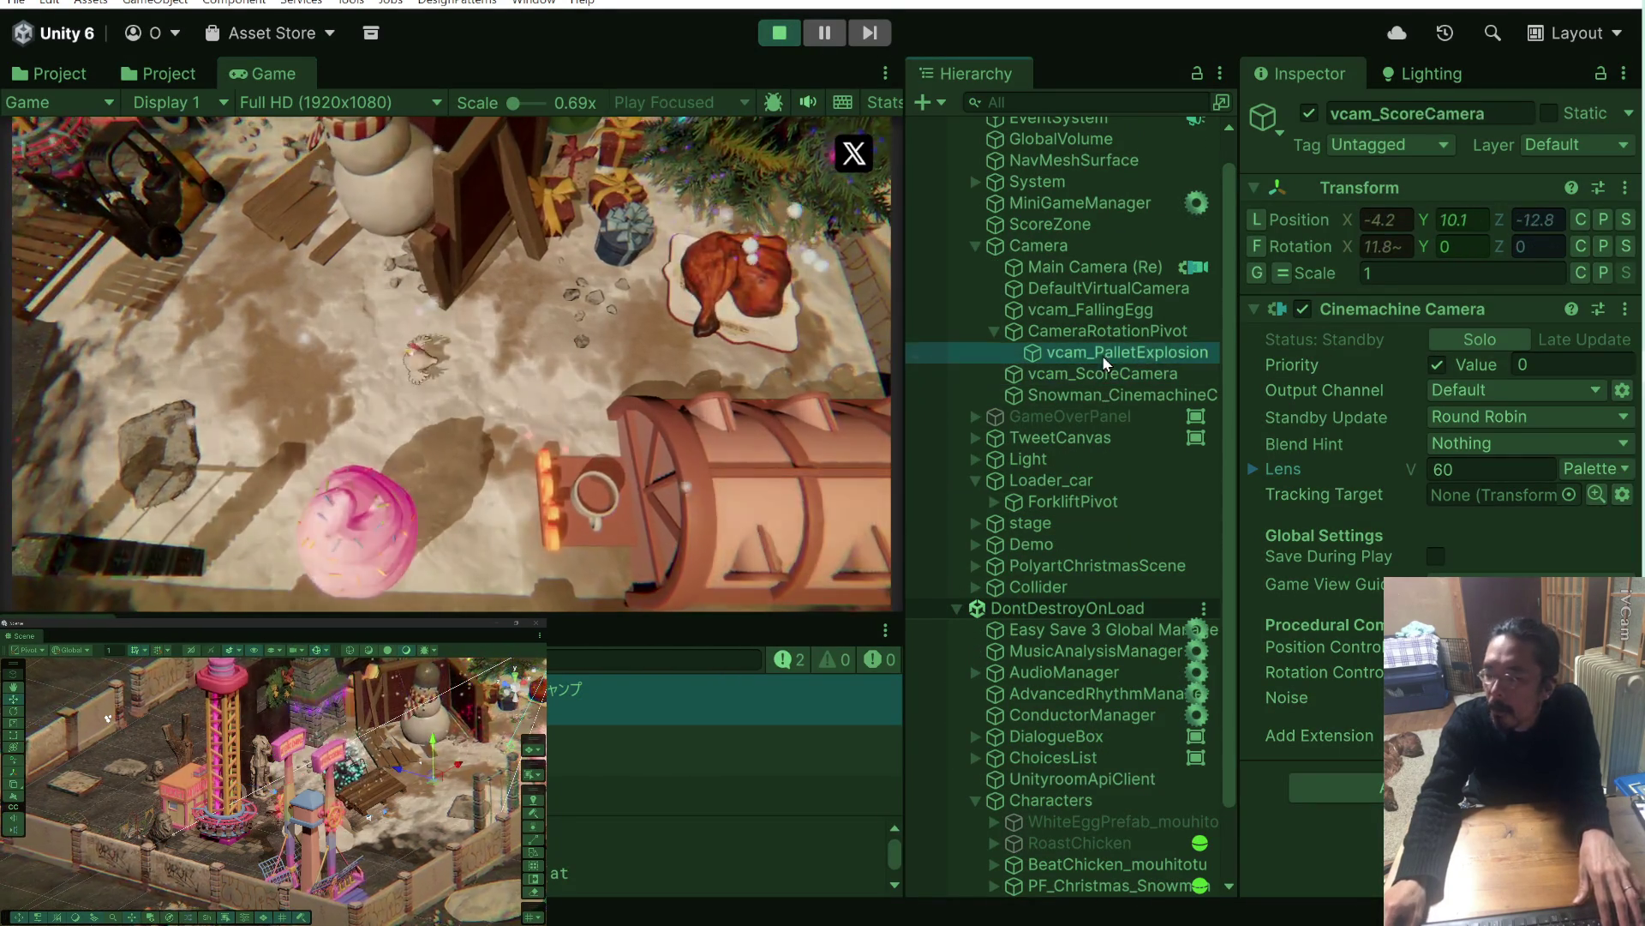
left_click(1101, 339)
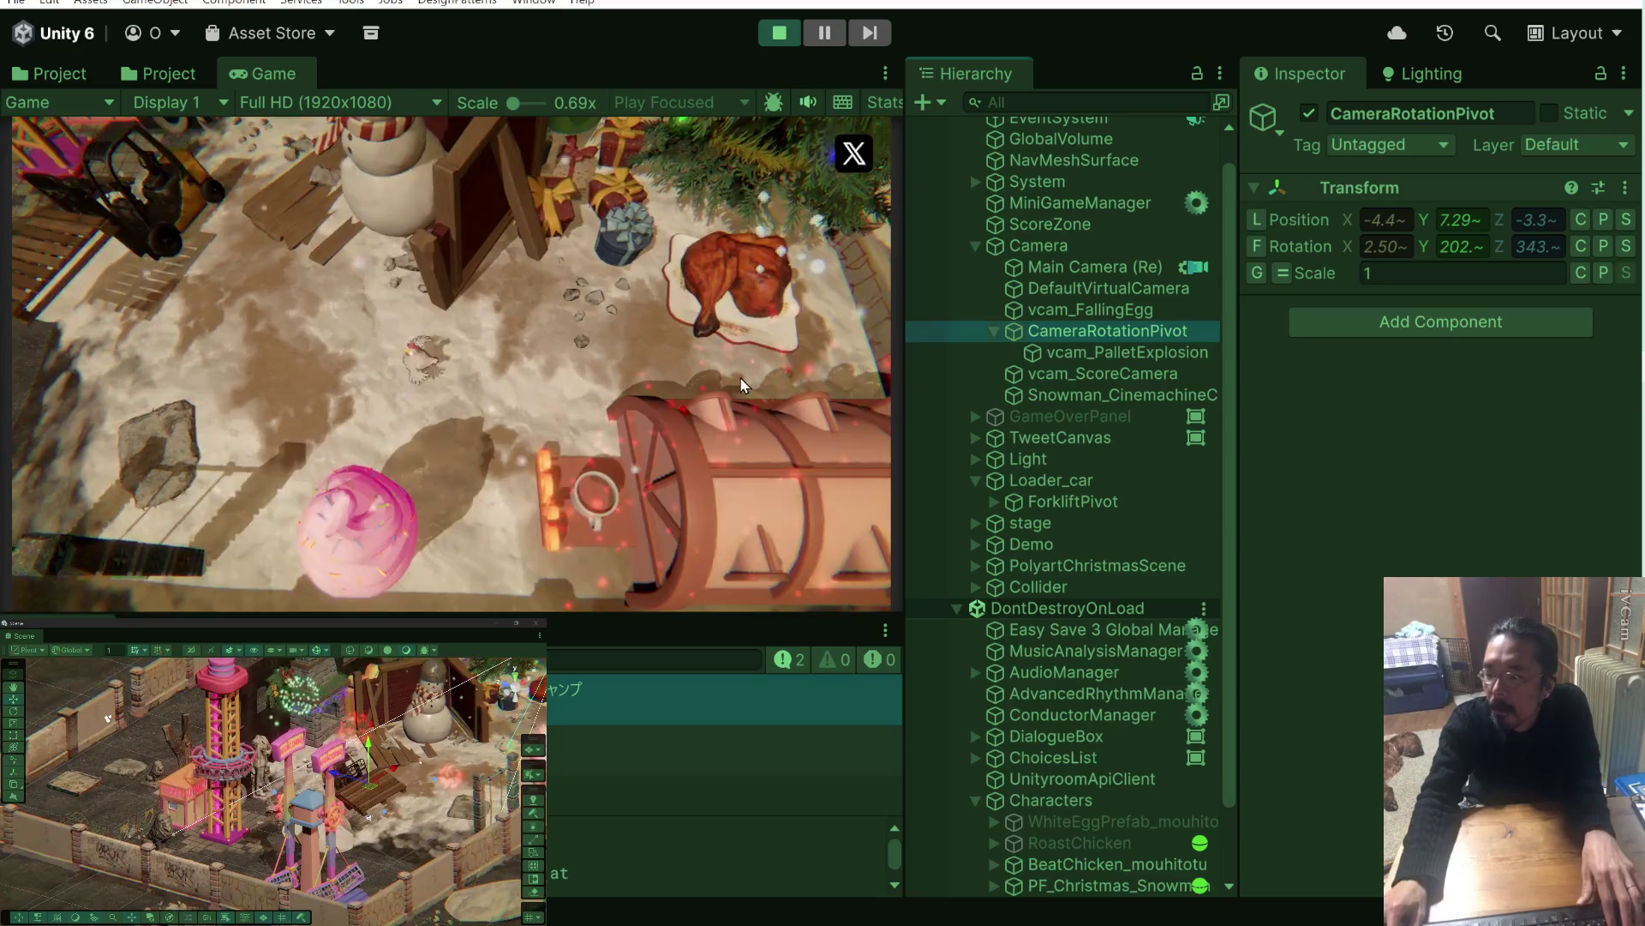
left_click(738, 375)
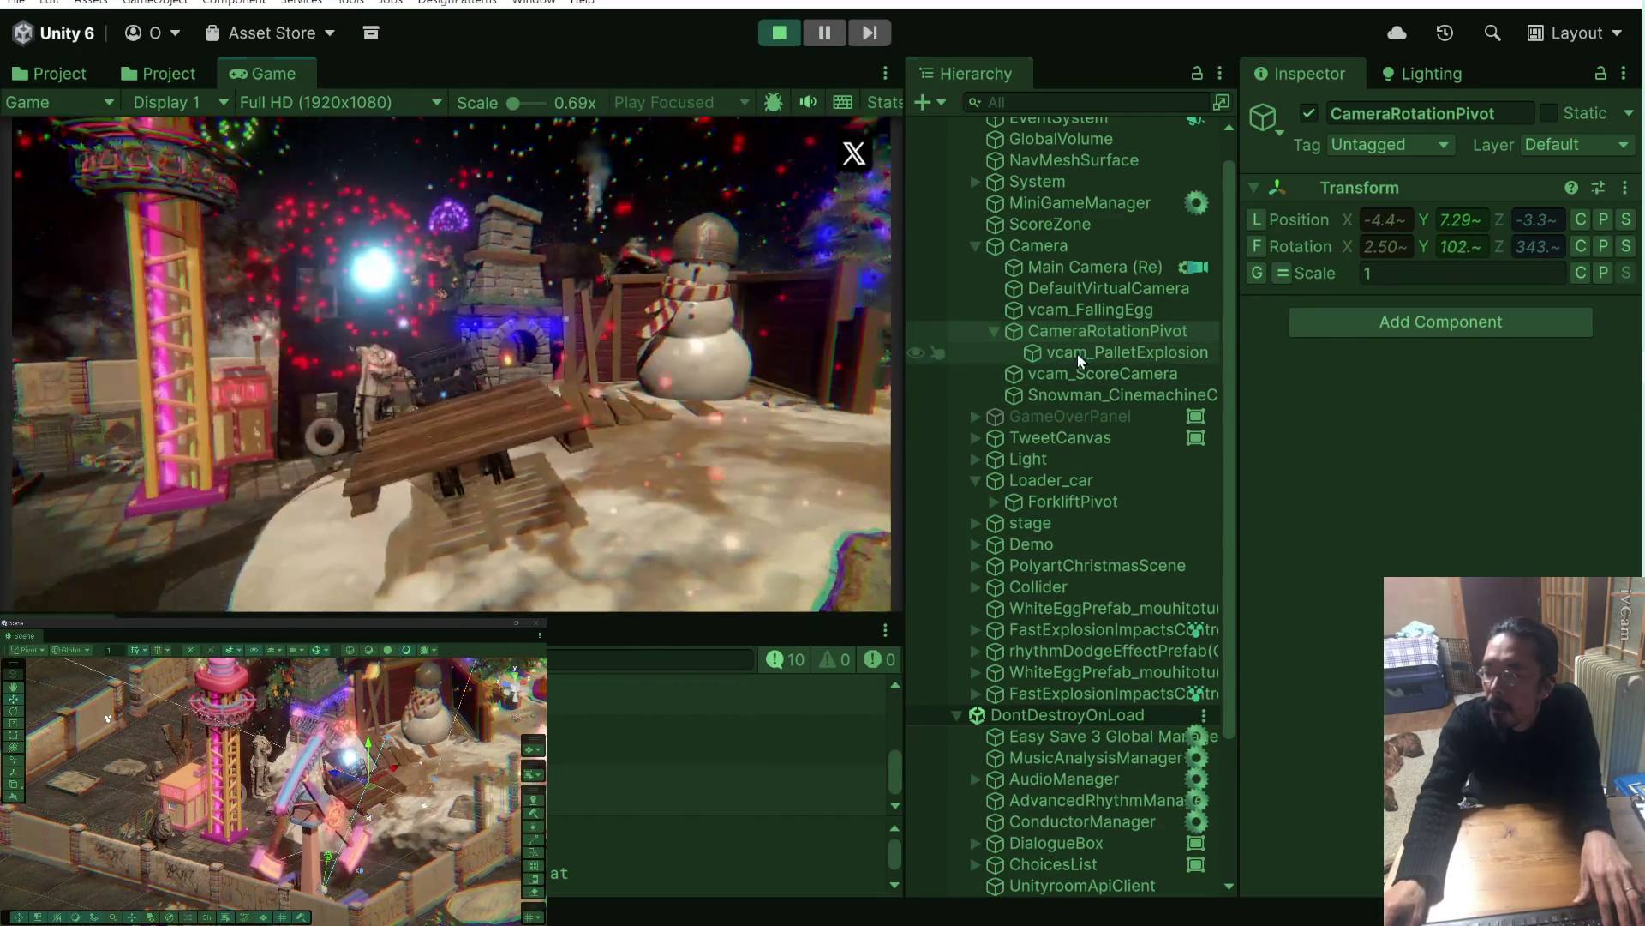
left_click(1078, 353)
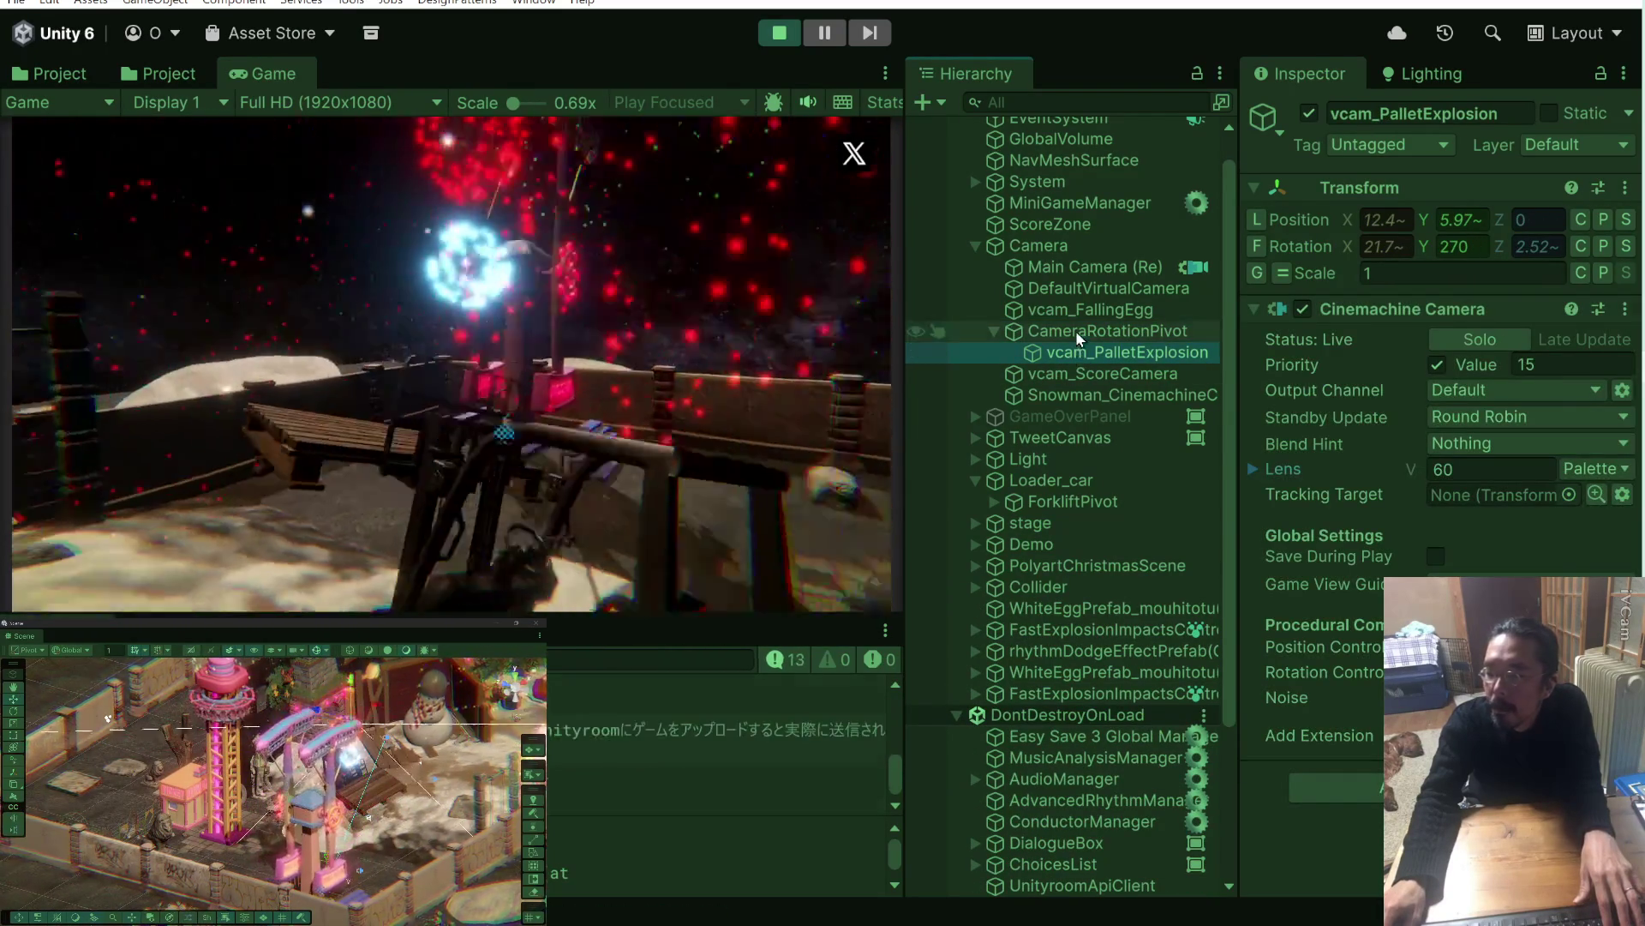
Compare CameraRotationPivot's rotation with the camera values mid-rotation, then stop play mode.
left_click(1076, 331)
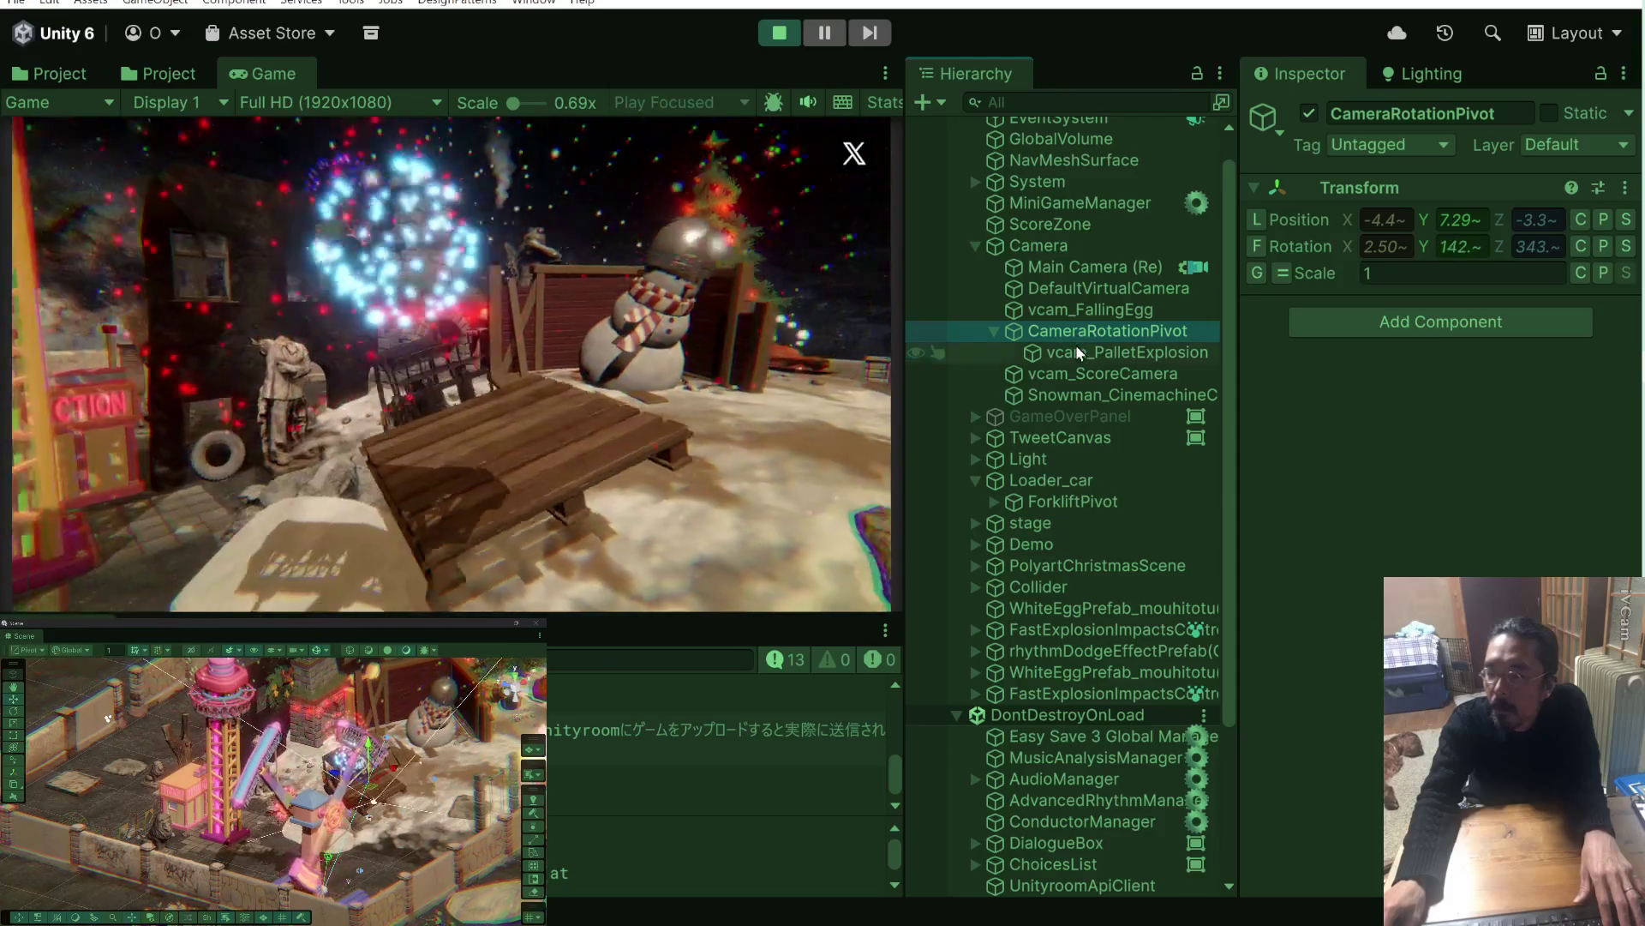
left_click(1076, 348)
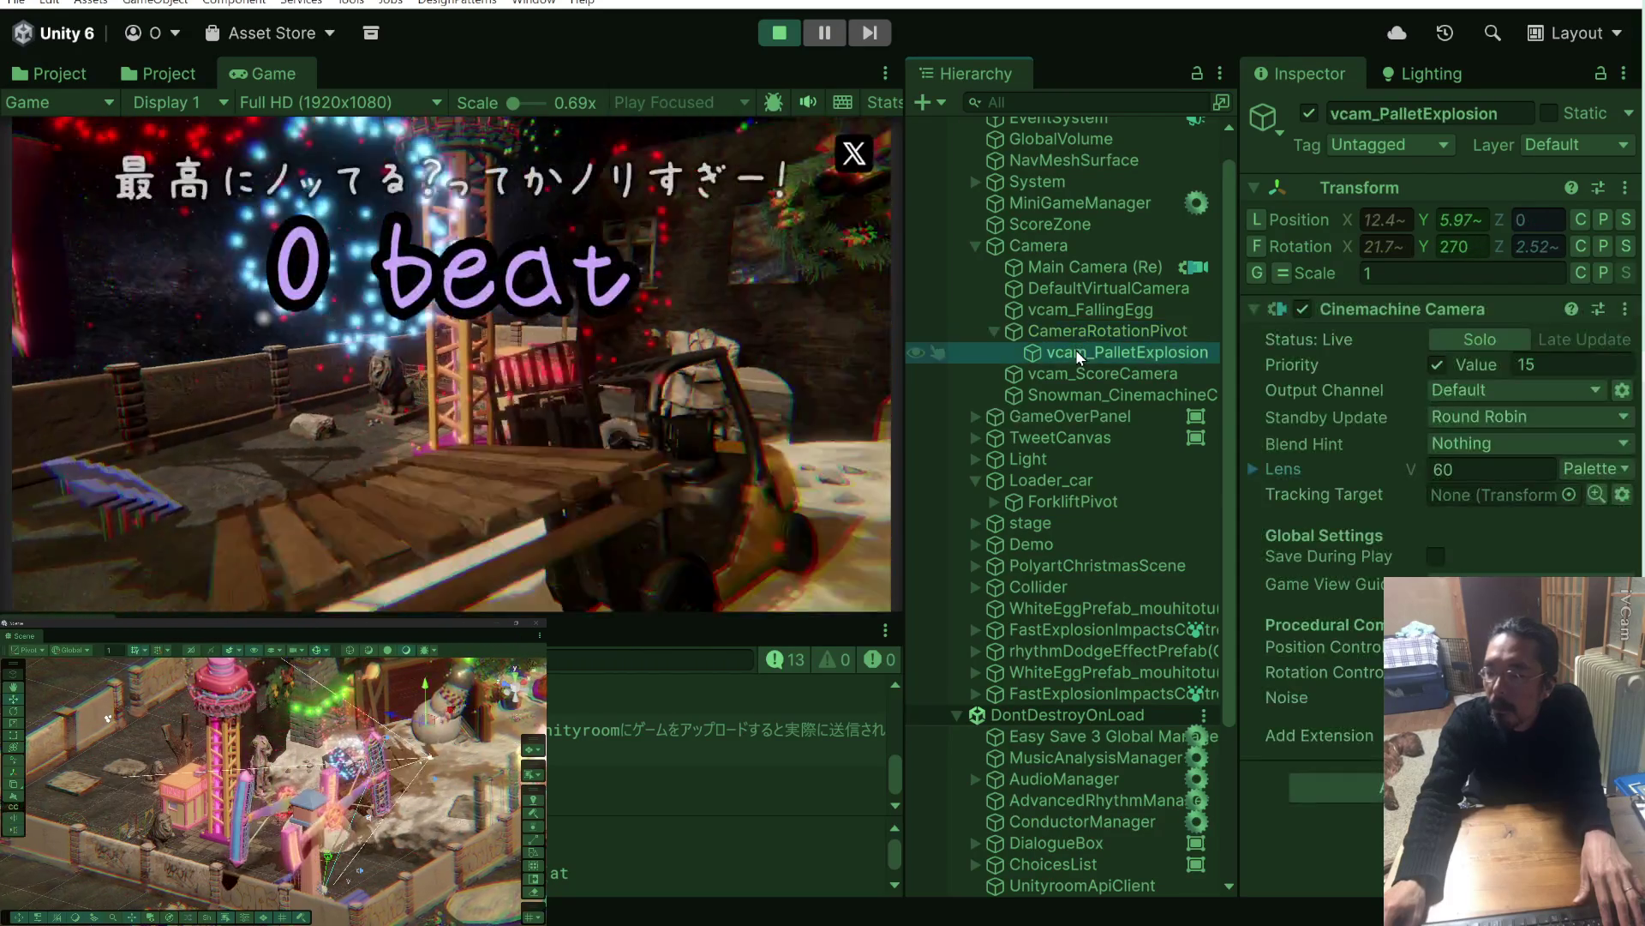
left_click(1078, 330)
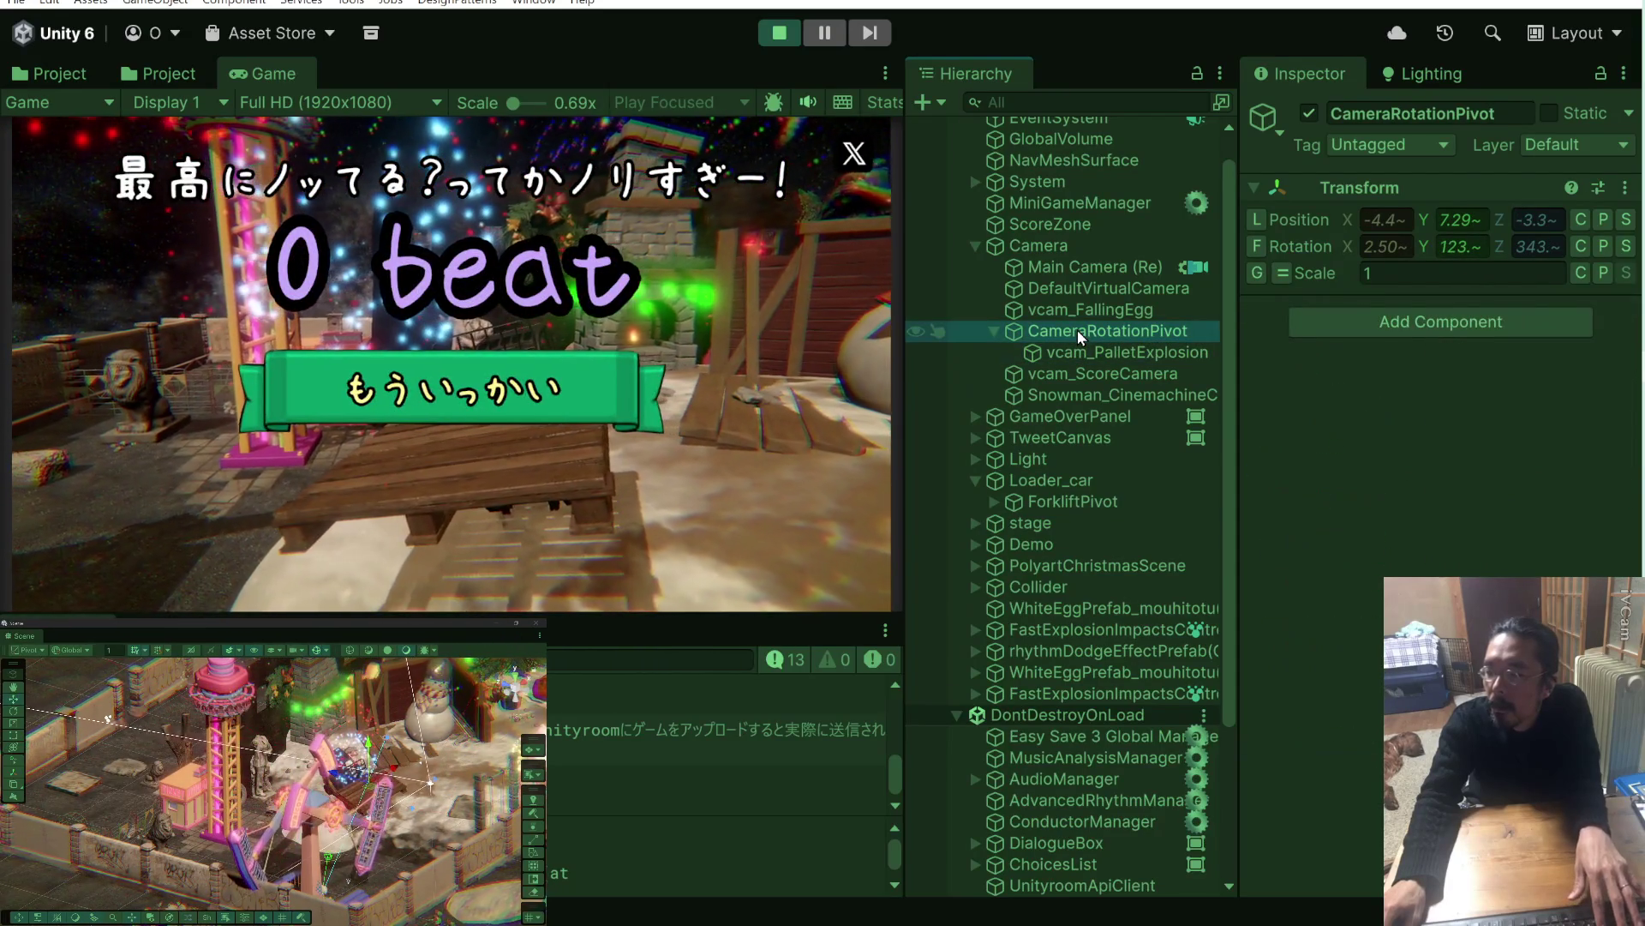
left_click(779, 33)
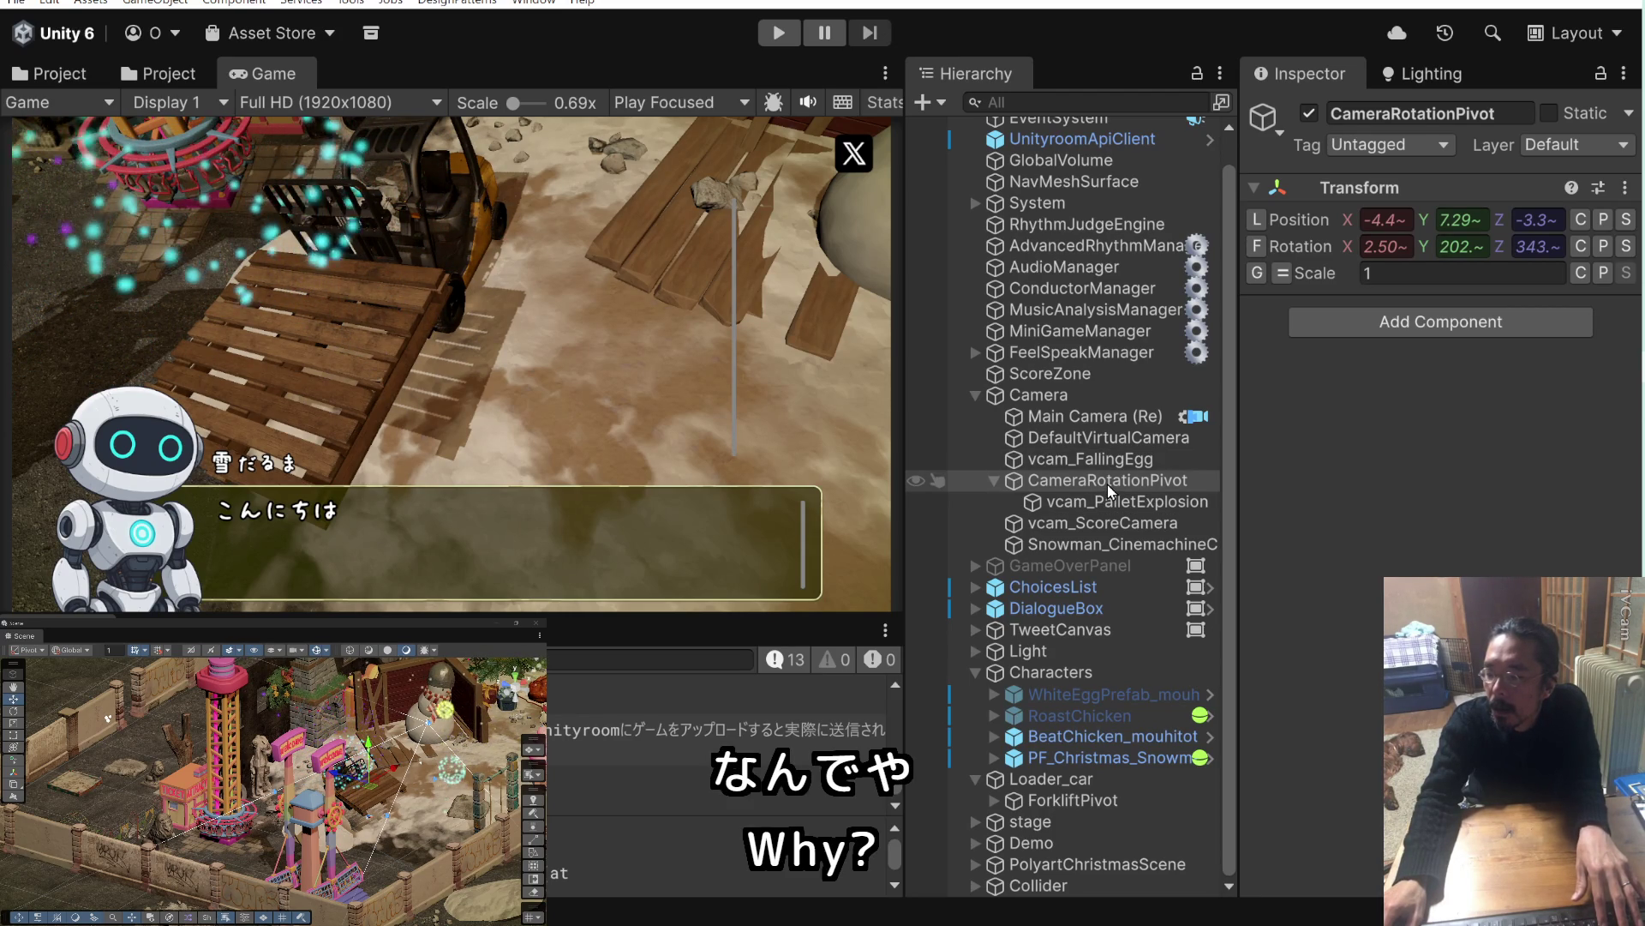
key("alt+Tab")
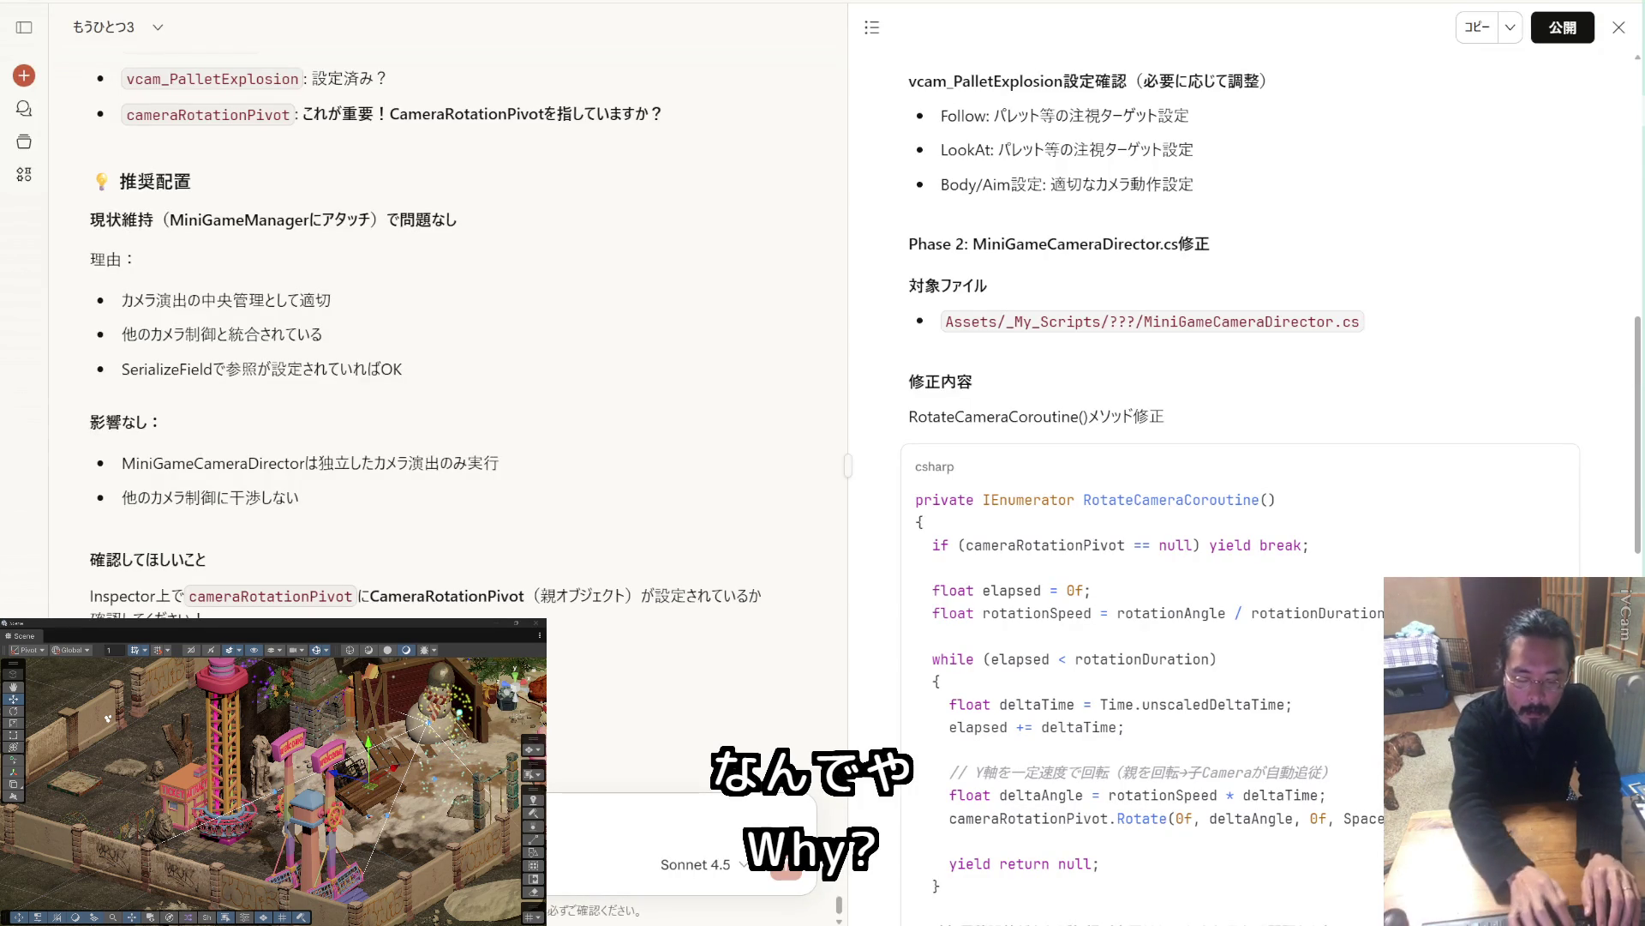
Preview the attached MiniGameCameraDirector.cs in Claude, paste into the chat, then bring up Claude Code.
scroll(378, 615, "up", 10)
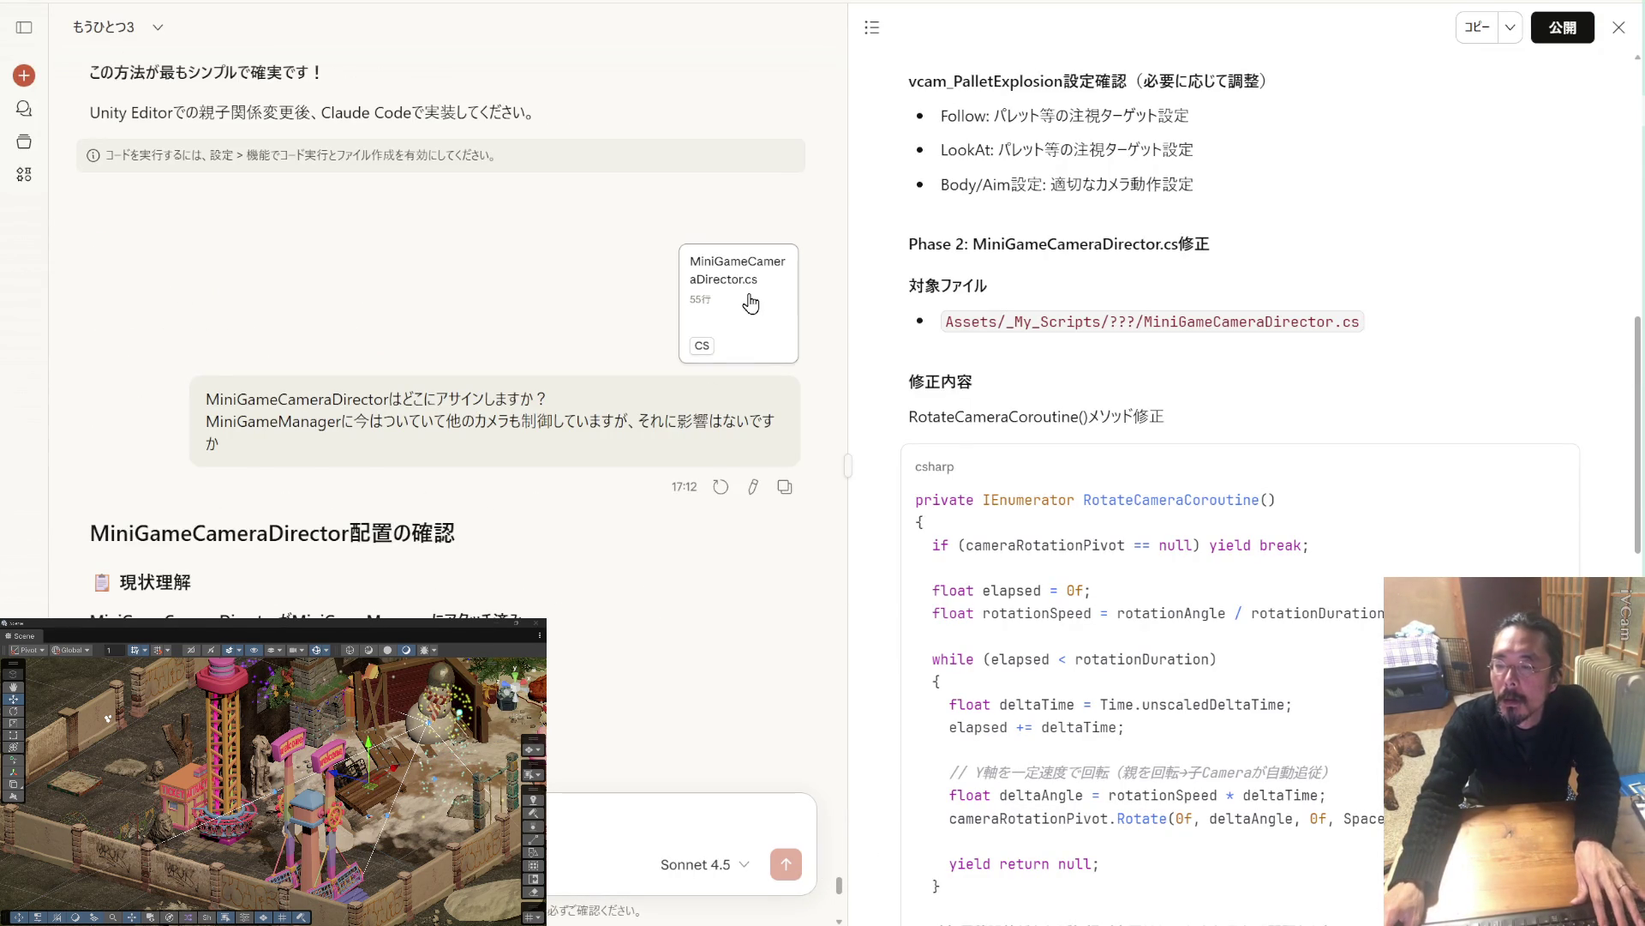
left_click(751, 304)
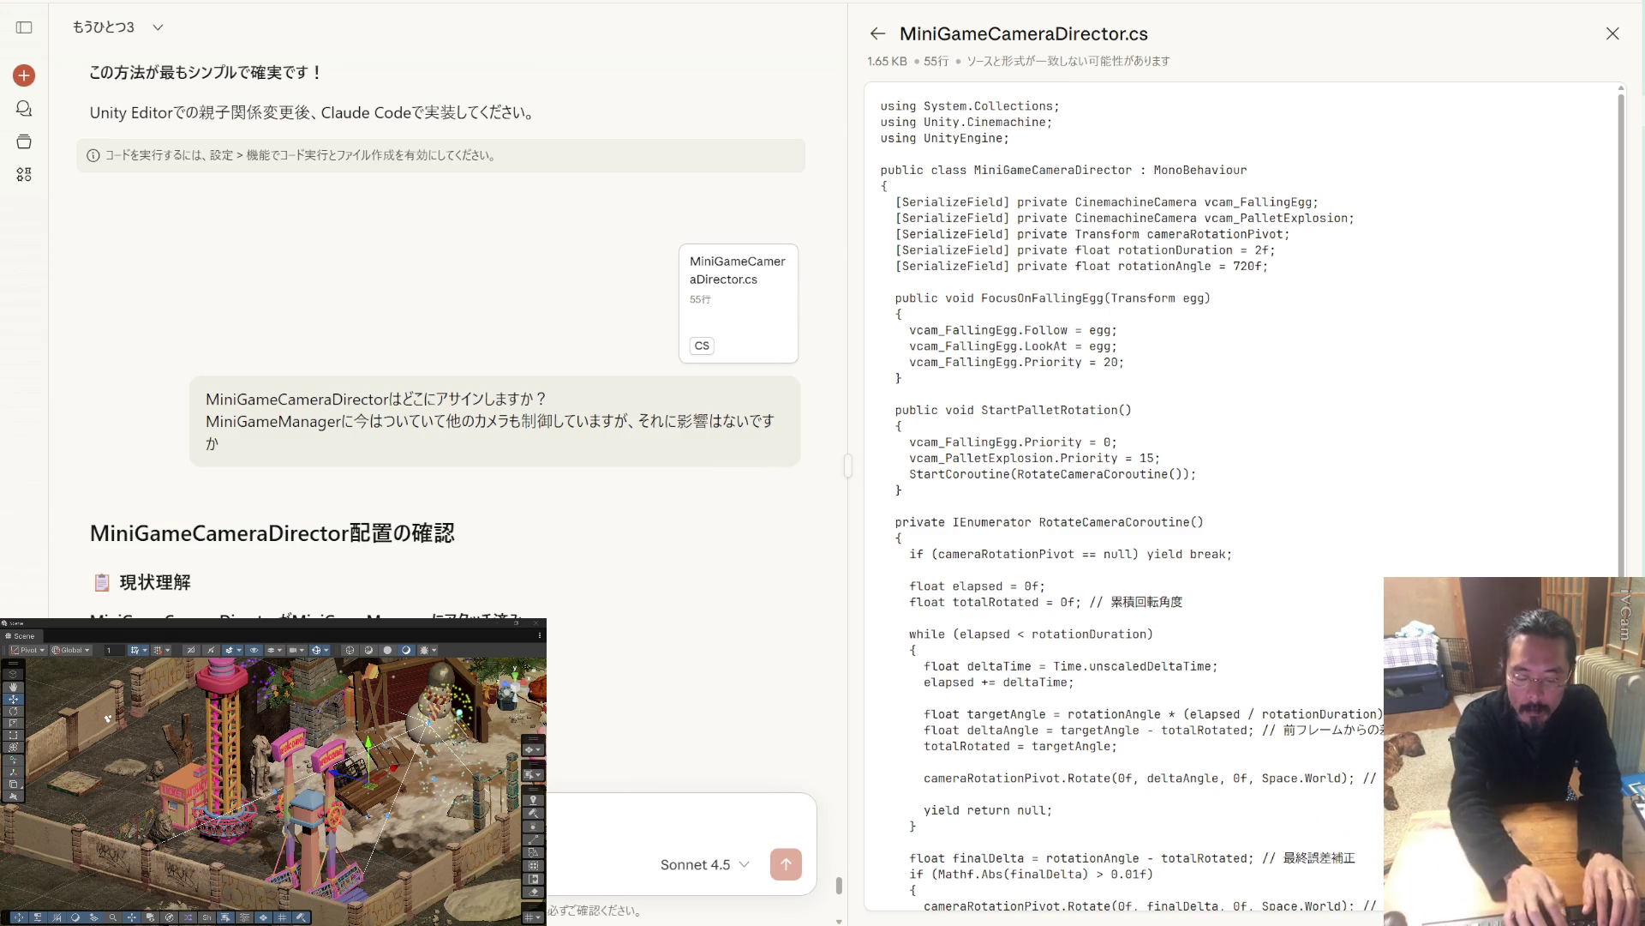
key("ctrl+v")
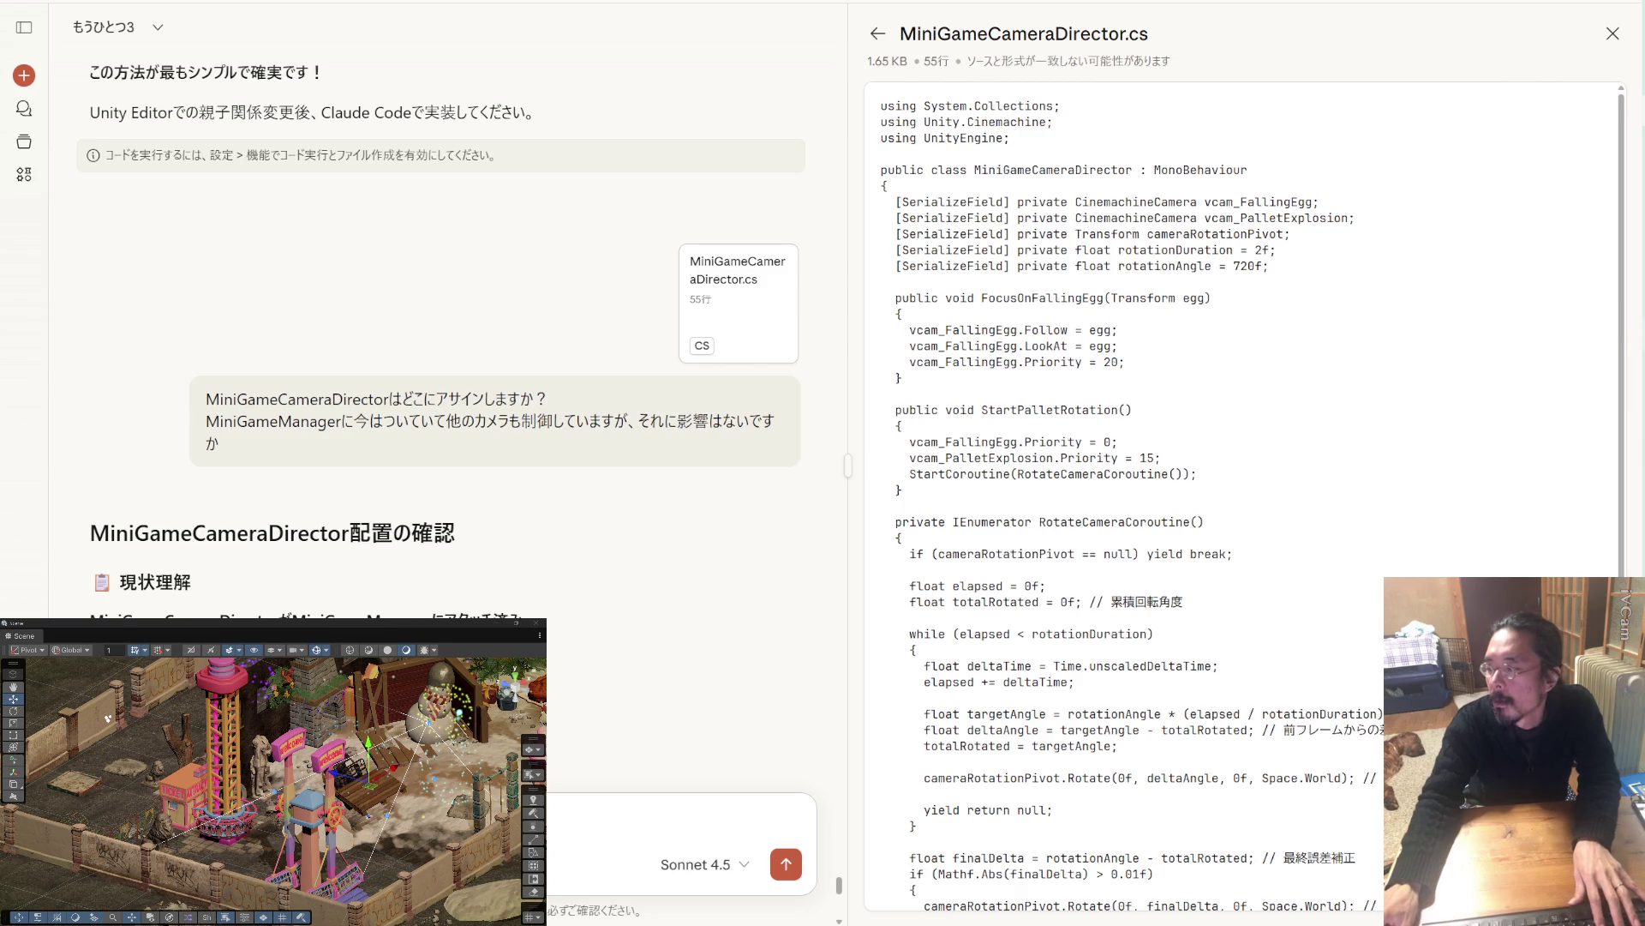
key("alt+Tab")
scroll(828, 454, "up", 2)
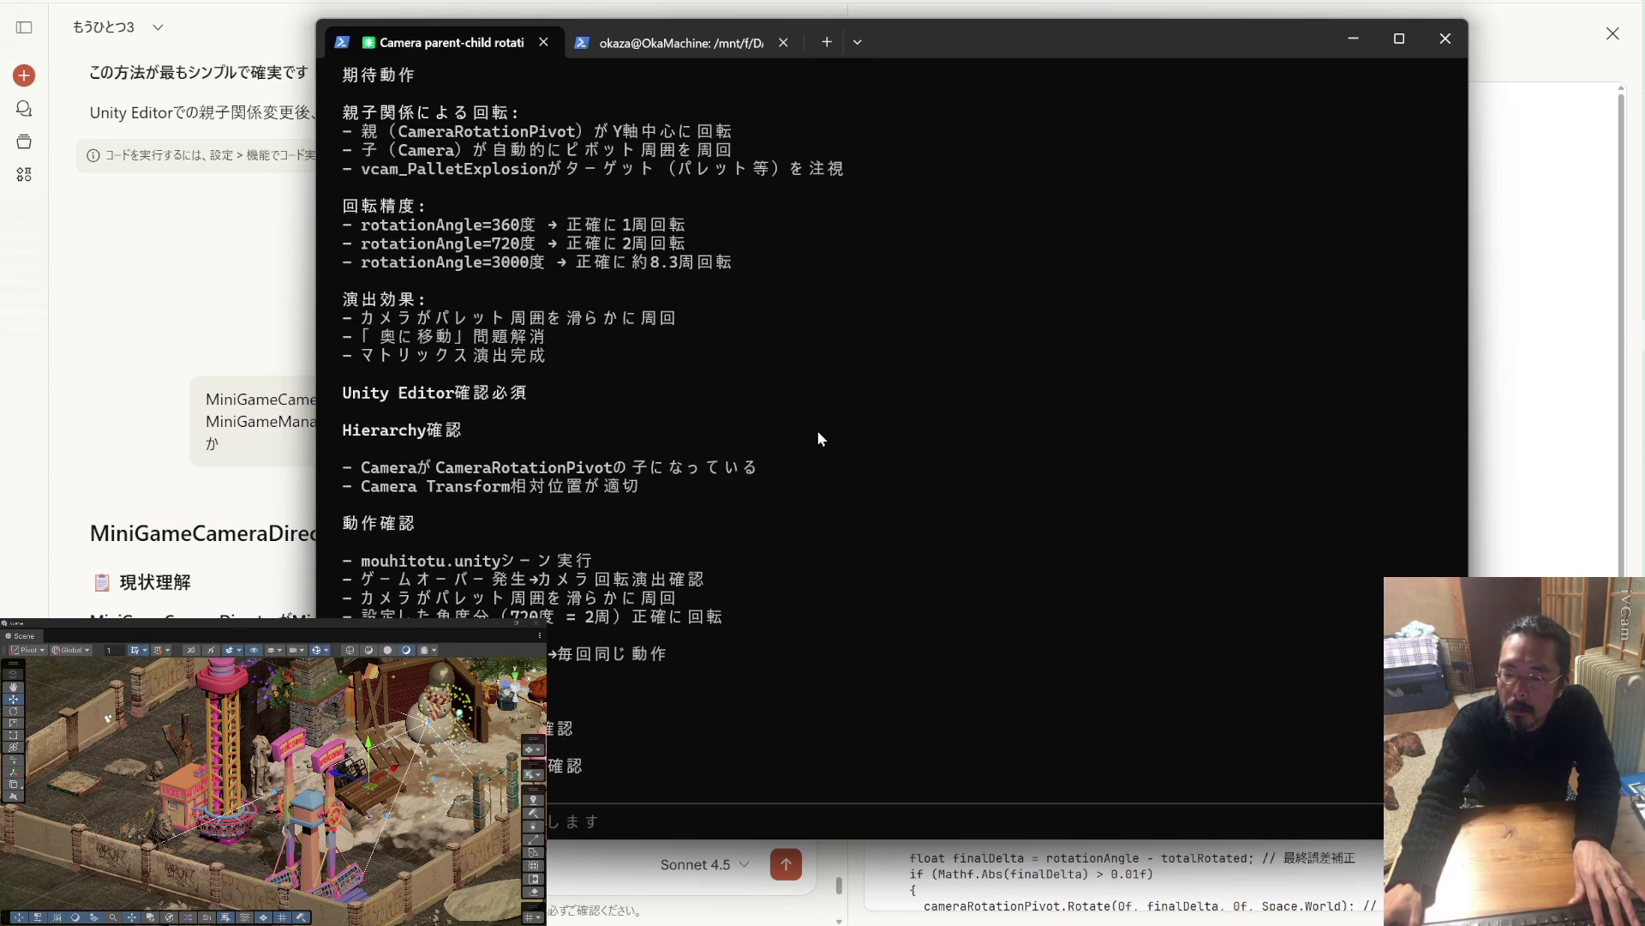
Read back through Claude Code's Phase 2 RotateCameraCoroutine rewrite and its Unity instructions.
scroll(767, 438, "up", 2)
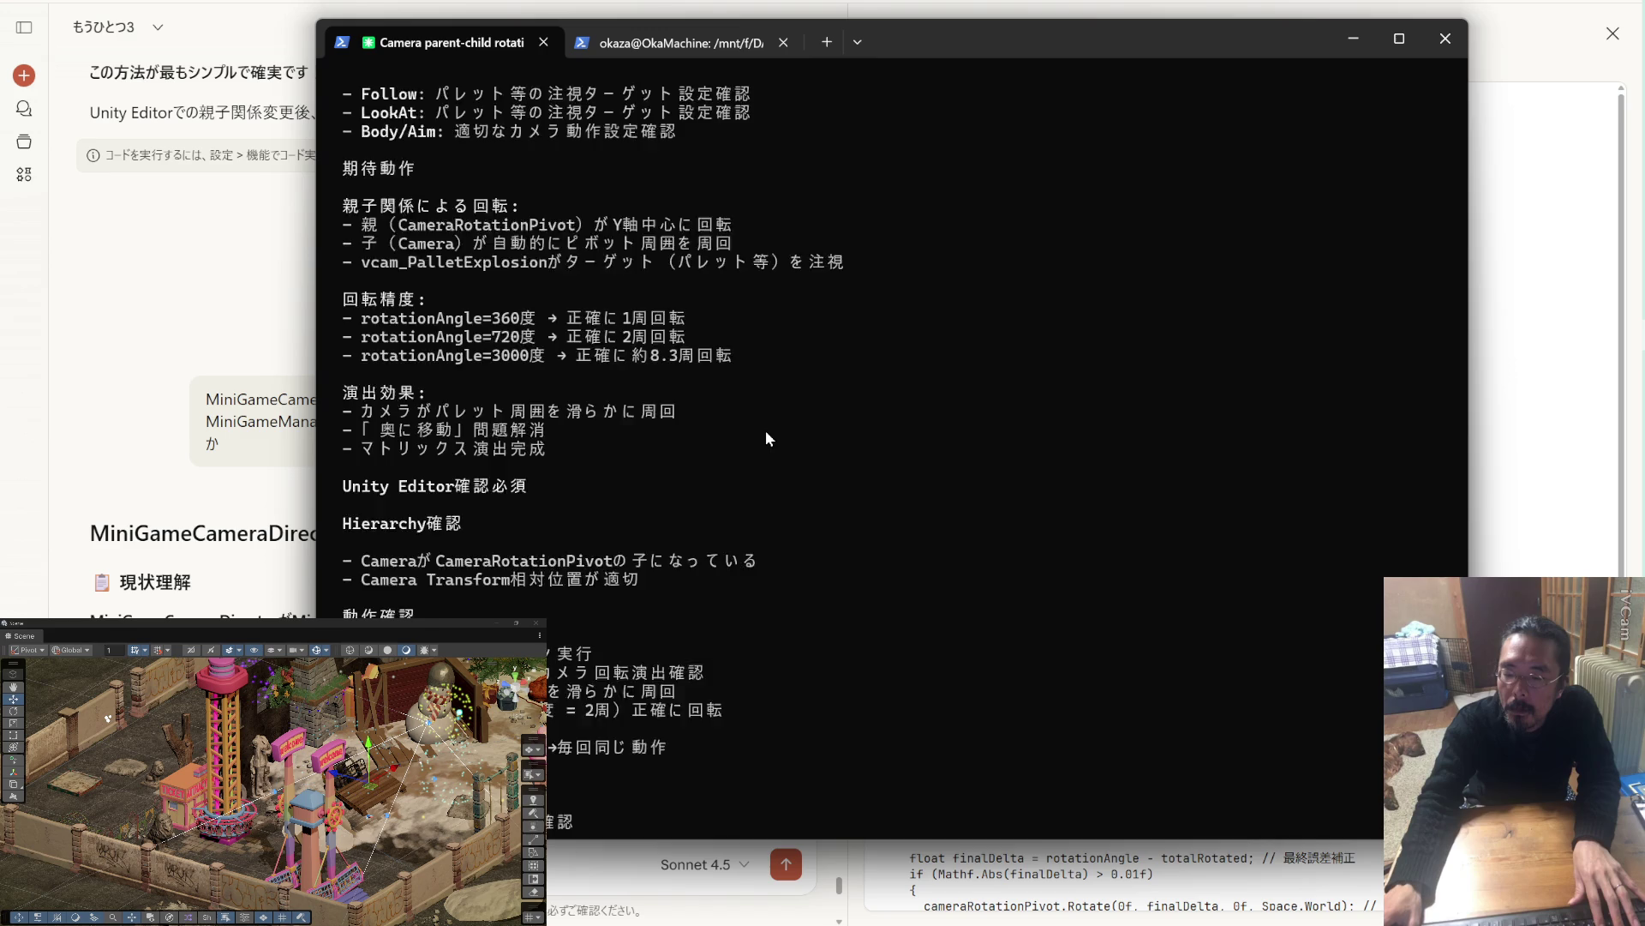
scroll(766, 437, "up", 2)
scroll(766, 438, "up", 7)
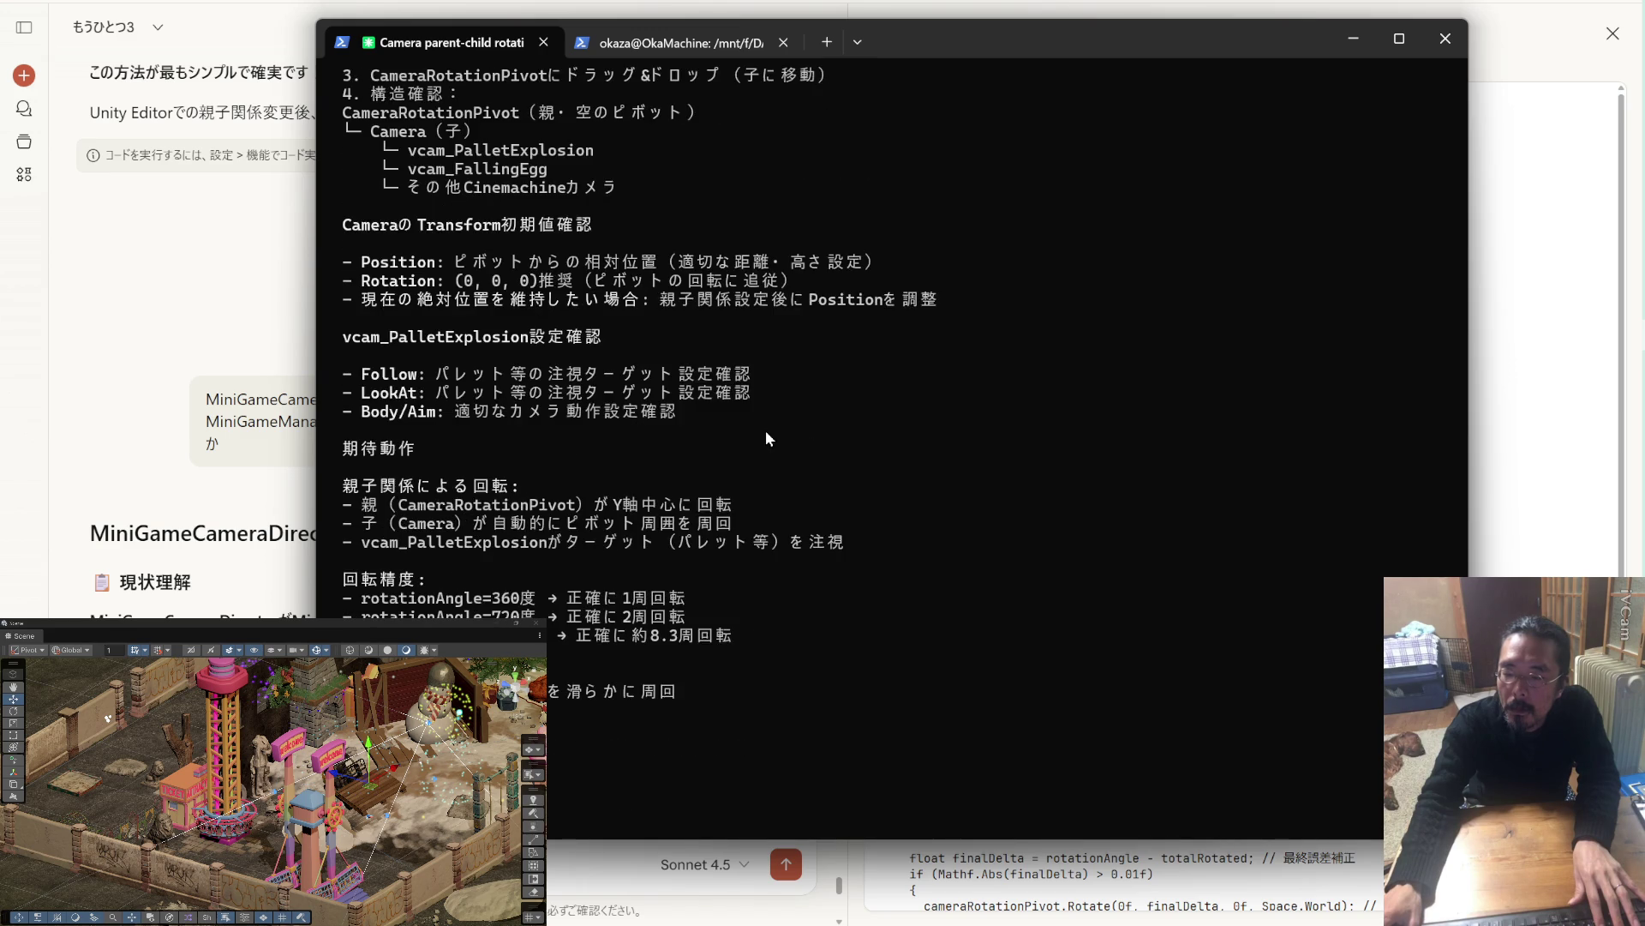
scroll(767, 438, "up", 3)
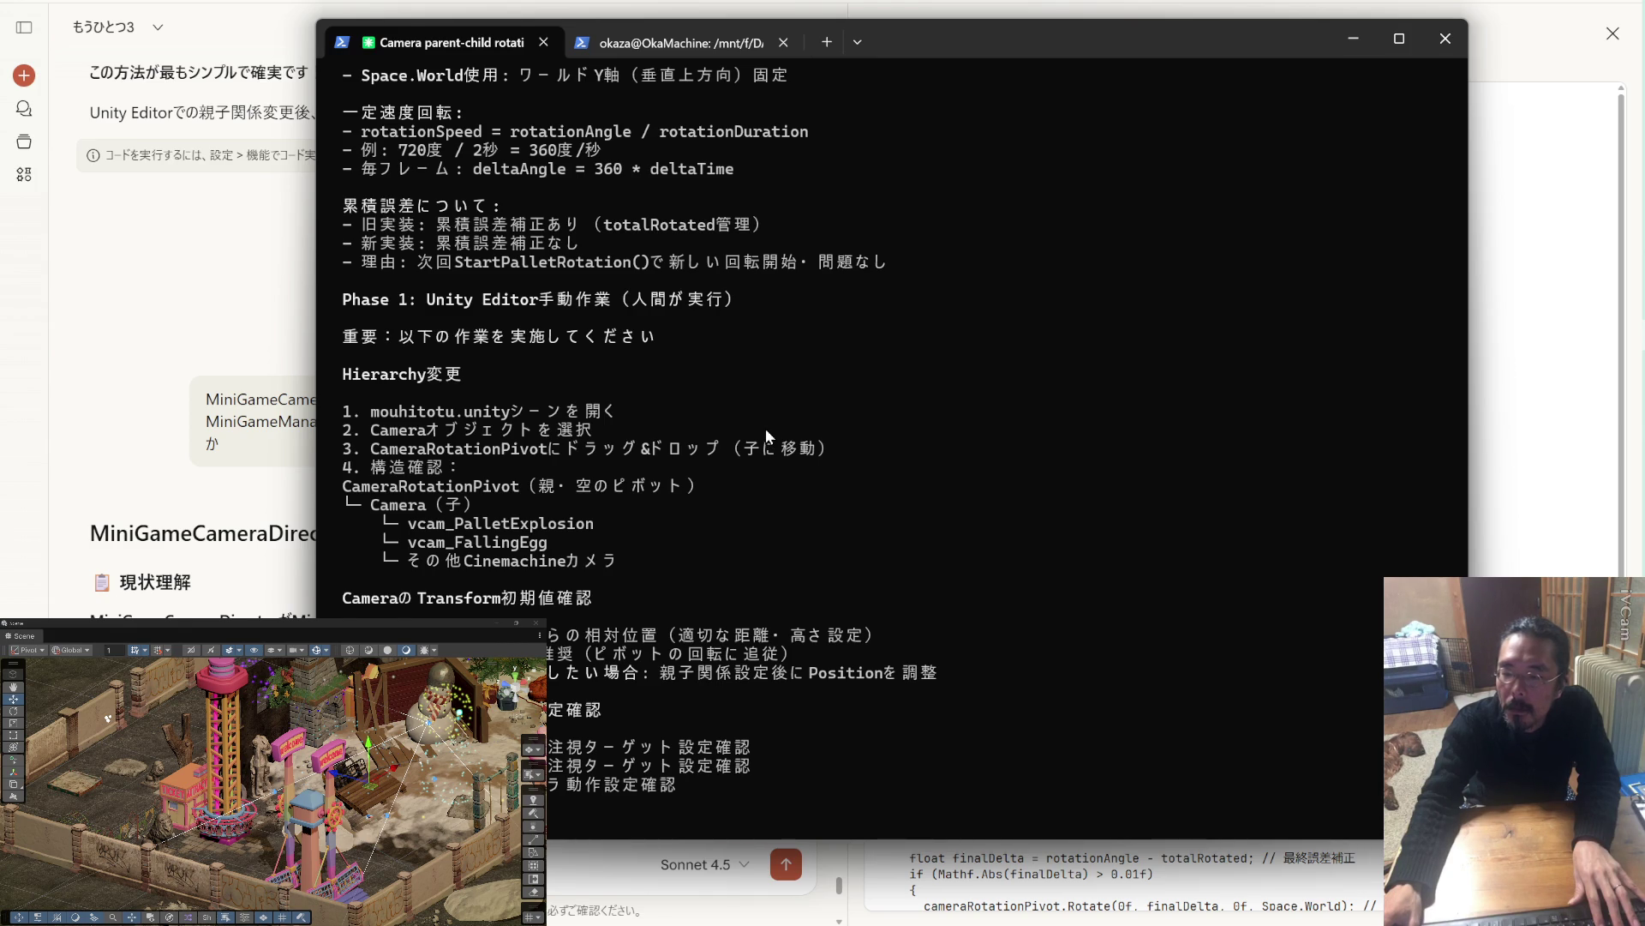
scroll(767, 437, "up", 3)
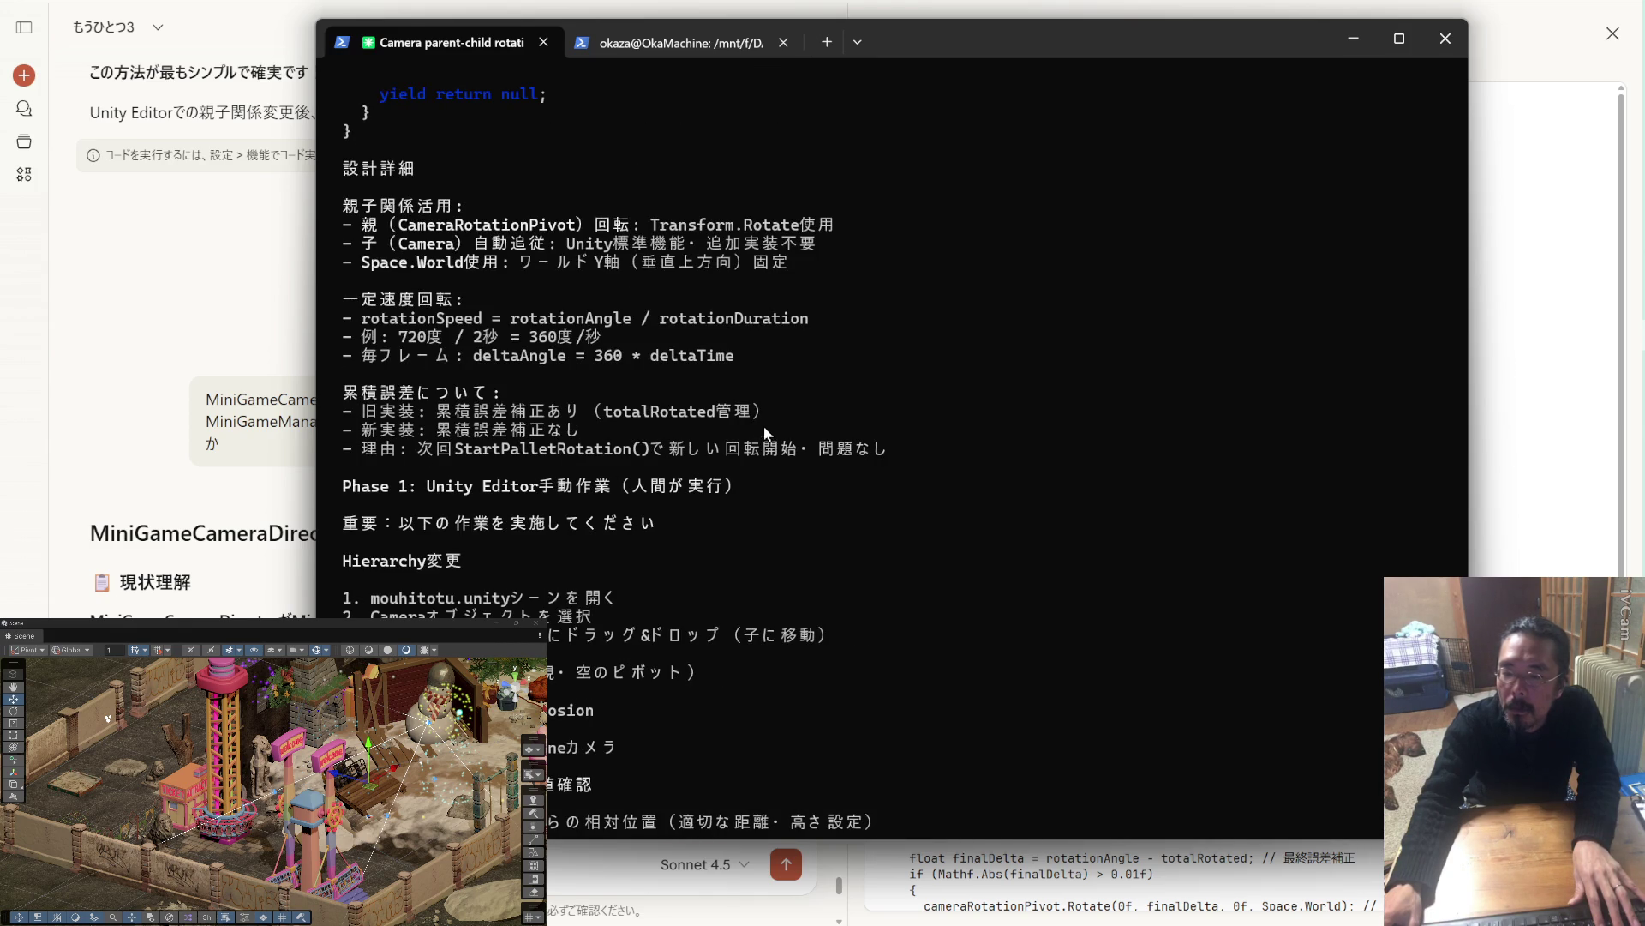
scroll(852, 506, "up", 7)
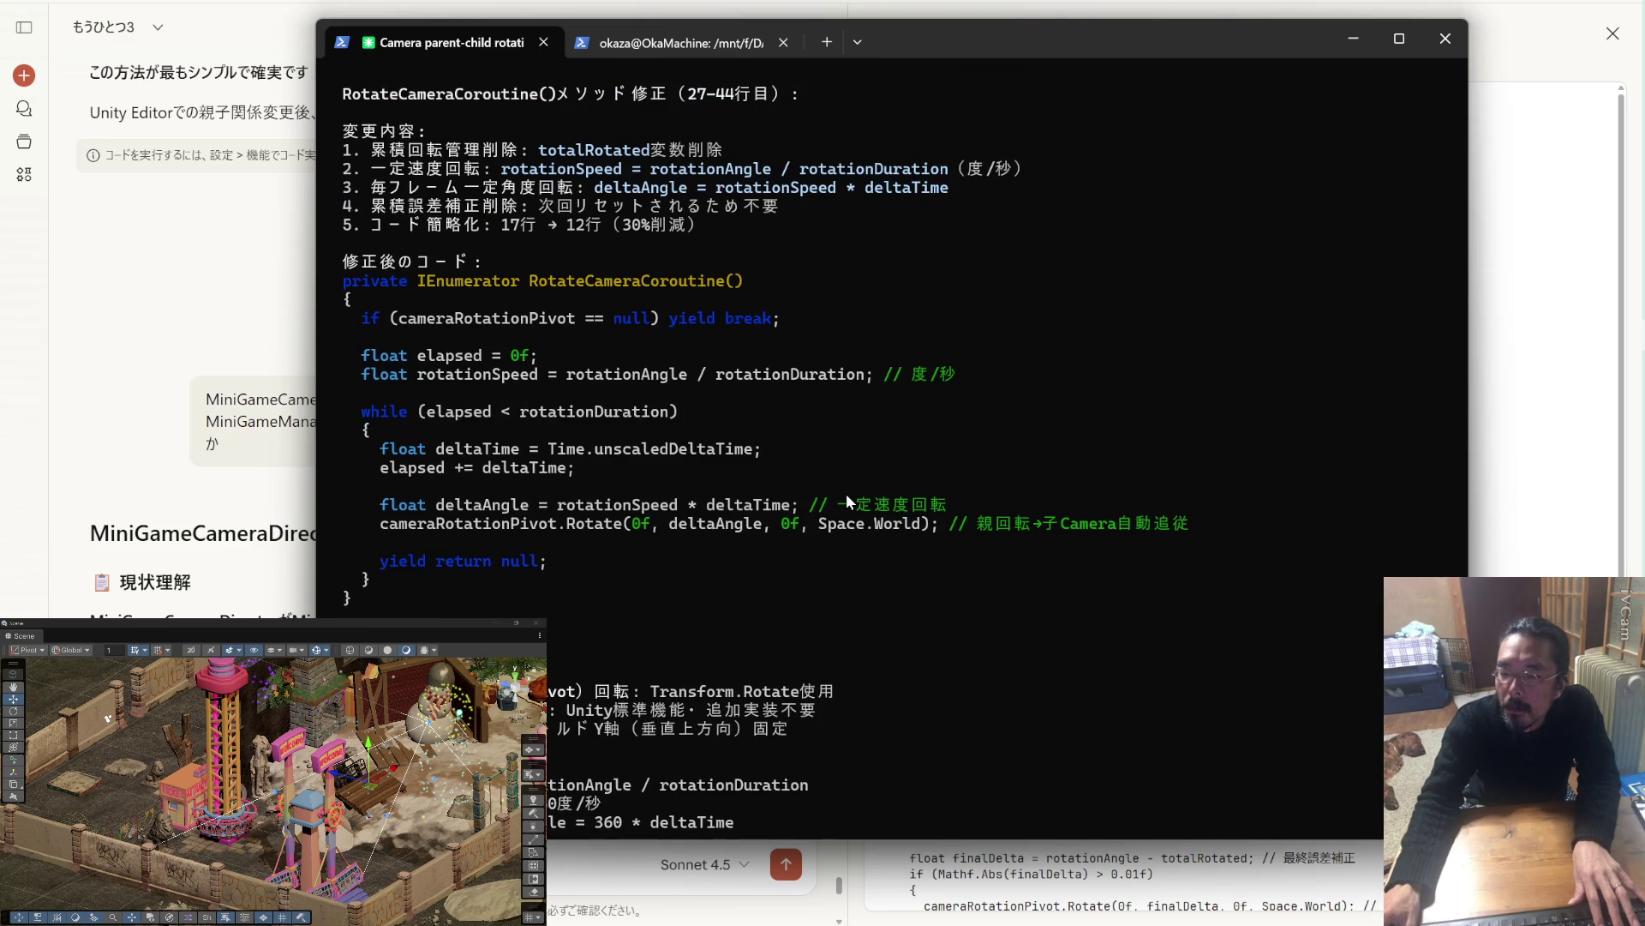
scroll(847, 500, "up", 3)
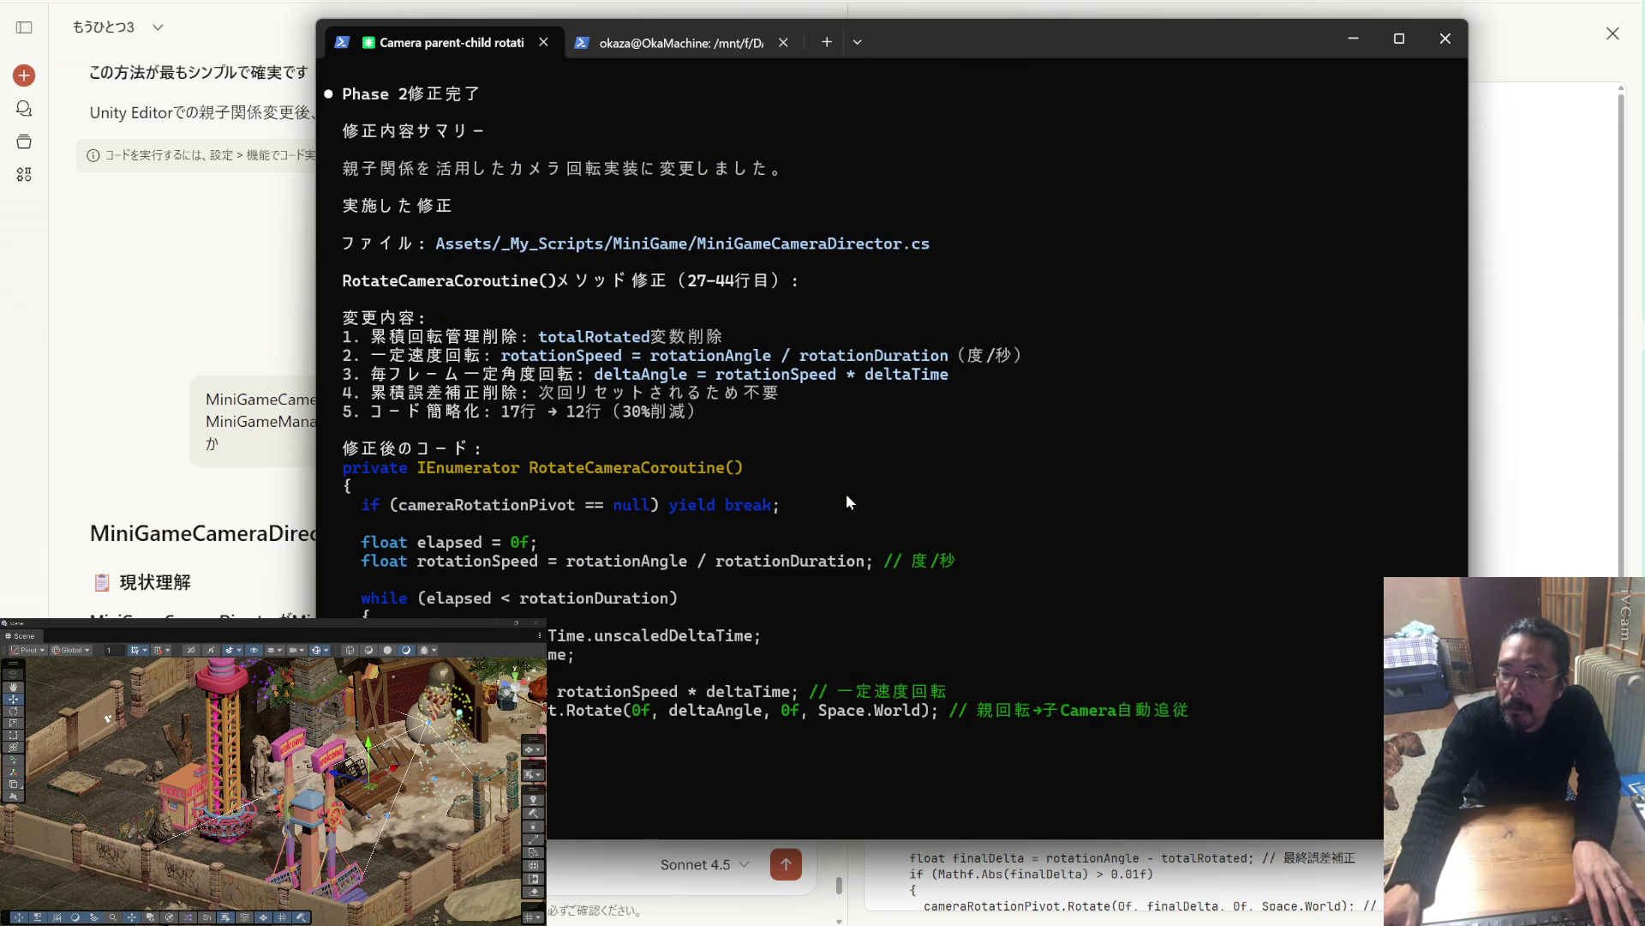
key("alt+Tab")
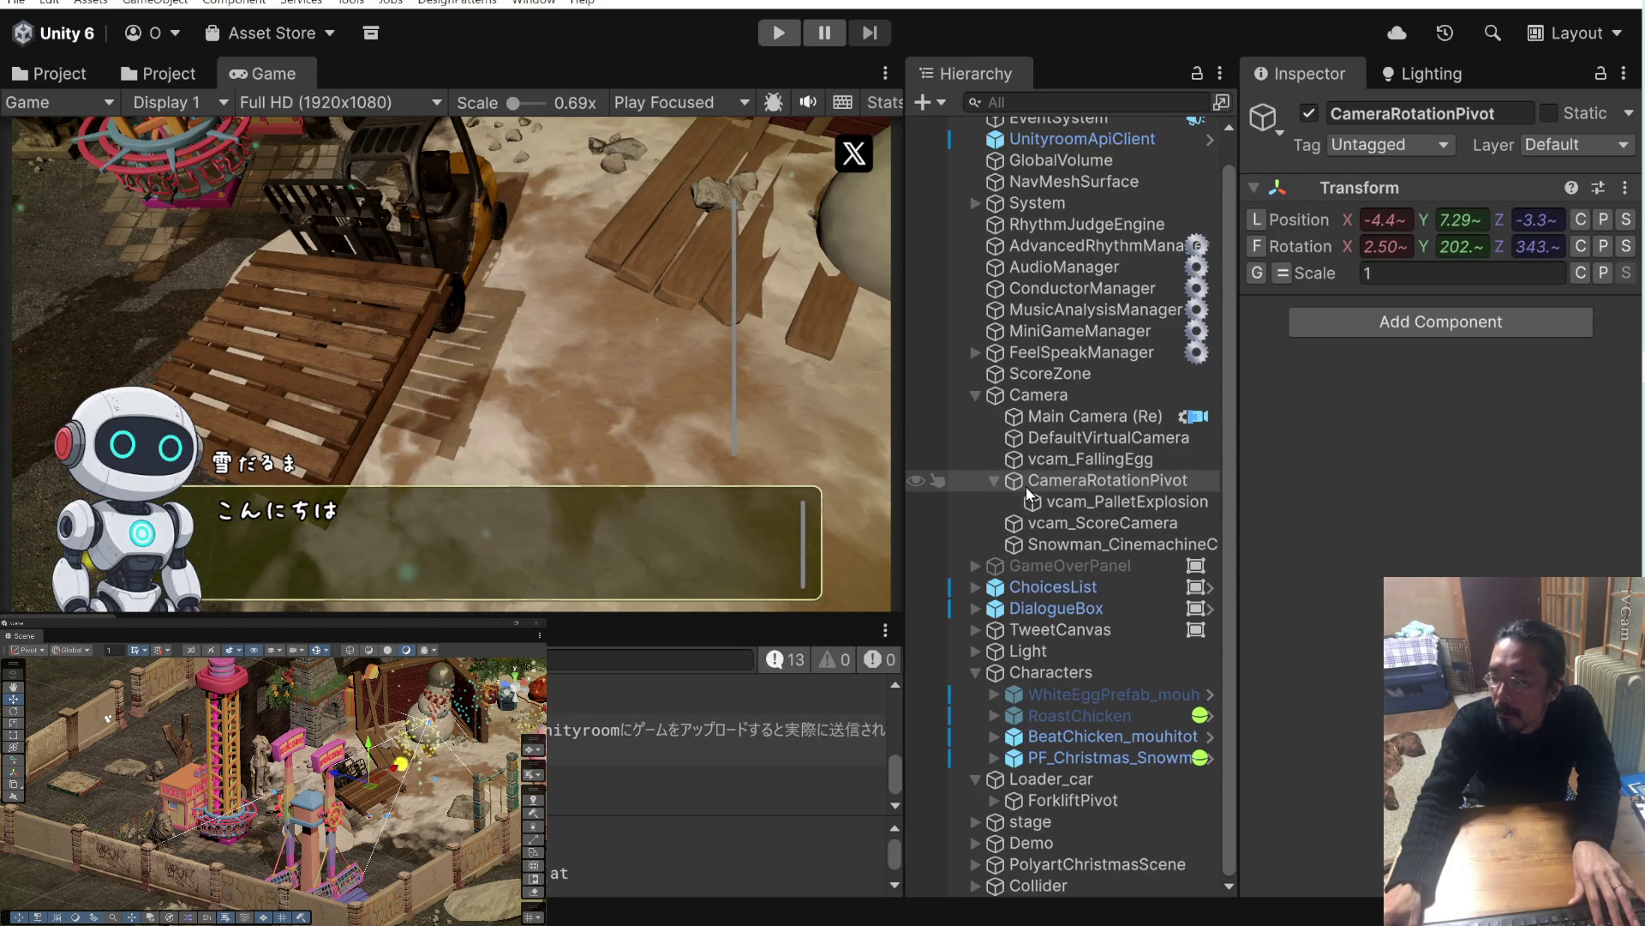
Move CameraRotationPivot to the scene root, nest the Camera group under it, and play-test.
mouse_move(1020, 487)
left_mouse_down()
mouse_move(1018, 386)
mouse_move(1040, 540)
left_mouse_up()
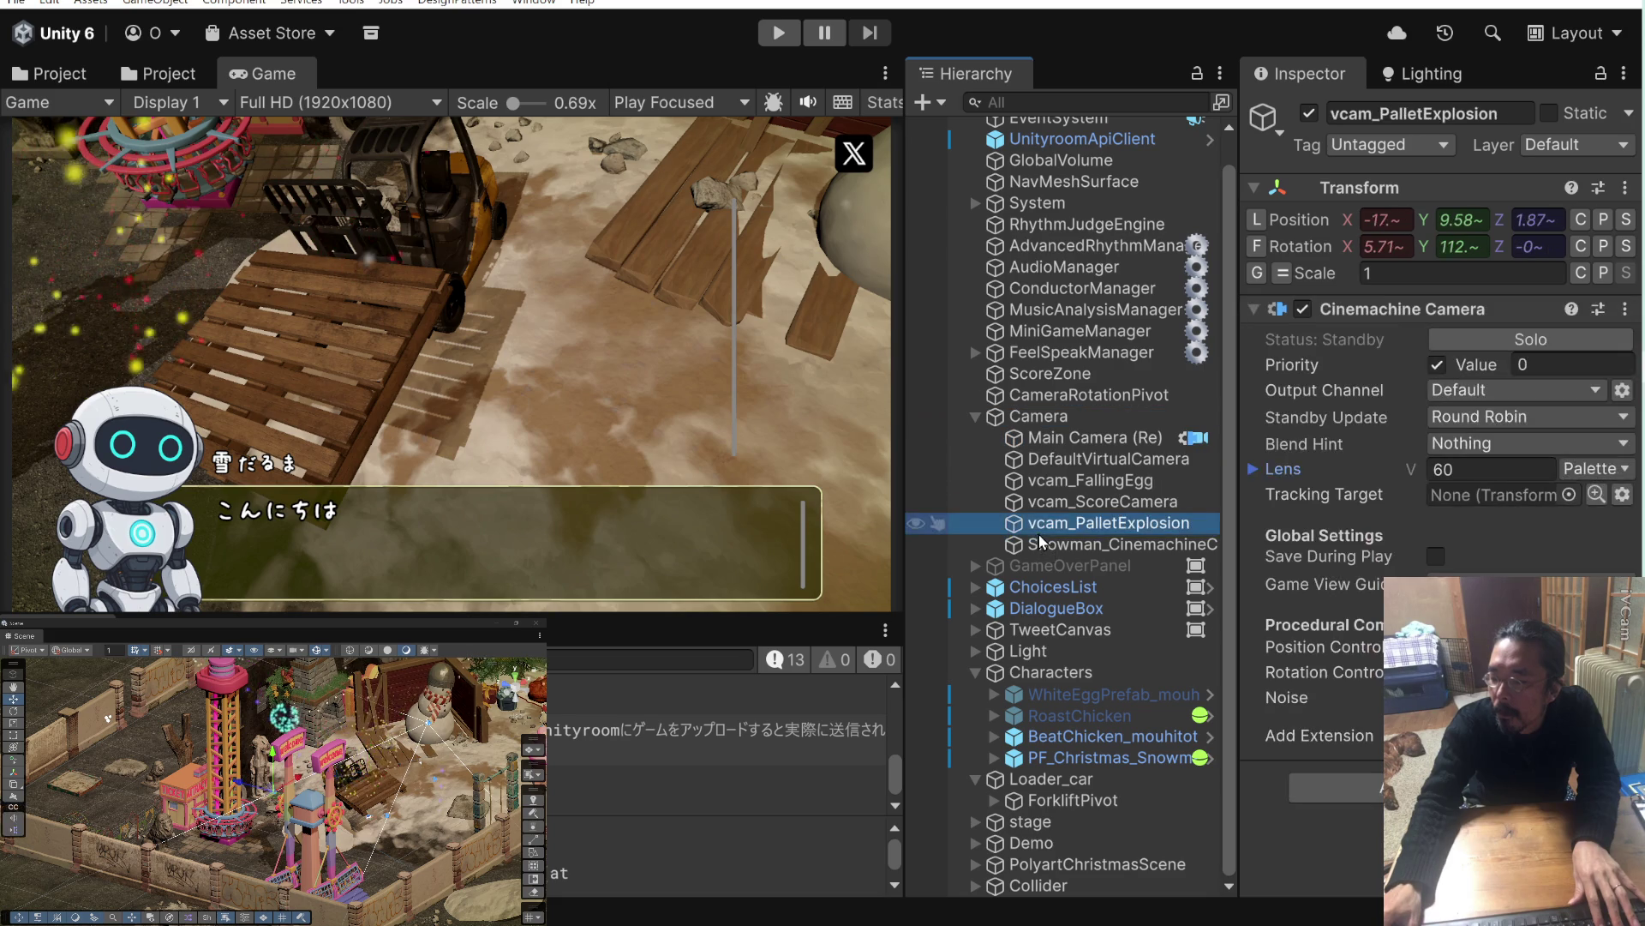
left_click(1000, 418)
left_click_drag(1000, 403, 1003, 395)
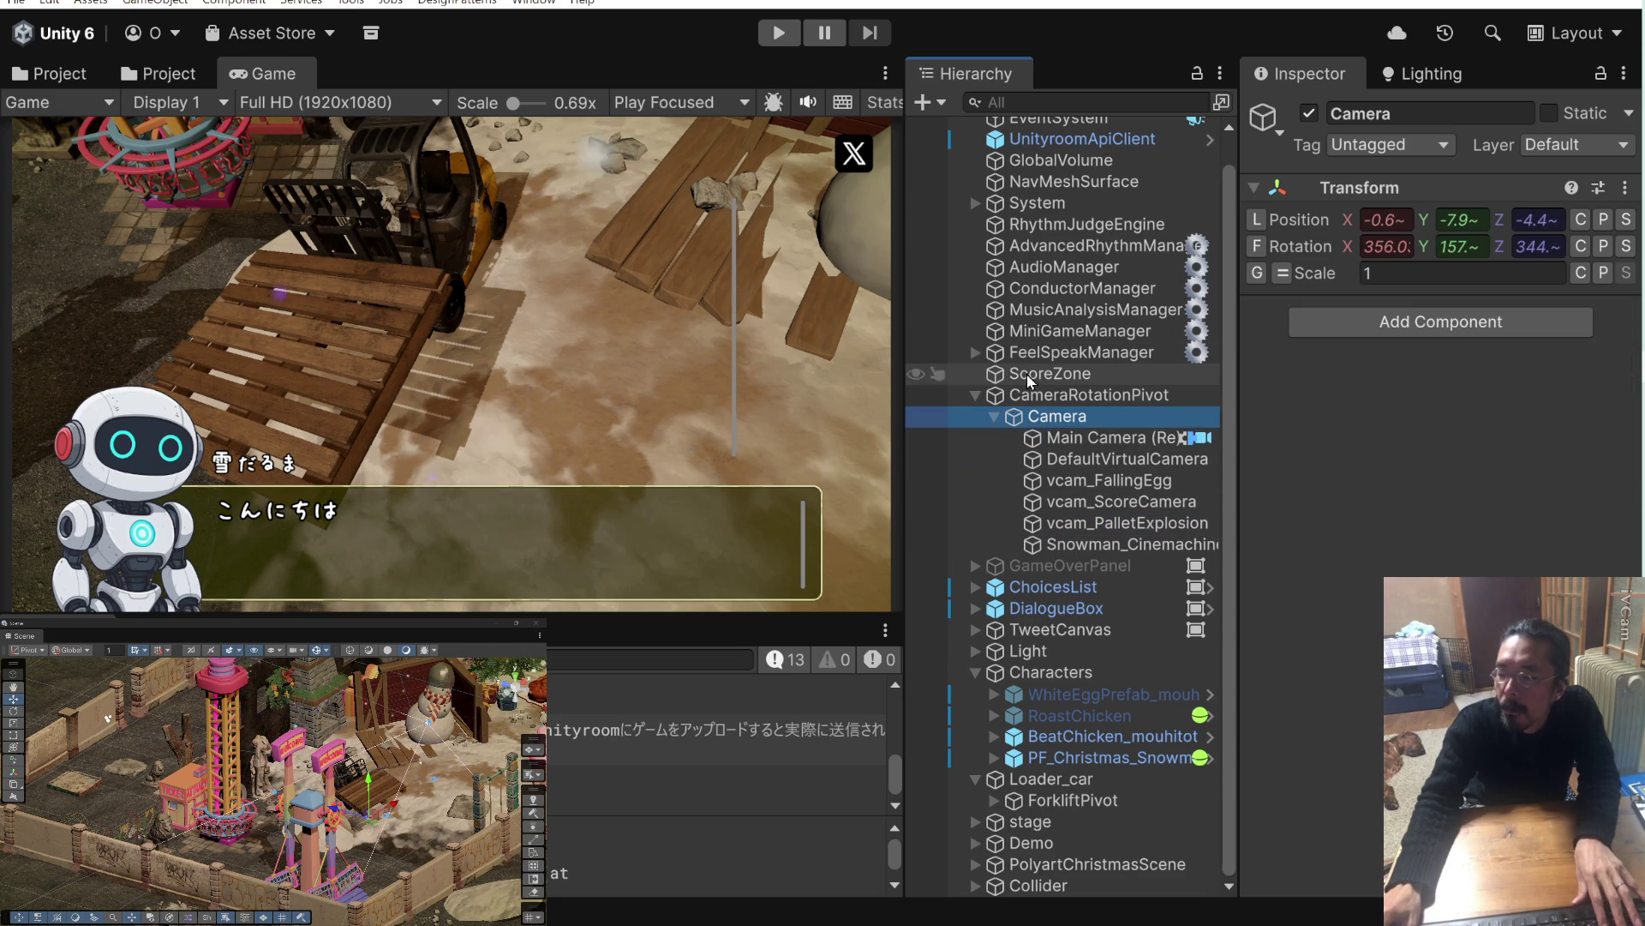
left_click(1028, 398)
left_click(790, 33)
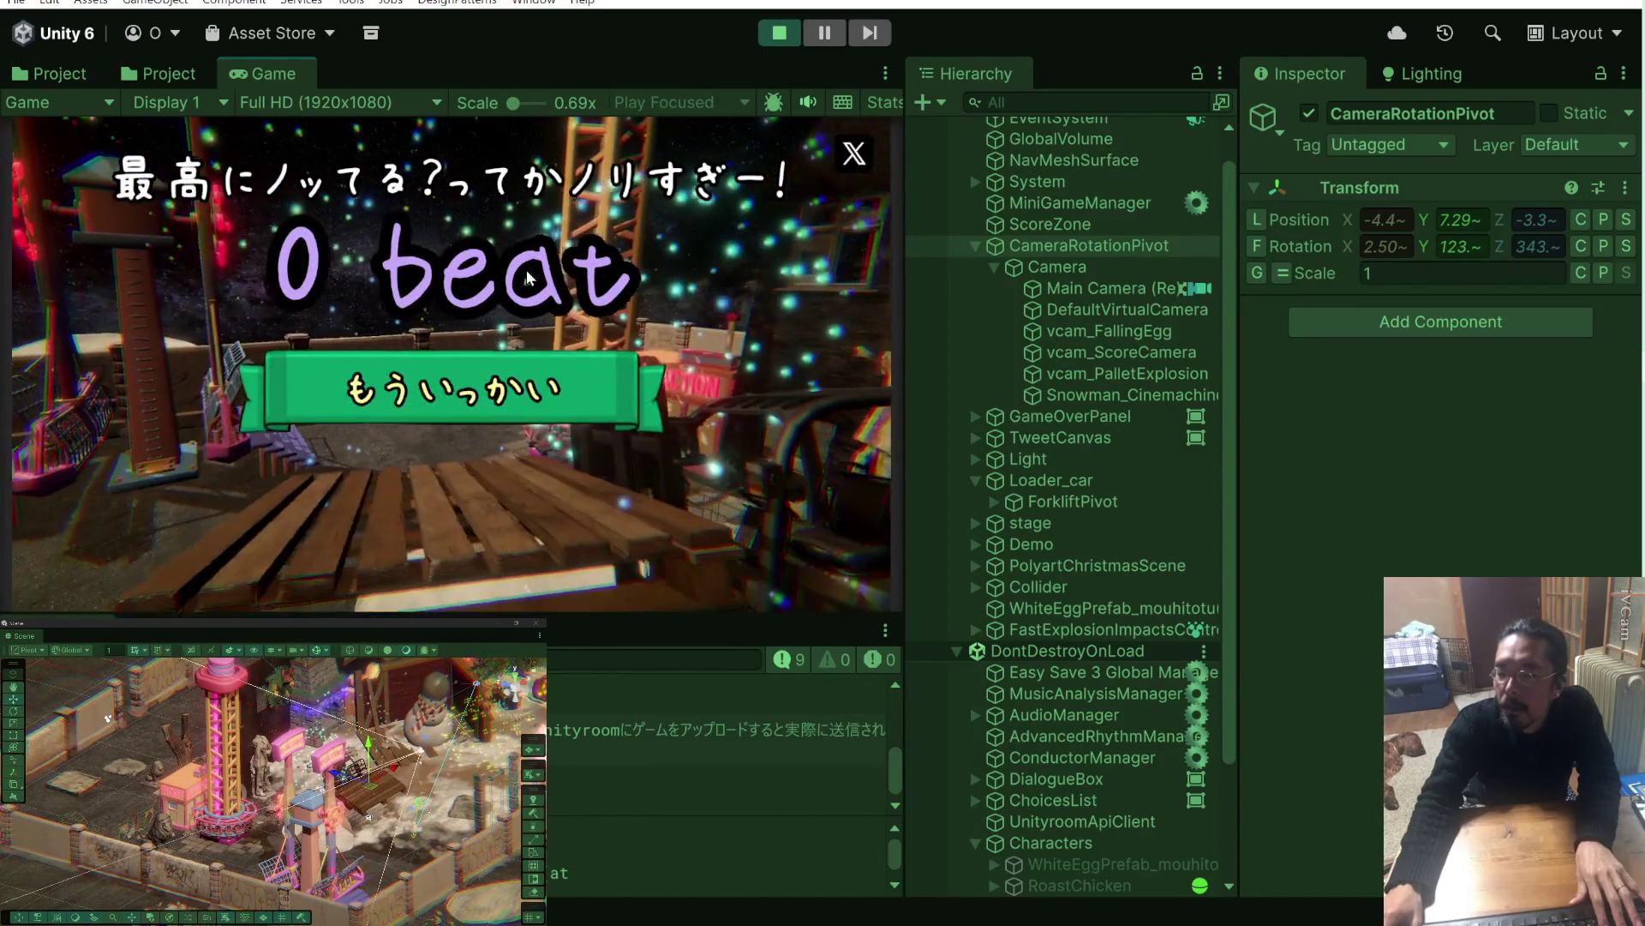
left_click(782, 33)
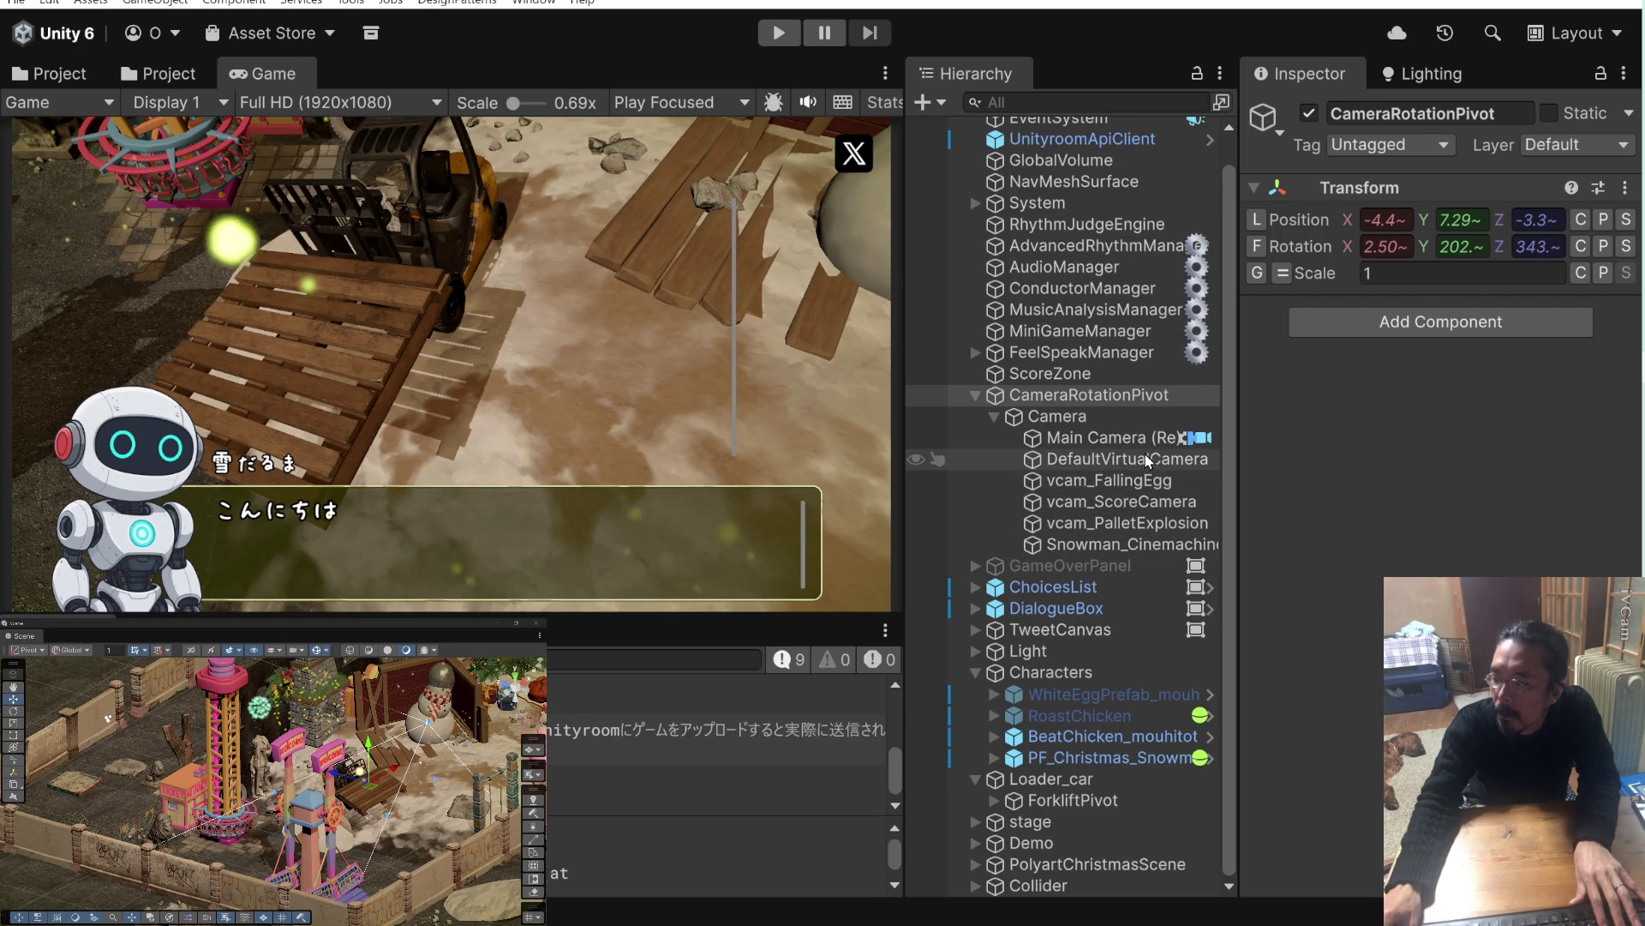
Inspect vcam_FallingEgg, CameraRotationPivot, the snowman camera and MiniGameManager, then play again.
left_click(1147, 480)
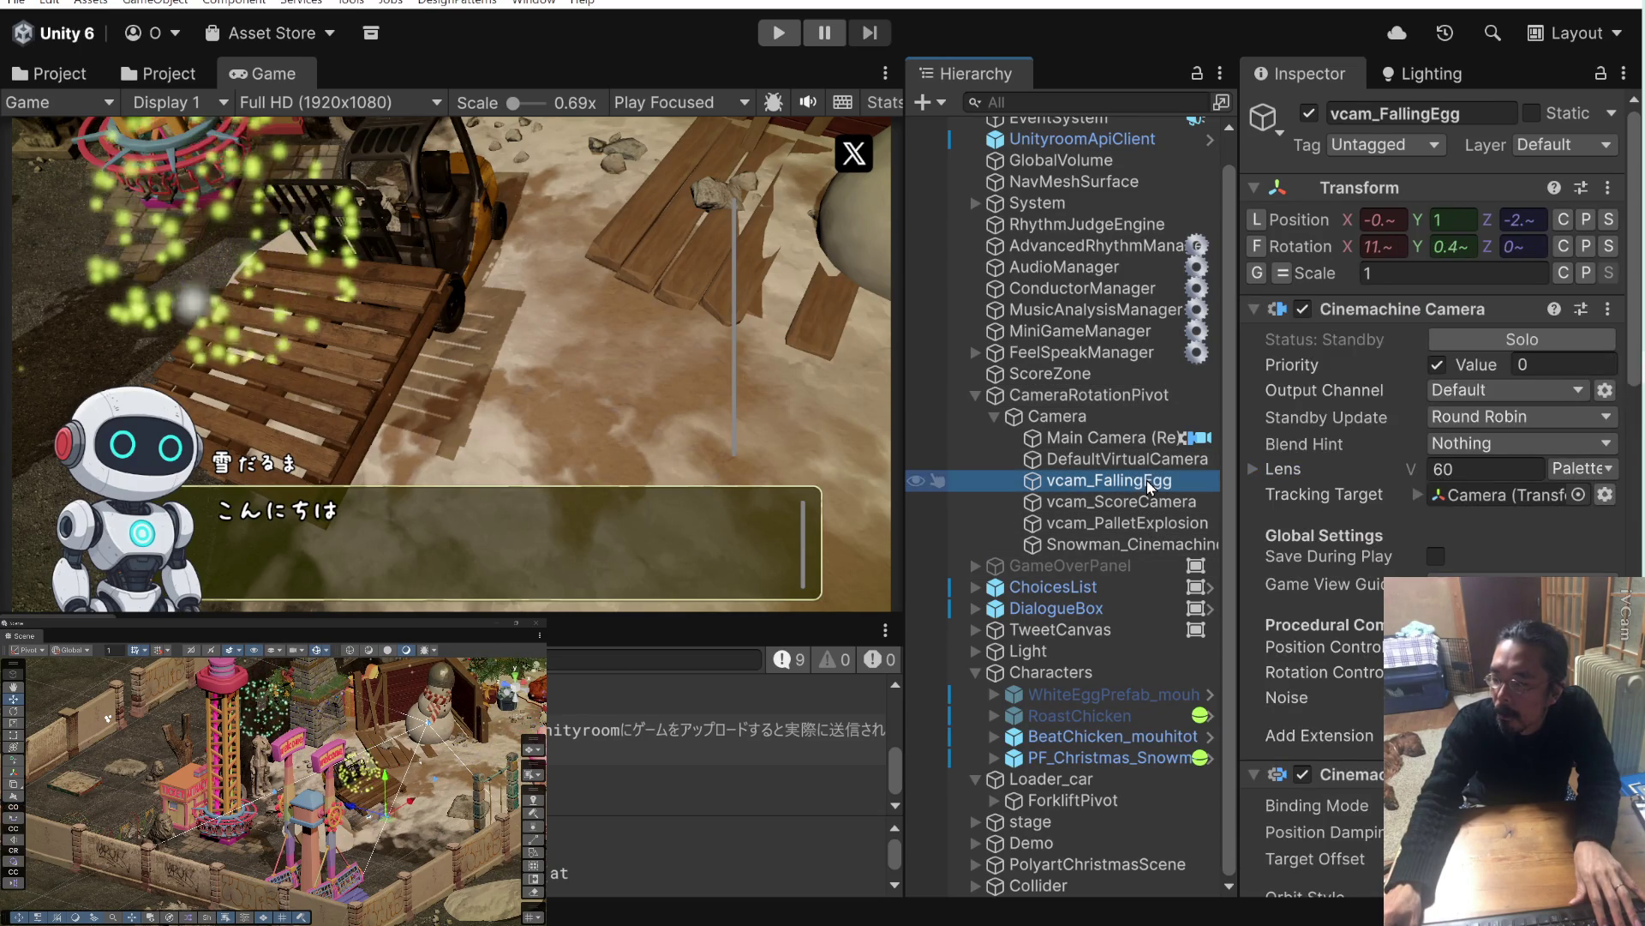
left_click(1138, 394)
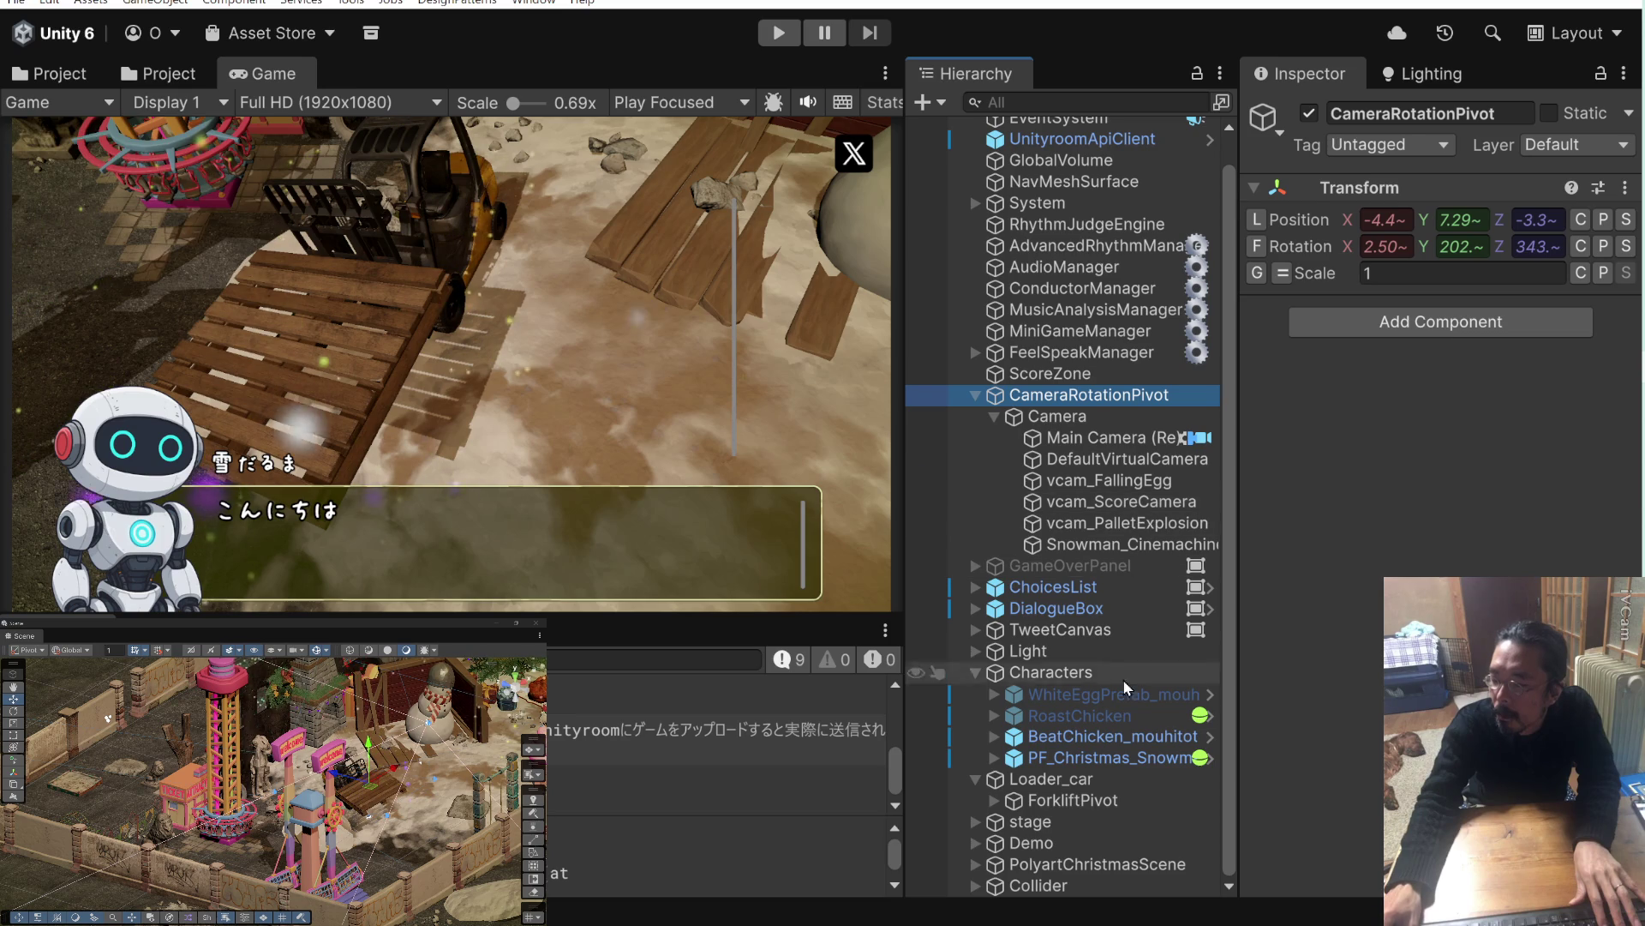
left_click(1139, 548)
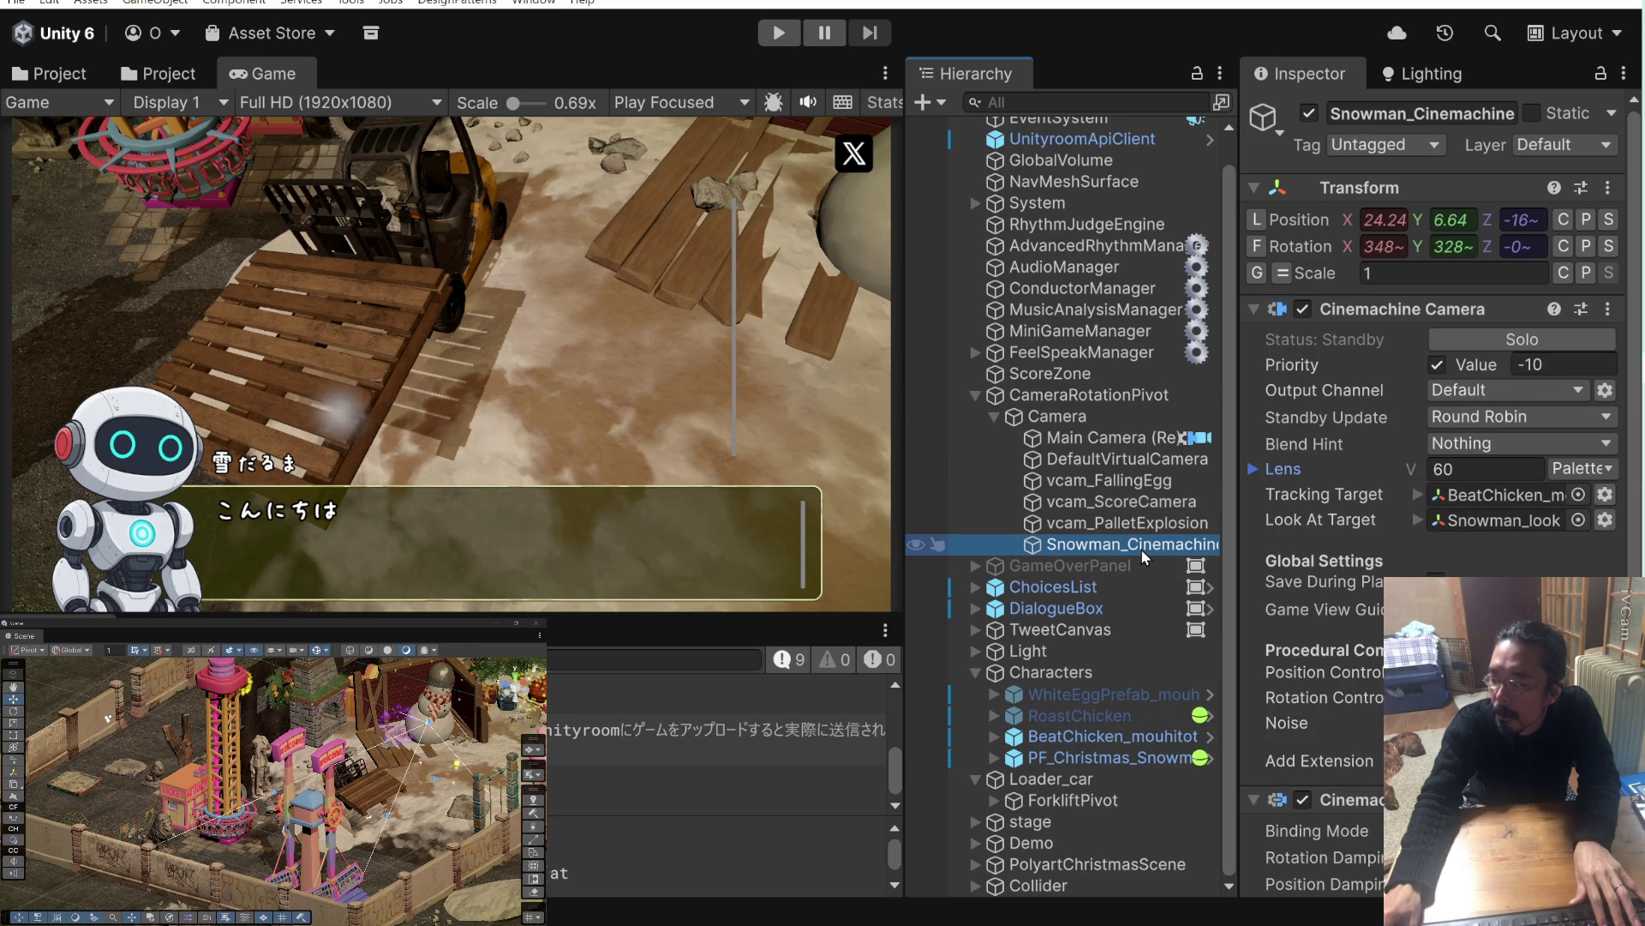
left_click(1128, 334)
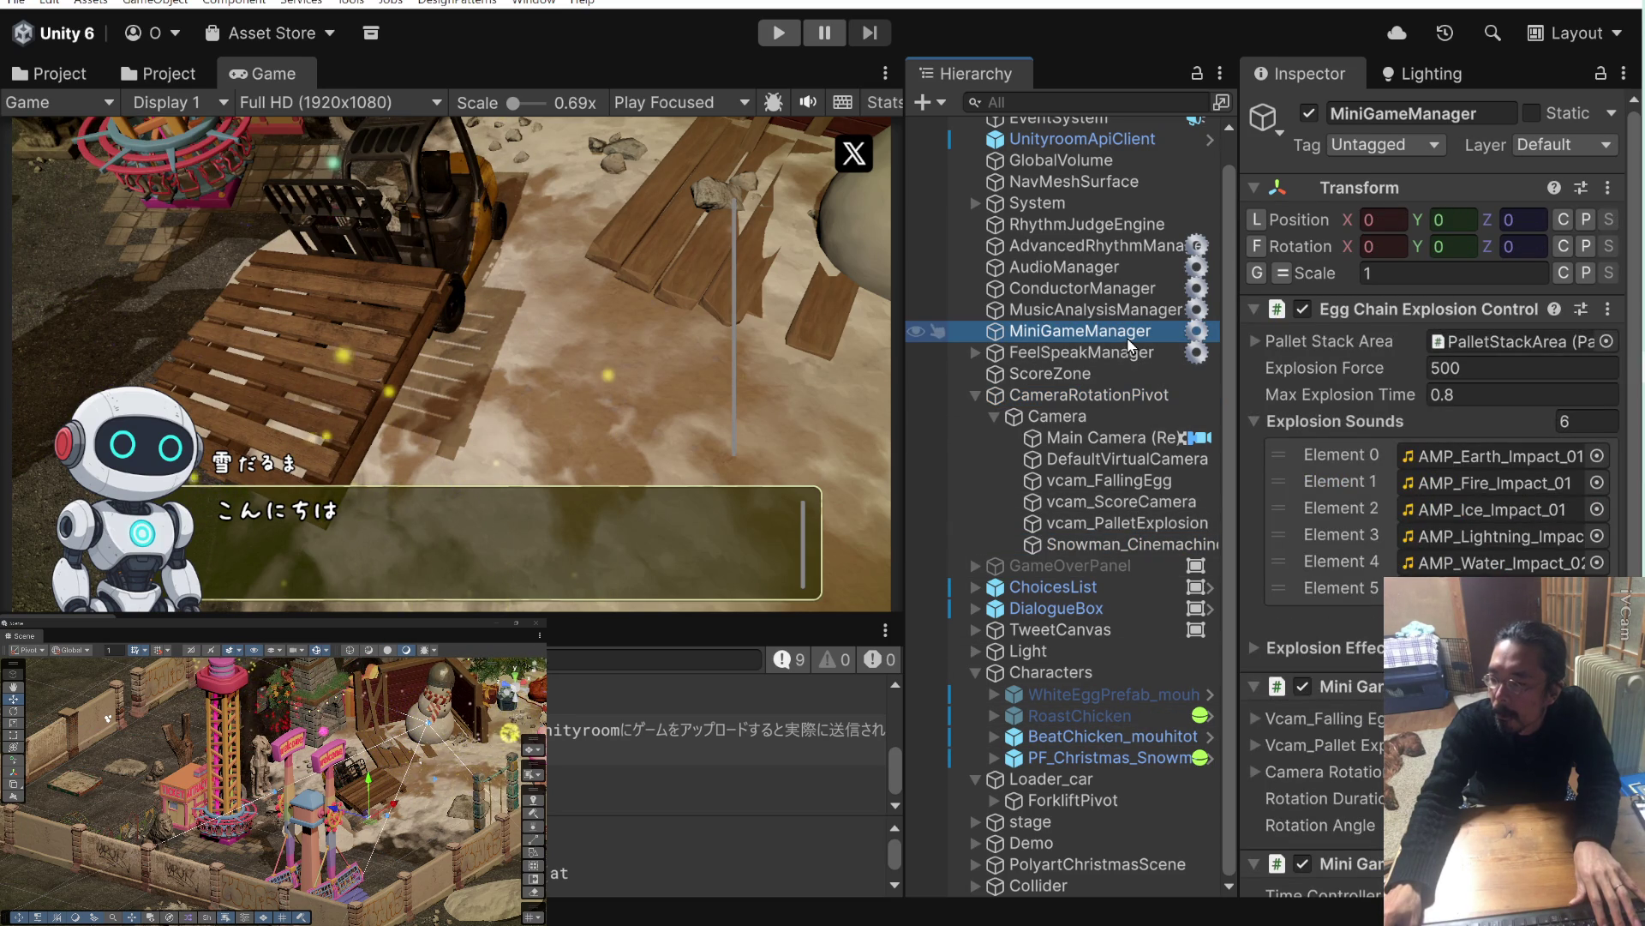
scroll(1320, 619, "down", 3)
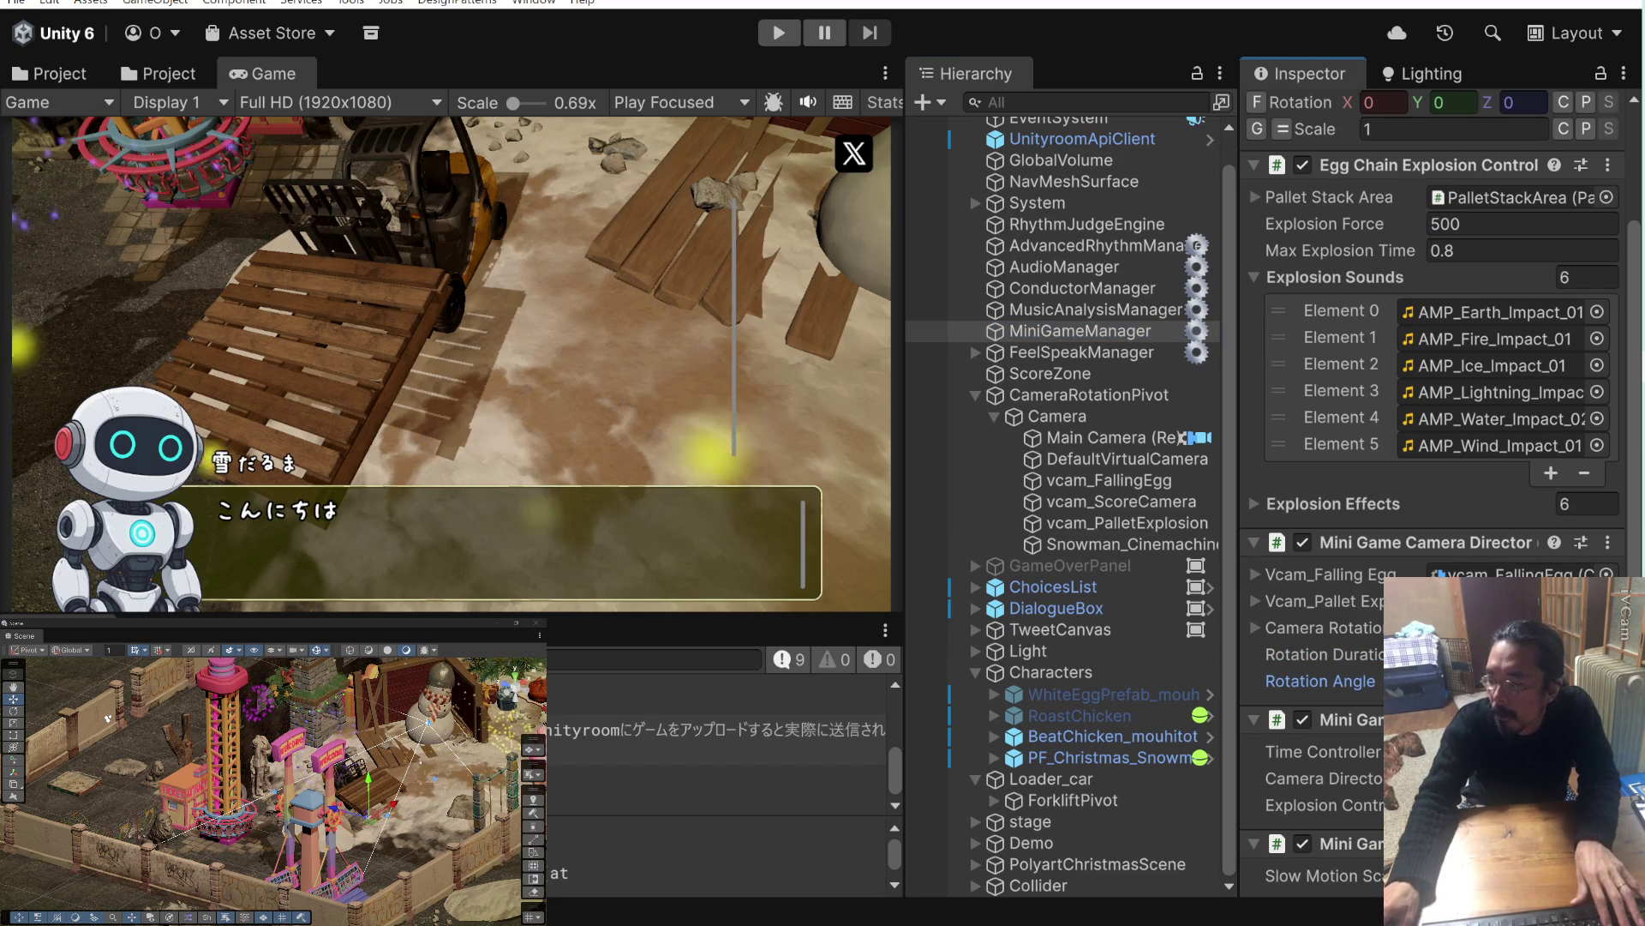
left_click(796, 34)
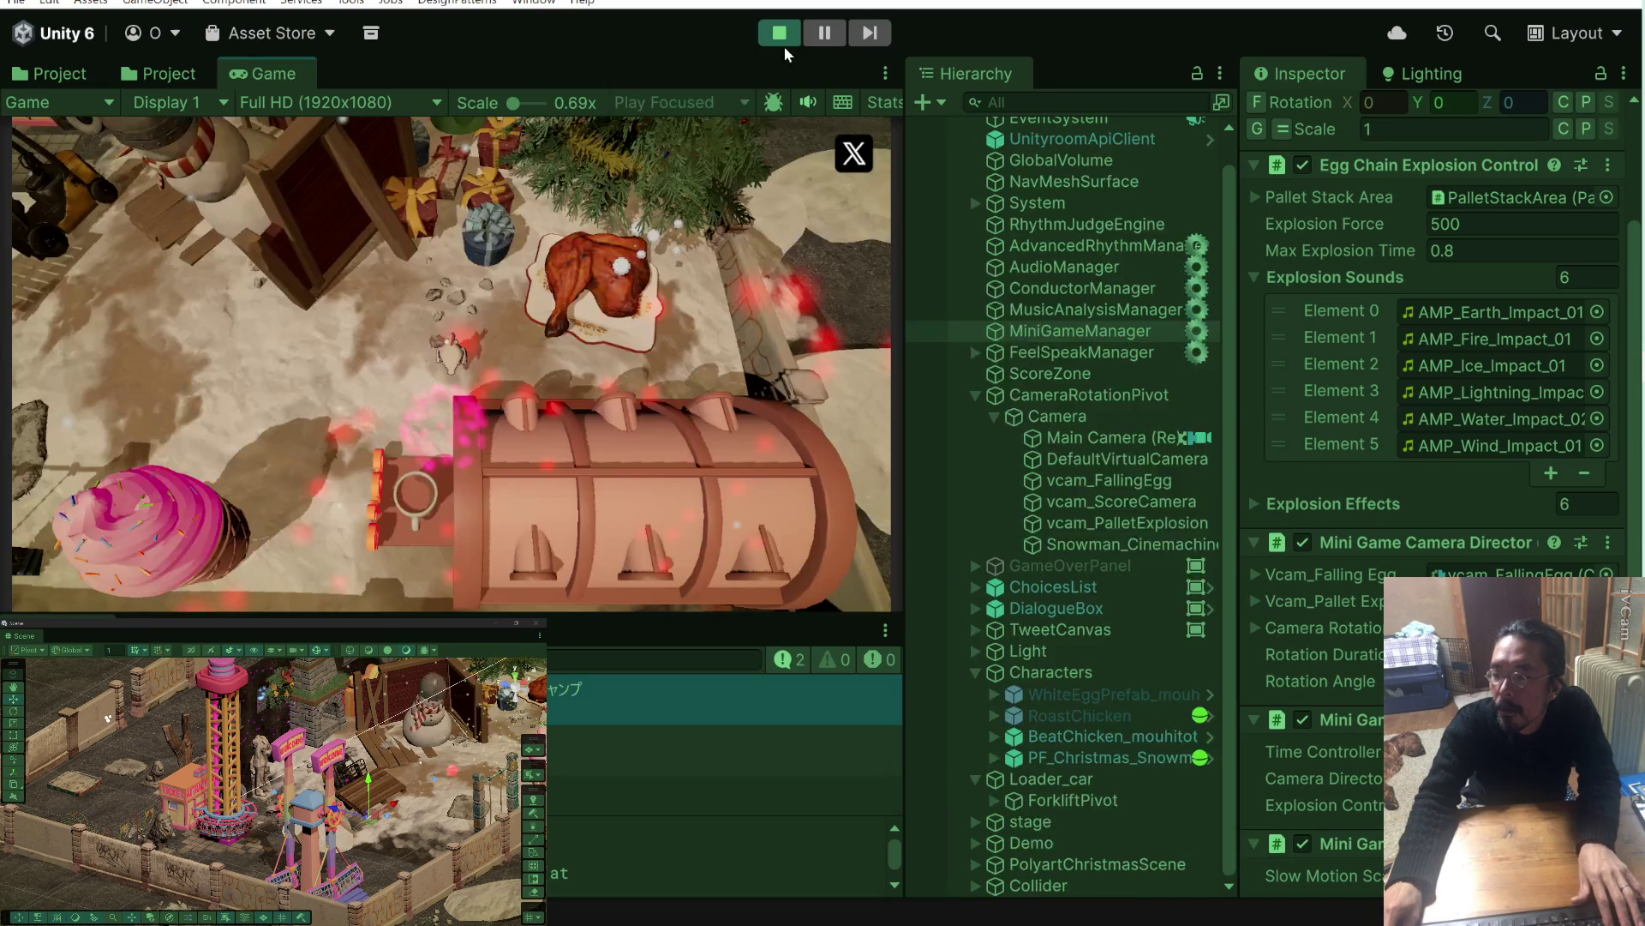
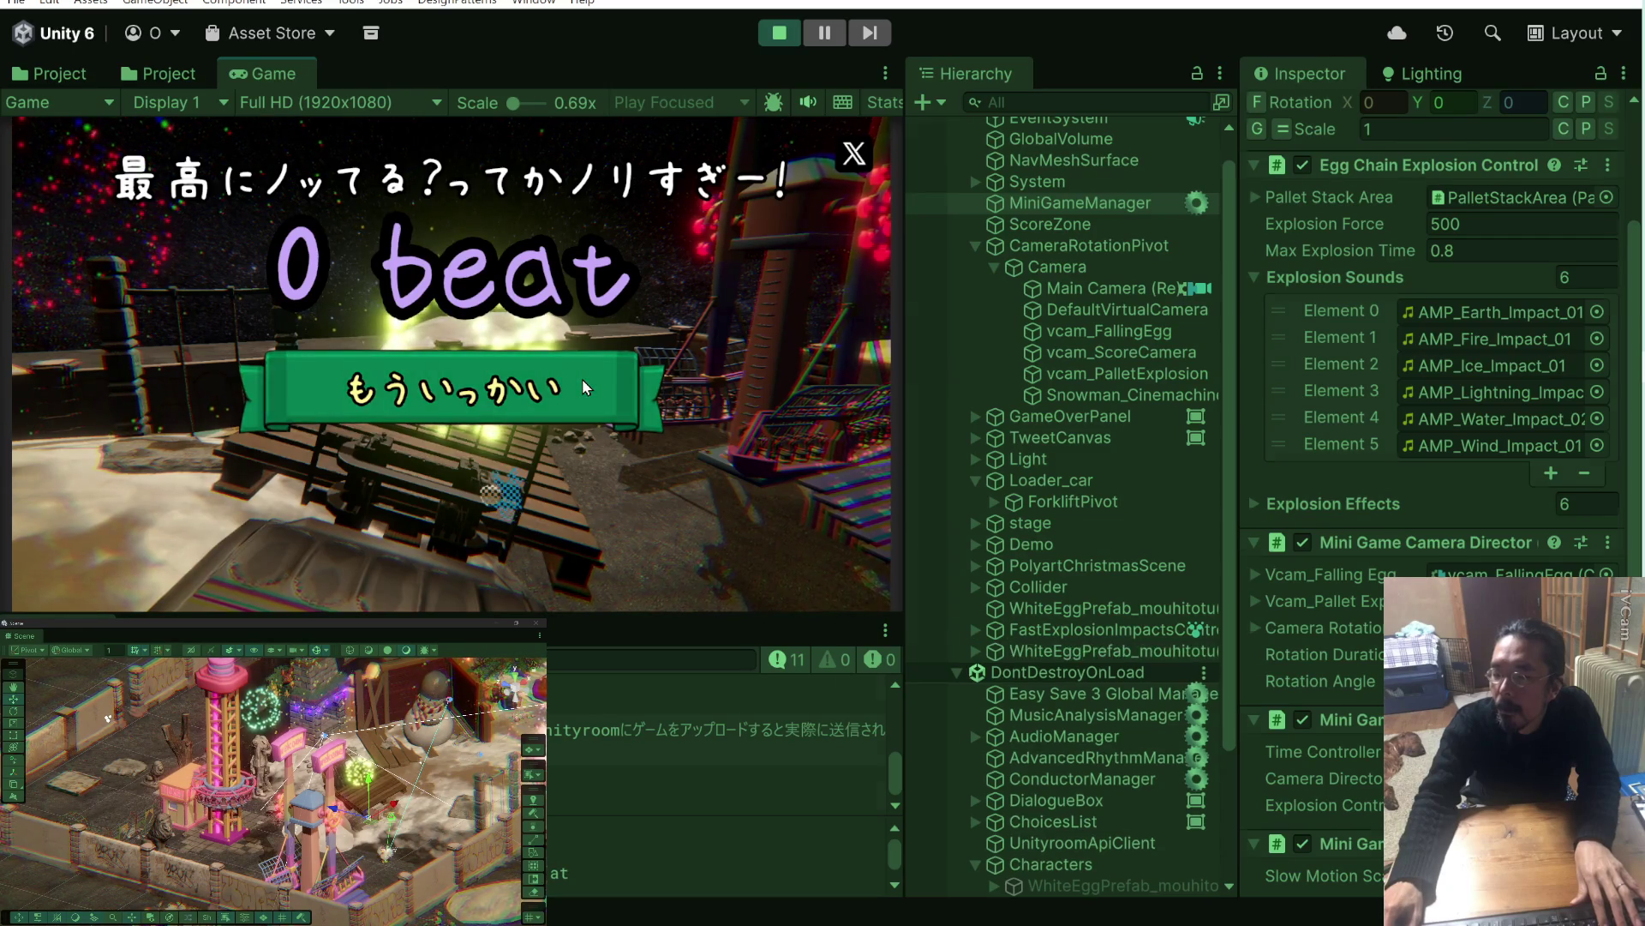
Retry the game from the もういっかい results screen, then stop play mode.
left_click(583, 379)
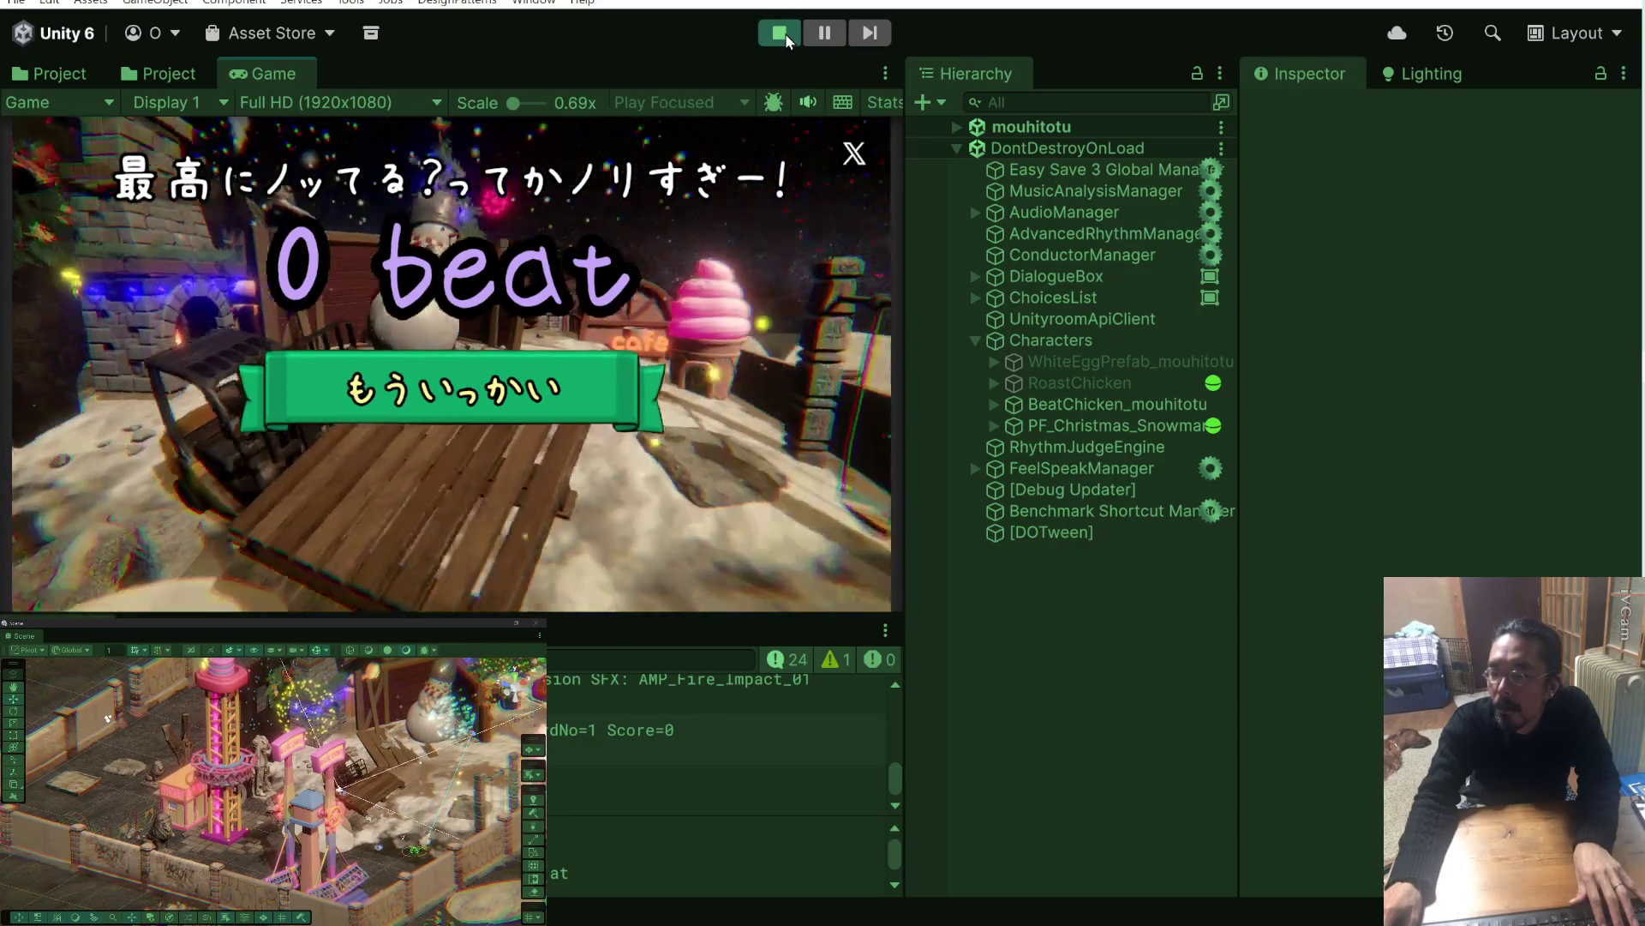
left_click(786, 36)
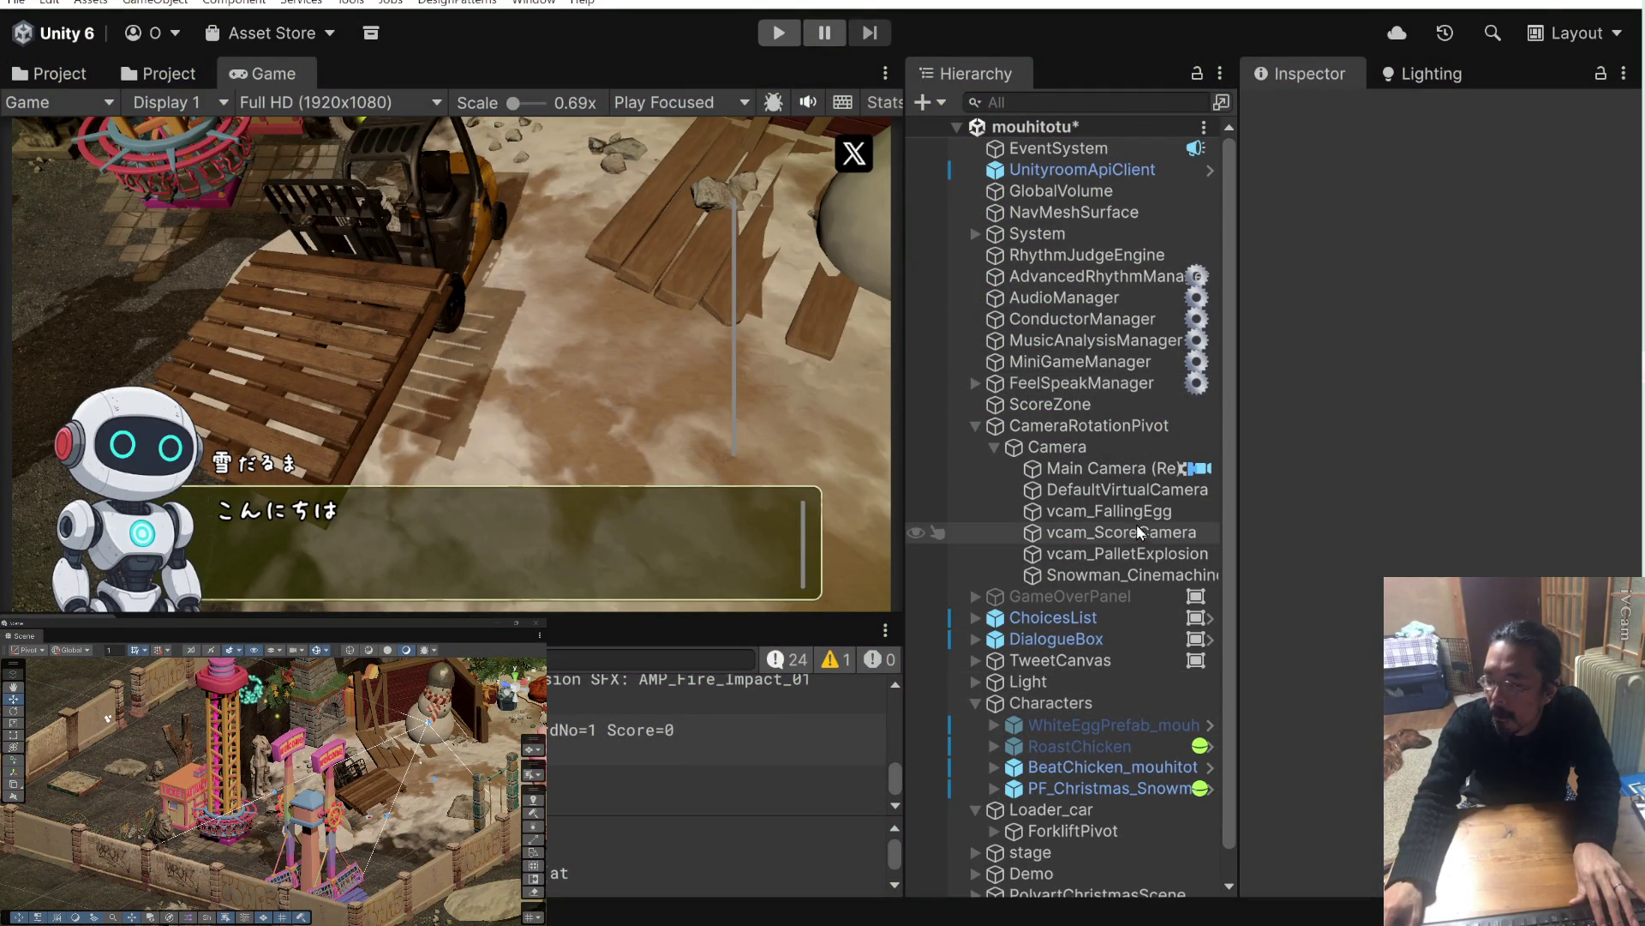
Check CameraRotationPivot and MiniGameManager's explosion settings, then run and stop a quick Ctrl+P play test.
left_click(1135, 426)
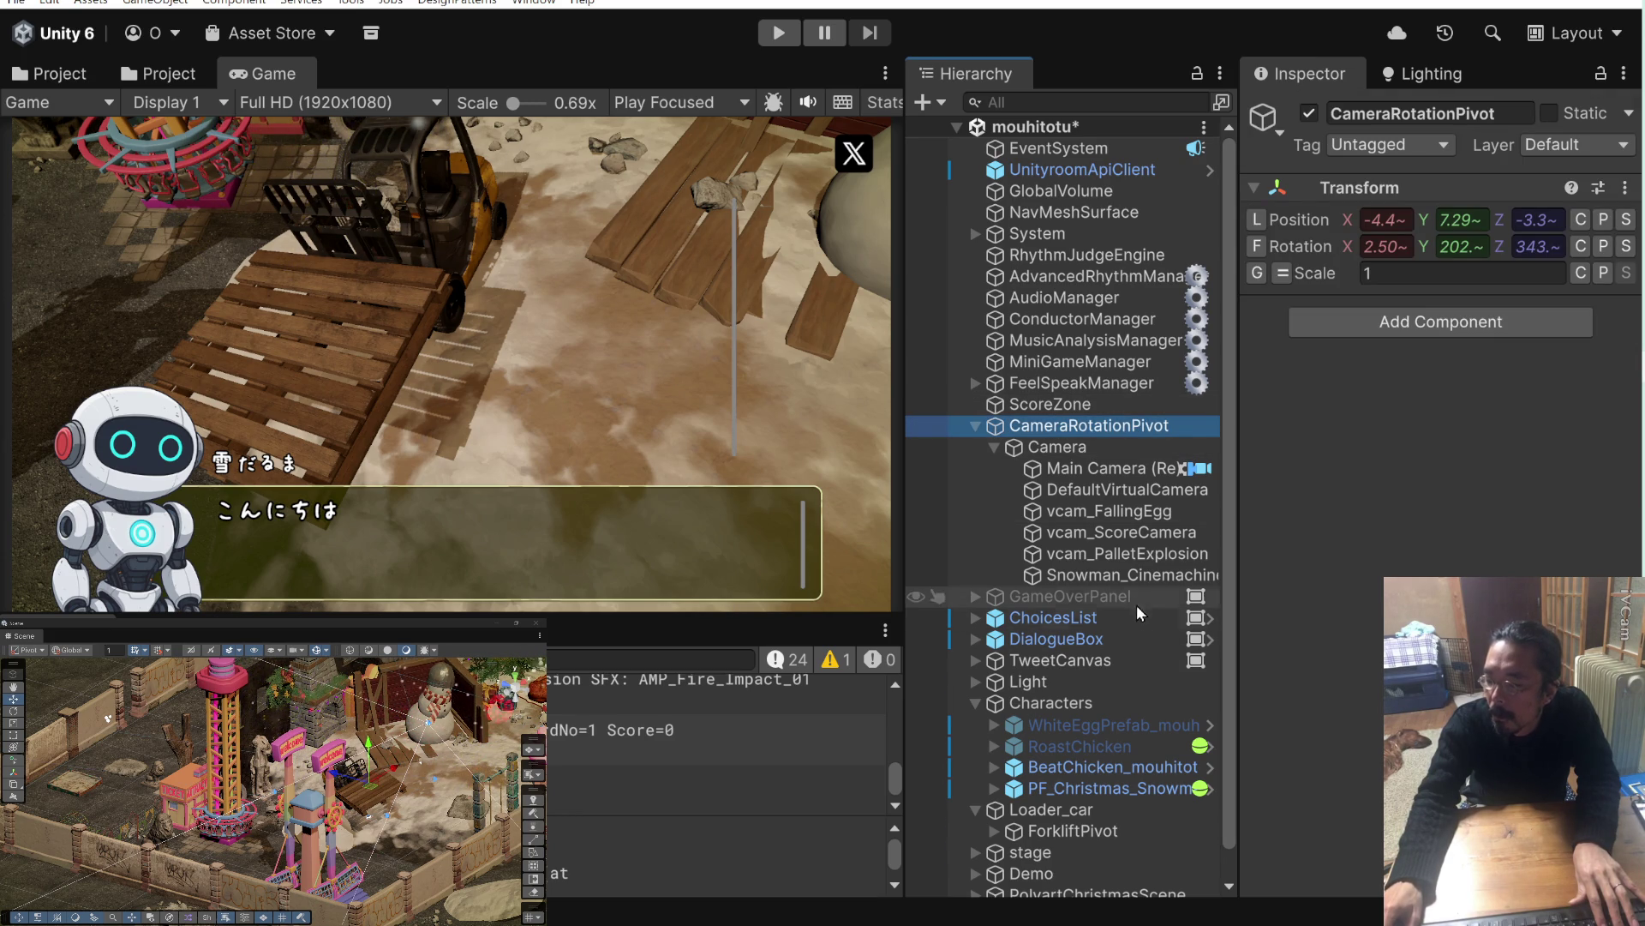
left_click(1124, 363)
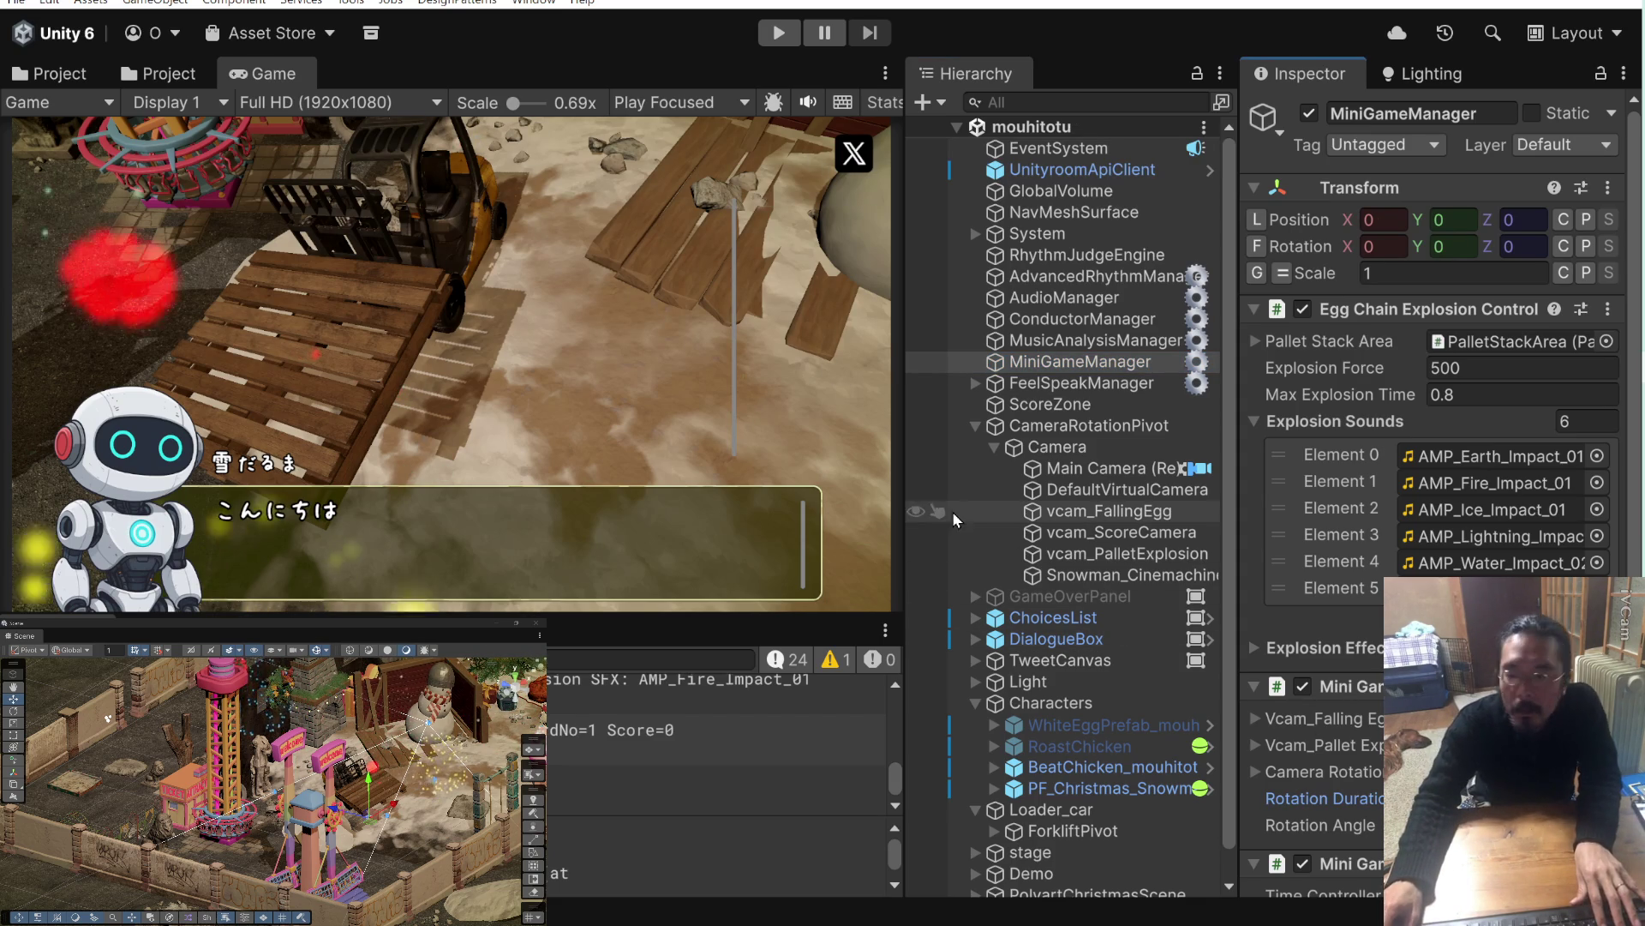
key("ctrl+p")
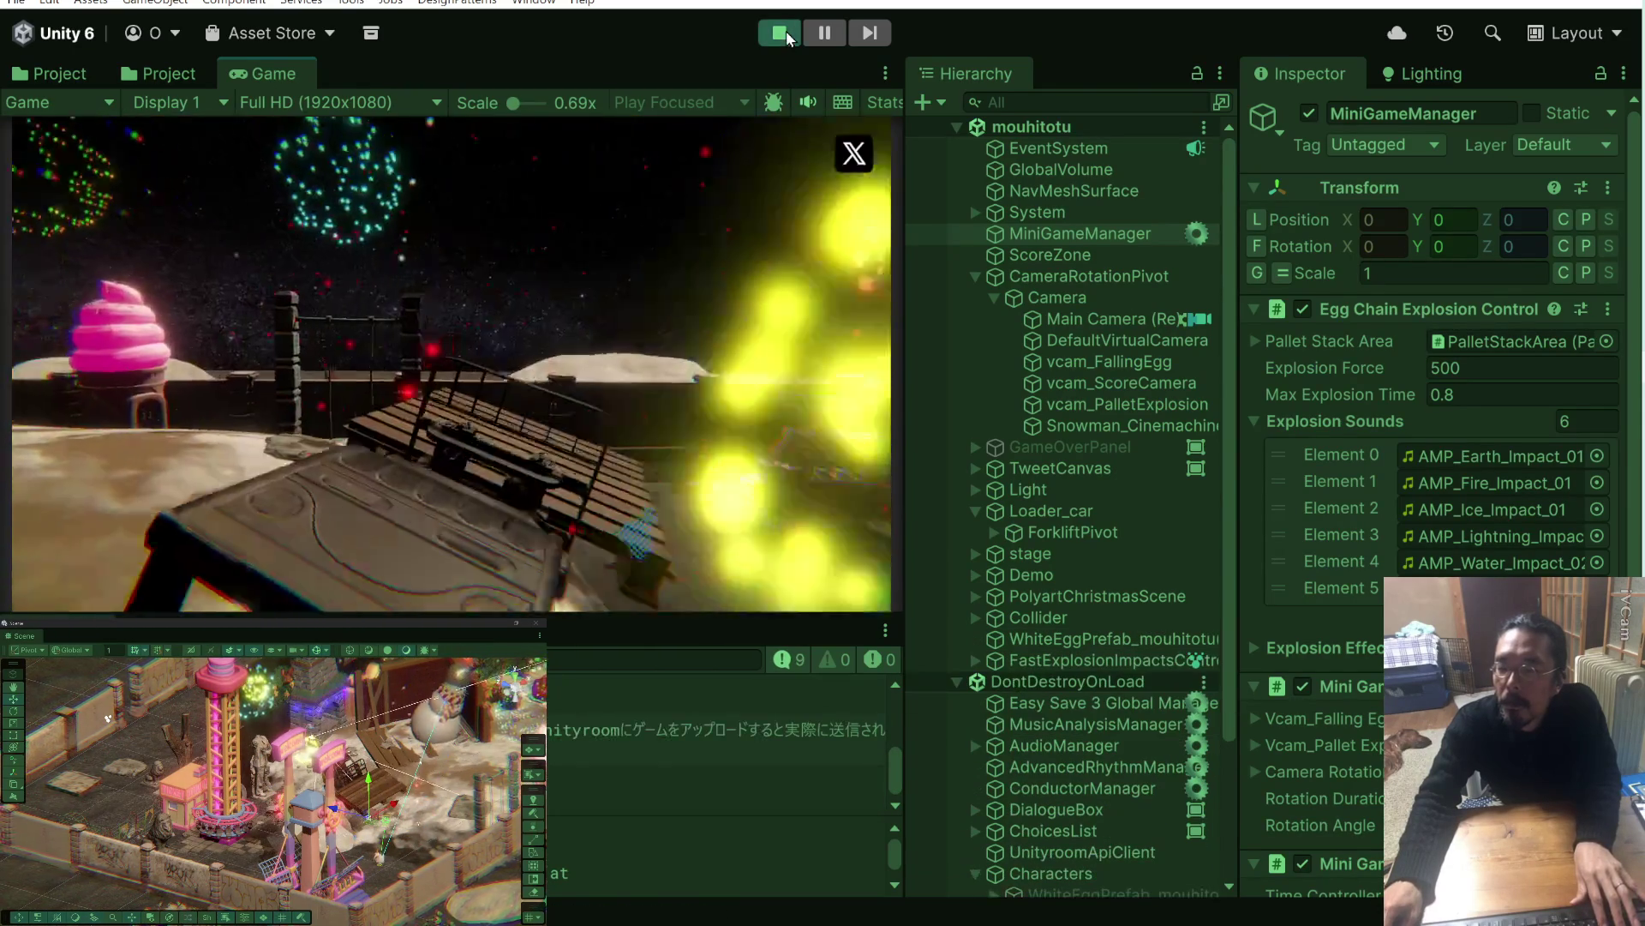
left_click(785, 34)
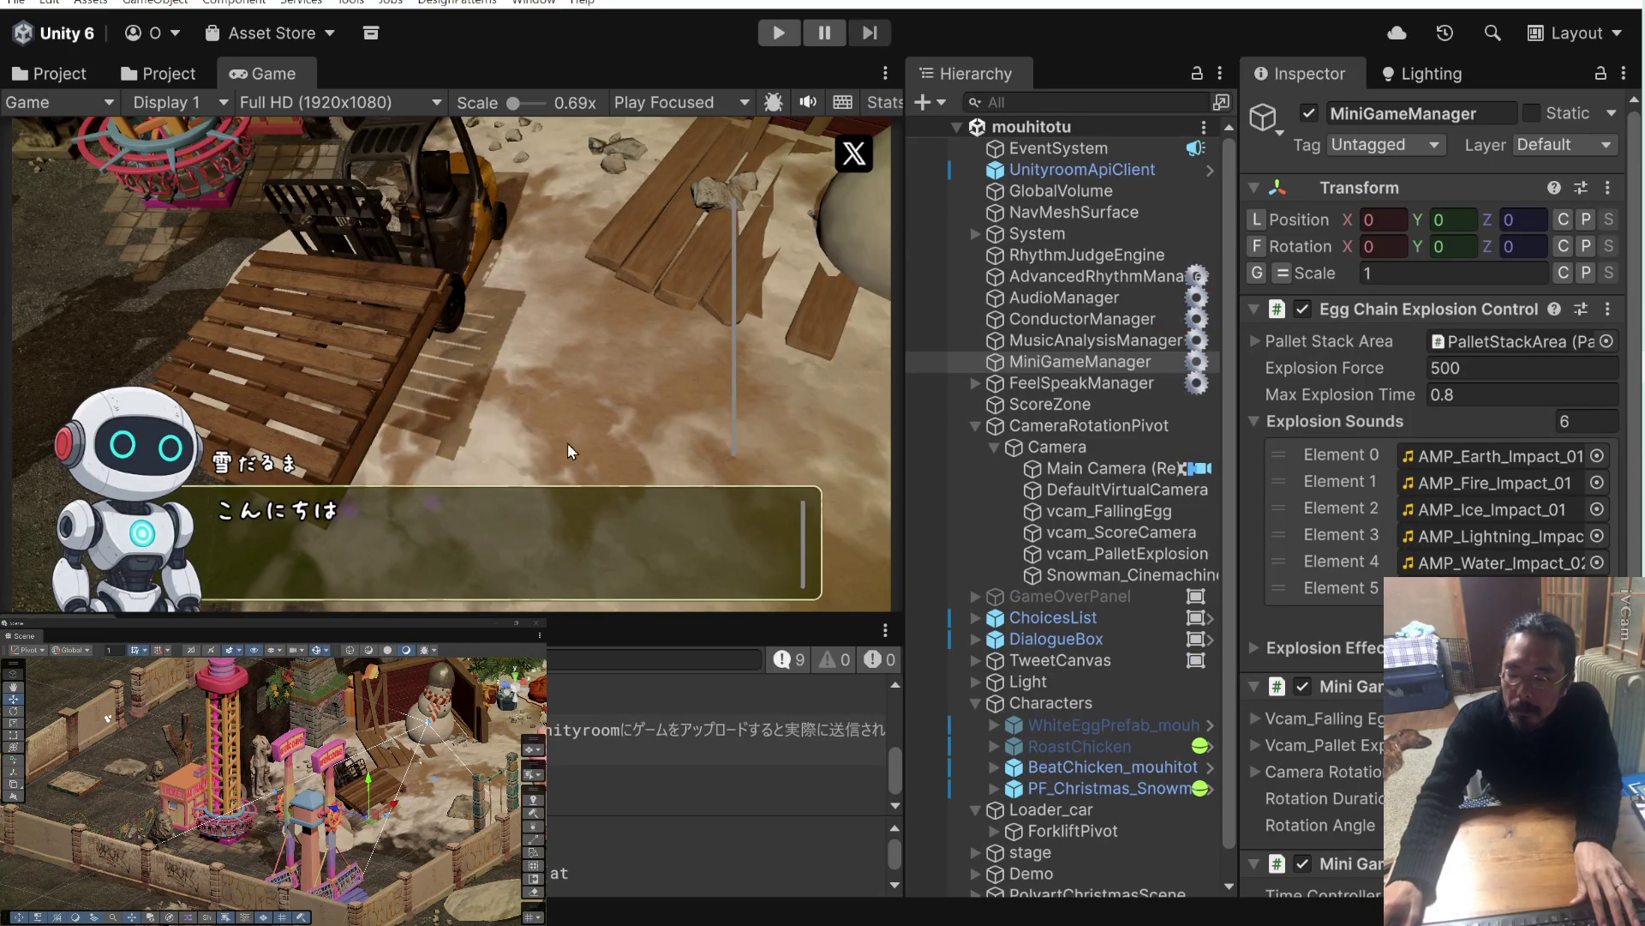
scroll(737, 738, "up", 2)
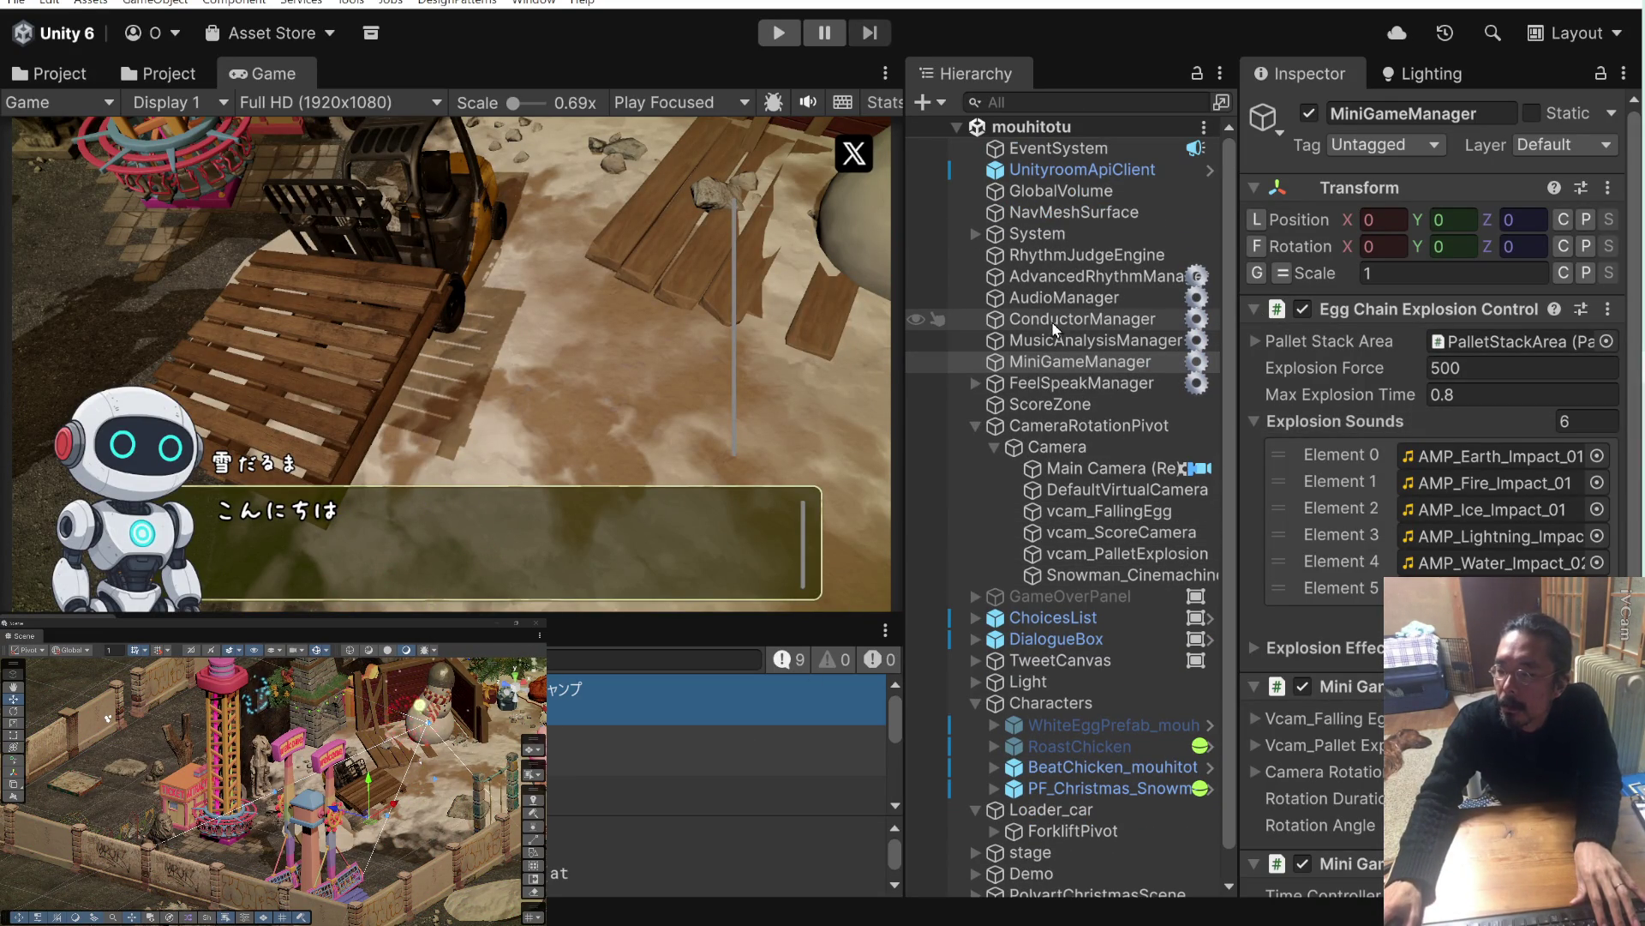
Expand the AudioManager's Game Music List of 14 tracks, starting with TestMusic, and snip a screenshot of it.
left_click(1061, 298)
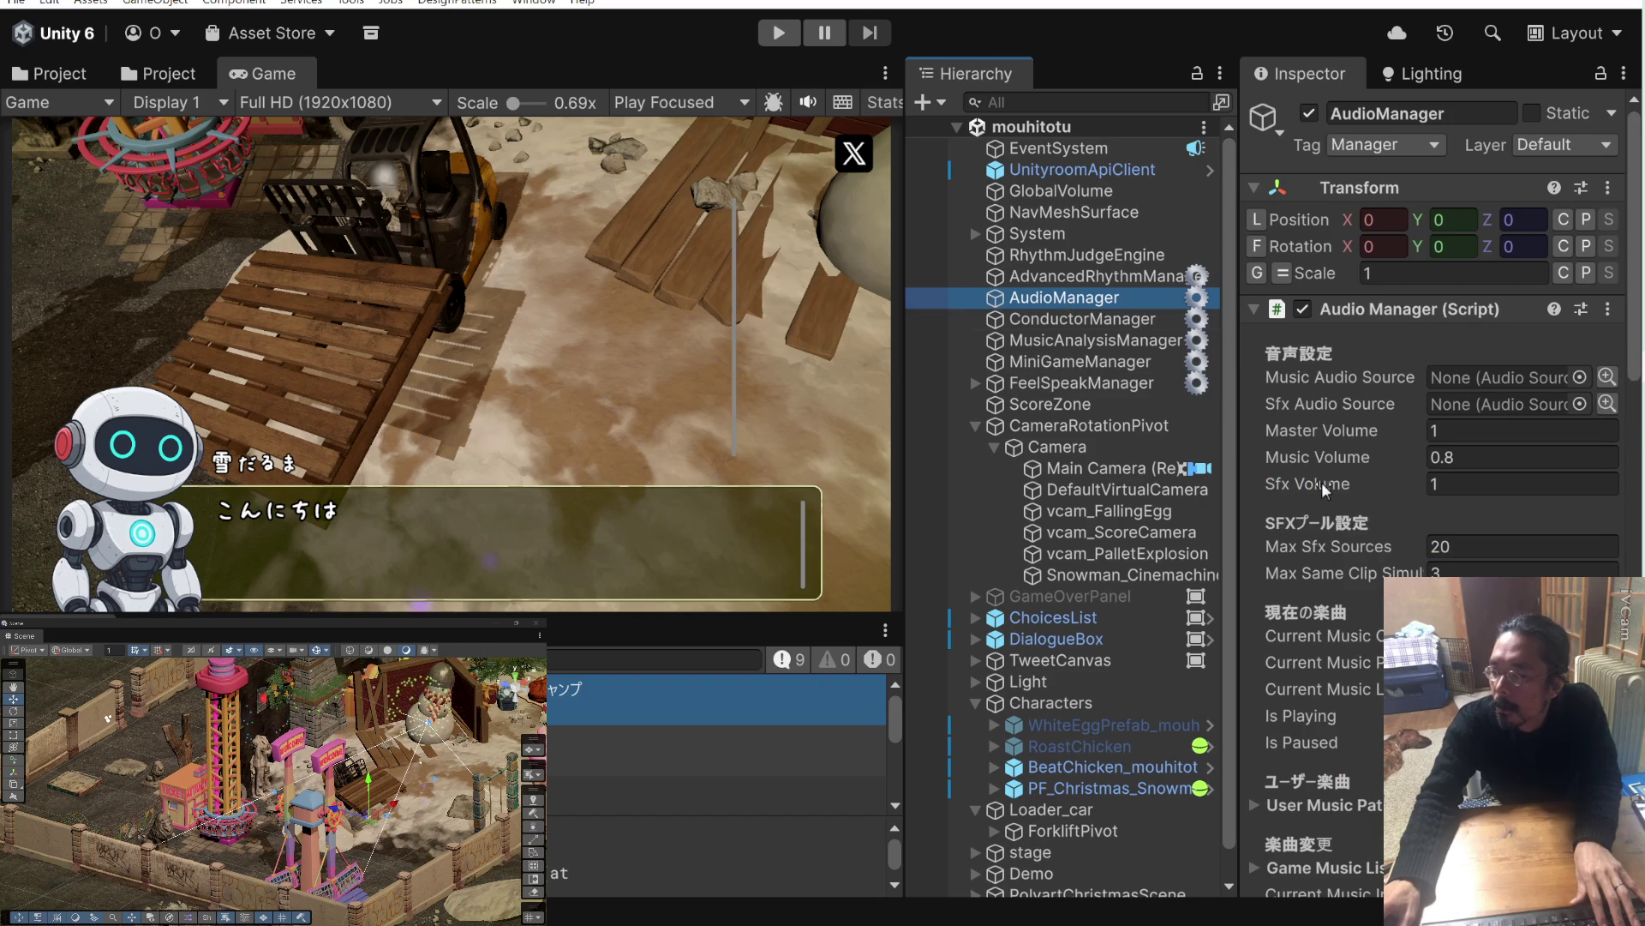
scroll(1322, 481, "down", 10)
scroll(1320, 485, "down", 5)
scroll(1315, 475, "up", 10)
scroll(1317, 473, "up", 3)
scroll(1317, 473, "down", 6)
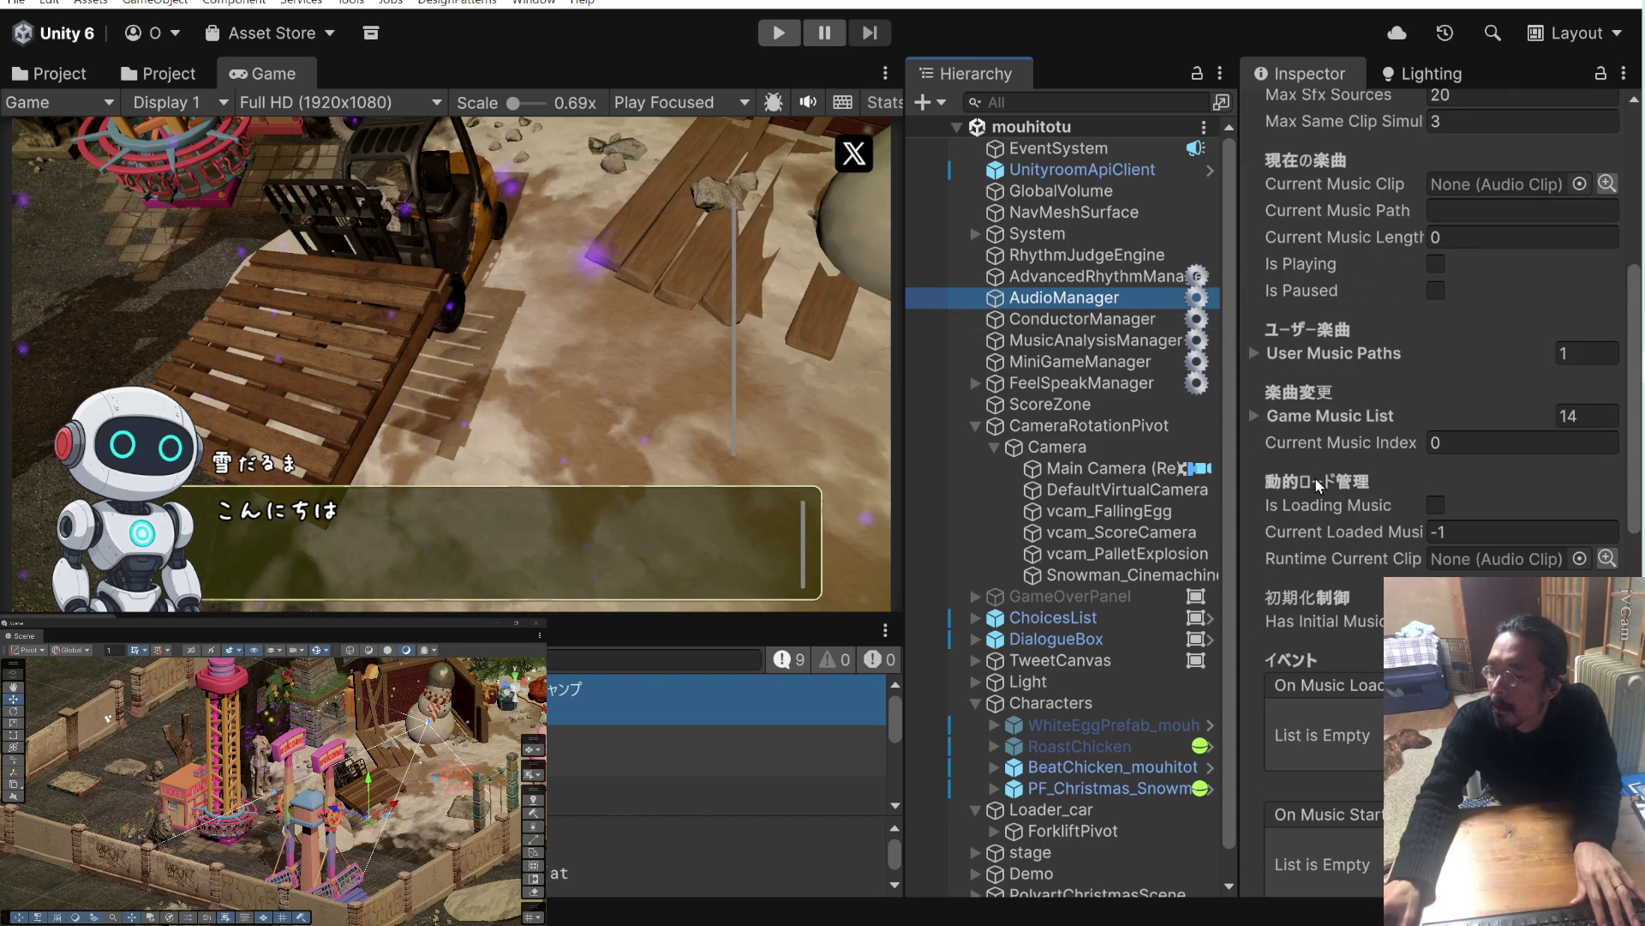
left_click(1254, 415)
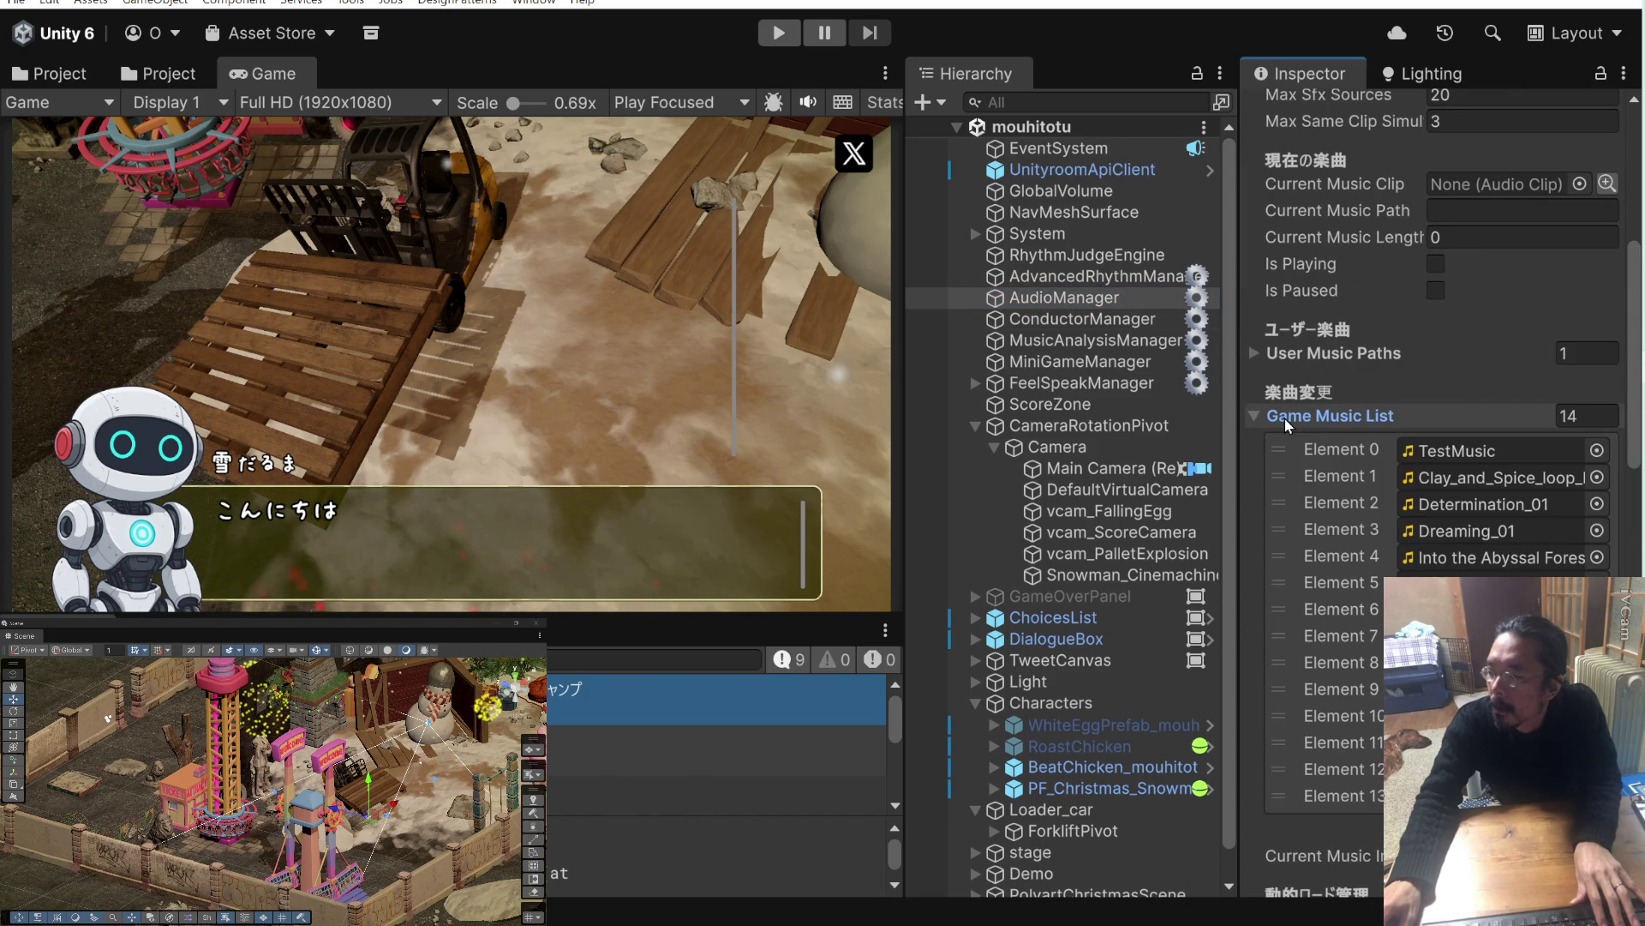
scroll(1284, 420, "down", 2)
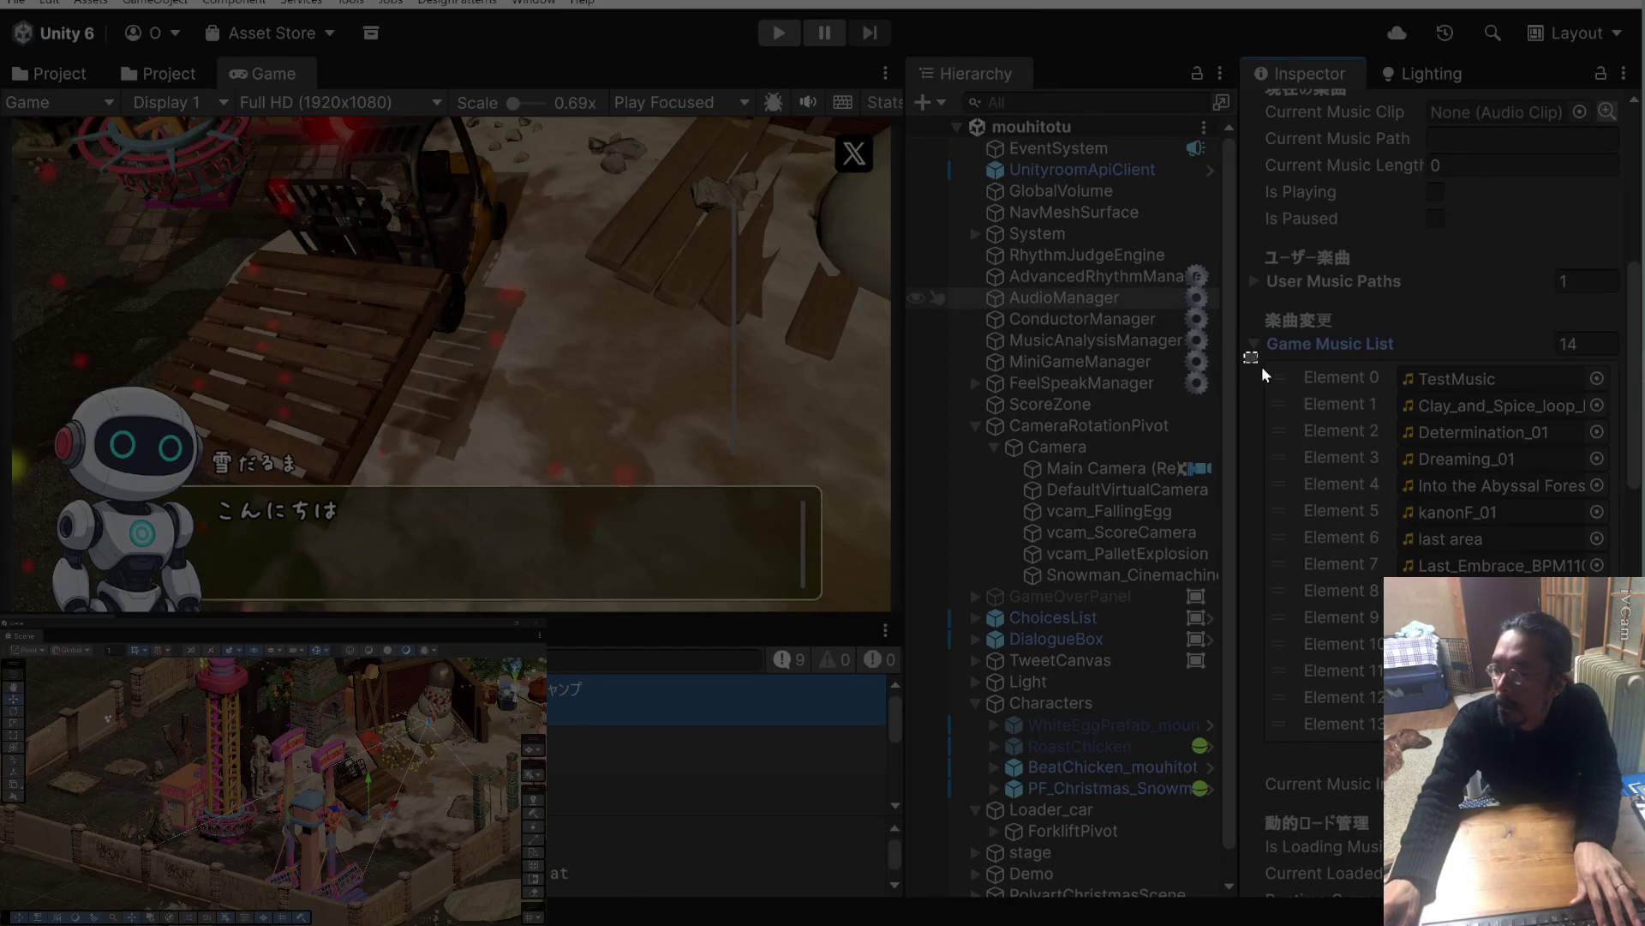
left_click_drag(1636, 758, 1635, 757)
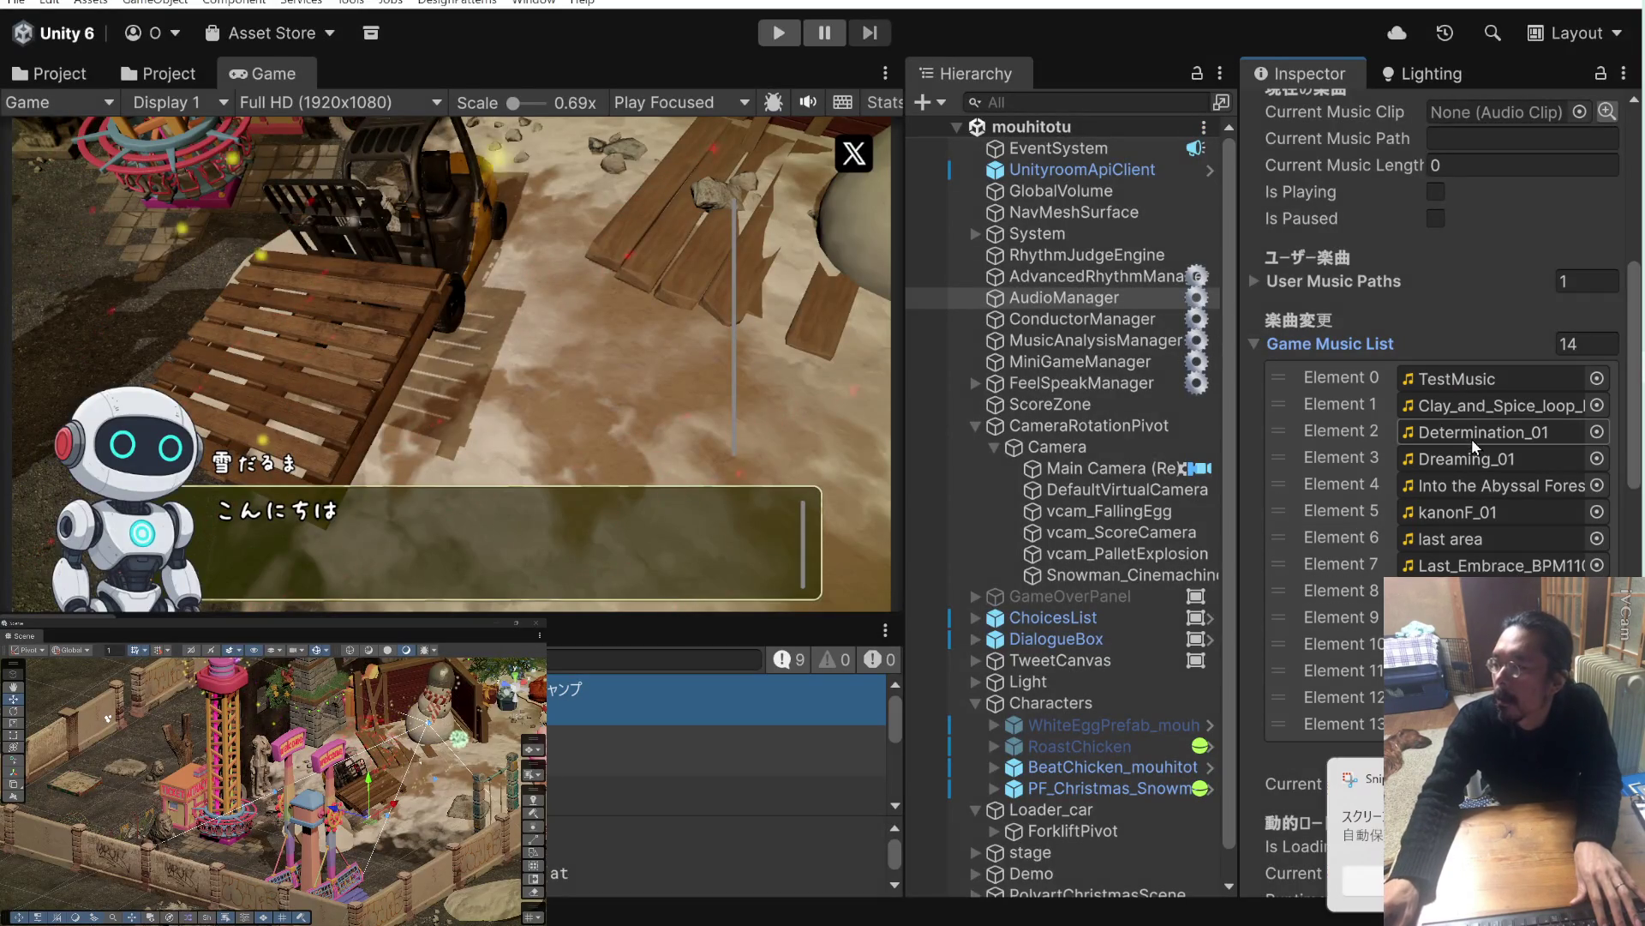
Save the Game Music List snip as an image file and move the Snipping Tool window to the lower left.
left_click(1358, 823)
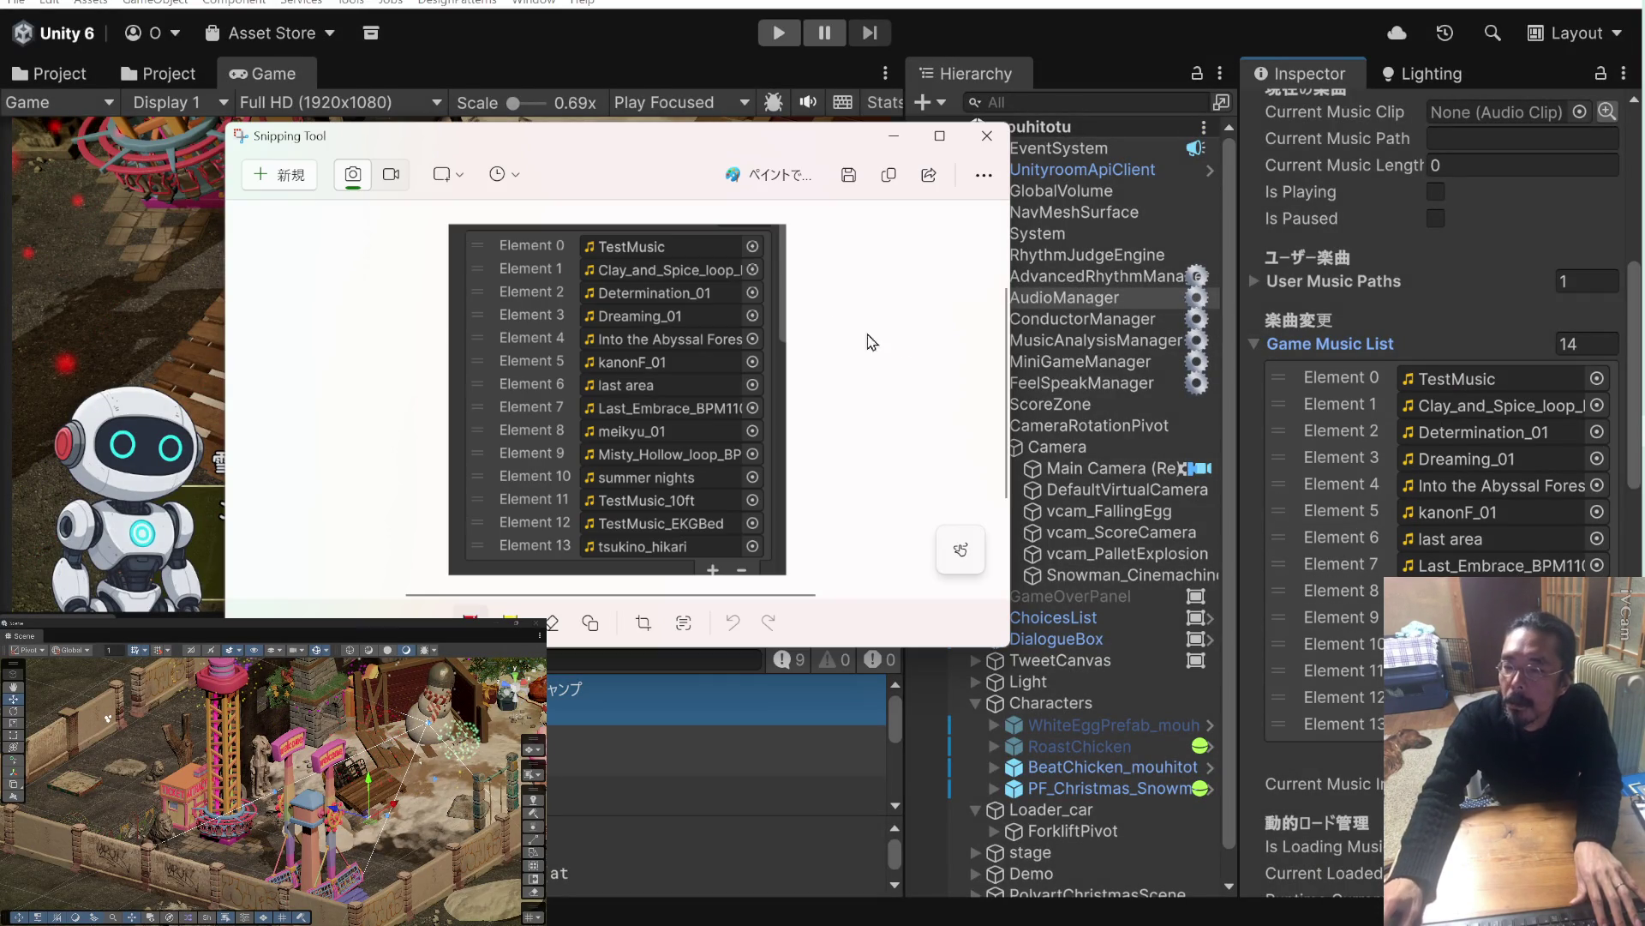
left_click(842, 182)
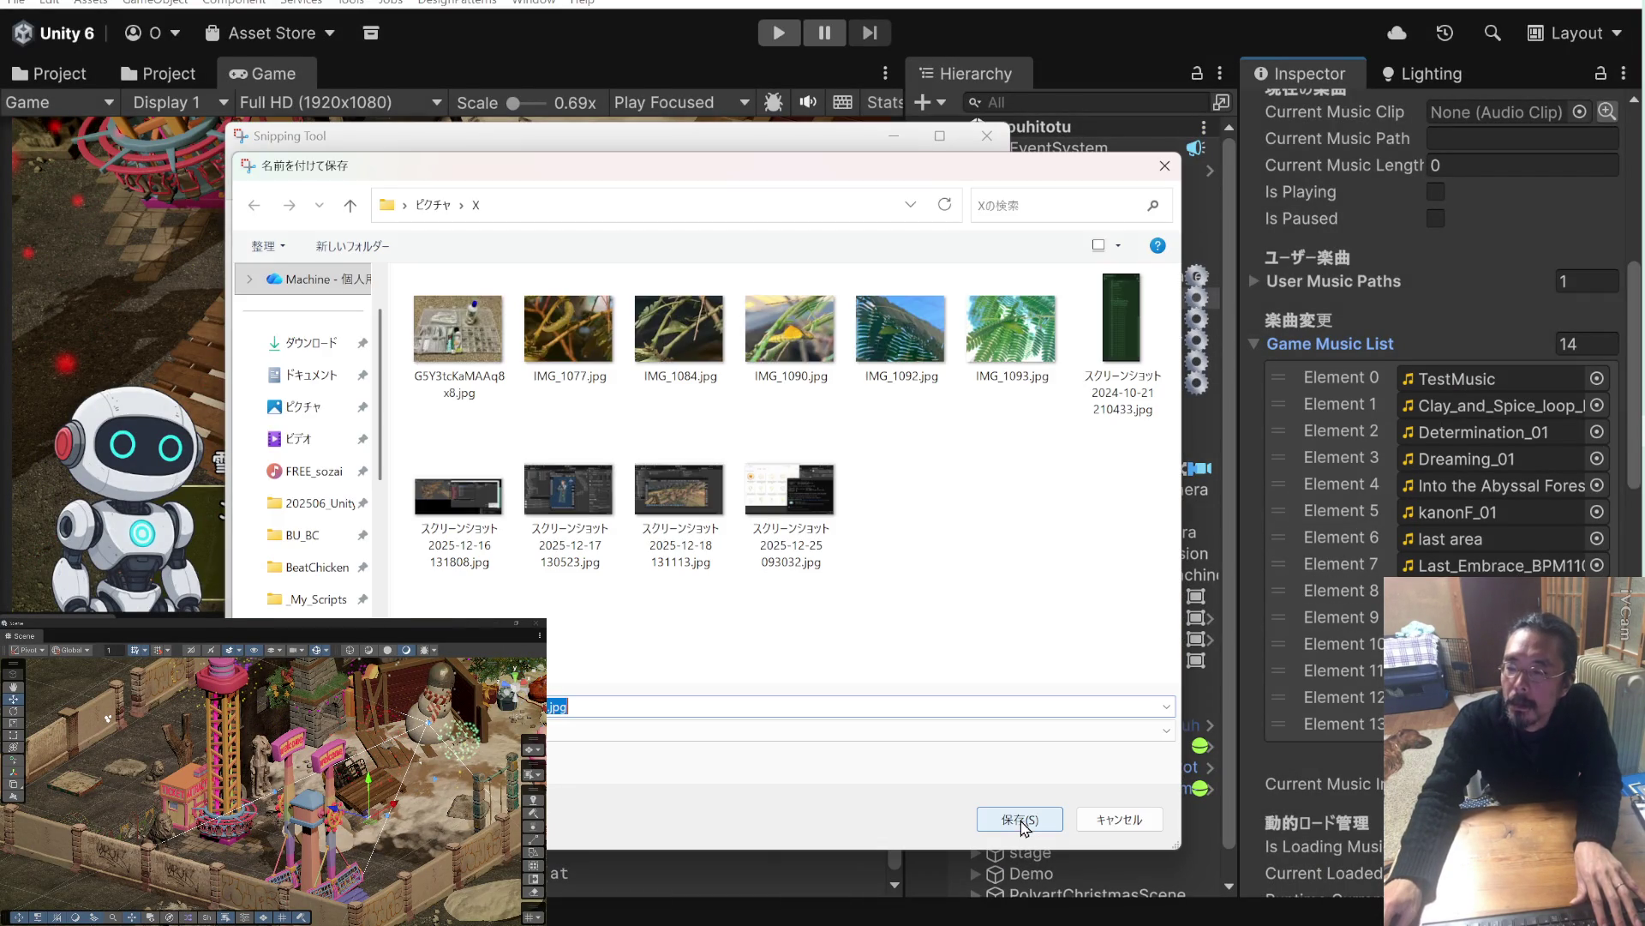
left_click(1020, 820)
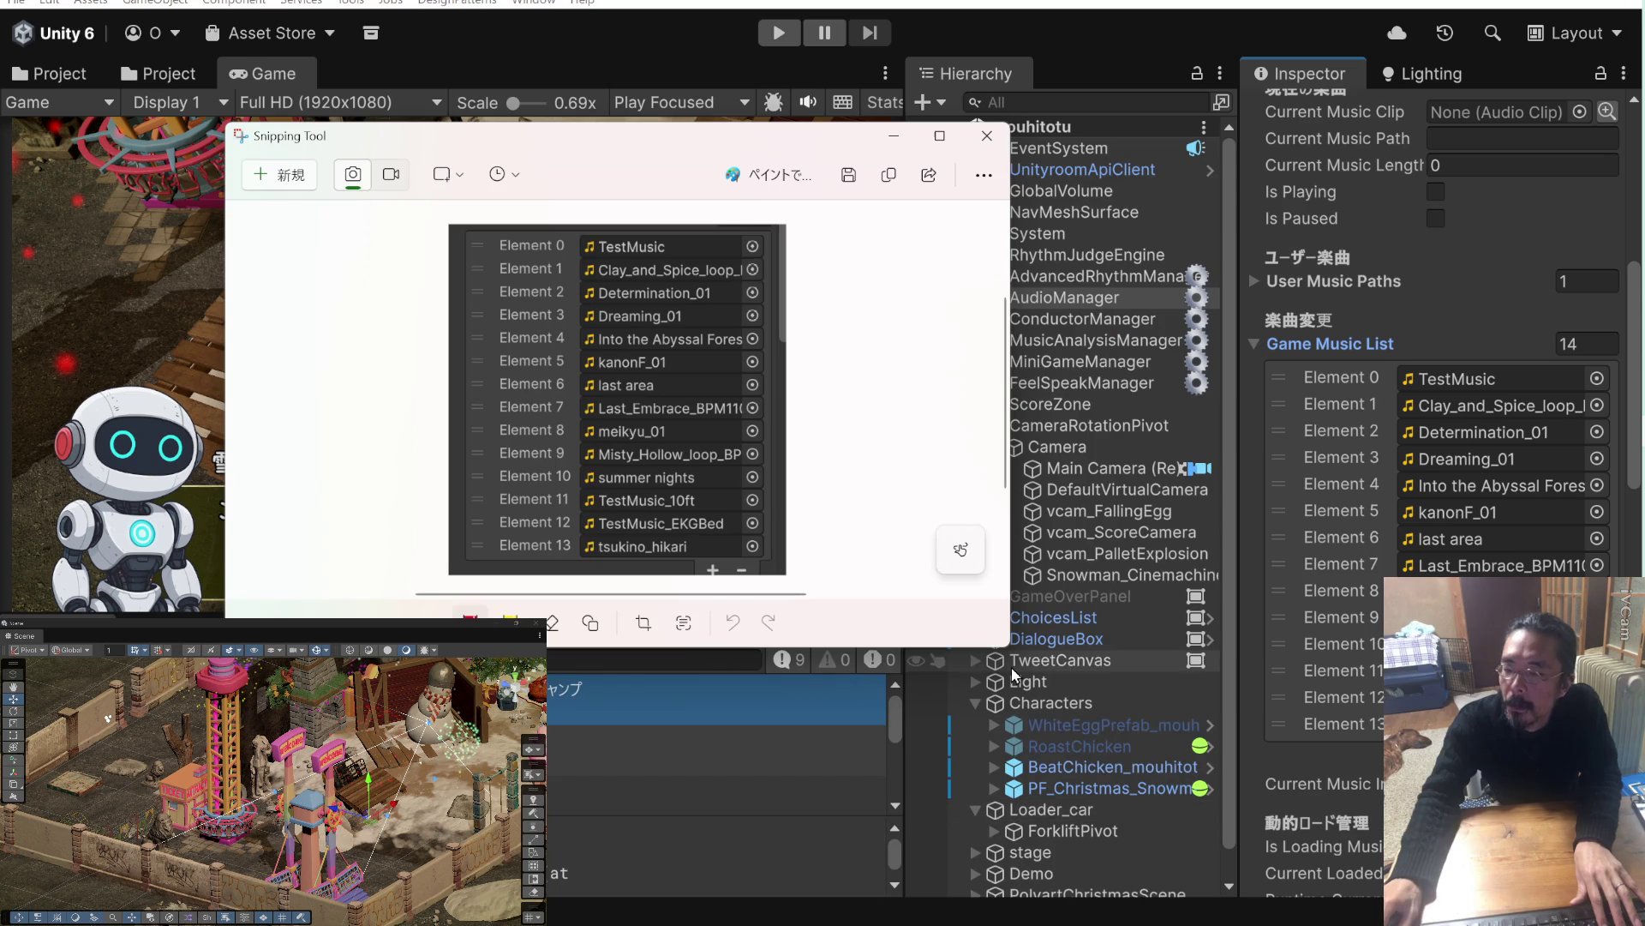
left_click(982, 178)
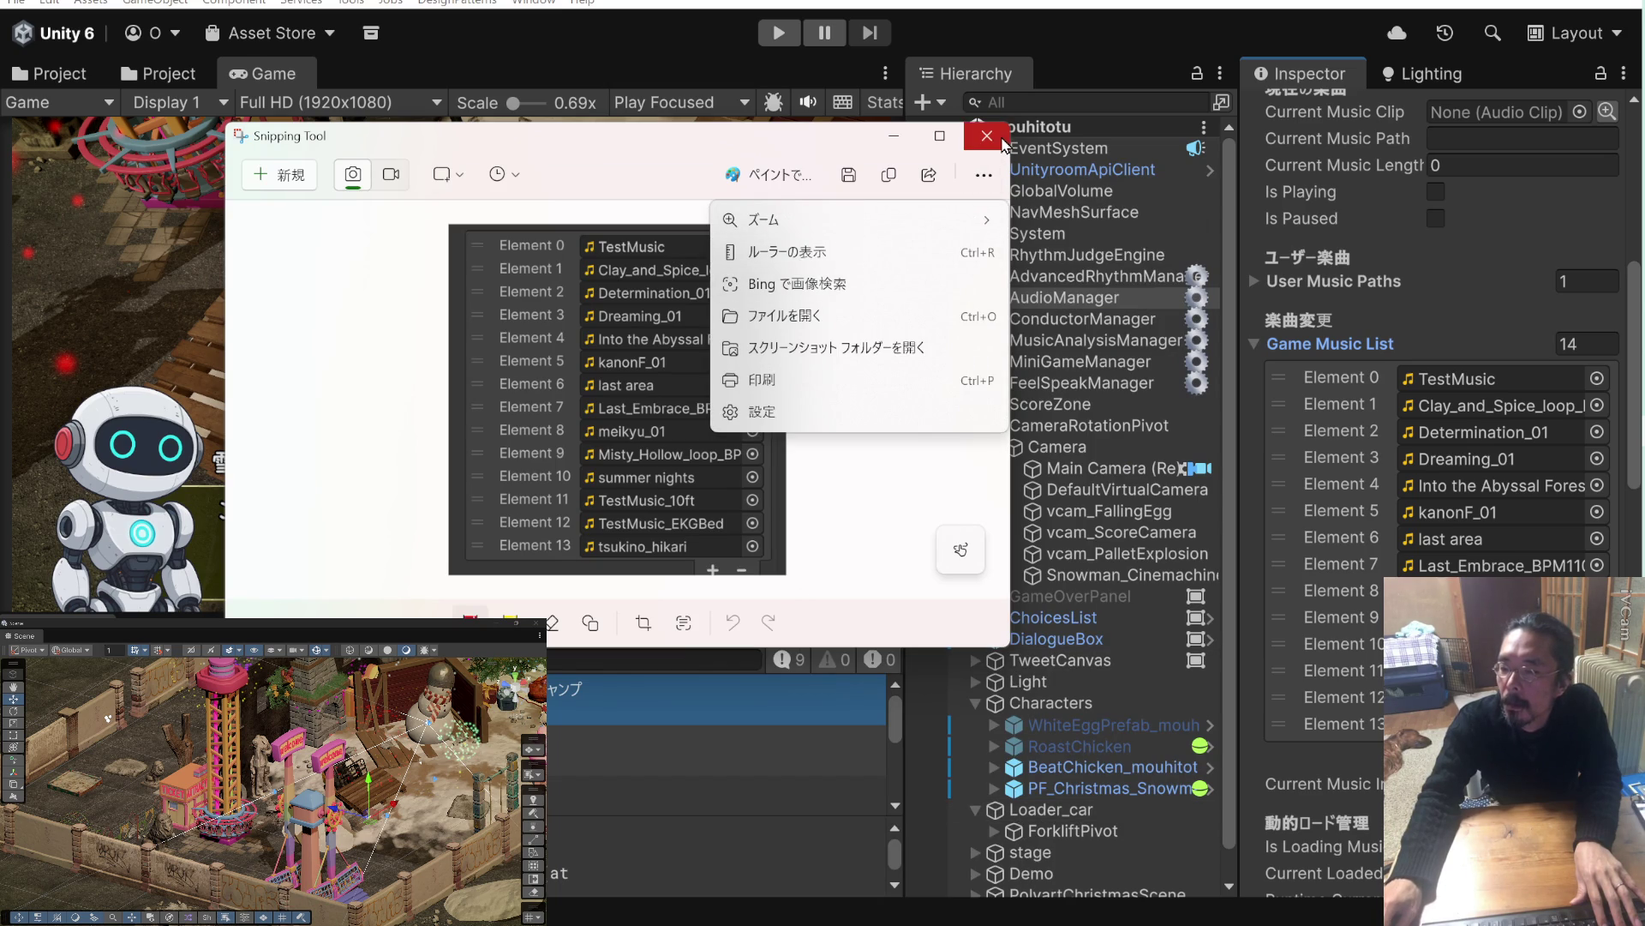
mouse_move(742, 145)
left_mouse_down()
mouse_move(470, 140)
mouse_move(247, 661)
left_mouse_up()
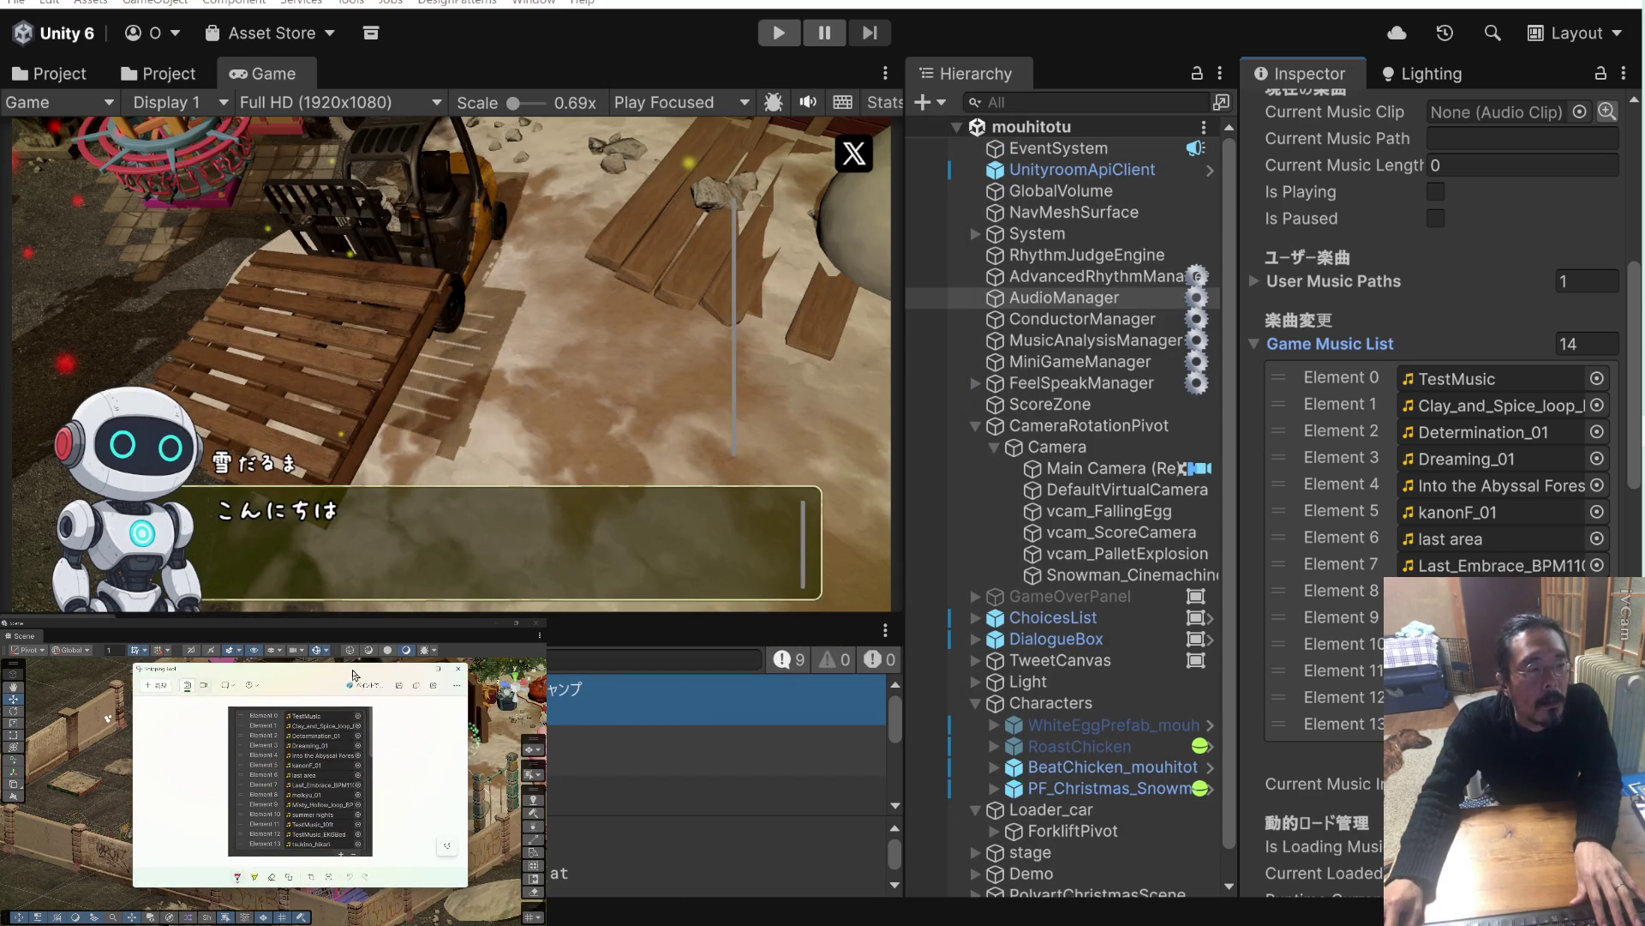
left_click(1367, 389)
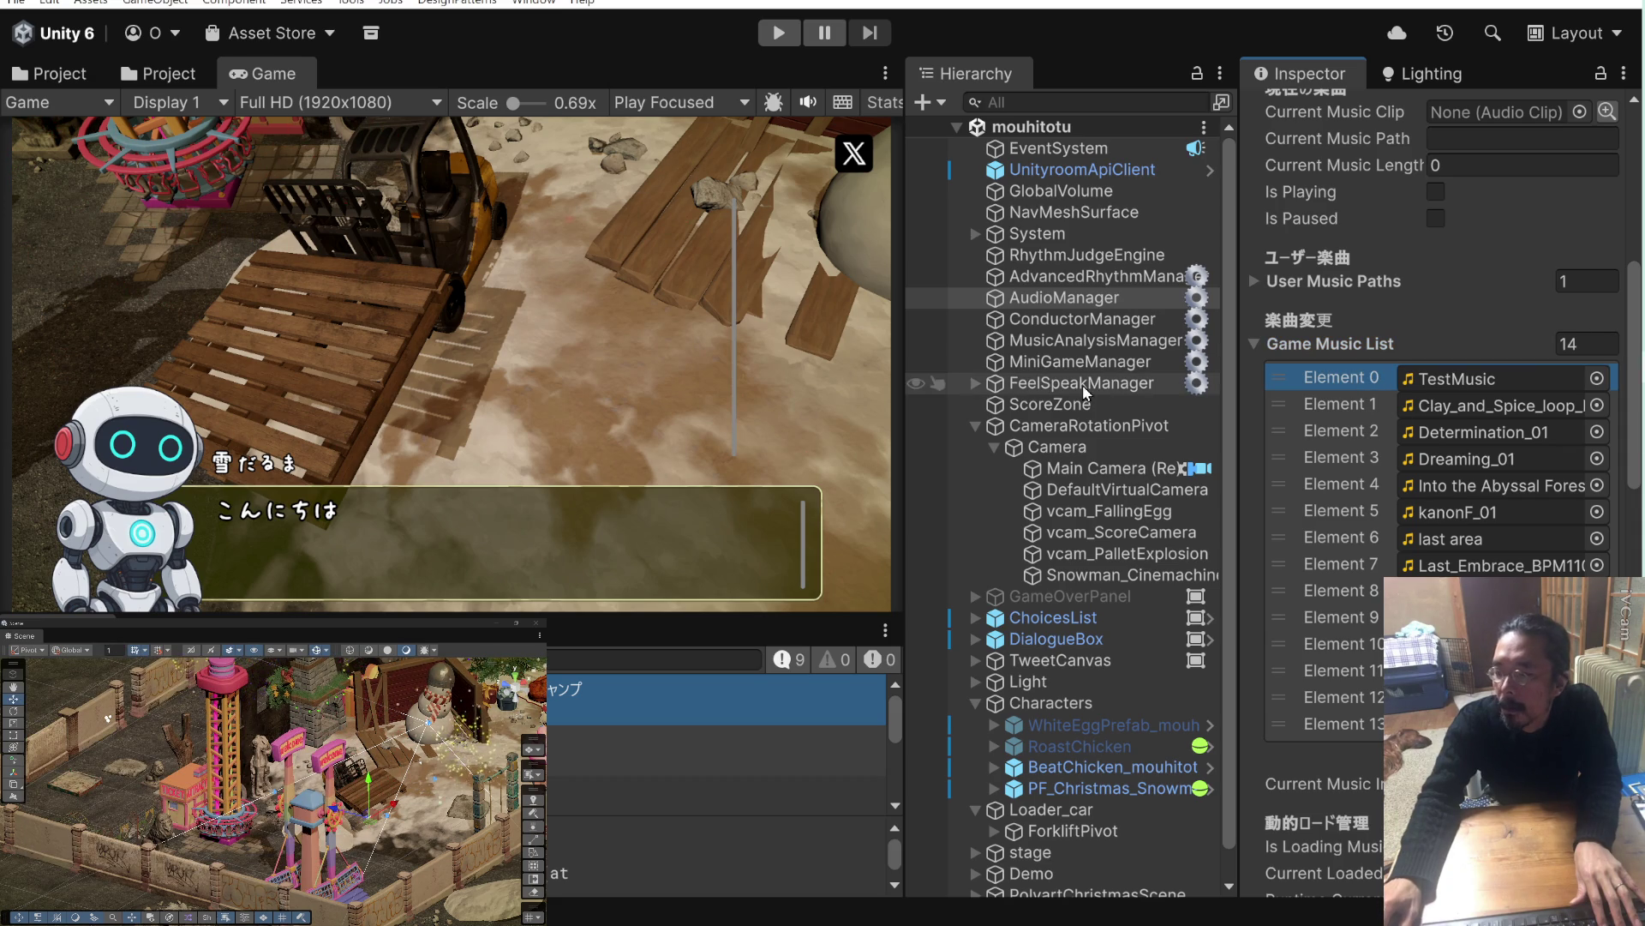
Show the Assets/_My_Audio/BGM folder, lock the Inspector on AudioManager, and select the AhDah track.
left_click(163, 81)
scroll(461, 240, "up", 10)
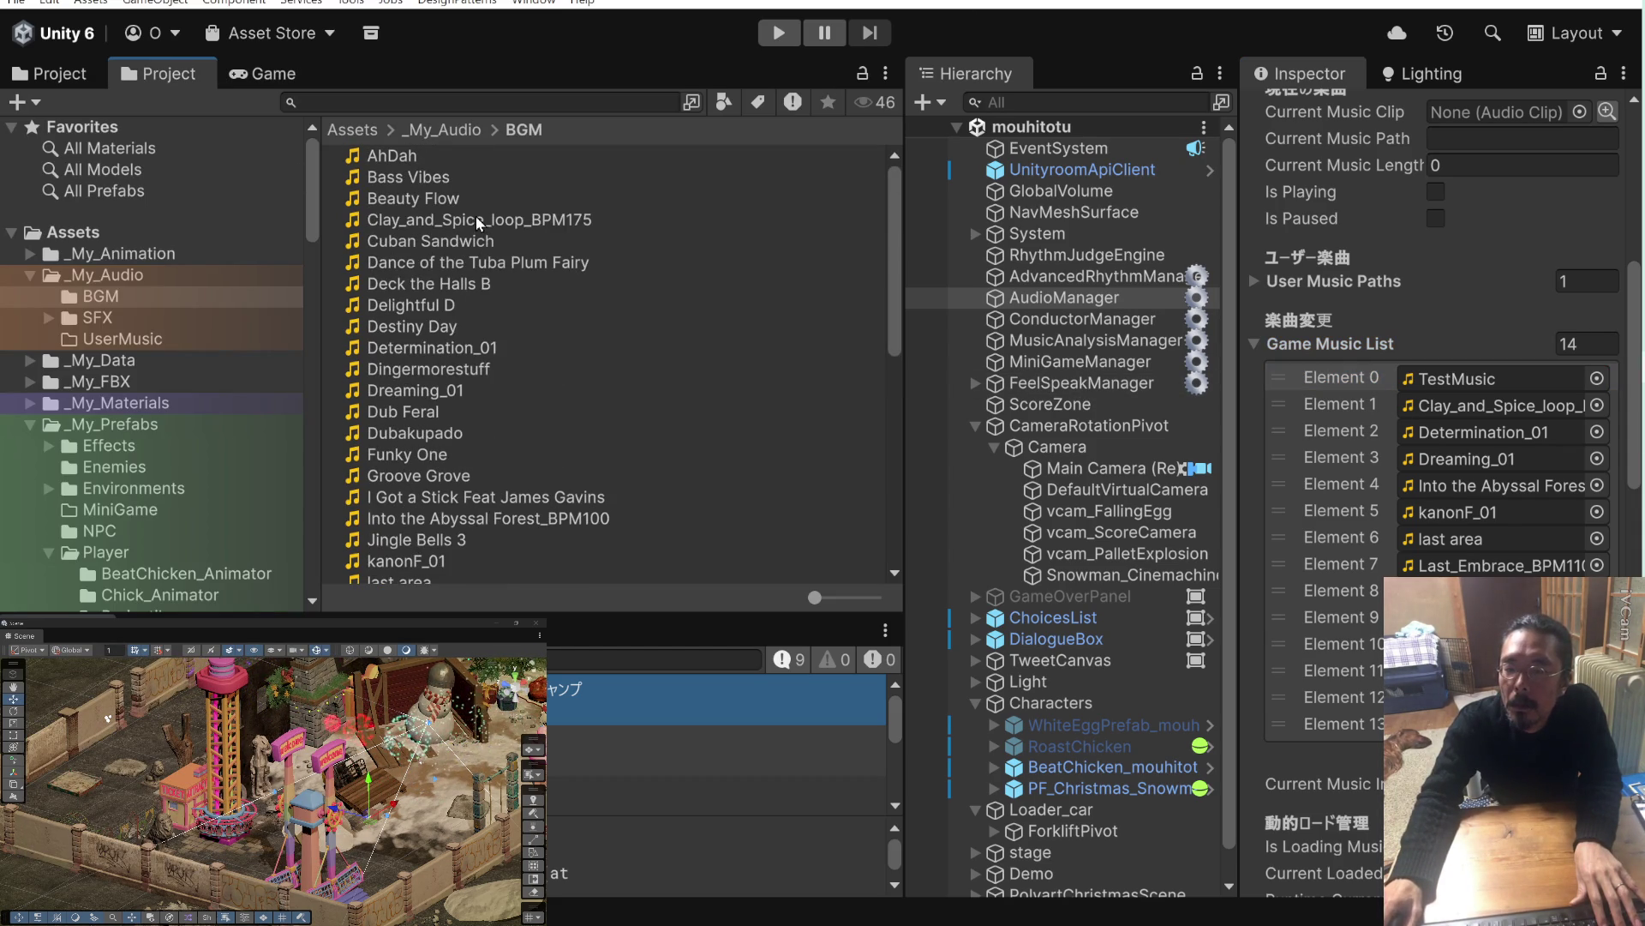
left_click(405, 160)
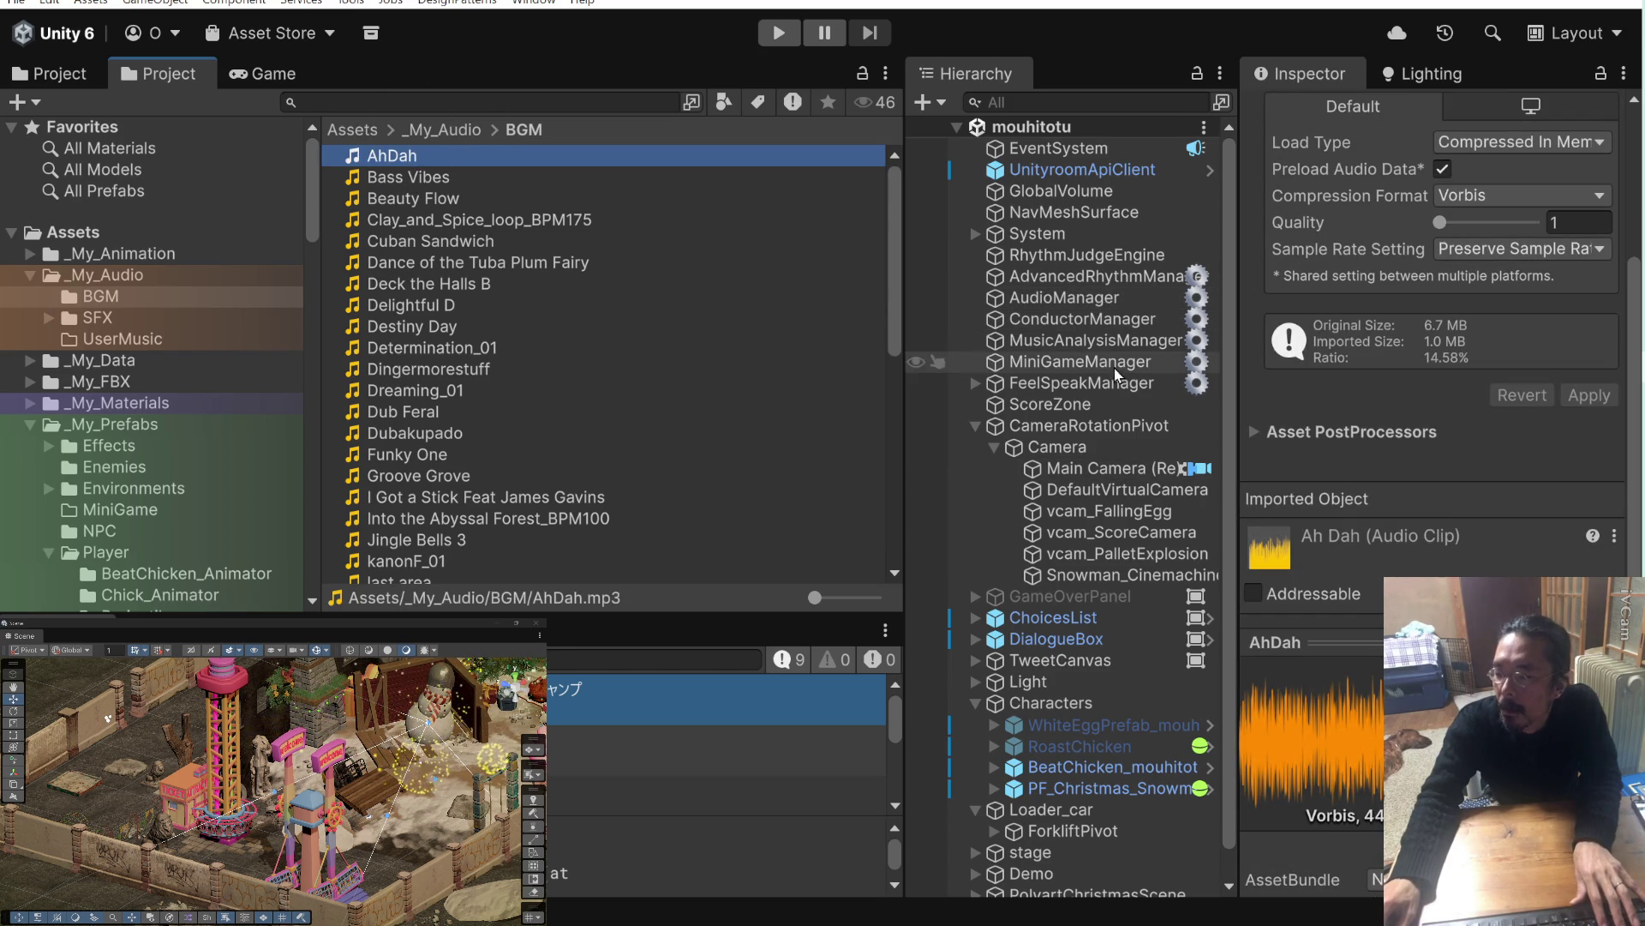
left_click(1114, 296)
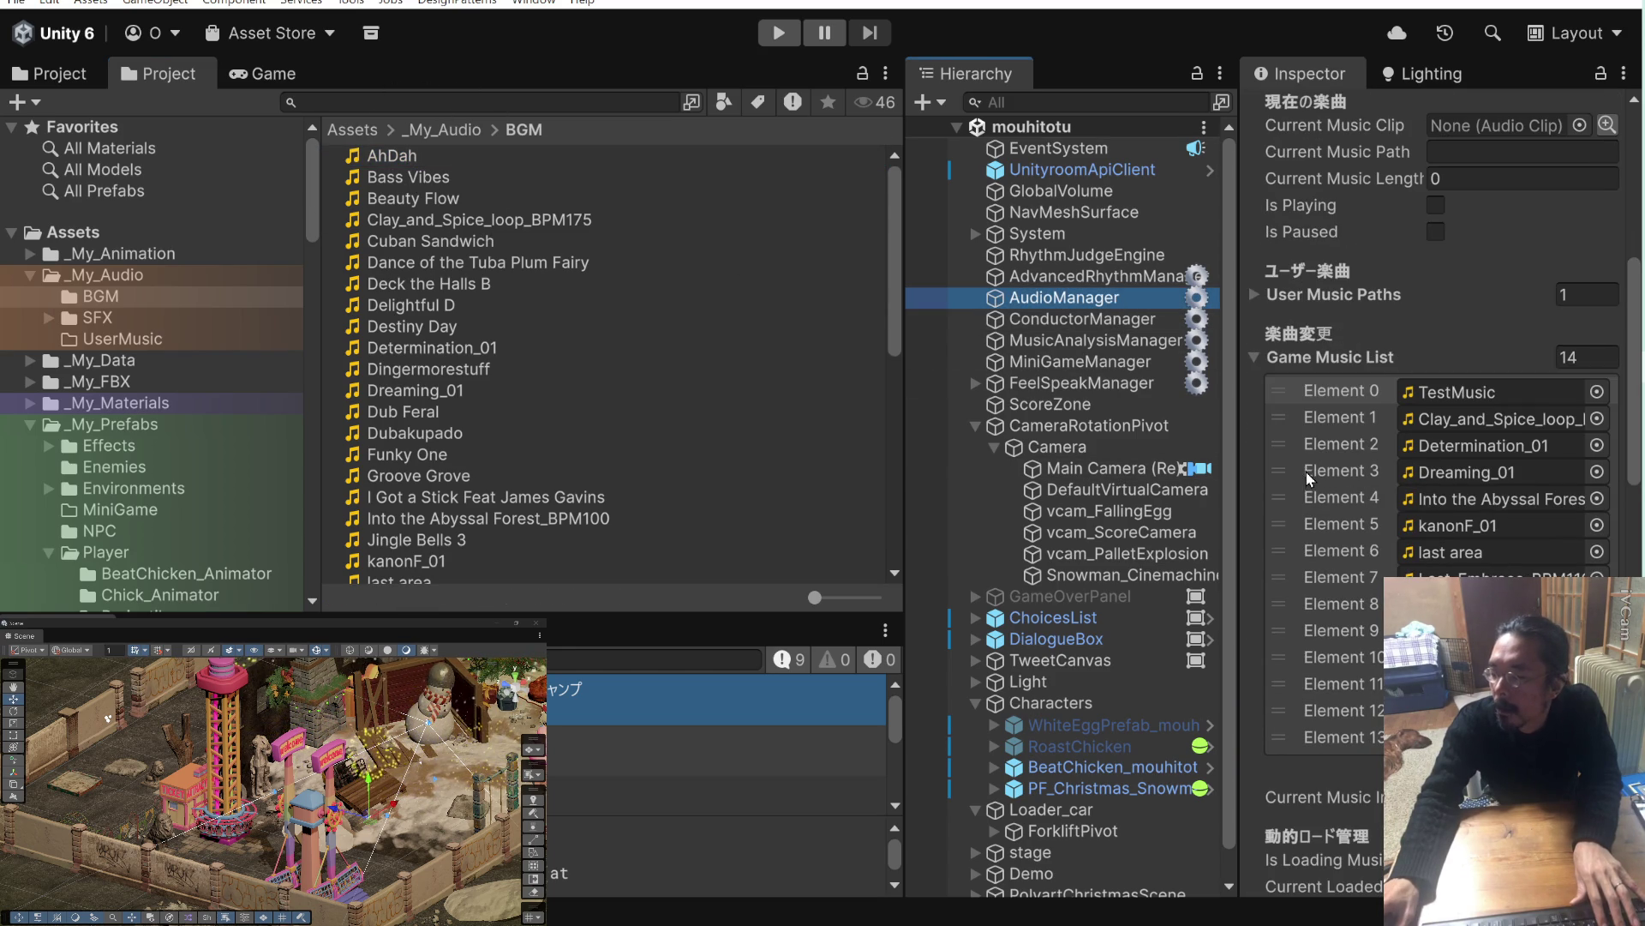
left_click(1601, 75)
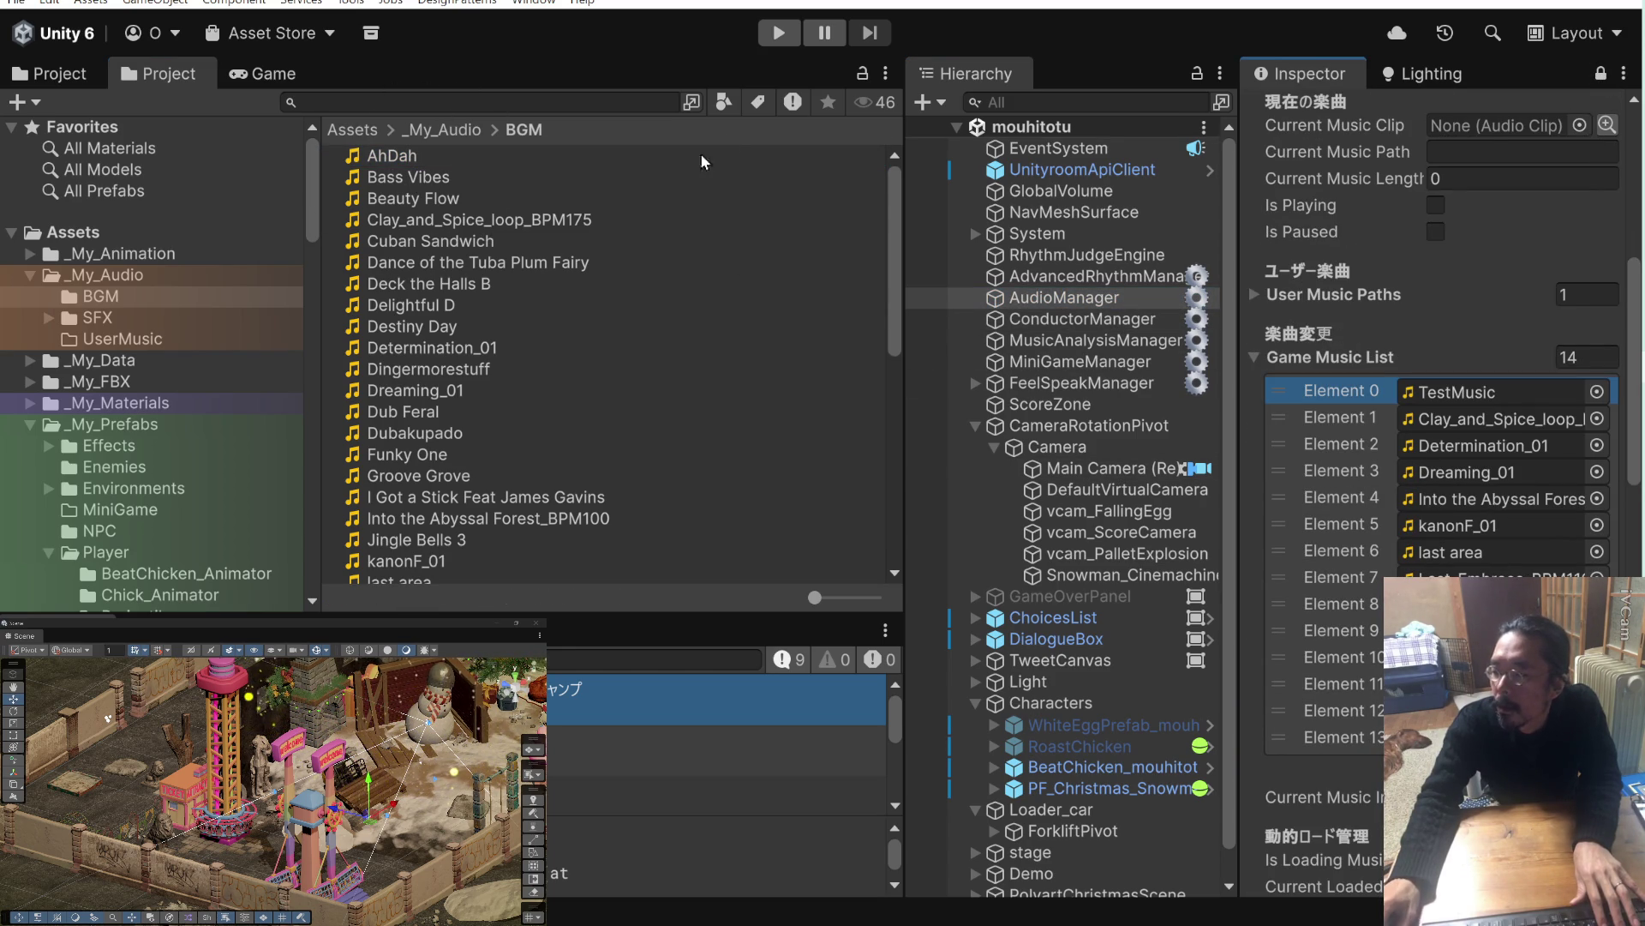
left_click(431, 163)
Add Bass Vibes, Beauty Flow, Cuban Sandwich, Dance of the Tuba Plum Fairy, Deck the Halls B, Delightful D, Destiny Day to the selection.
left_click(444, 176, "shift")
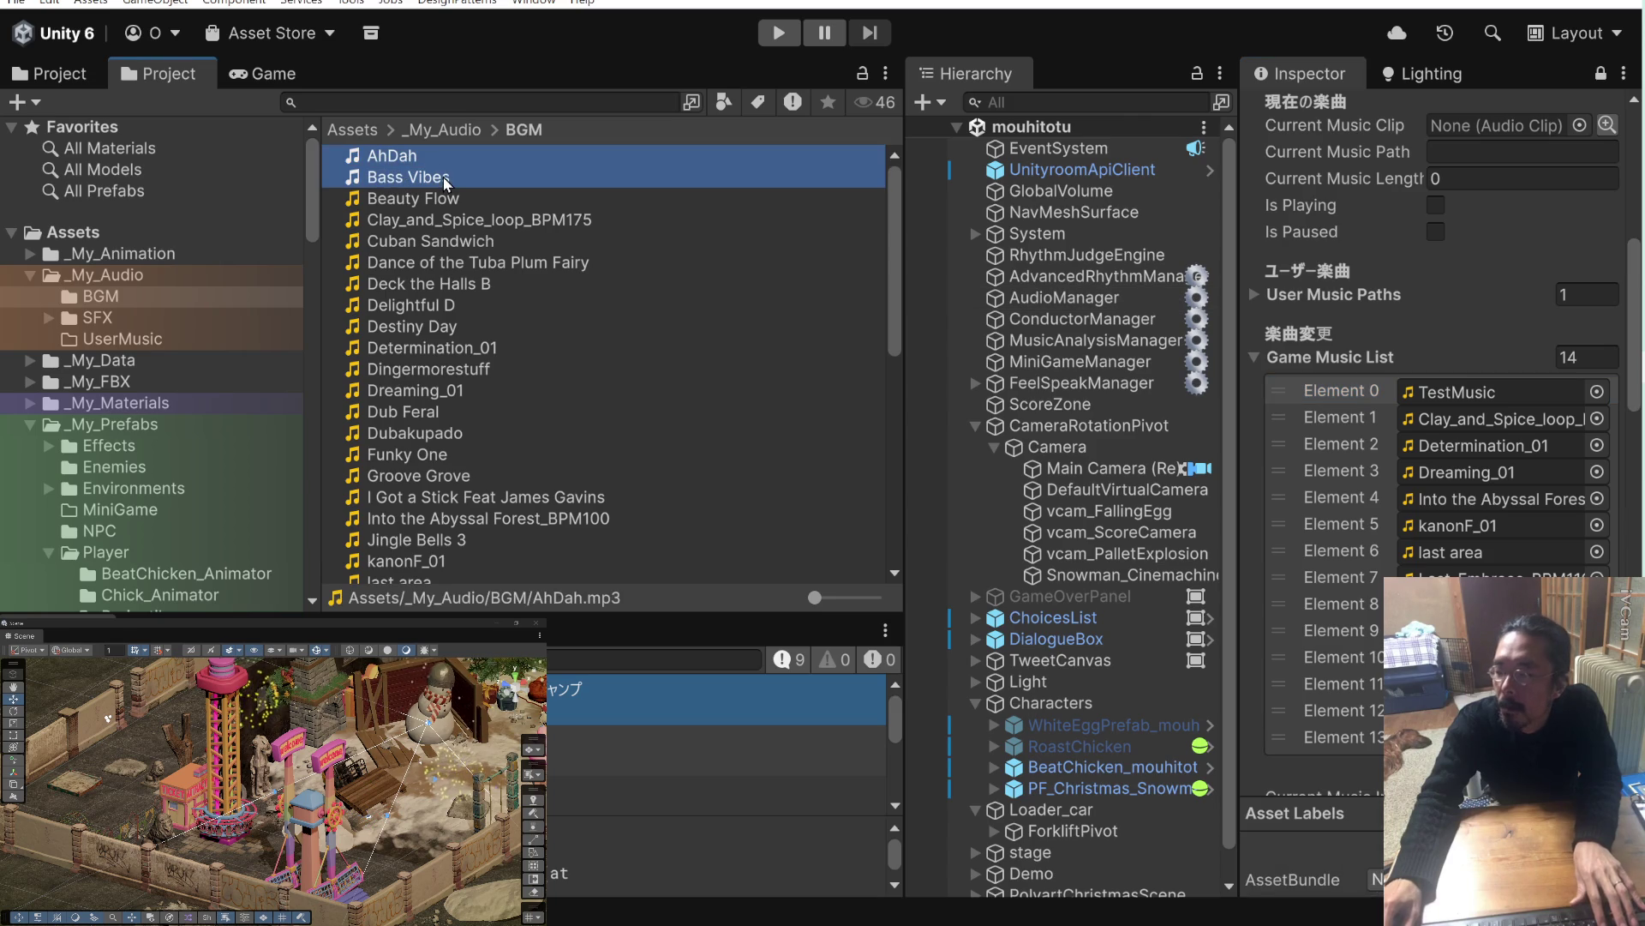
left_click(451, 199, "shift")
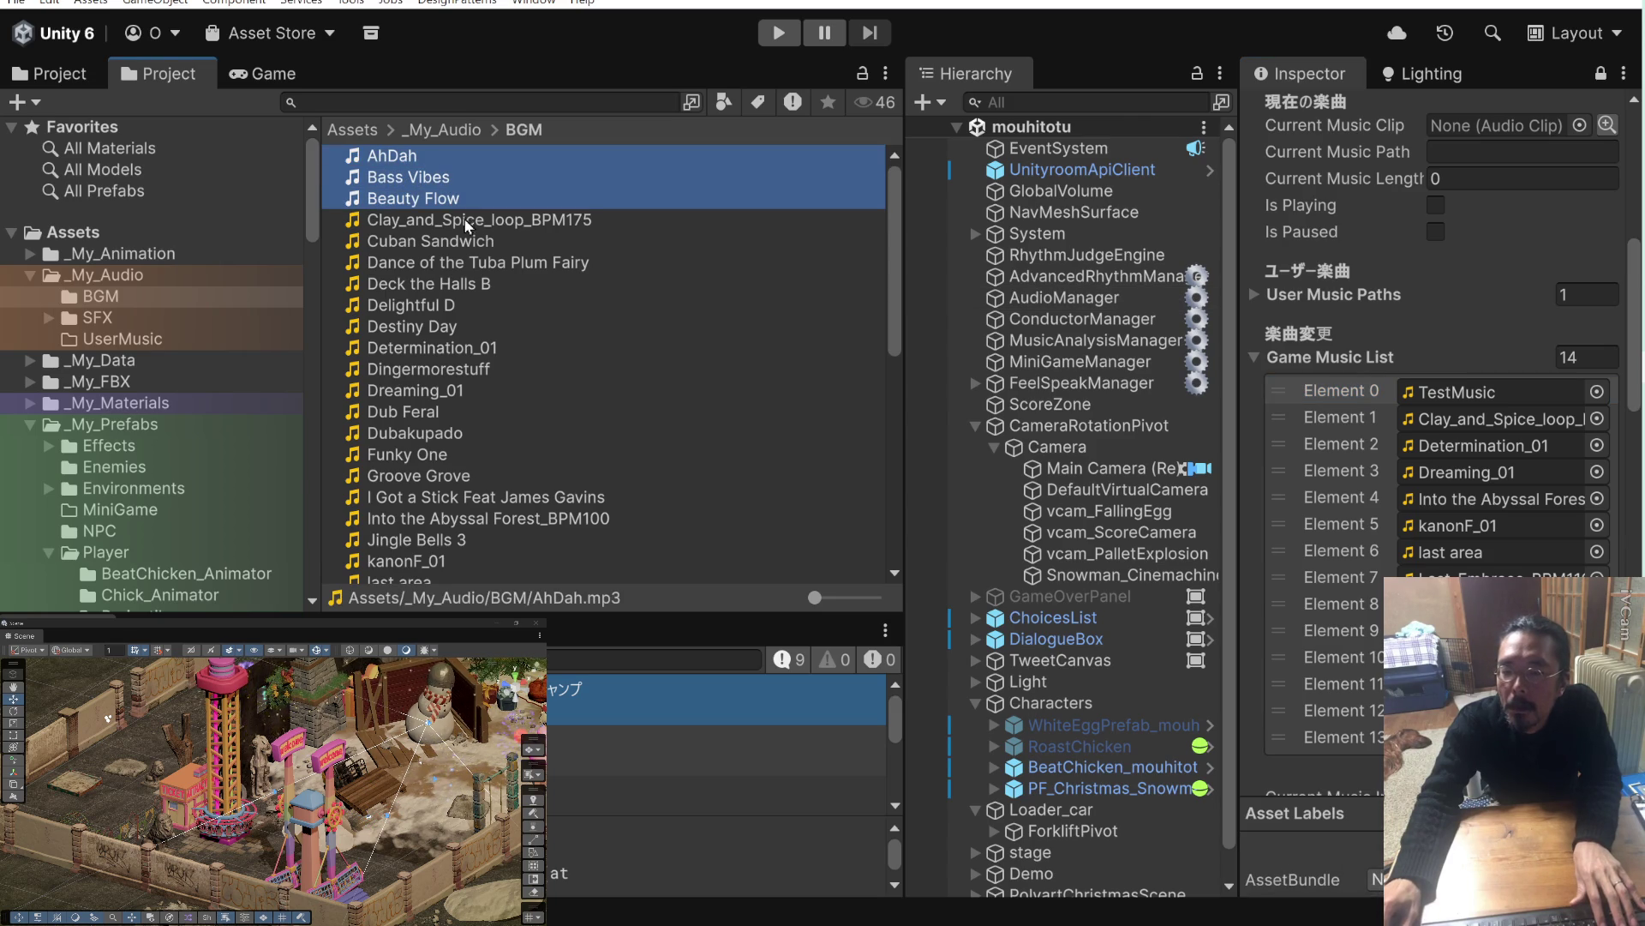
left_click(465, 244, "ctrl")
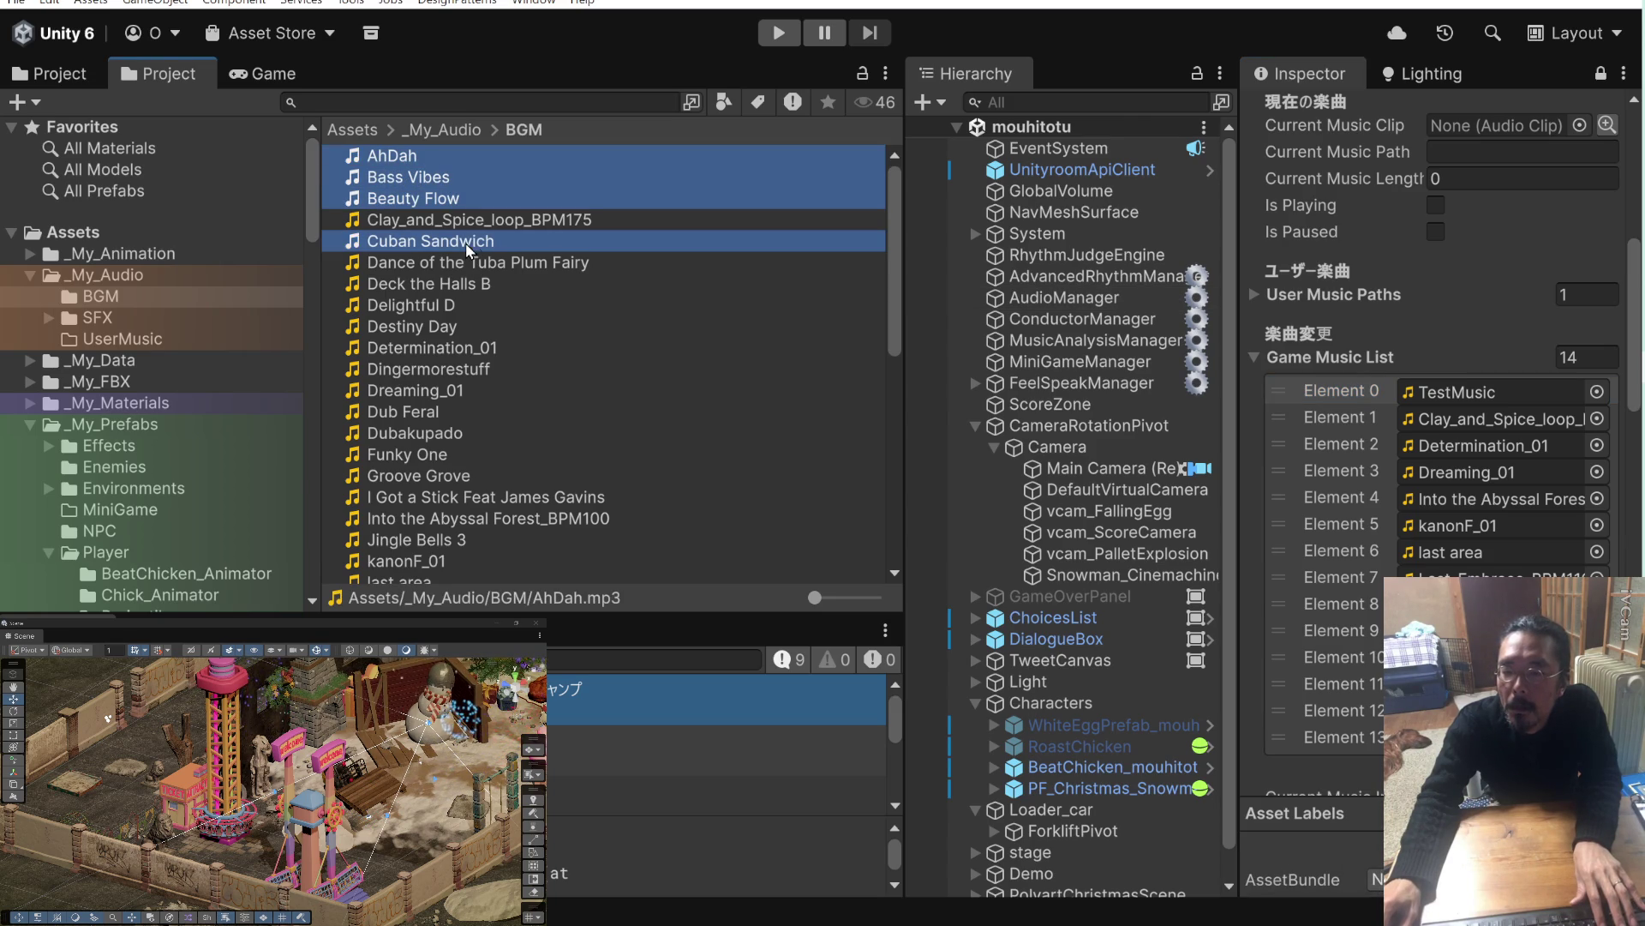
left_click(482, 264, "ctrl")
left_click(463, 285, "ctrl")
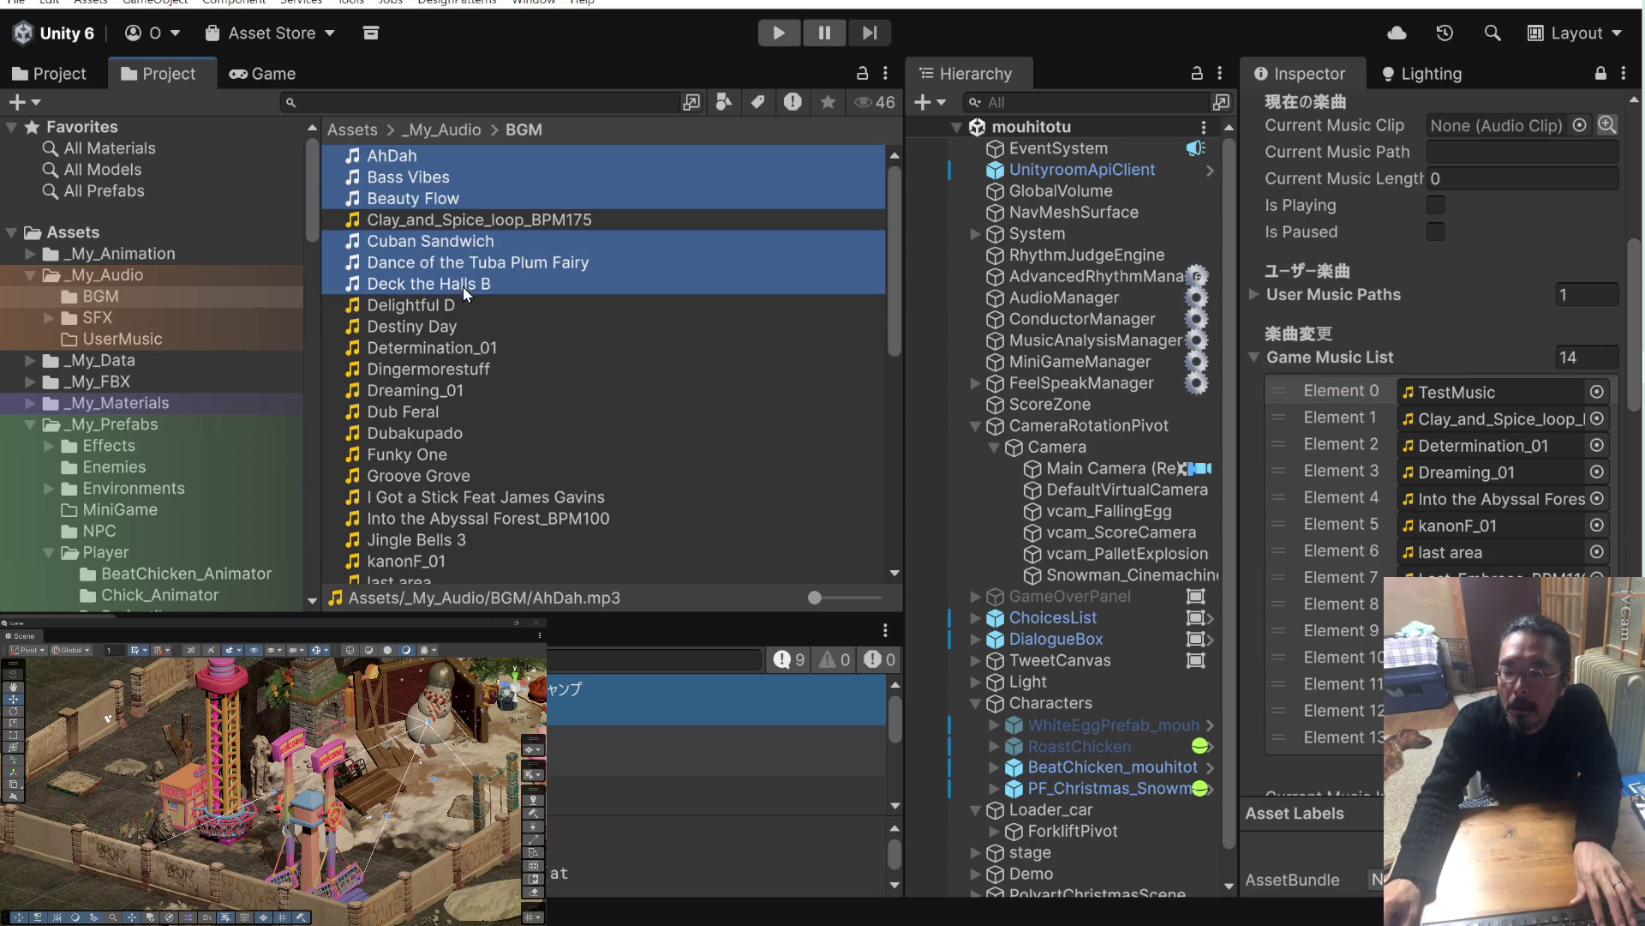
left_click(455, 307, "ctrl")
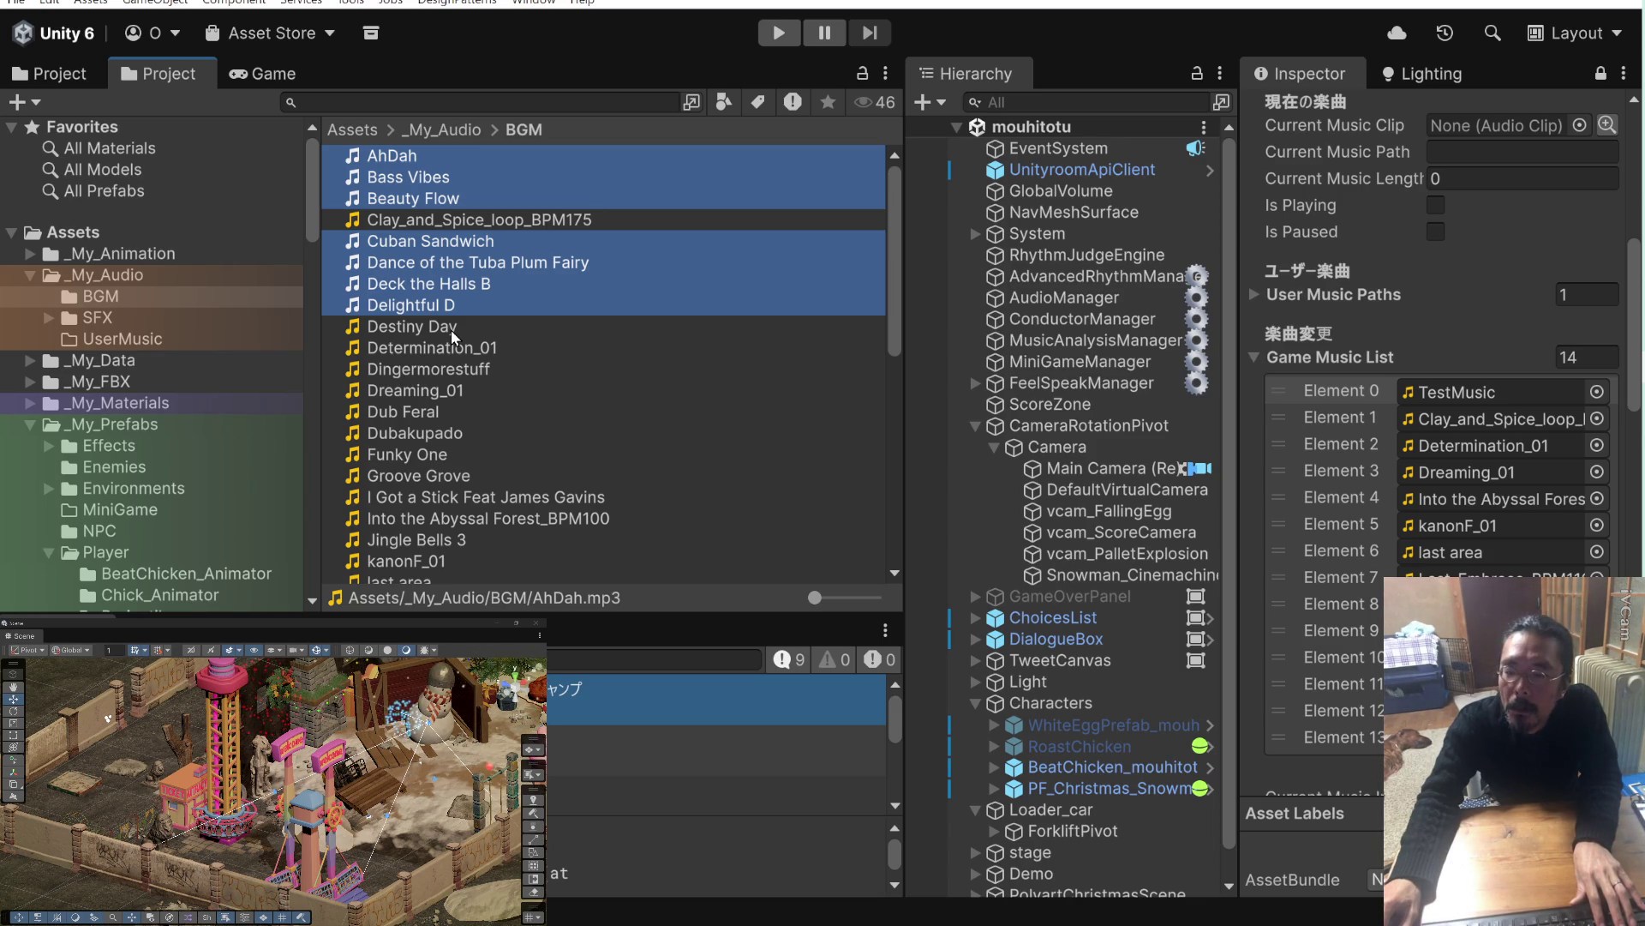
left_click(456, 332, "ctrl")
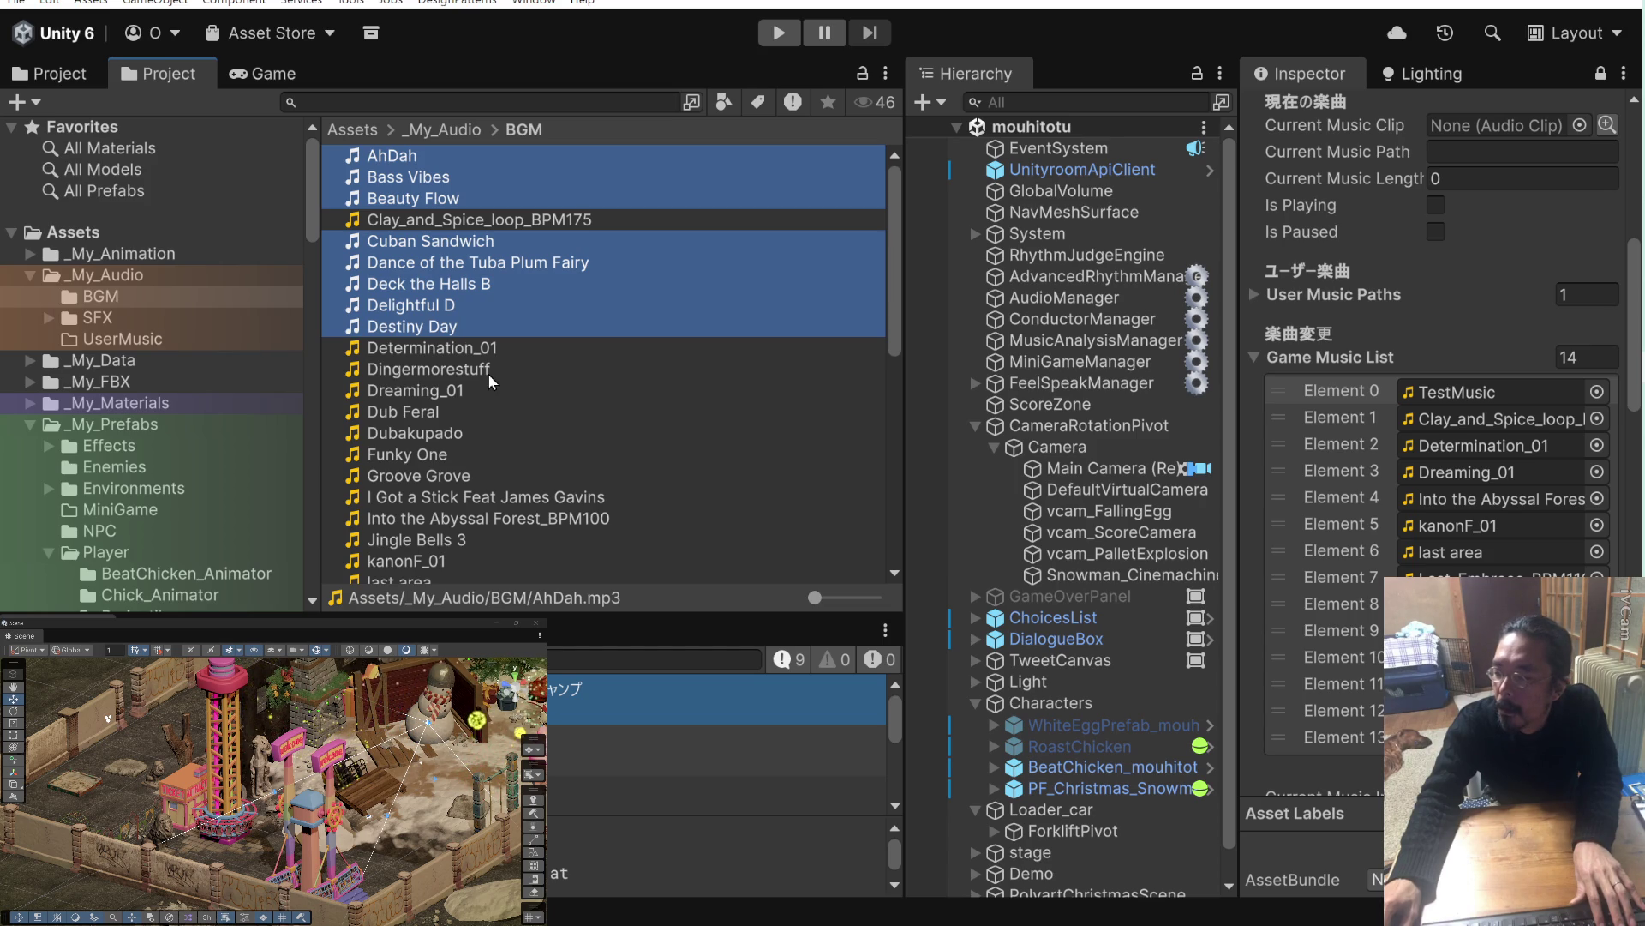
Add Dingermorestuff, Dub Feral, Dubakupado, Funky One, Groove Grove, I Got a Stick, Into the Abyssal Forest, Jingle Bells 3.
left_click(489, 377, "ctrl")
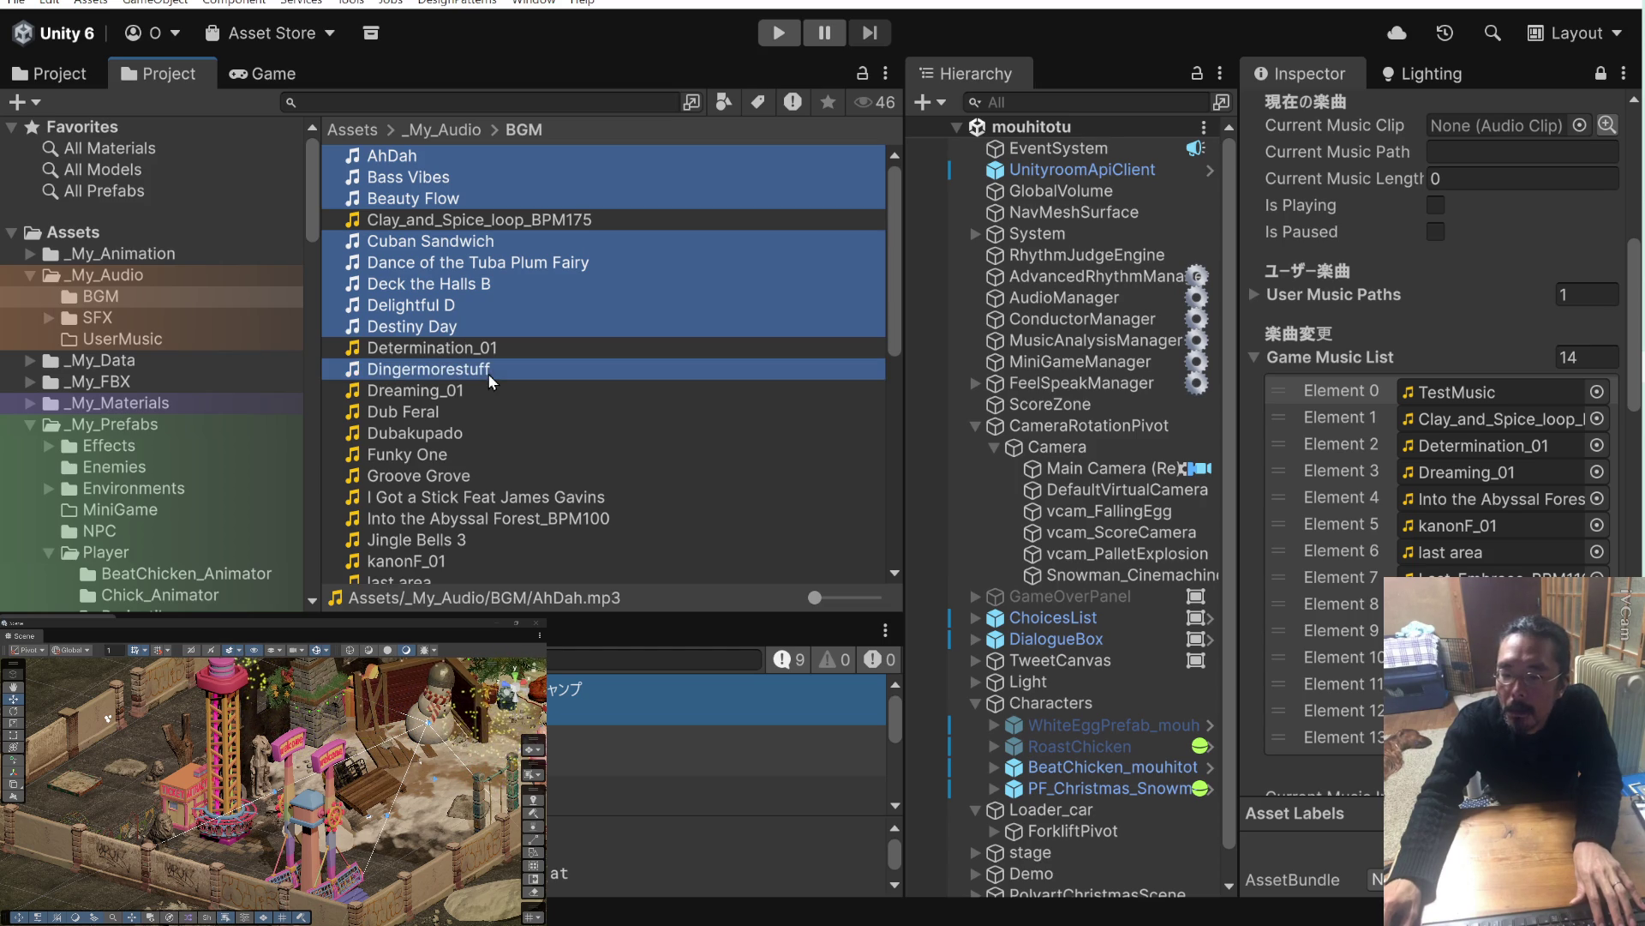
left_click(460, 412, "ctrl")
left_click(460, 434, "ctrl")
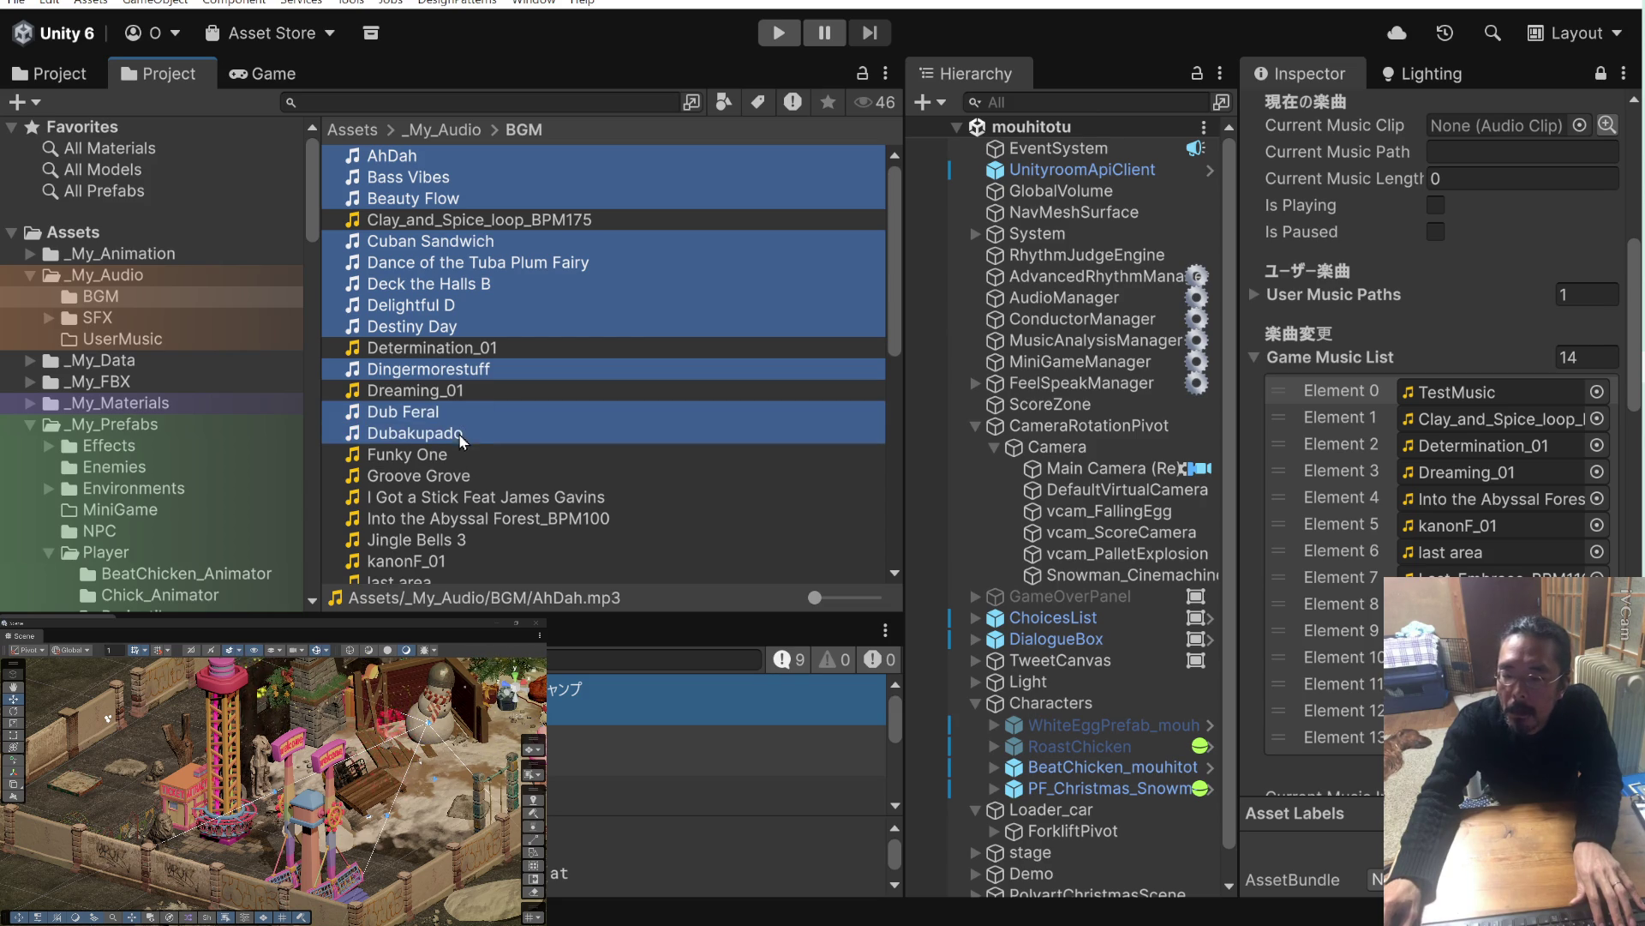
left_click(453, 452, "ctrl")
left_click(454, 474, "ctrl")
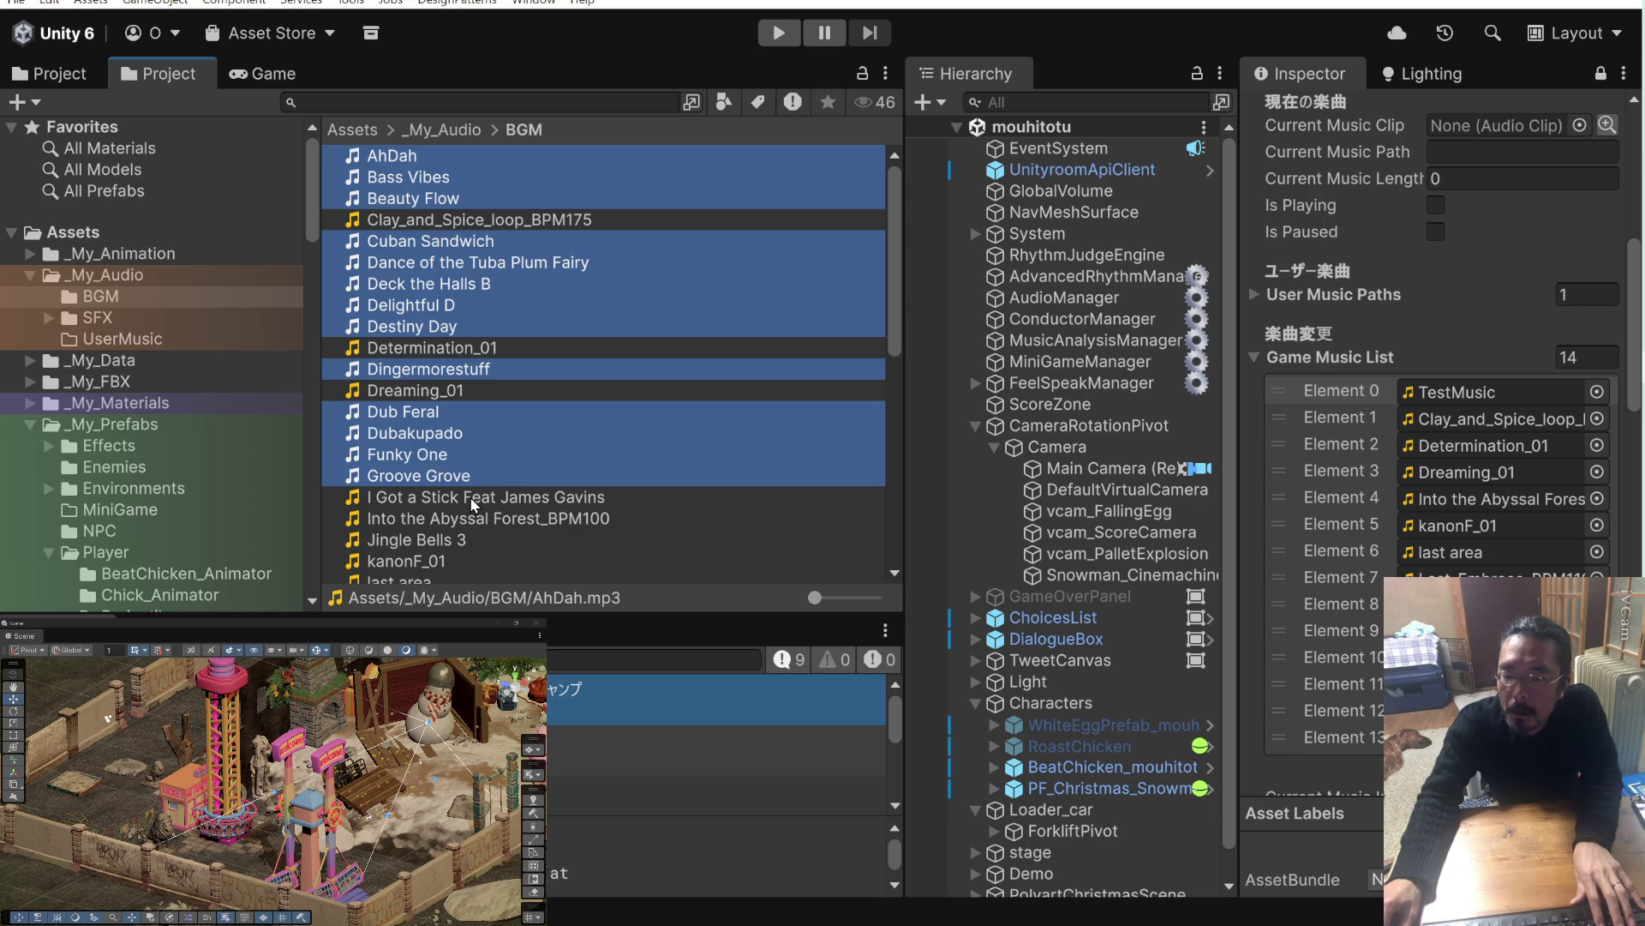
left_click(469, 497, "ctrl")
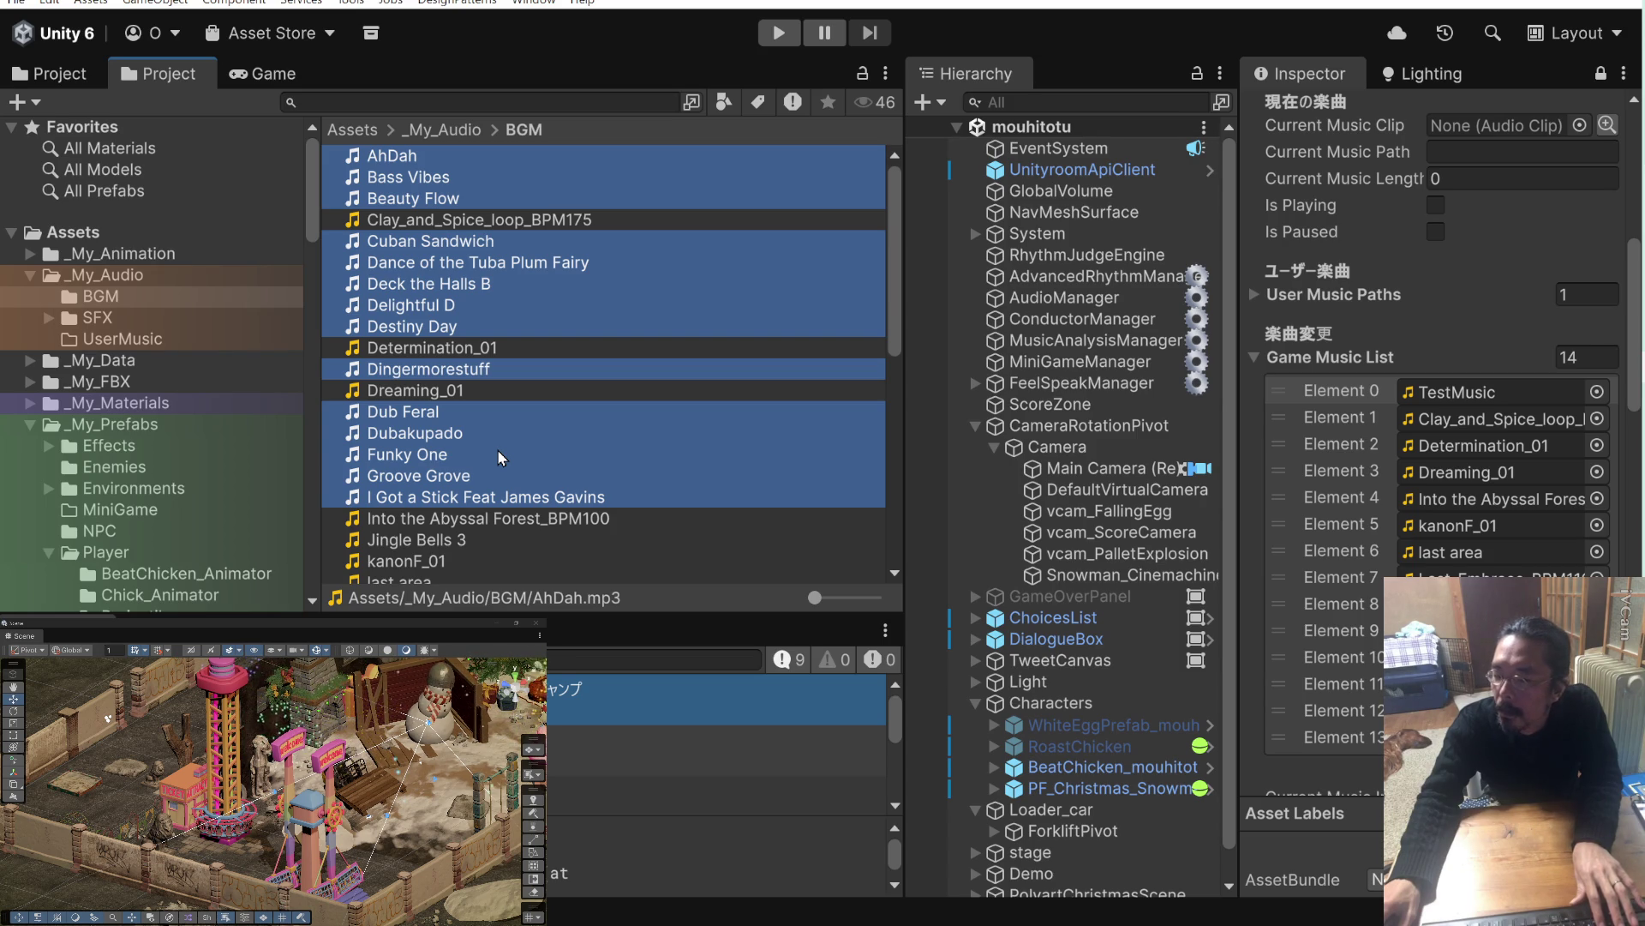
left_click(496, 517, "ctrl")
left_click(478, 538, "ctrl")
scroll(476, 514, "down", 2)
Add last area, Mining by Moonlight, Misty_Hollow_loop, Off to Osaka, Oh Xmas, and three PerituneMaterial tracks.
scroll(482, 466, "down", 4)
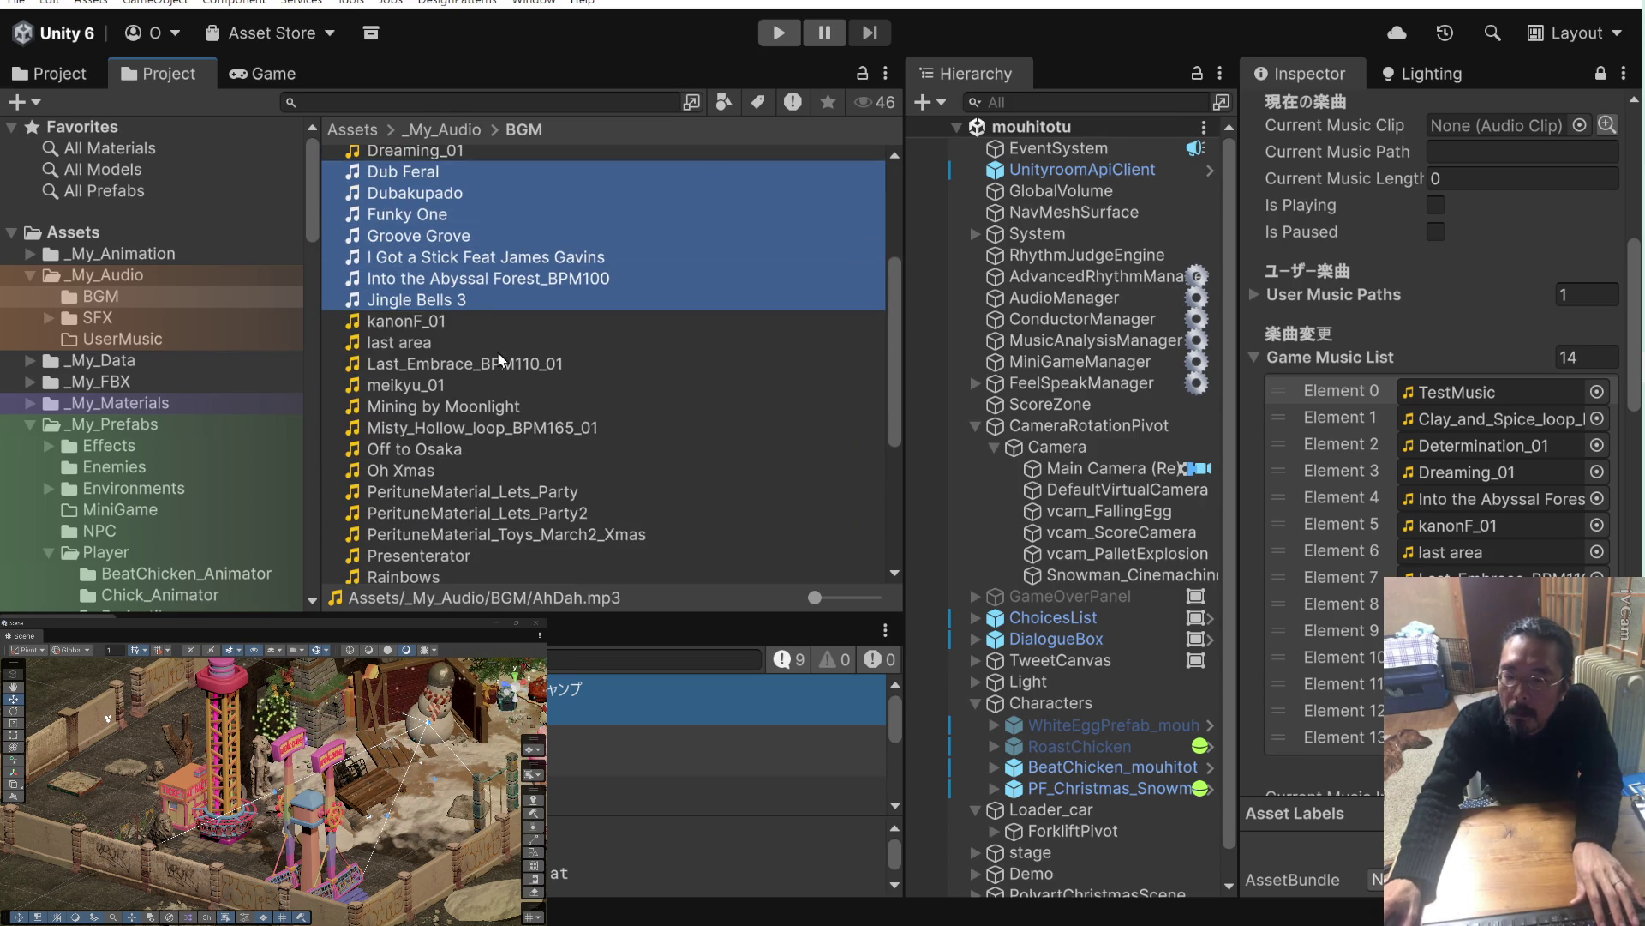
left_click(438, 343, "ctrl")
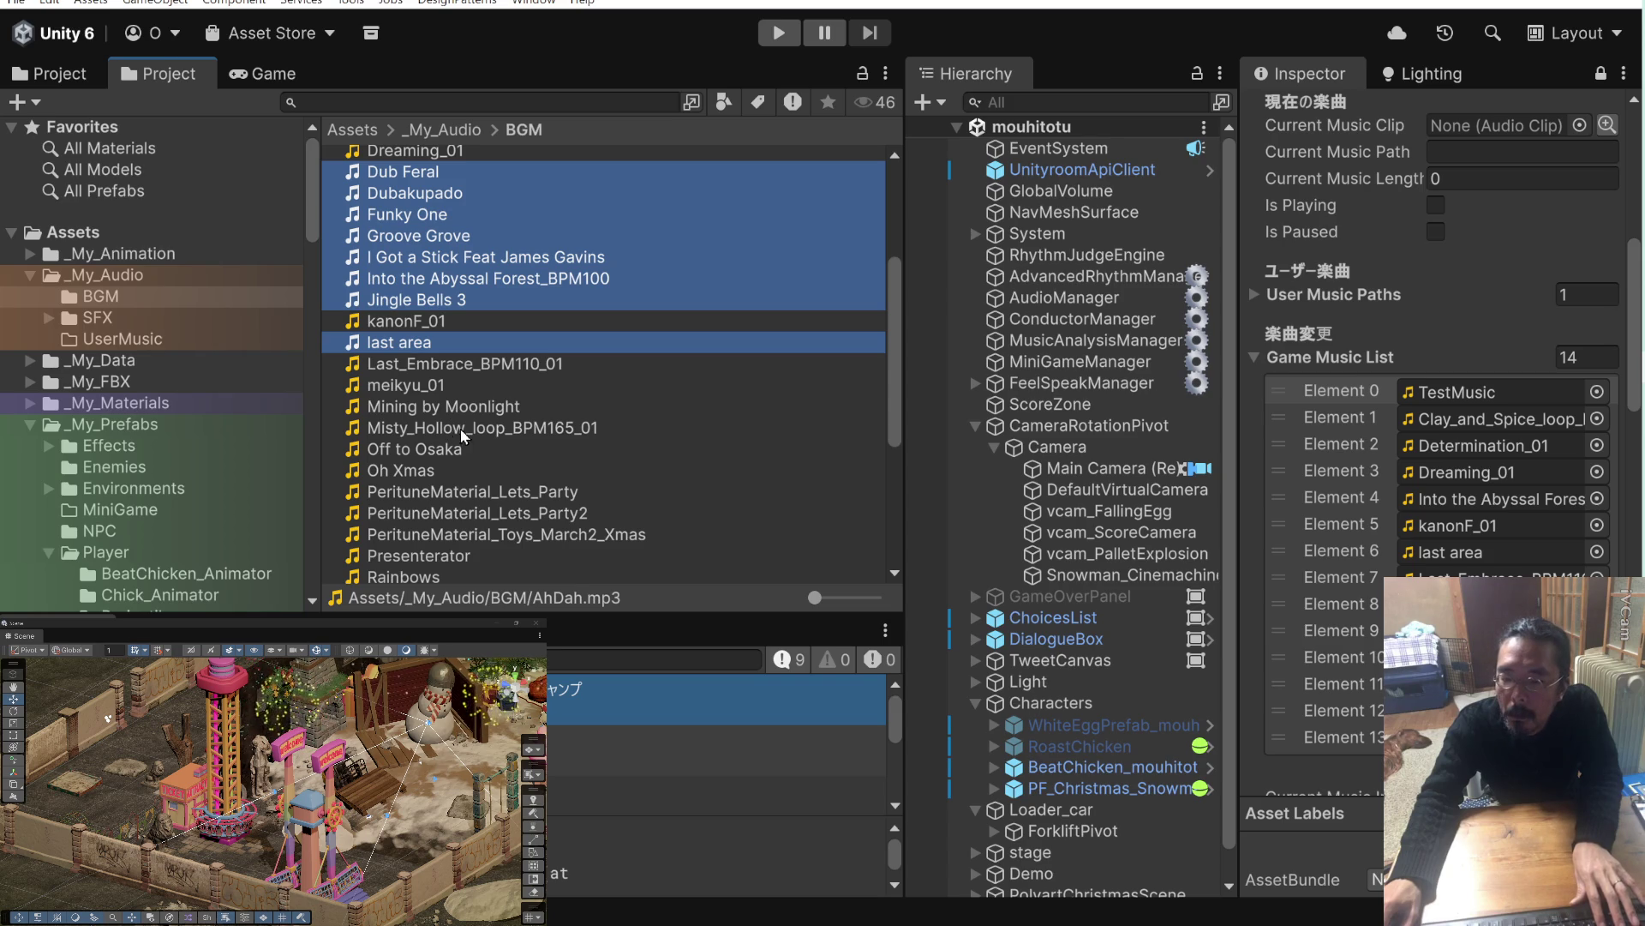
left_click(485, 412, "ctrl")
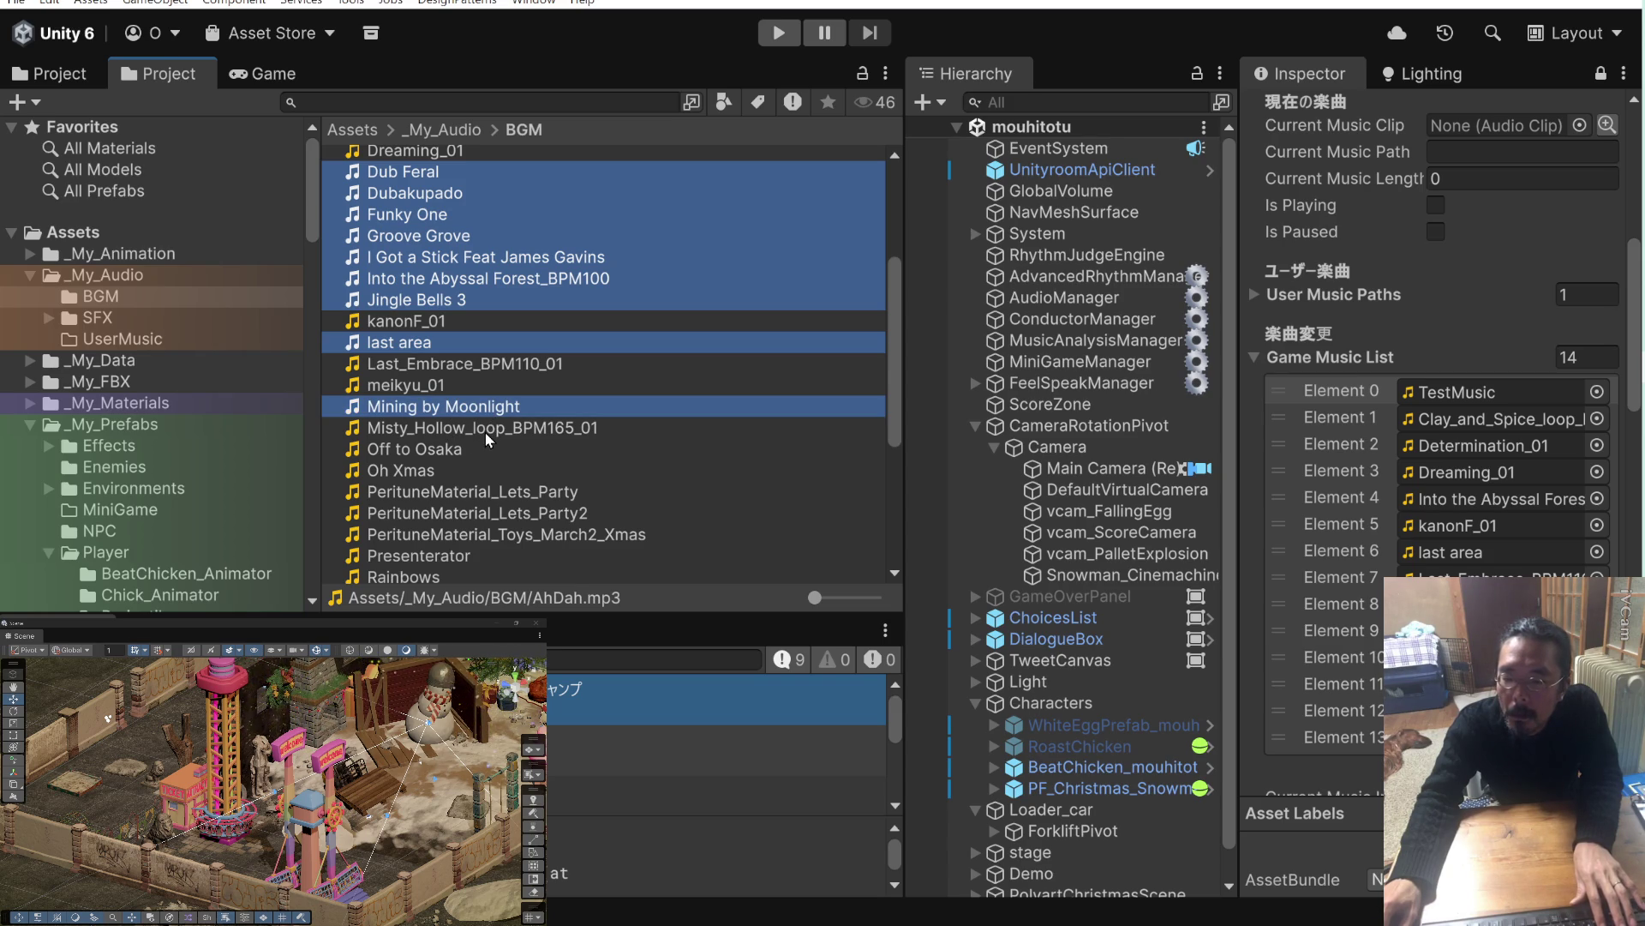
left_click(486, 430, "ctrl")
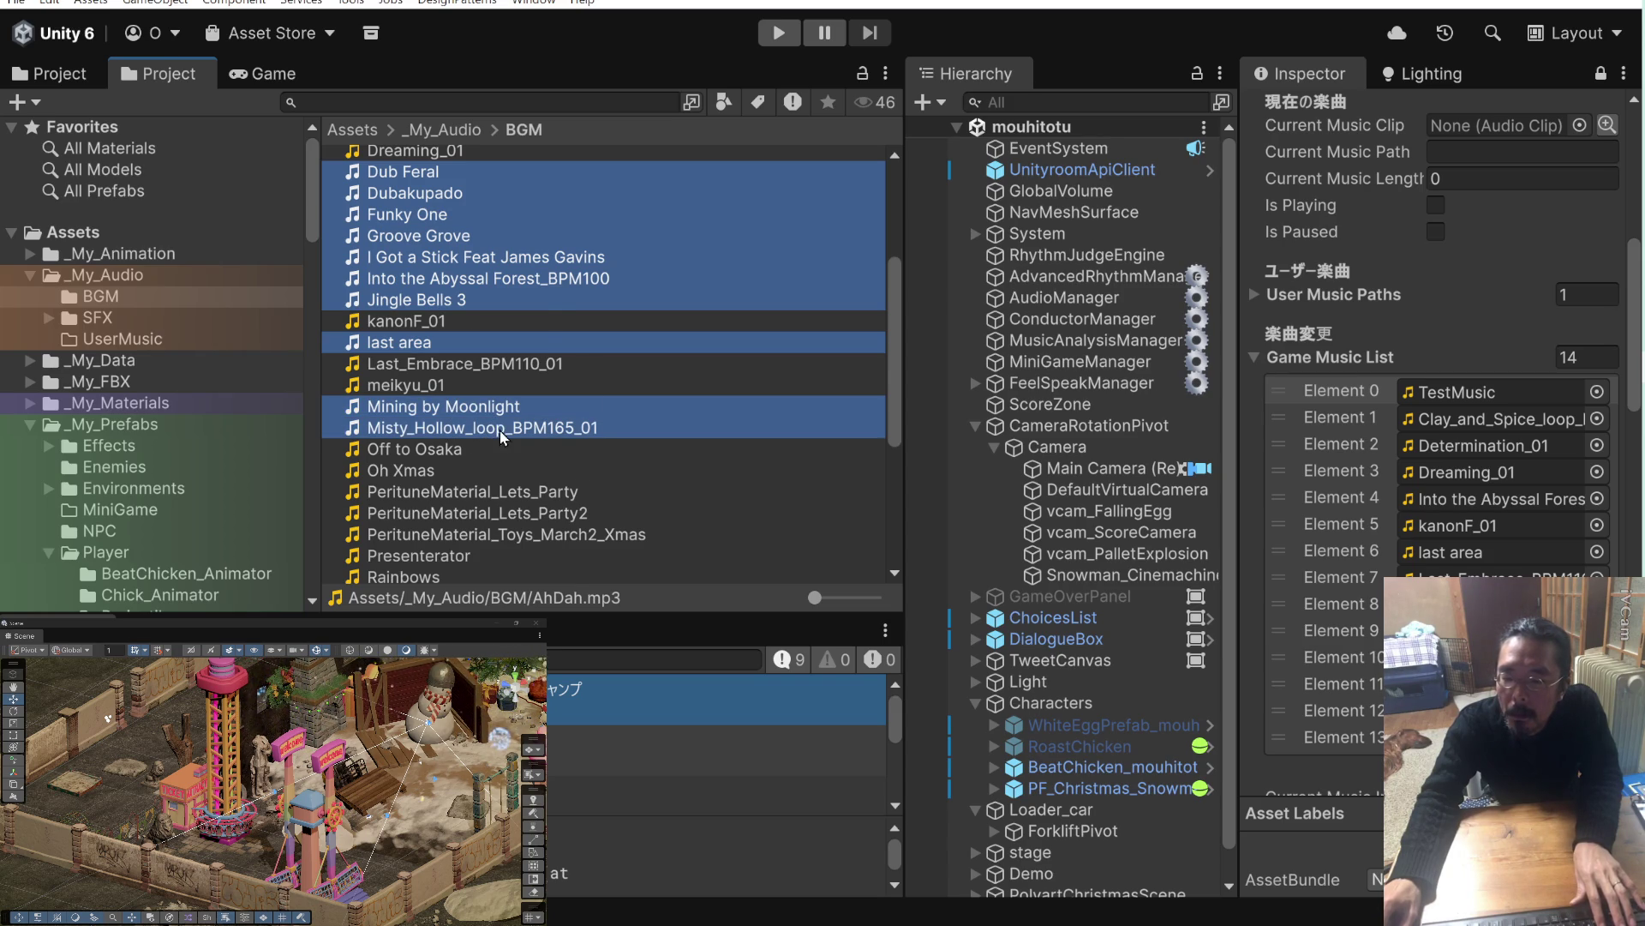
left_click(460, 452, "ctrl")
left_click(468, 473, "ctrl")
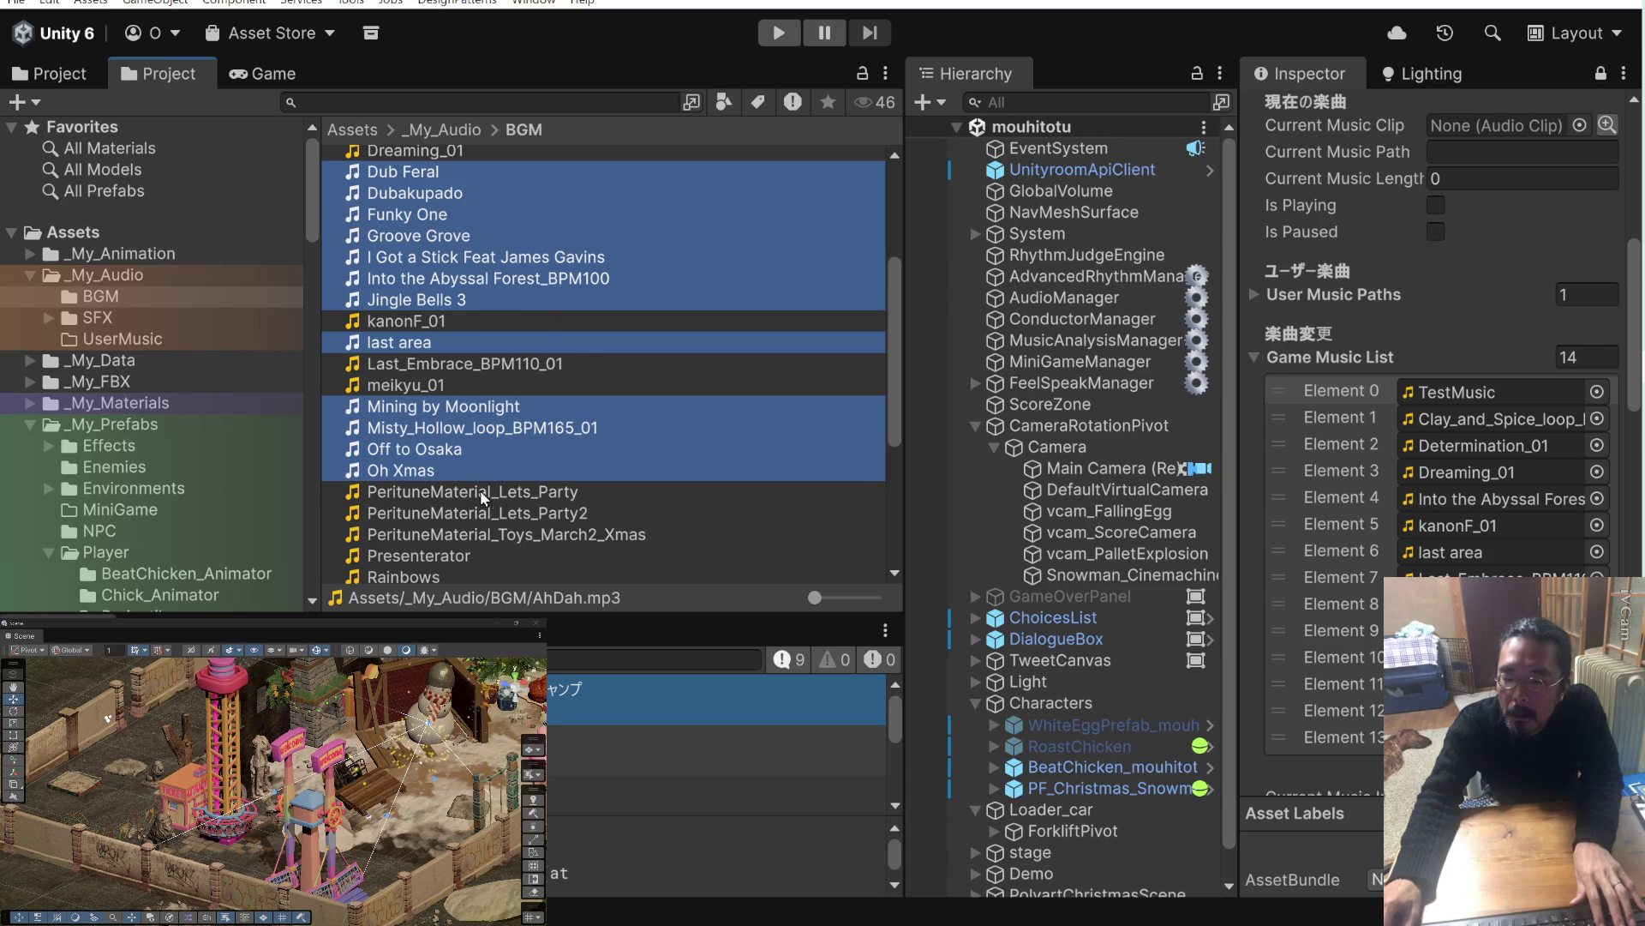
left_click(553, 497, "ctrl")
left_click(555, 519, "ctrl")
left_click(558, 535, "ctrl")
scroll(552, 444, "down", 5)
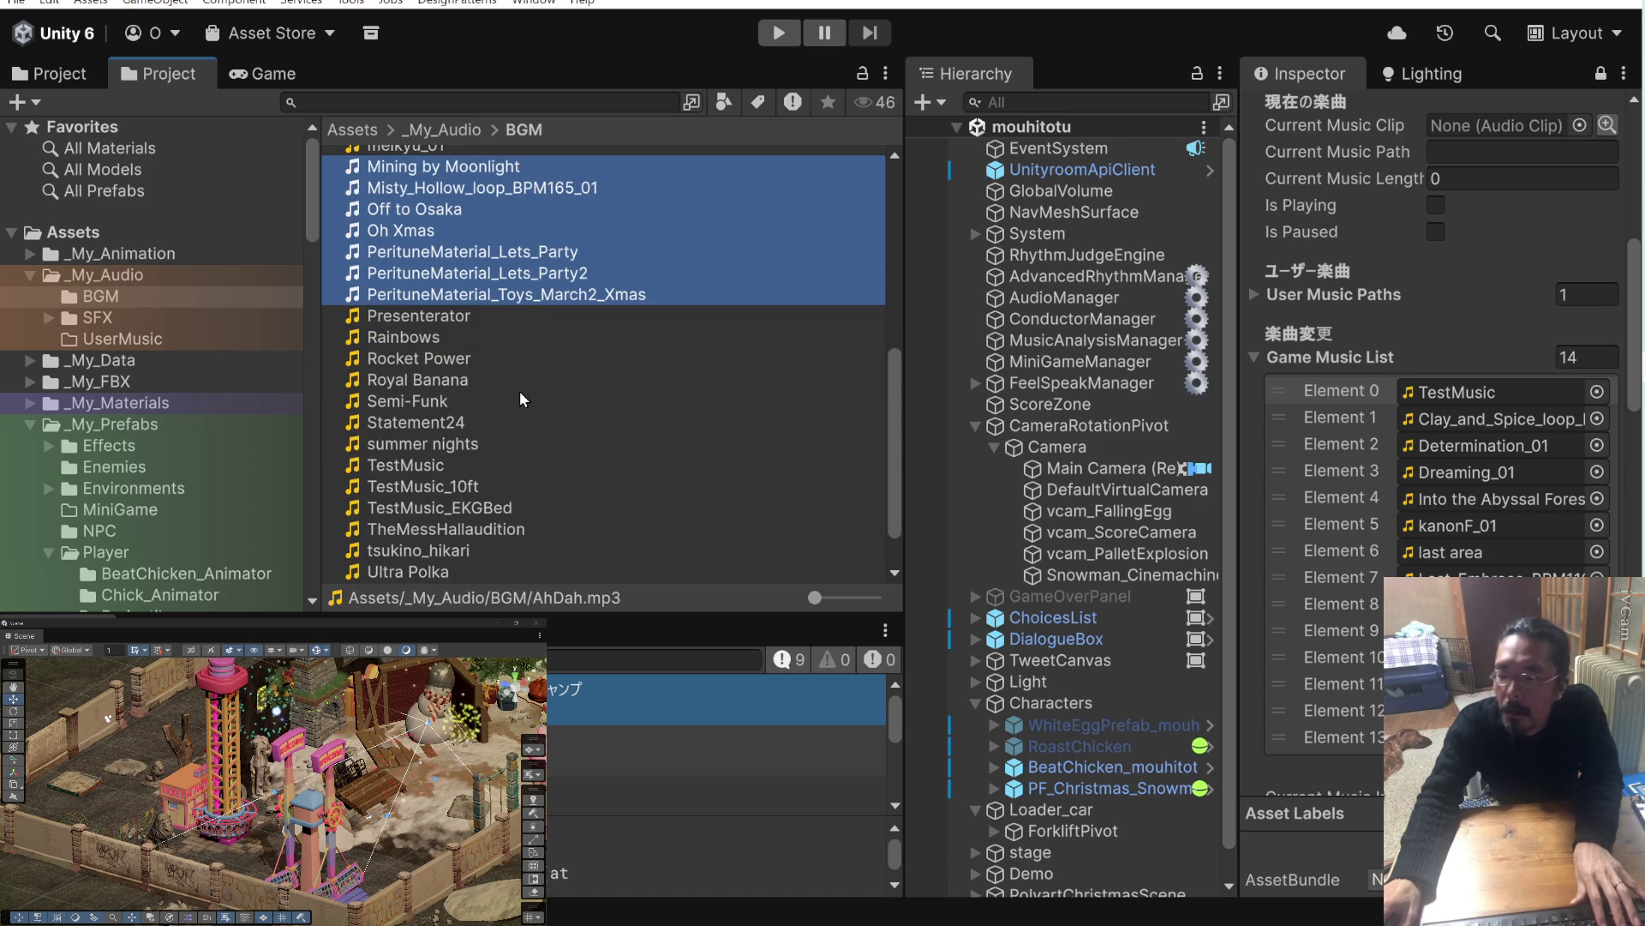
Add Presenterator, Rainbows, Rocket Power, Royal Banana, Semi-Funk, Statement24 and TheMessHallaudition to the selection.
left_click(430, 314, "ctrl")
left_click(429, 337, "ctrl")
left_click(445, 360, "ctrl")
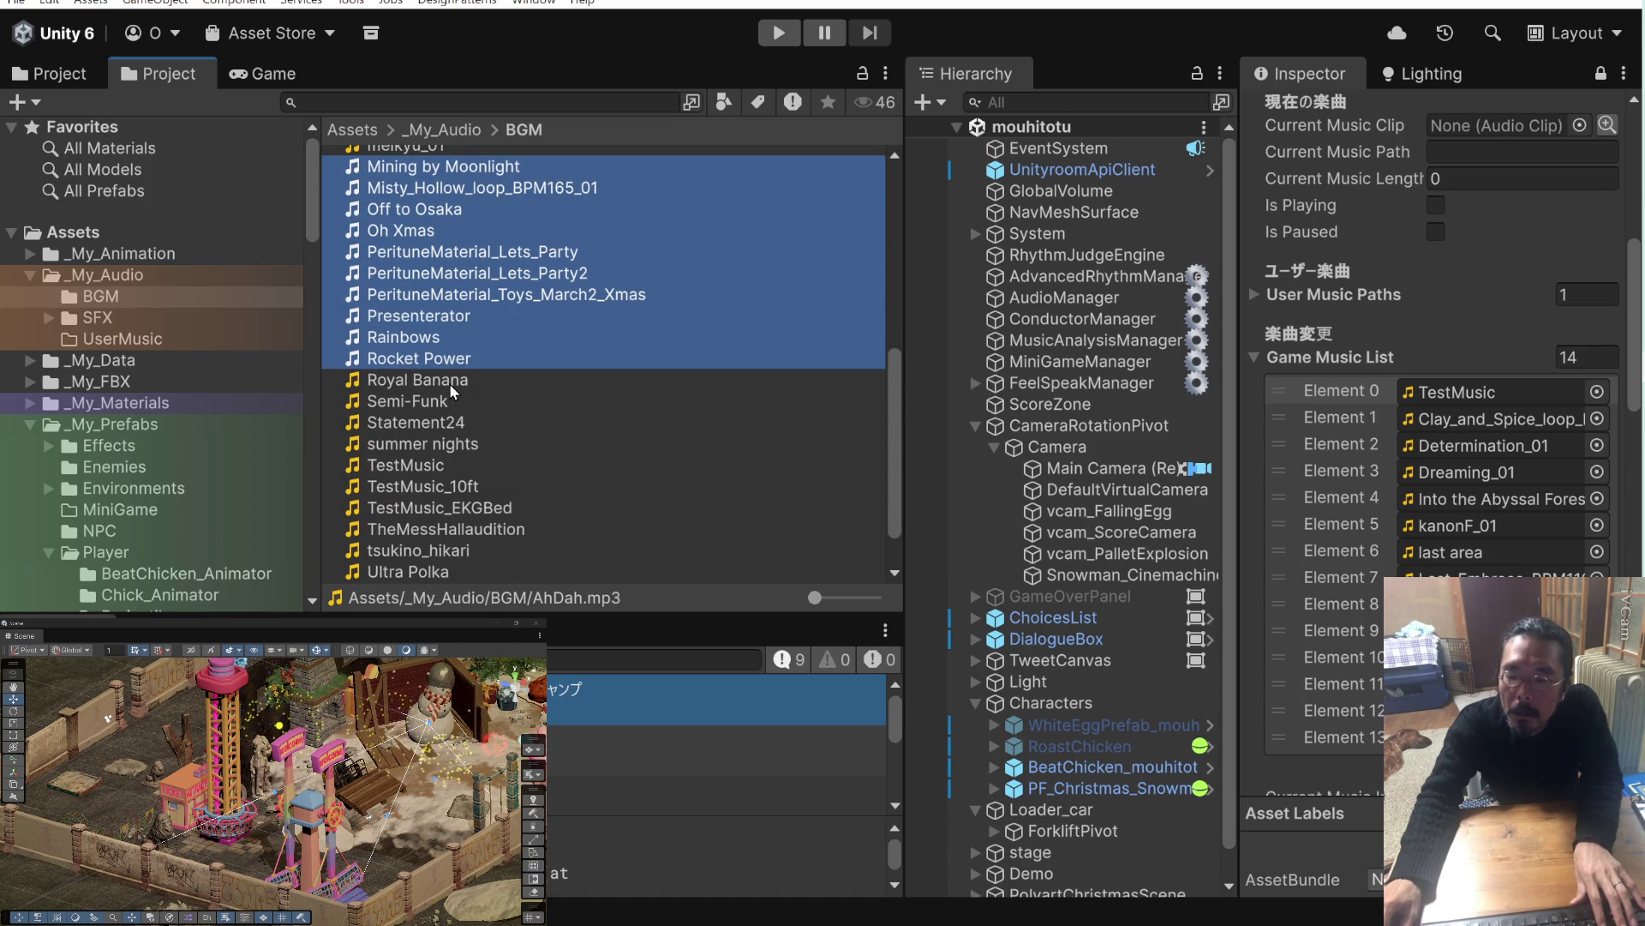
left_click(449, 383, "ctrl")
left_click(450, 403, "ctrl")
left_click(458, 424, "ctrl")
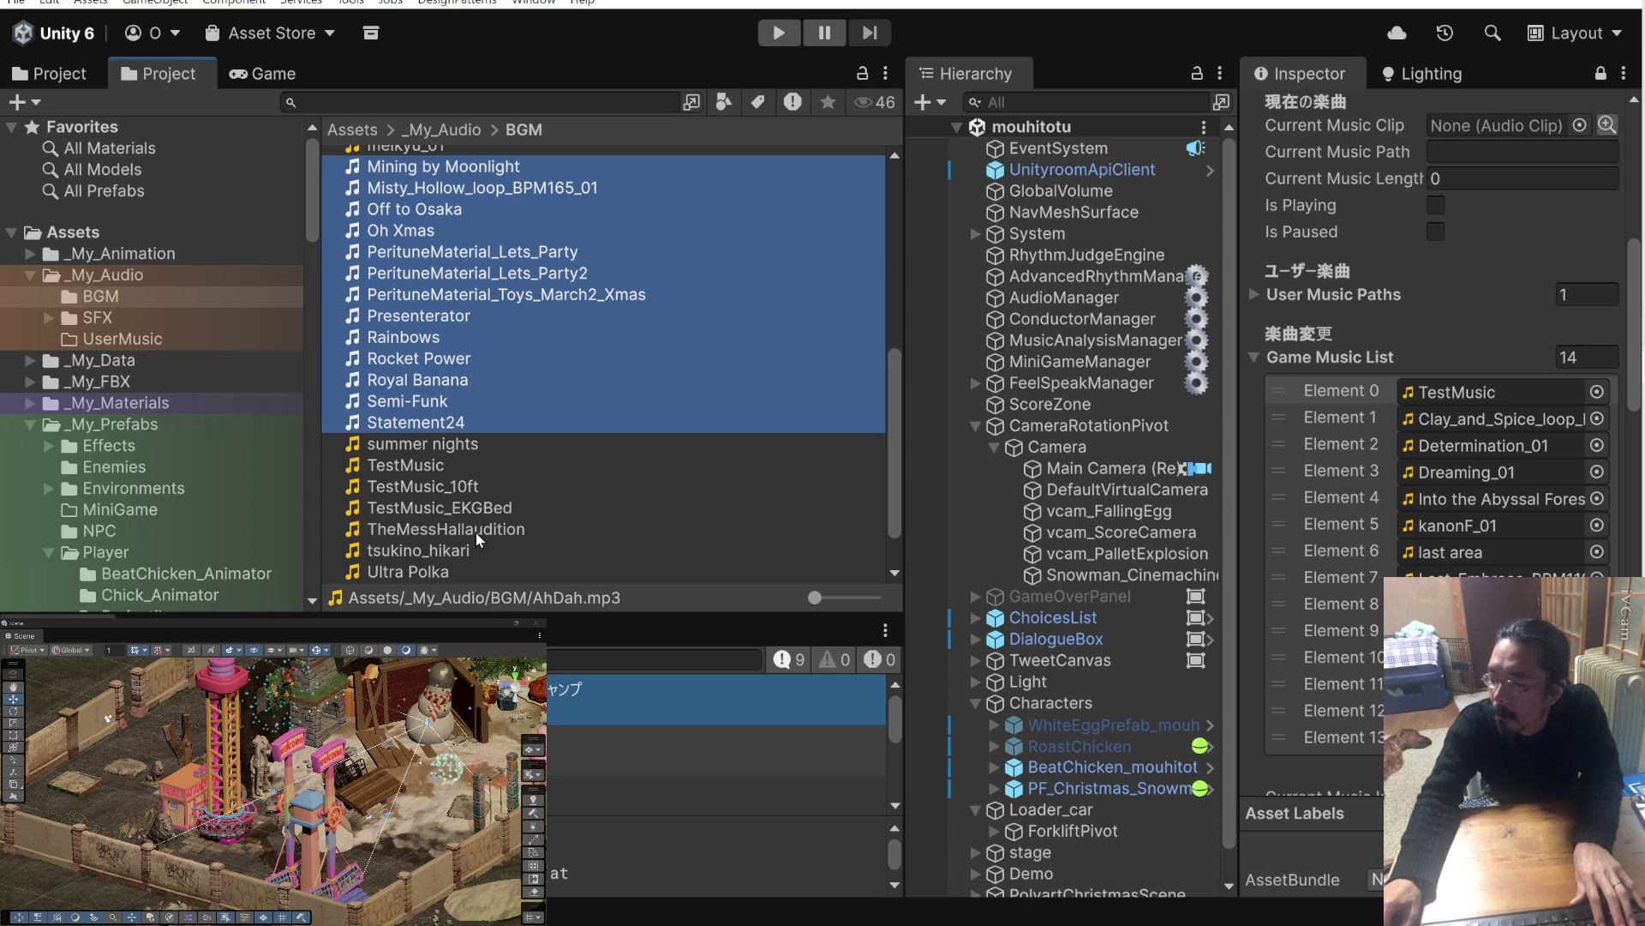
left_click(475, 531, "ctrl")
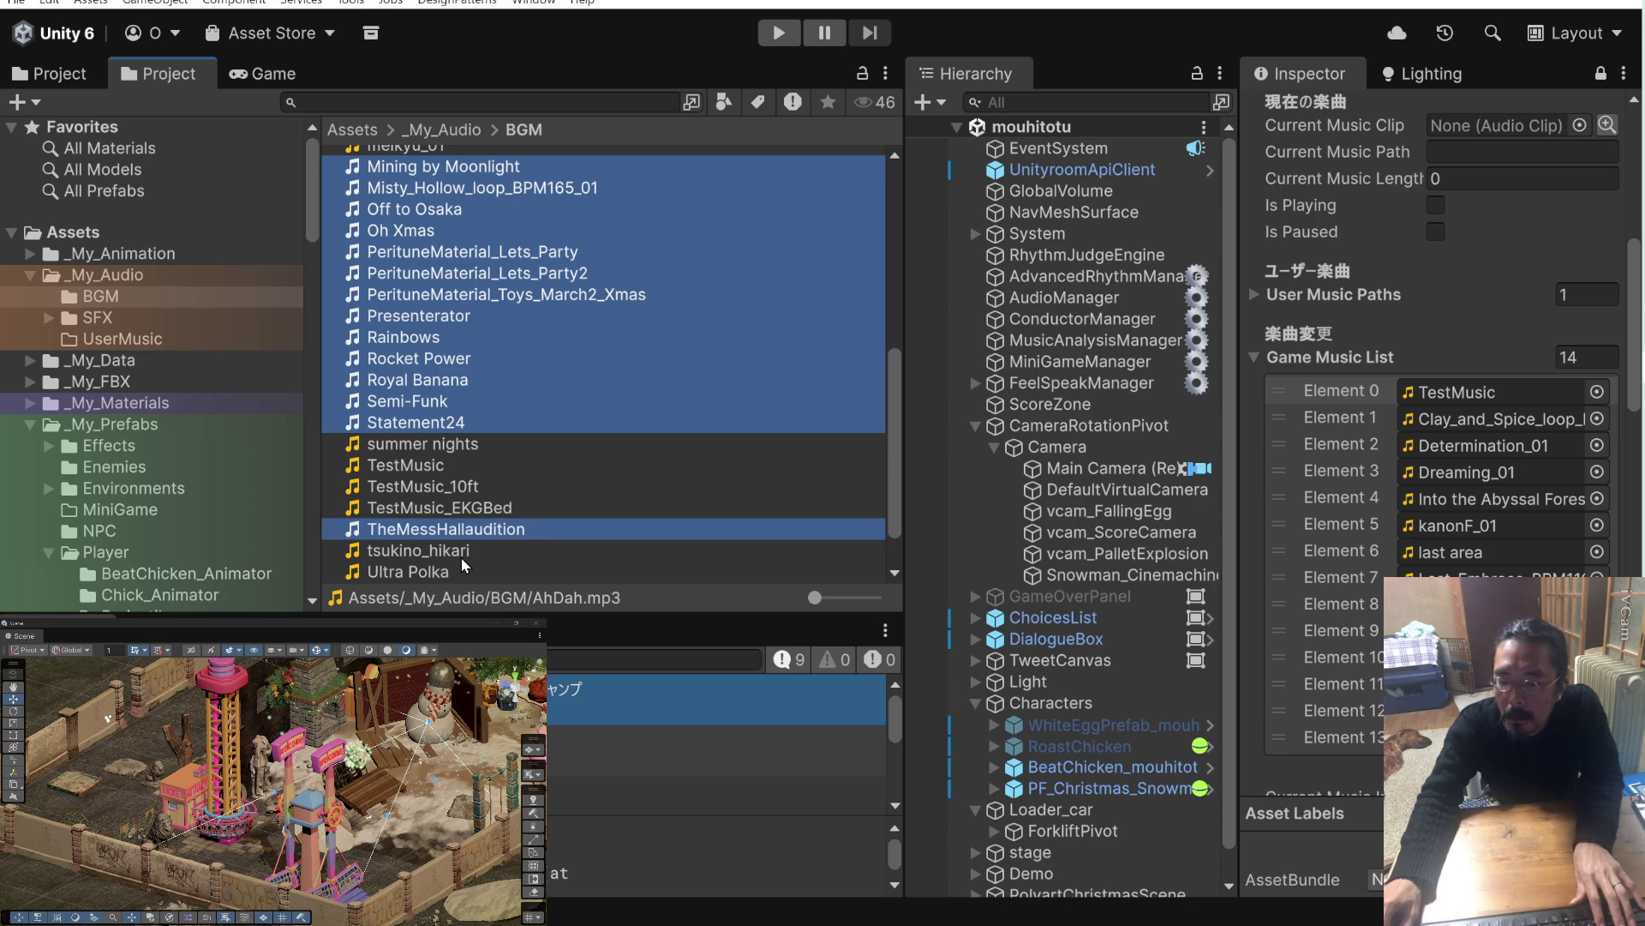
Add Ultra Polka, Up on a Housetop, Vegas Glitz and We Wish You to the selection.
scroll(485, 501, "down", 1)
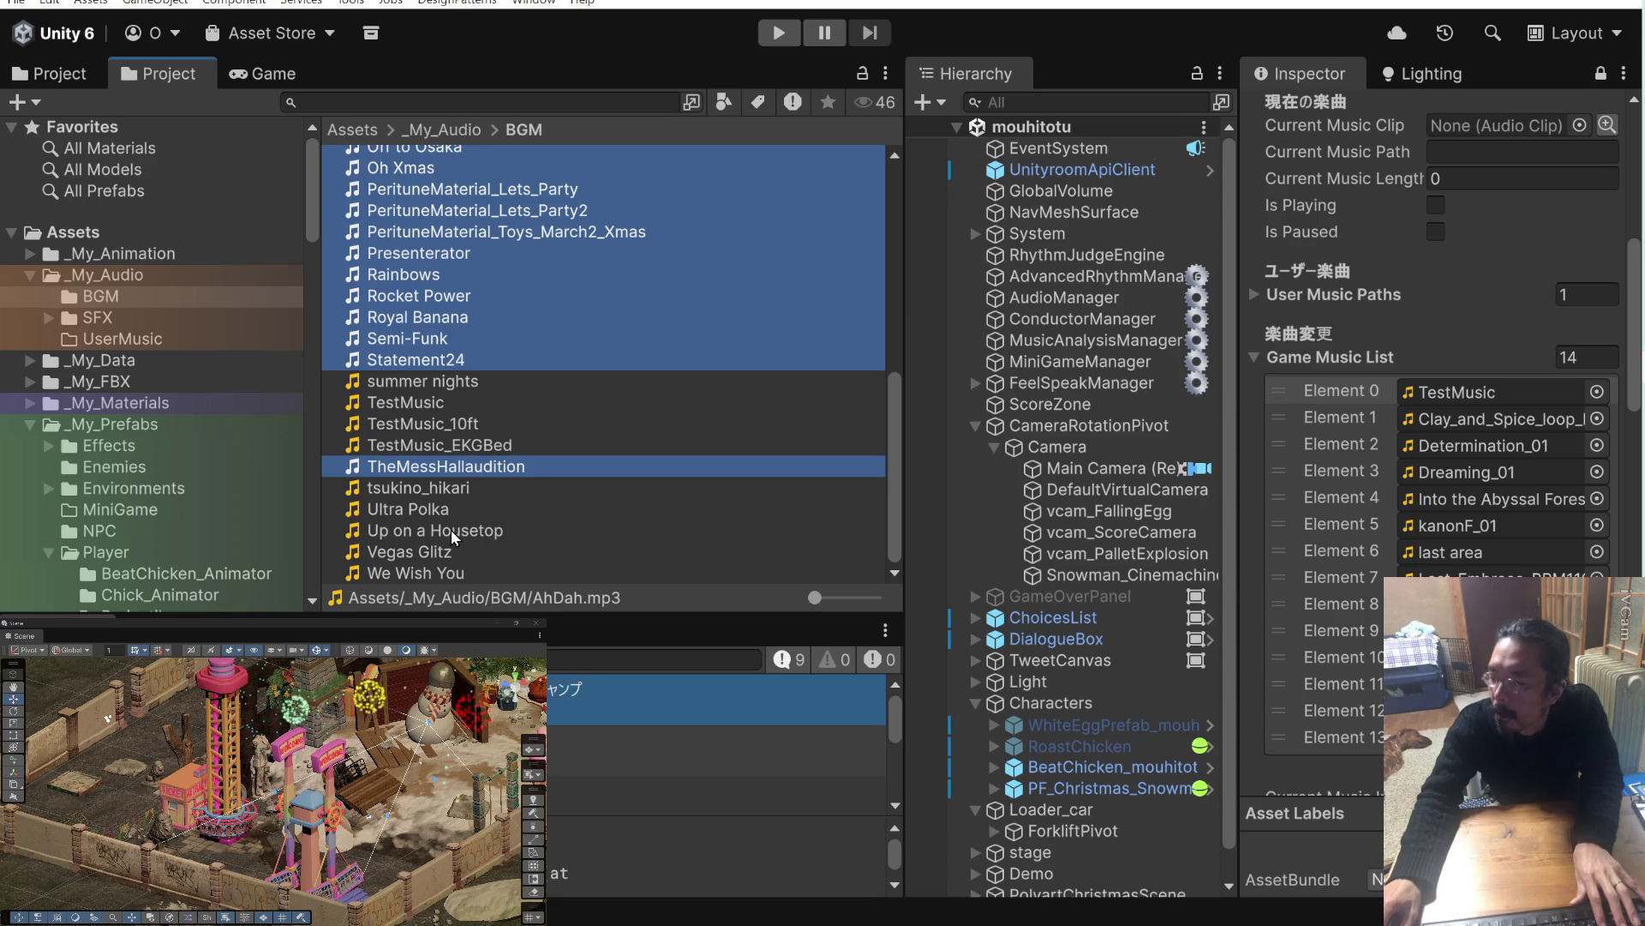
left_click(442, 509, "ctrl")
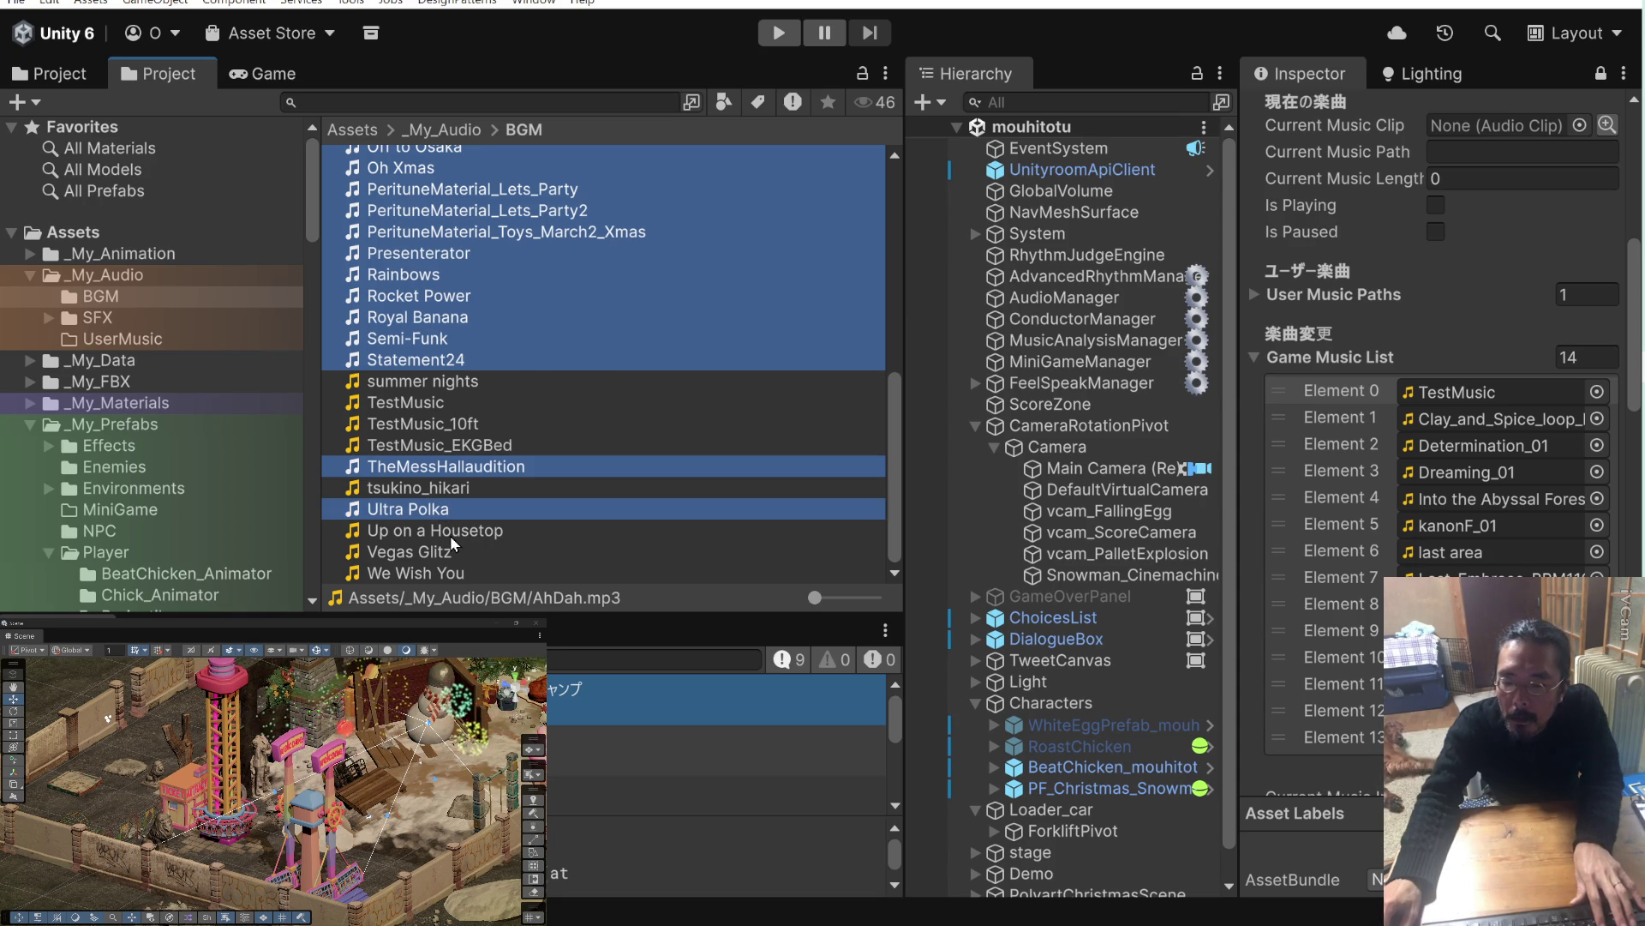
left_click(445, 531, "ctrl")
left_click(451, 552, "ctrl")
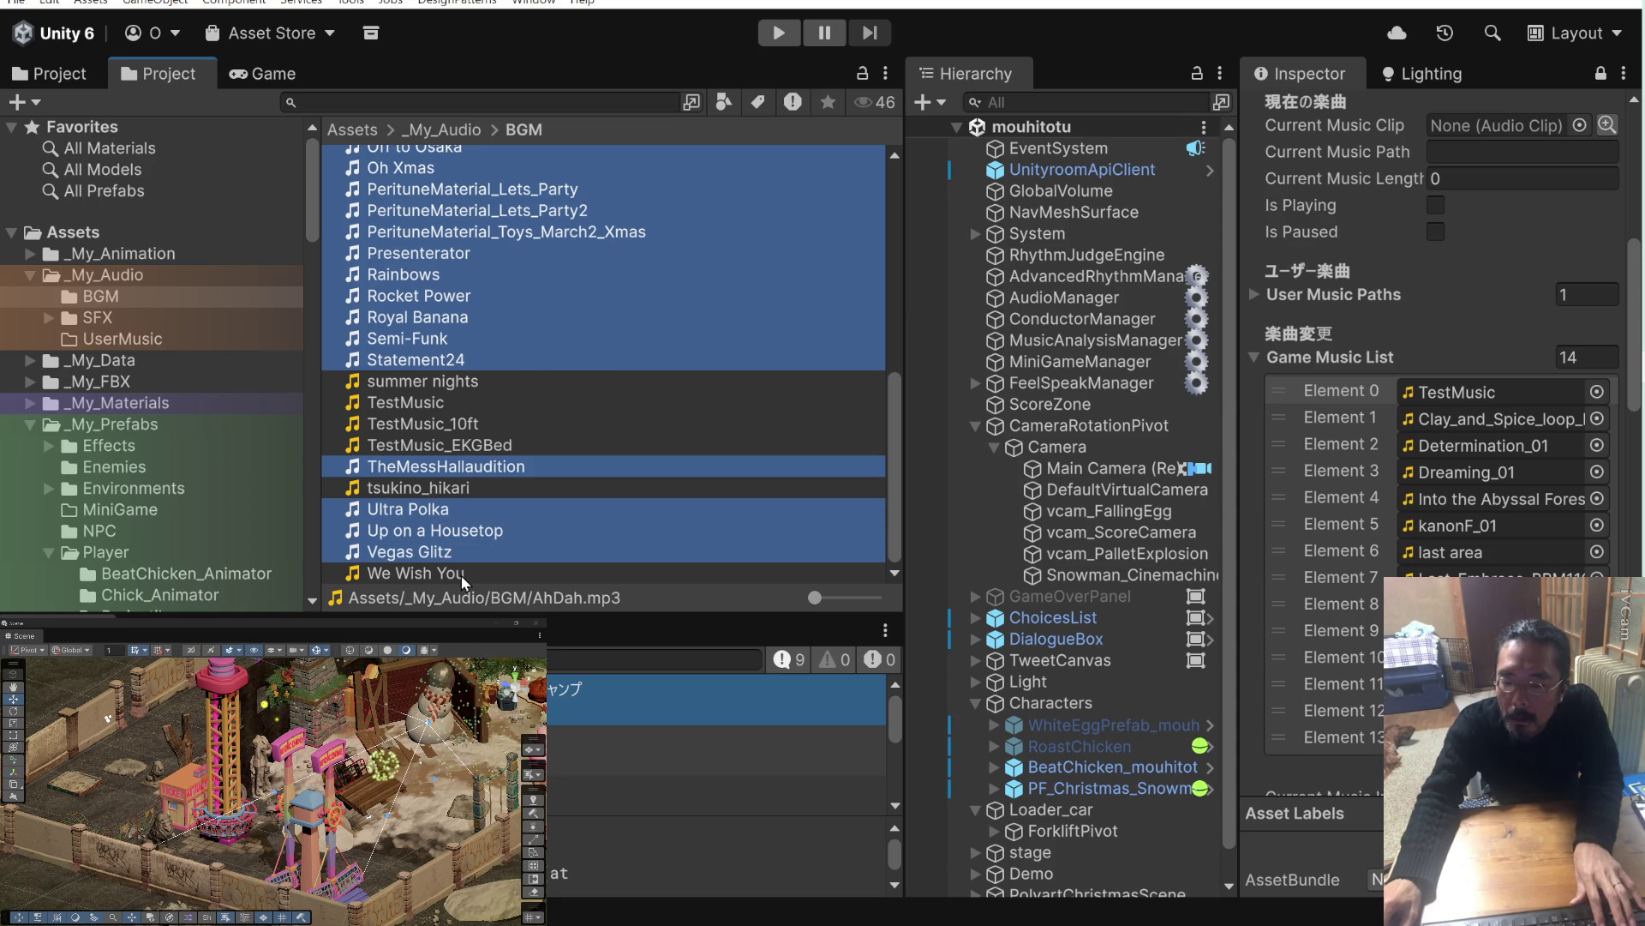
left_click(463, 574, "ctrl")
Drop the selected clips onto the Game Music List, making it 49 entries, and select Elements 0–1.
mouse_move(446, 466)
left_mouse_down()
mouse_move(1072, 449)
mouse_move(1315, 389)
mouse_move(1309, 357)
left_mouse_up()
left_click(1349, 396)
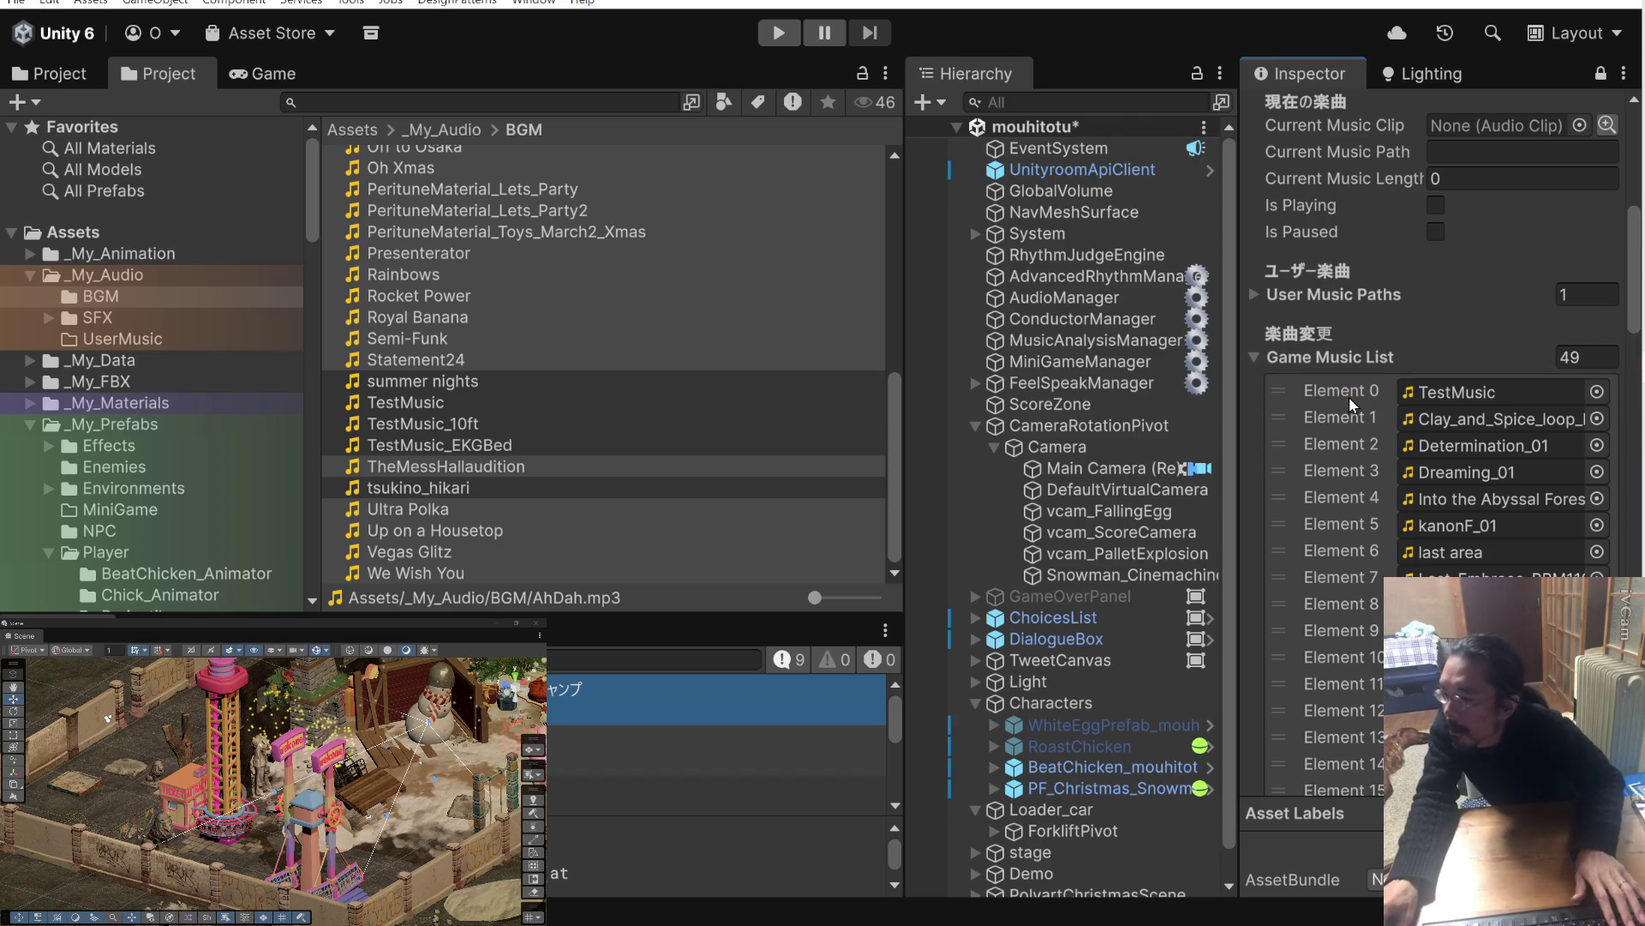
left_click(1347, 419, "shift")
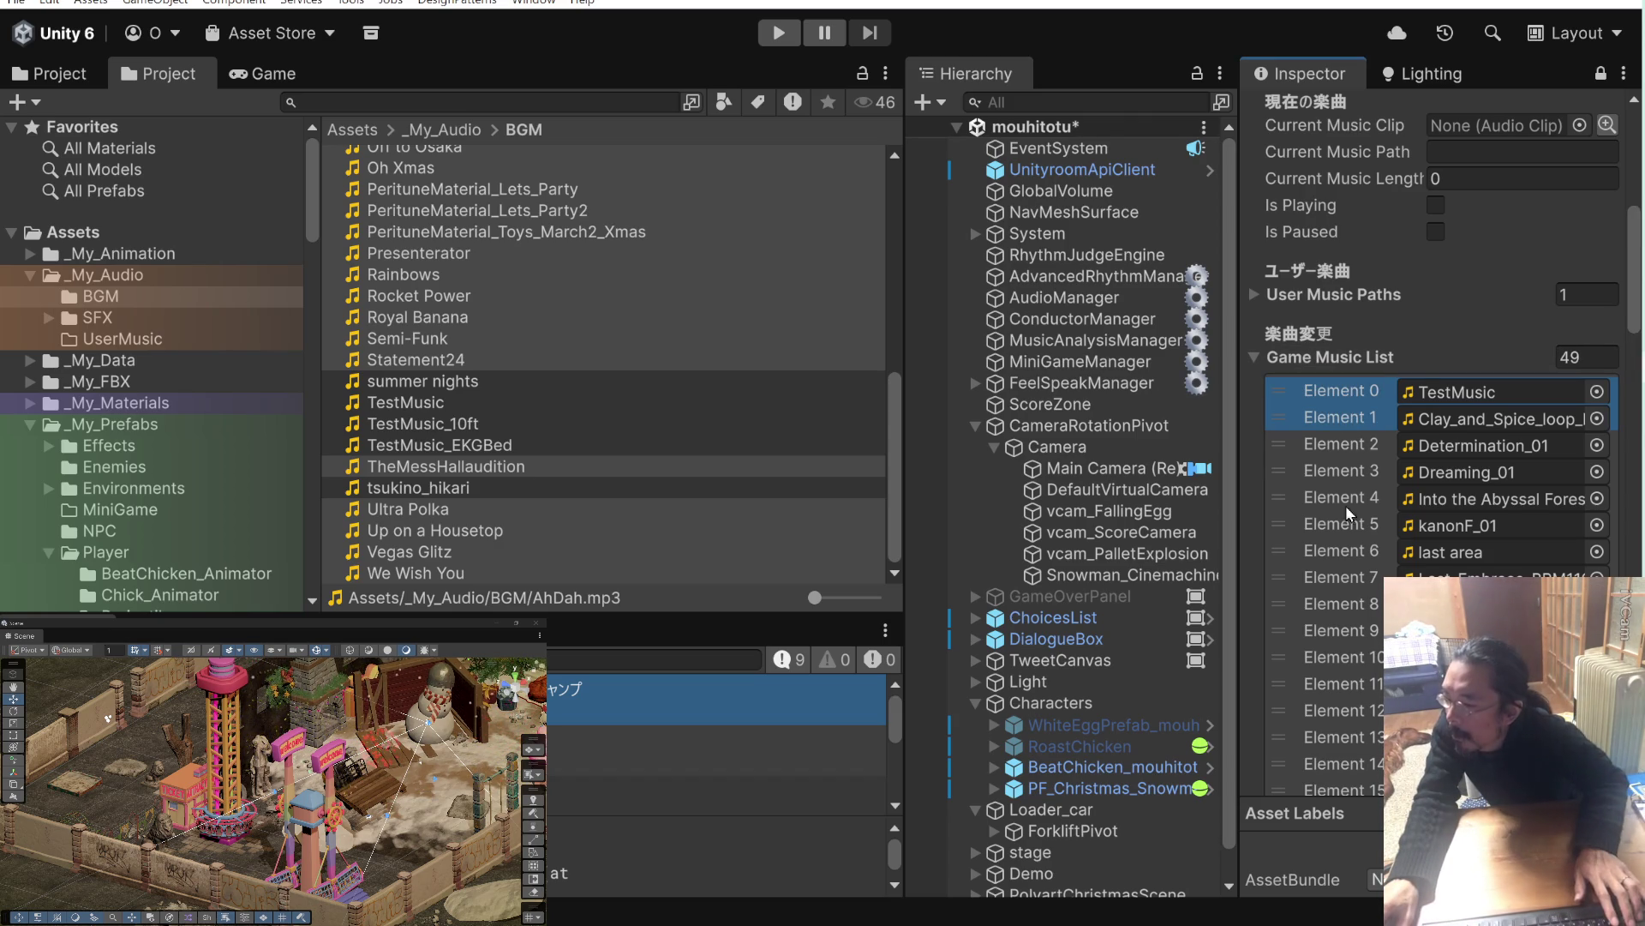
scroll(1349, 553, "down", 2)
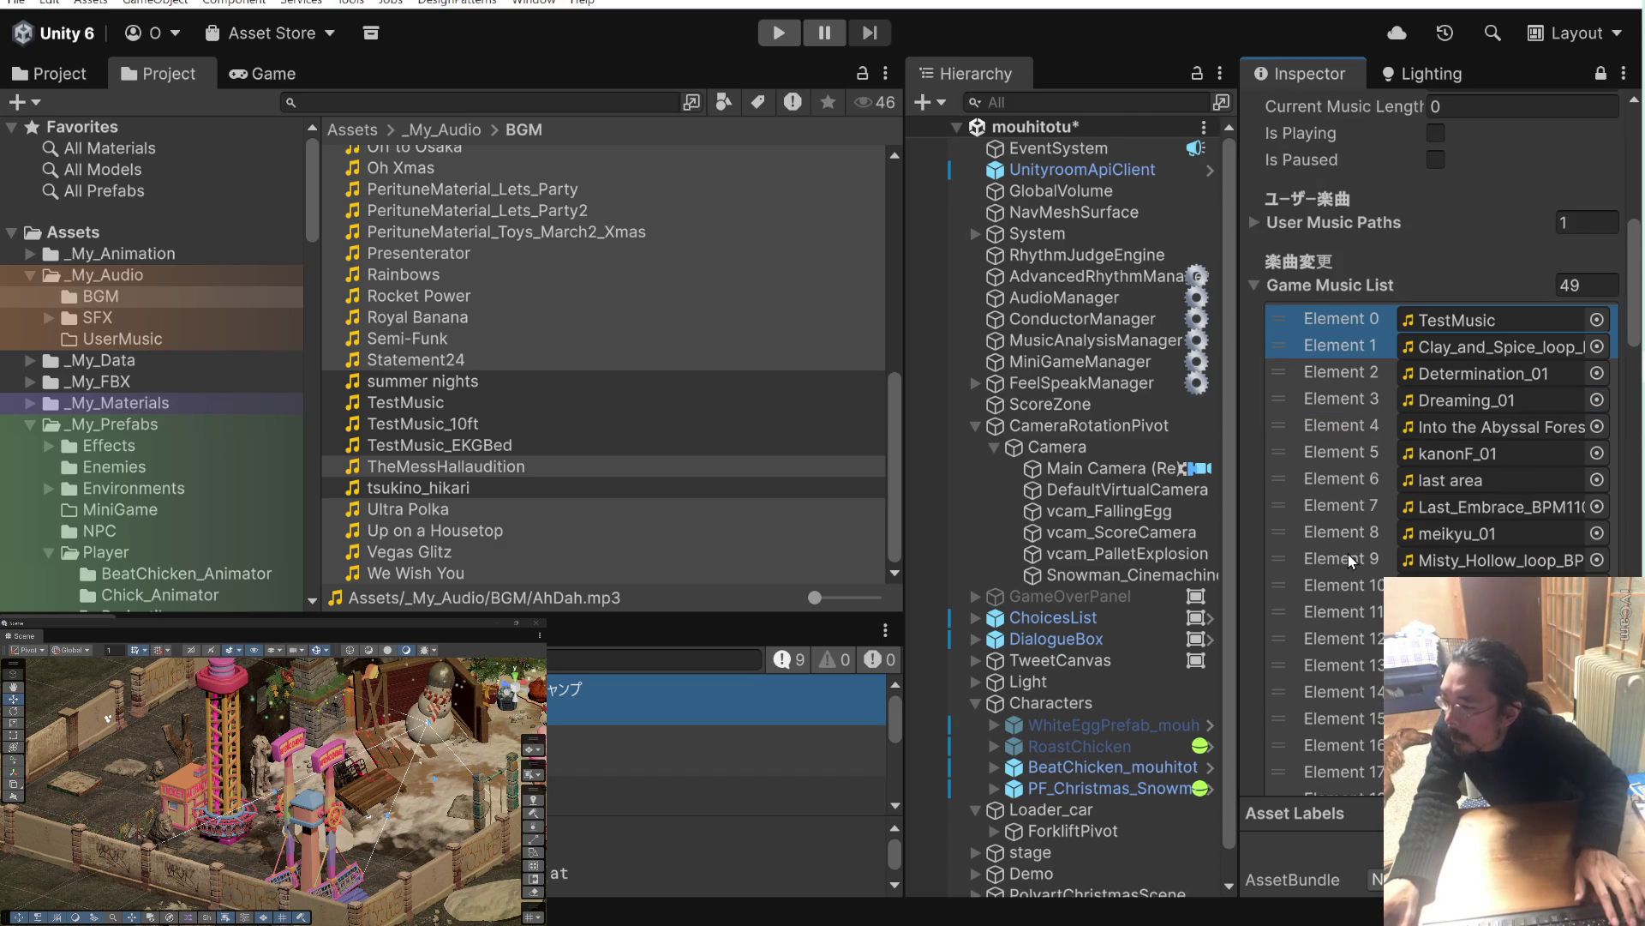
Select Elements 0–13 and delete them, leaving 35 entries starting with AhDah.
left_click(1340, 667, "shift")
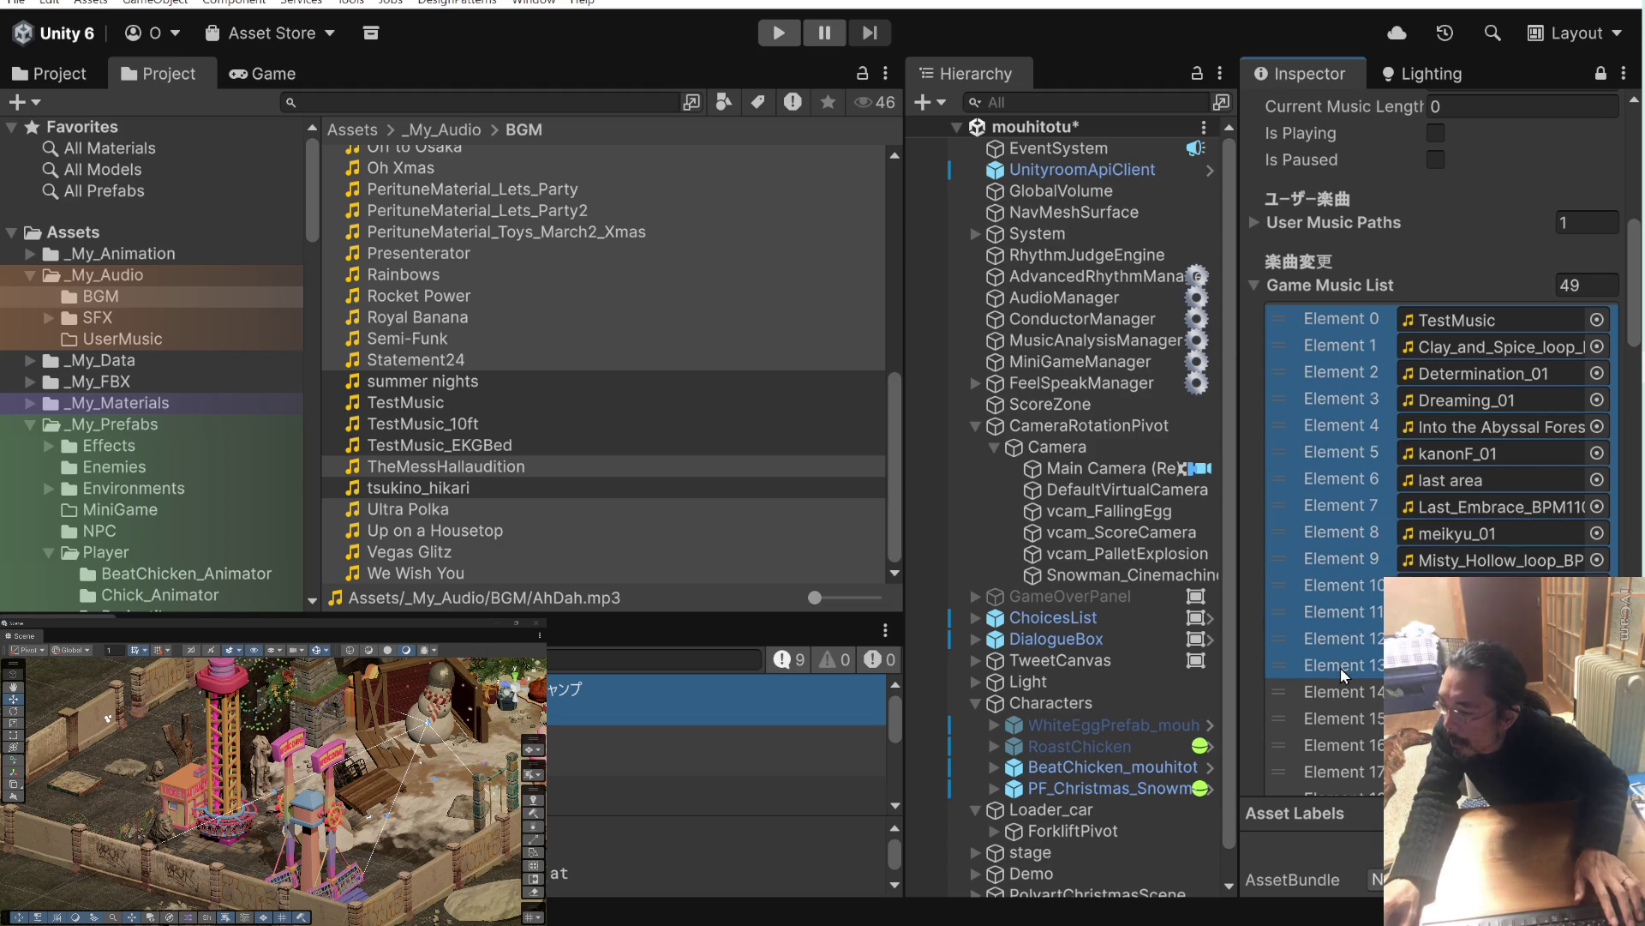
scroll(1370, 614, "down", 10)
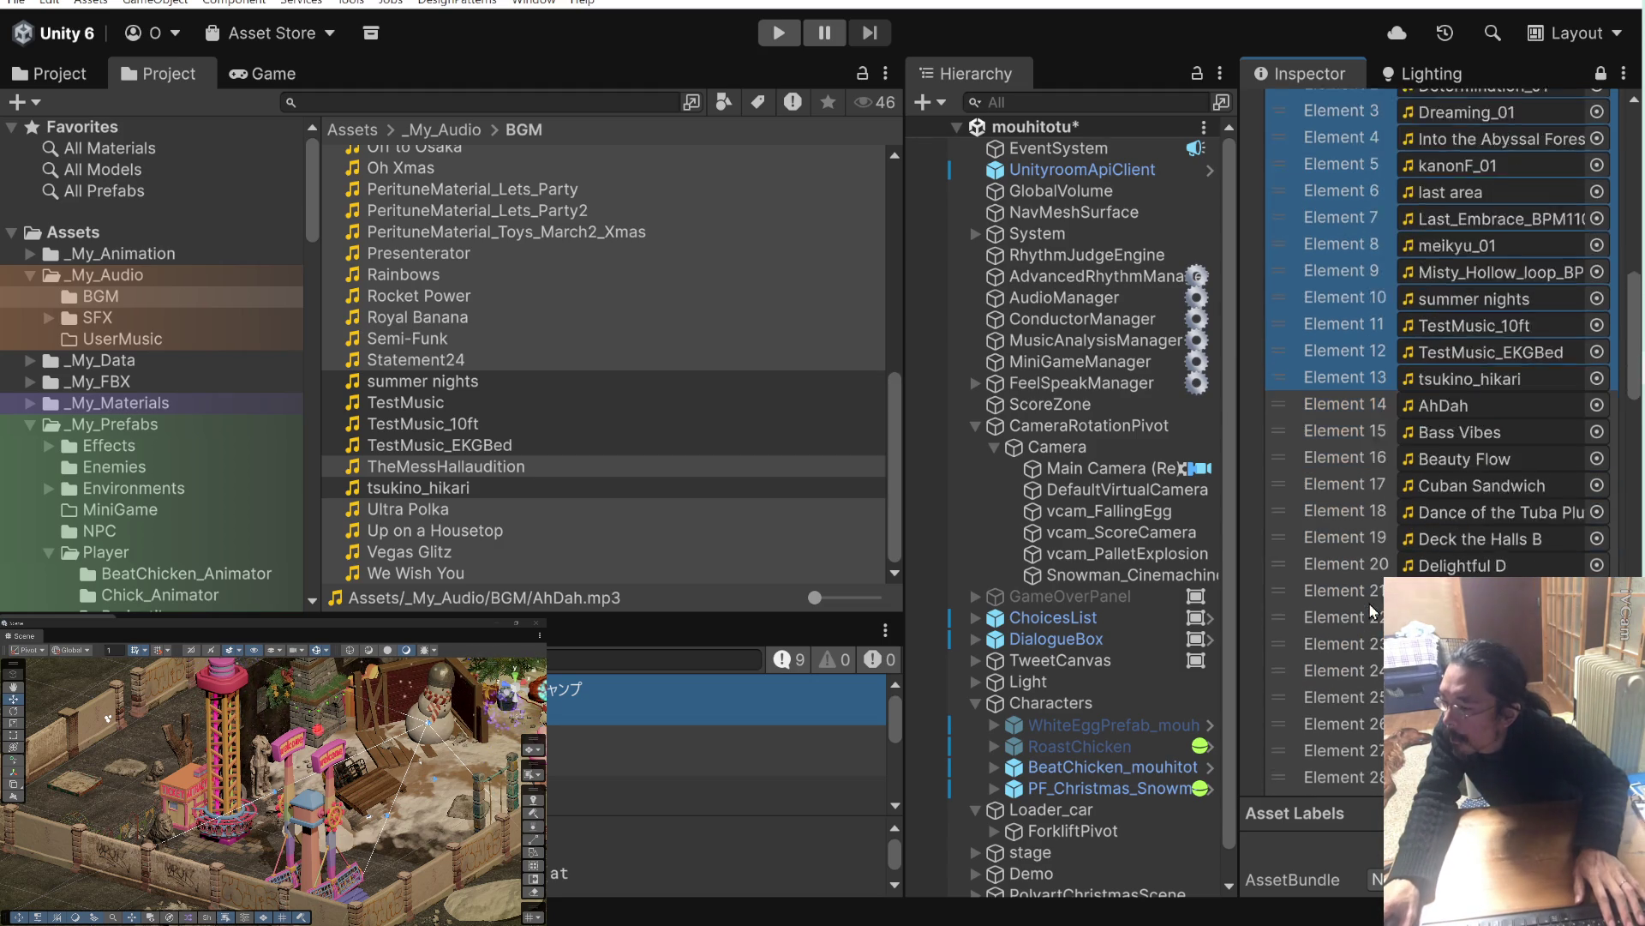
scroll(1370, 614, "down", 7)
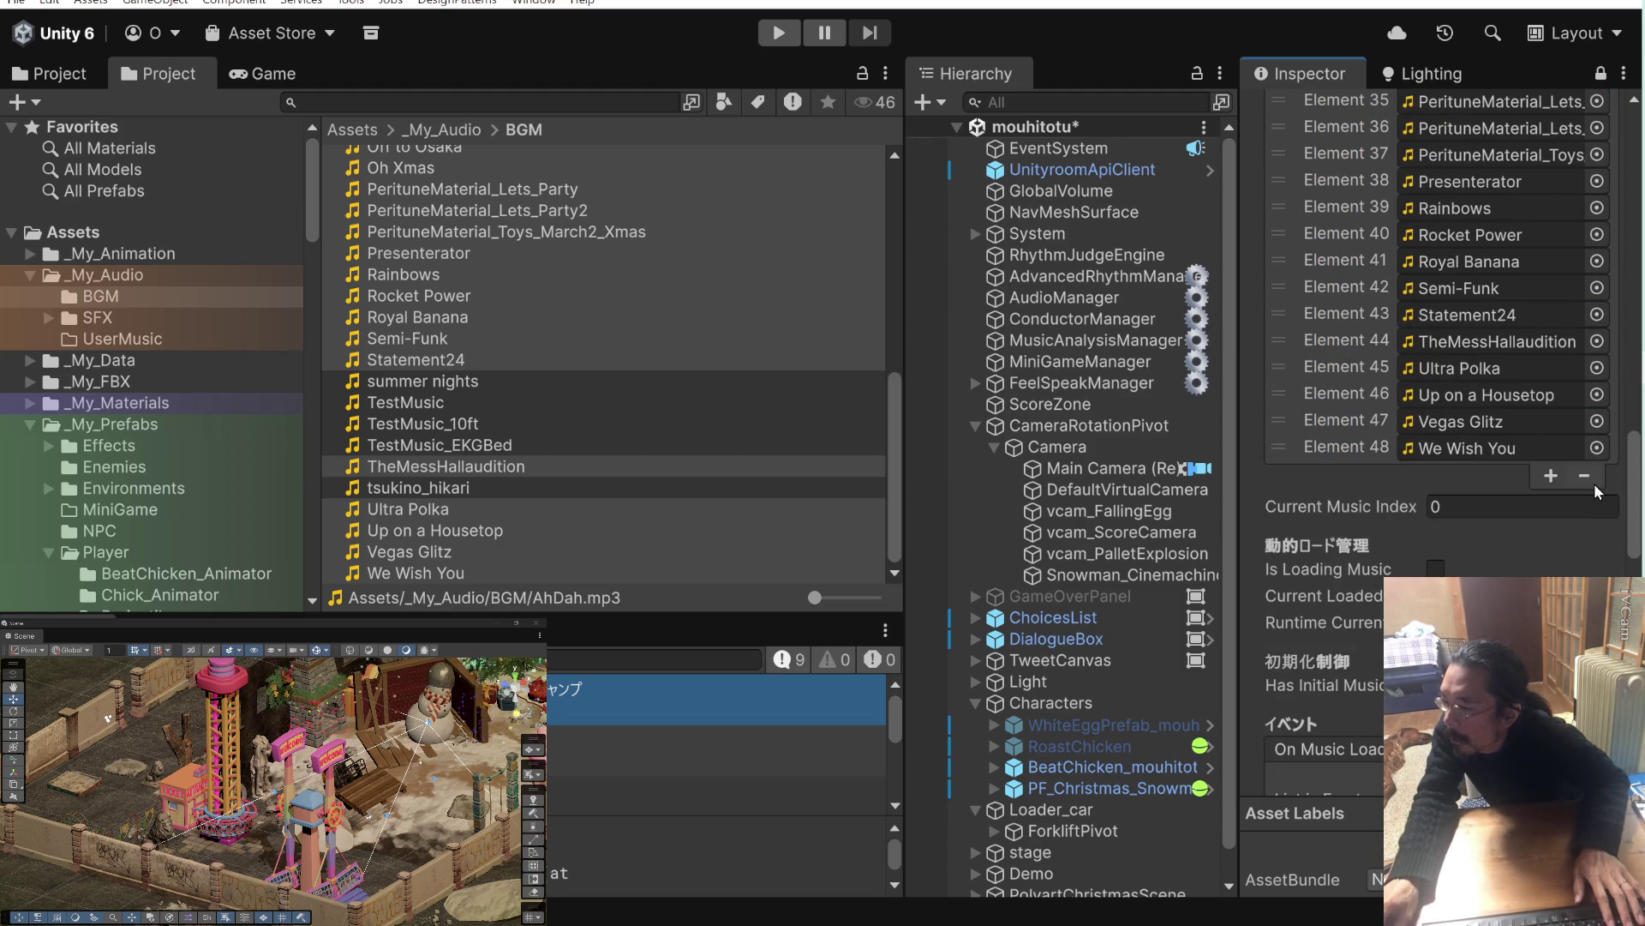
left_click(1587, 477)
scroll(1447, 531, "up", 10)
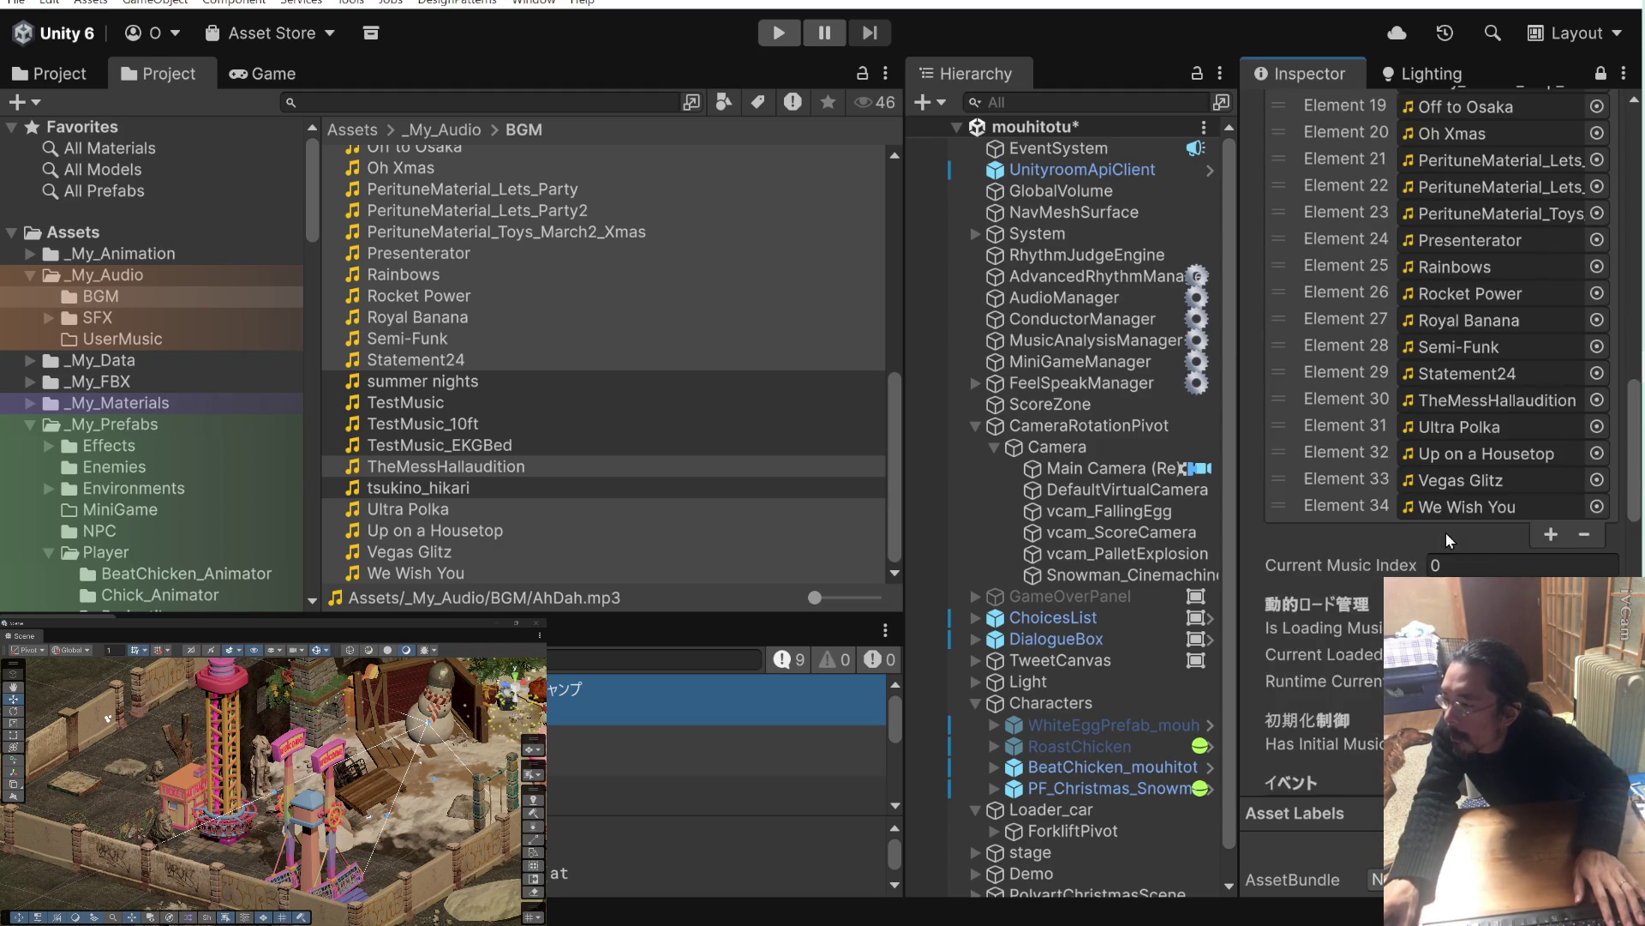
scroll(1402, 523, "up", 3)
scroll(1402, 522, "down", 4)
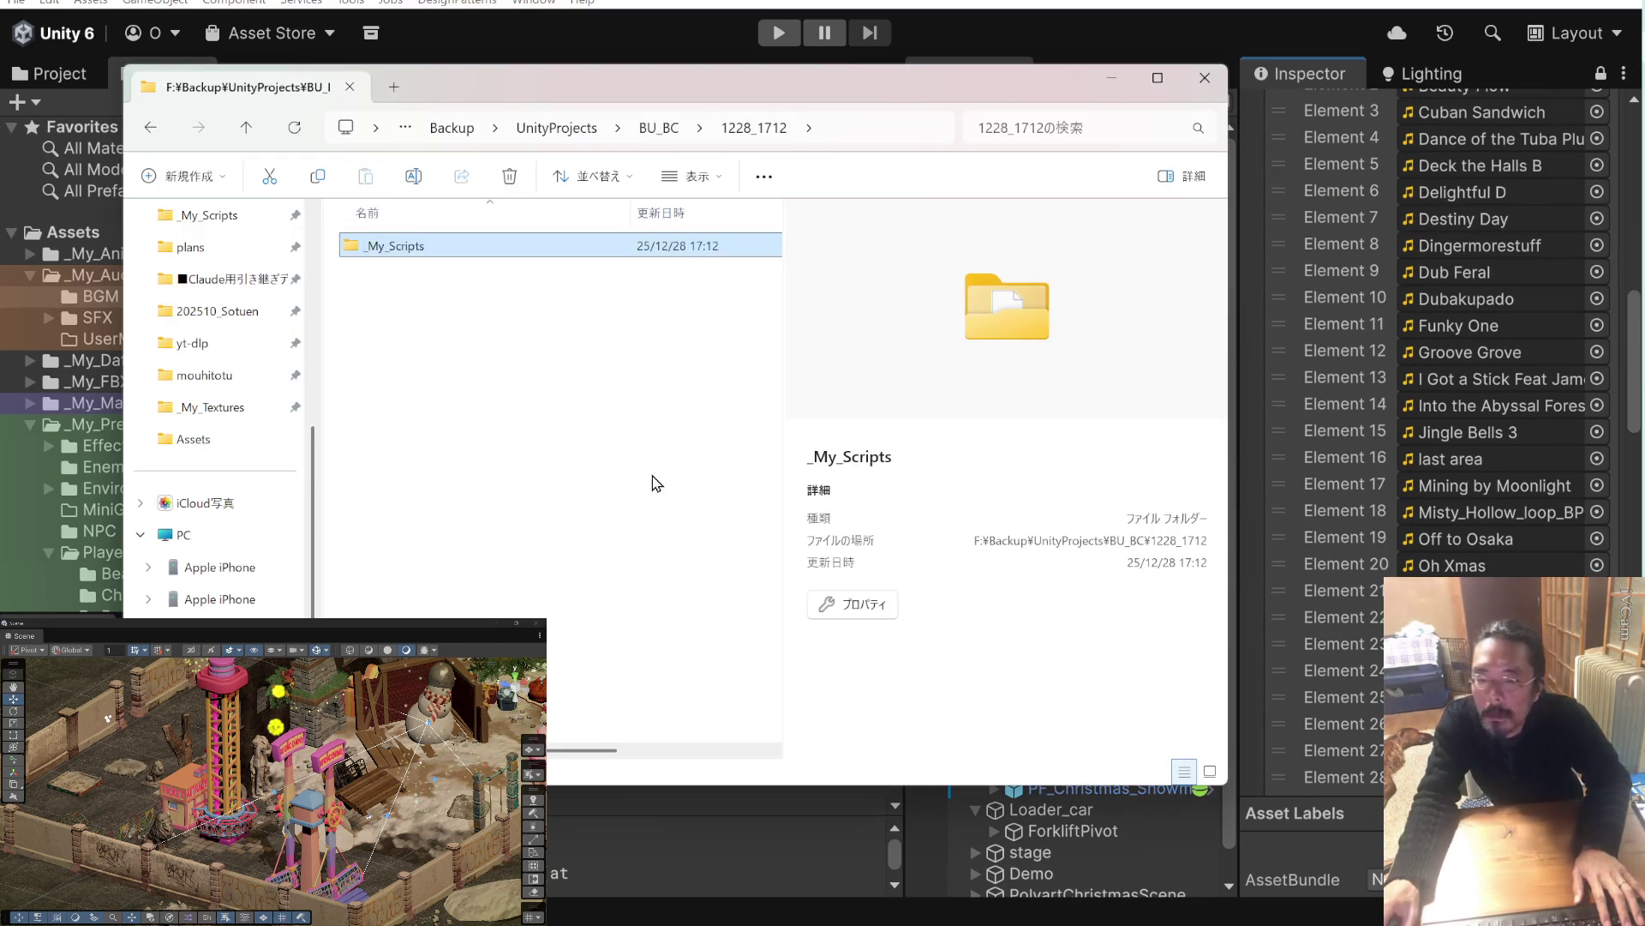
left_click(569, 404)
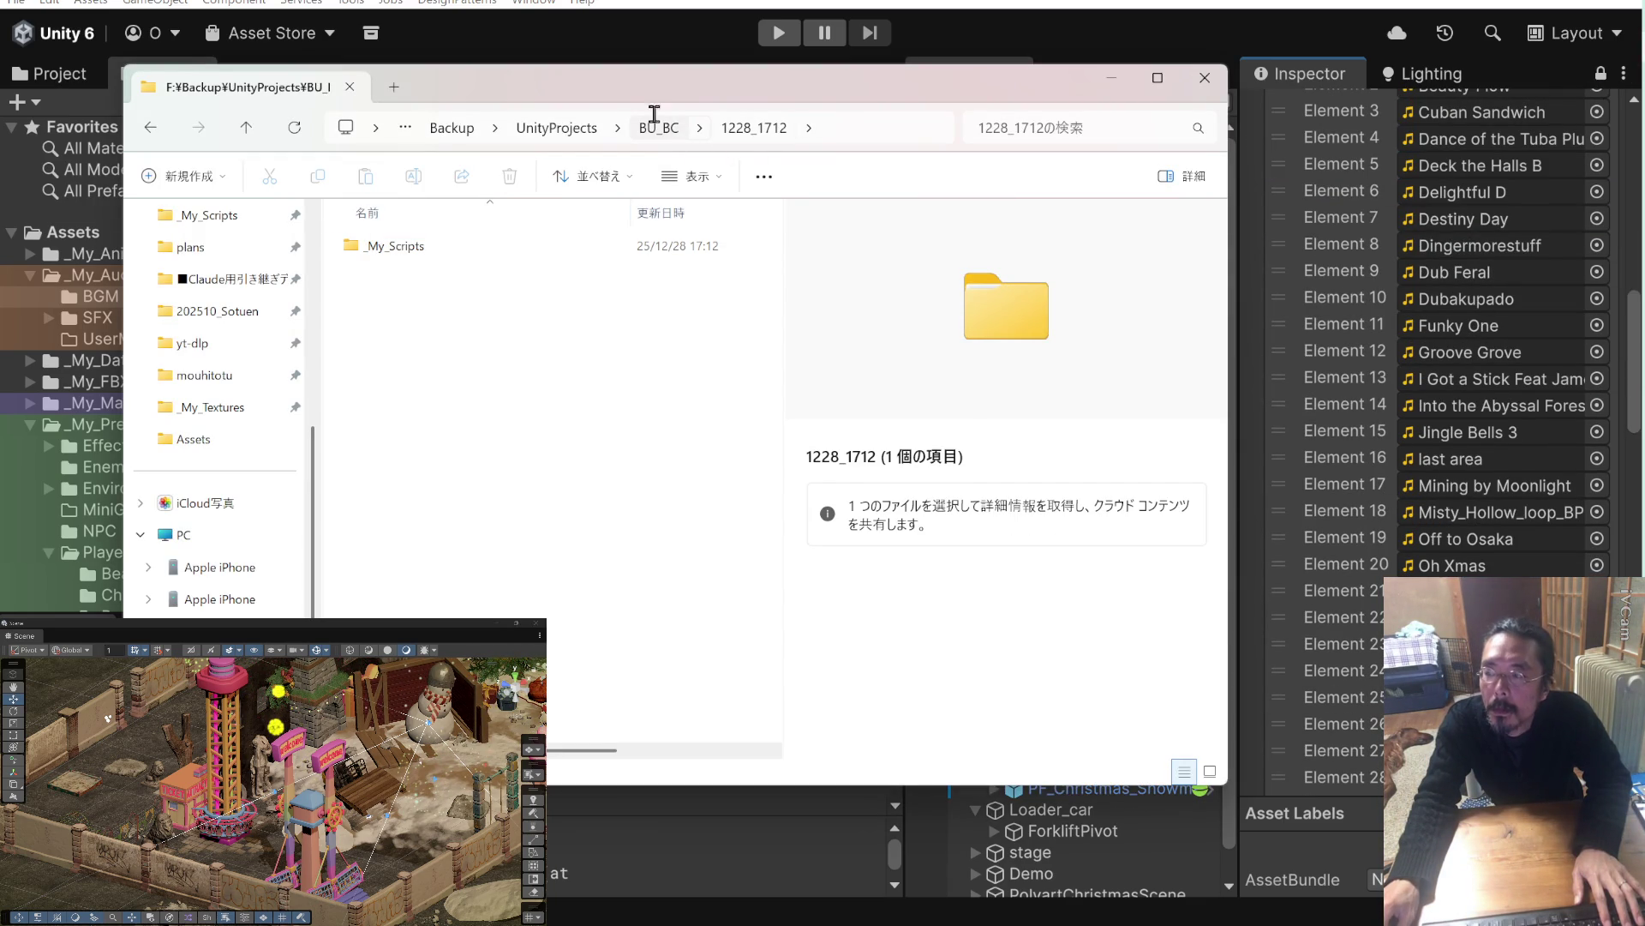
In File Explorer, go up to 202506_Unity_BeatChicken, then open Music/mouhitotu to list its mp3 tracks.
left_click_drag(657, 105, 663, 94)
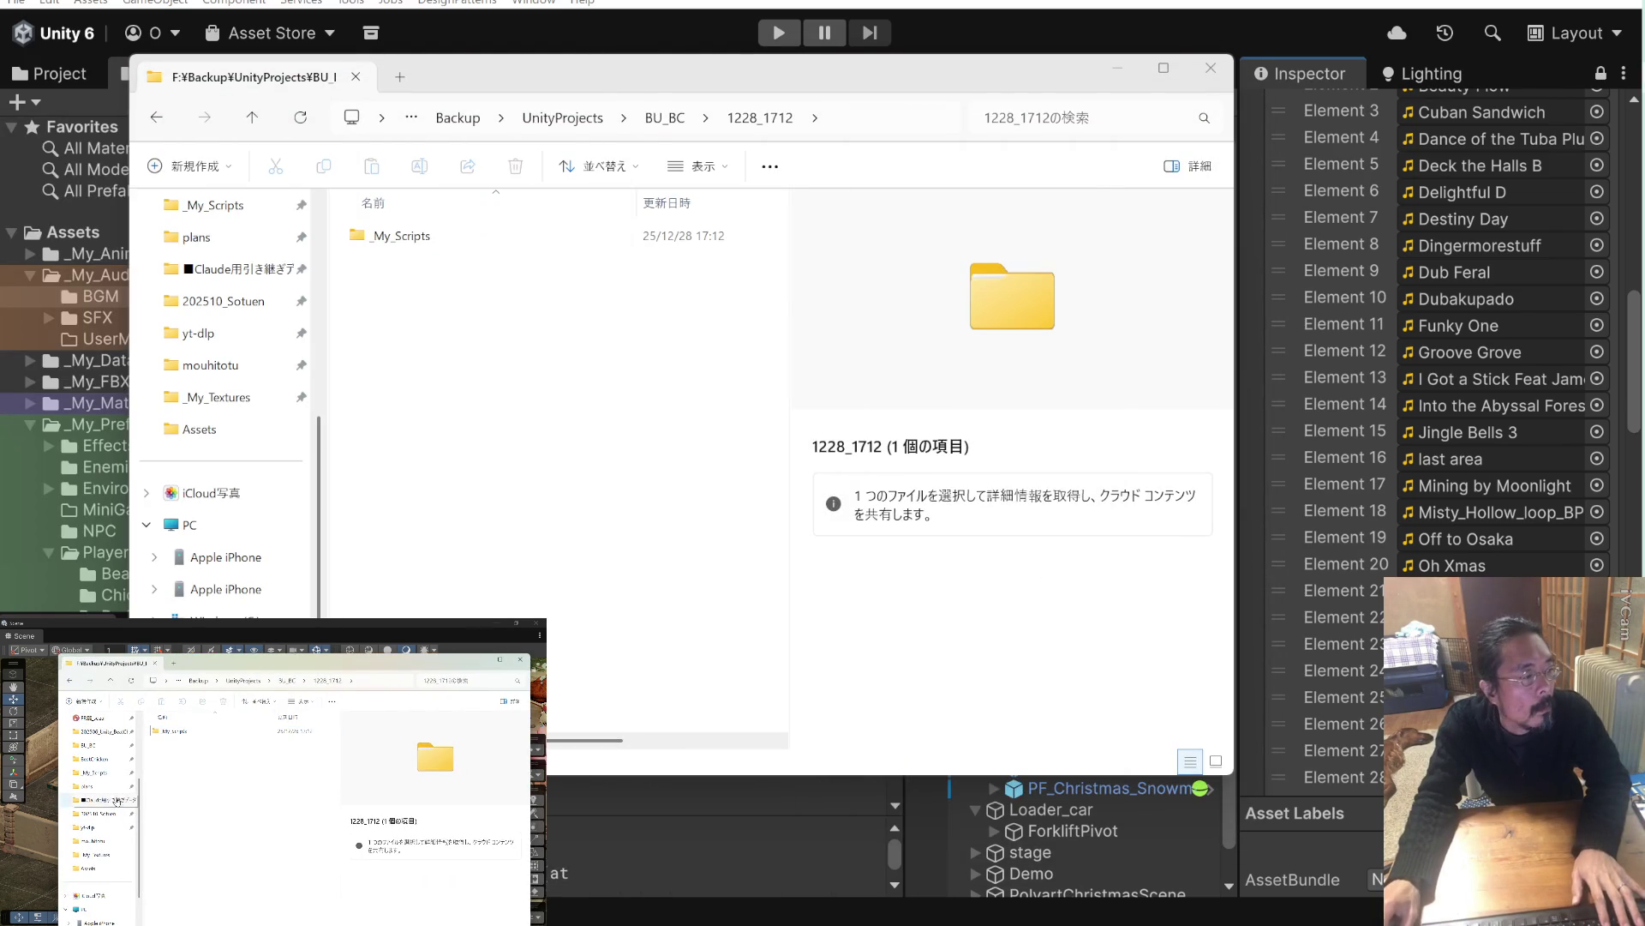
left_click(96, 759)
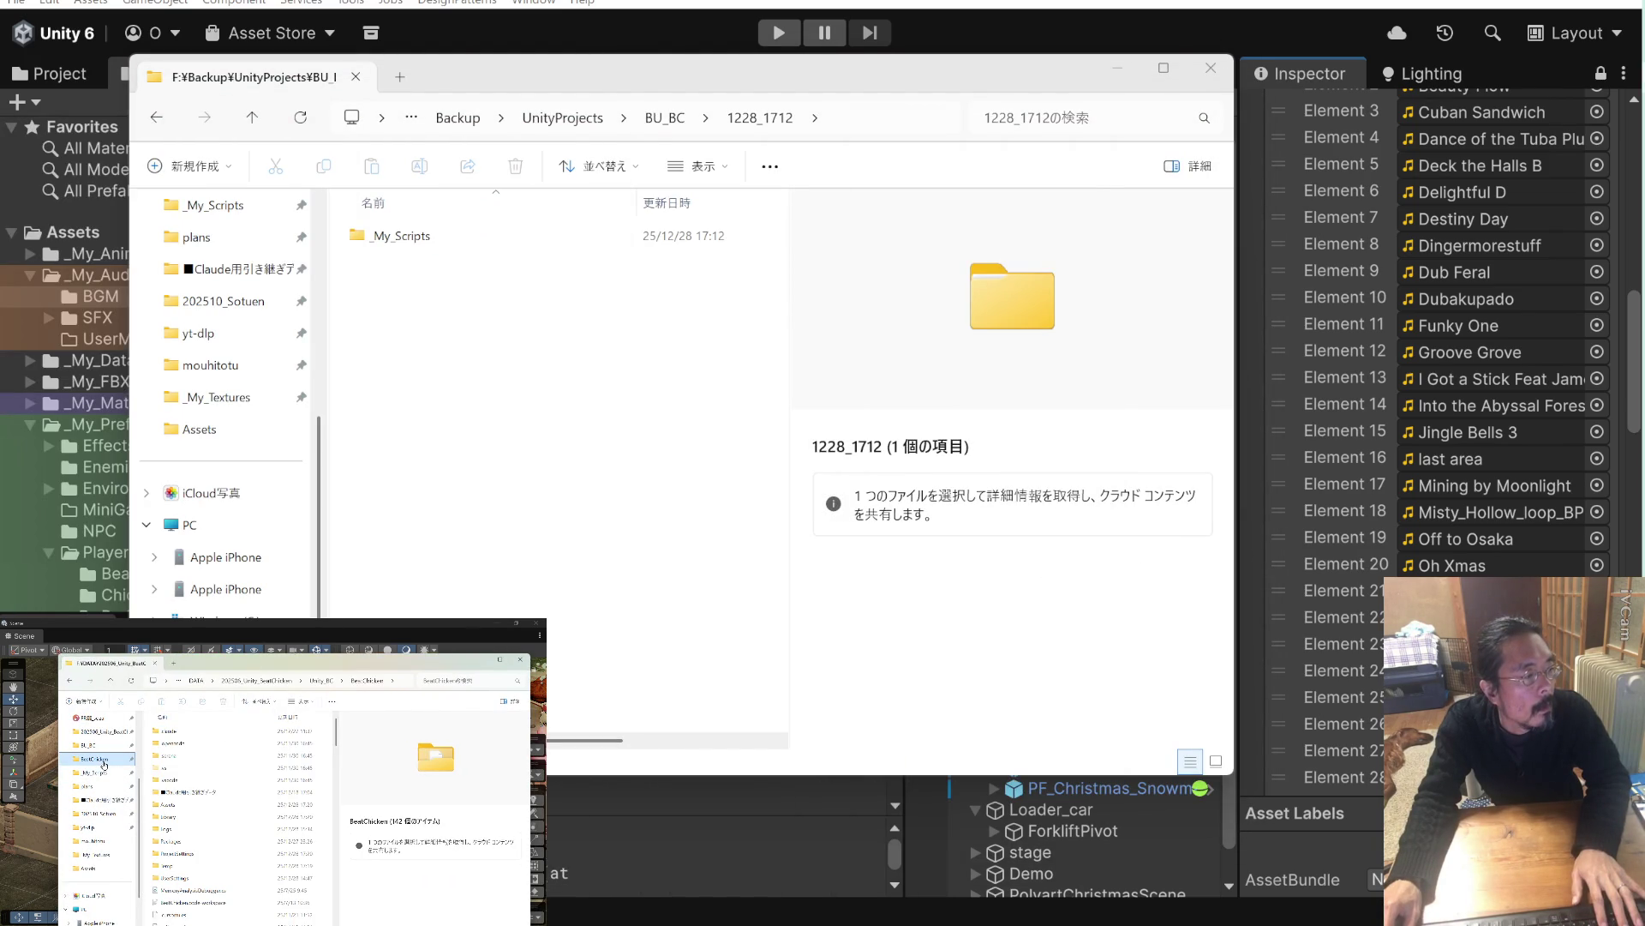
left_click(113, 681)
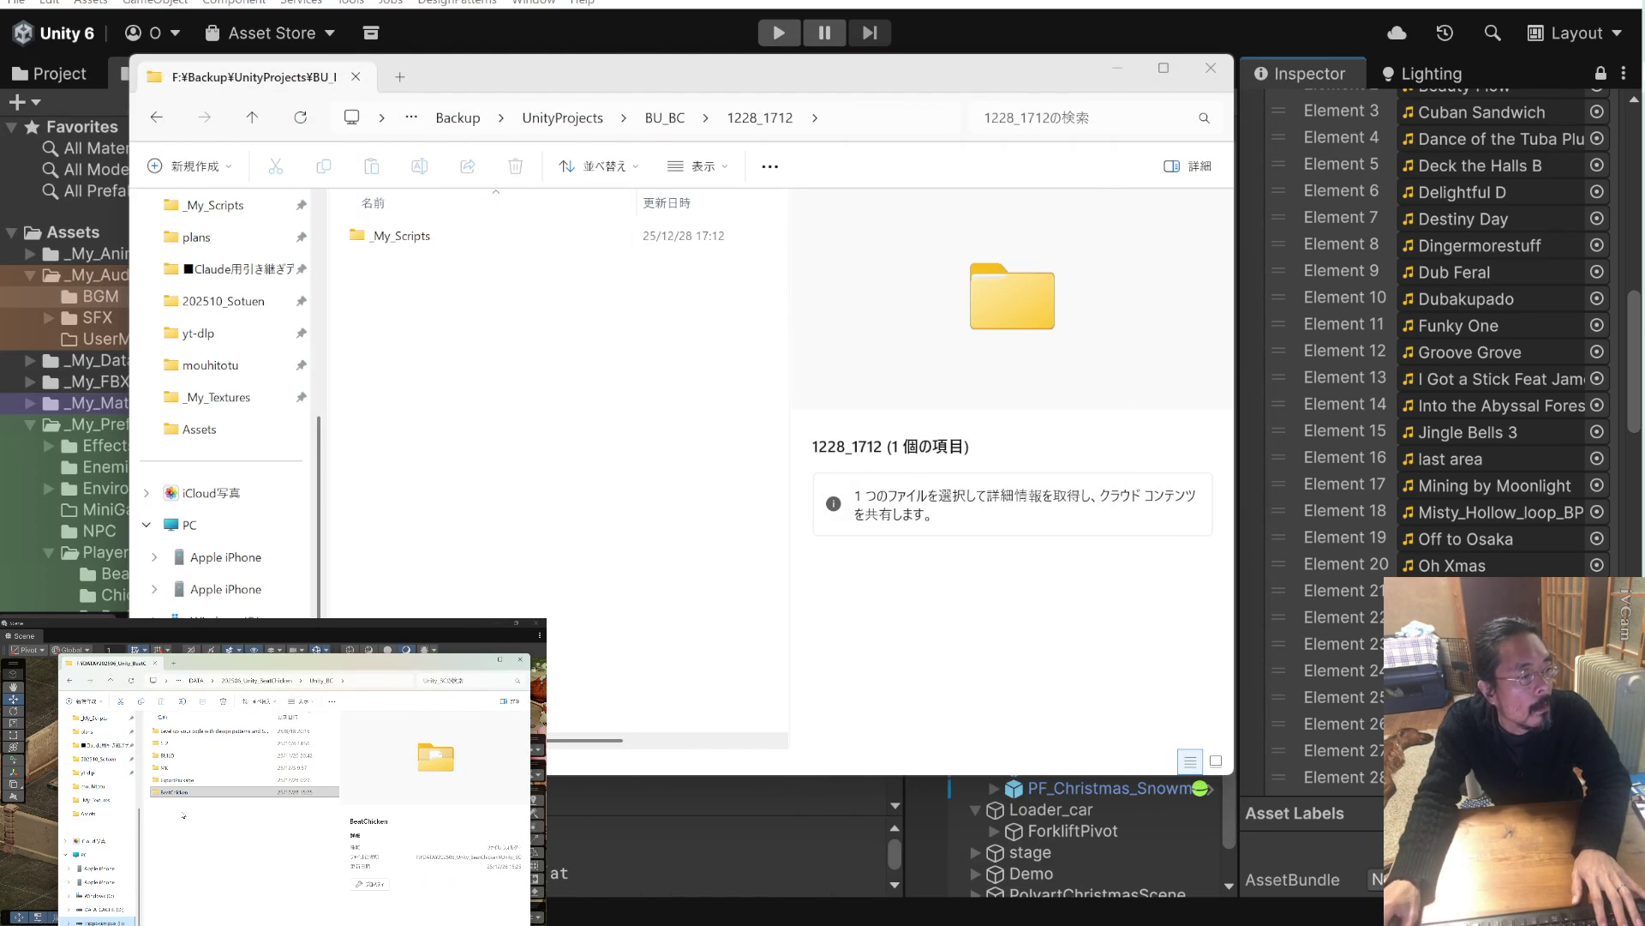
key("alt+Up")
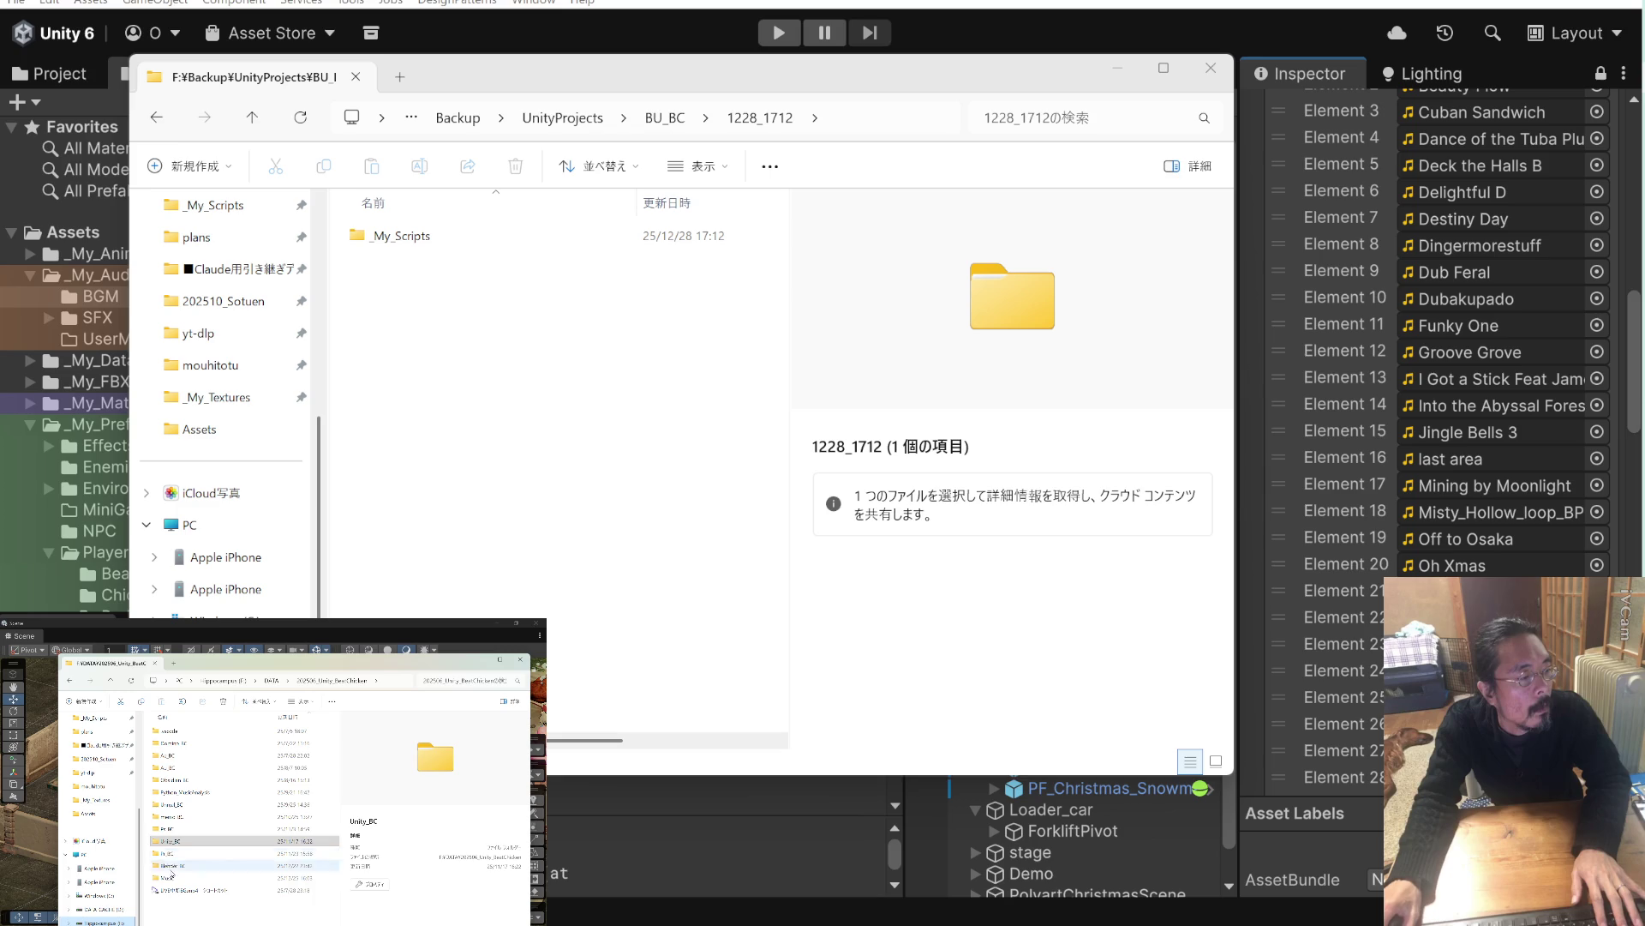
left_click(171, 880)
double_click(171, 880)
double_click(176, 731)
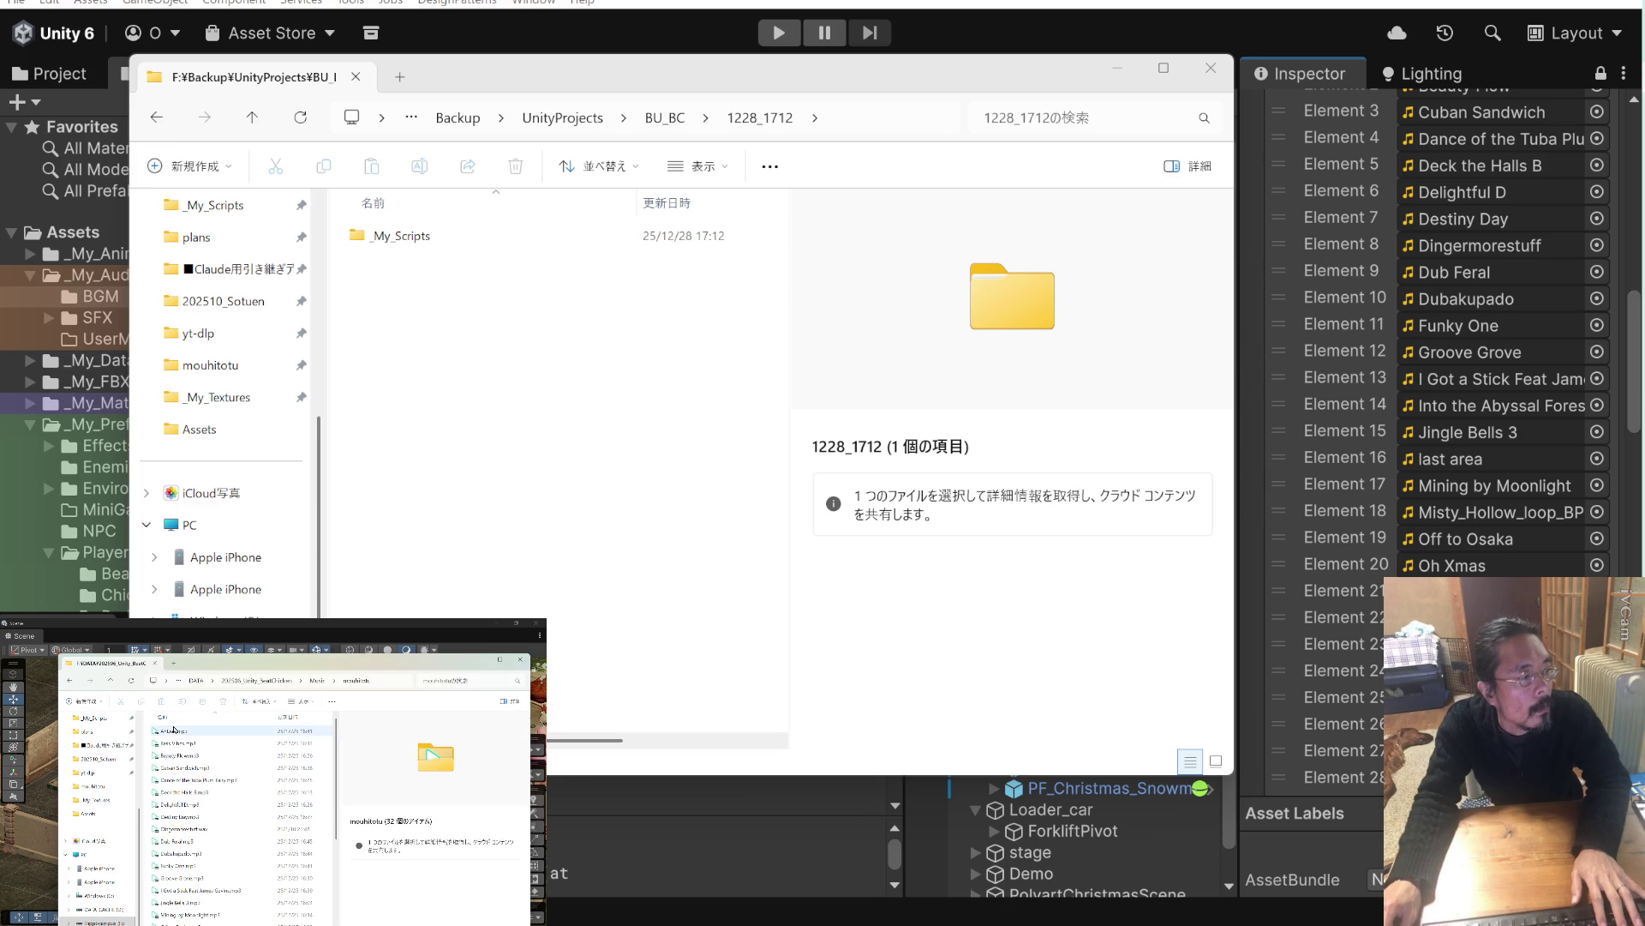
left_click_drag(231, 664, 233, 624)
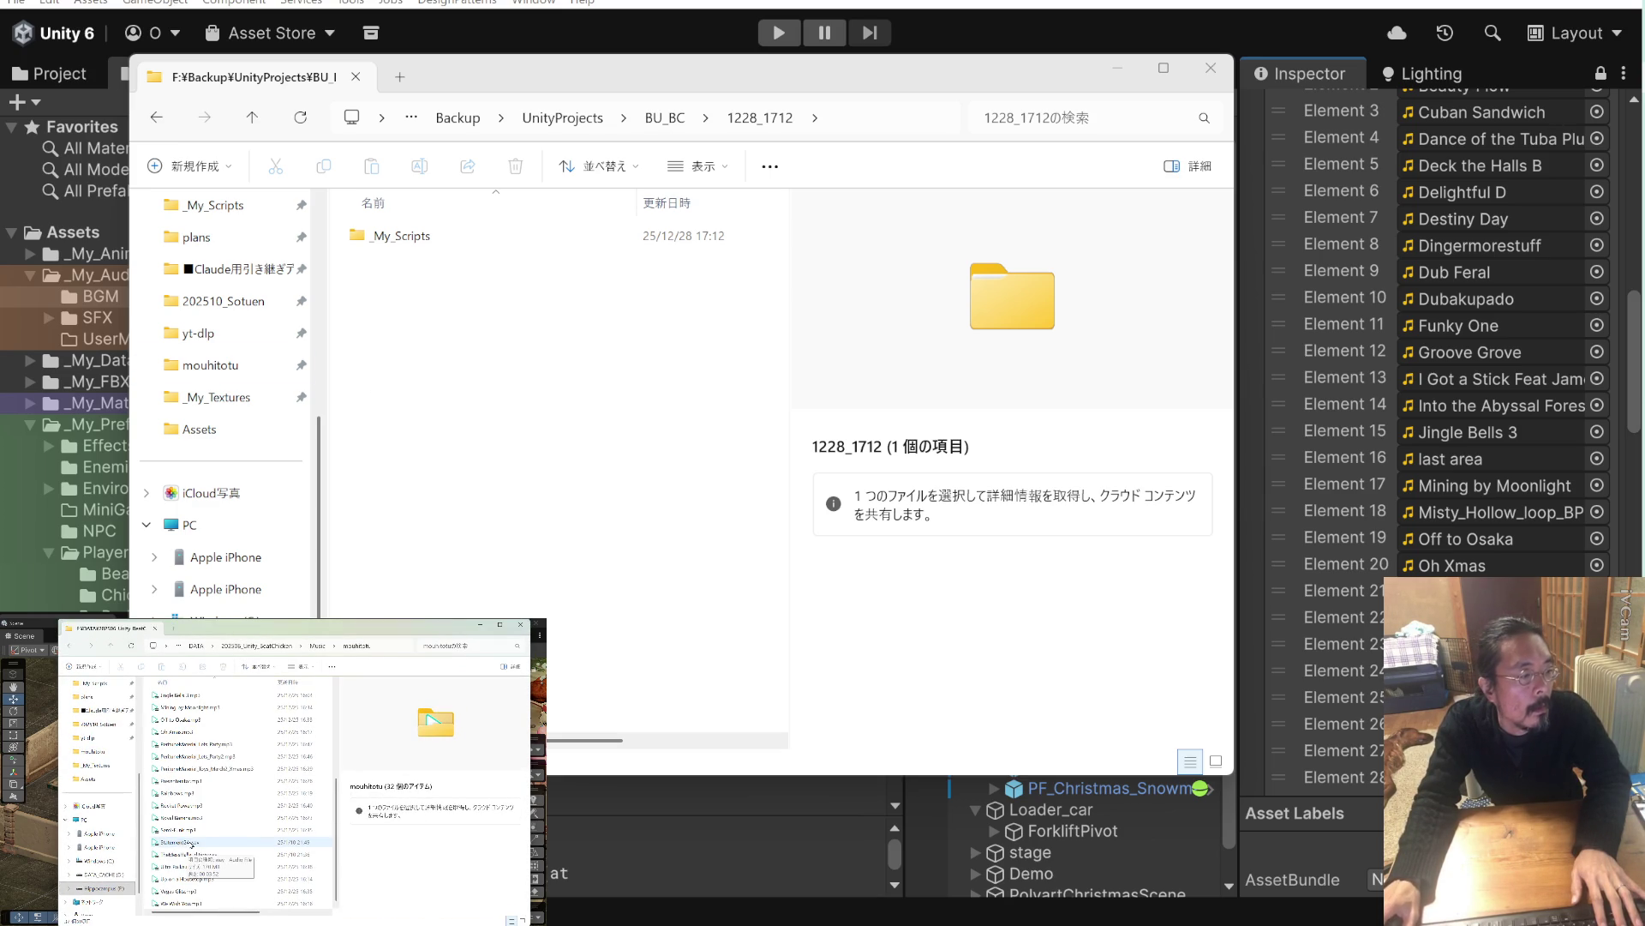
scroll(194, 844, "down", 4)
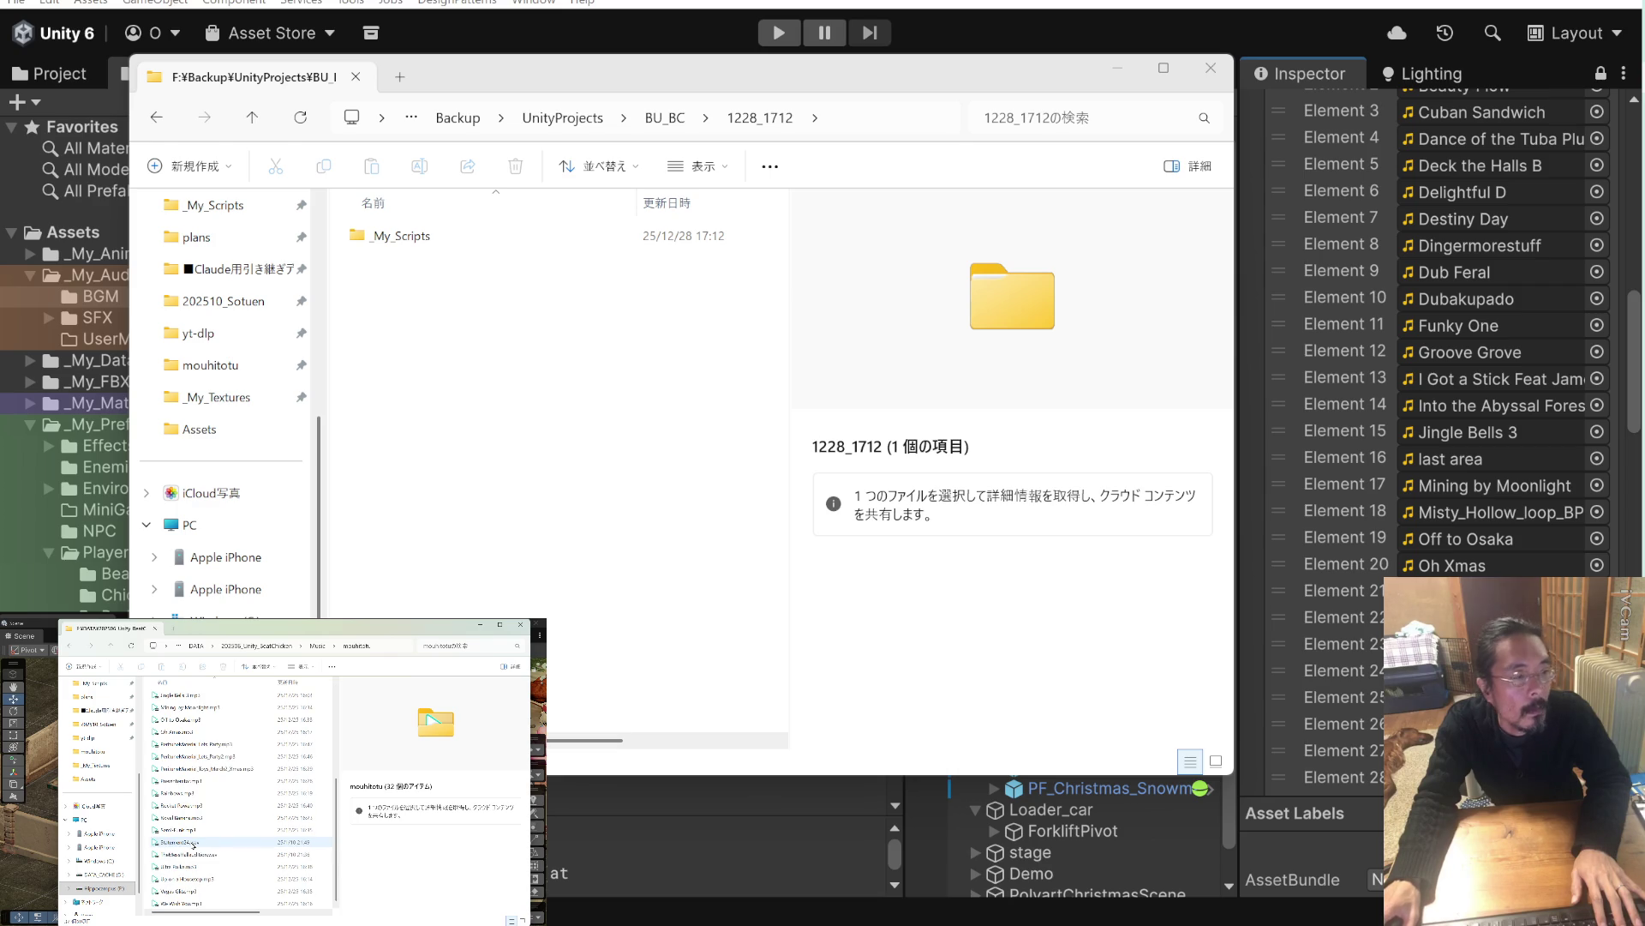
scroll(1338, 609, "up", 6)
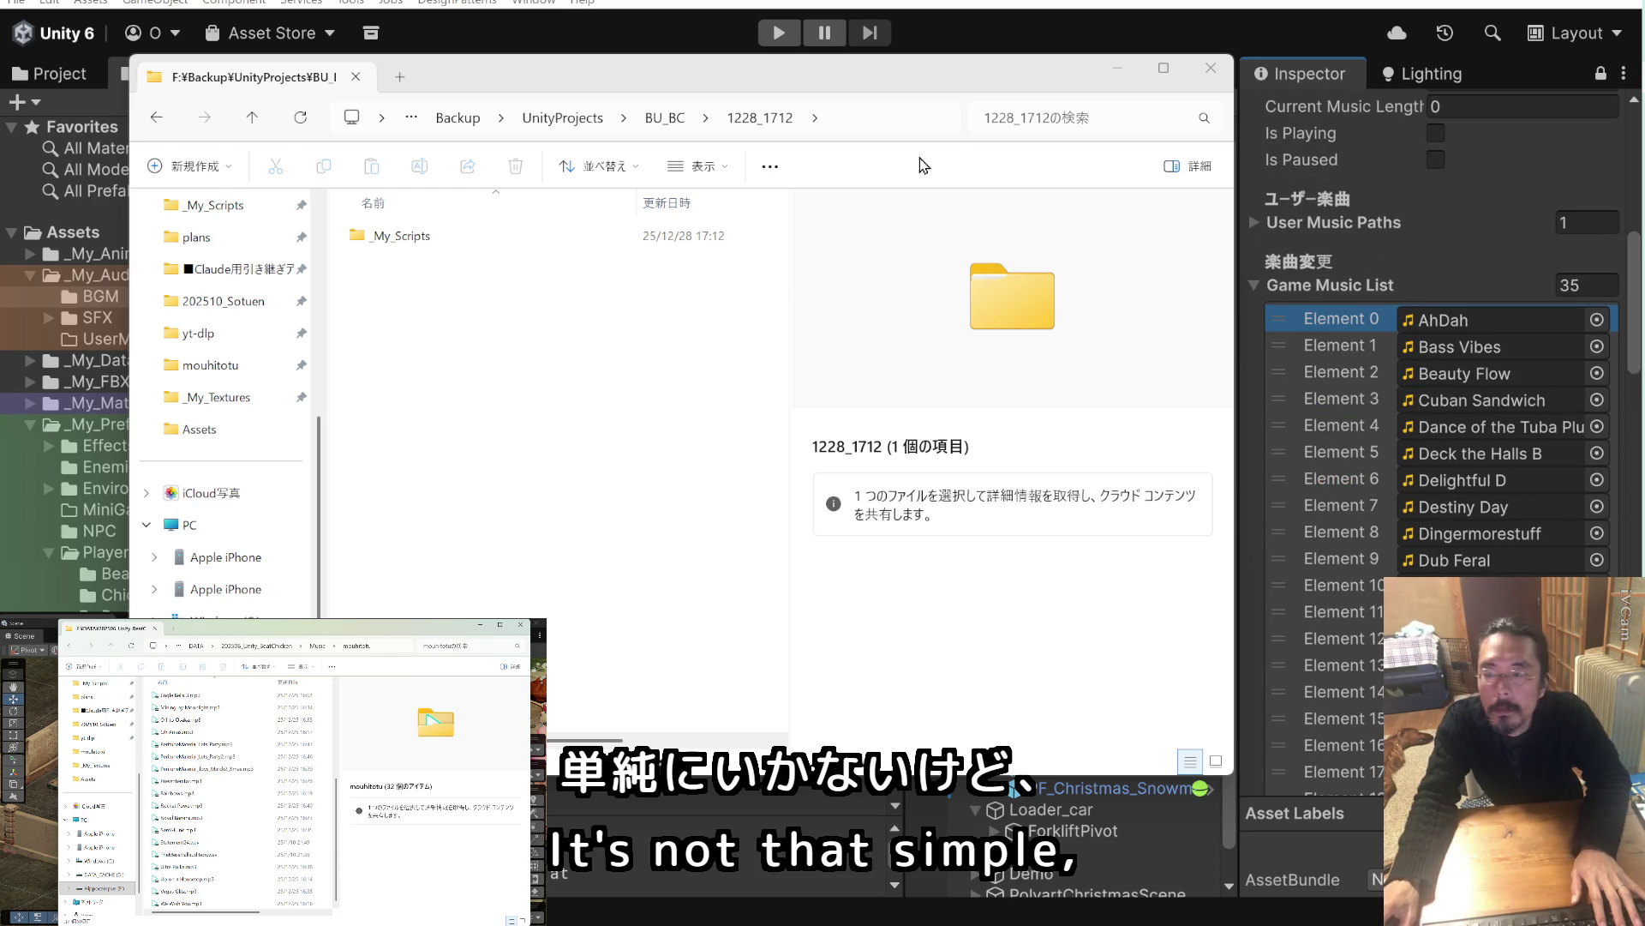
mouse_move(898, 93)
left_mouse_down()
mouse_move(583, 403)
mouse_move(0, 227)
left_mouse_up()
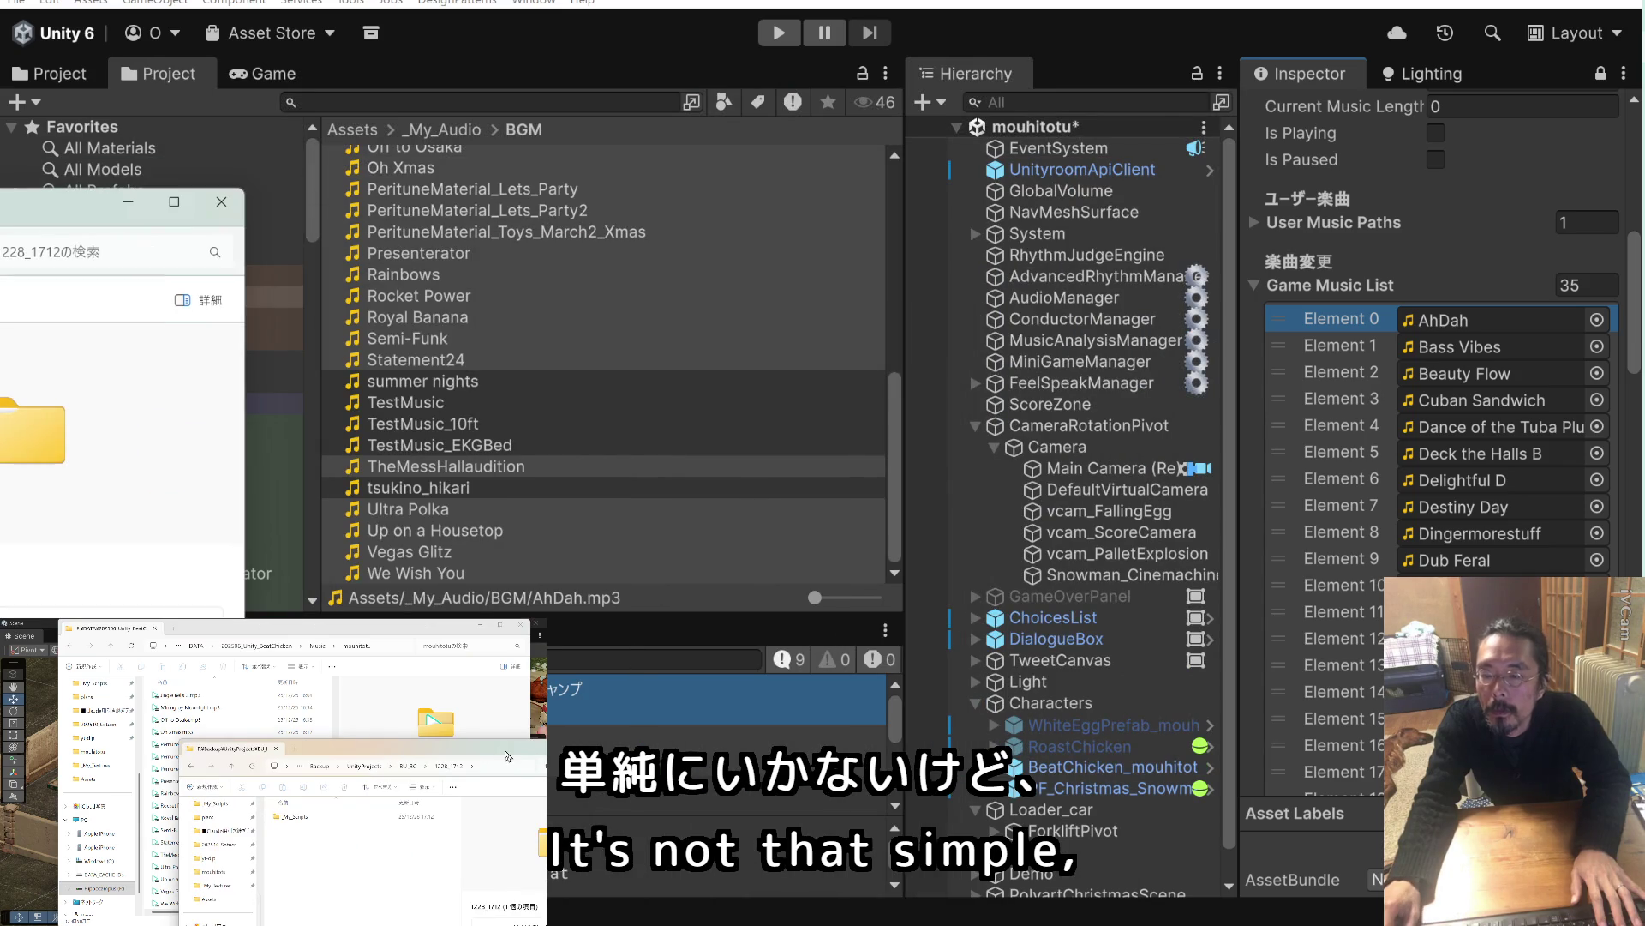
Scroll the BGM folder against the 35-entry Game Music List, then centre the mouhitotu folder window.
scroll(499, 353, "up", 6)
scroll(497, 353, "up", 3)
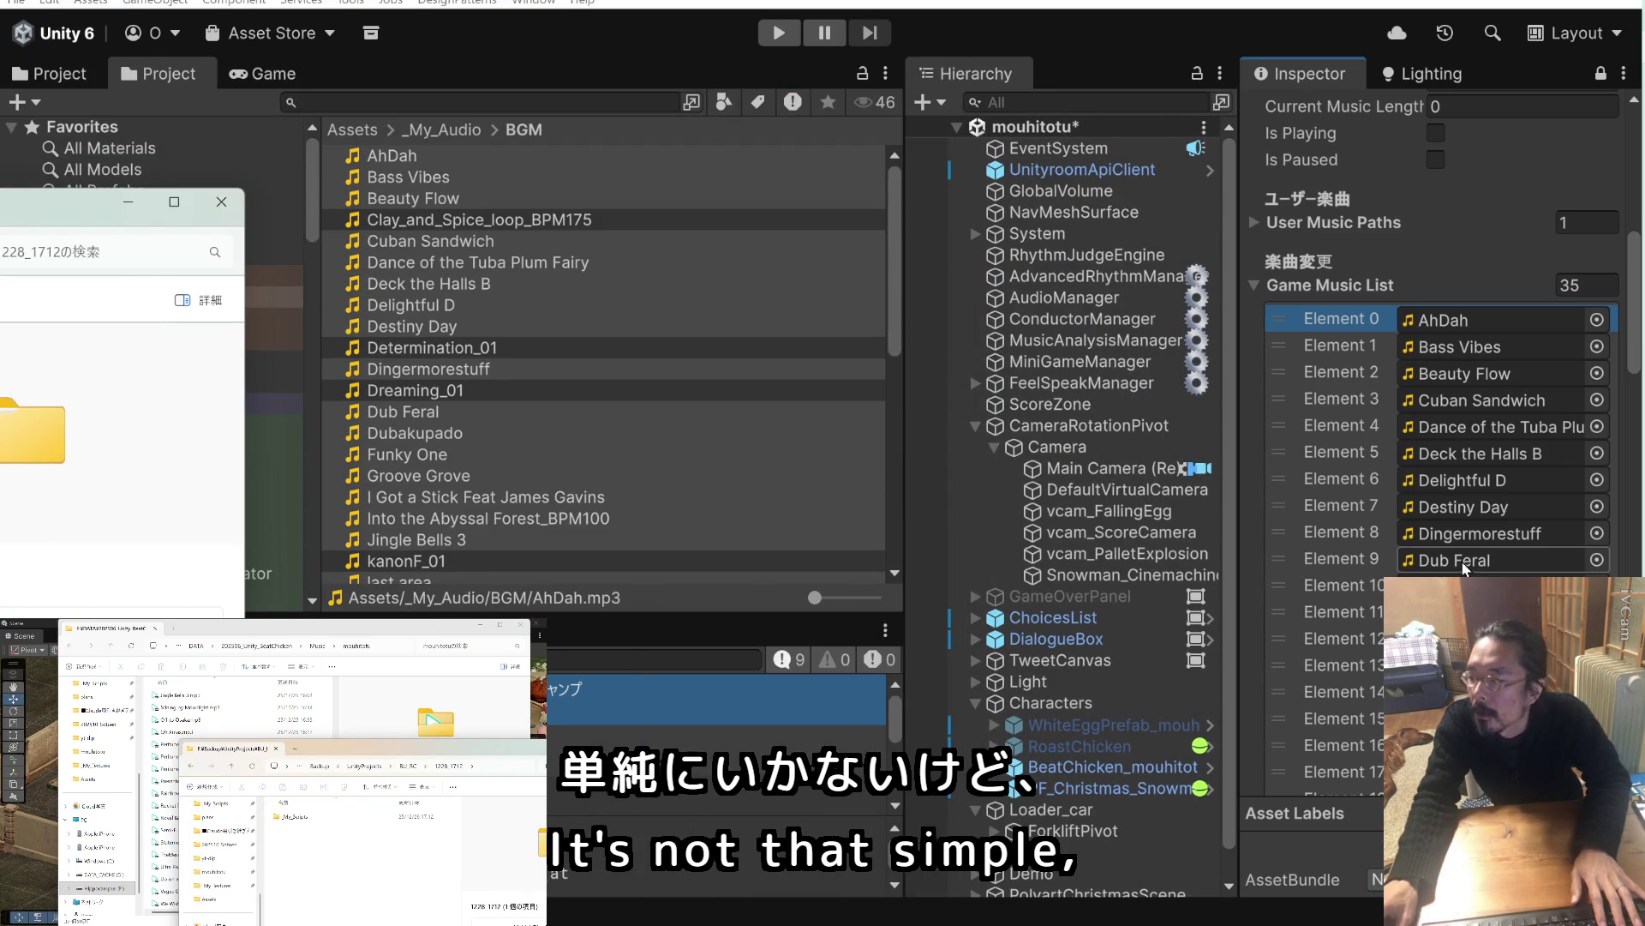
scroll(1367, 563, "down", 10)
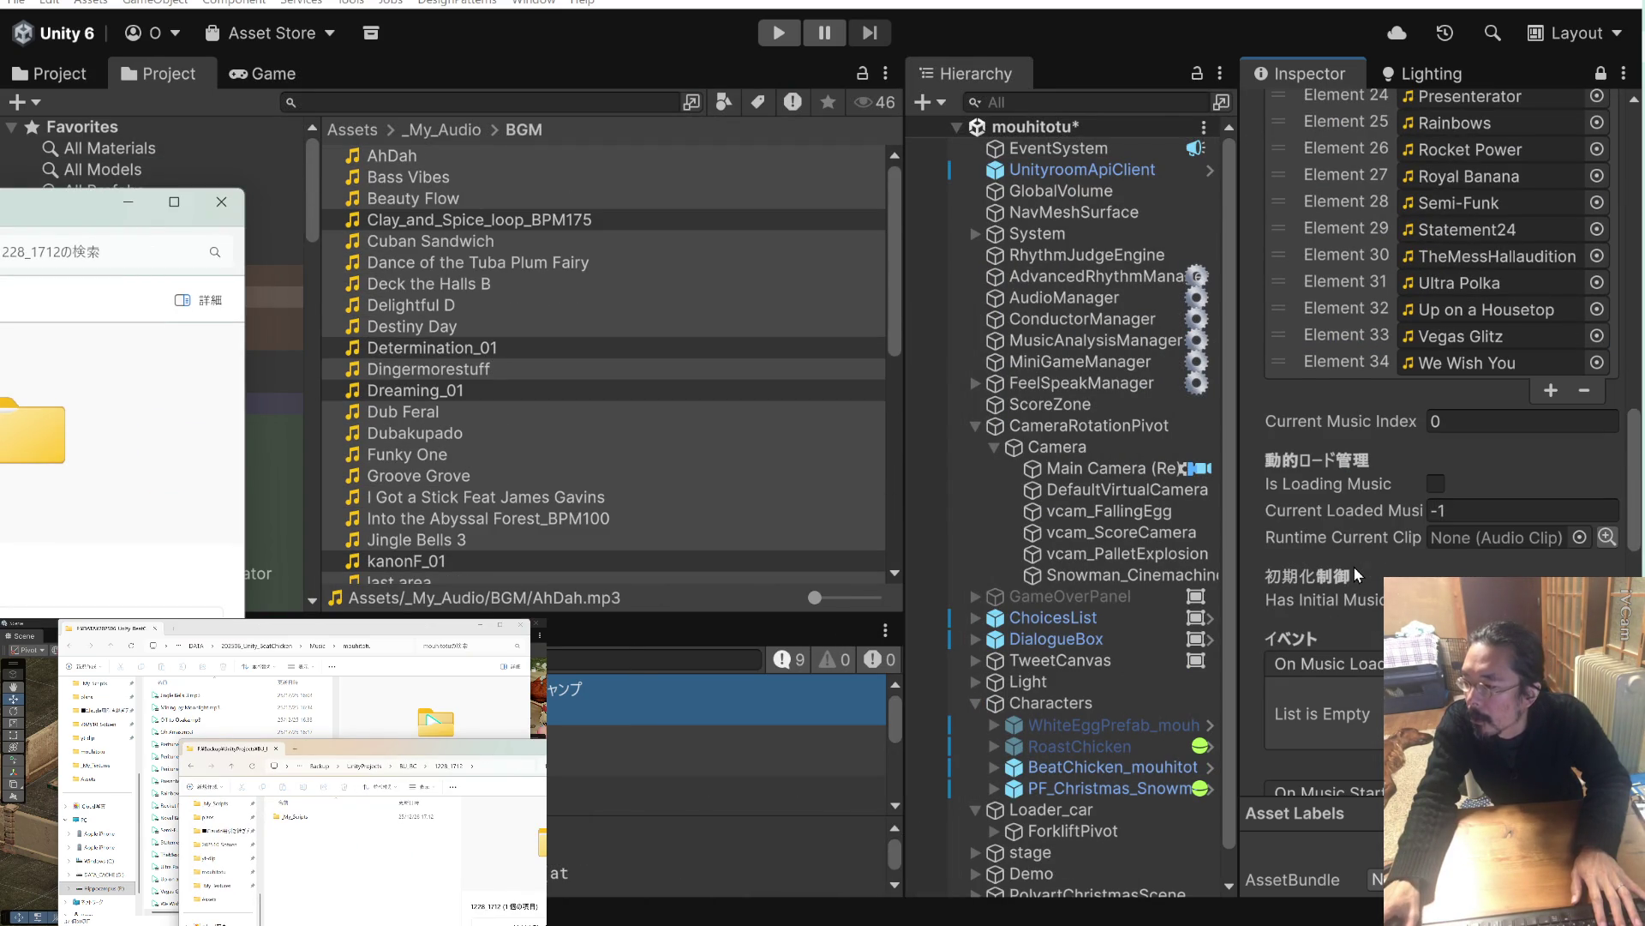
scroll(1354, 566, "up", 10)
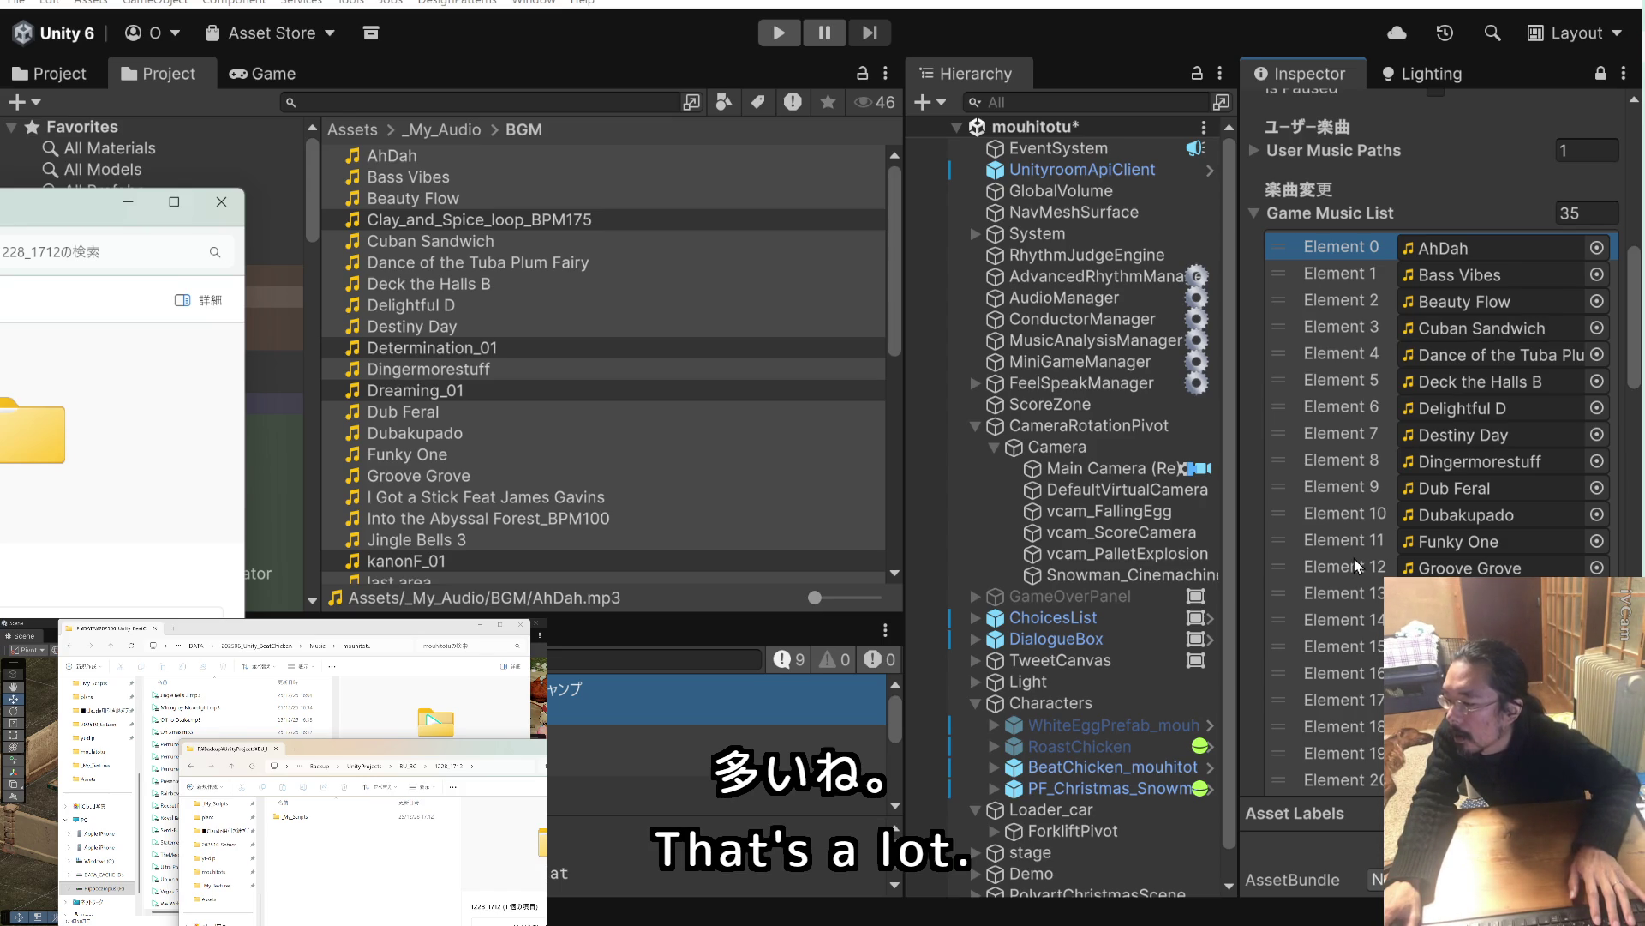
scroll(1354, 558, "down", 5)
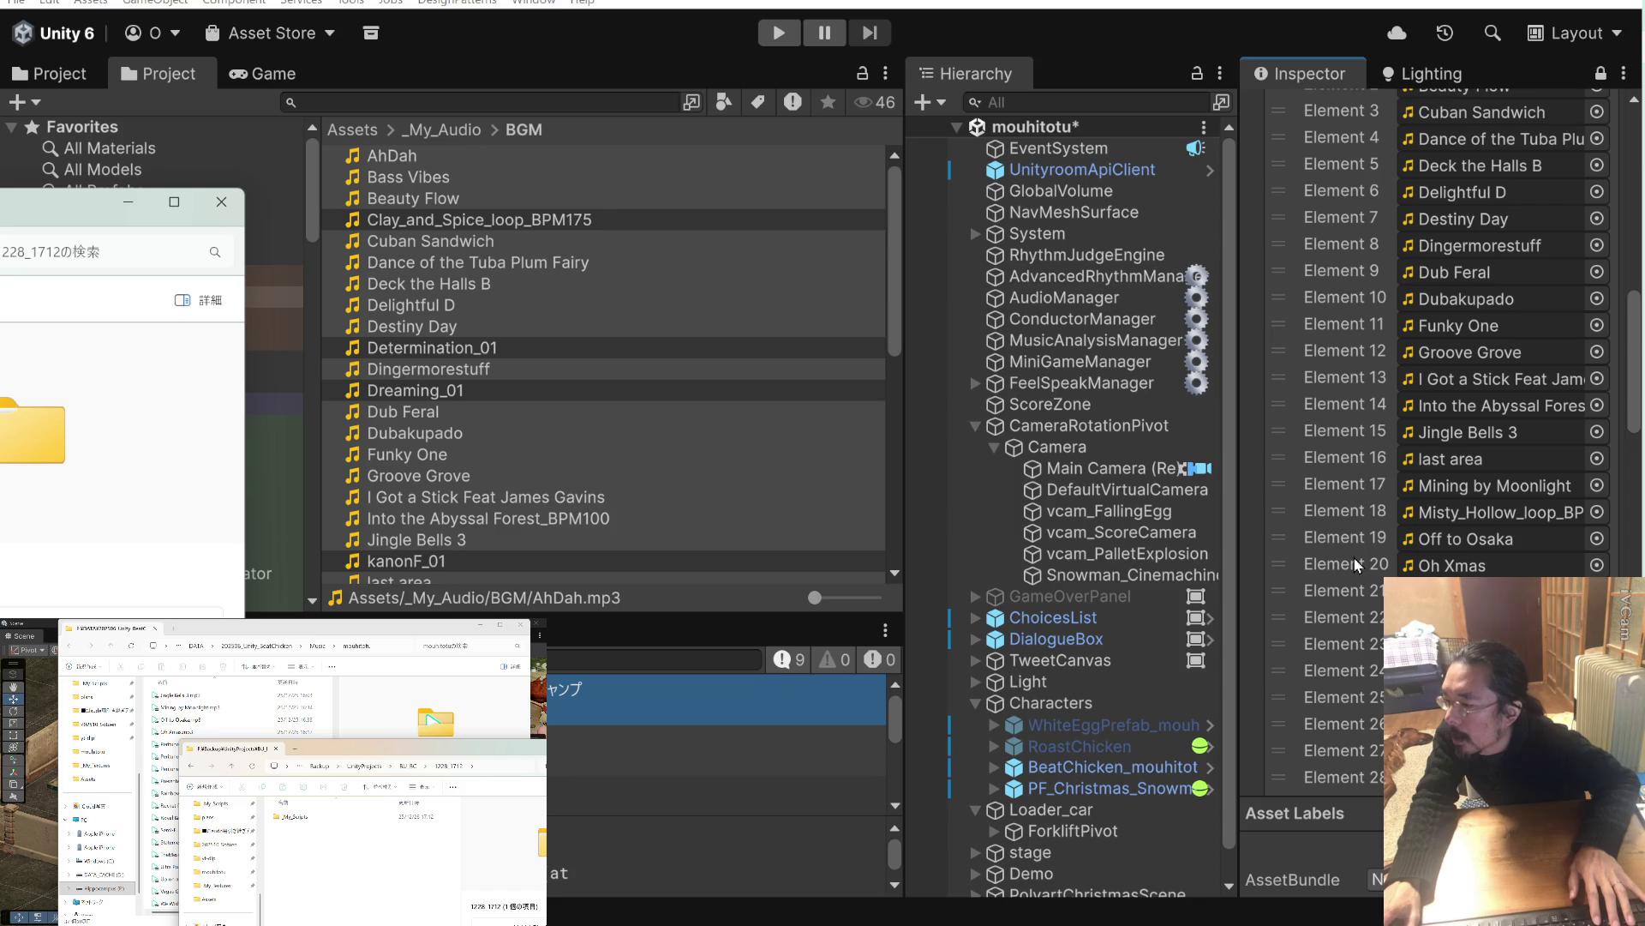
scroll(1354, 557, "down", 6)
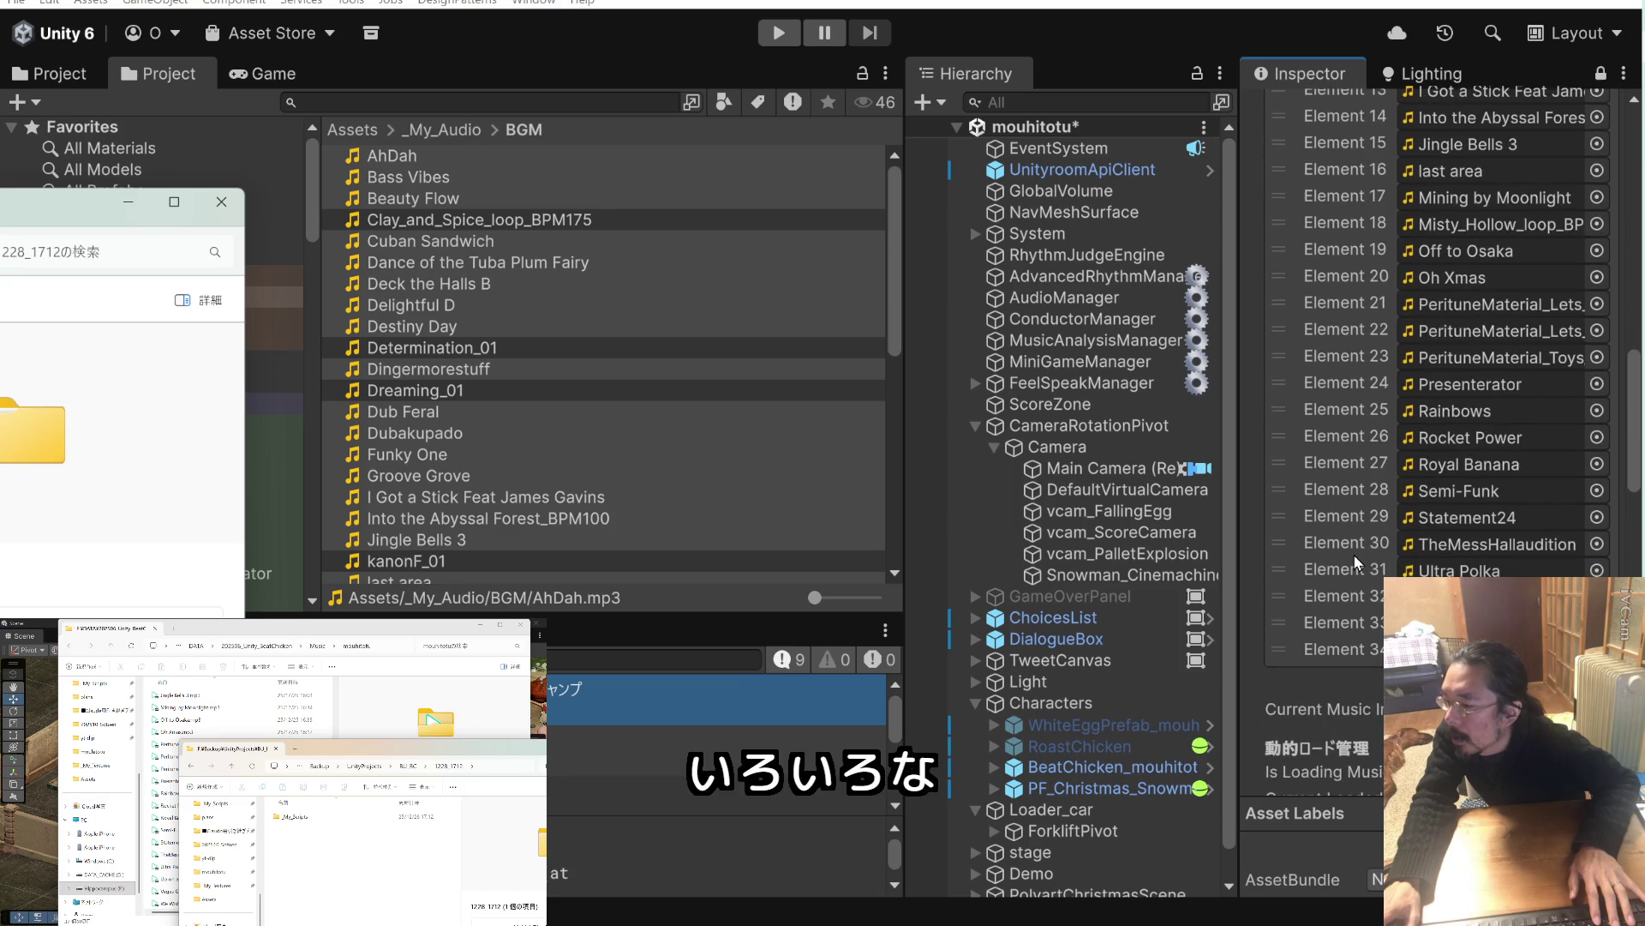
scroll(1354, 554, "up", 6)
scroll(1354, 553, "down", 8)
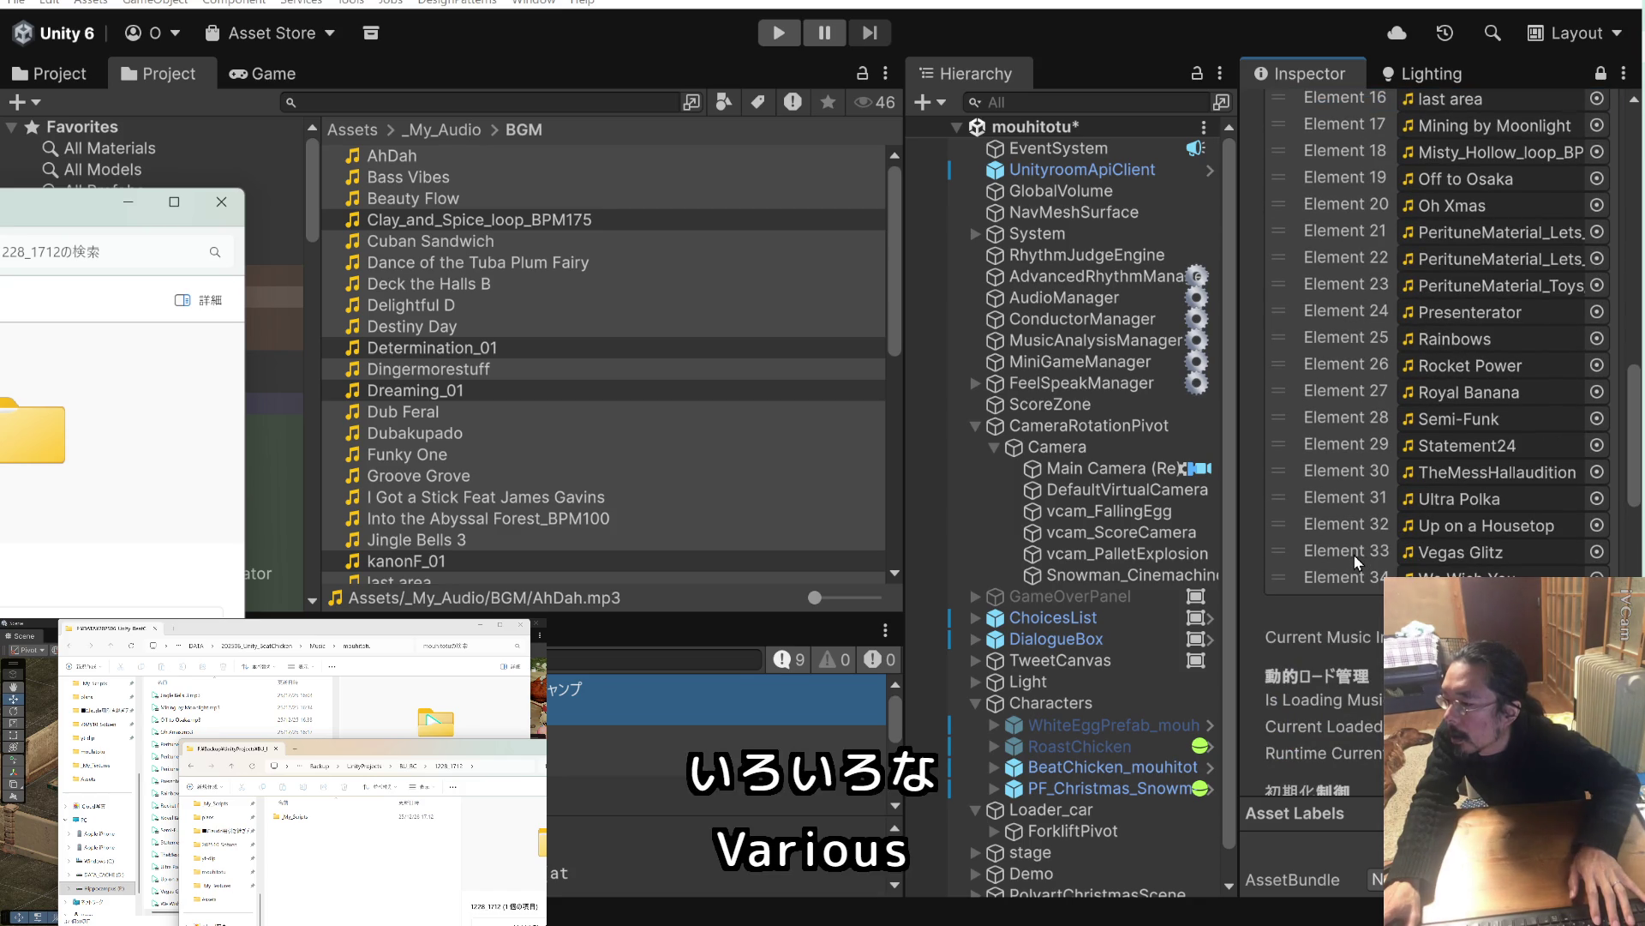
scroll(1354, 554, "up", 10)
scroll(1355, 552, "up", 5)
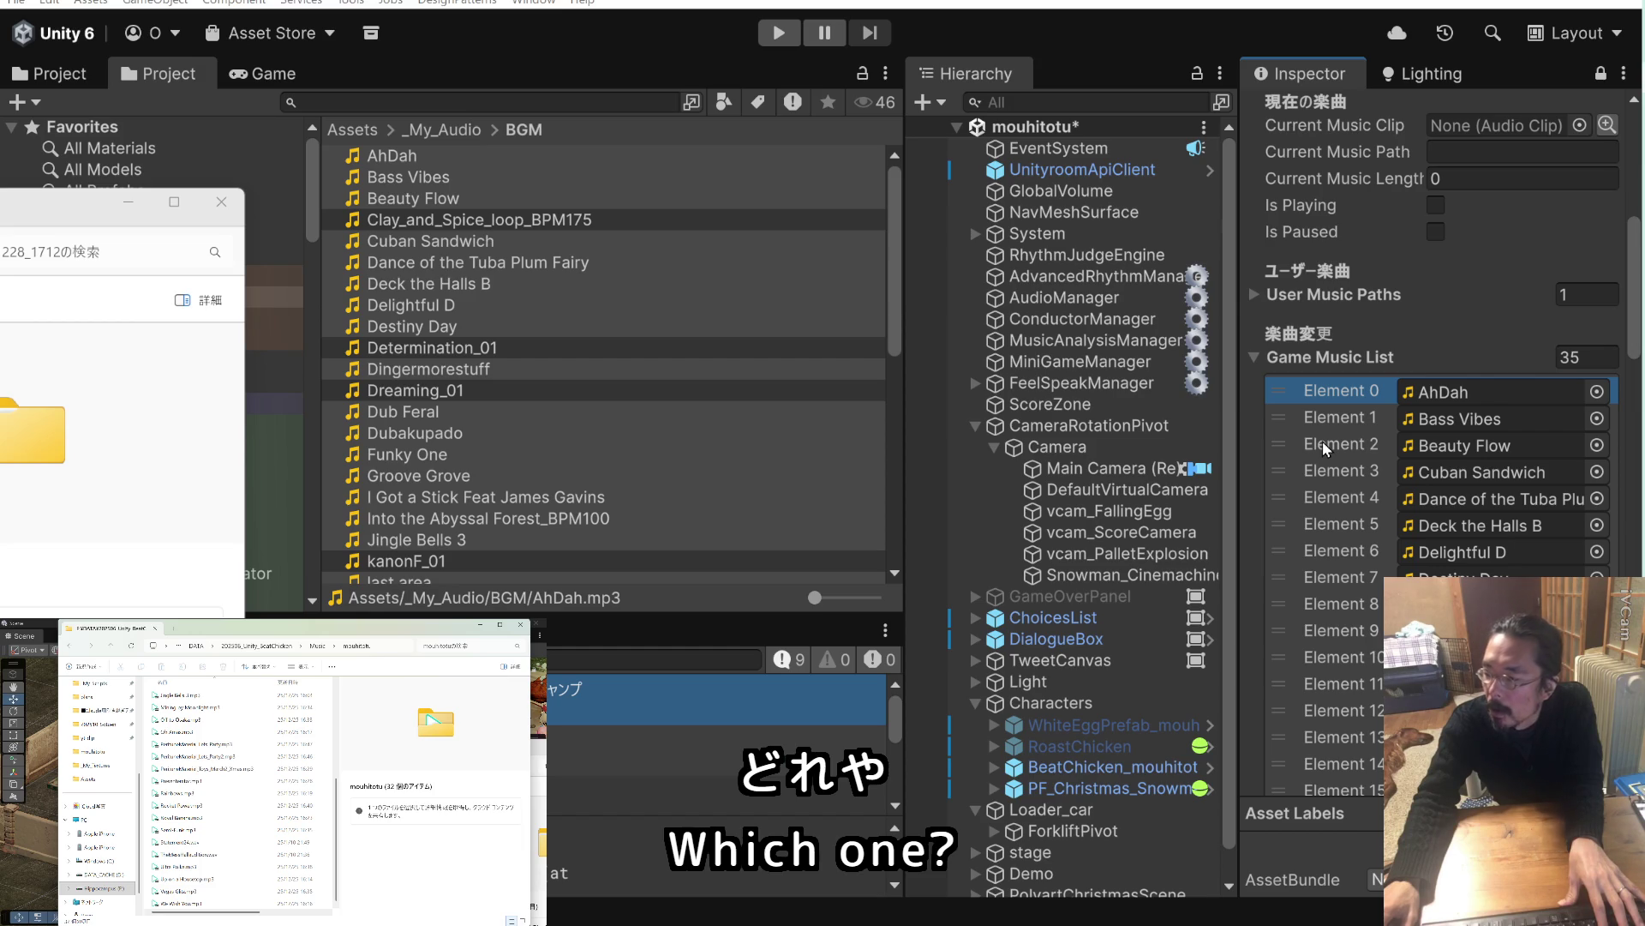
scroll(1323, 441, "down", 10)
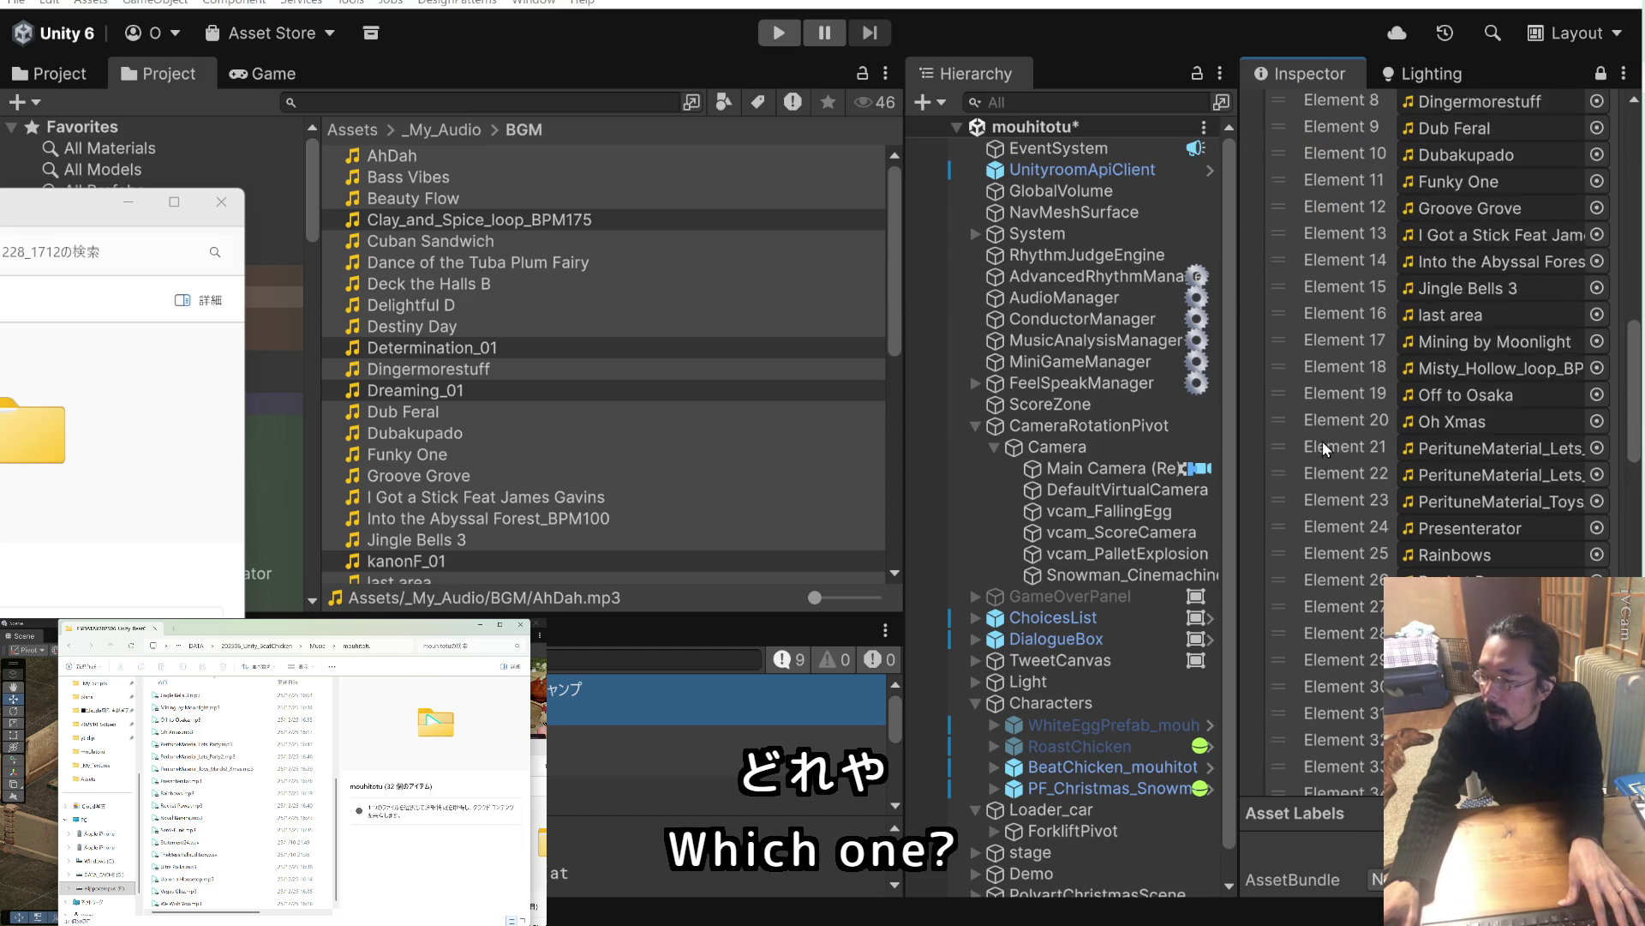
scroll(279, 781, "up", 10)
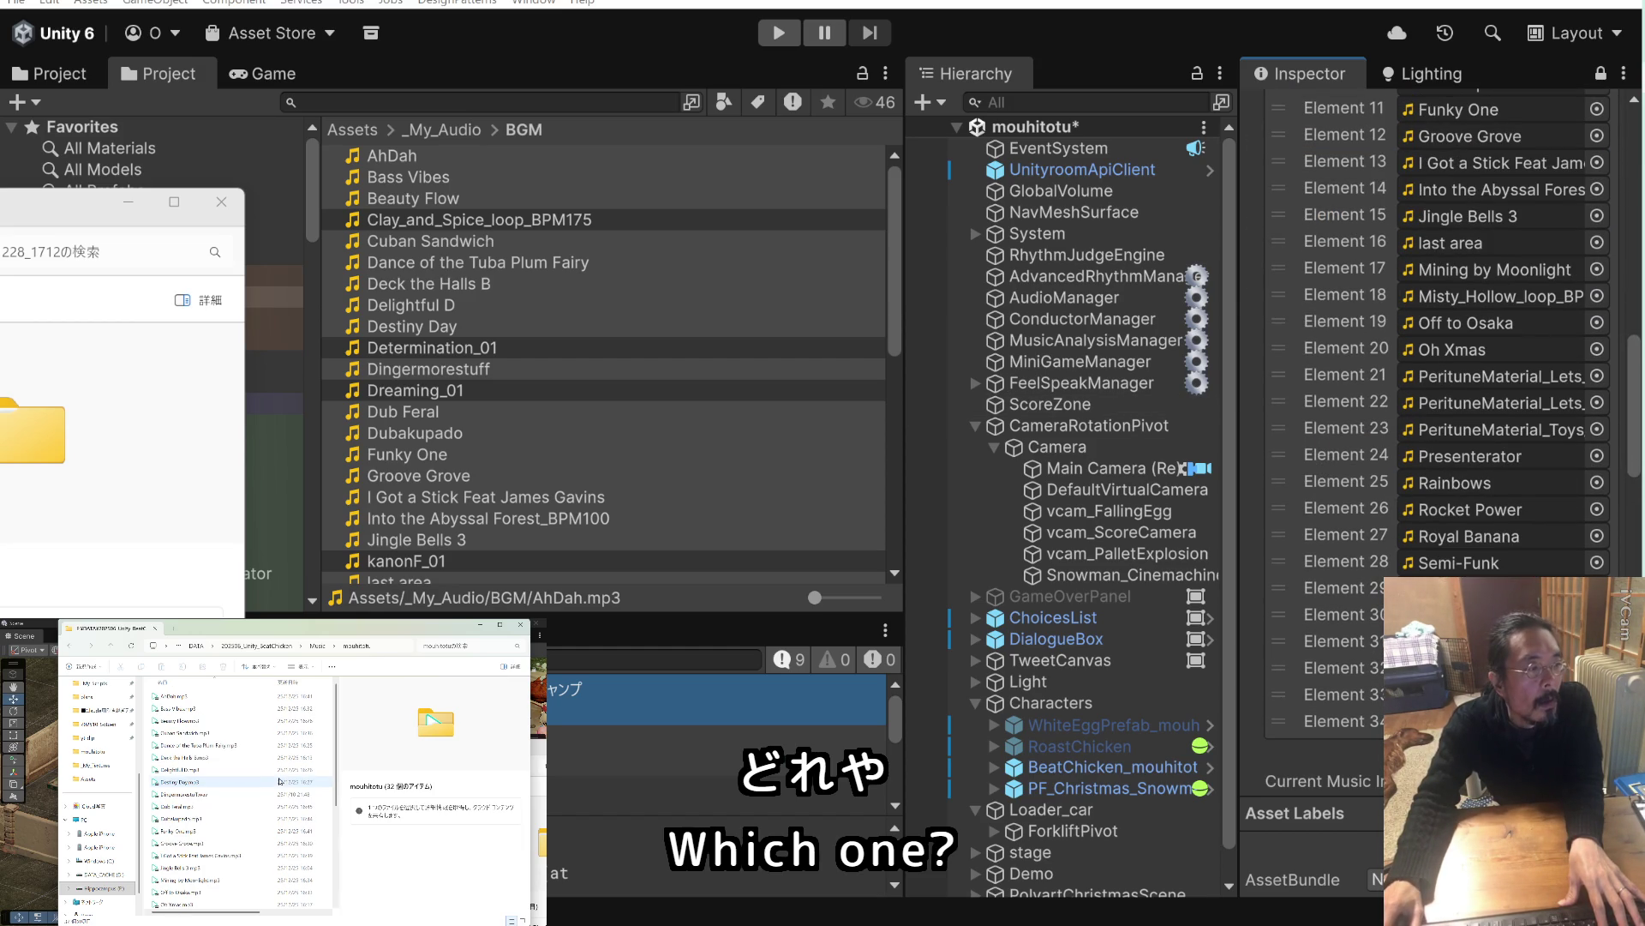
scroll(1440, 412, "up", 5)
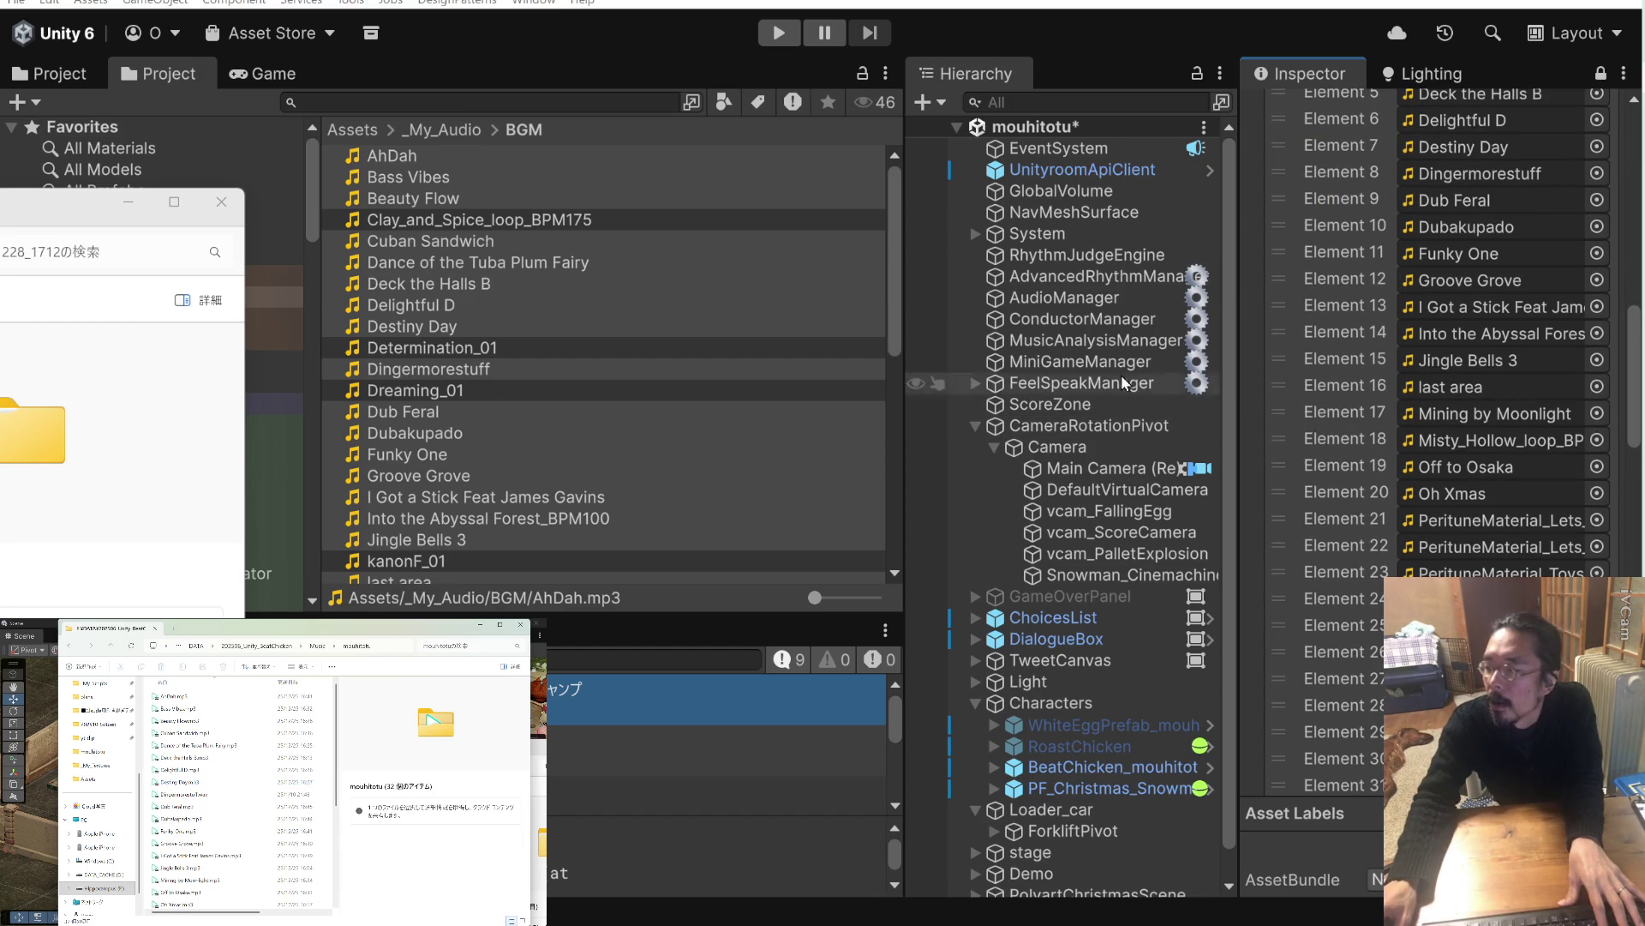
mouse_move(326, 637)
left_mouse_down()
mouse_move(614, 66)
mouse_move(860, 74)
mouse_move(849, 80)
mouse_move(900, 95)
left_mouse_up()
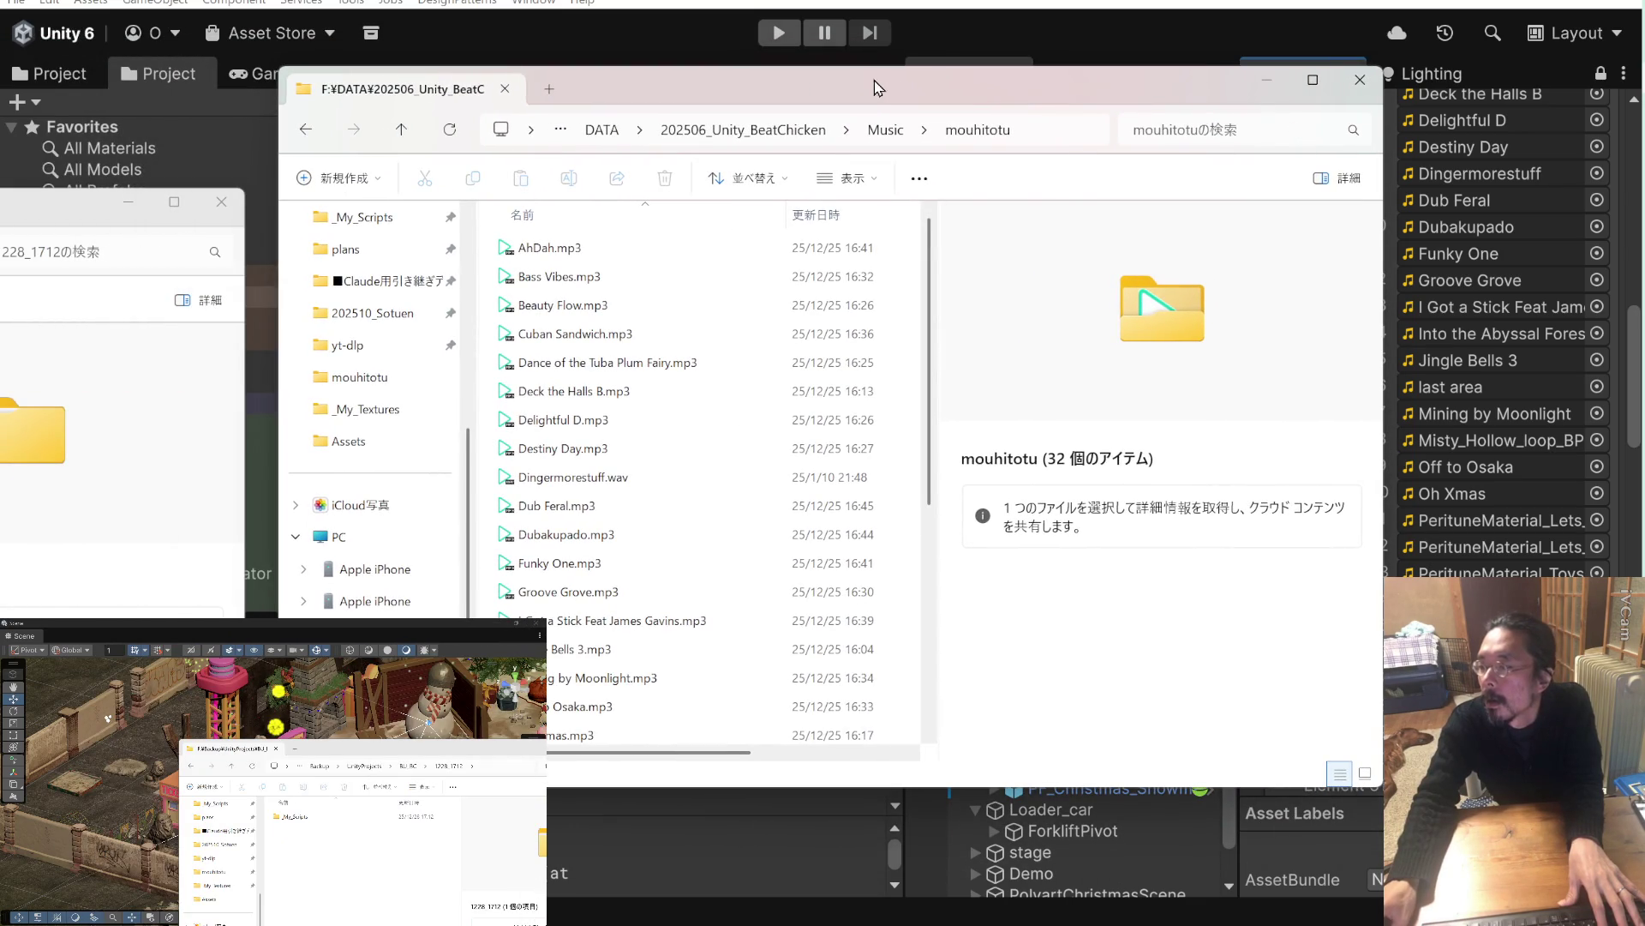
scroll(1500, 365, "up", 10)
scroll(1498, 365, "down", 2)
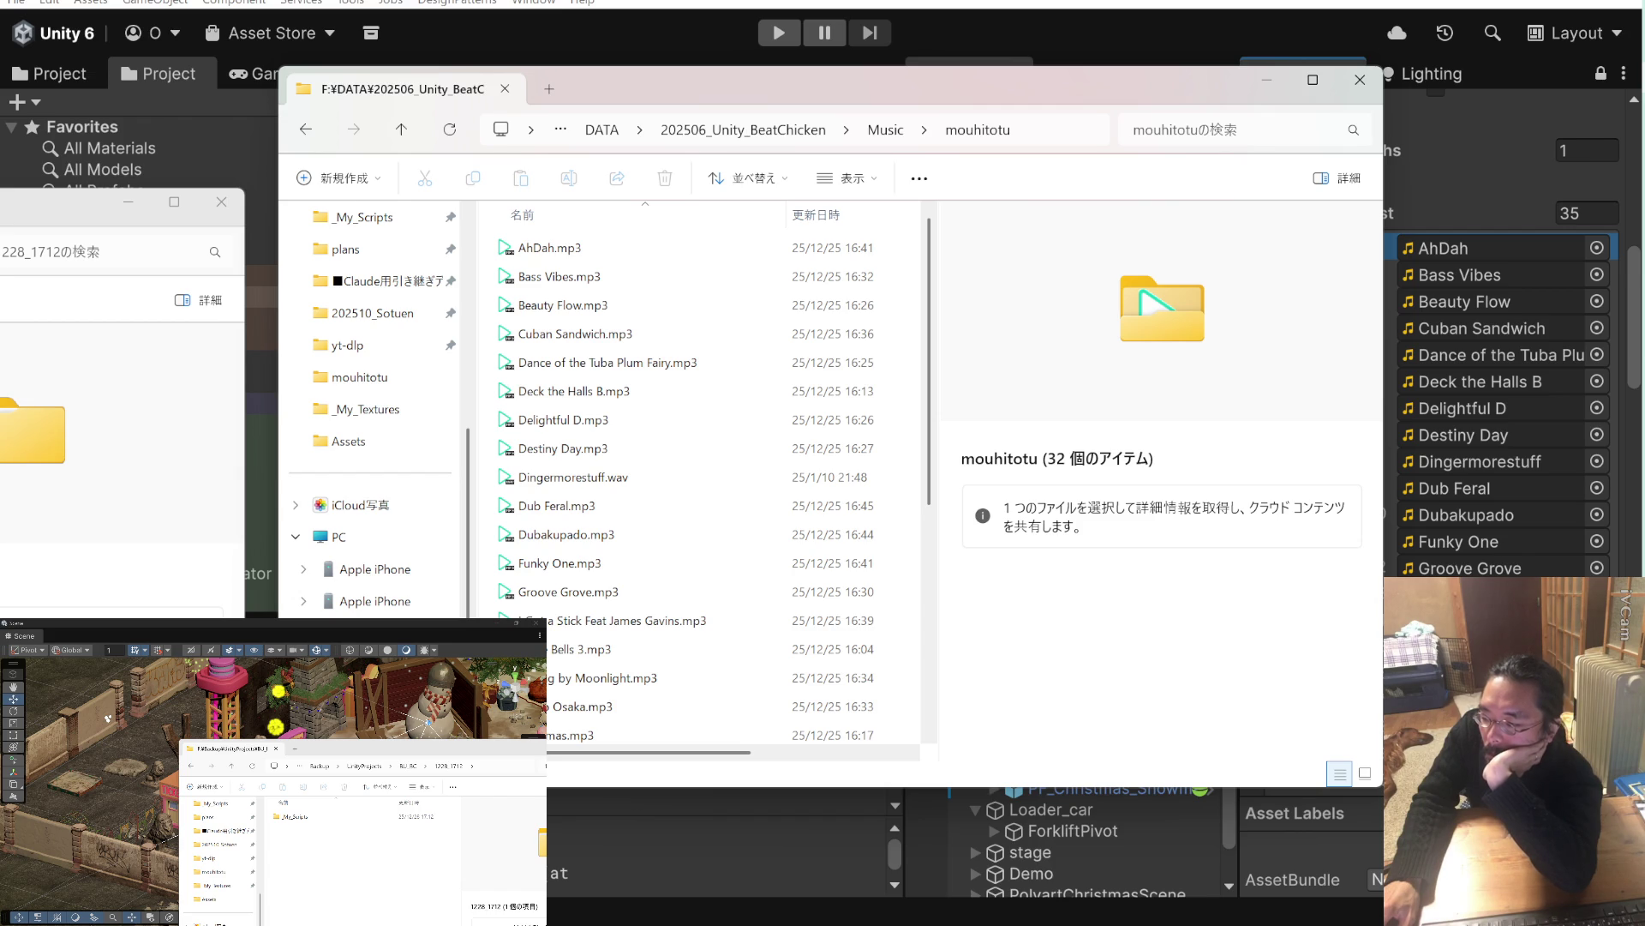
key("alt+Tab")
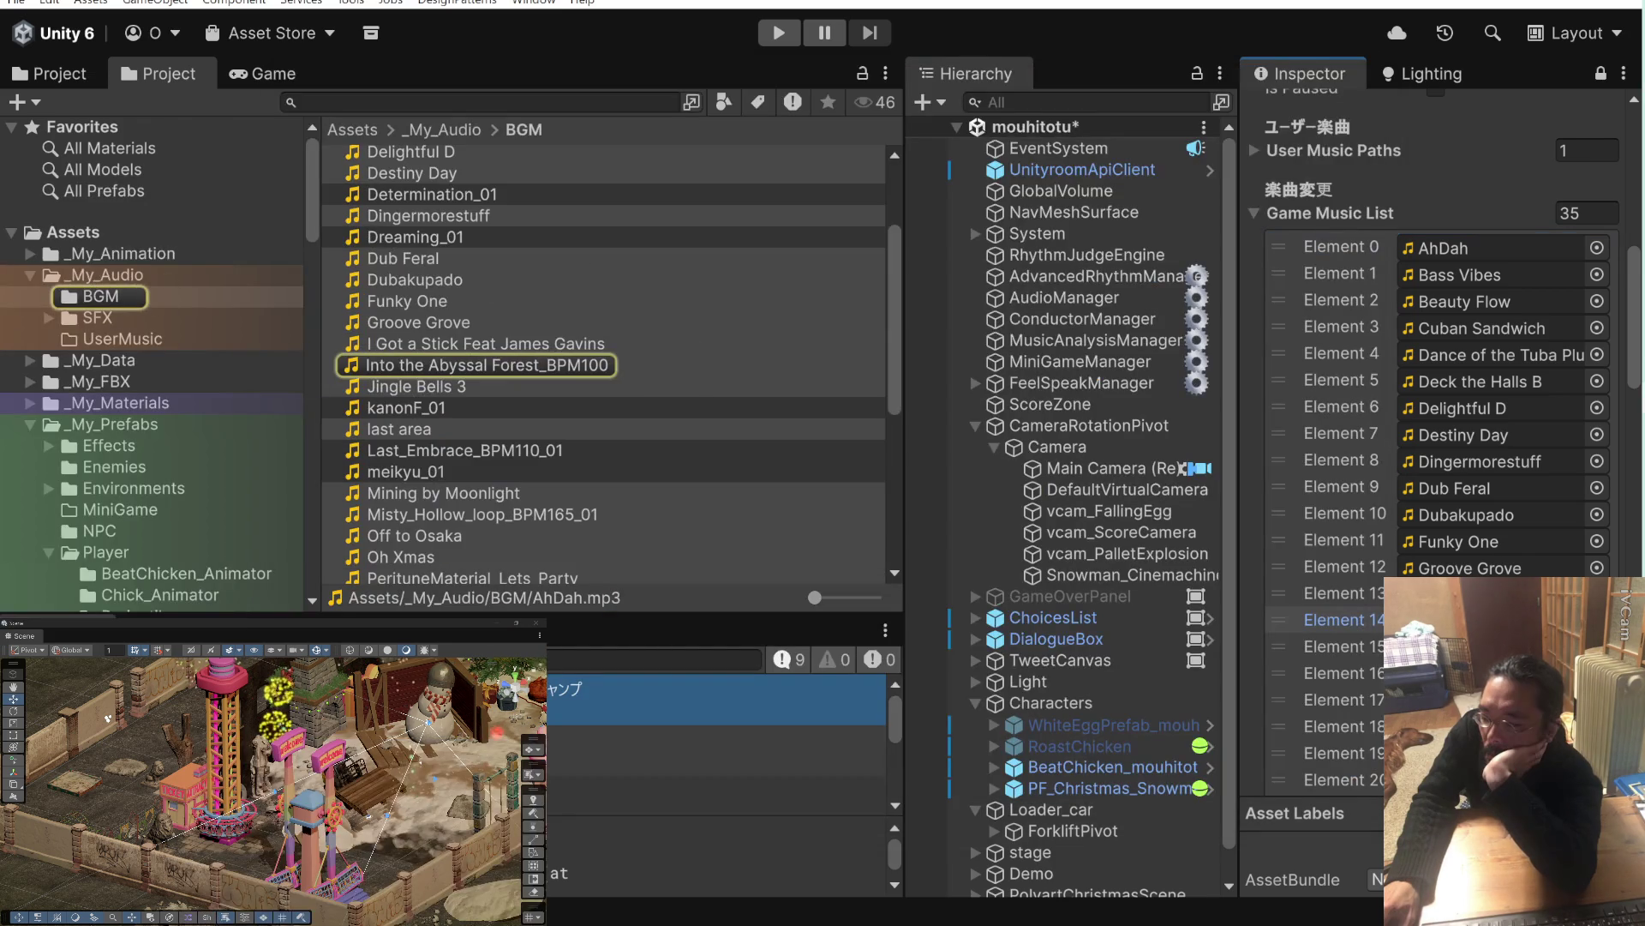
Select Elements 18 and 14 of the Game Music List to check their tracks.
scroll(1366, 439, "down", 5)
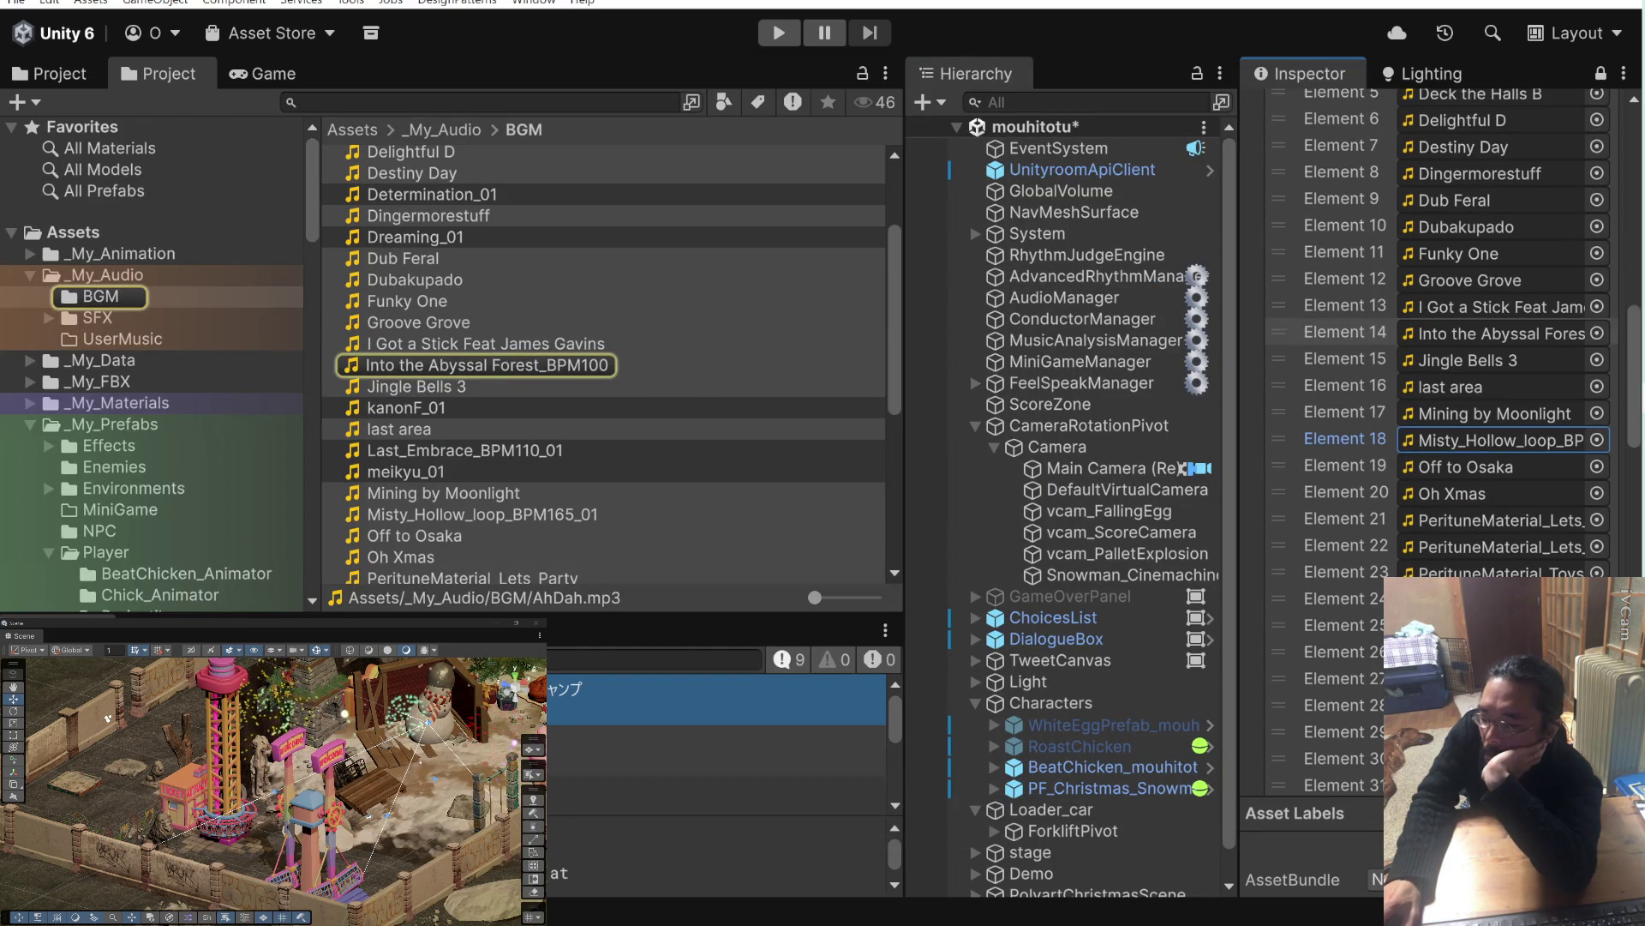
left_click(1366, 439)
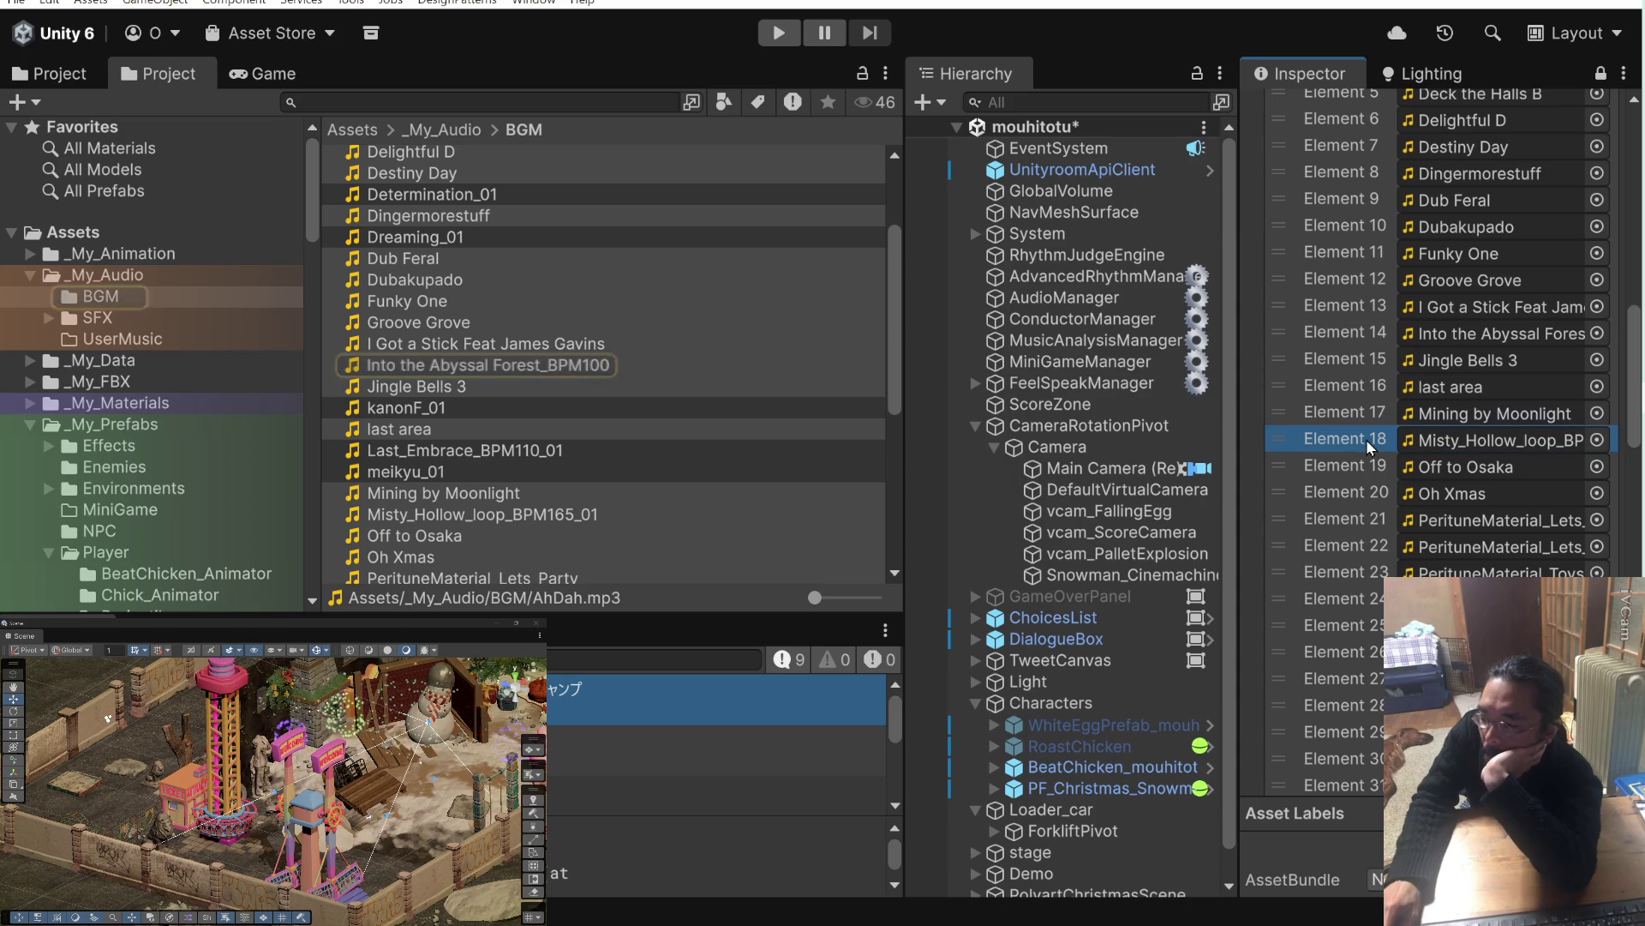
left_click(1345, 331)
scroll(1355, 352, "down", 8)
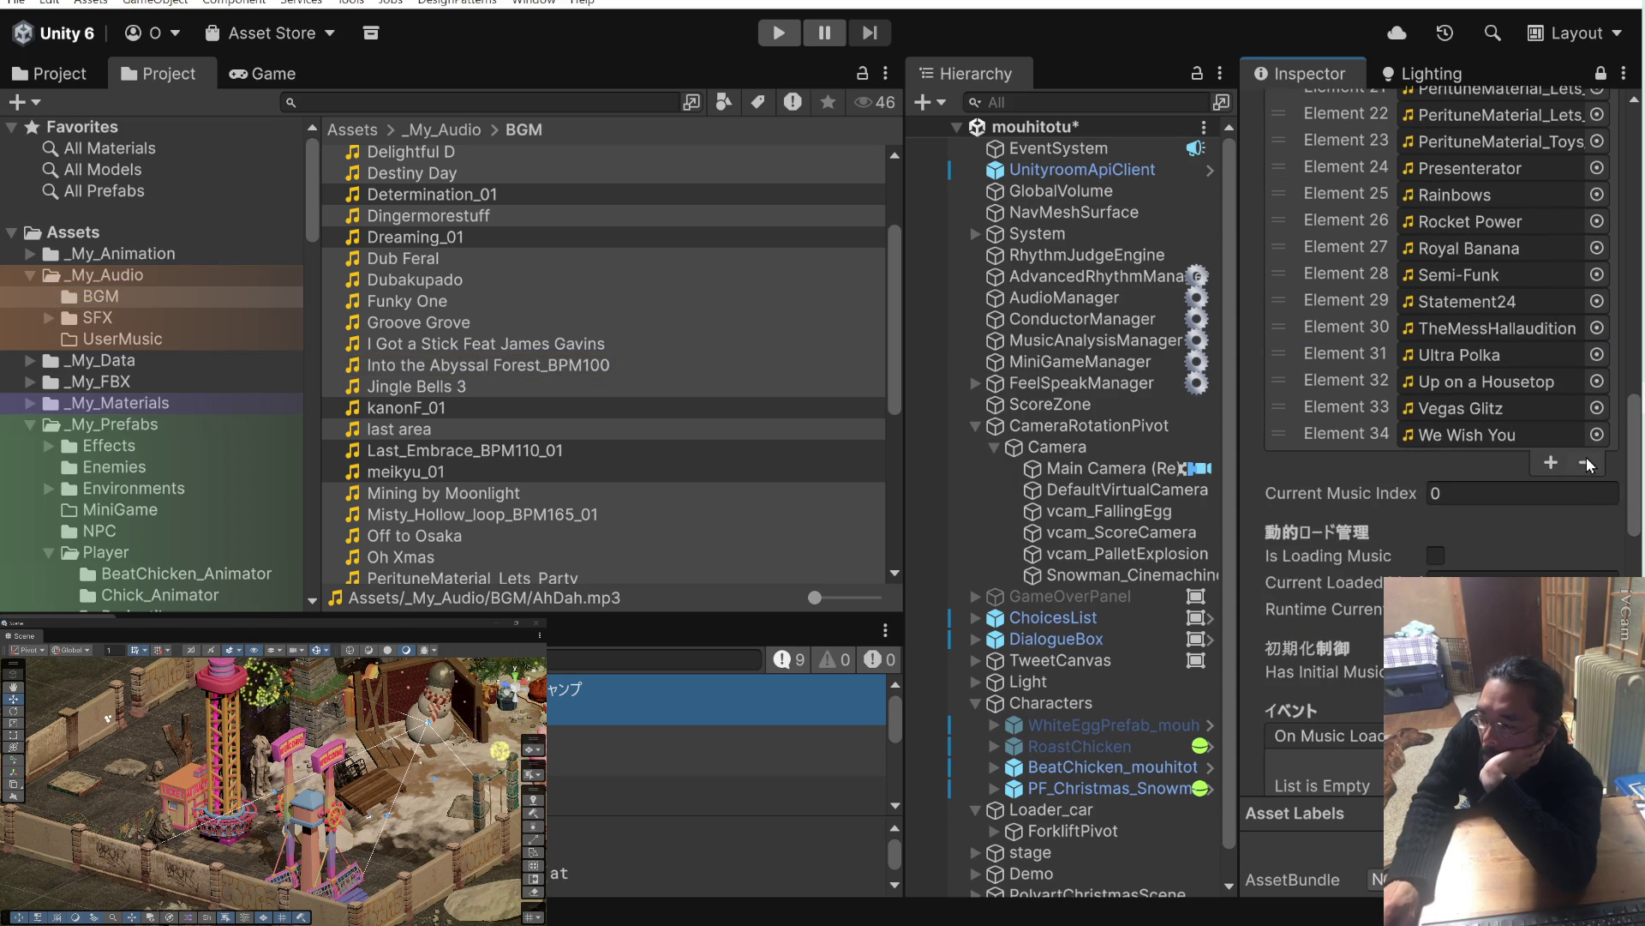
scroll(1380, 463, "up", 9)
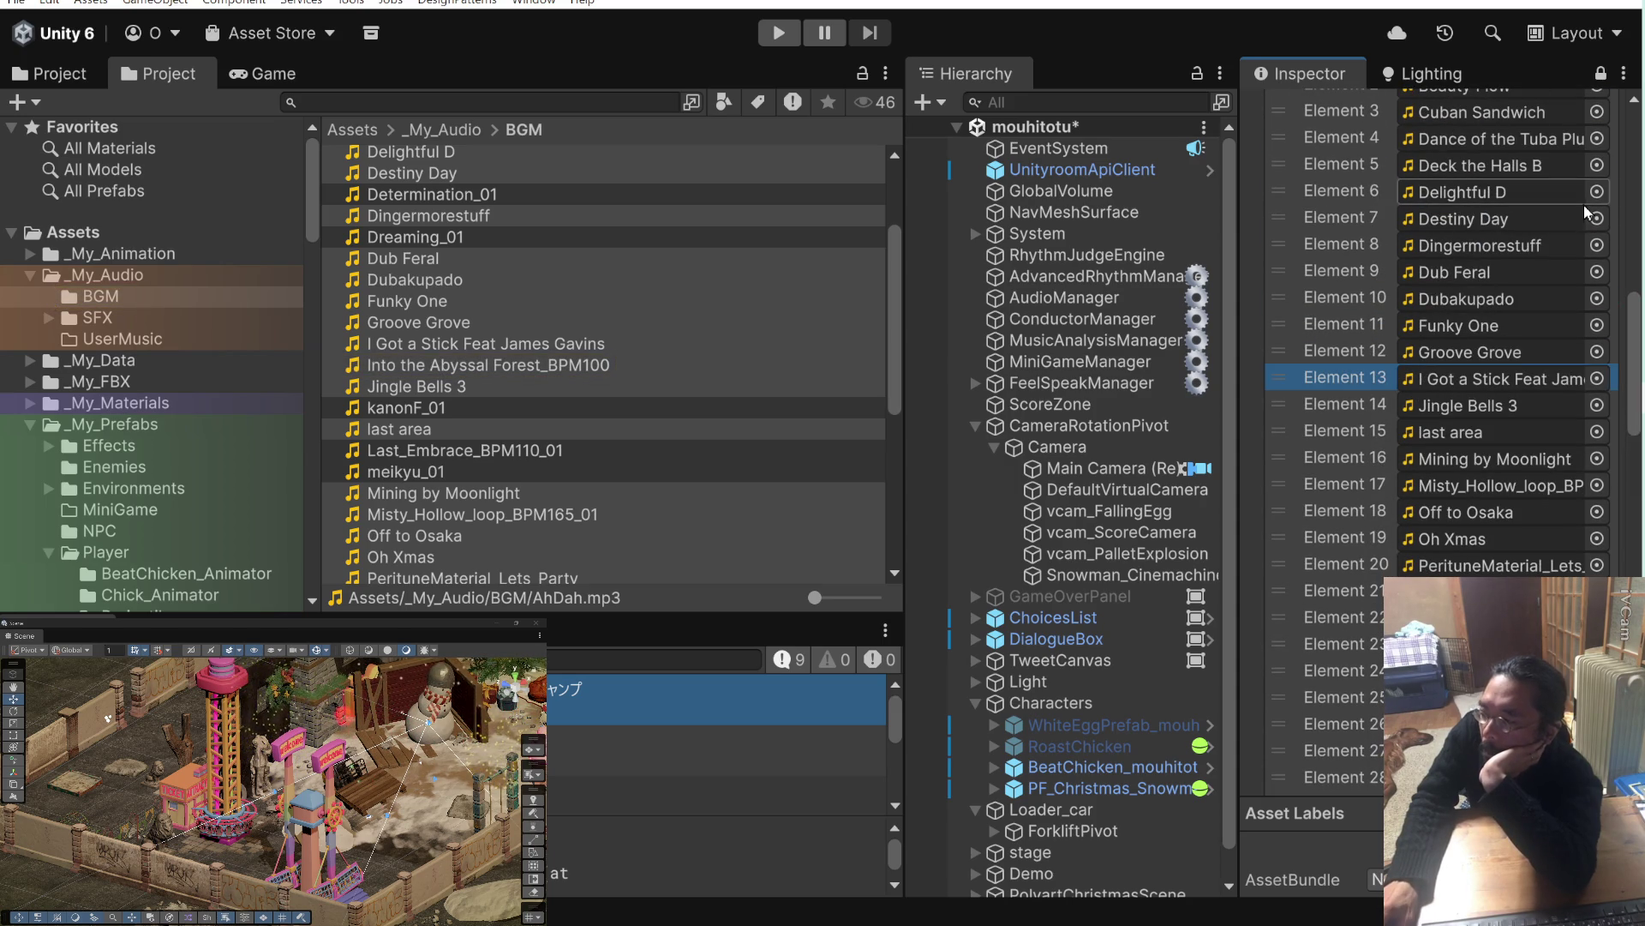
Bring the mouhitotu folder window forward, shifted left so the list's element numbers stay visible.
key("alt+Tab")
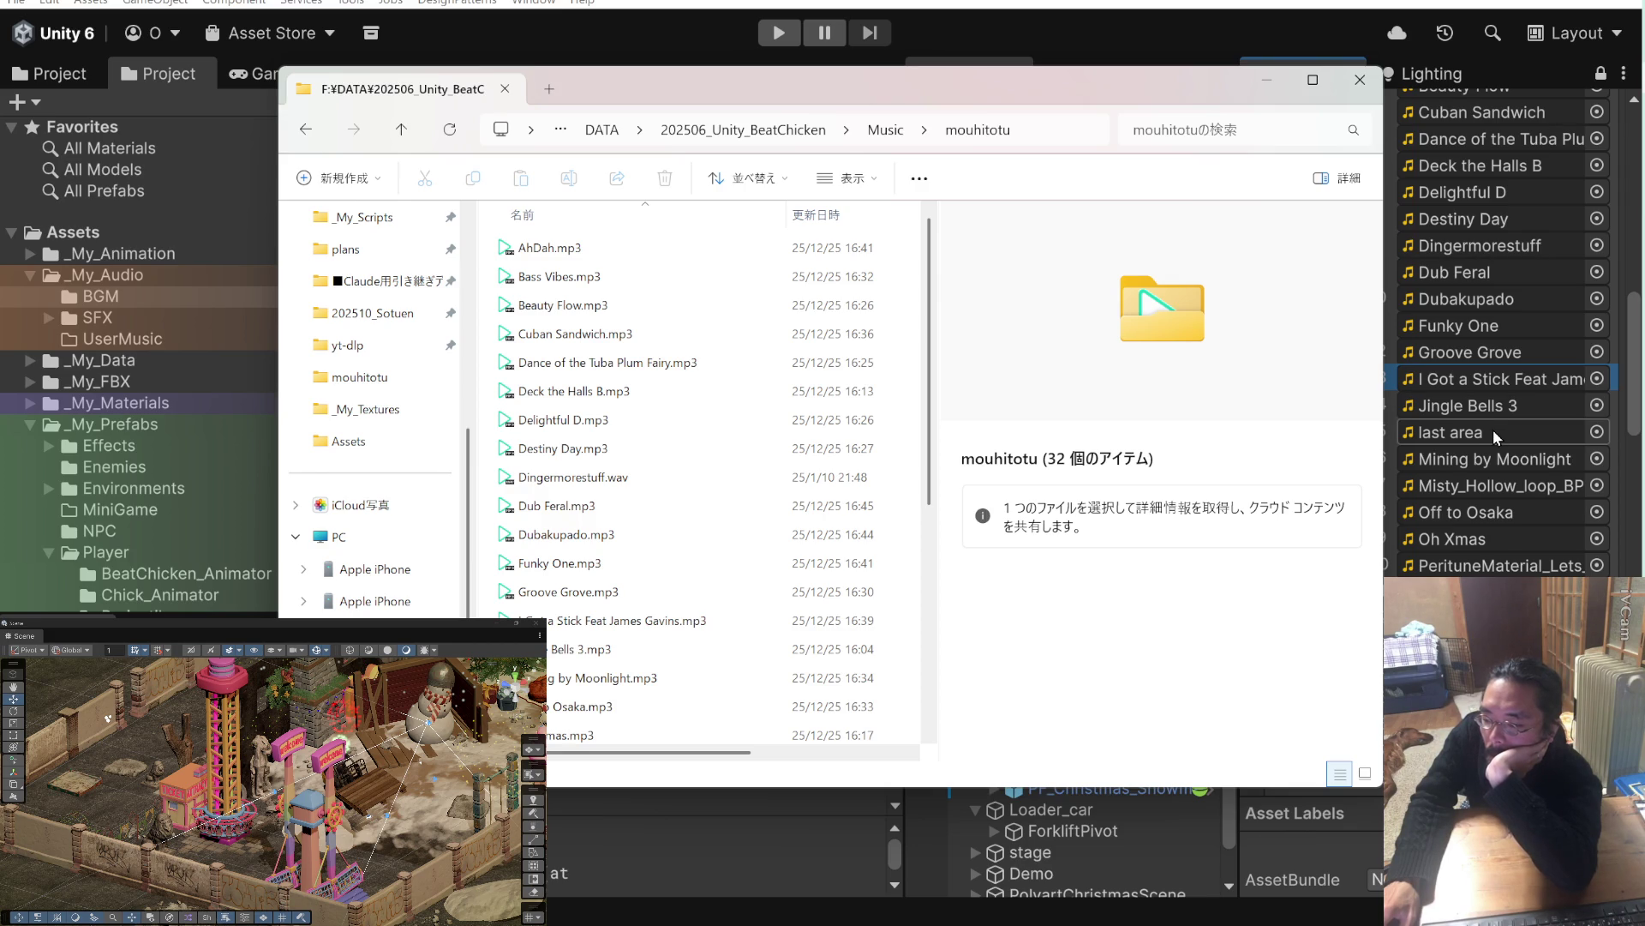
left_click_drag(1239, 90, 1193, 90)
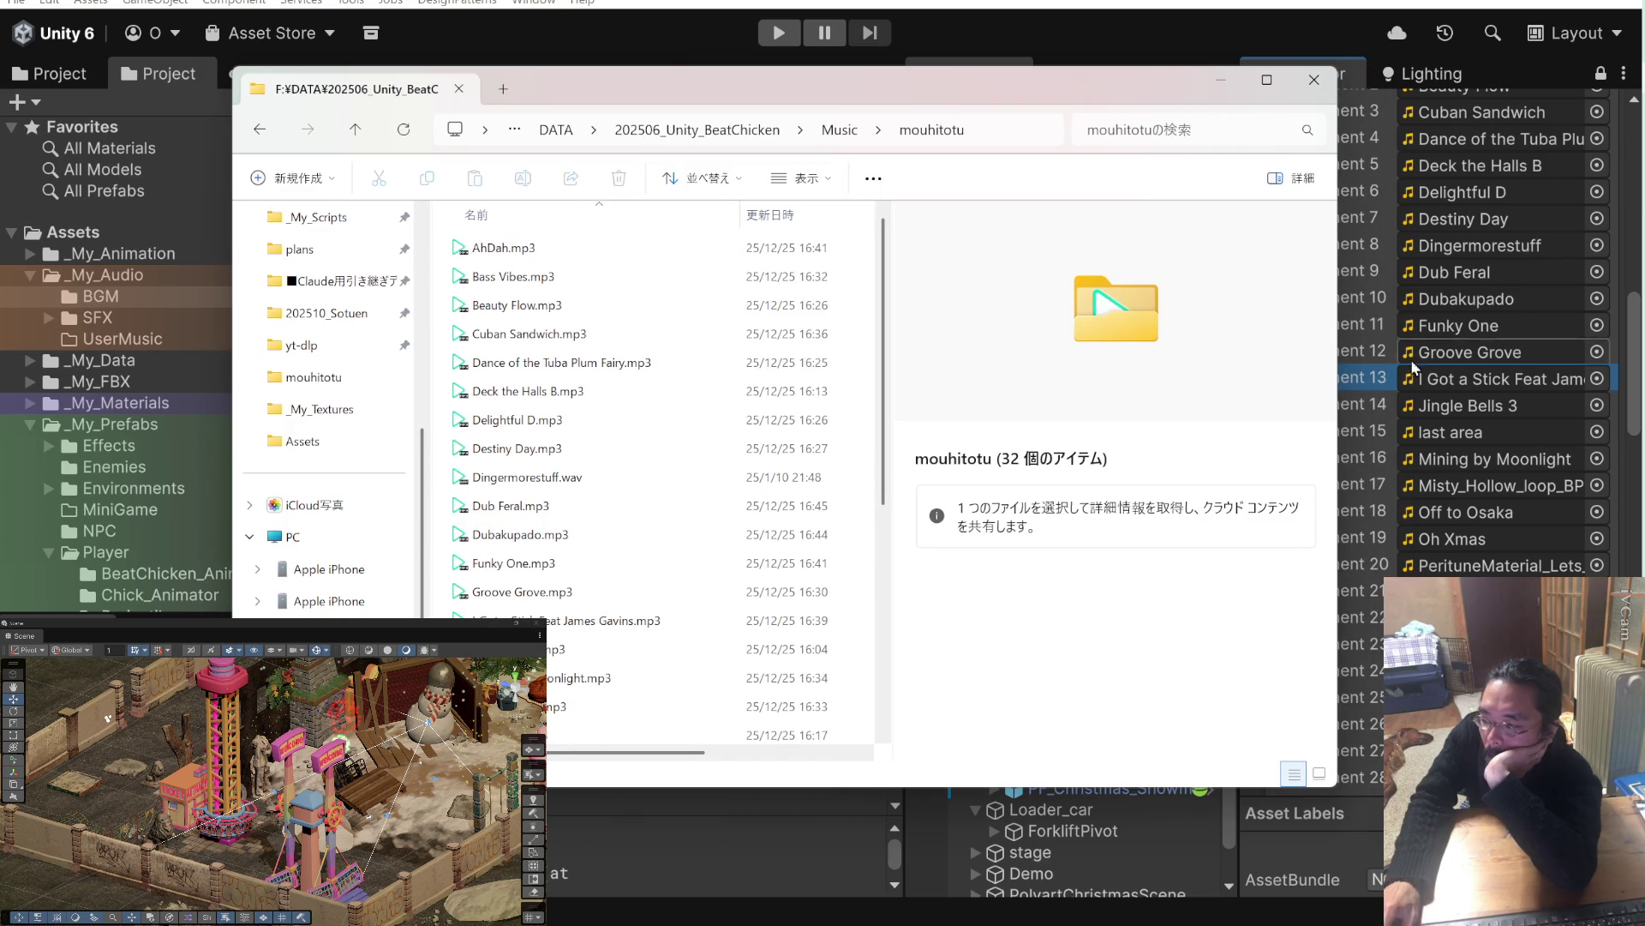
left_click(1363, 424)
scroll(1362, 424, "down", 5)
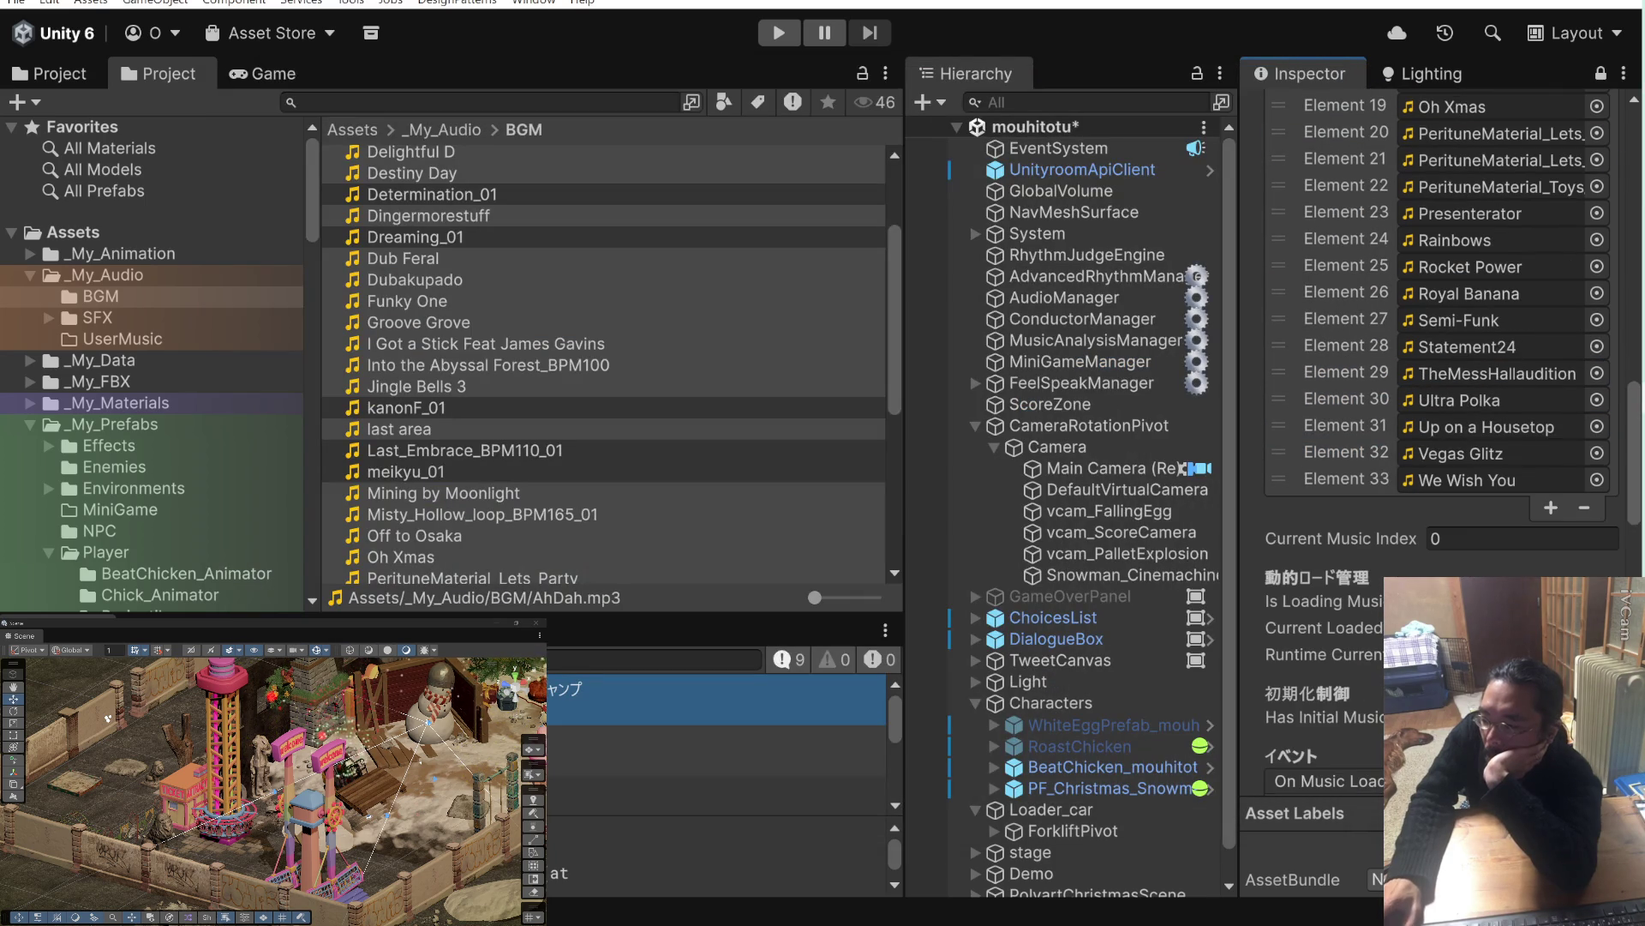
scroll(1378, 497, "up", 5)
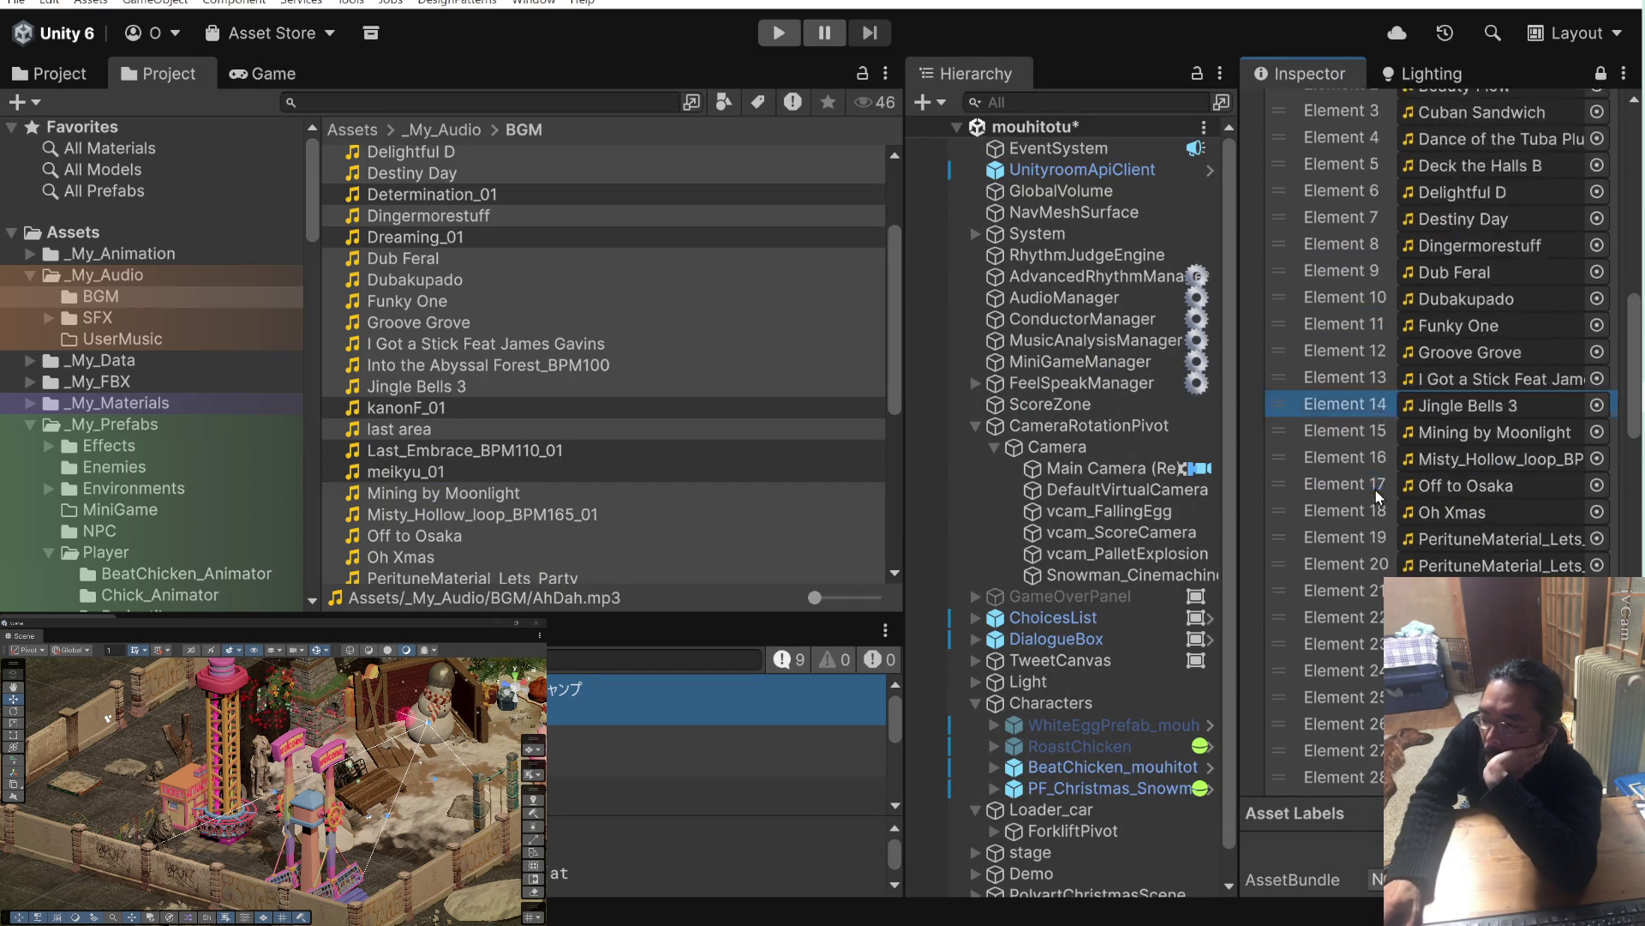
scroll(1373, 485, "up", 6)
scroll(1373, 485, "down", 6)
scroll(1373, 485, "down", 3)
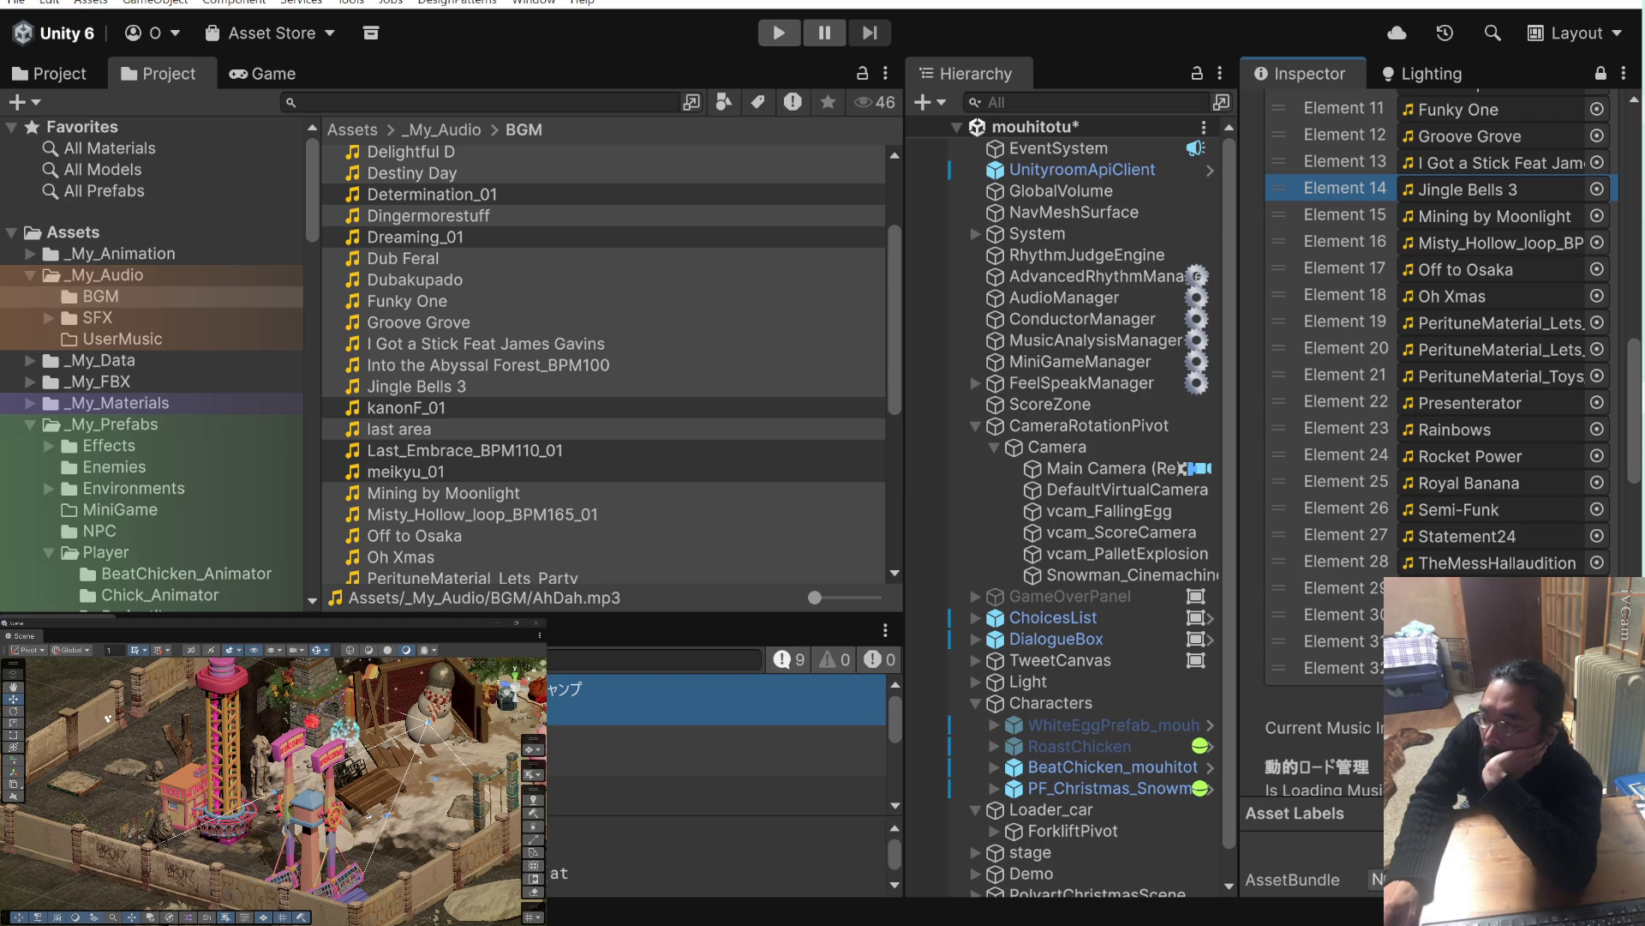
key("alt+Tab")
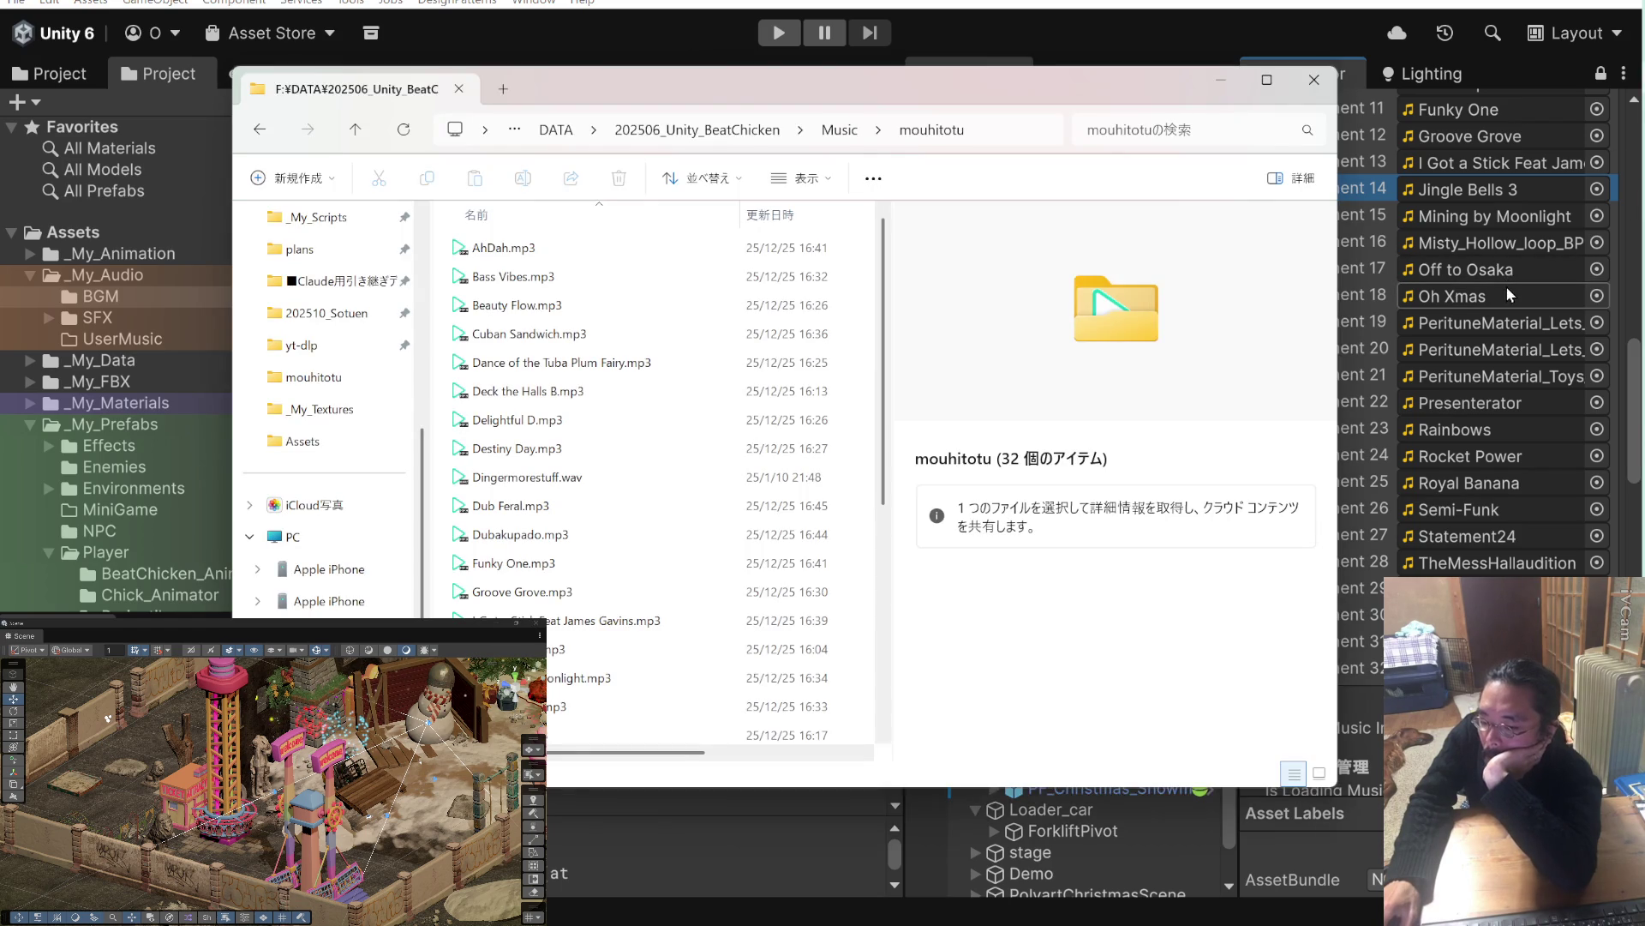
Scroll the 32 mouhitotu tracks in File Explorer against the music list, then return to Unity.
scroll(1503, 374, "down", 2)
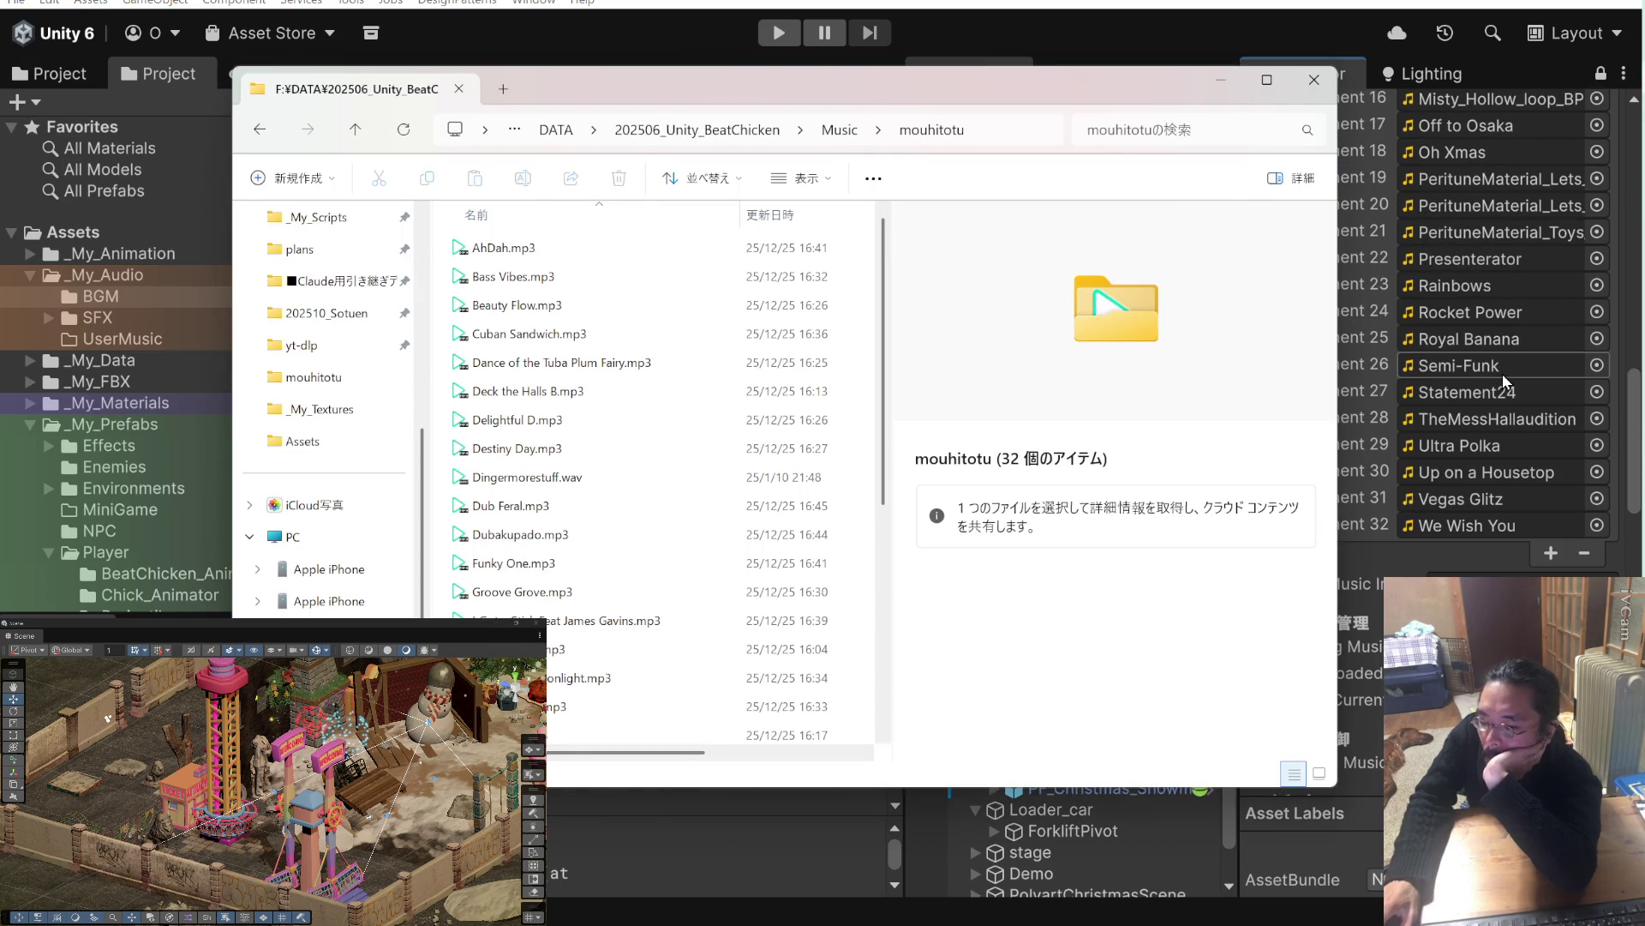
scroll(708, 463, "down", 5)
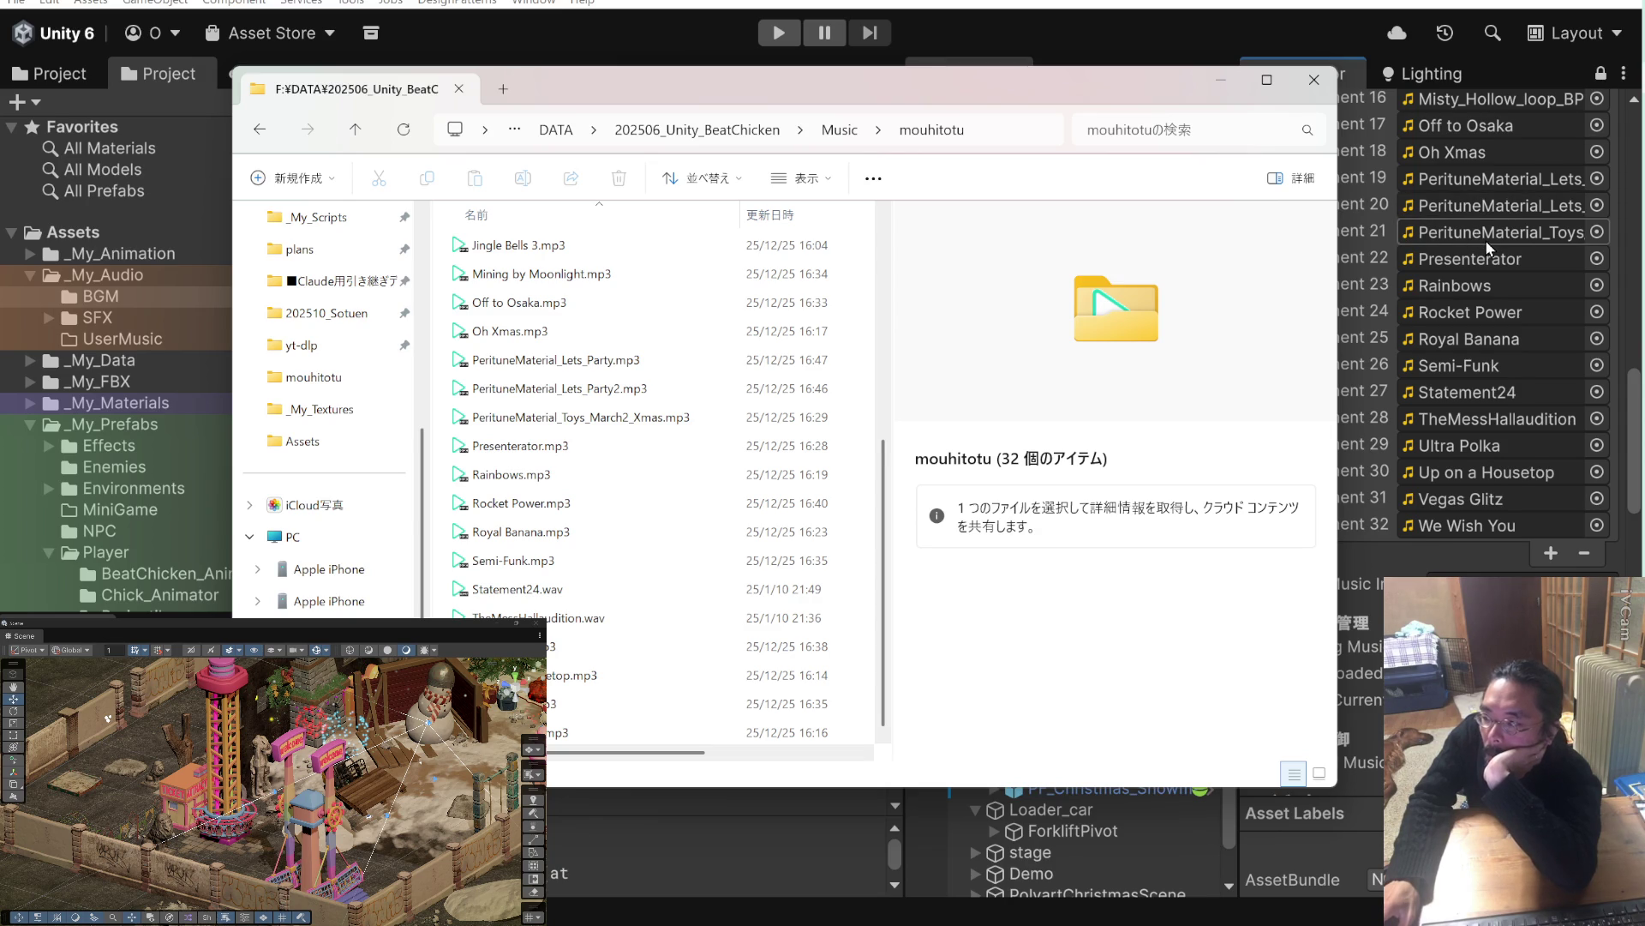
scroll(1485, 239, "up", 2)
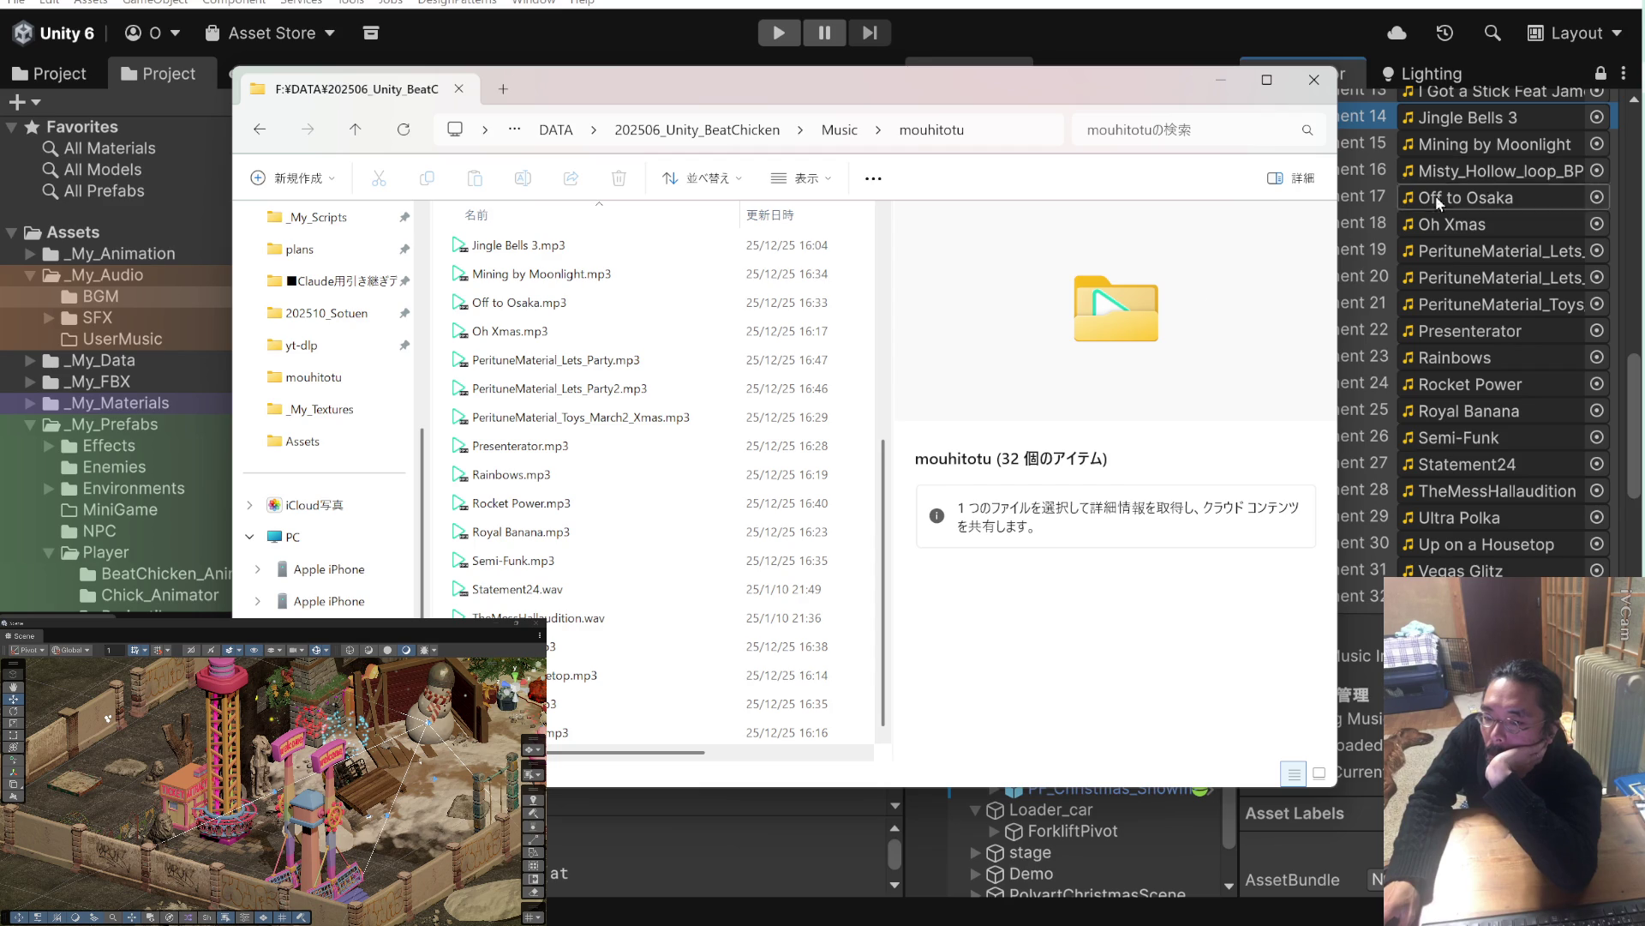
scroll(680, 444, "up", 3)
scroll(680, 444, "up", 2)
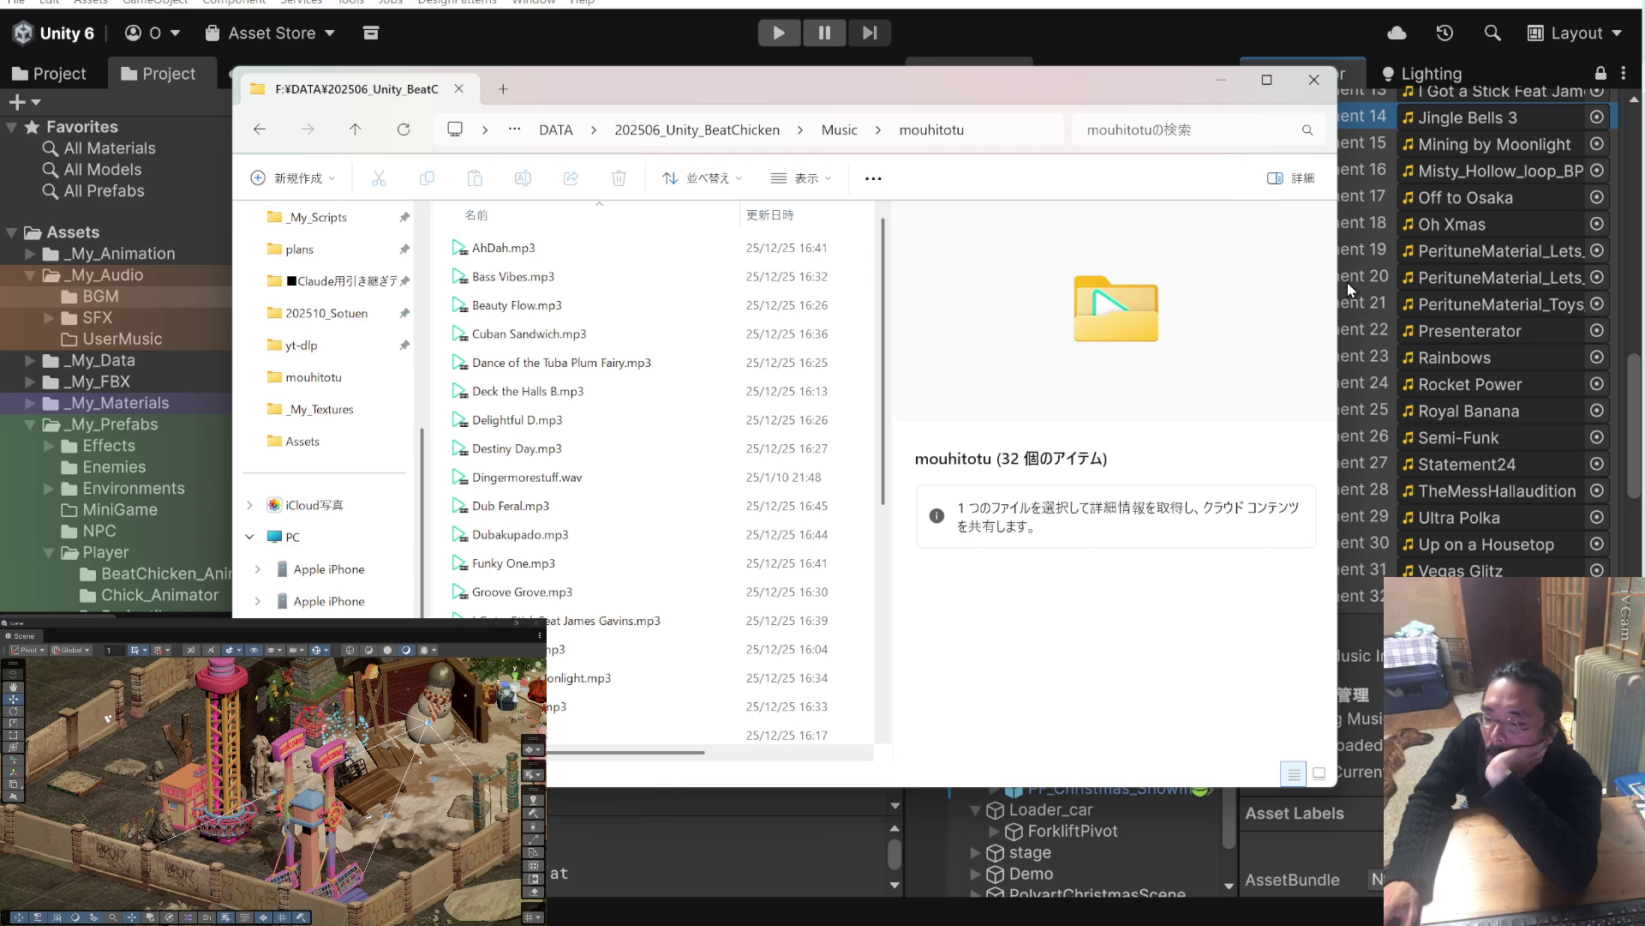
left_click(1455, 168)
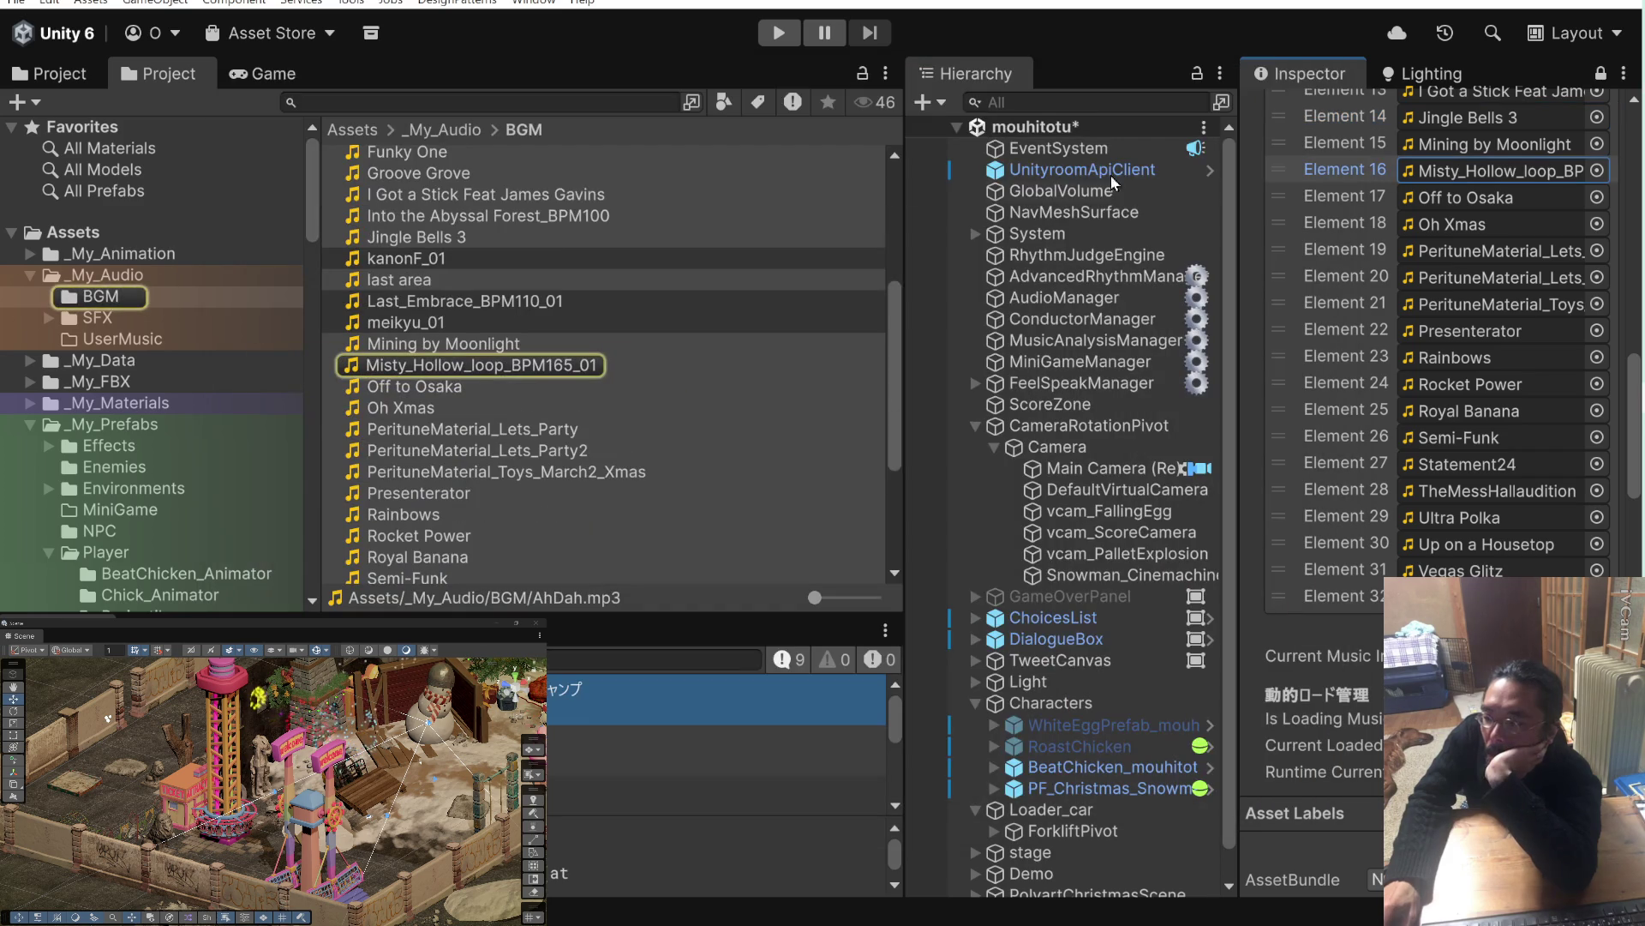
Review Misty_Hollow_loop_BPM165_01's import settings in an unlocked Inspector, then reselect AudioManager.
left_click(517, 370)
left_click(517, 370)
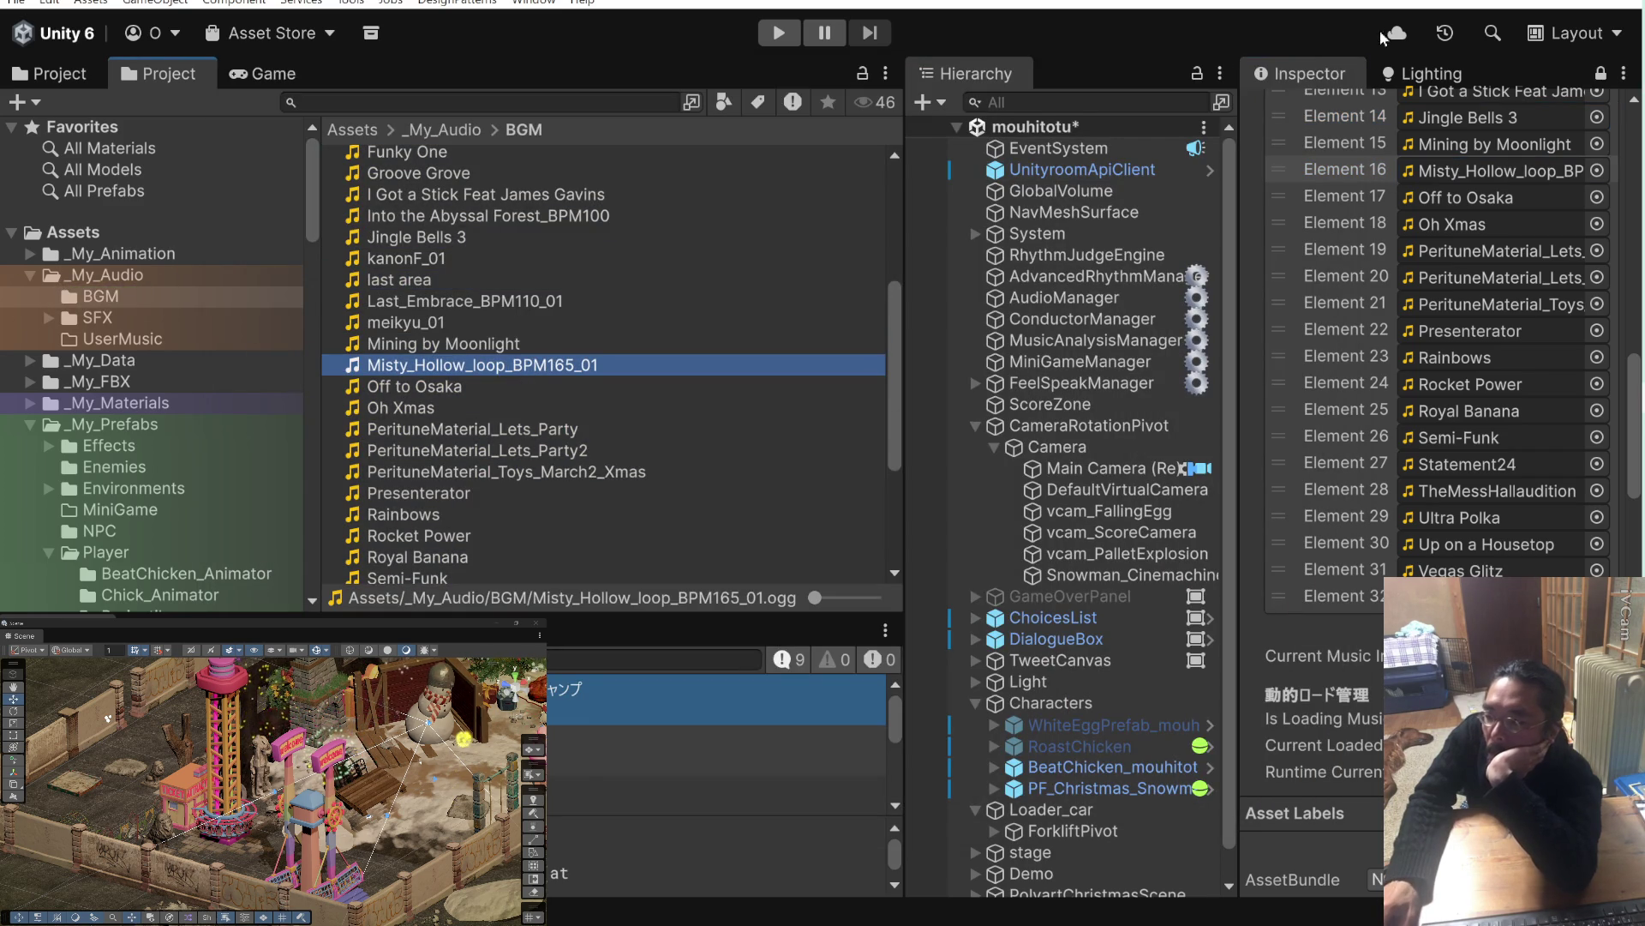
left_click(1602, 74)
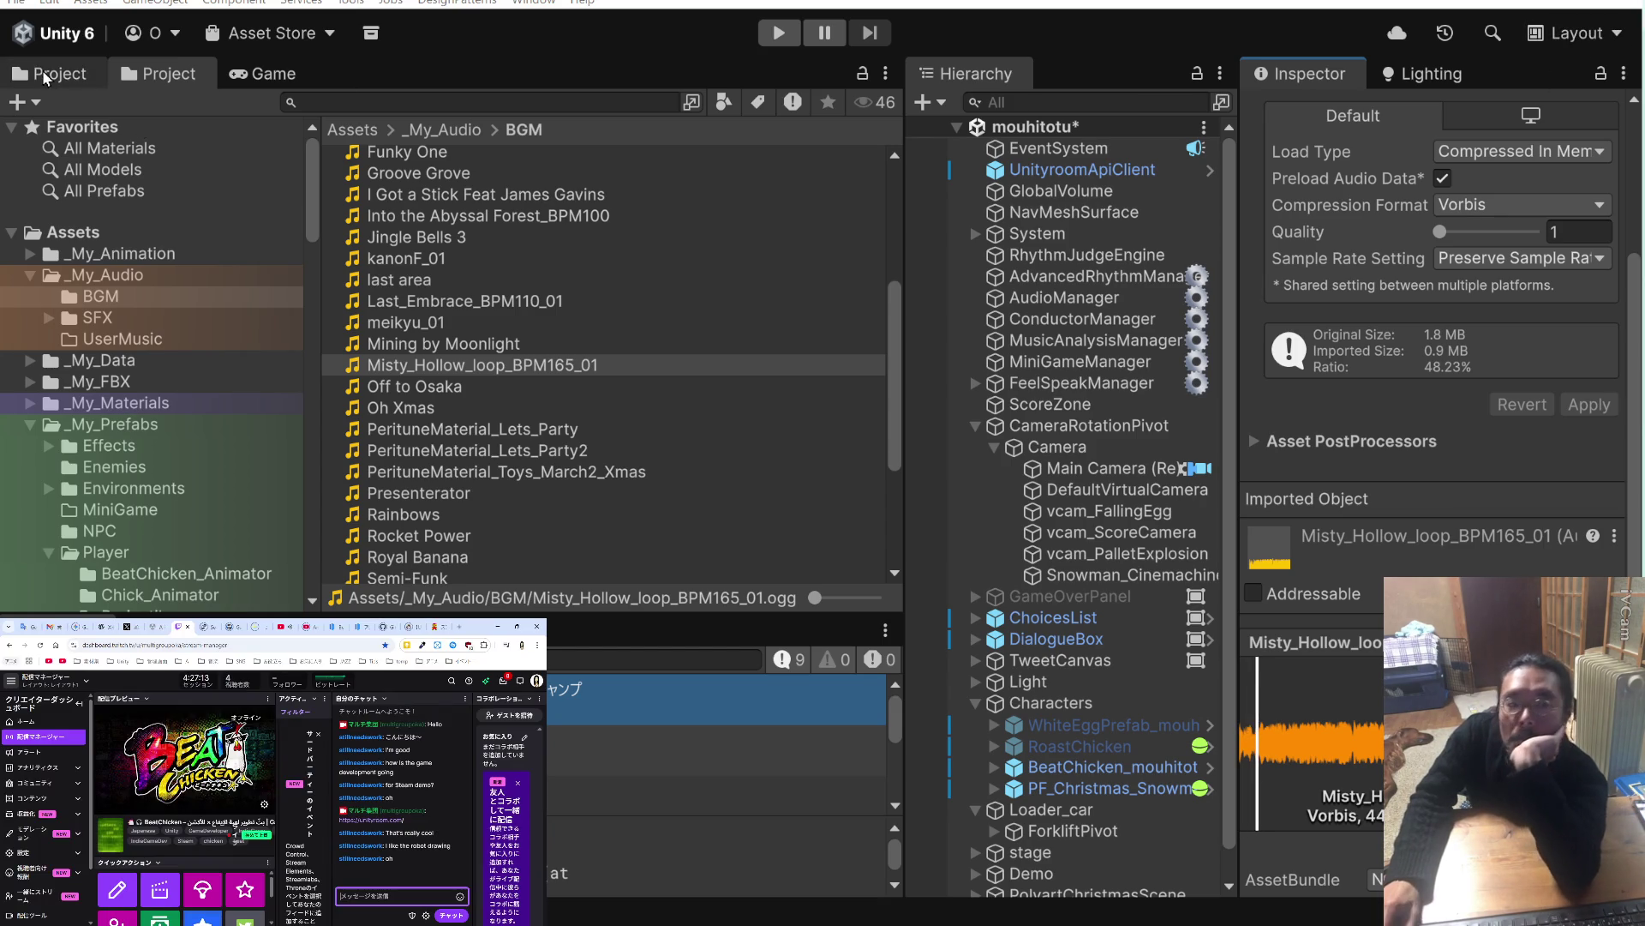
left_click(282, 626)
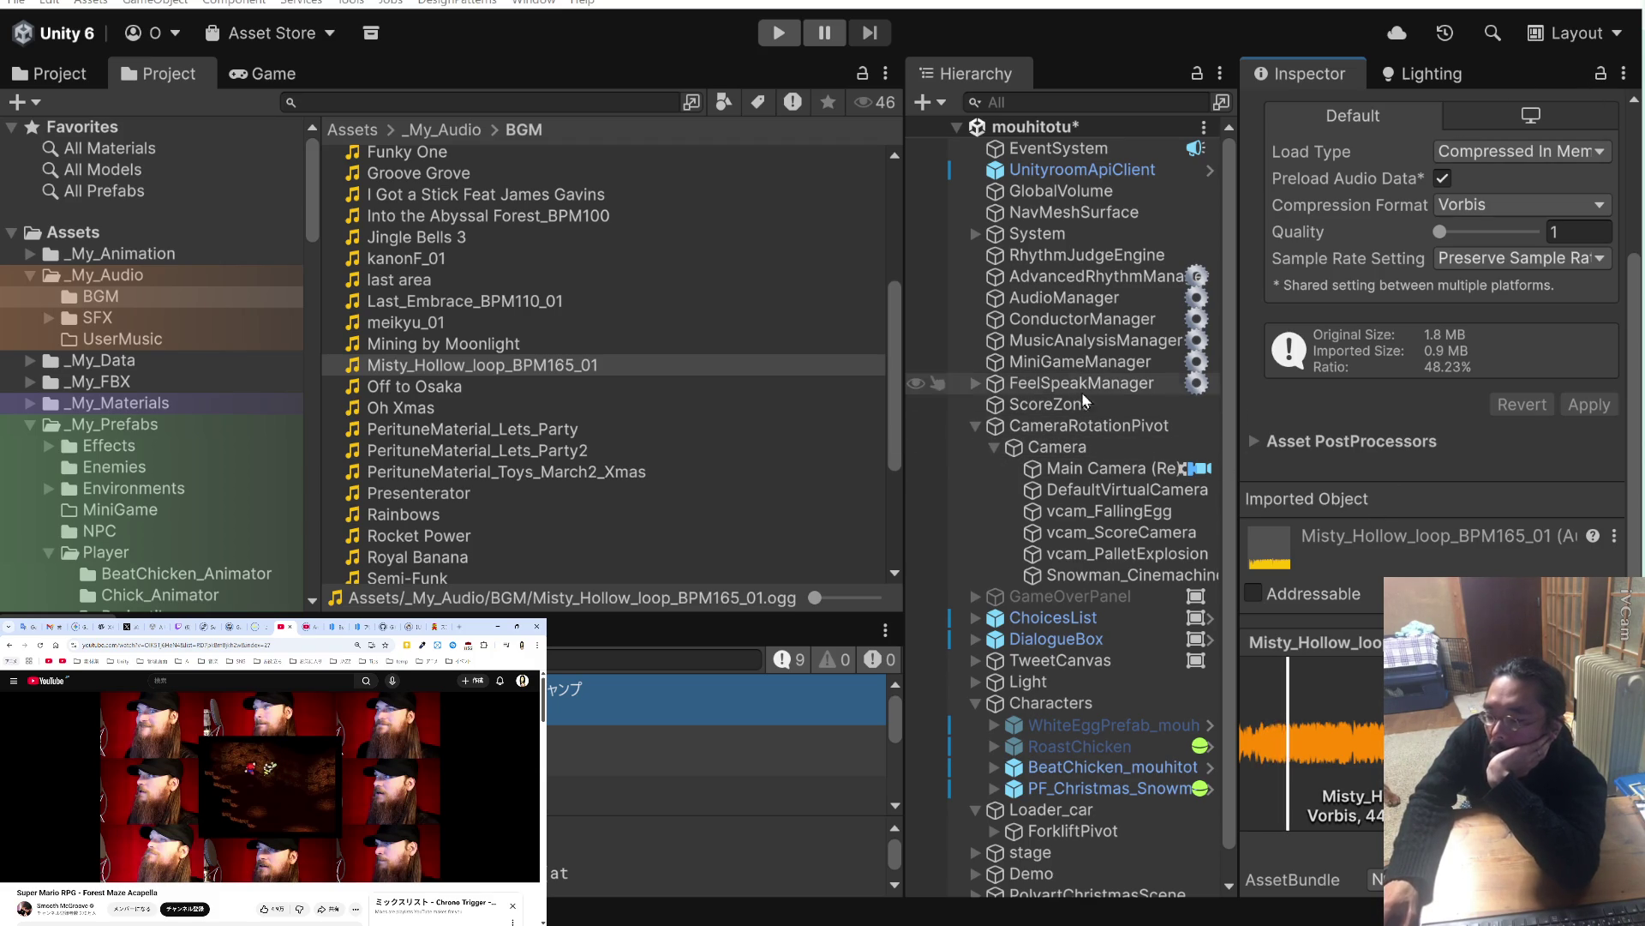
left_click(1114, 300)
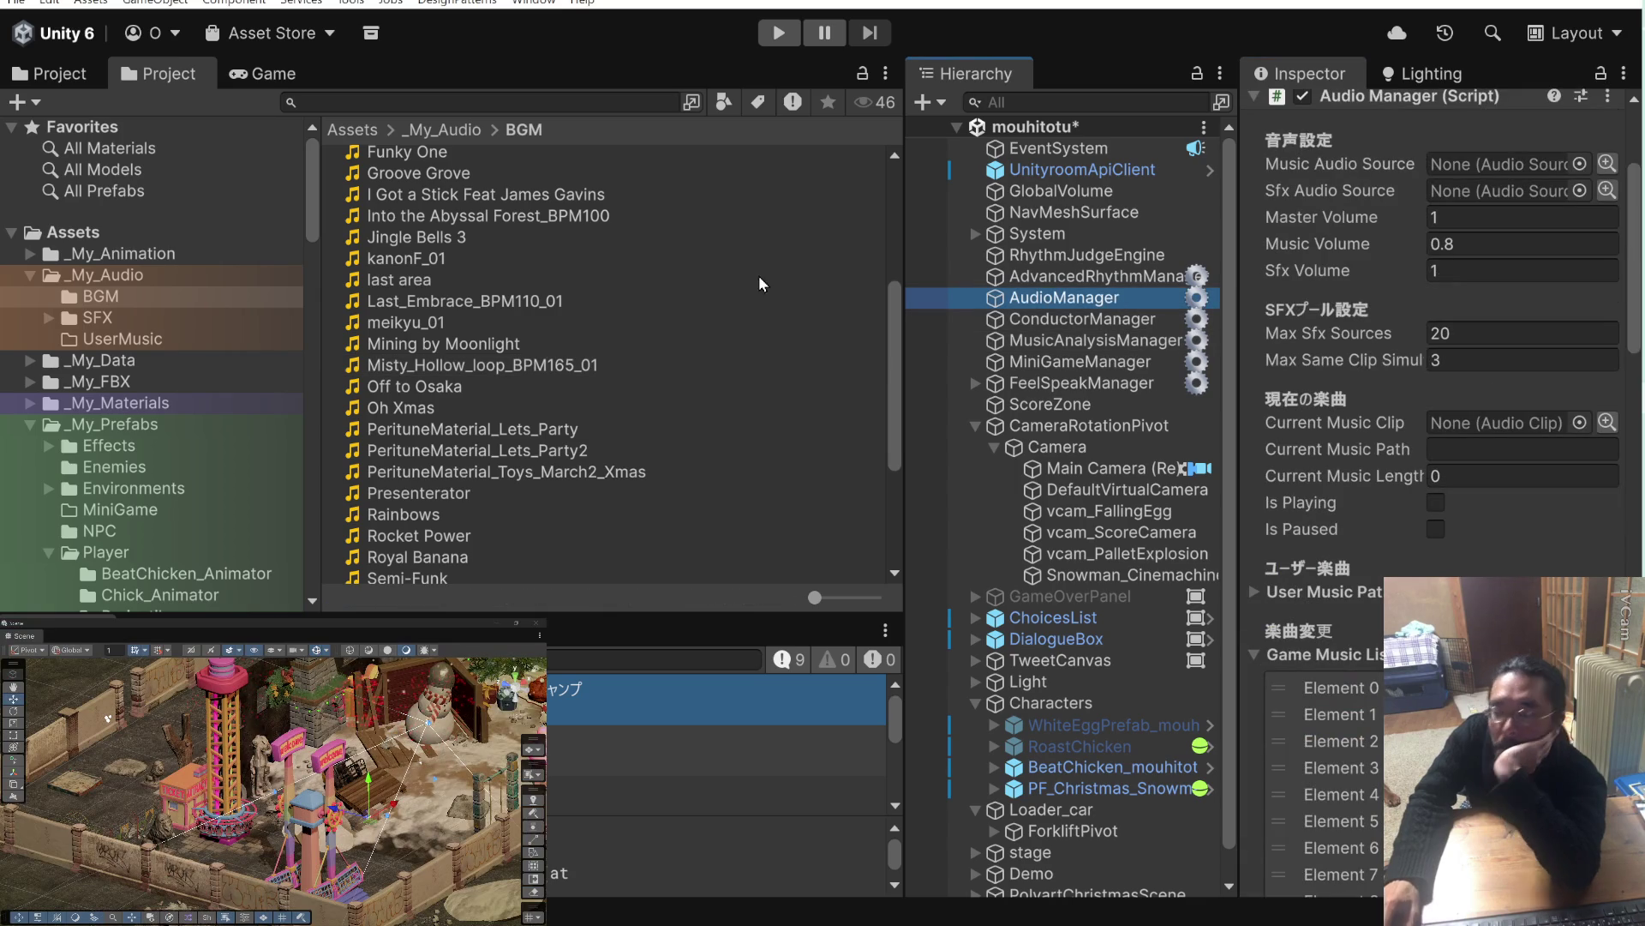
Delete the Misty_Hollow_loop entry (Element 16) from the Game Music List and save the scene.
scroll(1335, 709, "down", 10)
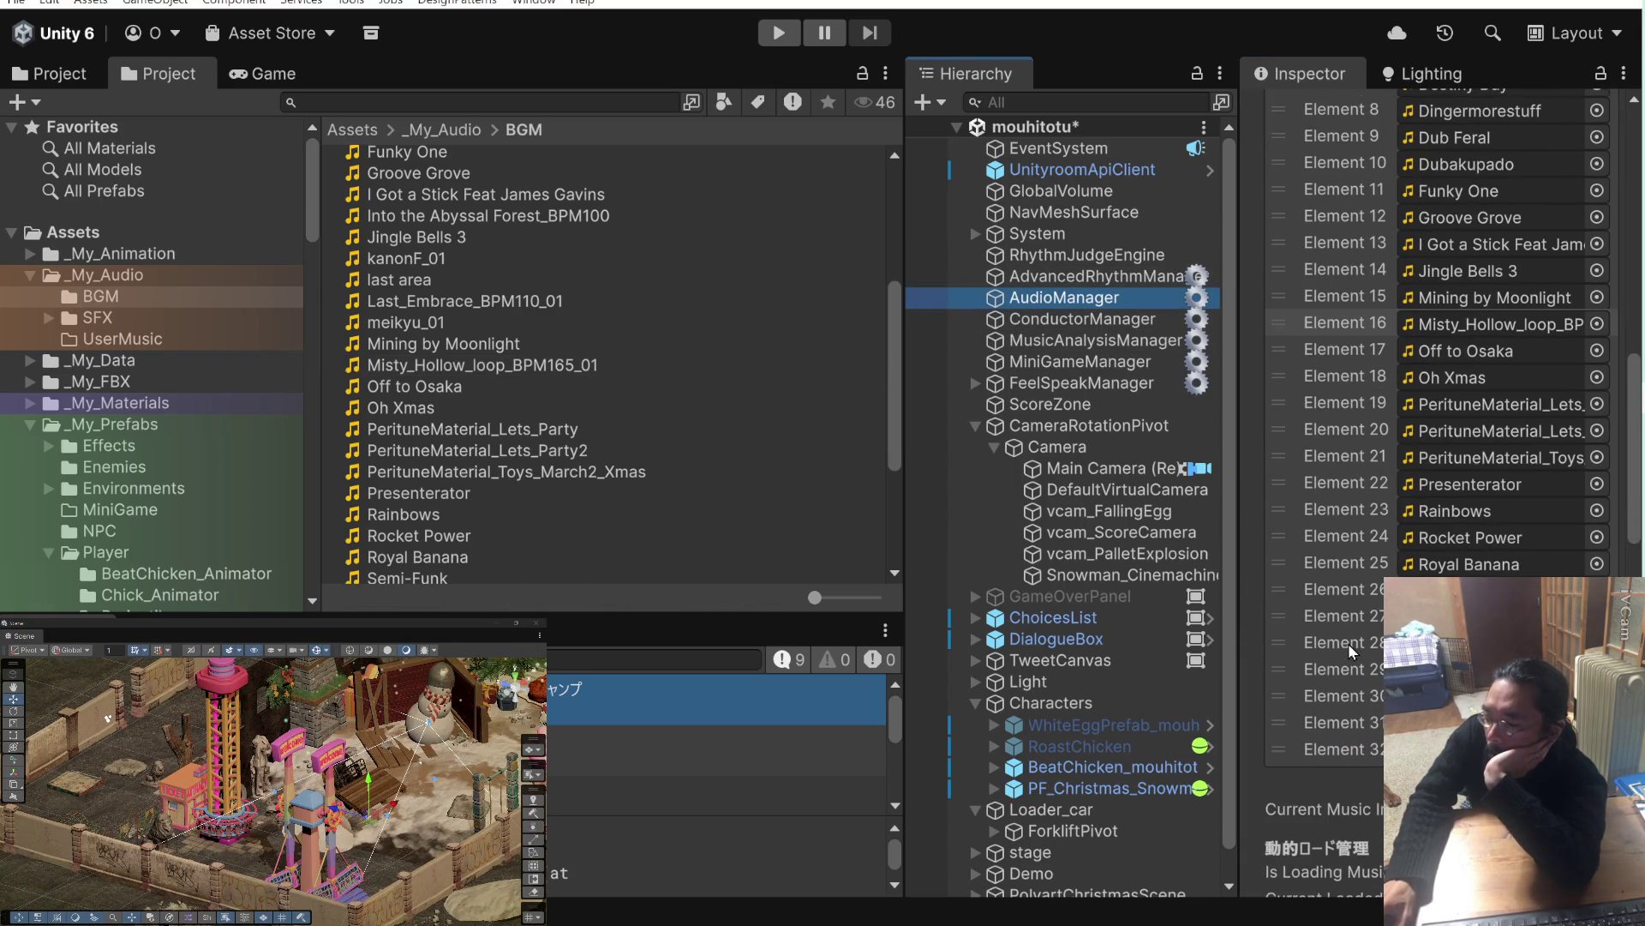
left_click(1361, 324)
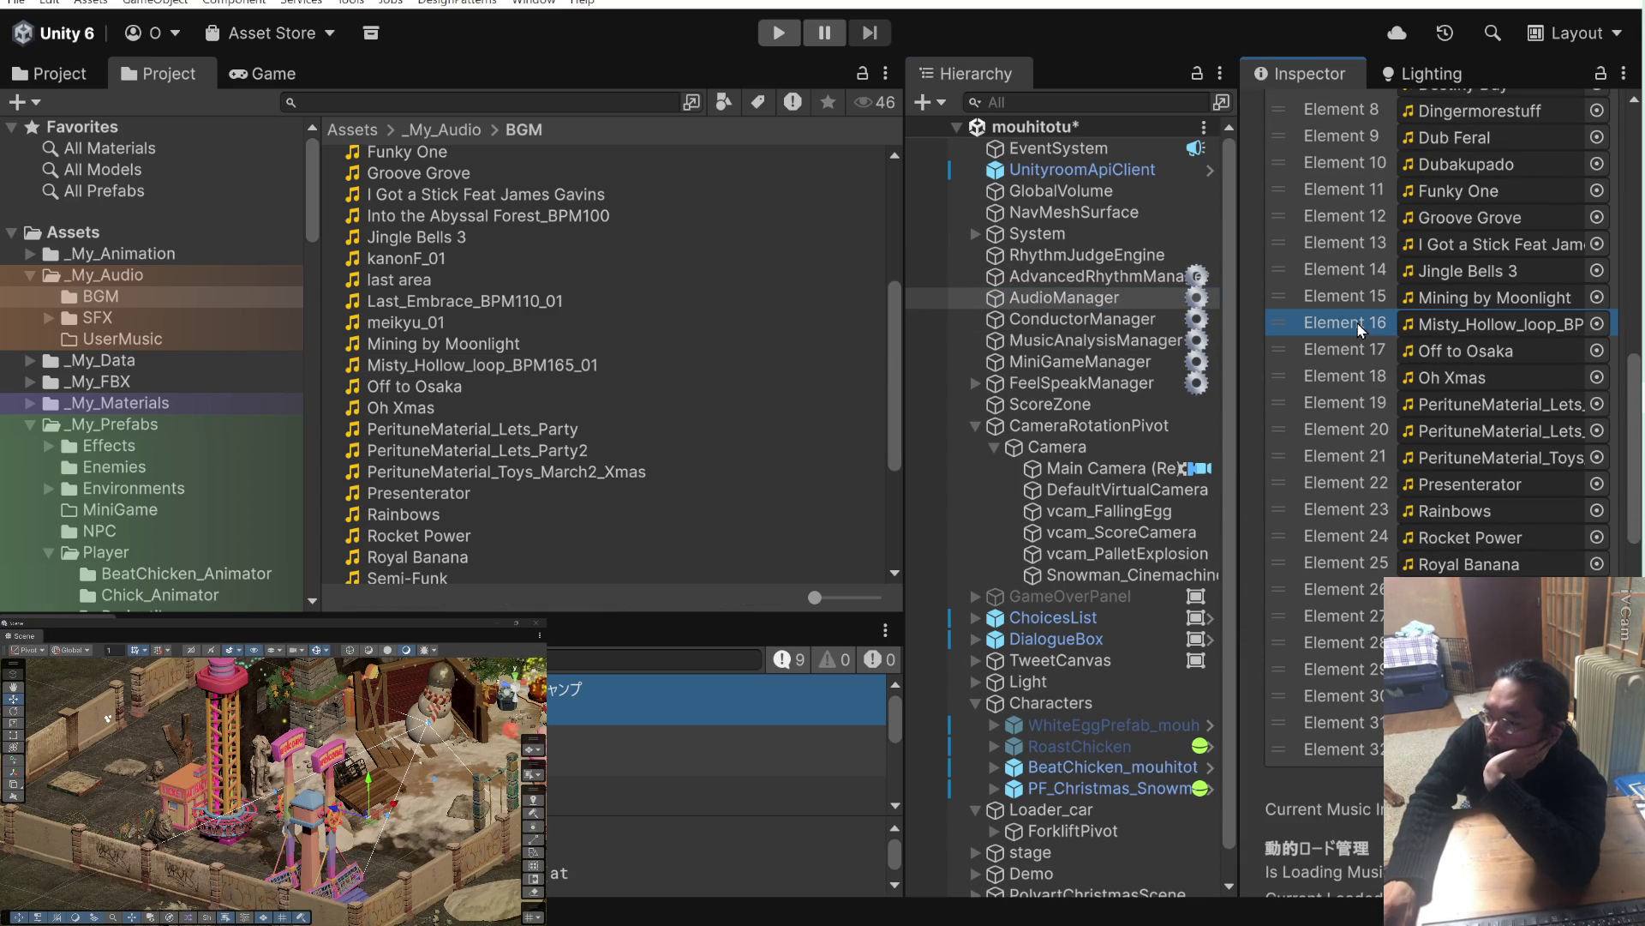
key("Delete")
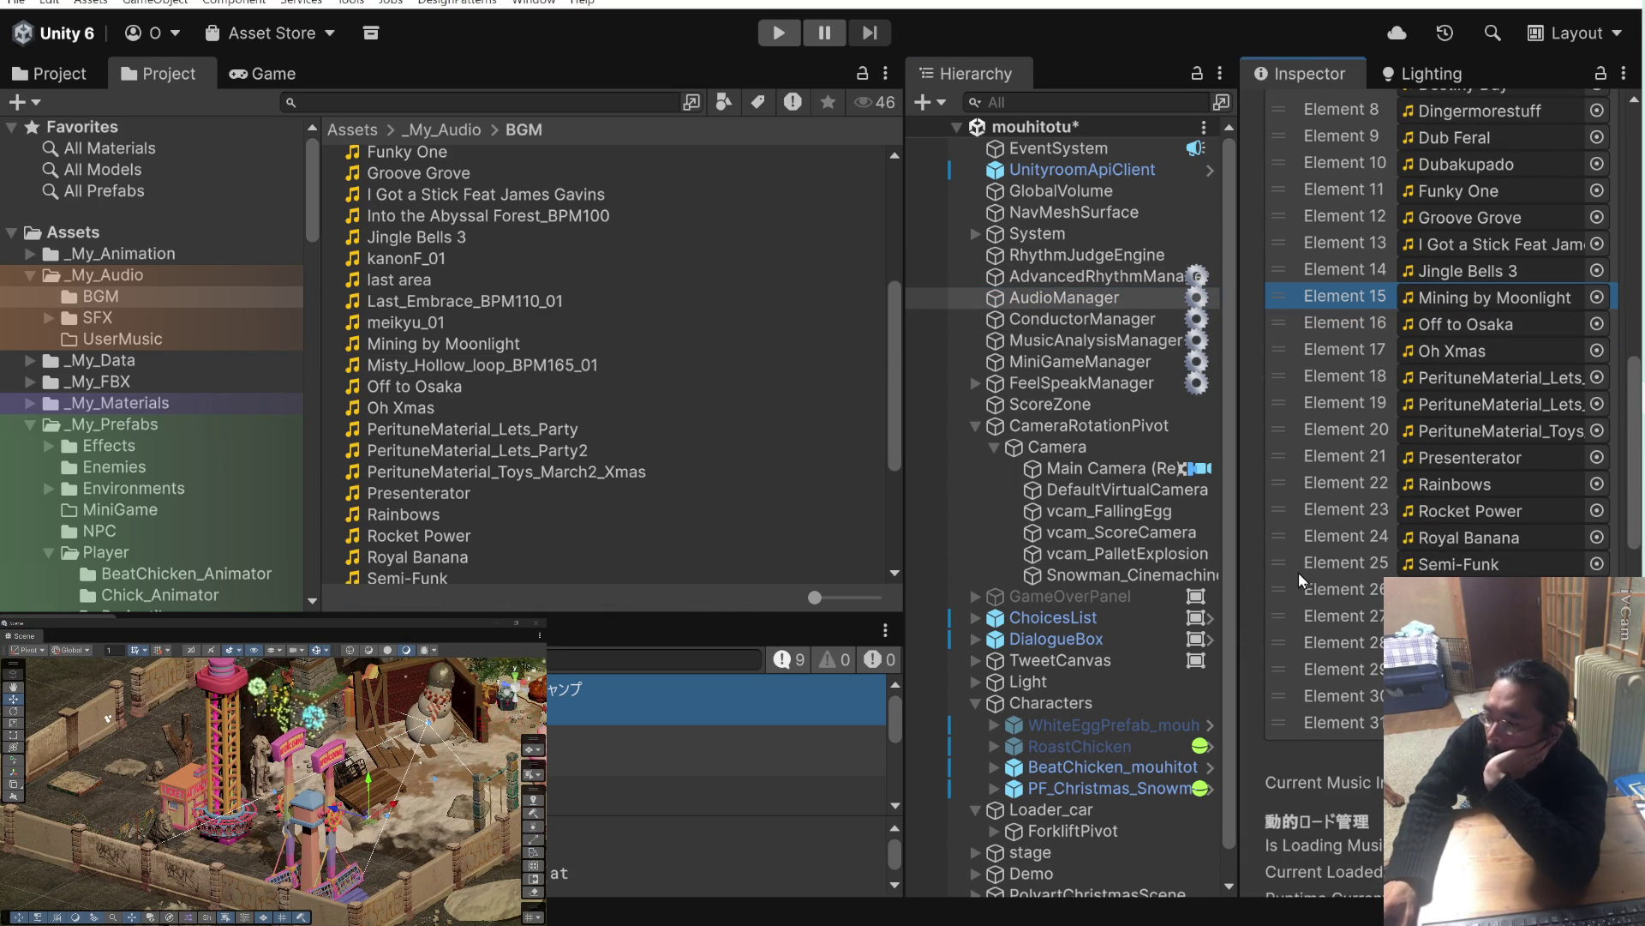
scroll(1331, 538, "up", 10)
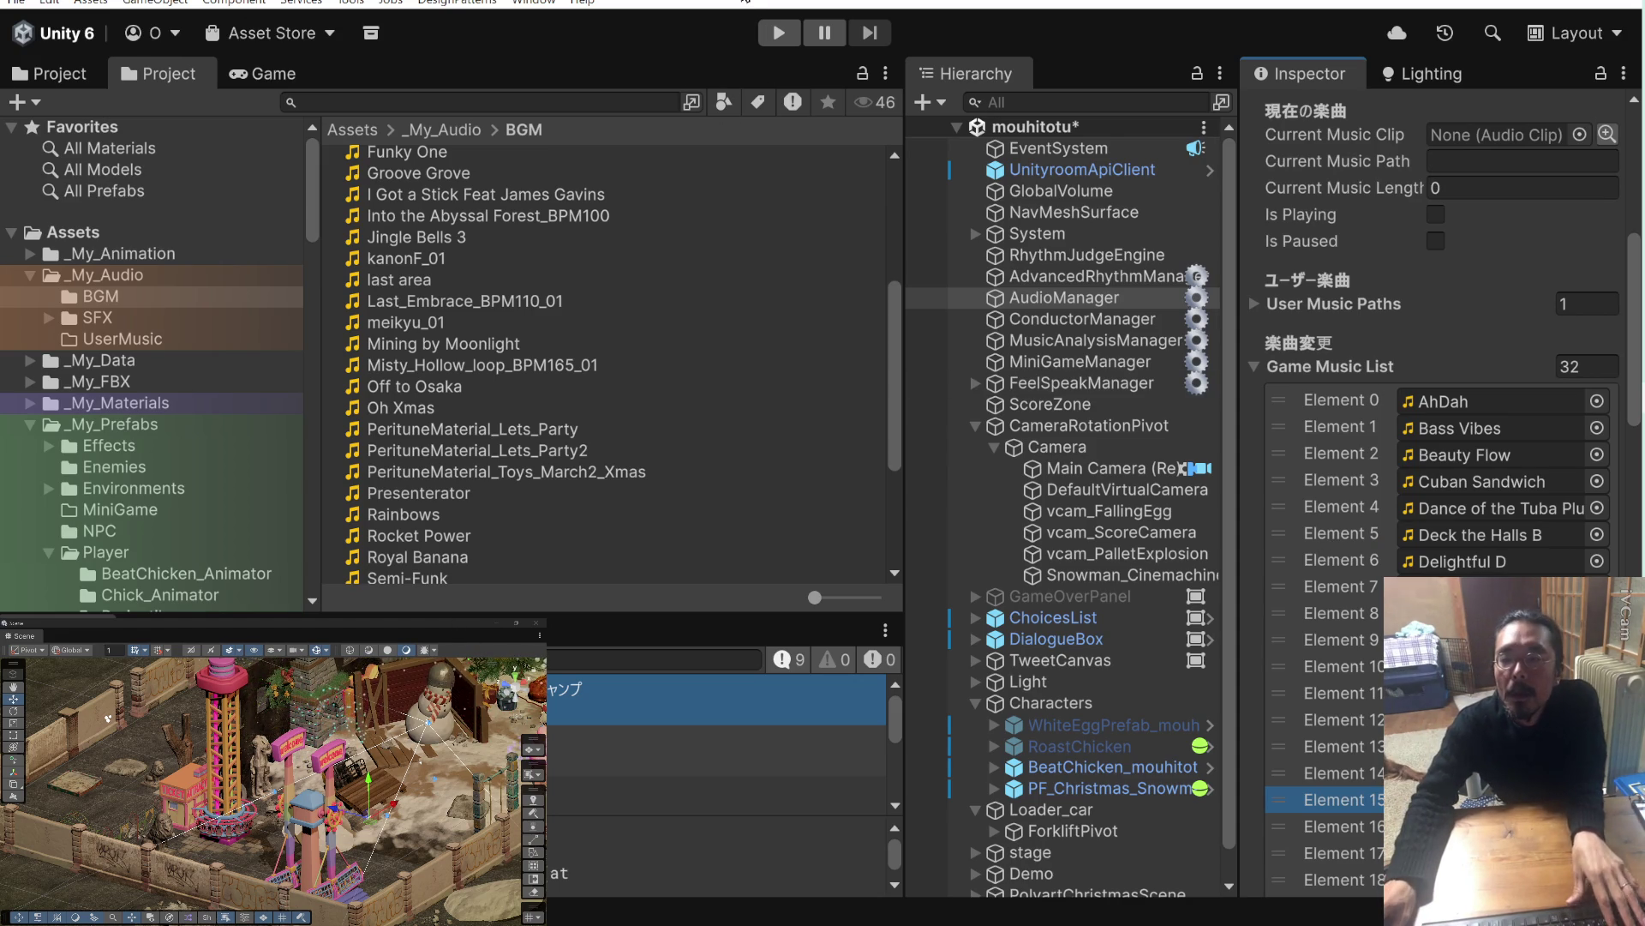
key("ctrl+s")
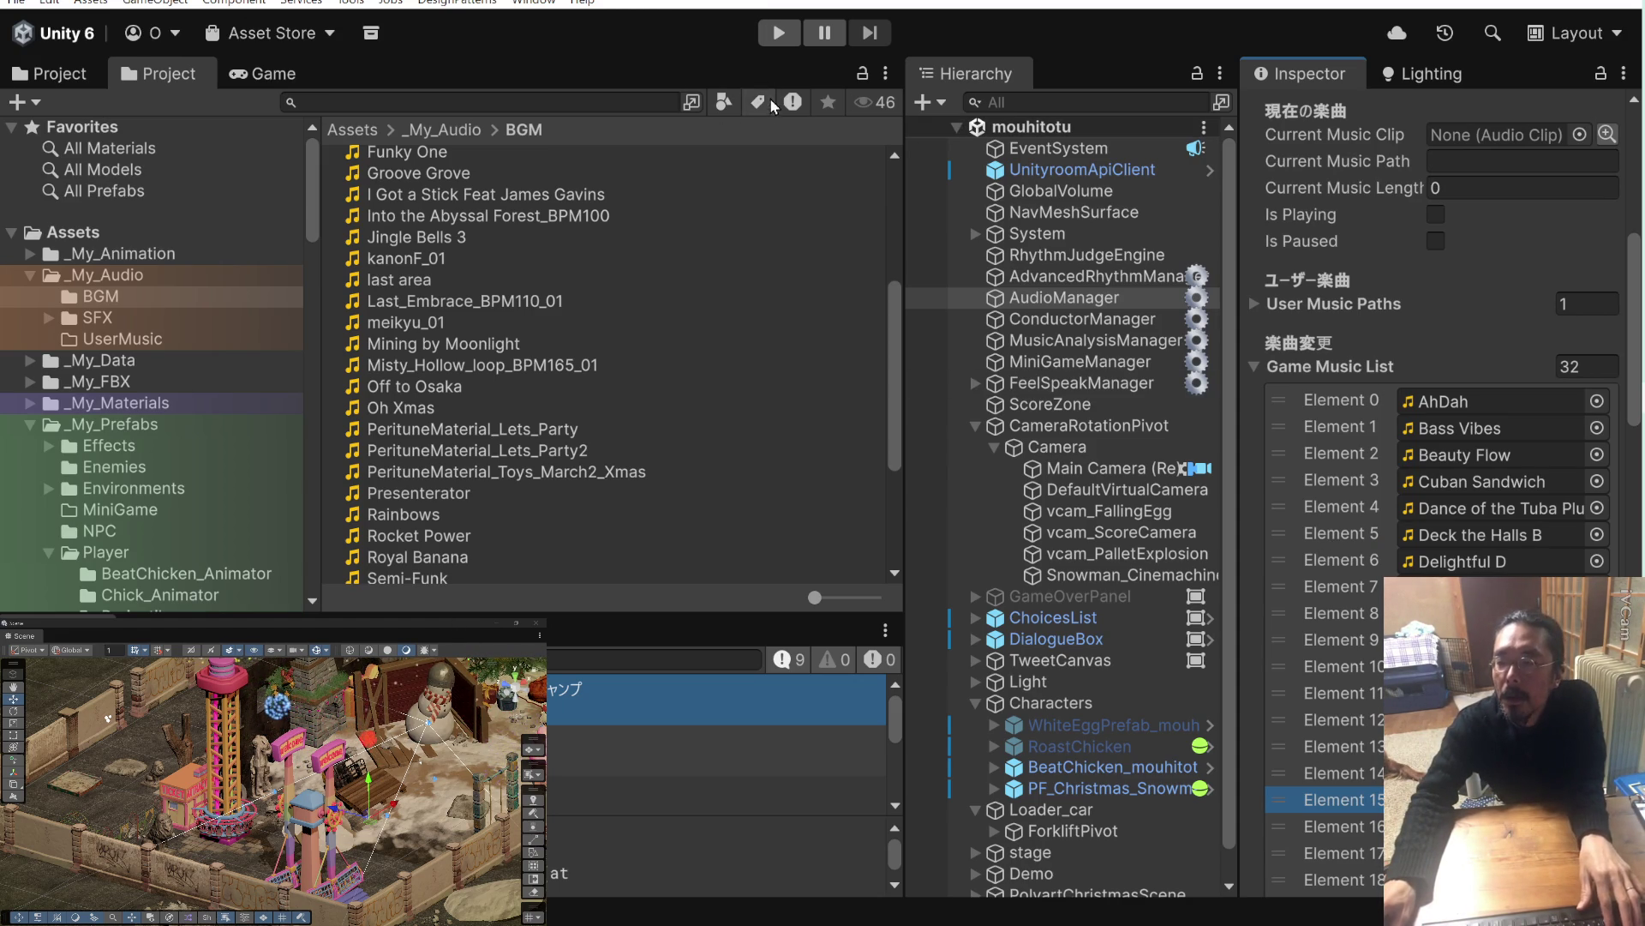
key("ctrl+p")
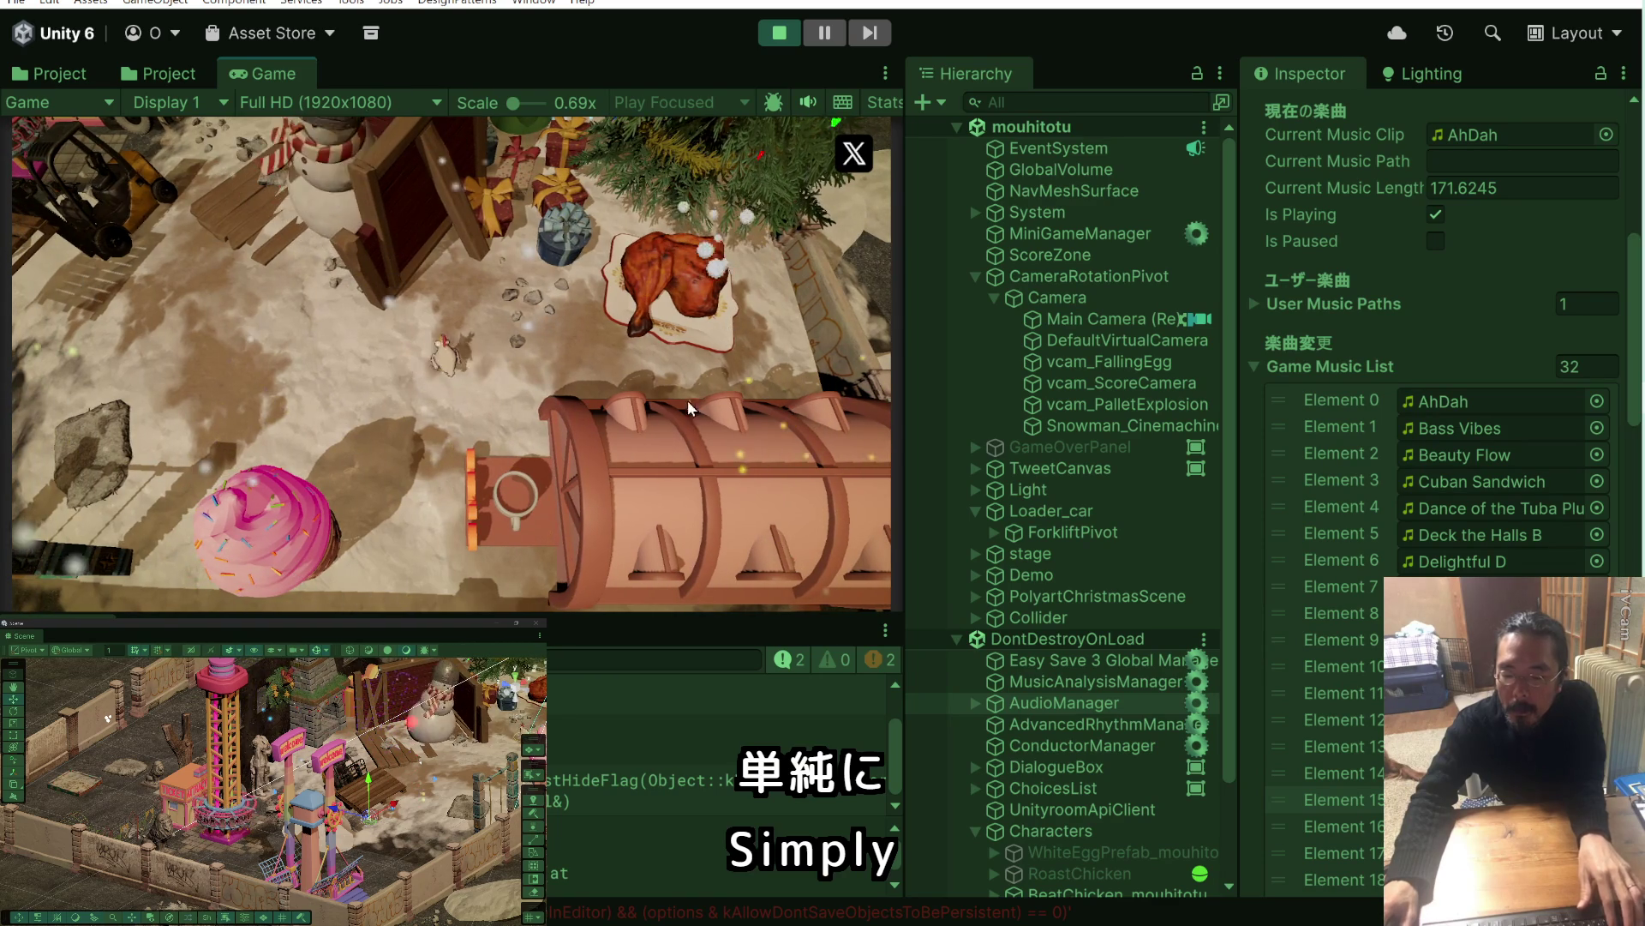
left_click(780, 38)
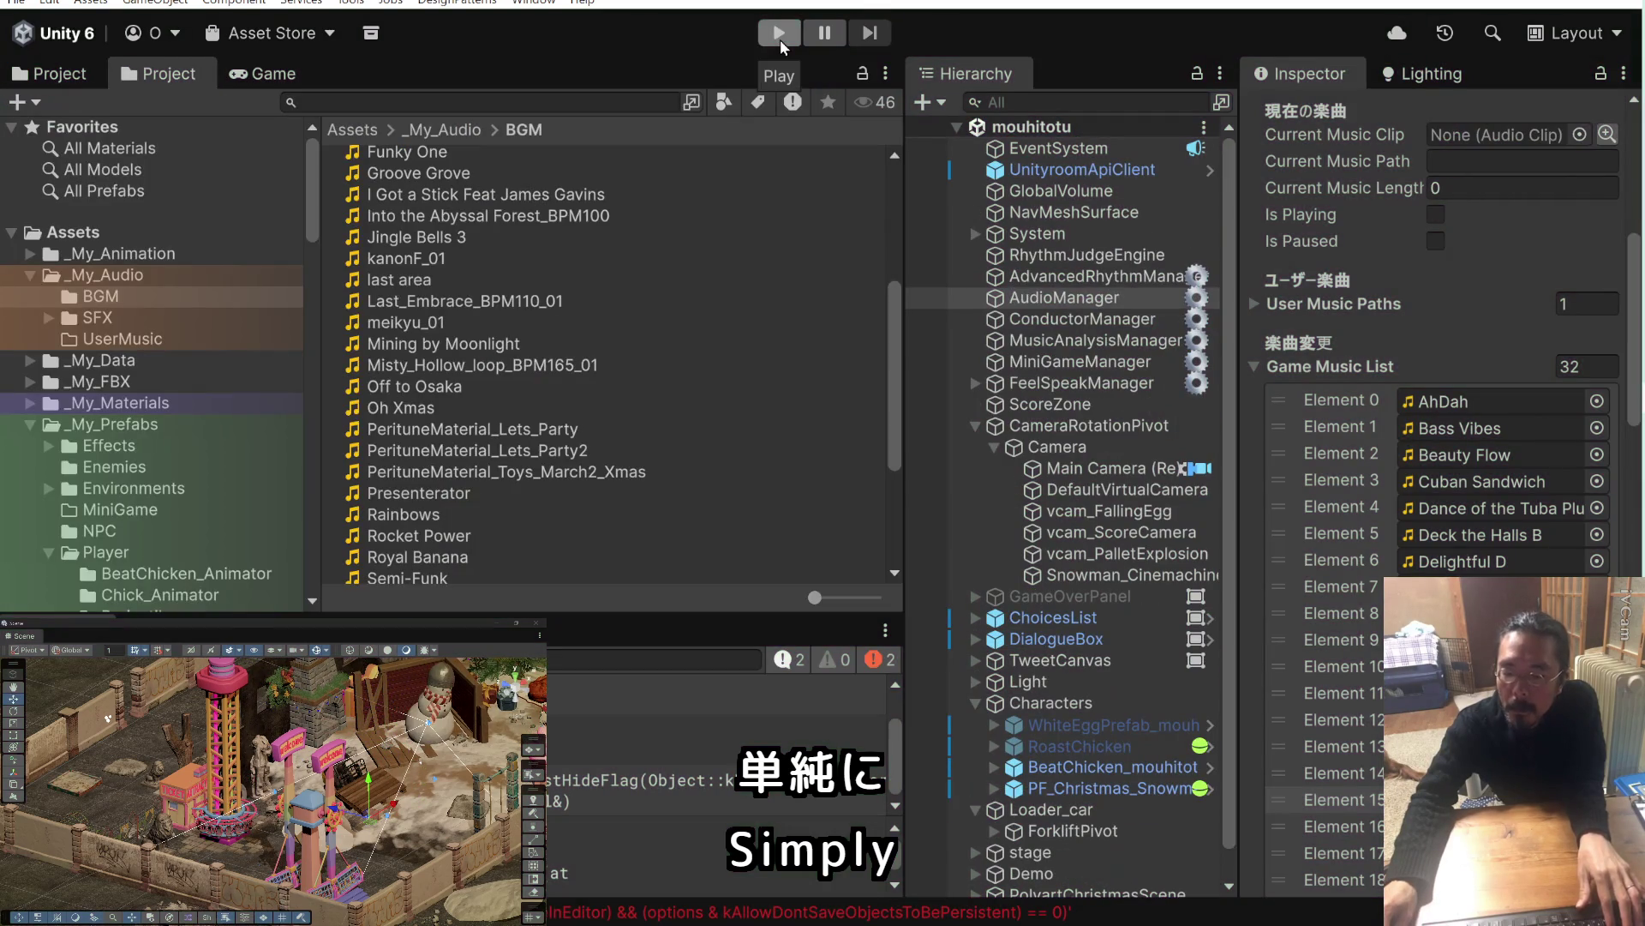
left_click(780, 34)
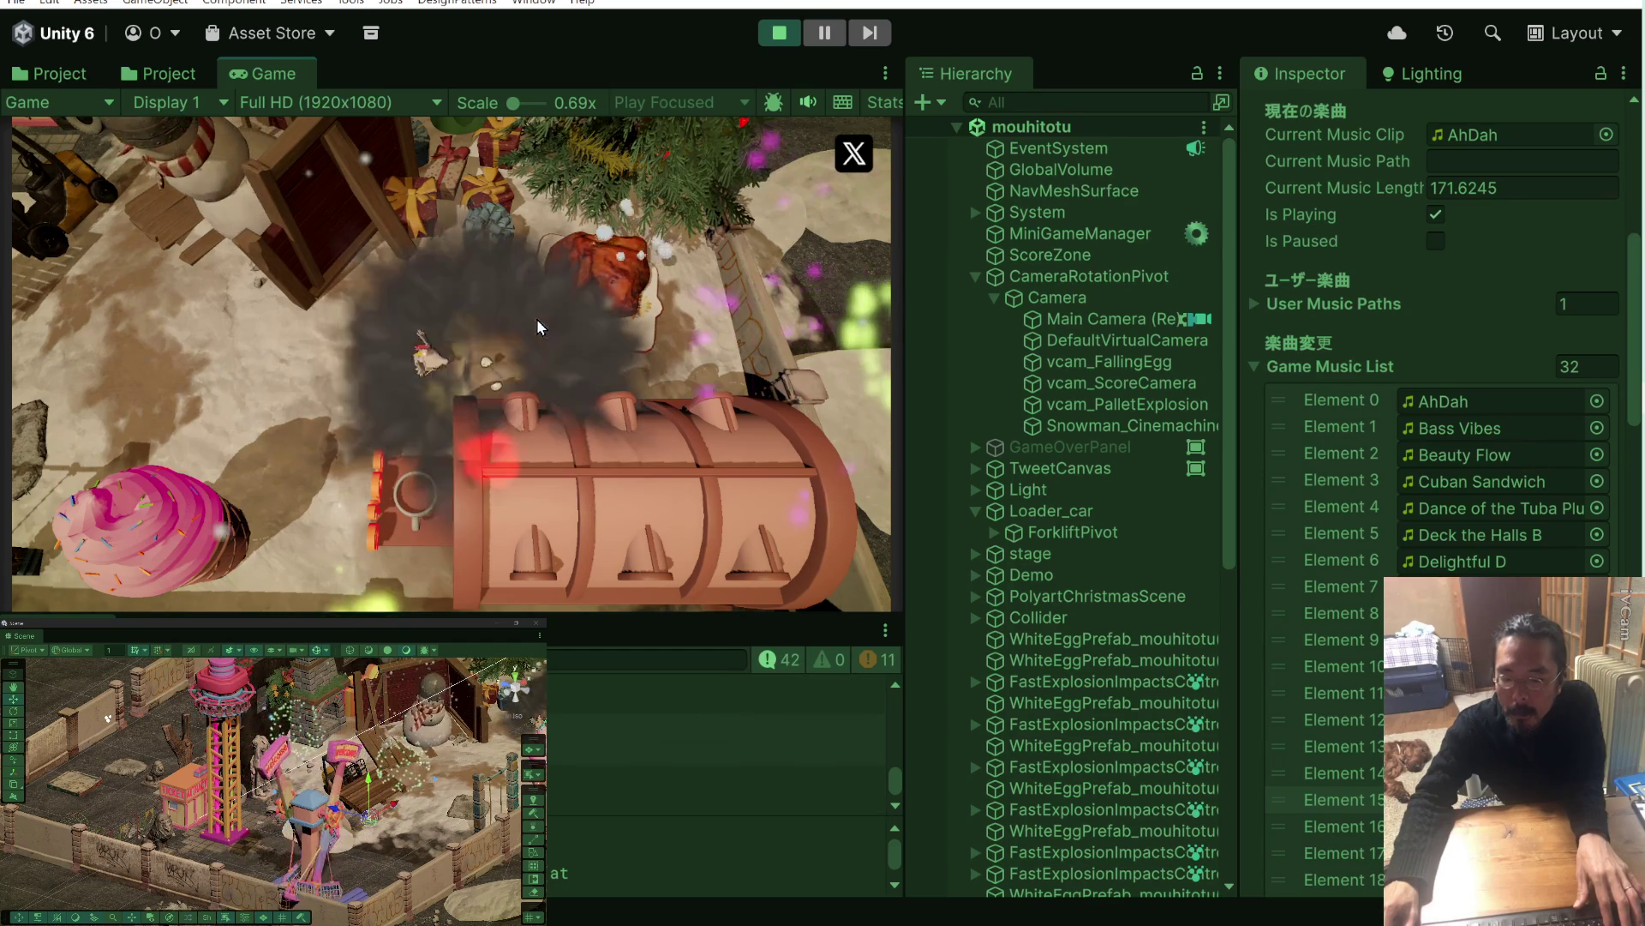
left_click(775, 36)
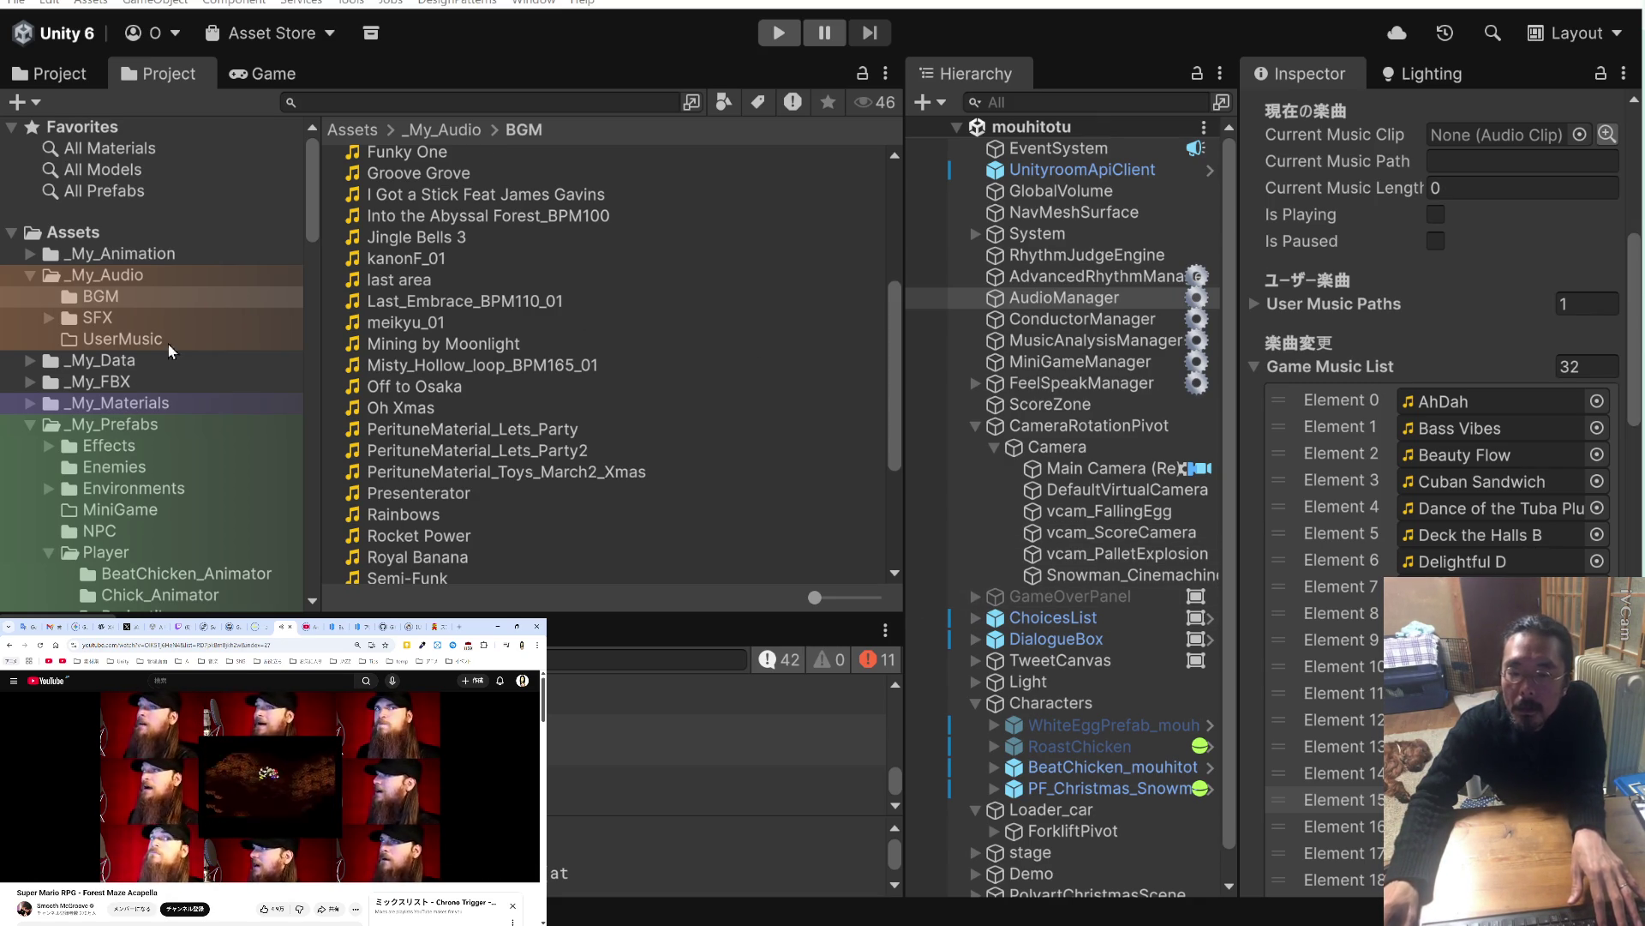
Navigate the Project tree to Assets/StreamingAssets/MusicAnalysis to list batch_summary_v10 and the analysis_v10 files.
scroll(136, 384, "down", 10)
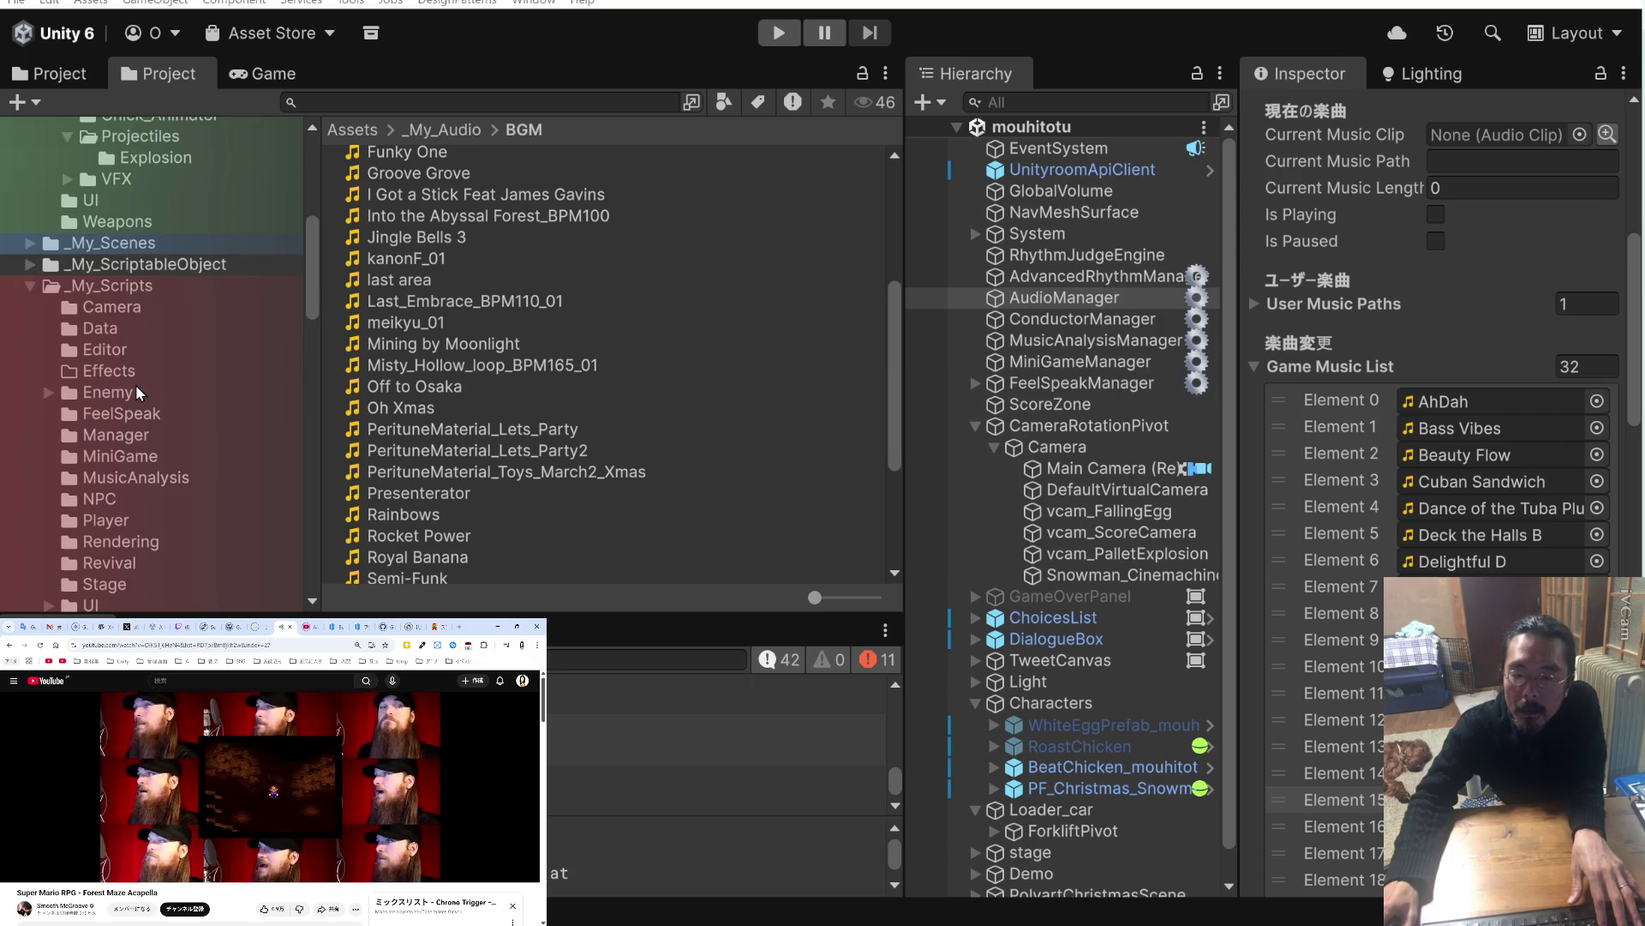
scroll(135, 384, "down", 10)
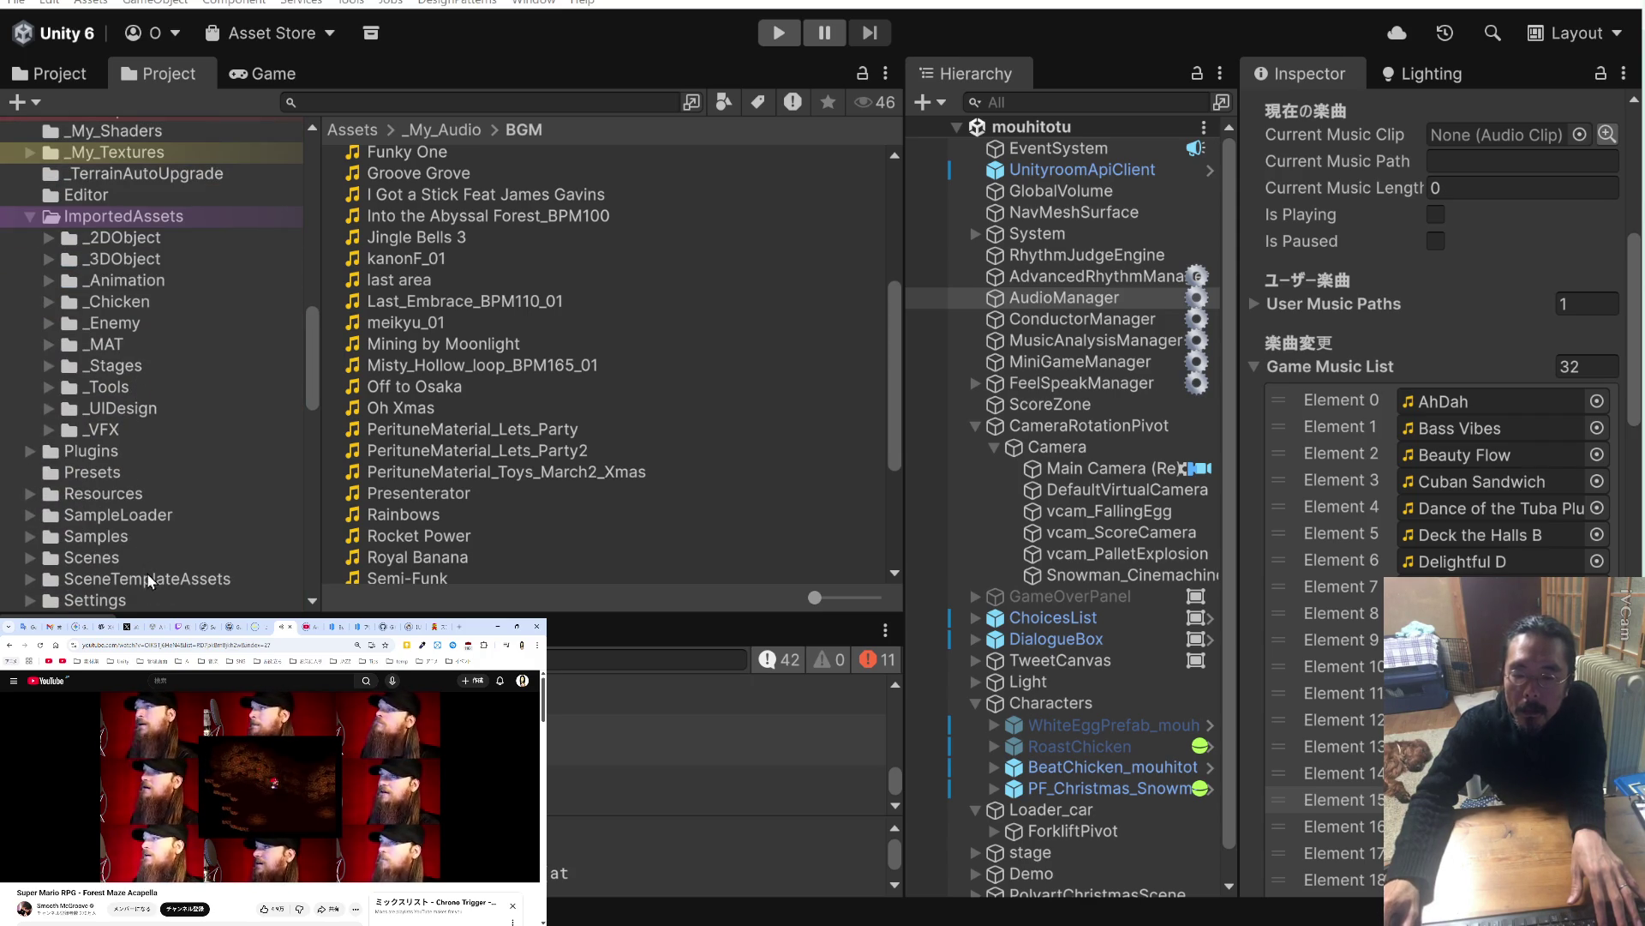
left_click(146, 580)
scroll(204, 526, "down", 5)
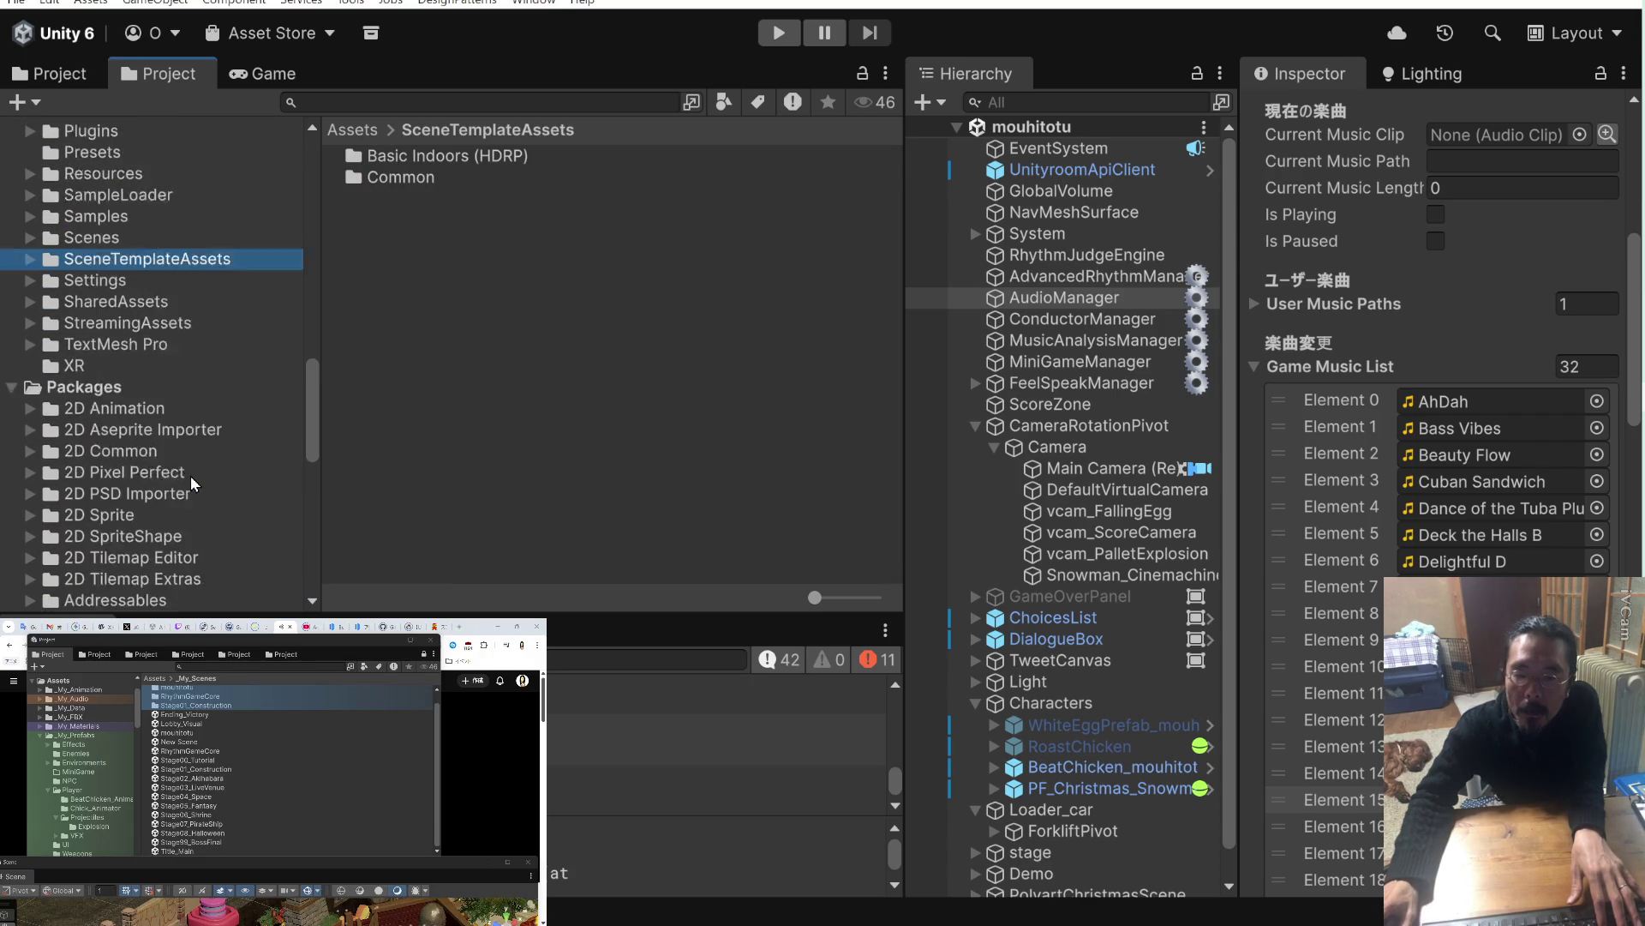
scroll(191, 475, "up", 2)
left_click(159, 404)
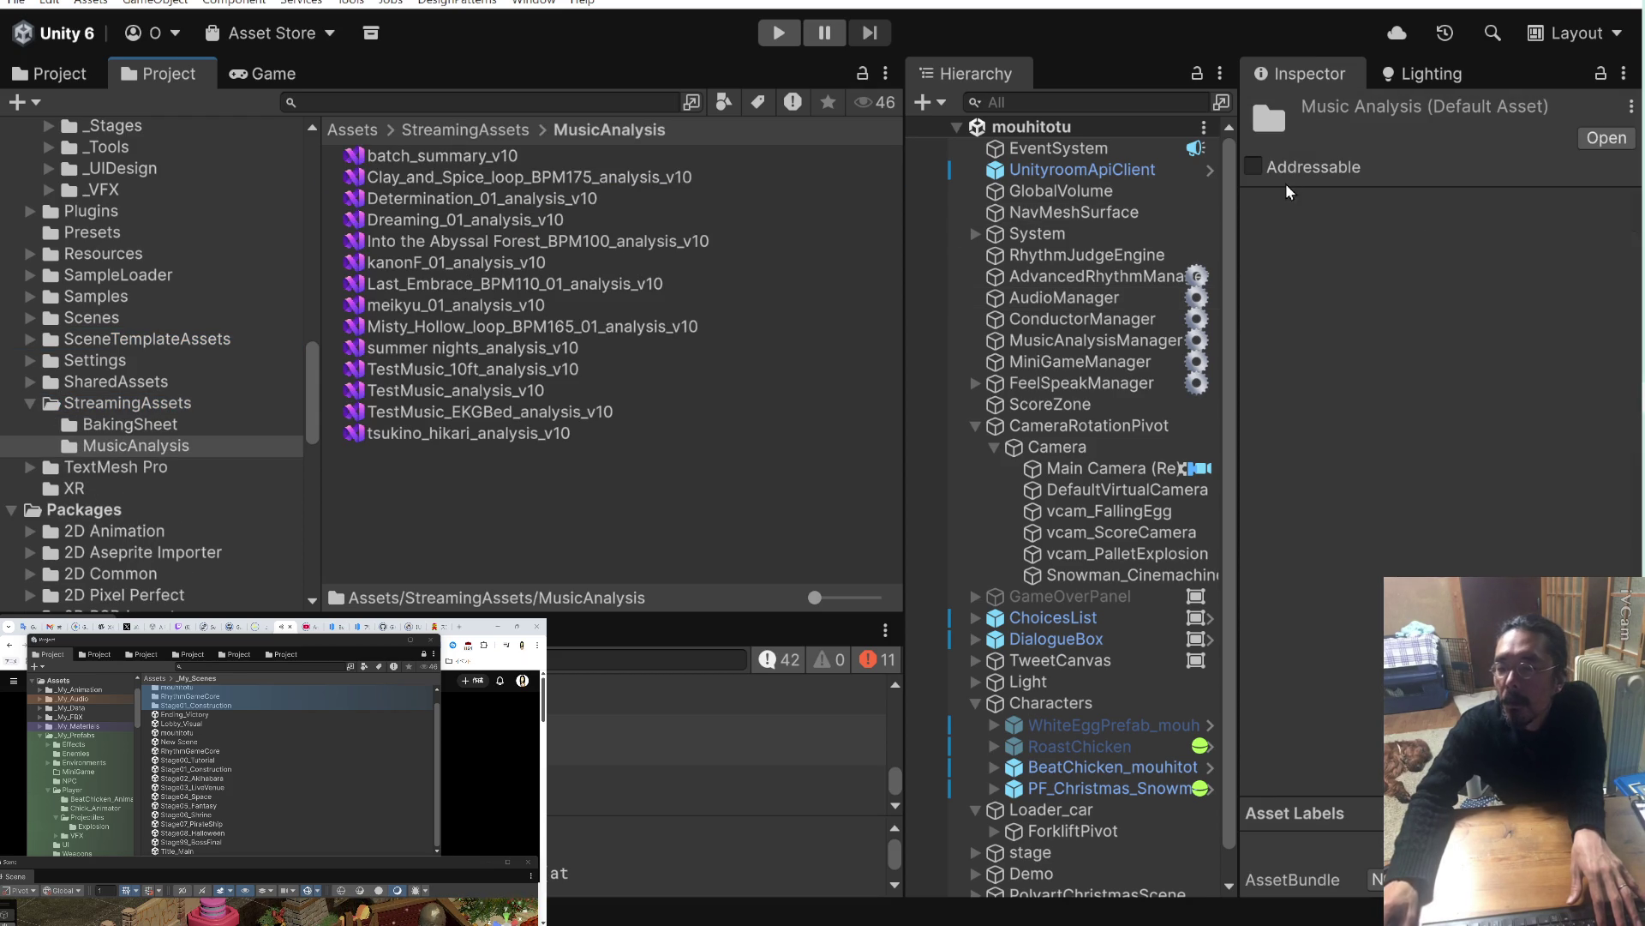
mouse_move(1534, 0)
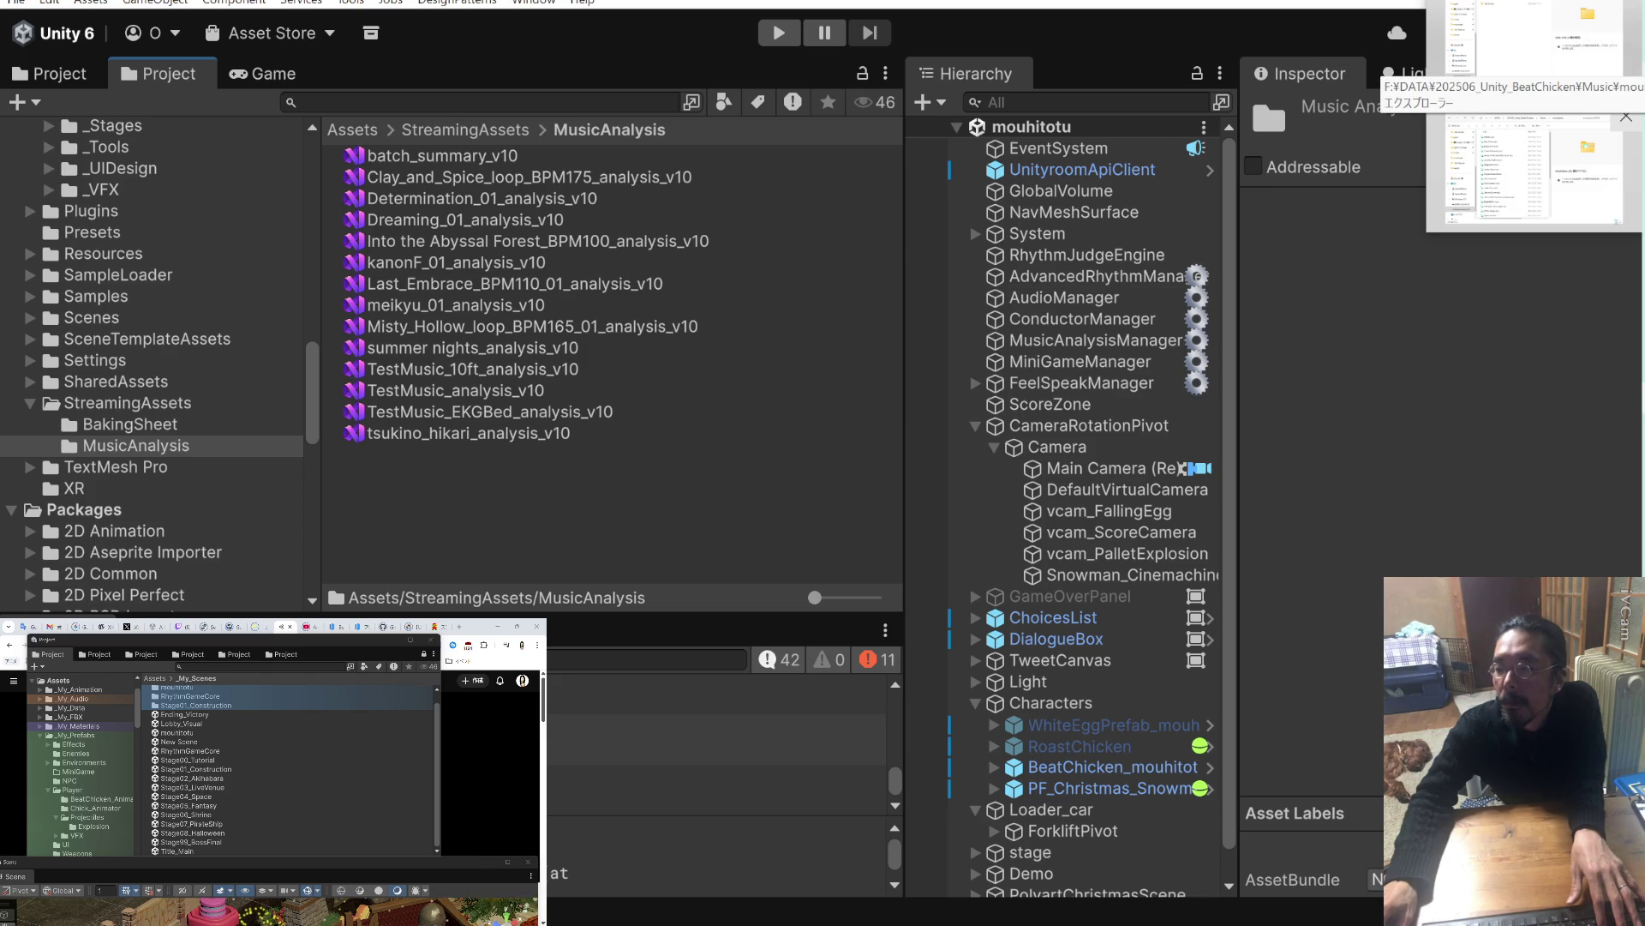
Check the second Windows Terminal session's warnings, then move it aside to uncover the music folder.
left_click(1534, 167)
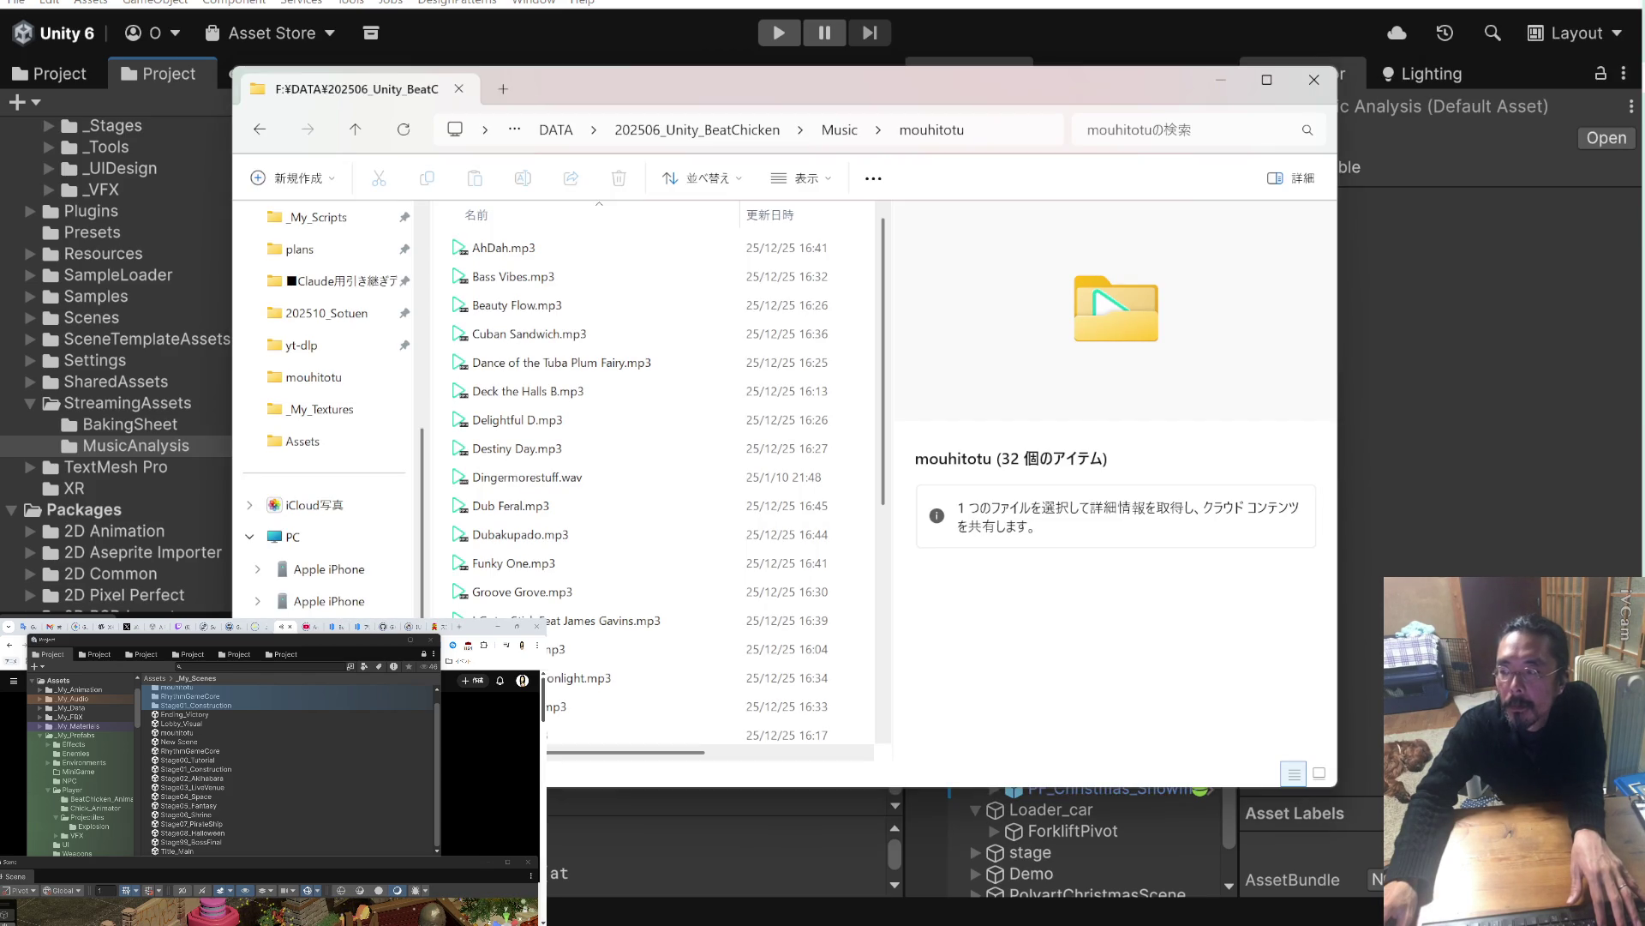
key("alt+Tab")
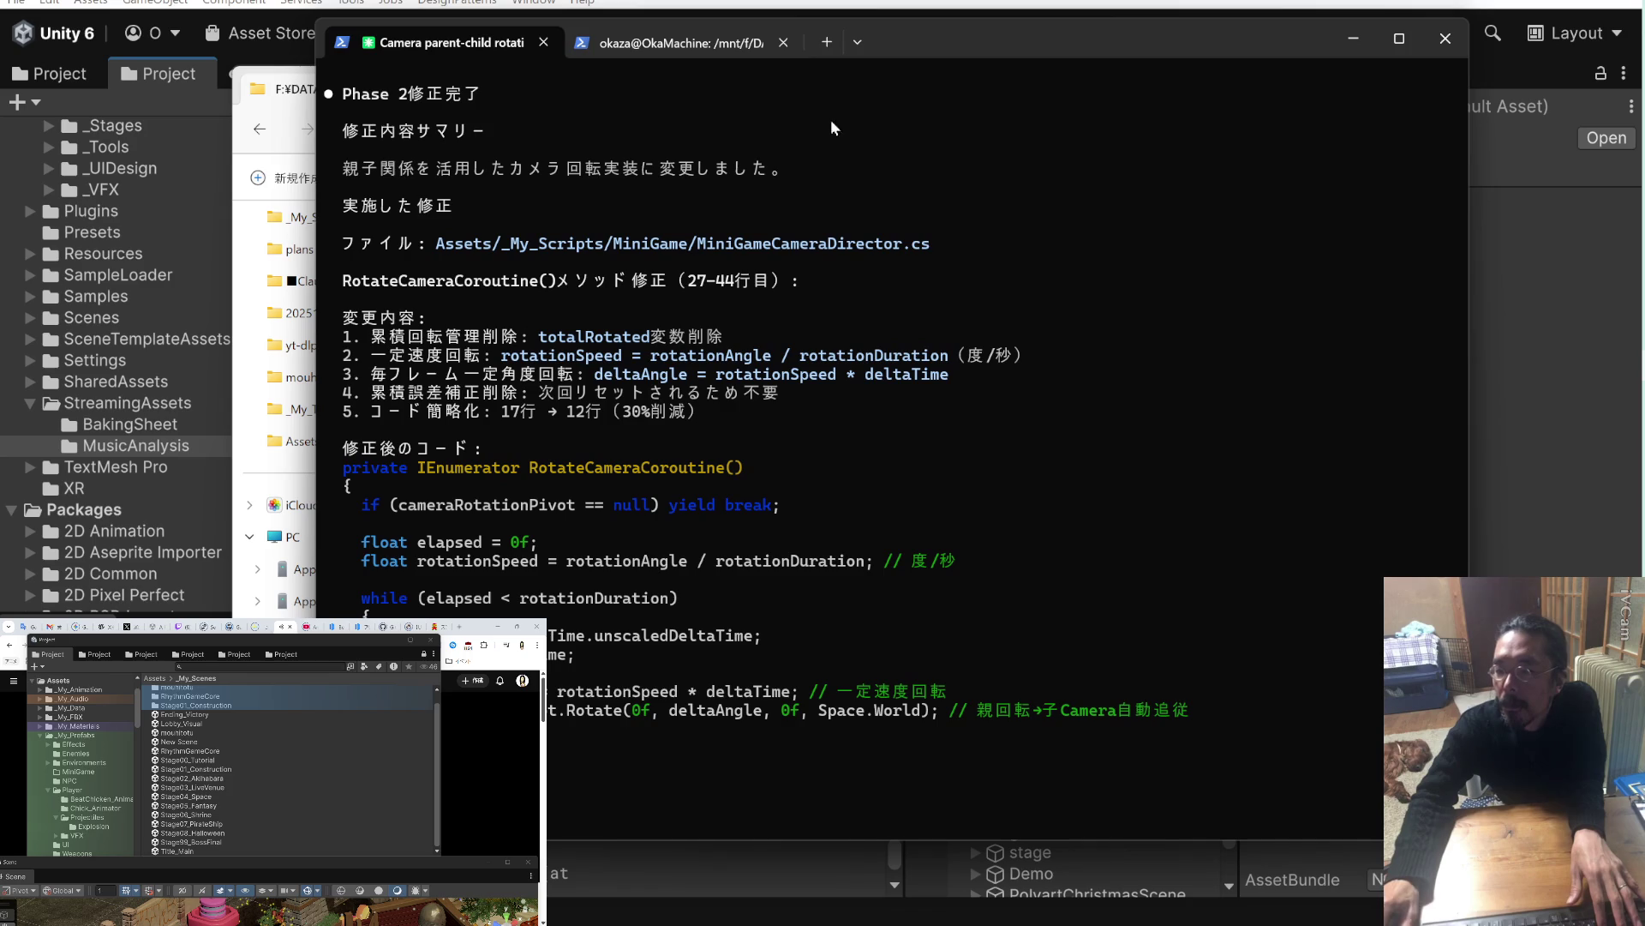
left_click(701, 48)
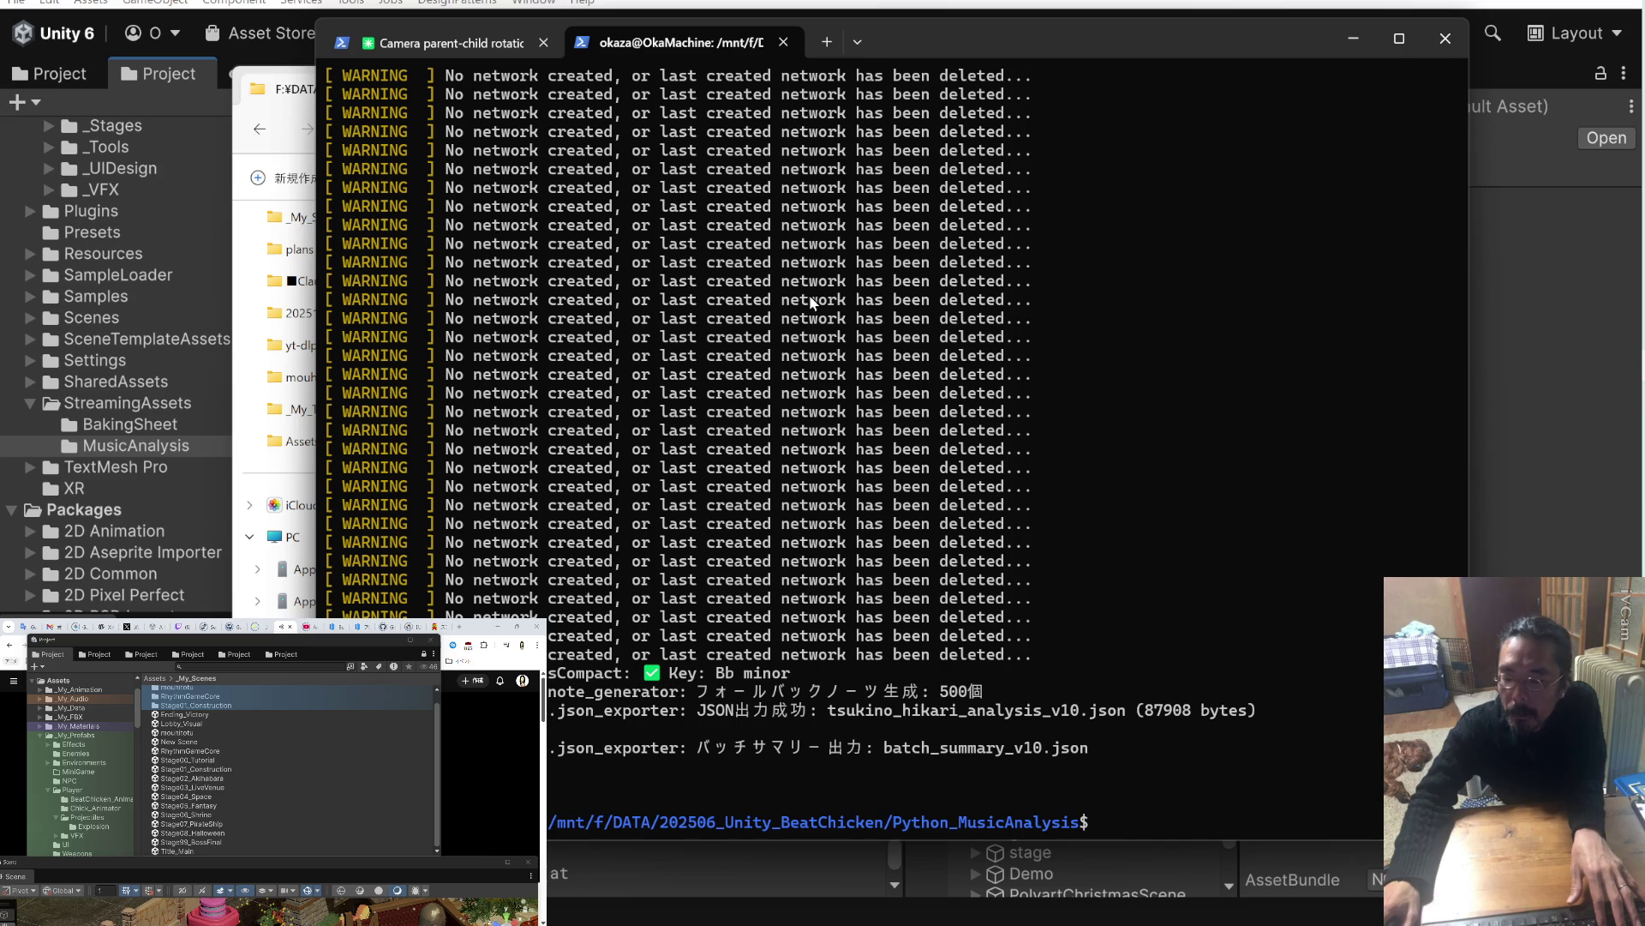
left_click_drag(1066, 36, 1152, 376)
mouse_move(796, 96)
left_mouse_down()
mouse_move(765, 89)
mouse_move(705, 192)
mouse_move(0, 514)
left_mouse_up()
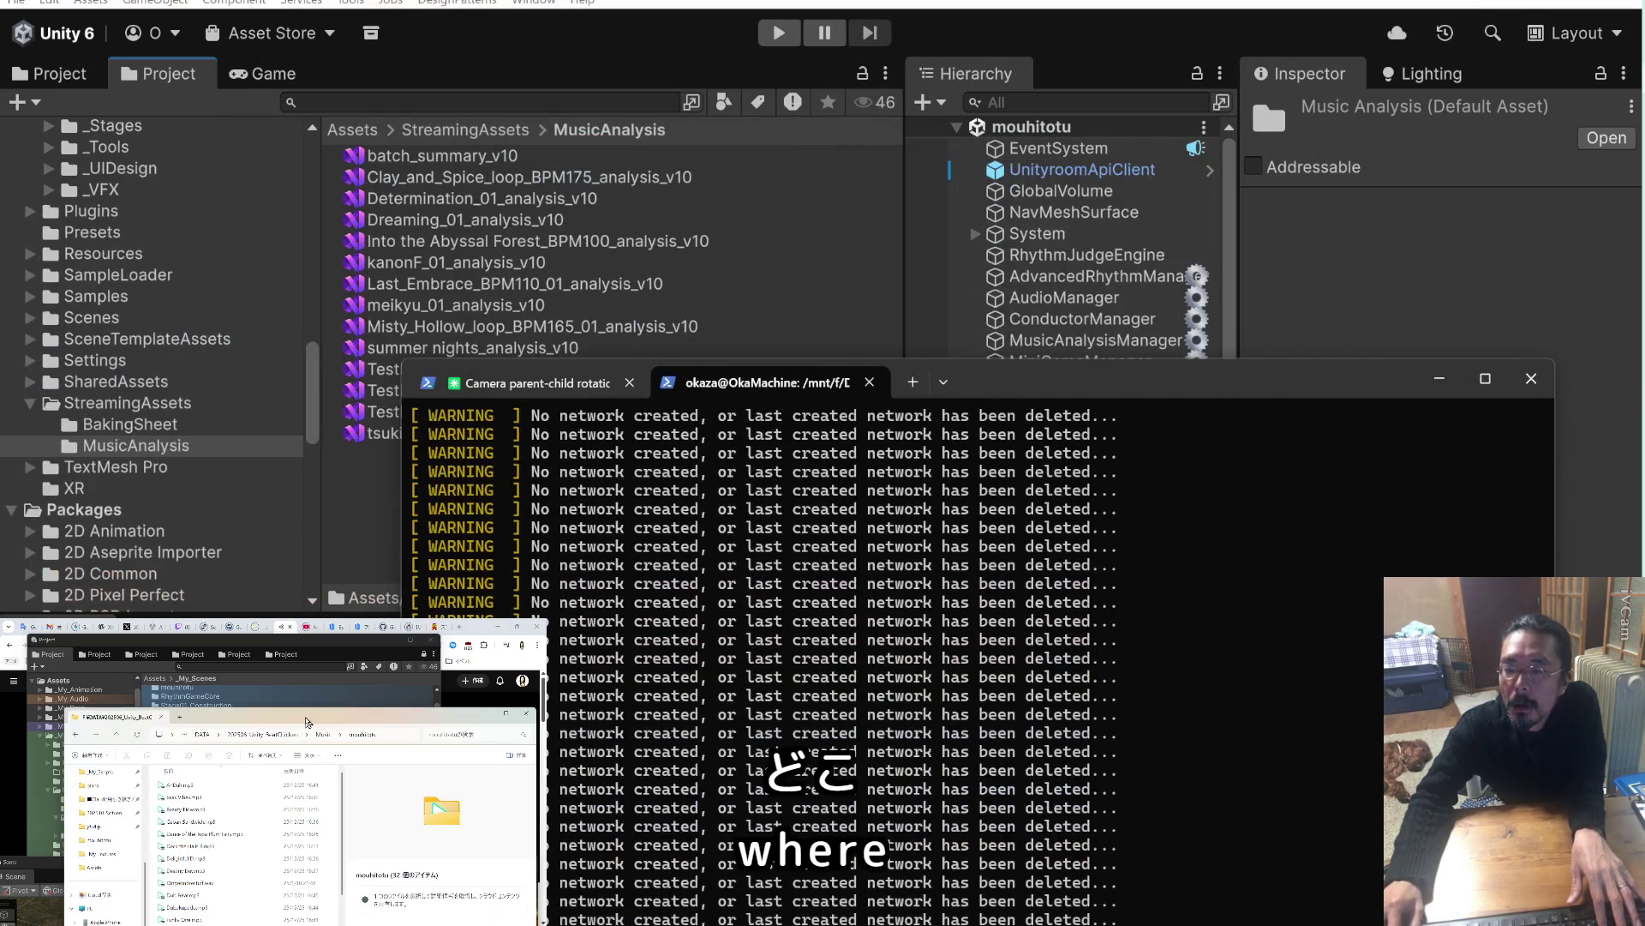
Shift-select all 14 analysis_v10 JSON files in MusicAnalysis and permanently delete them.
left_click(350, 455)
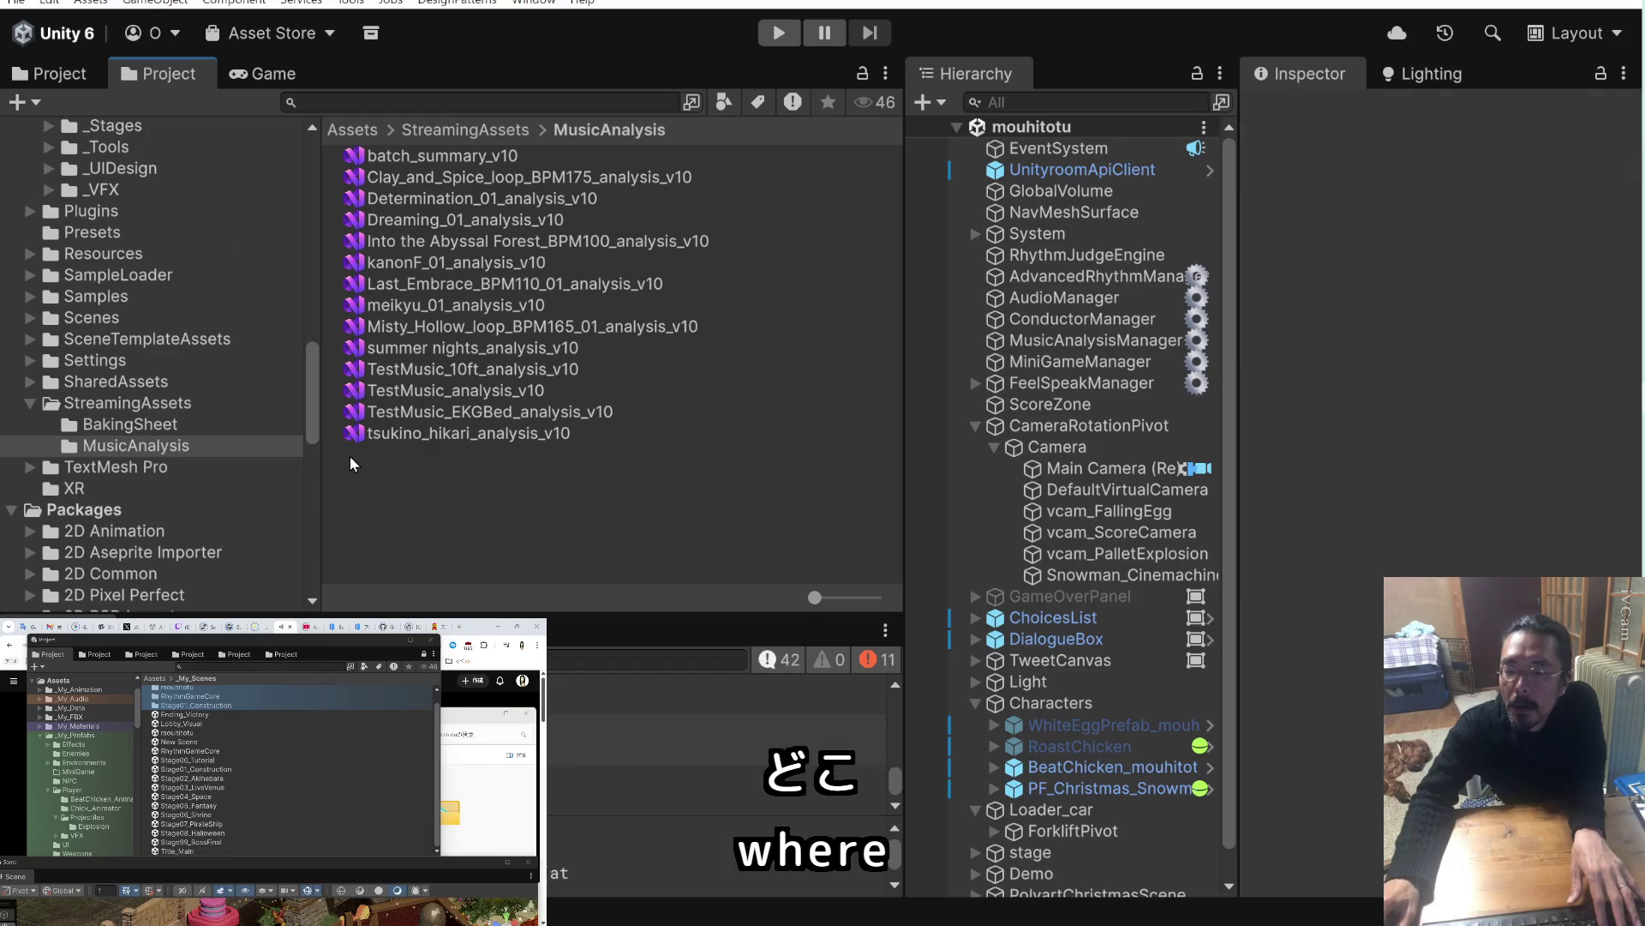
left_click(440, 431)
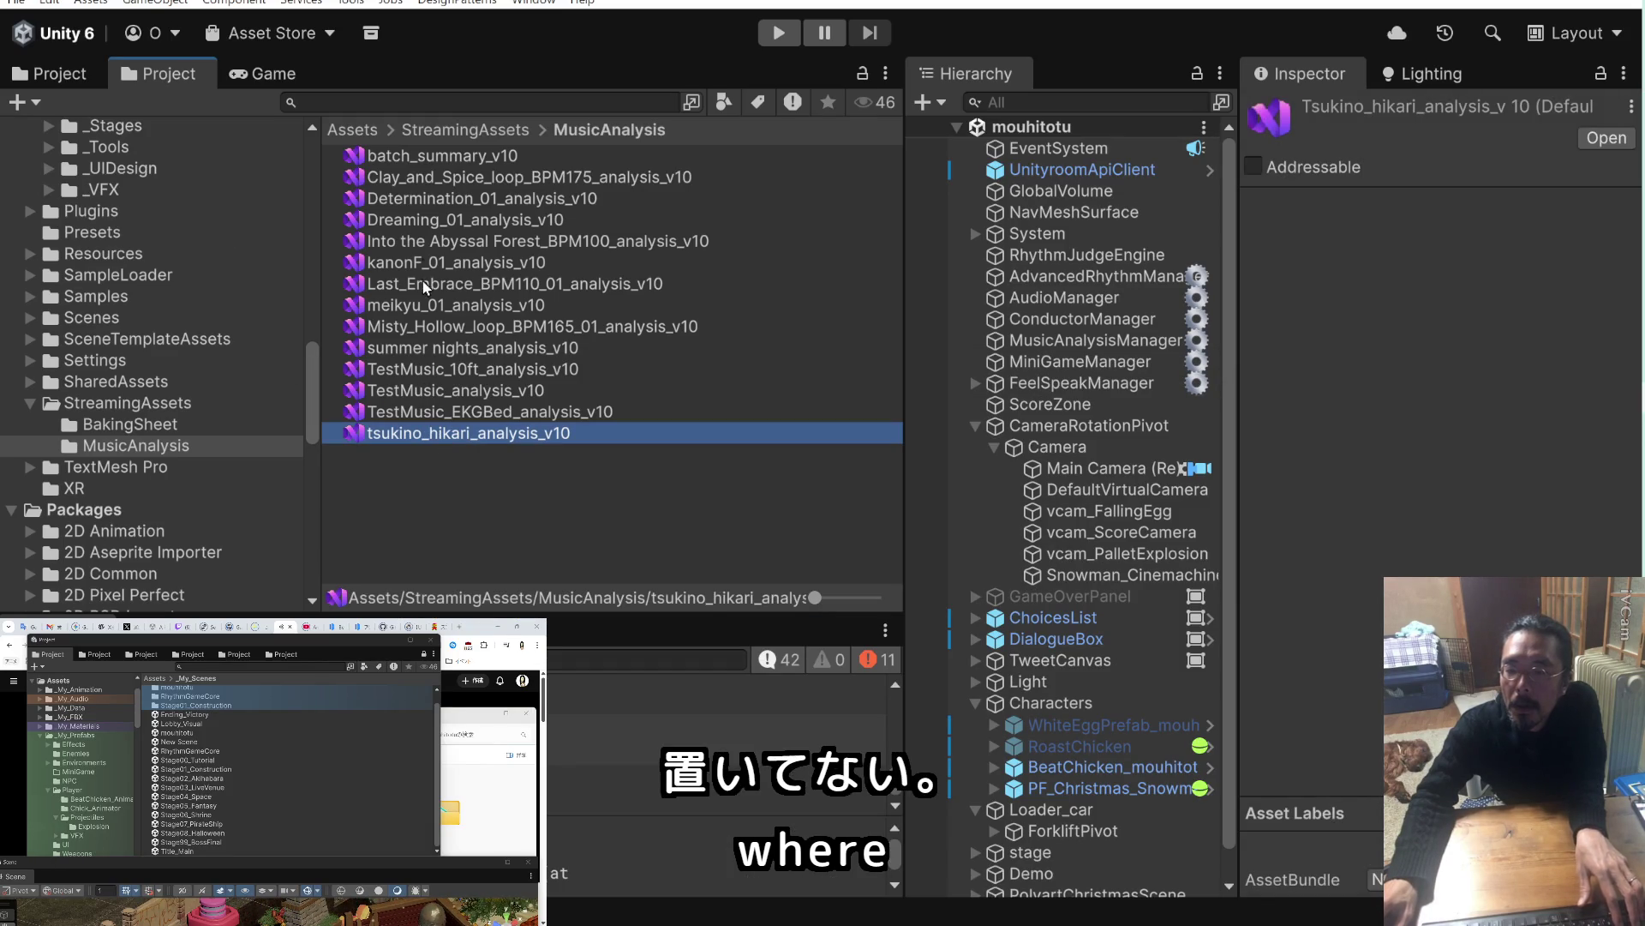
left_click(427, 156, "shift")
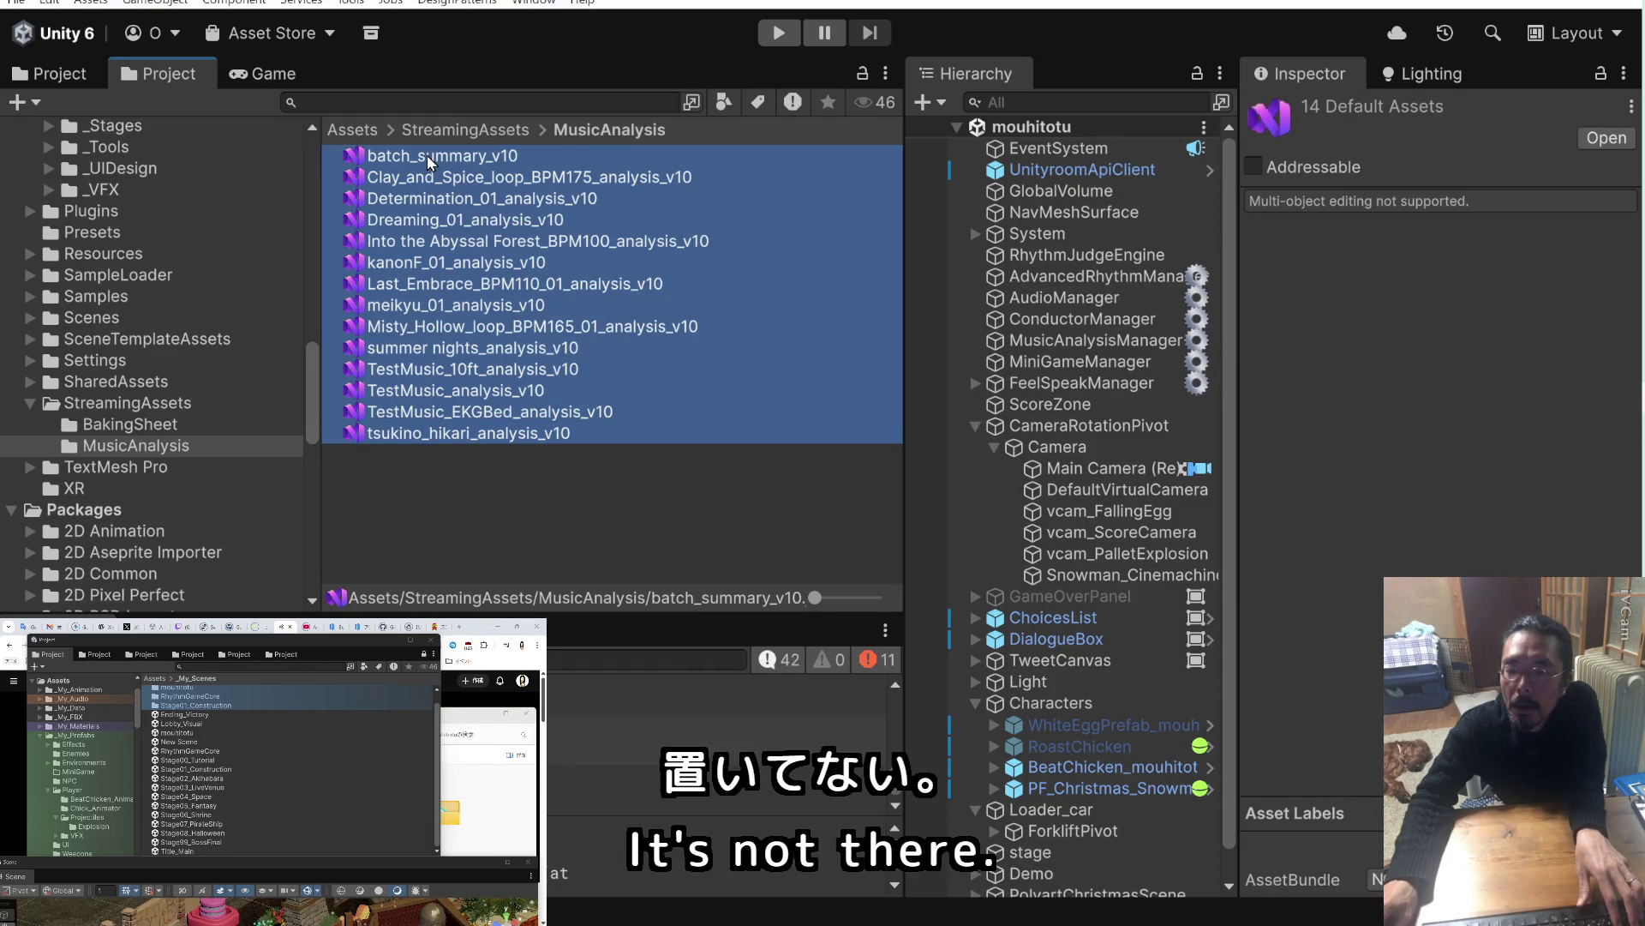
right_click(426, 156)
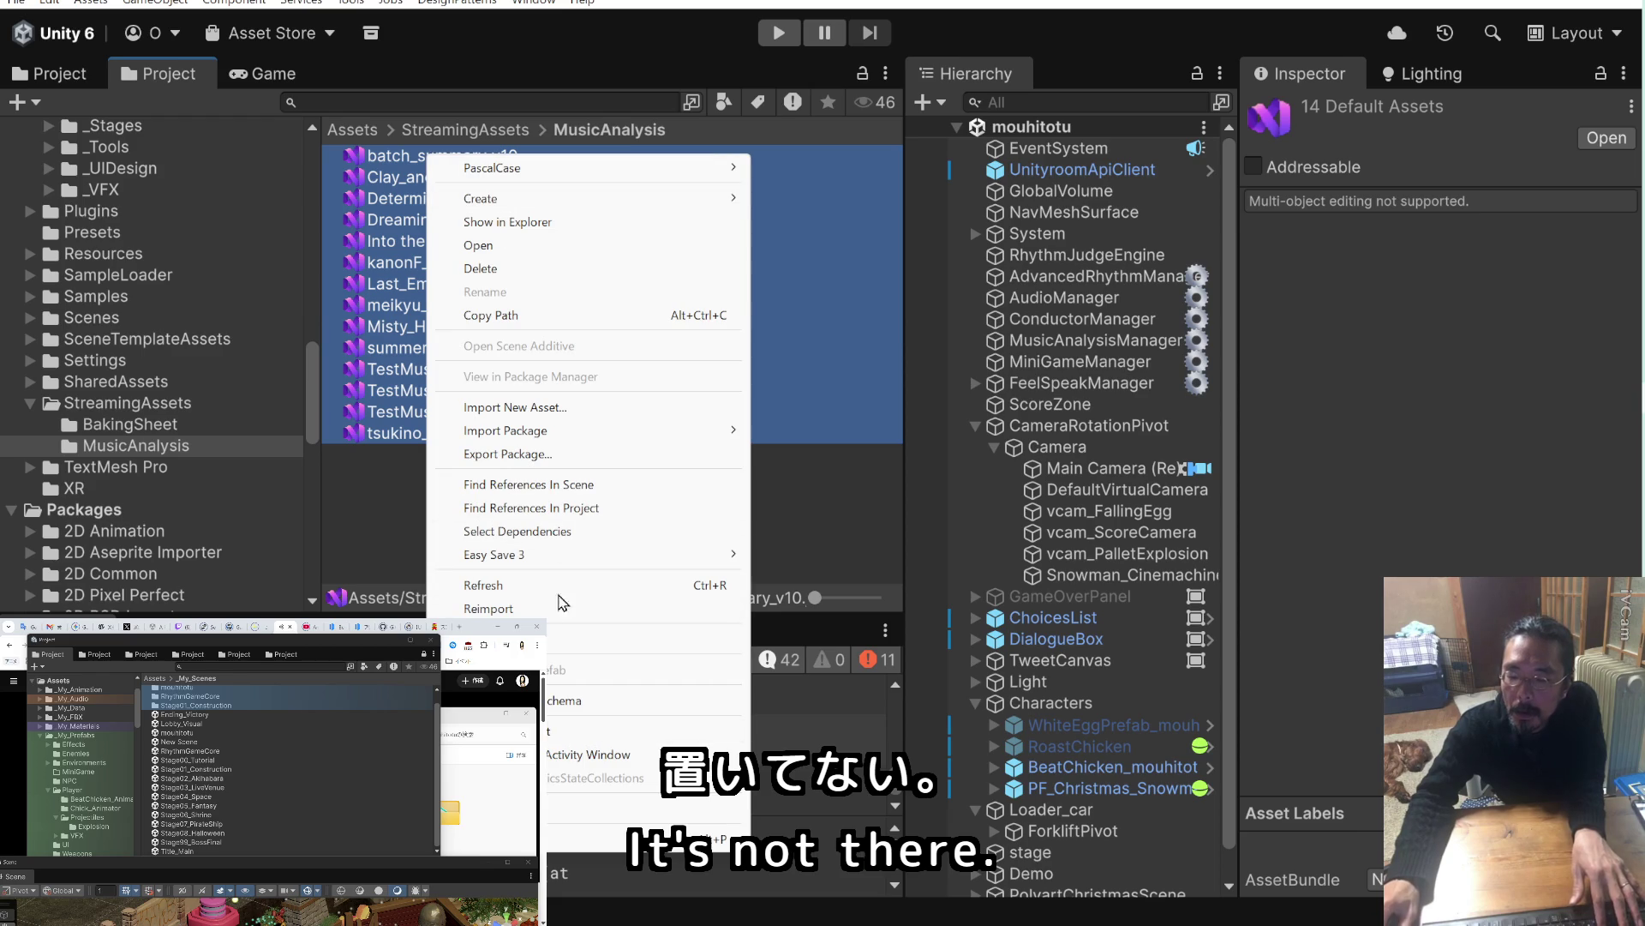
key("Escape")
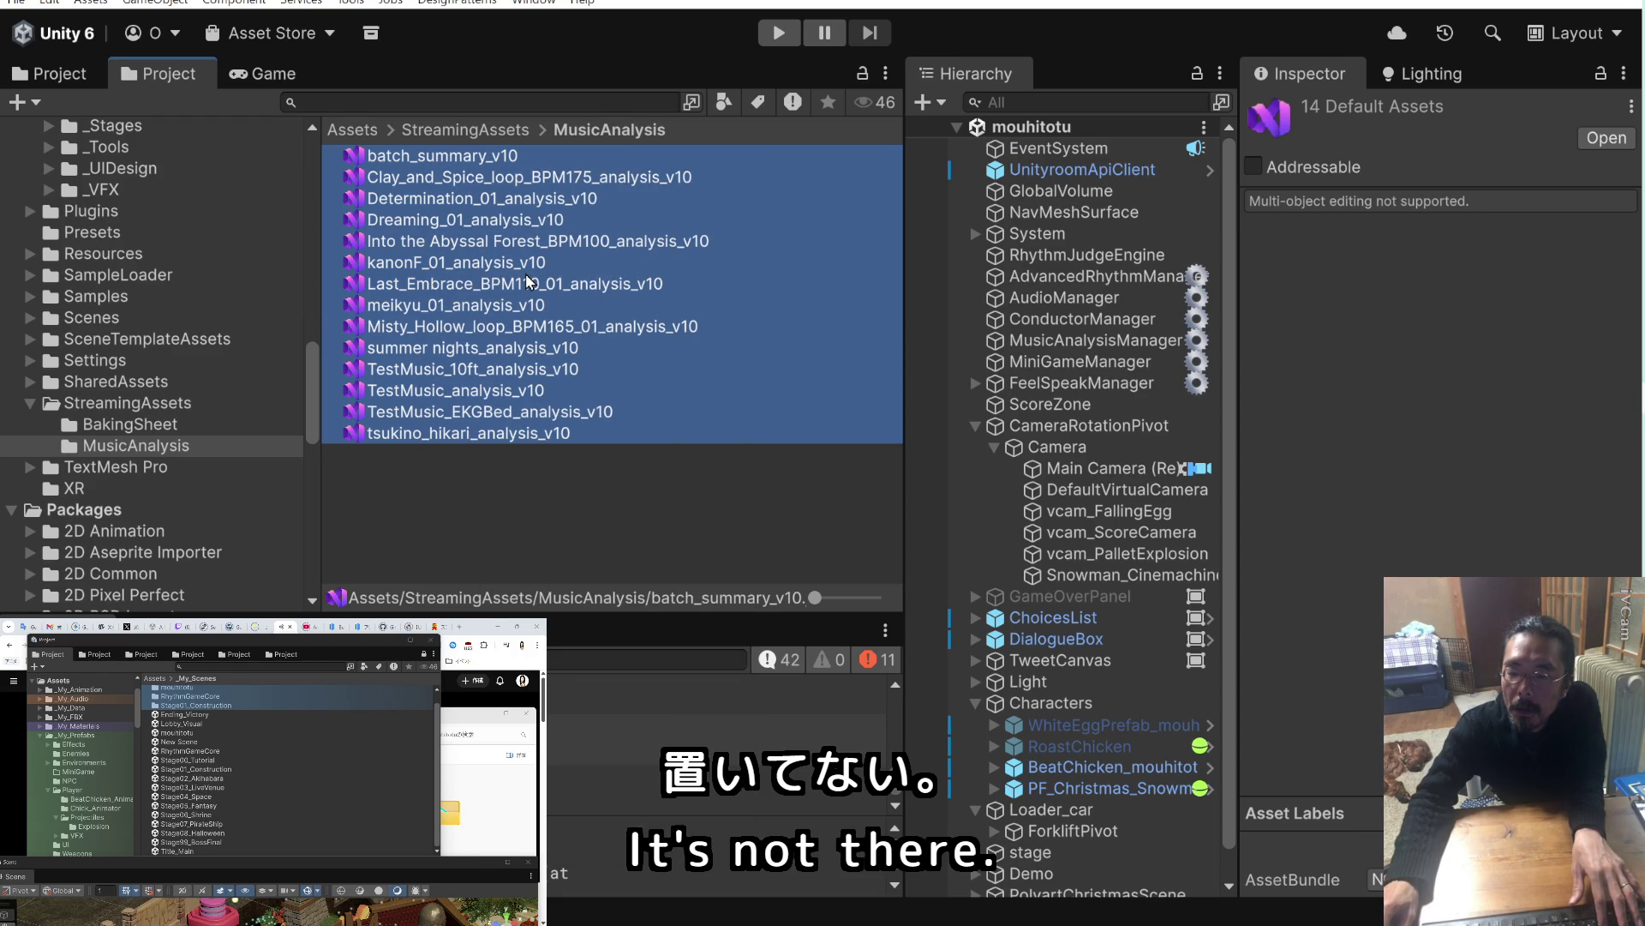
key("Delete")
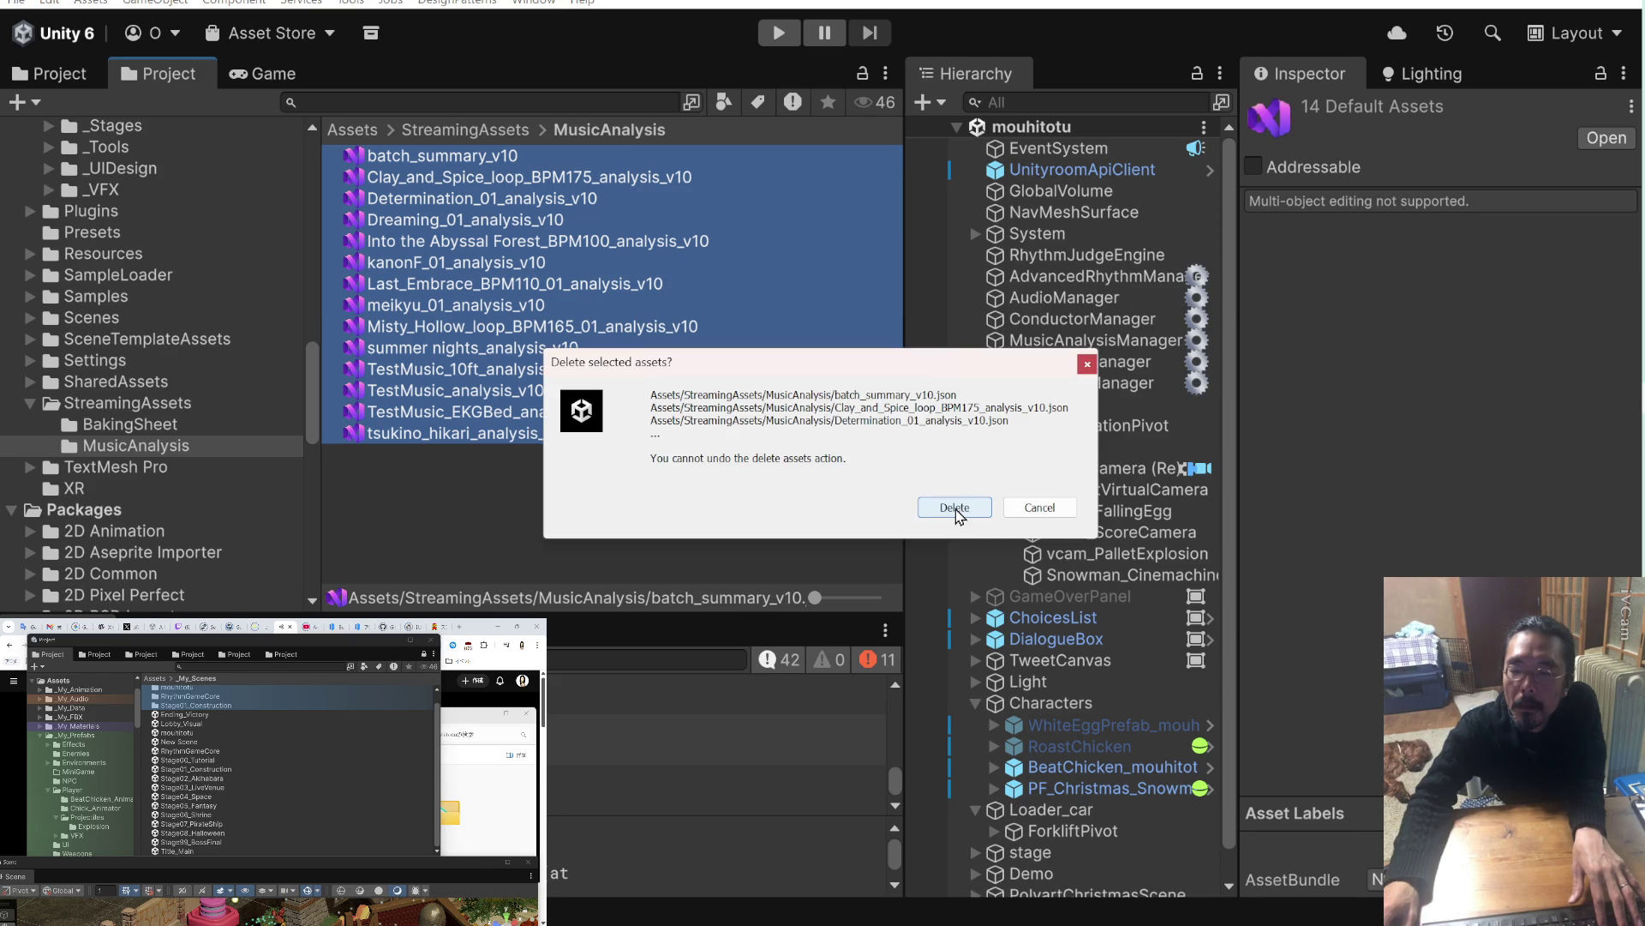
left_click(955, 507)
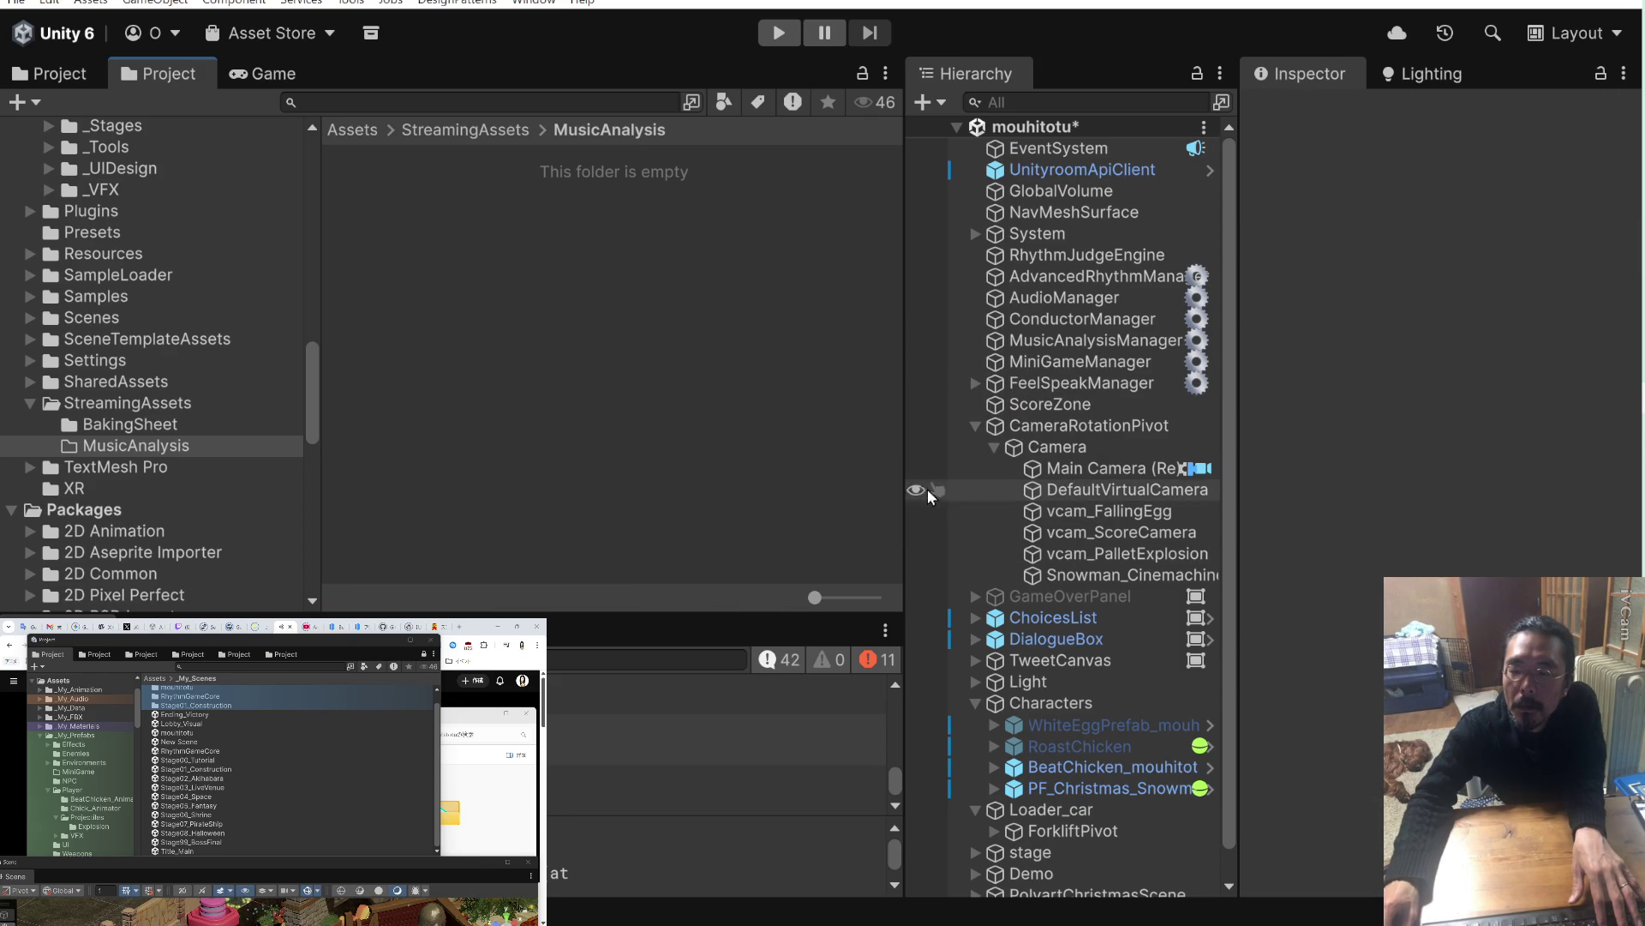
Show the BGM tracks beside AudioManager's 32-entry Game Music List for comparison.
scroll(200, 266, "up", 15)
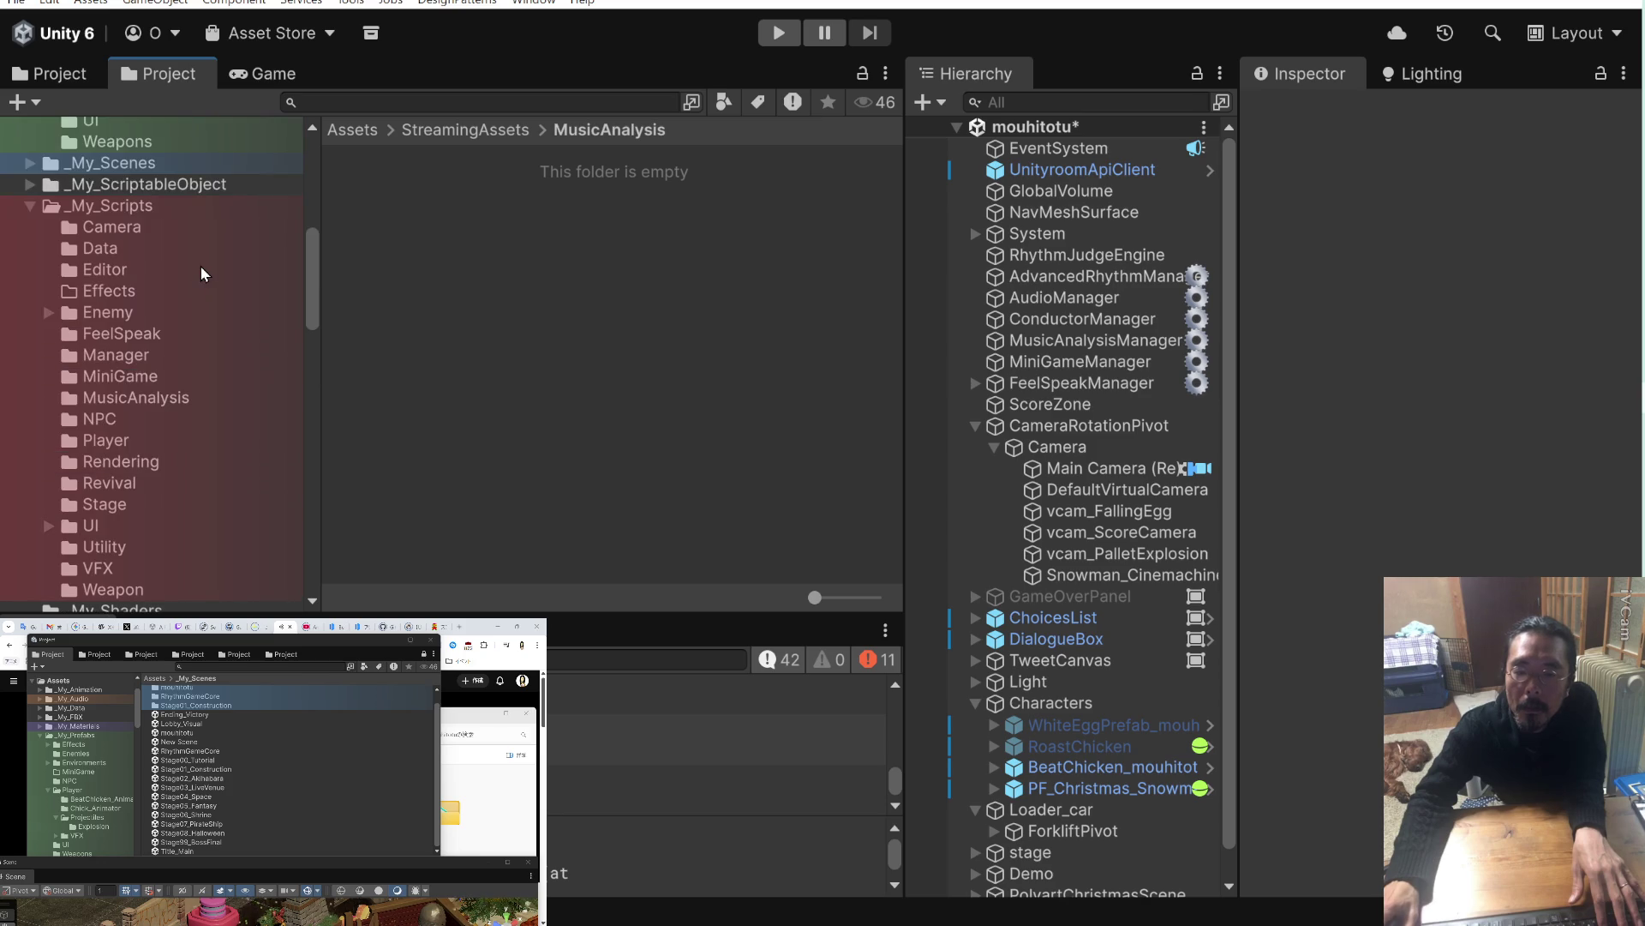
scroll(151, 260, "up", 4)
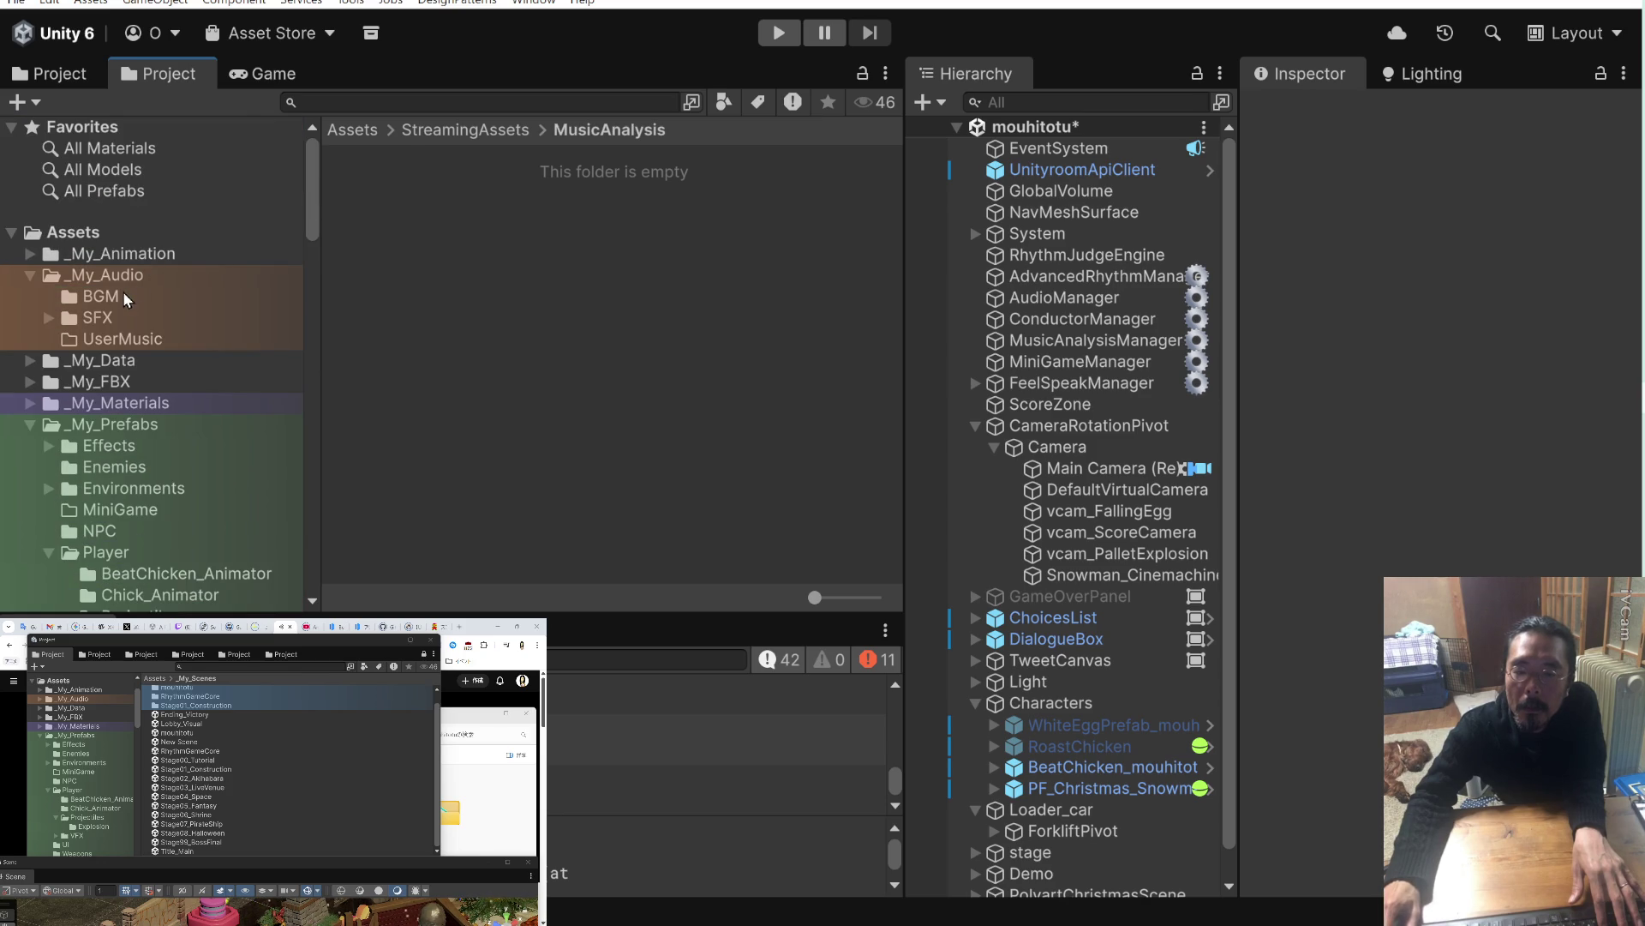
left_click(122, 294)
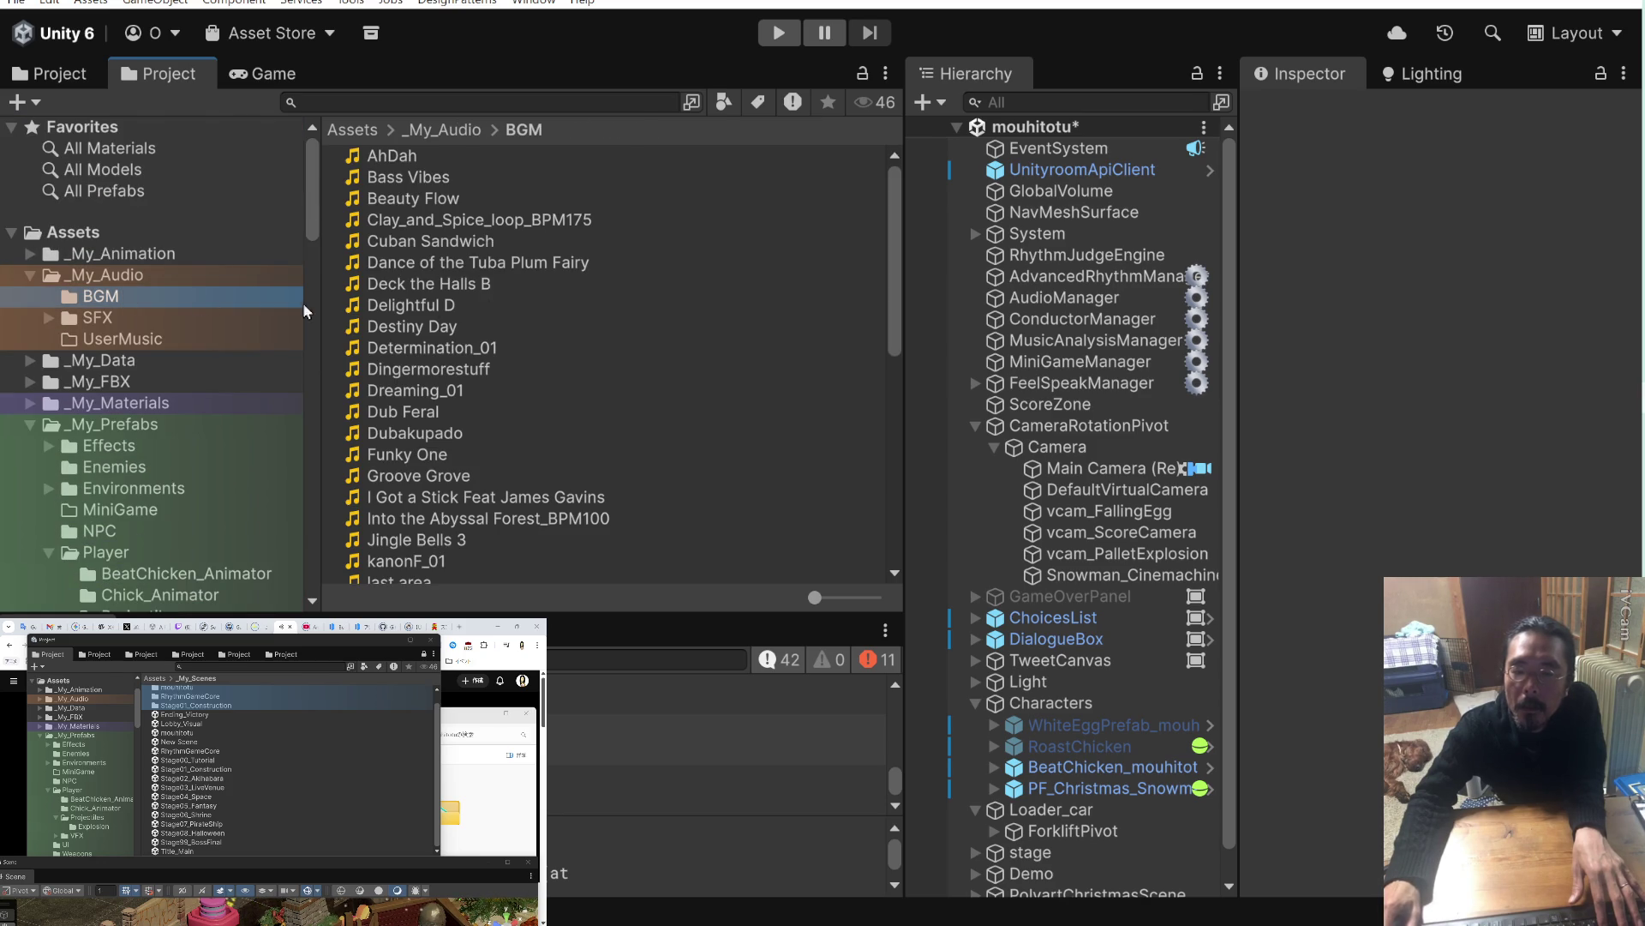
left_click(449, 223)
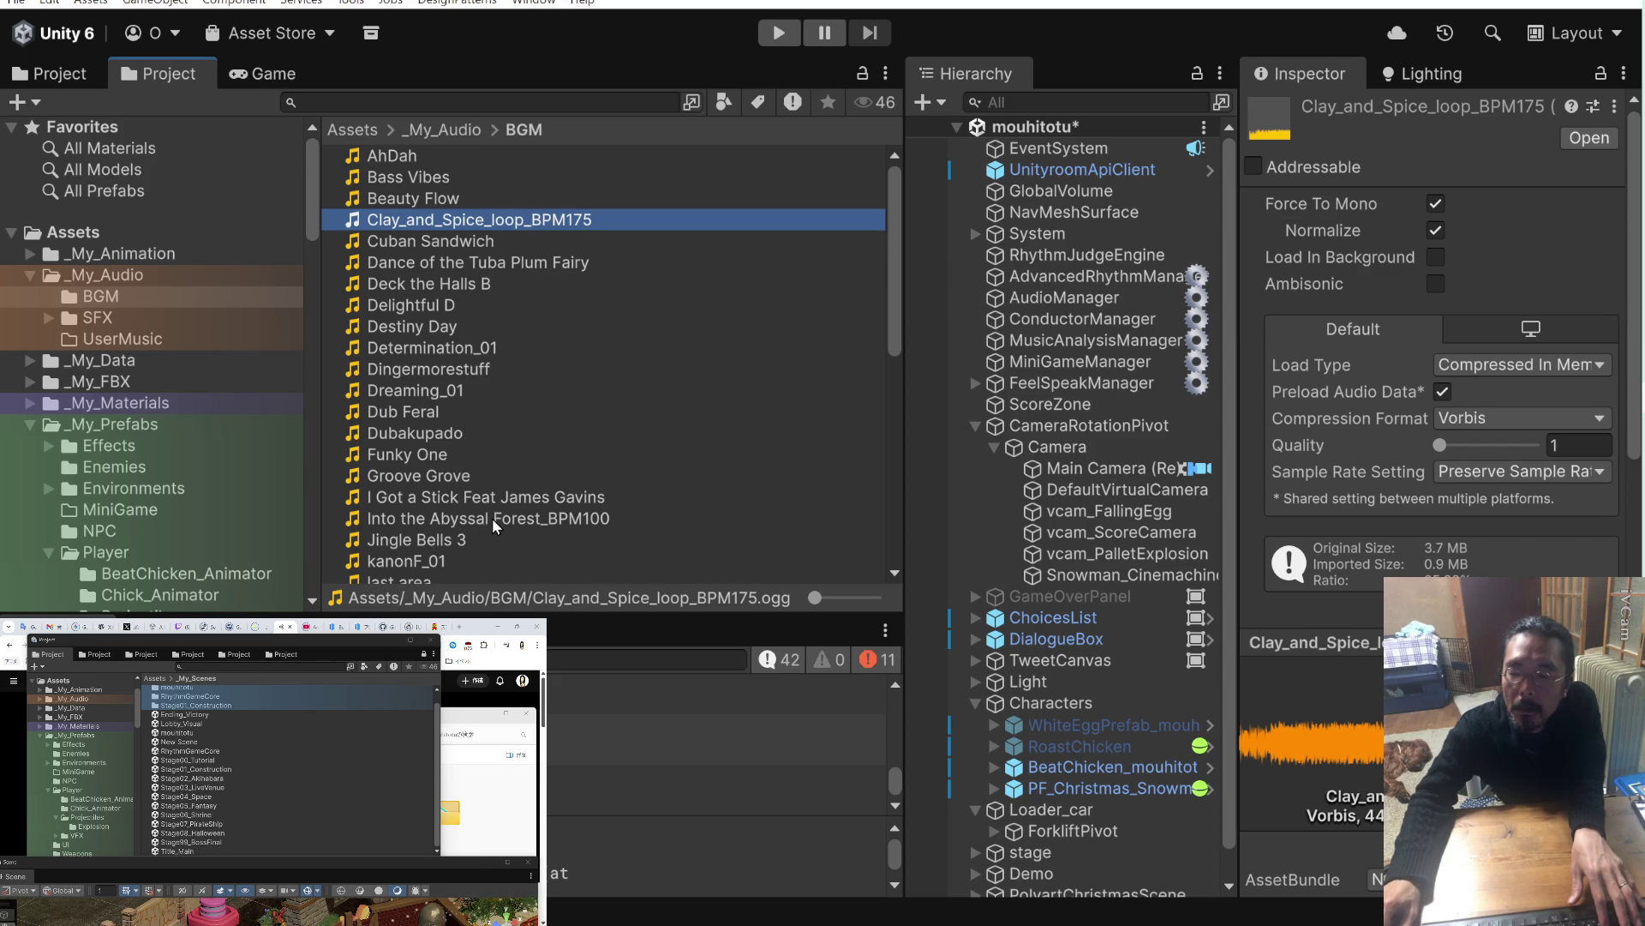
left_click(1114, 298)
scroll(1320, 428, "down", 10)
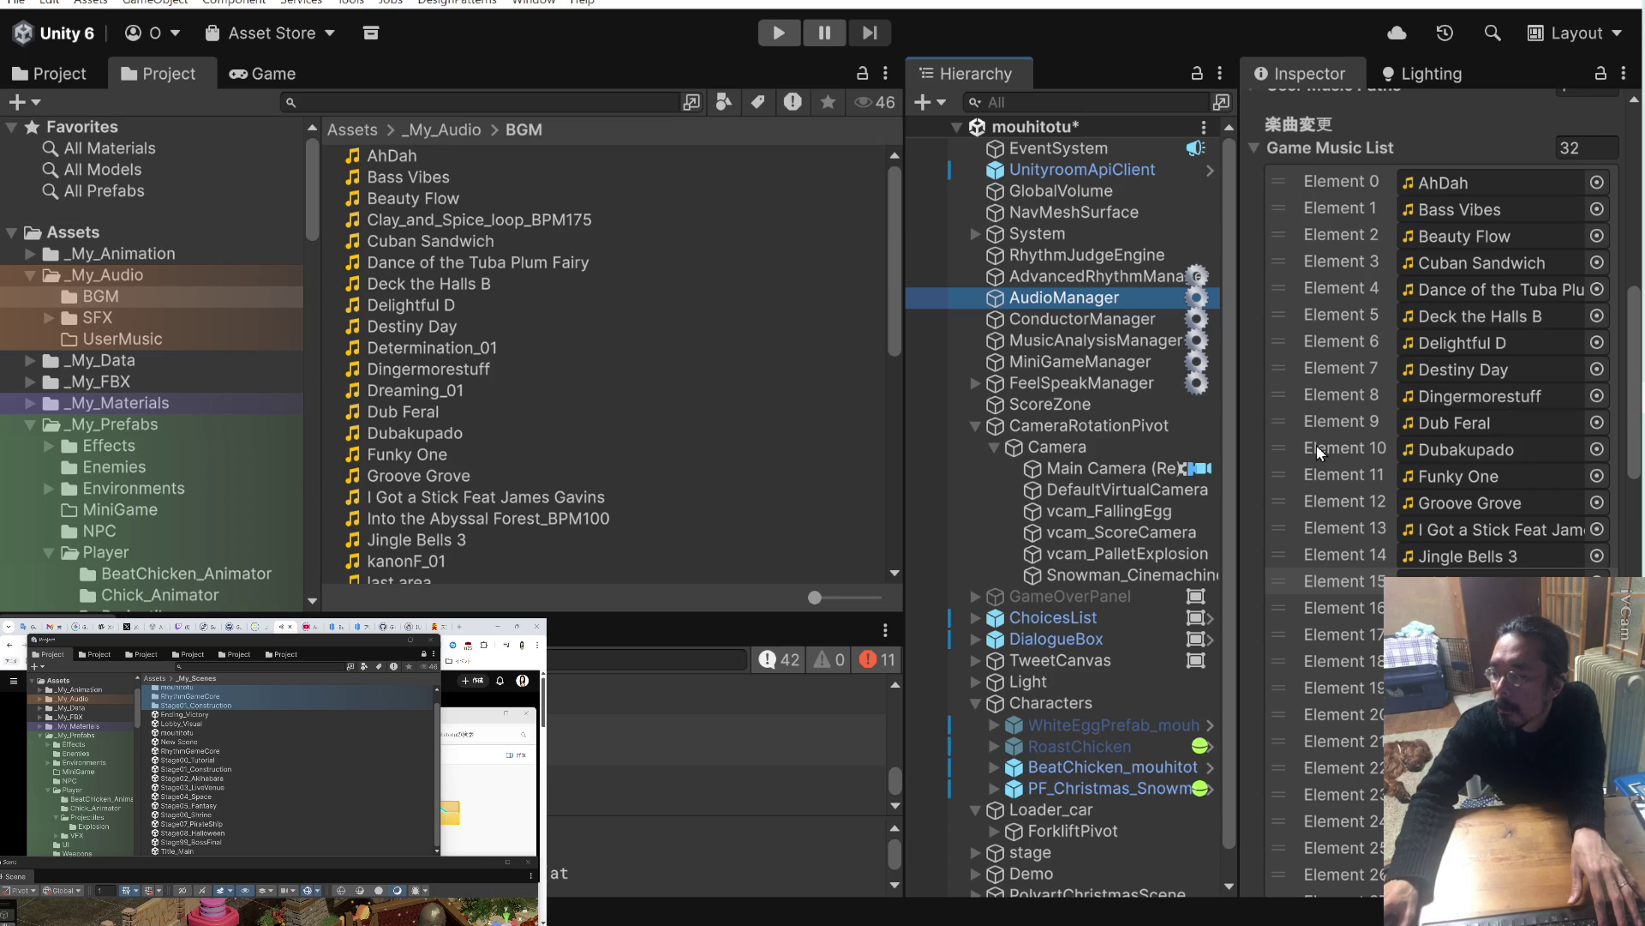
left_click(1599, 75)
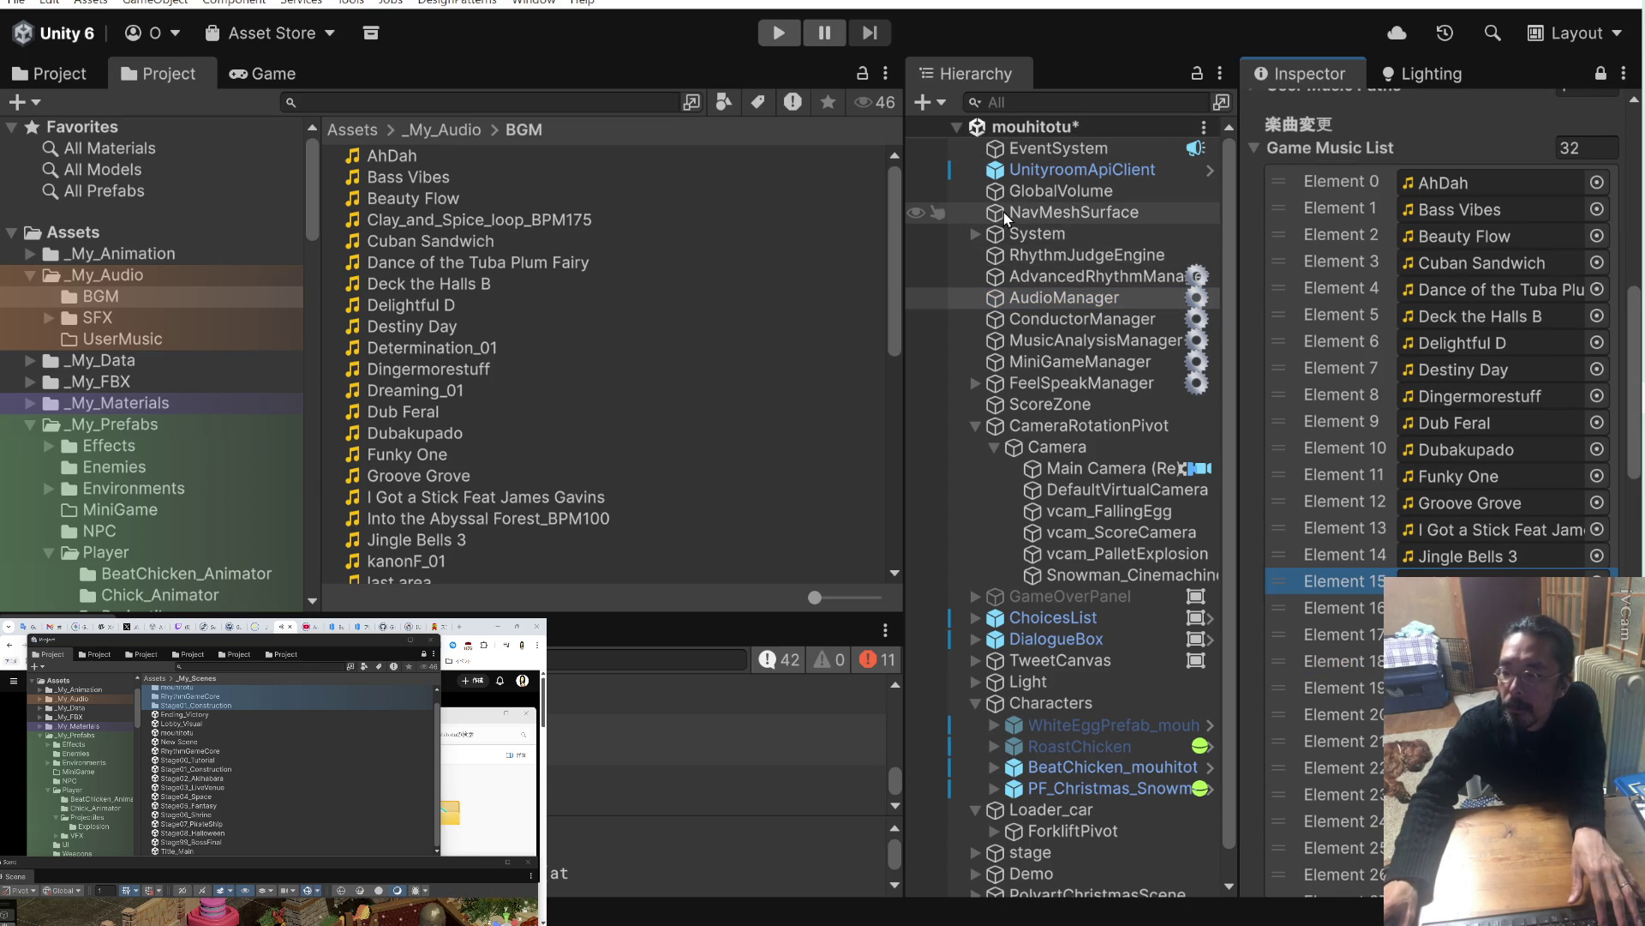
Save the mouhitotu scene and open RhythmGameCore from _My_Scenes.
key("ctrl+s")
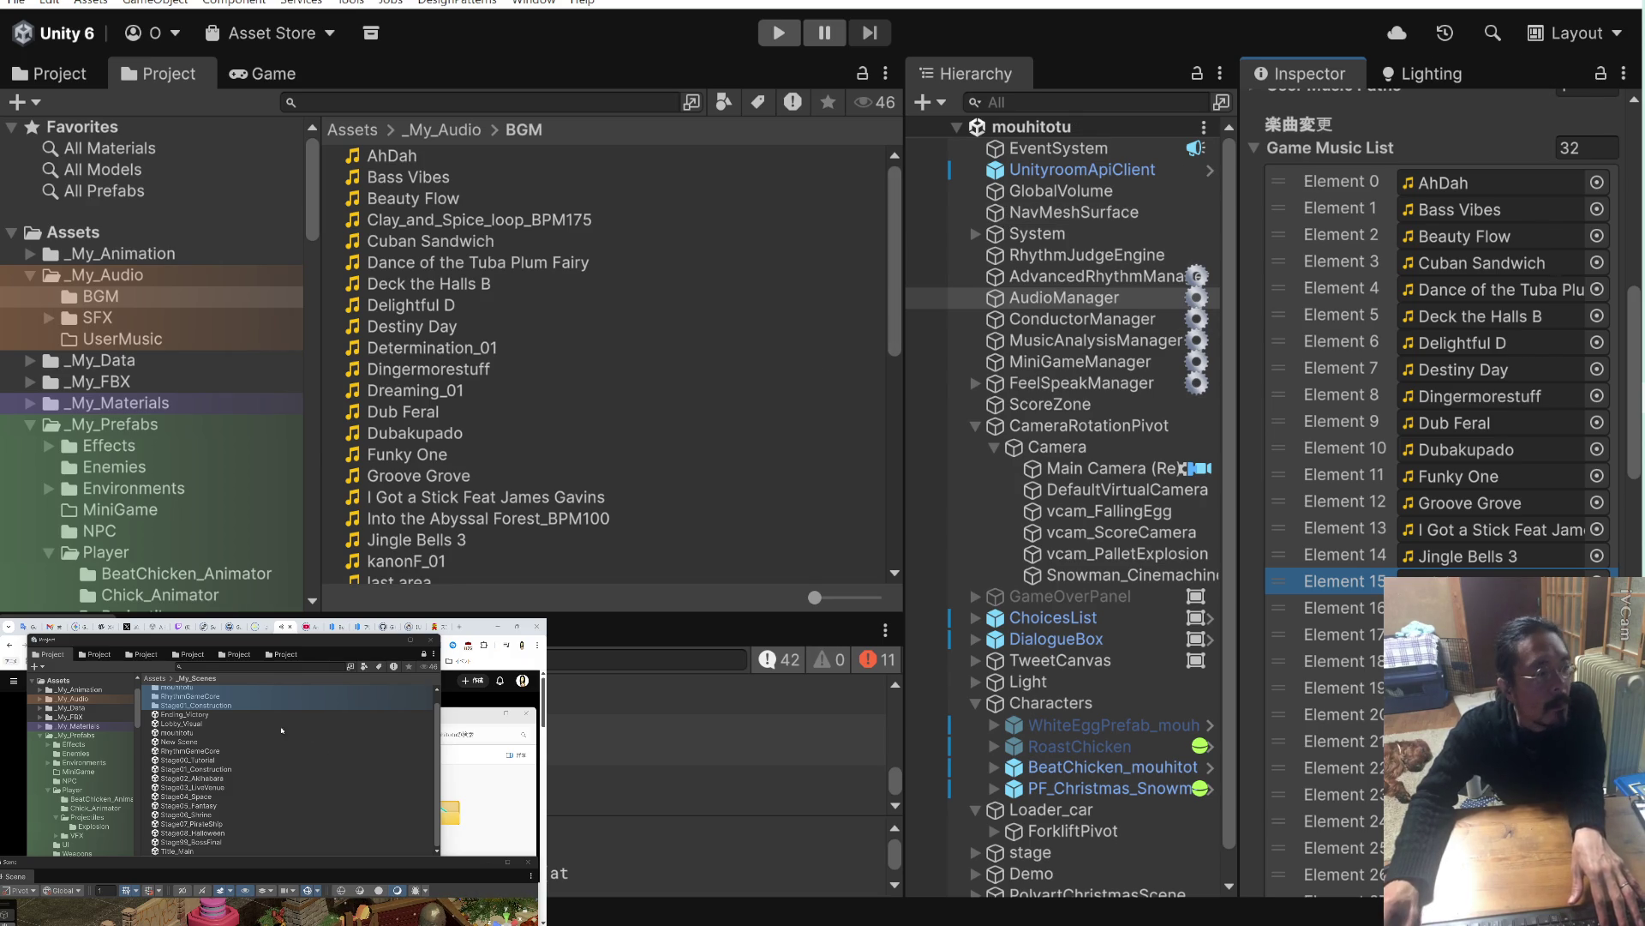
left_click(435, 326)
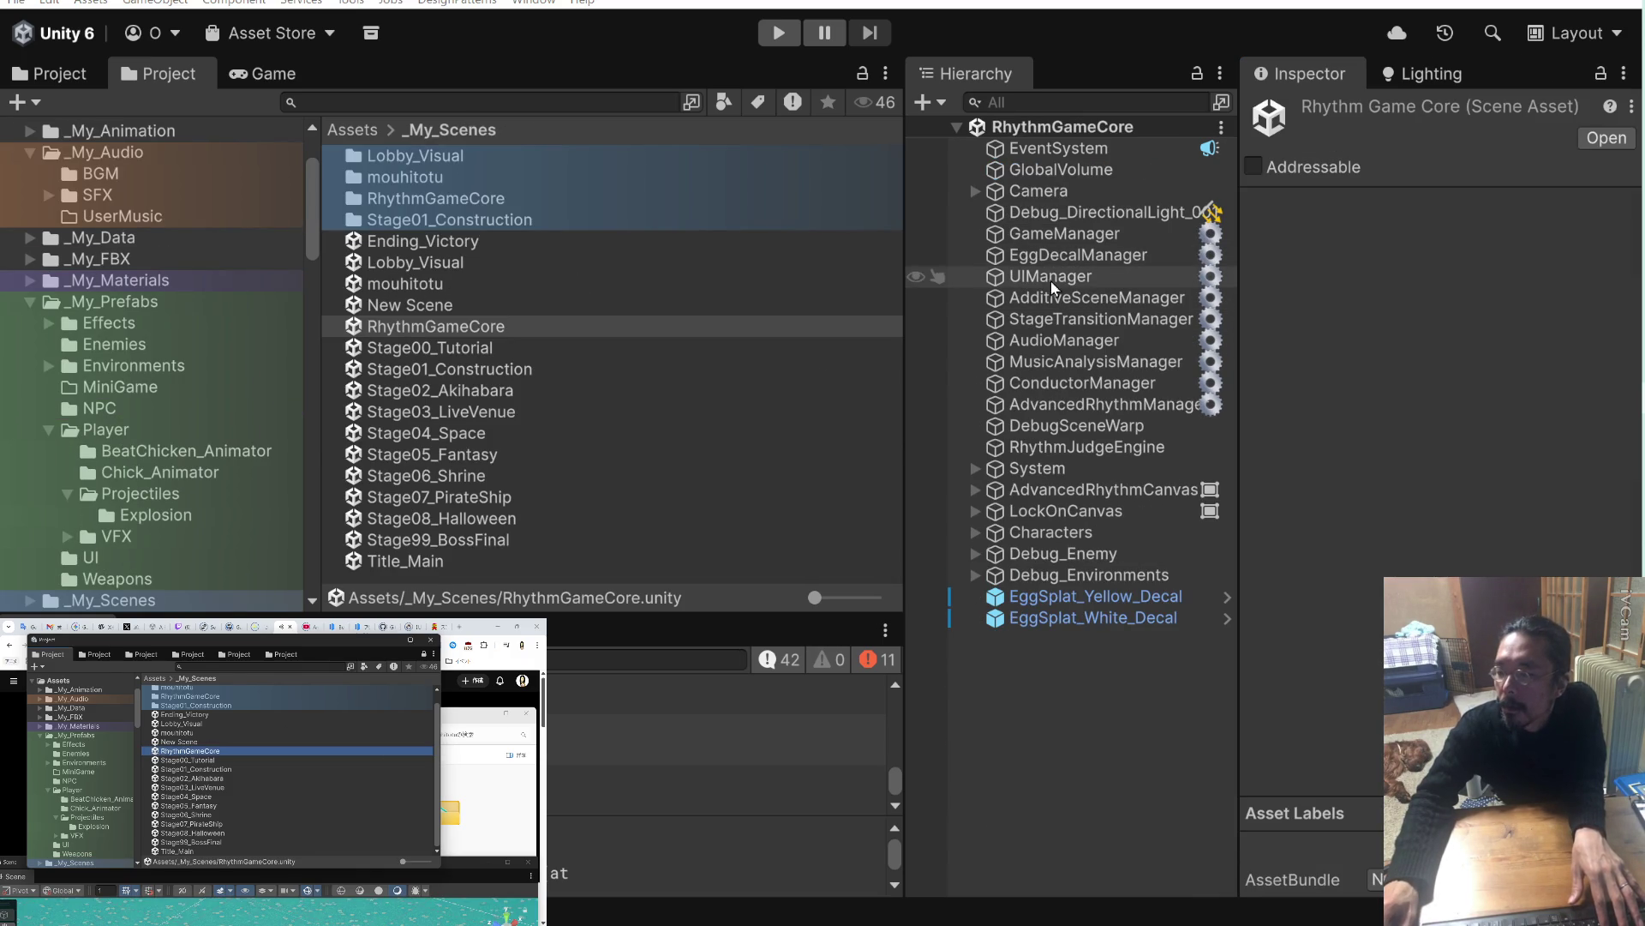
Lock the Inspector on RhythmGameCore's AudioManager music list and open _My_Audio/BGM.
left_click(1054, 340)
scroll(1286, 447, "down", 5)
scroll(1286, 446, "down", 2)
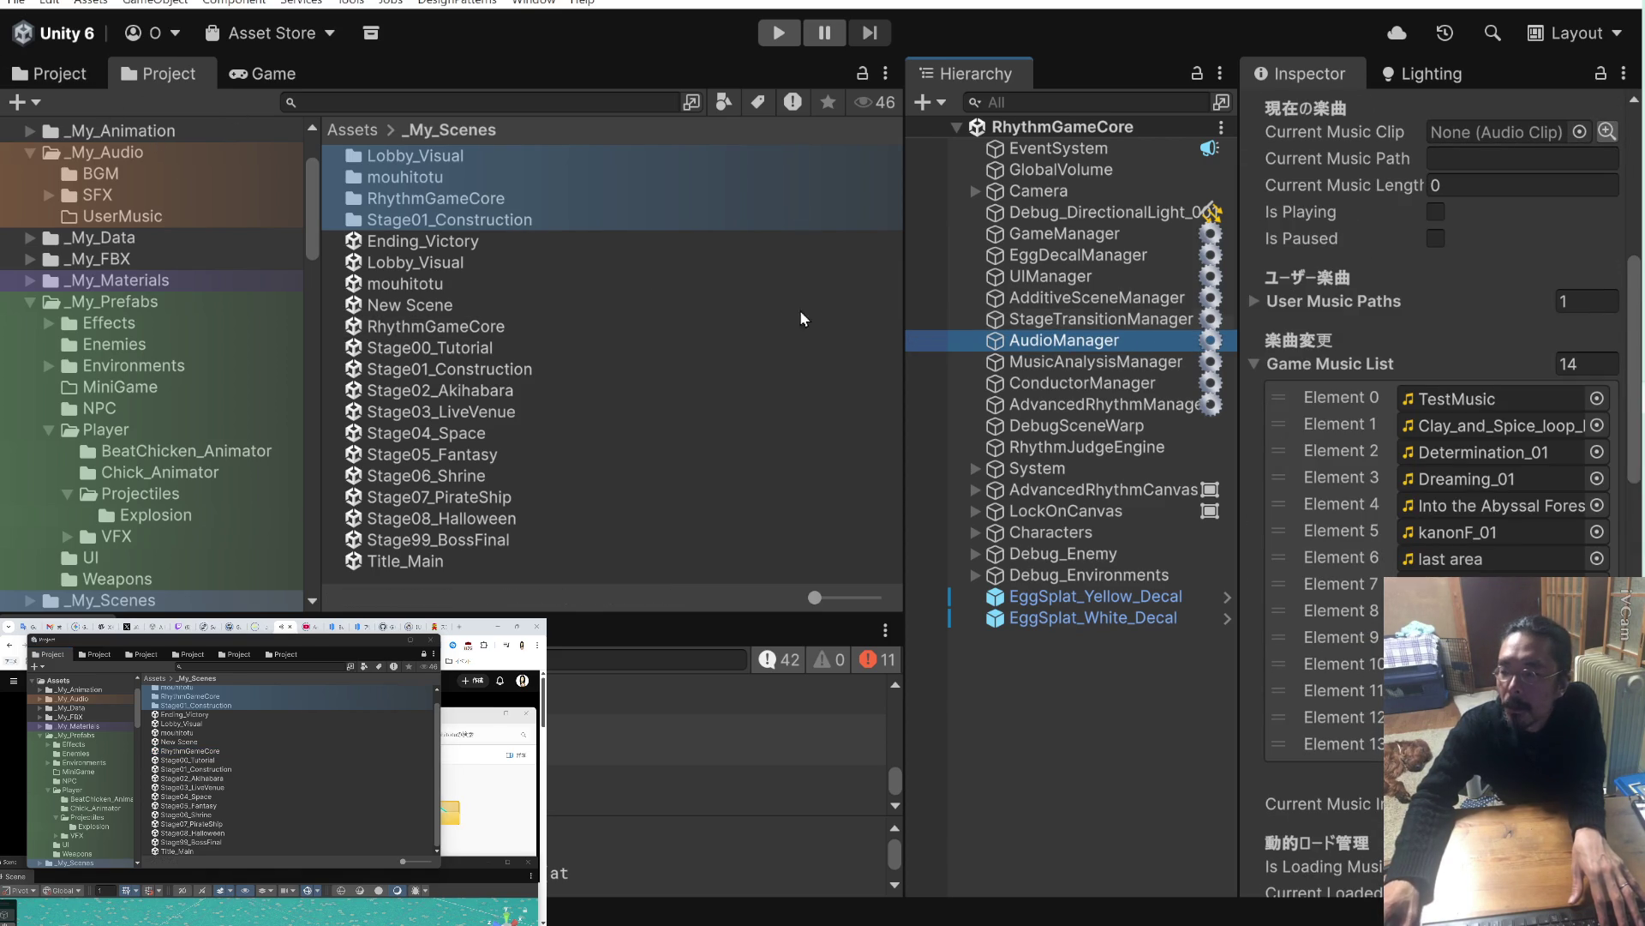
left_click(1603, 75)
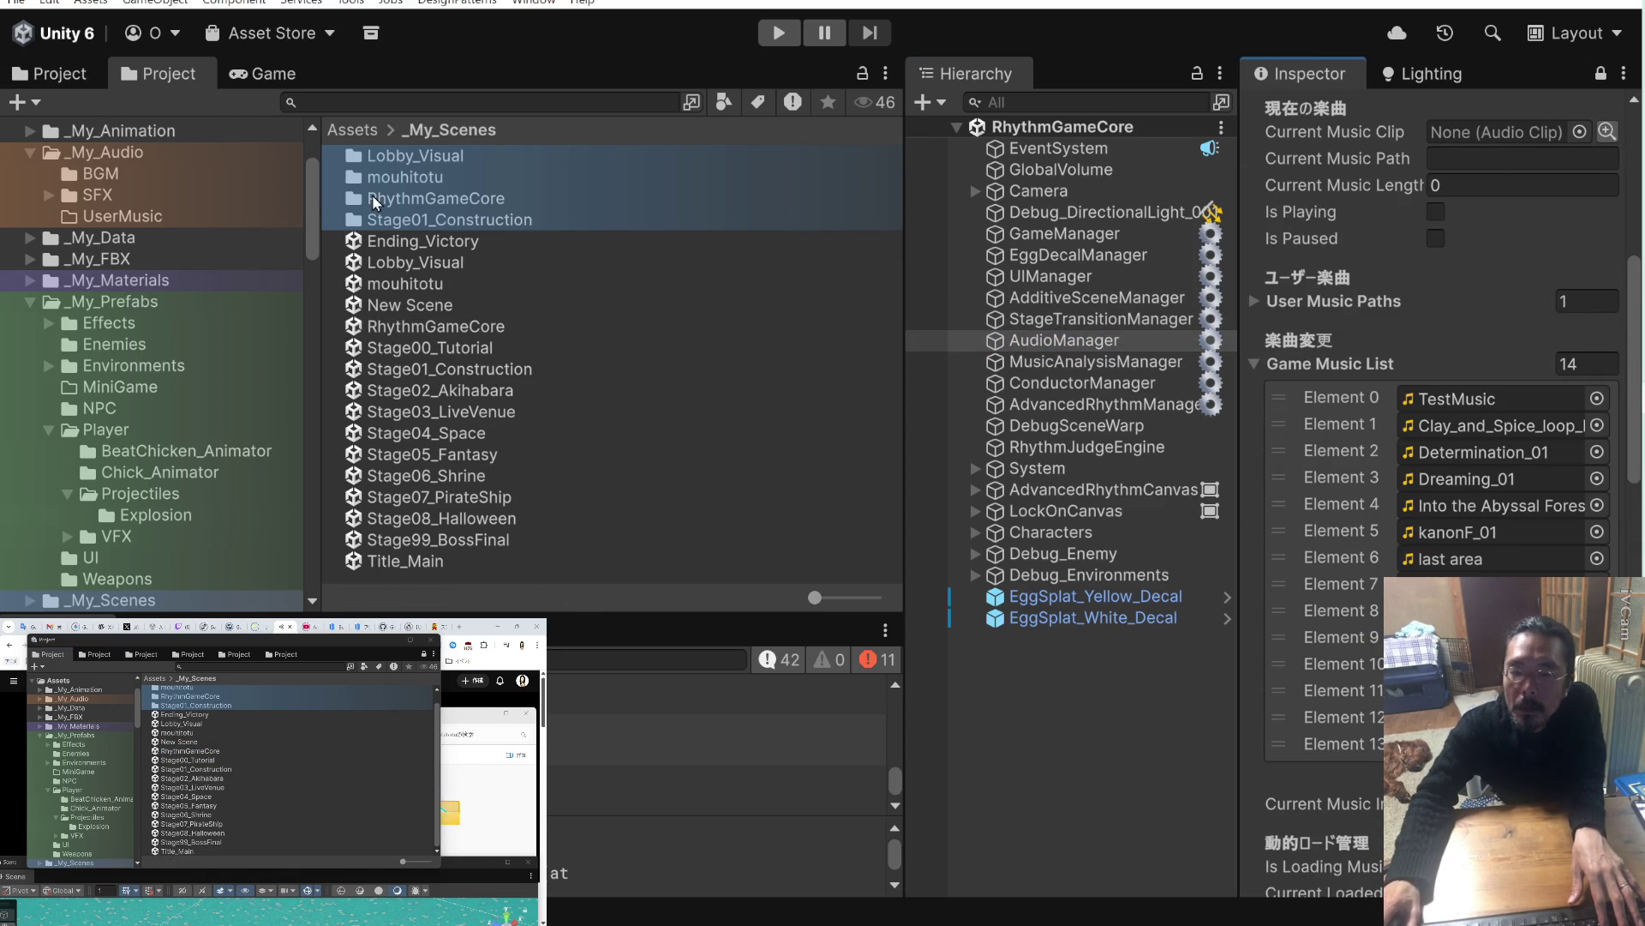
scroll(210, 241, "up", 3)
left_click(145, 277)
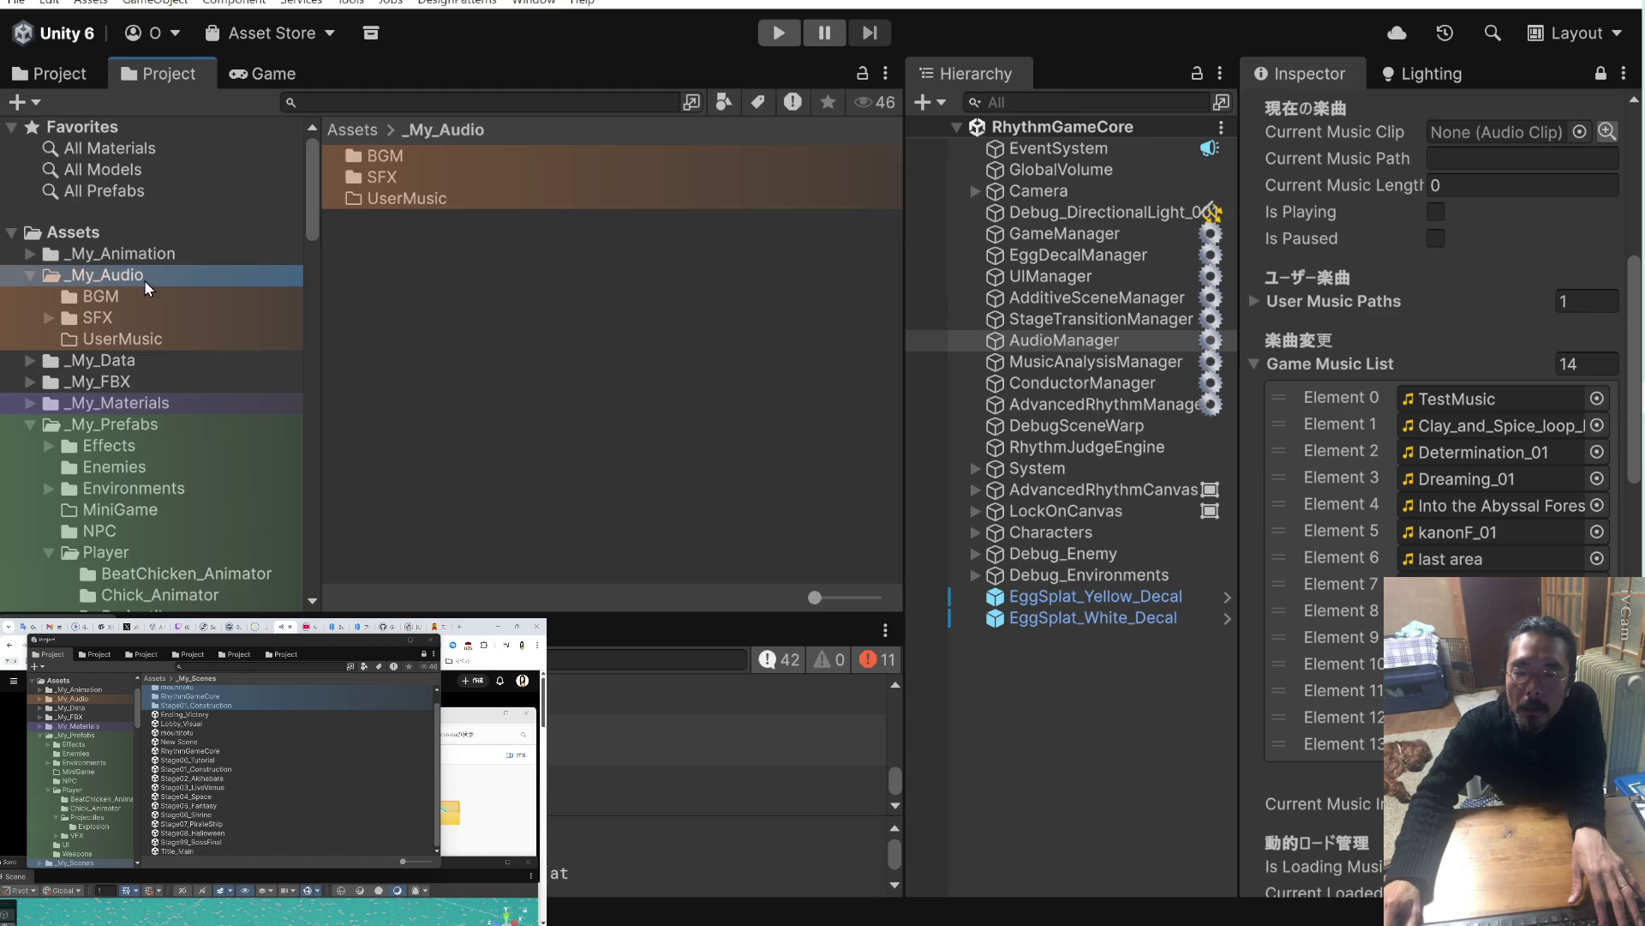
left_click(127, 295)
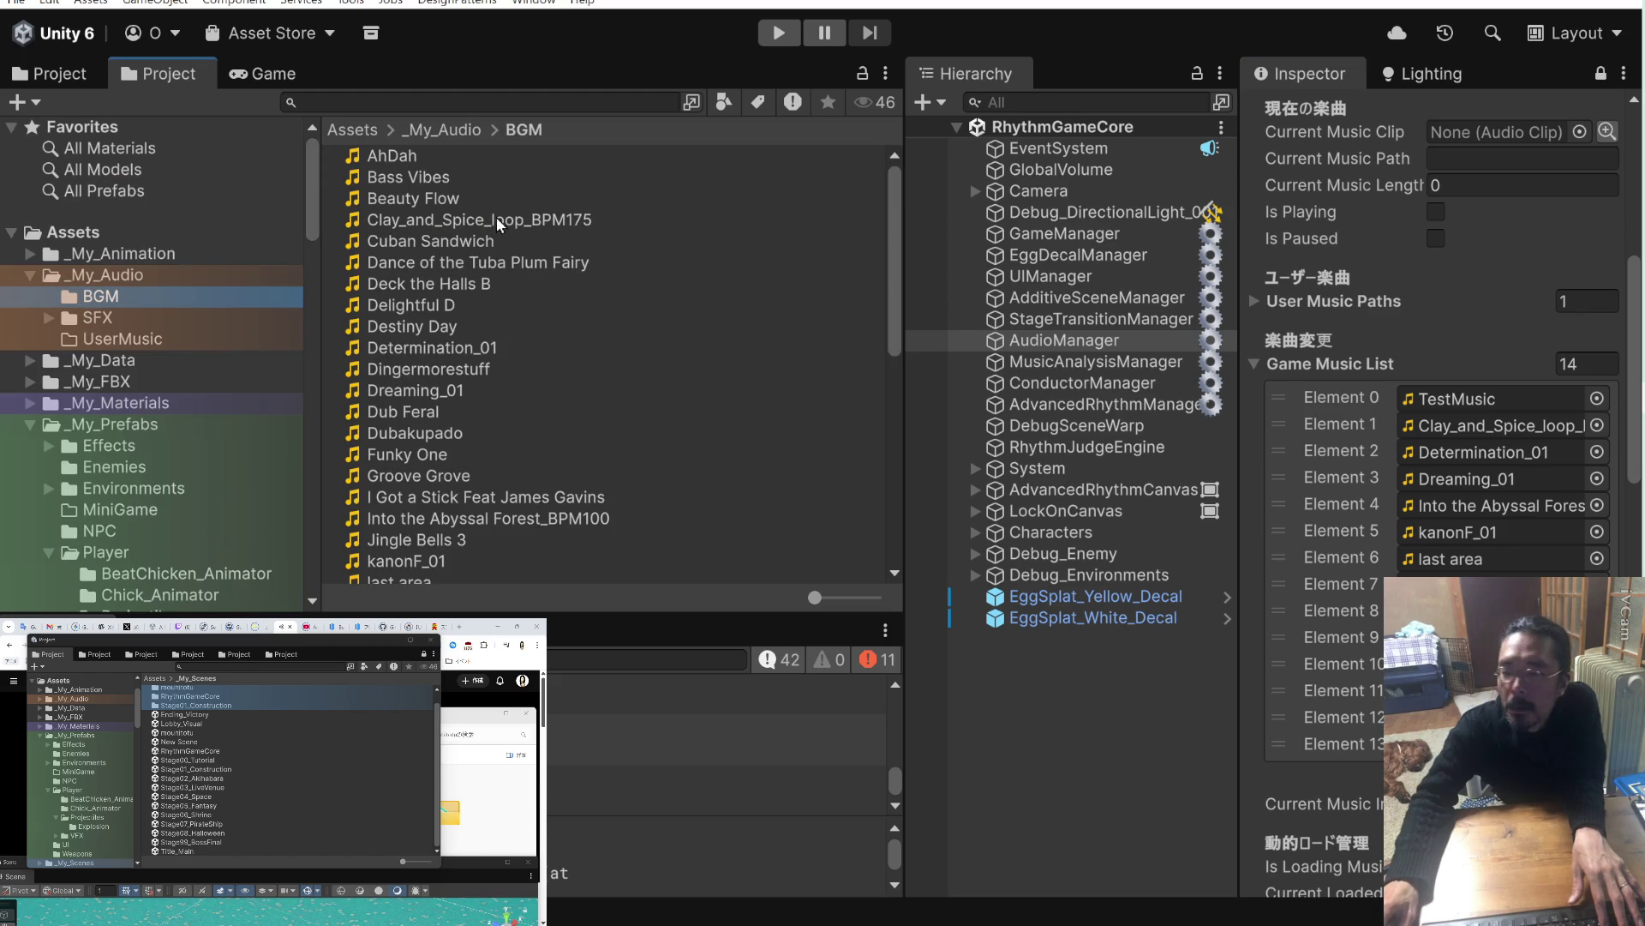
Select Clay_and_Spice_loop_BPM175, Determination_01 and Dreaming_01 together in the BGM folder.
scroll(474, 254, "down", 10)
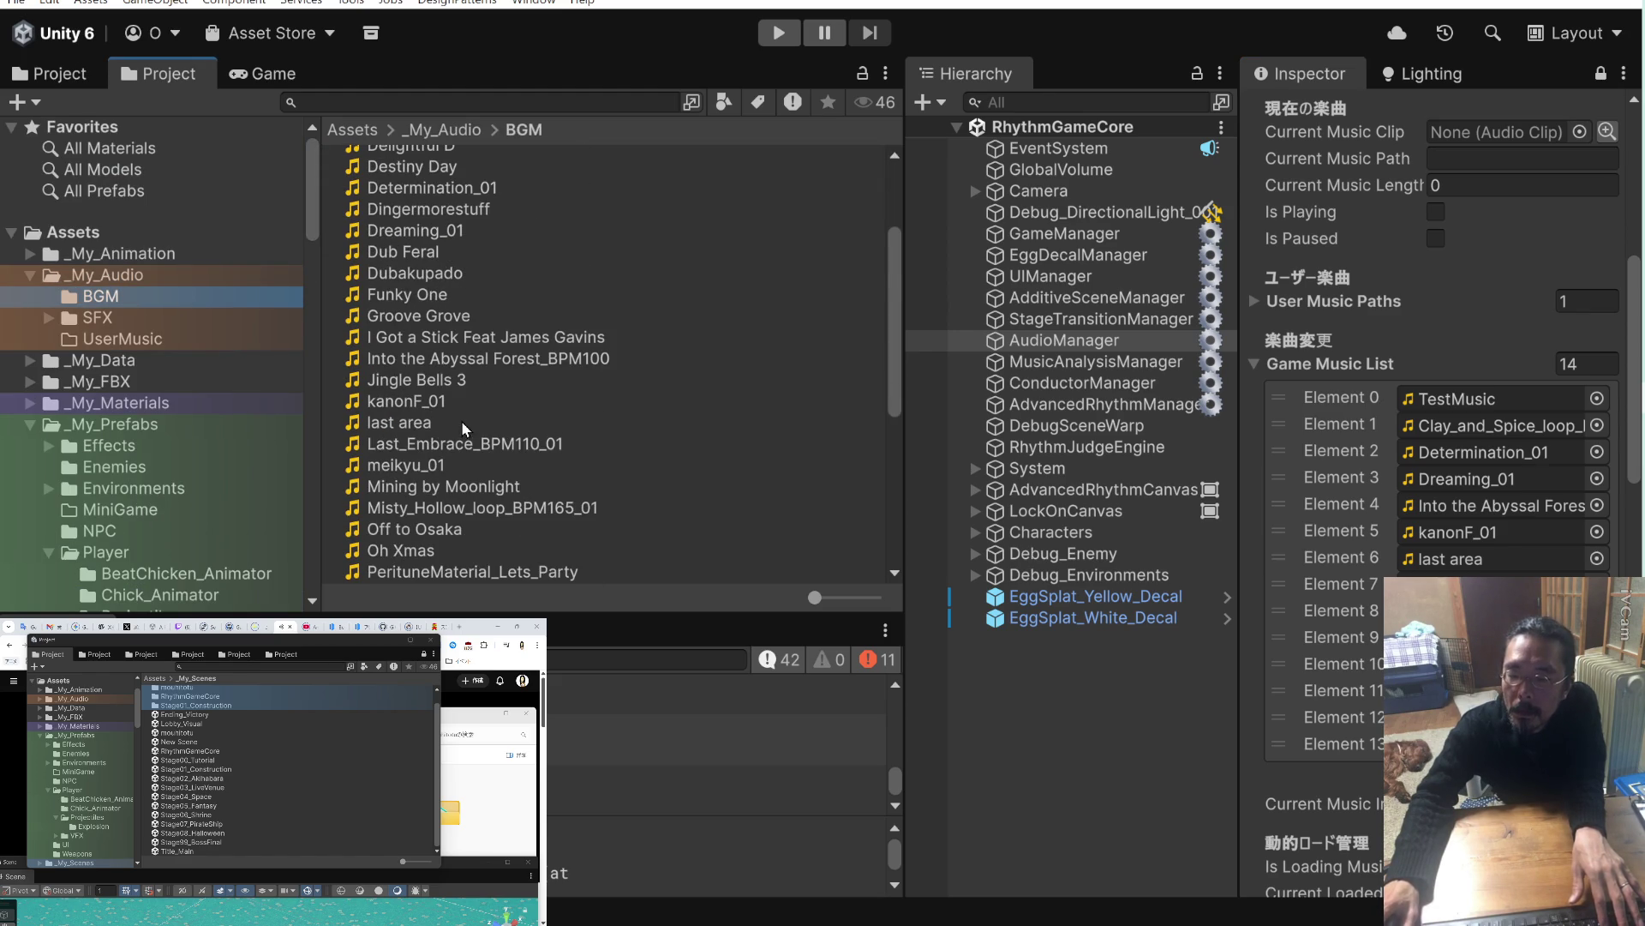
scroll(460, 430, "down", 5)
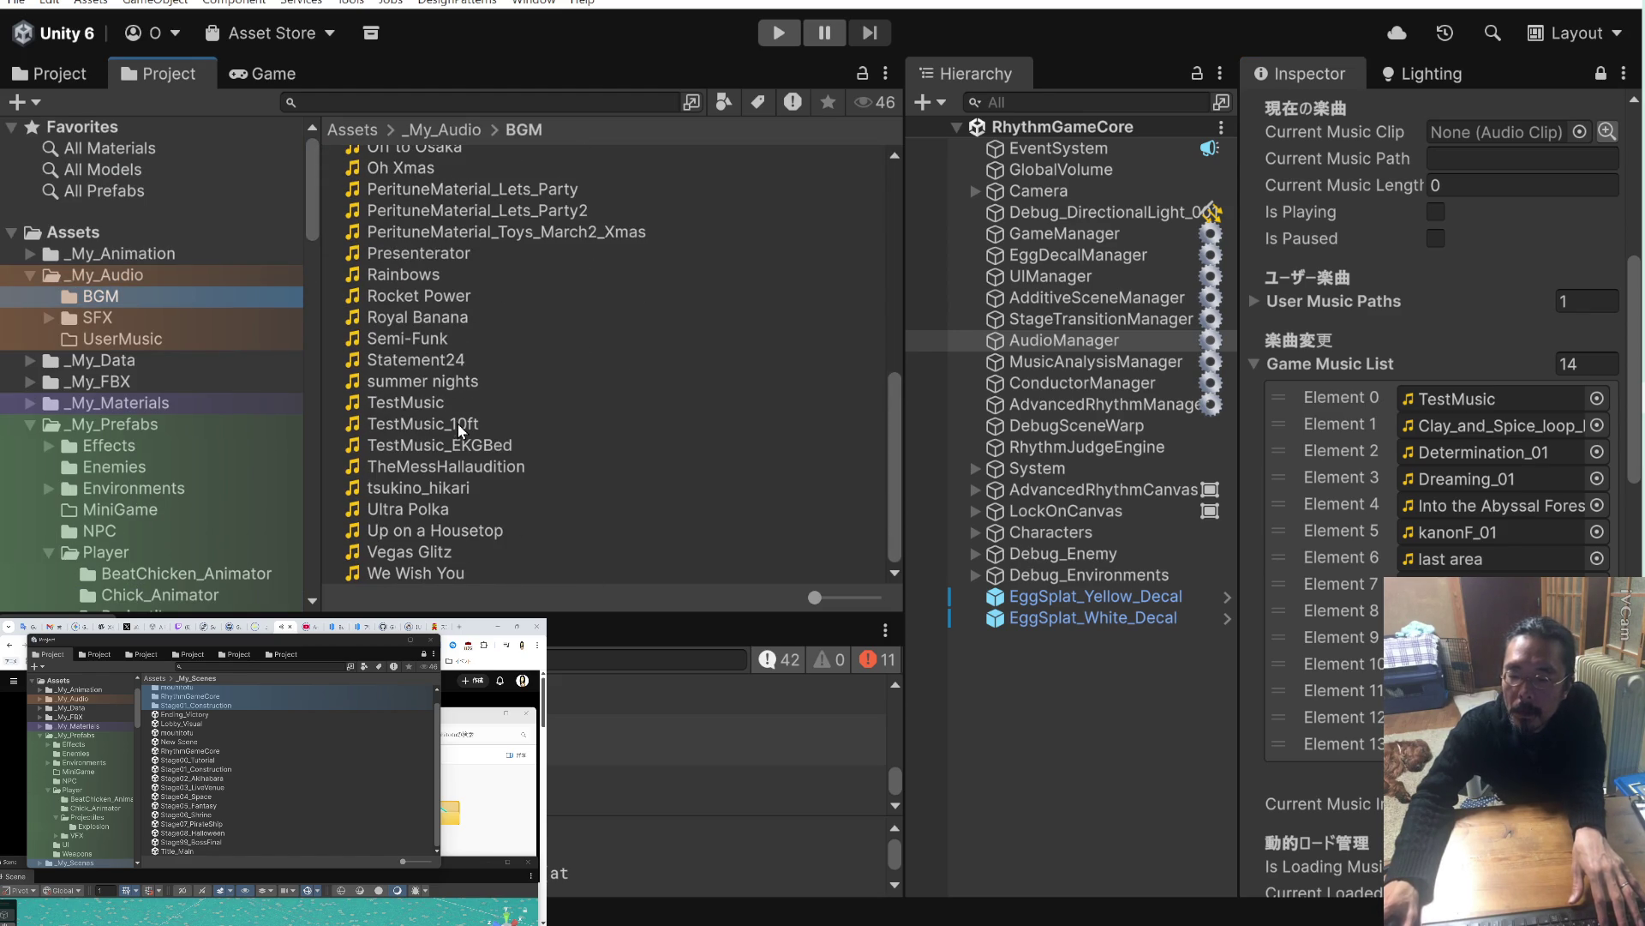
left_click(438, 406)
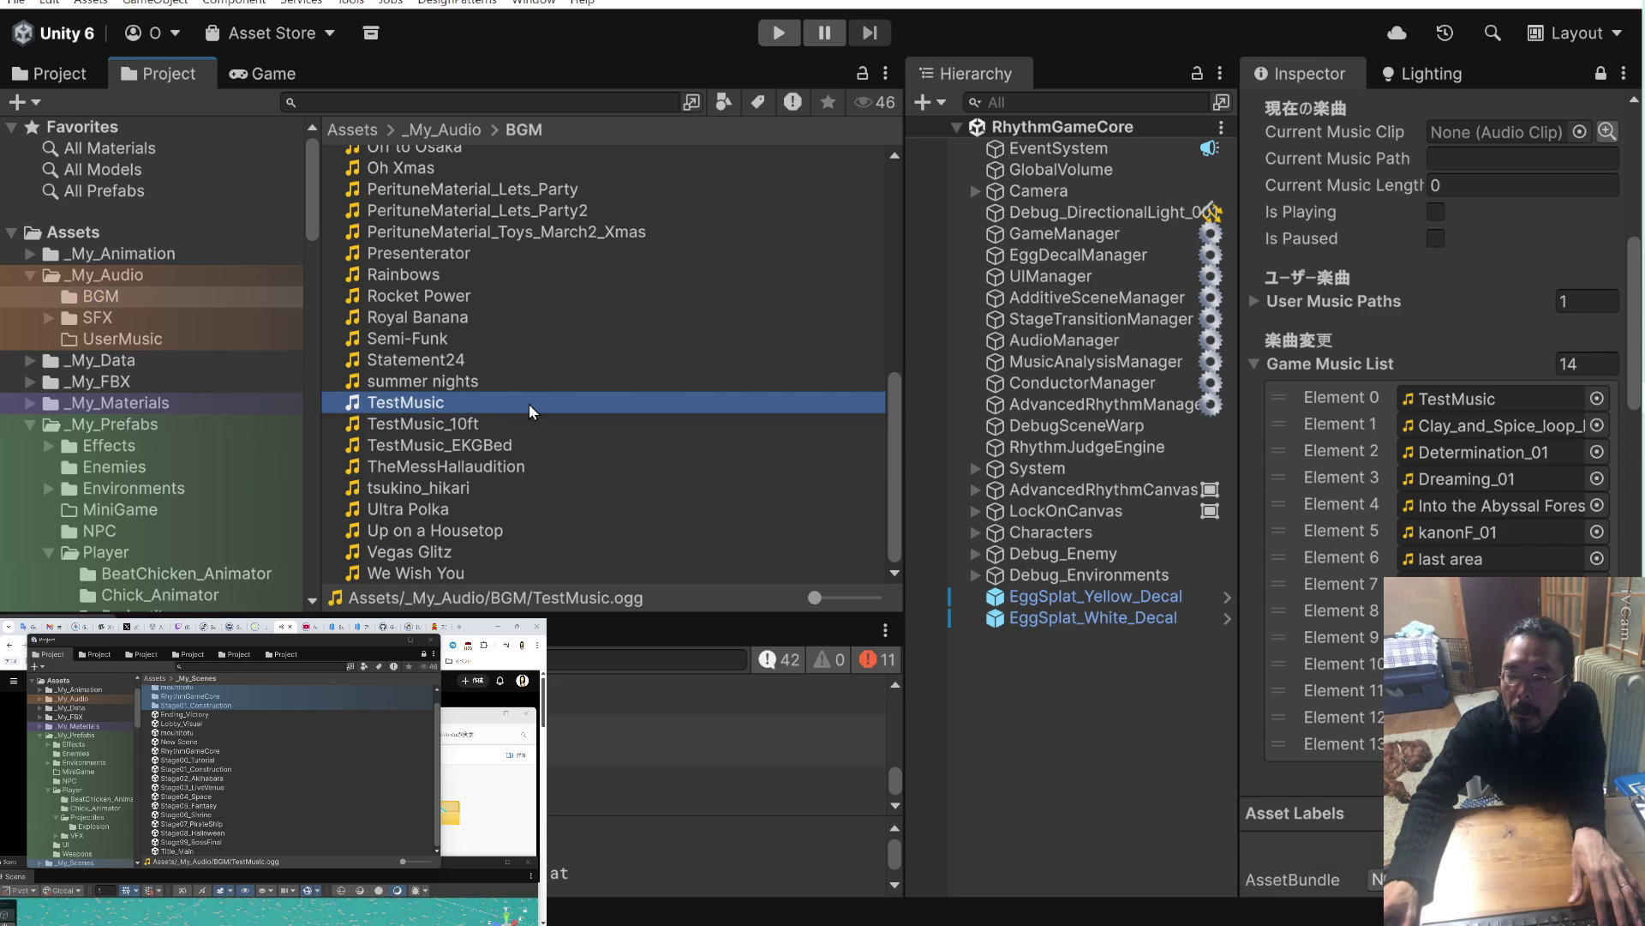
scroll(527, 404, "up", 10)
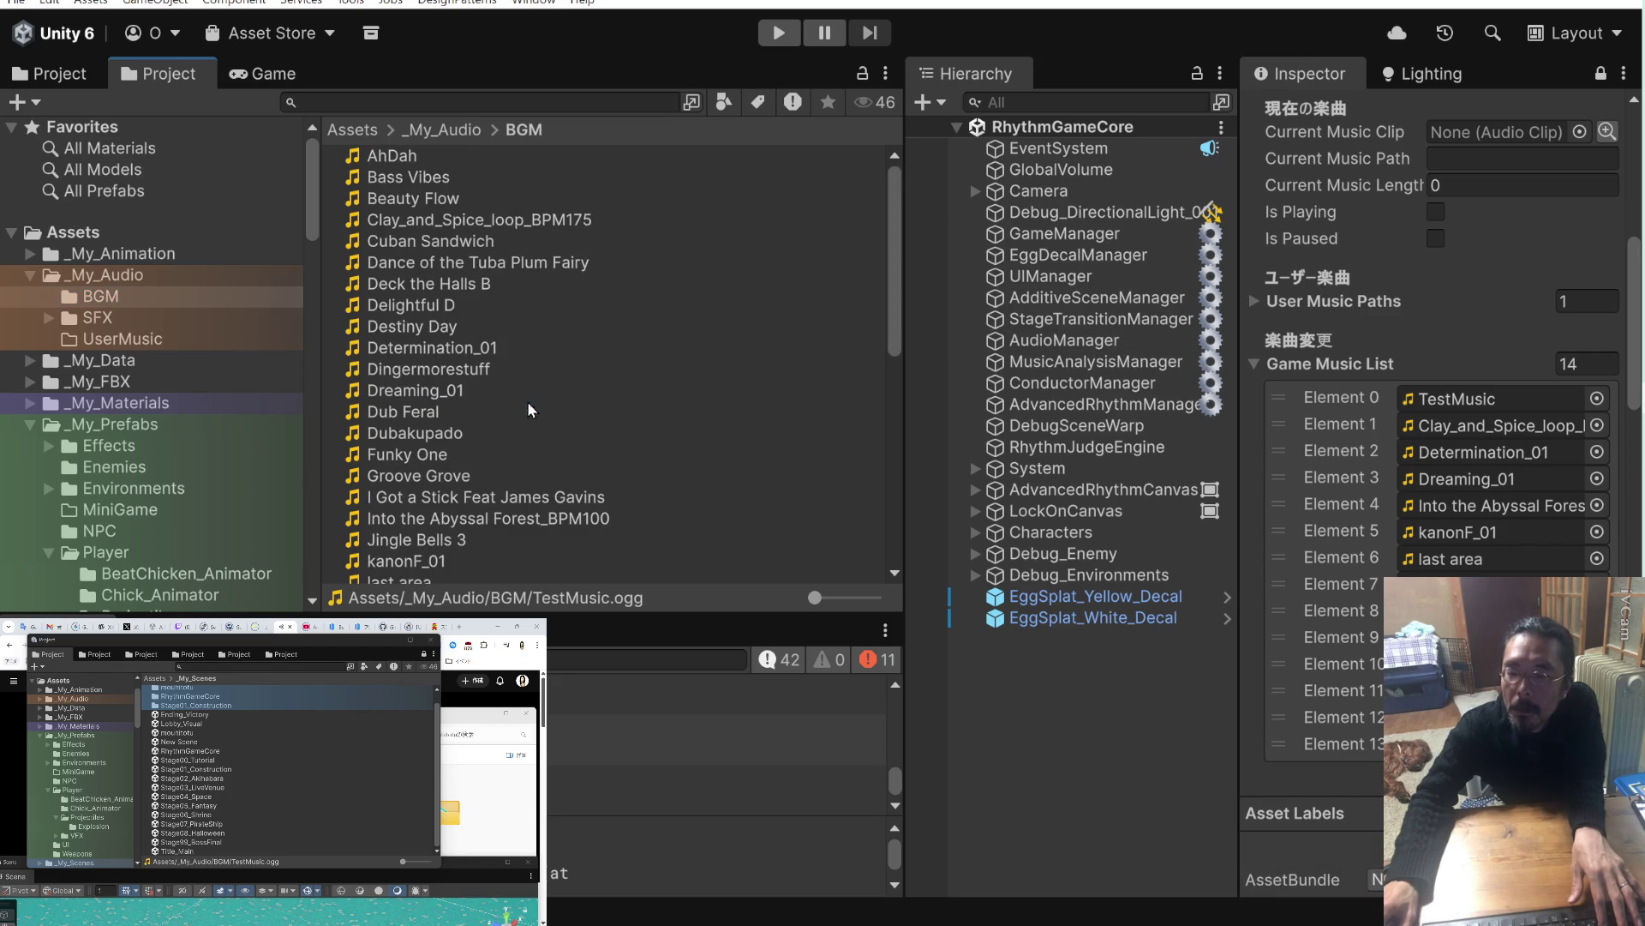
left_click(494, 220)
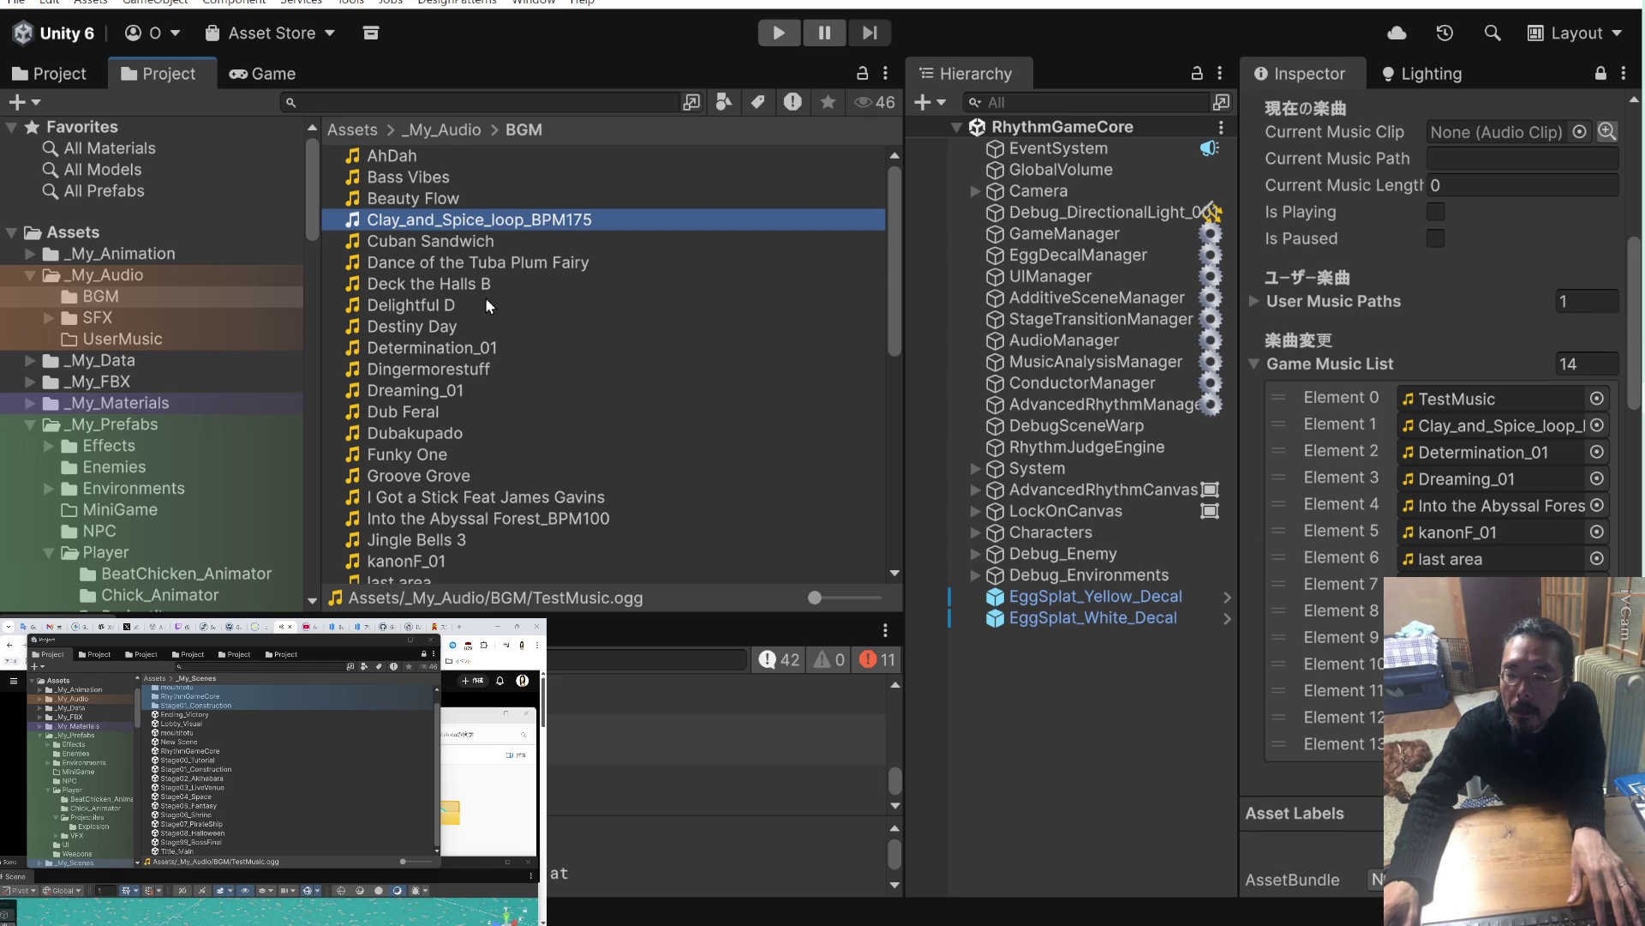
left_click(478, 349, "ctrl")
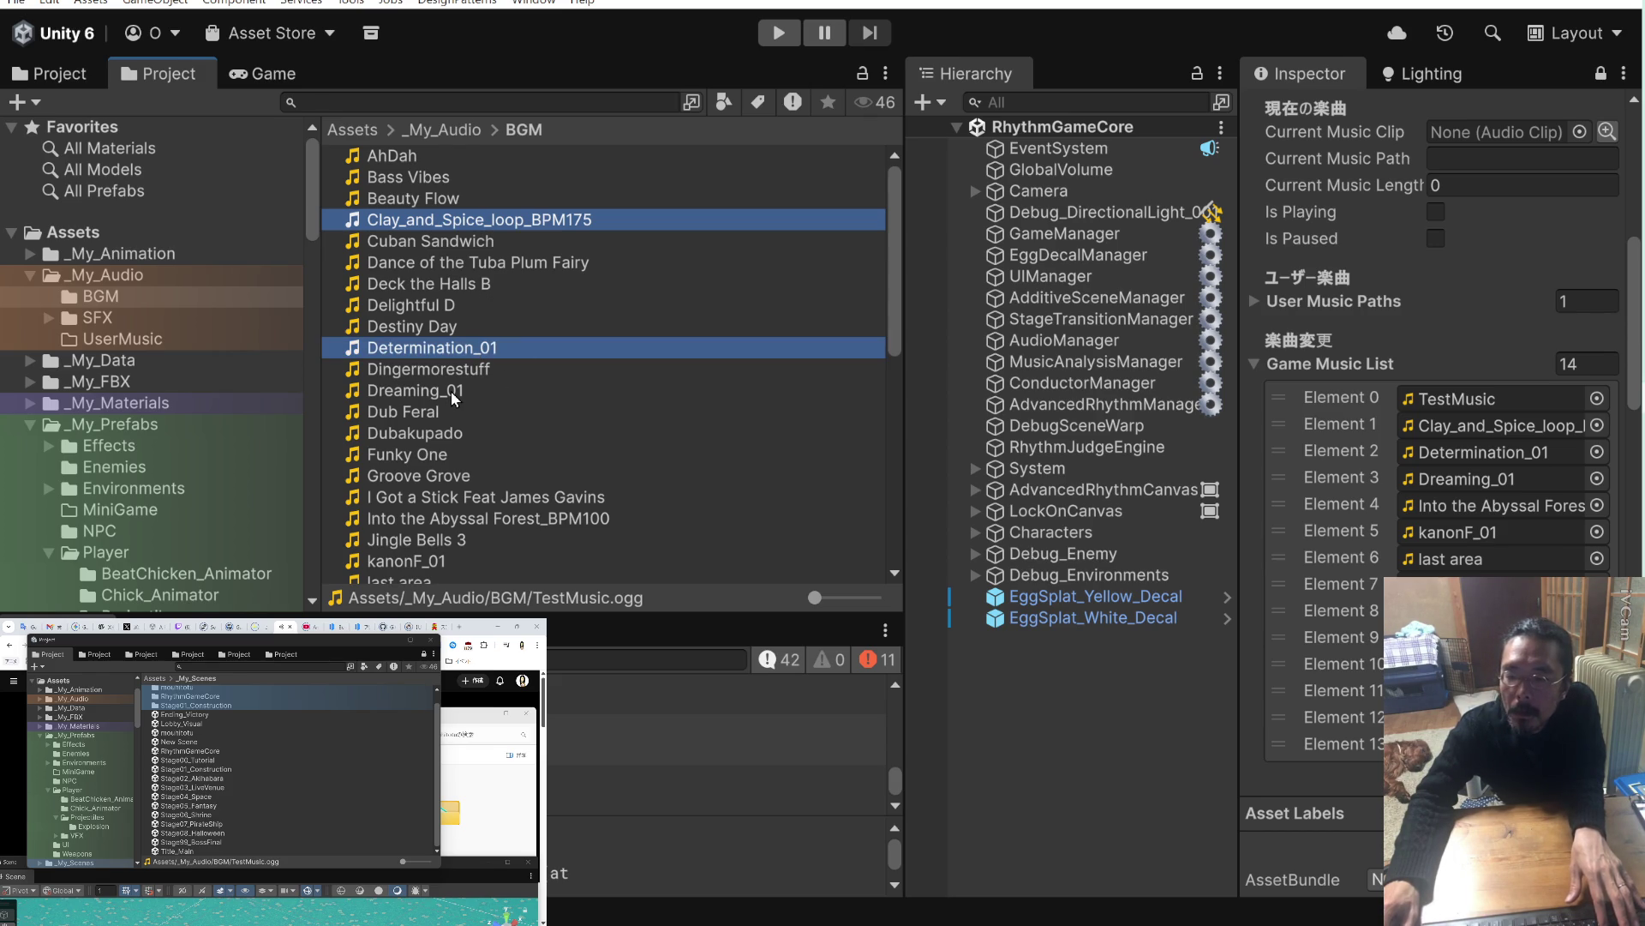
left_click(502, 390, "ctrl")
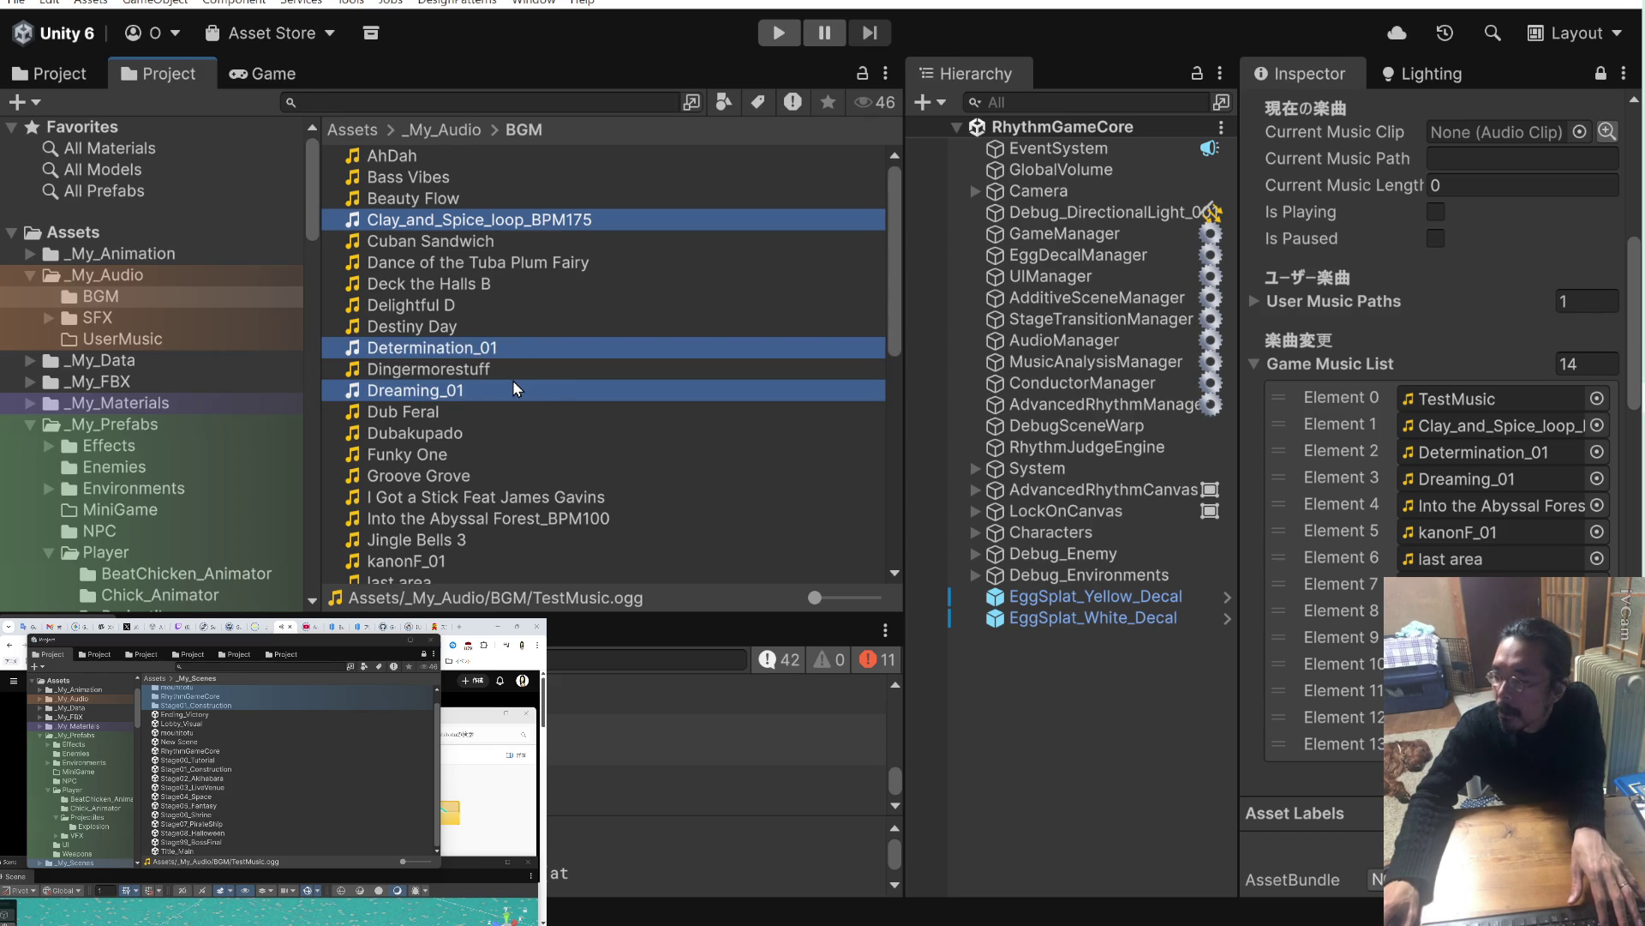